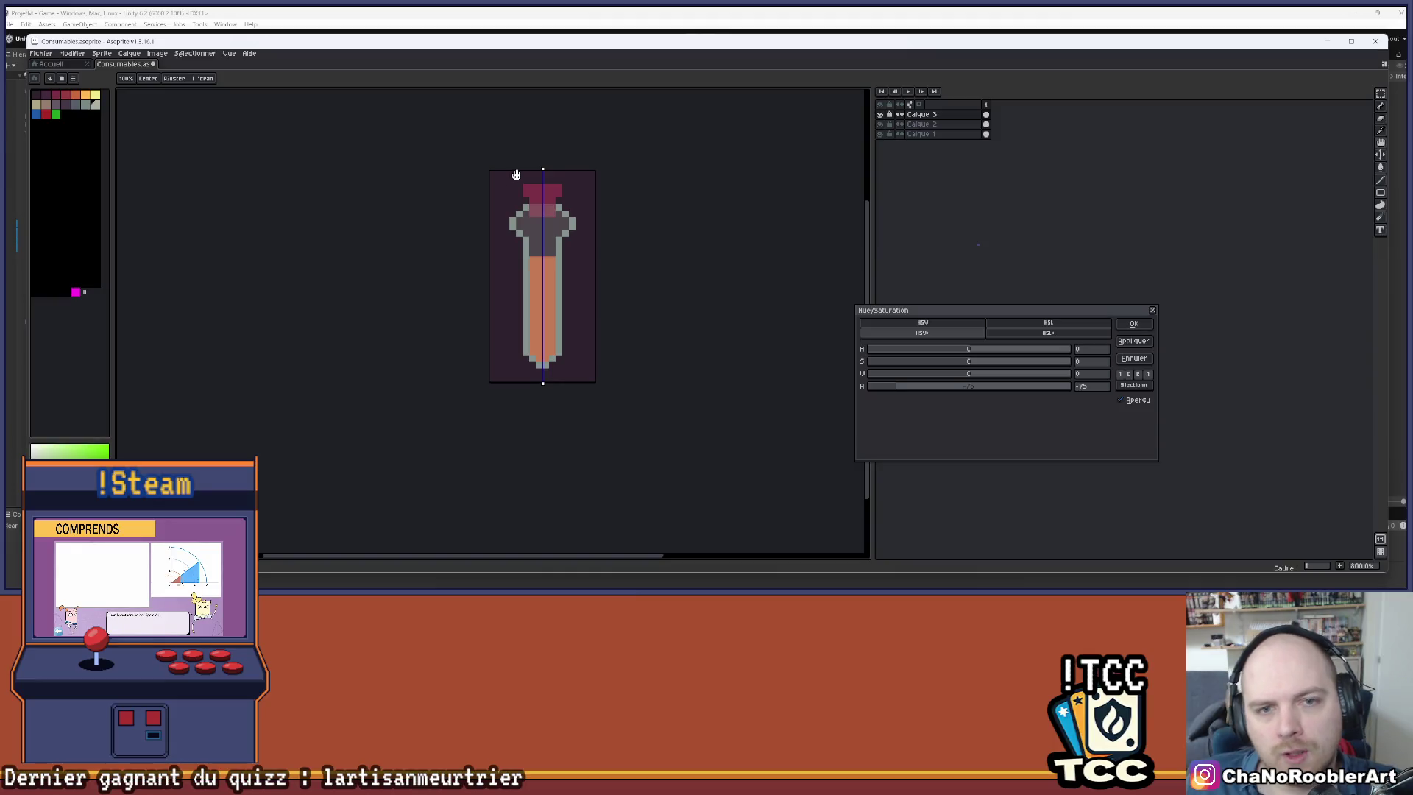
- Apply the -75 alpha adjustment to the glass and pick the orange liquid colour from the sprite
{"action": "mouse_move", "coordinate": [580, 217]}
{"action": "left_mouse_down"}
{"action": "mouse_move", "coordinate": [634, 182]}
{"action": "mouse_move", "coordinate": [591, 207]}
{"action": "left_mouse_up"}
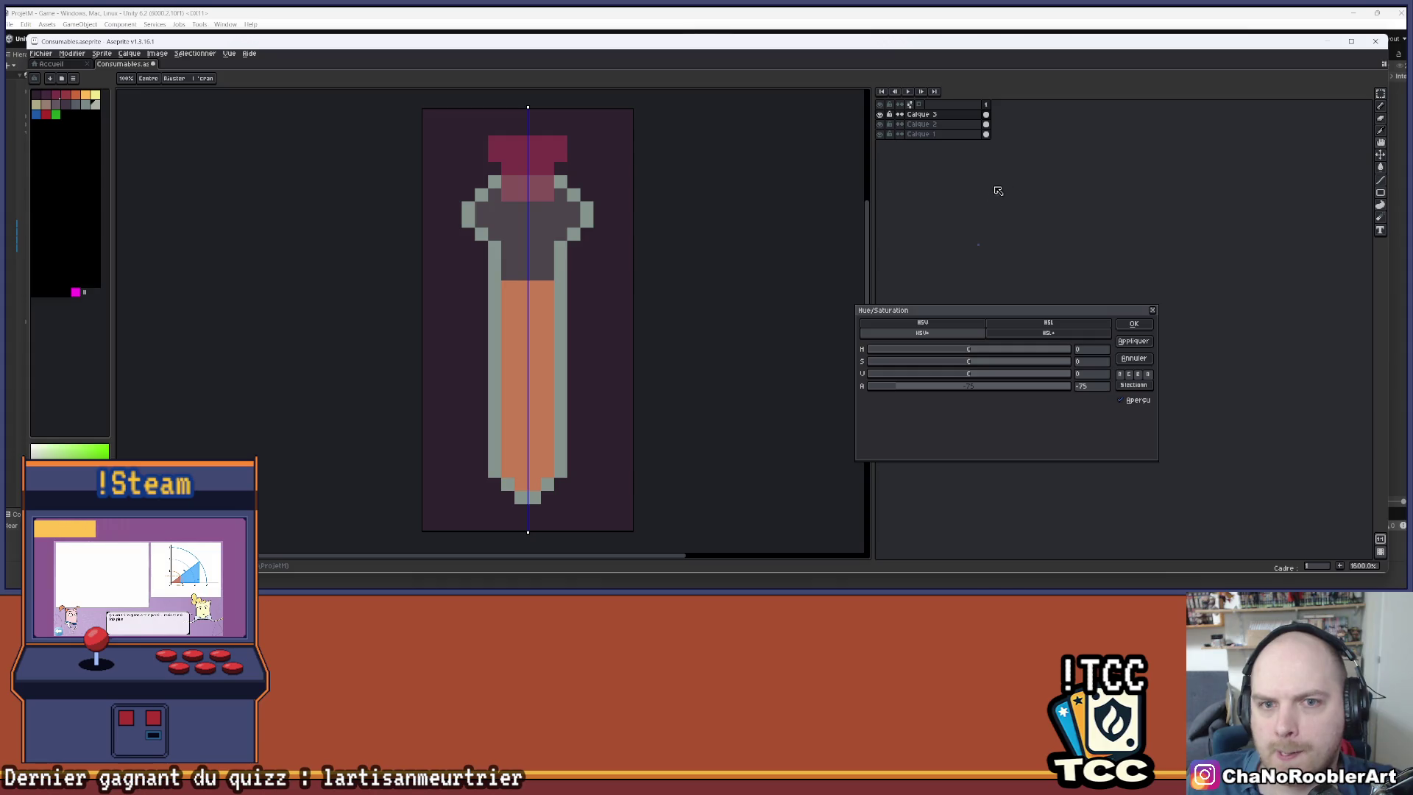
{"action": "left_click", "coordinate": [1134, 324]}
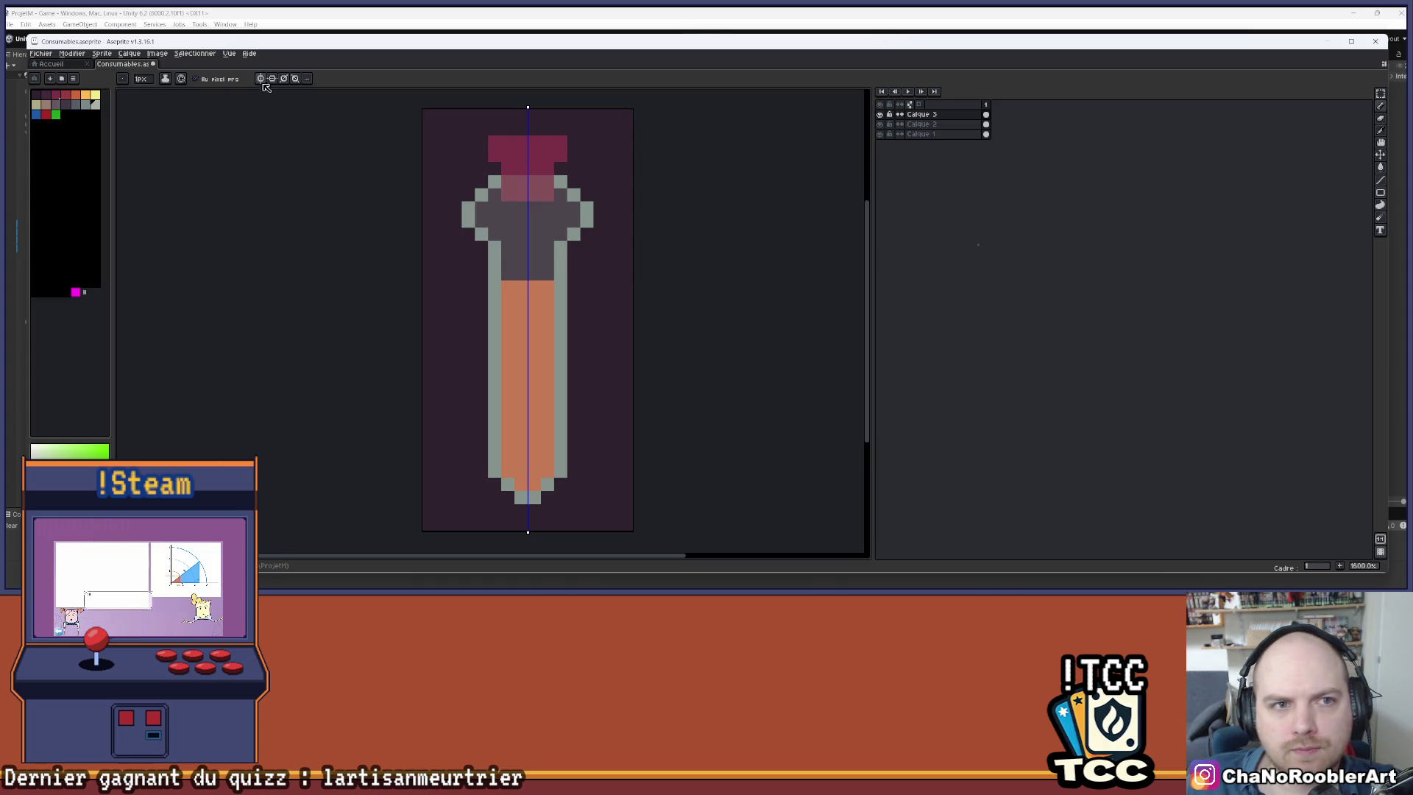
{"action": "left_click_drag", "start_coordinate": [559, 324], "coordinate": [545, 307]}
{"action": "left_click", "coordinate": [520, 292], "text": "alt"}
- On Calque 2, fix the stray pixels along the liquid's top edge with orange
{"action": "left_click", "coordinate": [524, 256]}
{"action": "left_click", "coordinate": [908, 124]}
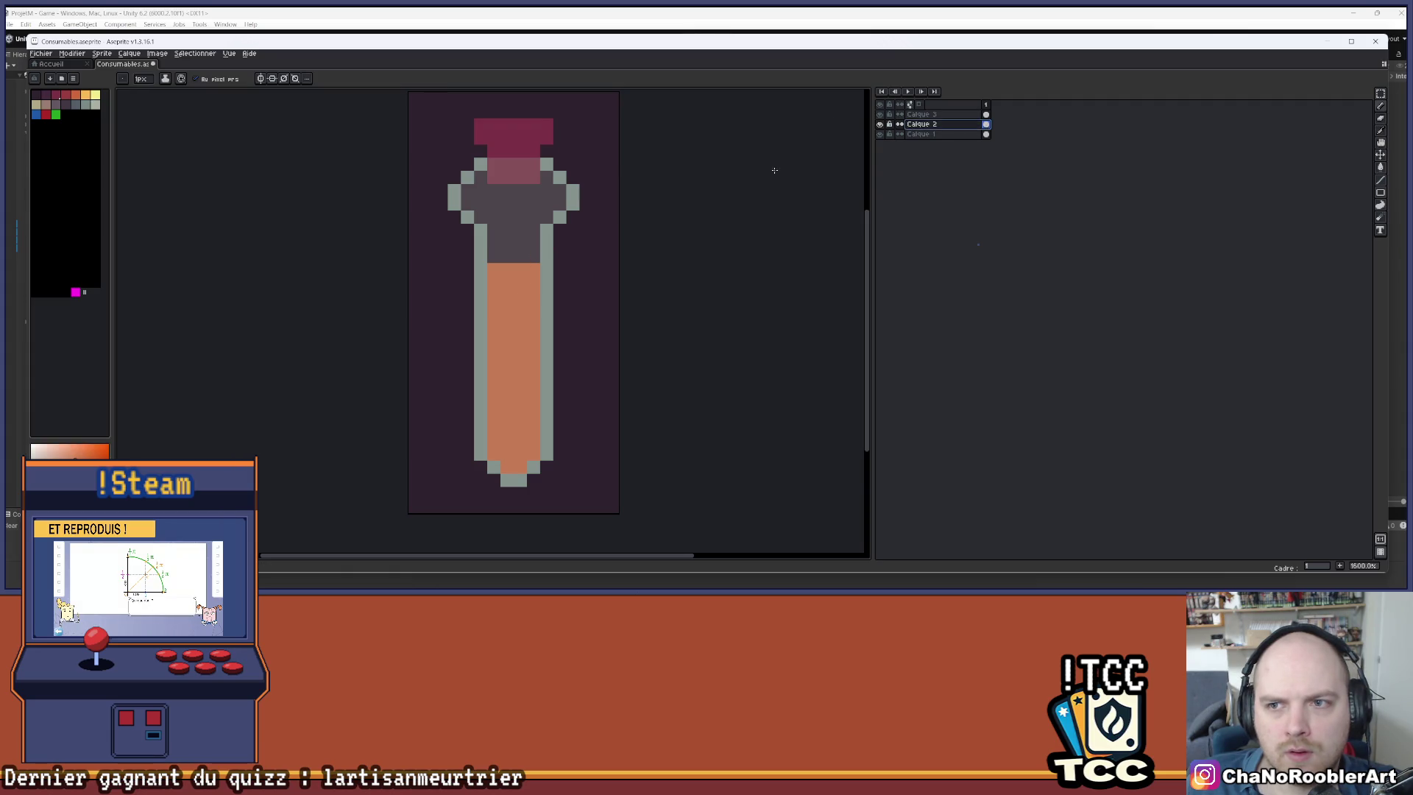
{"action": "right_click", "coordinate": [516, 259]}
{"action": "scroll", "coordinate": [515, 259], "scroll_direction": "up", "scroll_amount": 2}
{"action": "right_click", "coordinate": [526, 272]}
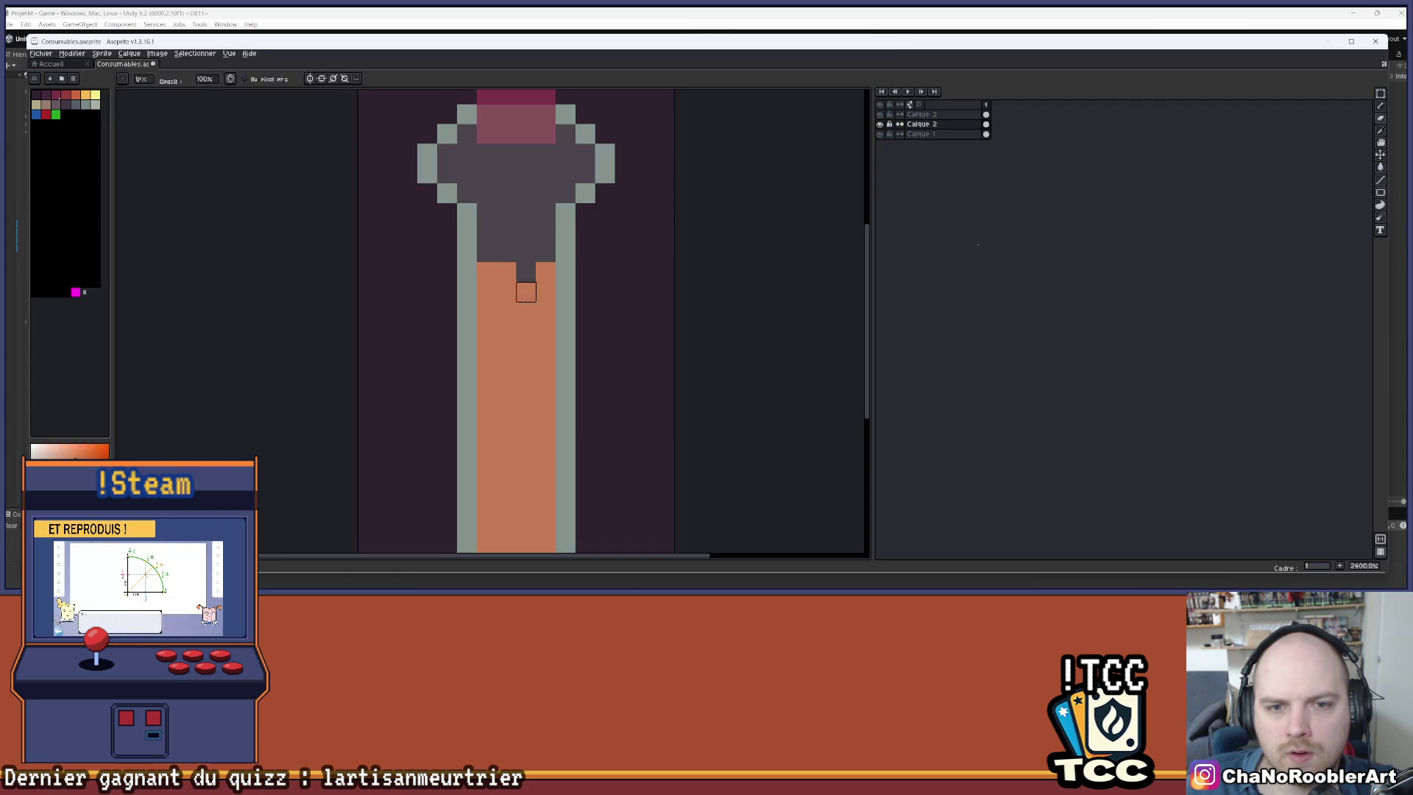
{"action": "left_click", "coordinate": [507, 253]}
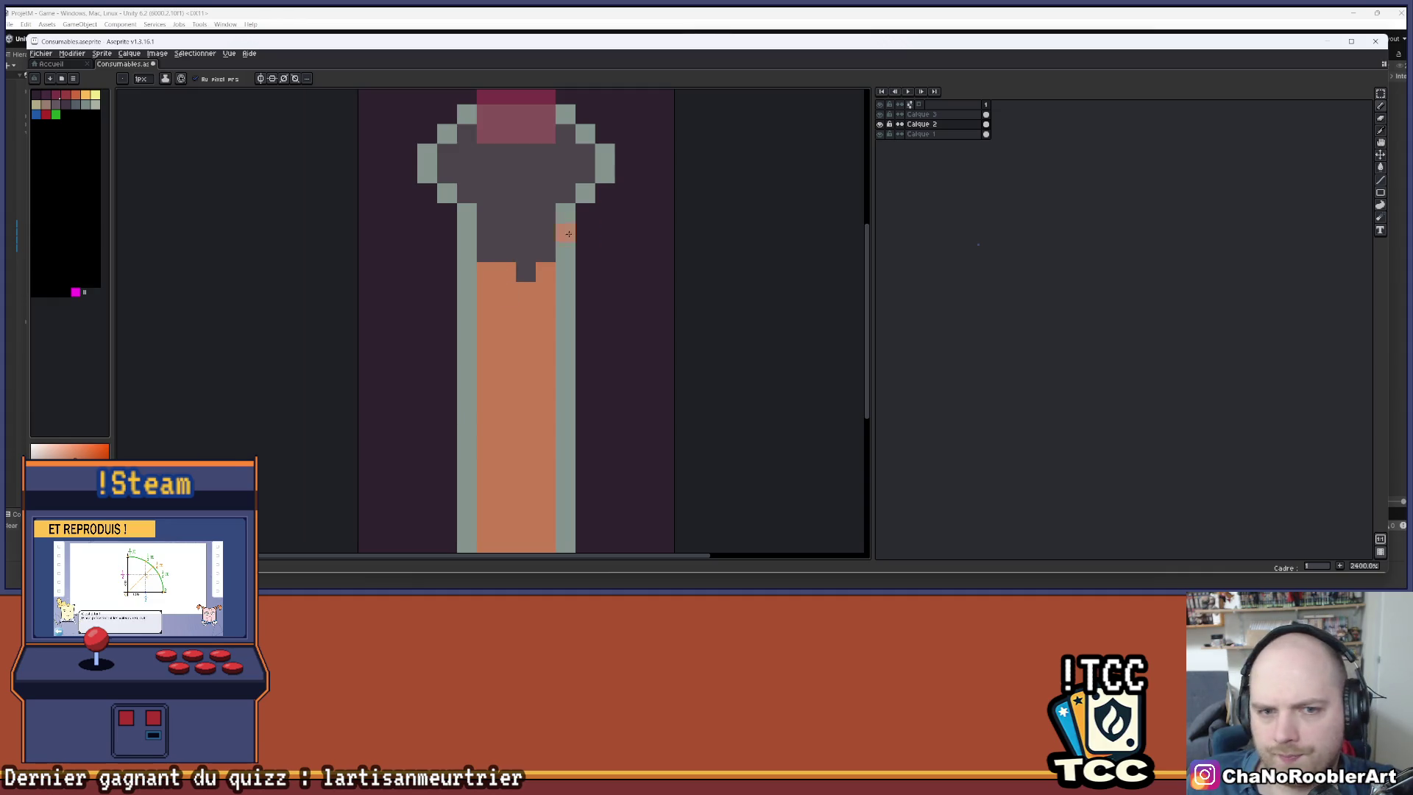
{"action": "double_click", "coordinate": [881, 124]}
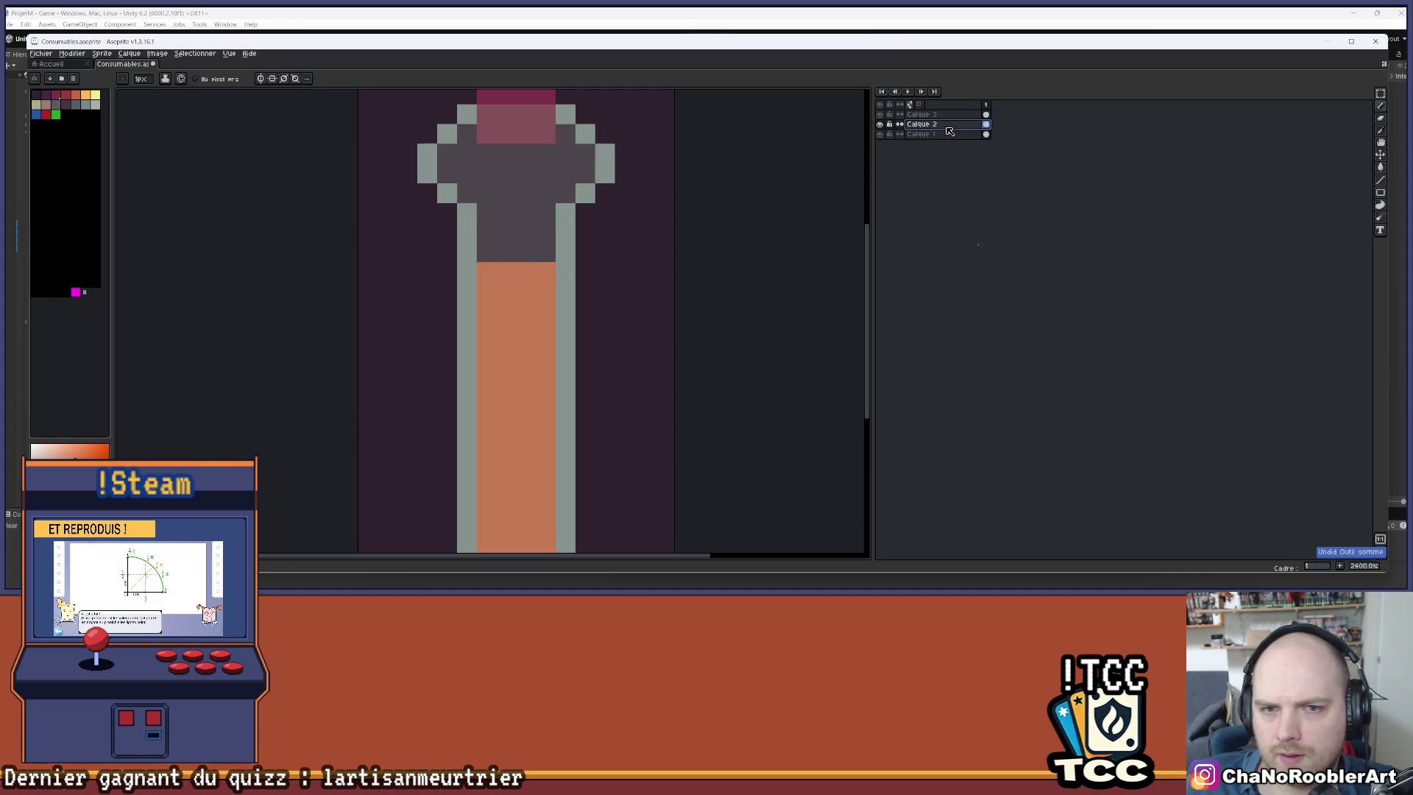
- Toggle the Calque 3 glass layer on and off to compare the flattened liquid top
{"action": "left_click", "coordinate": [881, 115]}
{"action": "scroll", "coordinate": [772, 160], "scroll_direction": "down", "scroll_amount": 1}
{"action": "scroll", "coordinate": [772, 160], "scroll_direction": "up", "scroll_amount": 1}
{"action": "scroll", "coordinate": [831, 148], "scroll_direction": "down", "scroll_amount": 1}
{"action": "left_click", "coordinate": [880, 114]}
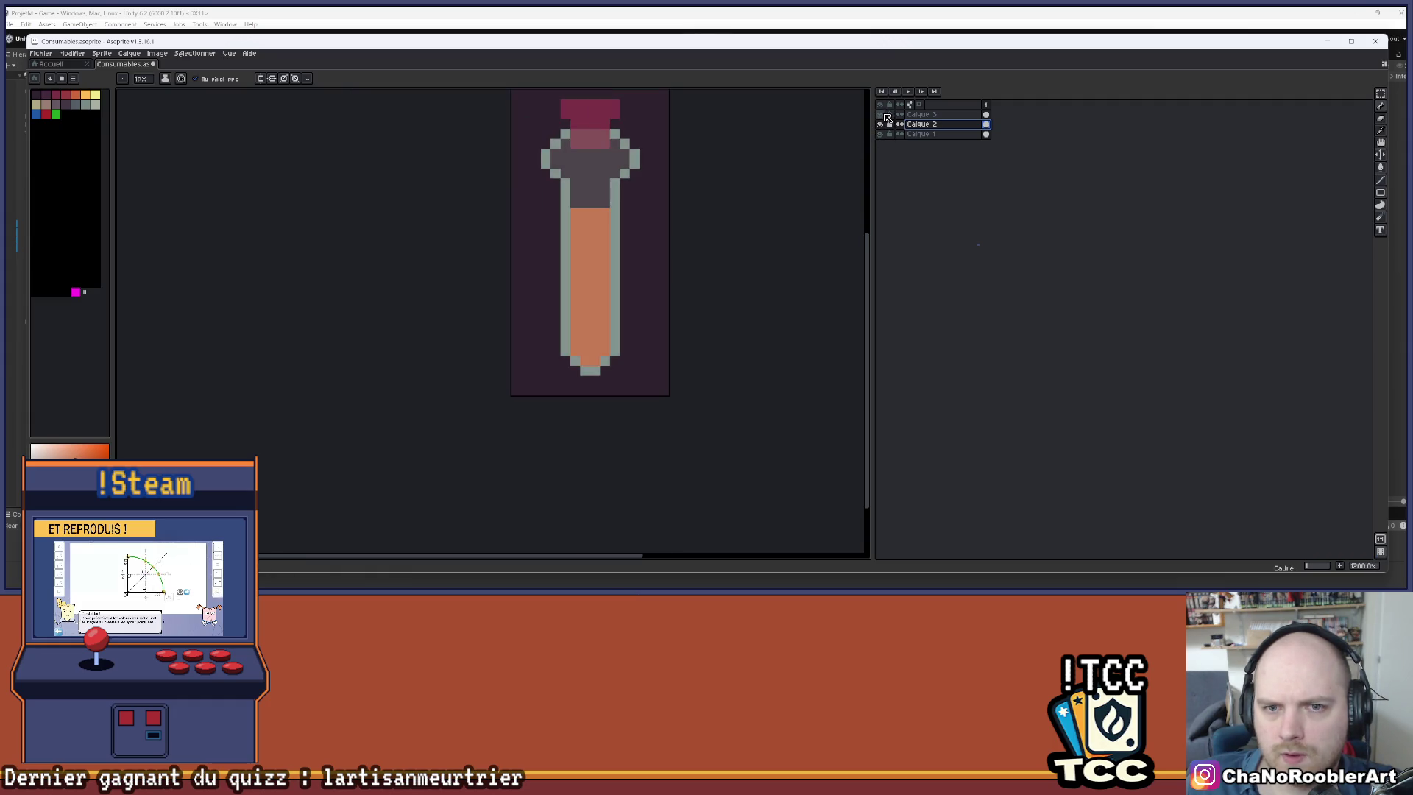
{"action": "left_click", "coordinate": [886, 117]}
{"action": "left_click", "coordinate": [886, 117]}
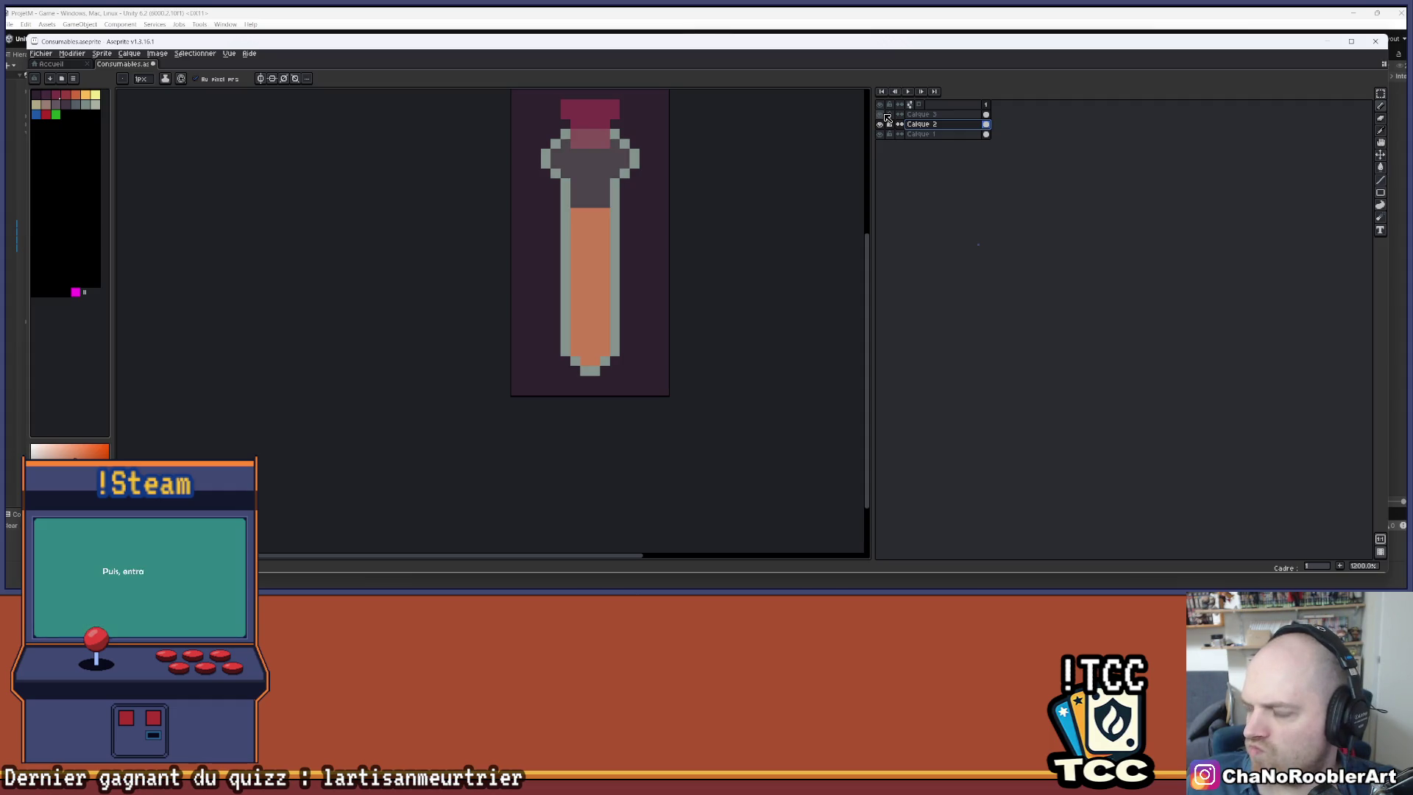
{"action": "left_click", "coordinate": [886, 116]}
{"action": "left_click", "coordinate": [886, 116]}
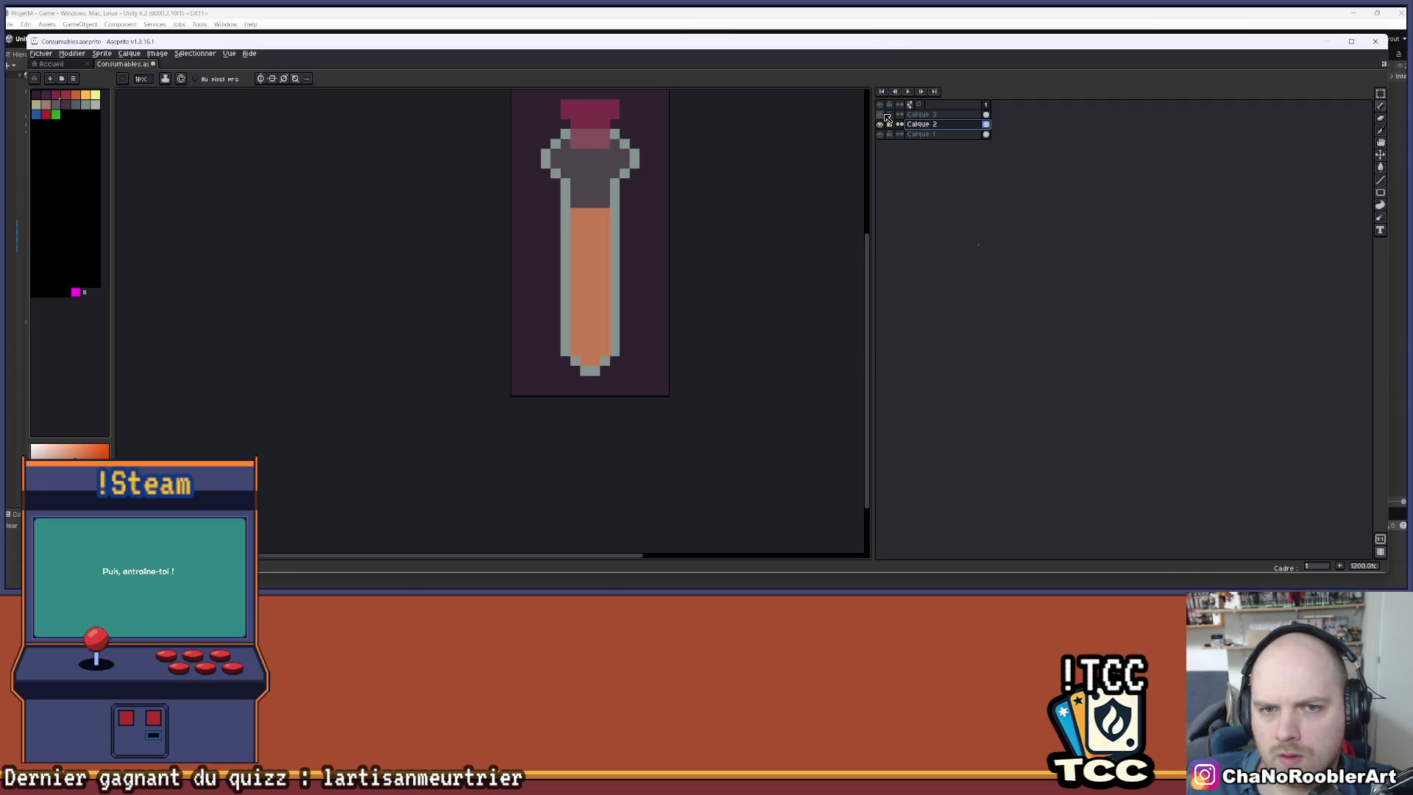
{"action": "left_click", "coordinate": [886, 116]}
{"action": "left_click", "coordinate": [886, 116]}
{"action": "key", "text": "plus"}
{"action": "key", "text": "plus"}
{"action": "key", "text": "plus"}
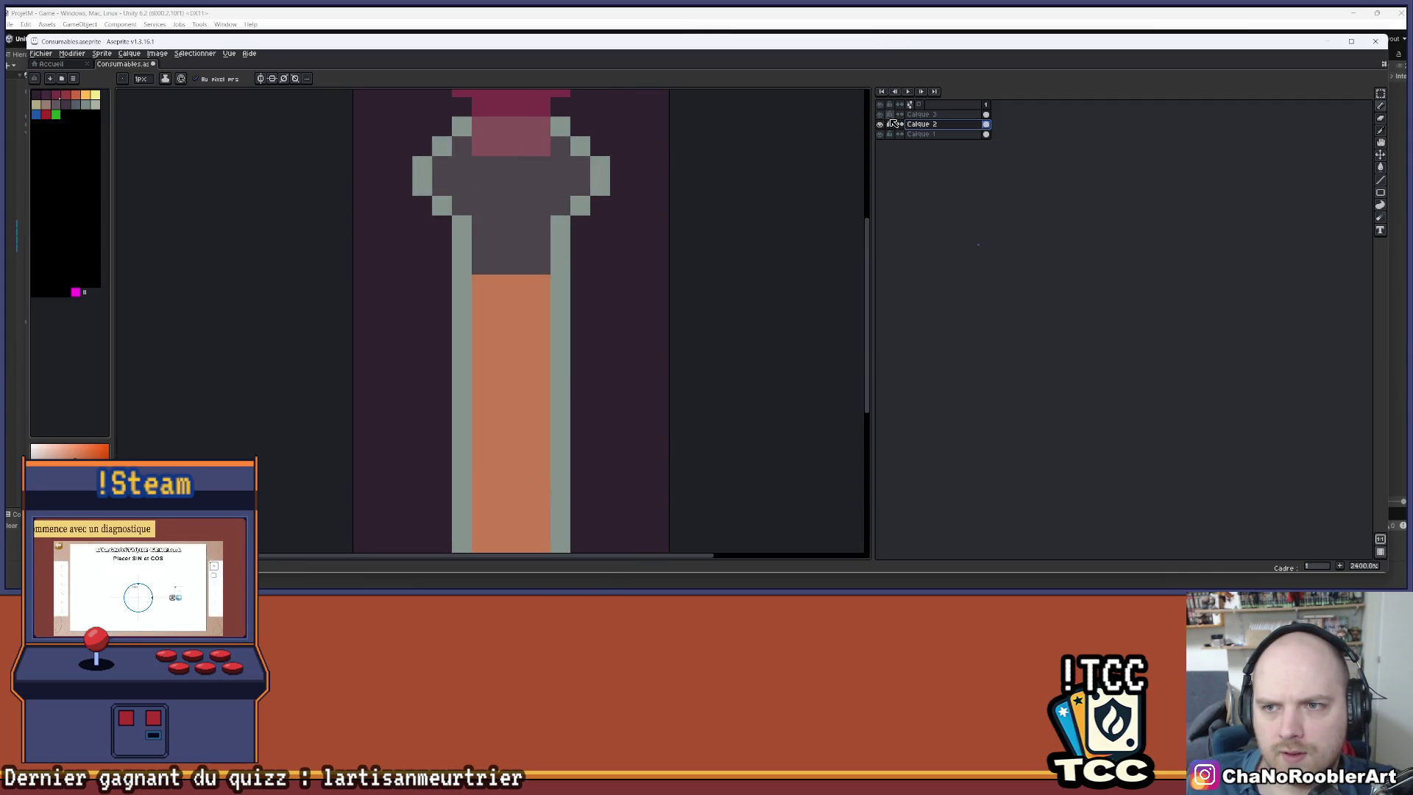
- On Calque 3, bucket-fill the glass silhouette with the darker grey-green
{"action": "left_click", "coordinate": [886, 116]}
{"action": "scroll", "coordinate": [726, 152], "scroll_direction": "down", "scroll_amount": 2}
{"action": "scroll", "coordinate": [542, 157], "scroll_direction": "up", "scroll_amount": 2}
{"action": "left_click", "coordinate": [66, 109]}
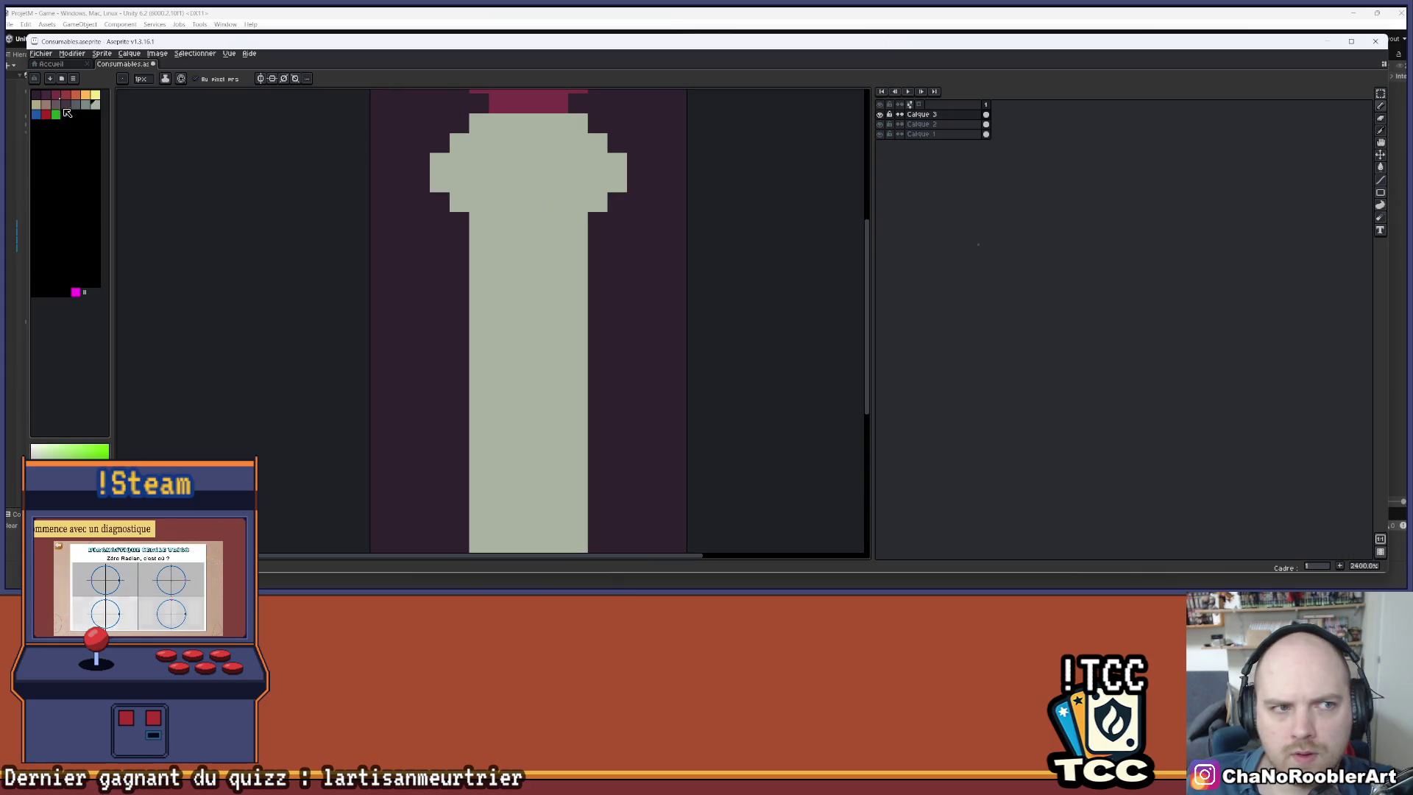
{"action": "scroll", "coordinate": [520, 177], "scroll_direction": "down", "scroll_amount": 1}
{"action": "scroll", "coordinate": [521, 177], "scroll_direction": "up", "scroll_amount": 1}
{"action": "left_click", "coordinate": [87, 110]}
{"action": "key", "text": "g"}
{"action": "left_click", "coordinate": [552, 179]}
- Pencil a pale light-grey highlight band across the bottle's shoulder
{"action": "left_click", "coordinate": [96, 105]}
{"action": "key", "text": "b"}
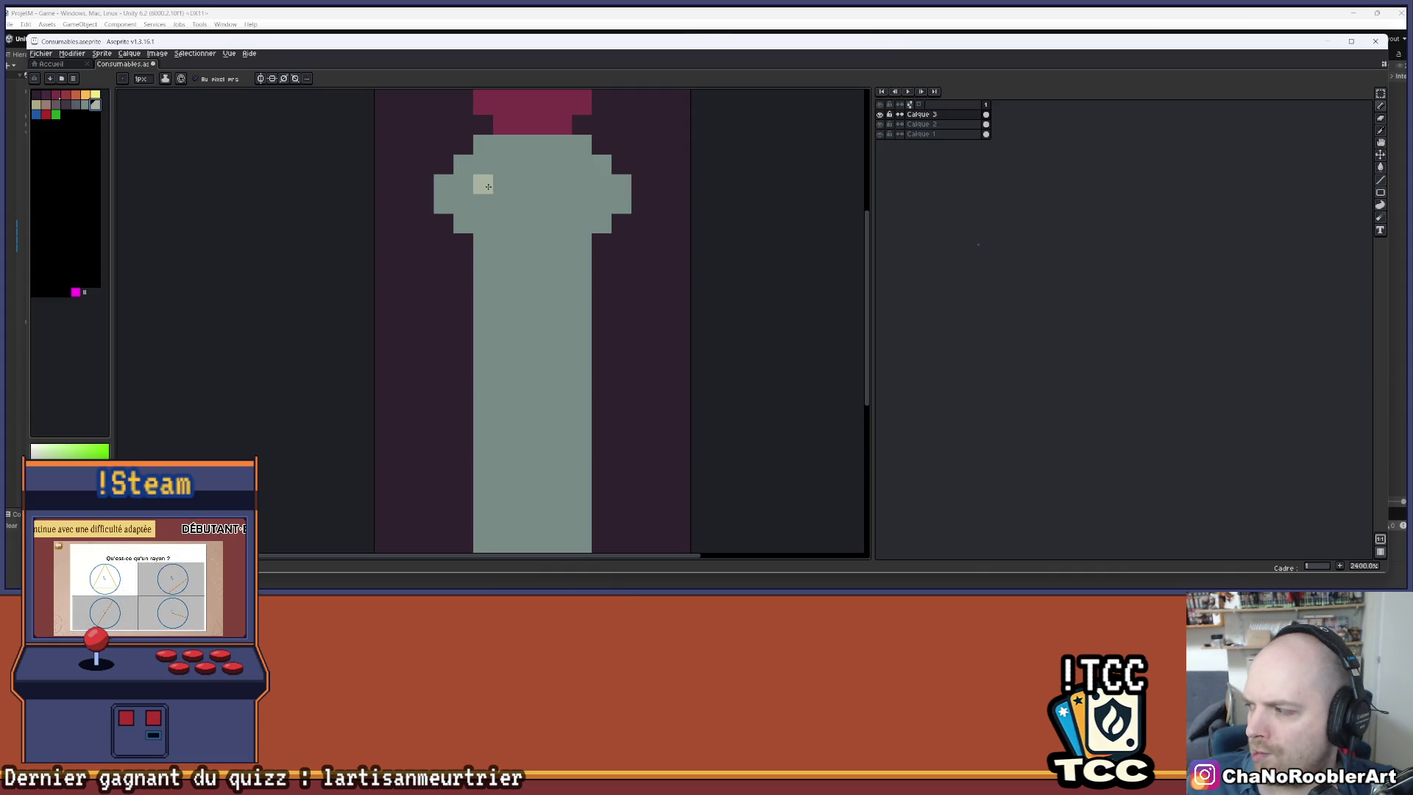
{"action": "mouse_move", "coordinate": [483, 183]}
{"action": "left_mouse_down"}
{"action": "mouse_move", "coordinate": [569, 180]}
{"action": "mouse_move", "coordinate": [543, 204]}
{"action": "mouse_move", "coordinate": [563, 204]}
{"action": "left_mouse_up"}
{"action": "scroll", "coordinate": [624, 199], "scroll_direction": "down", "scroll_amount": 4}
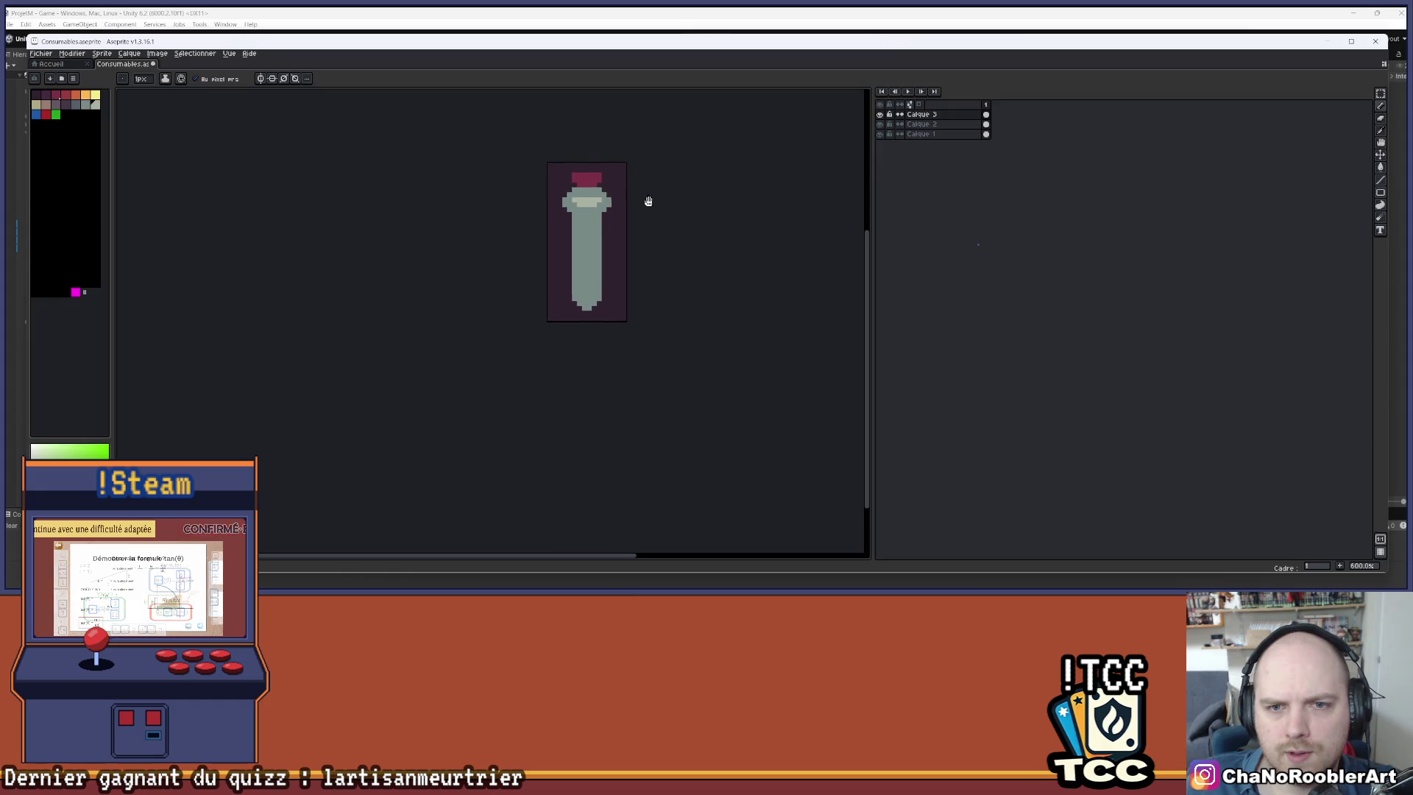
{"action": "left_click_drag", "start_coordinate": [649, 199], "coordinate": [622, 201]}
{"action": "scroll", "coordinate": [551, 193], "scroll_direction": "up", "scroll_amount": 2}
{"action": "scroll", "coordinate": [551, 193], "scroll_direction": "up", "scroll_amount": 4}
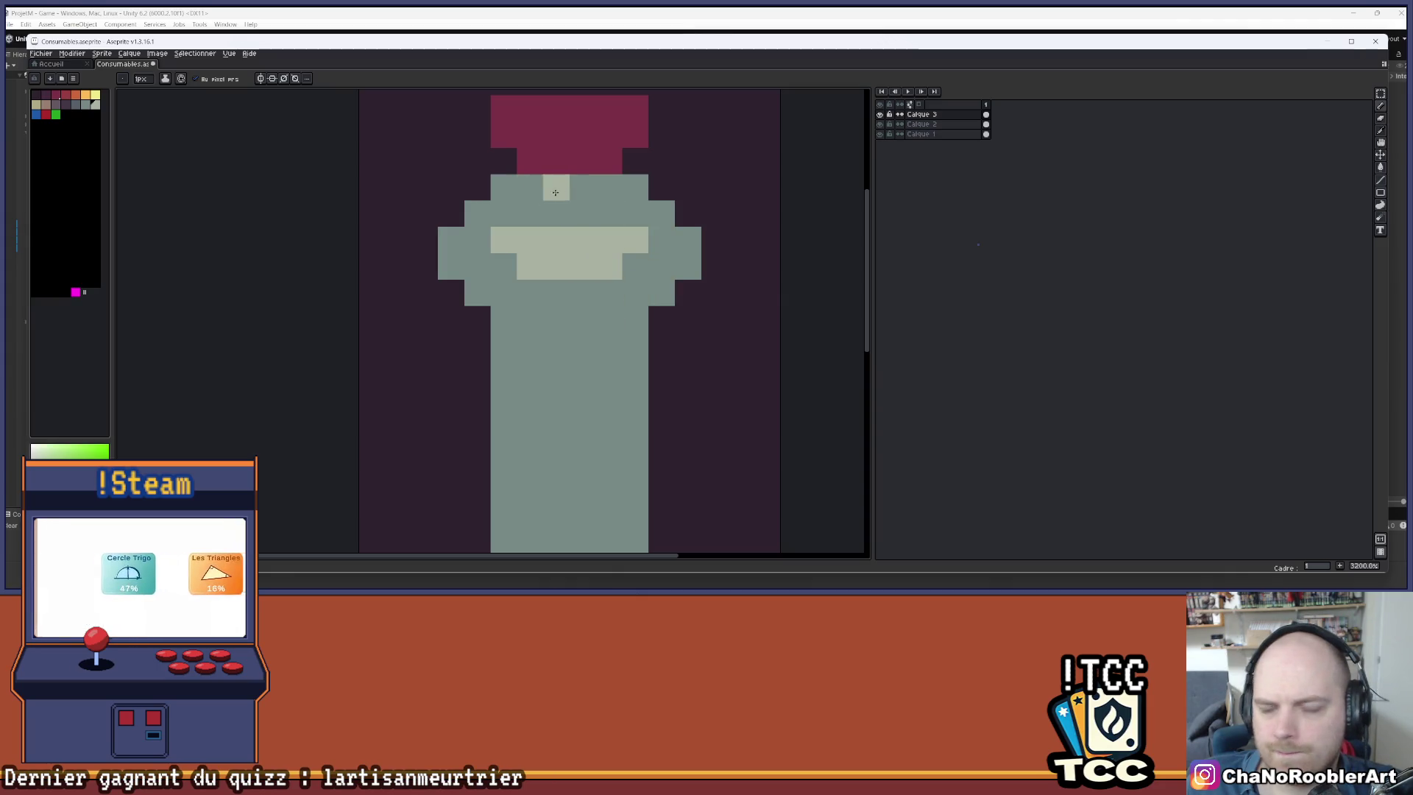
{"action": "scroll", "coordinate": [588, 191], "scroll_direction": "down", "scroll_amount": 1}
{"action": "scroll", "coordinate": [572, 228], "scroll_direction": "up", "scroll_amount": 1}
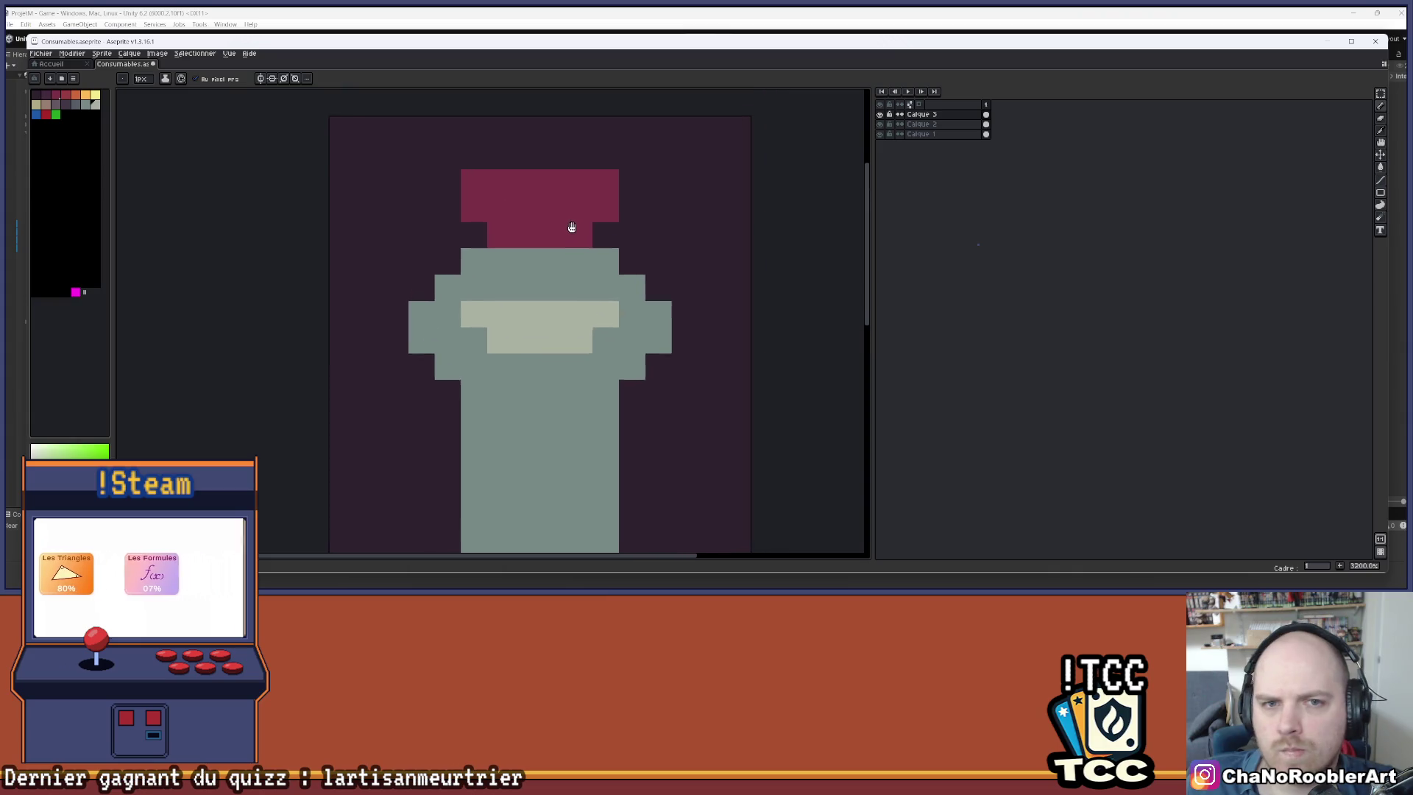
{"action": "scroll", "coordinate": [508, 226], "scroll_direction": "down", "scroll_amount": 3}
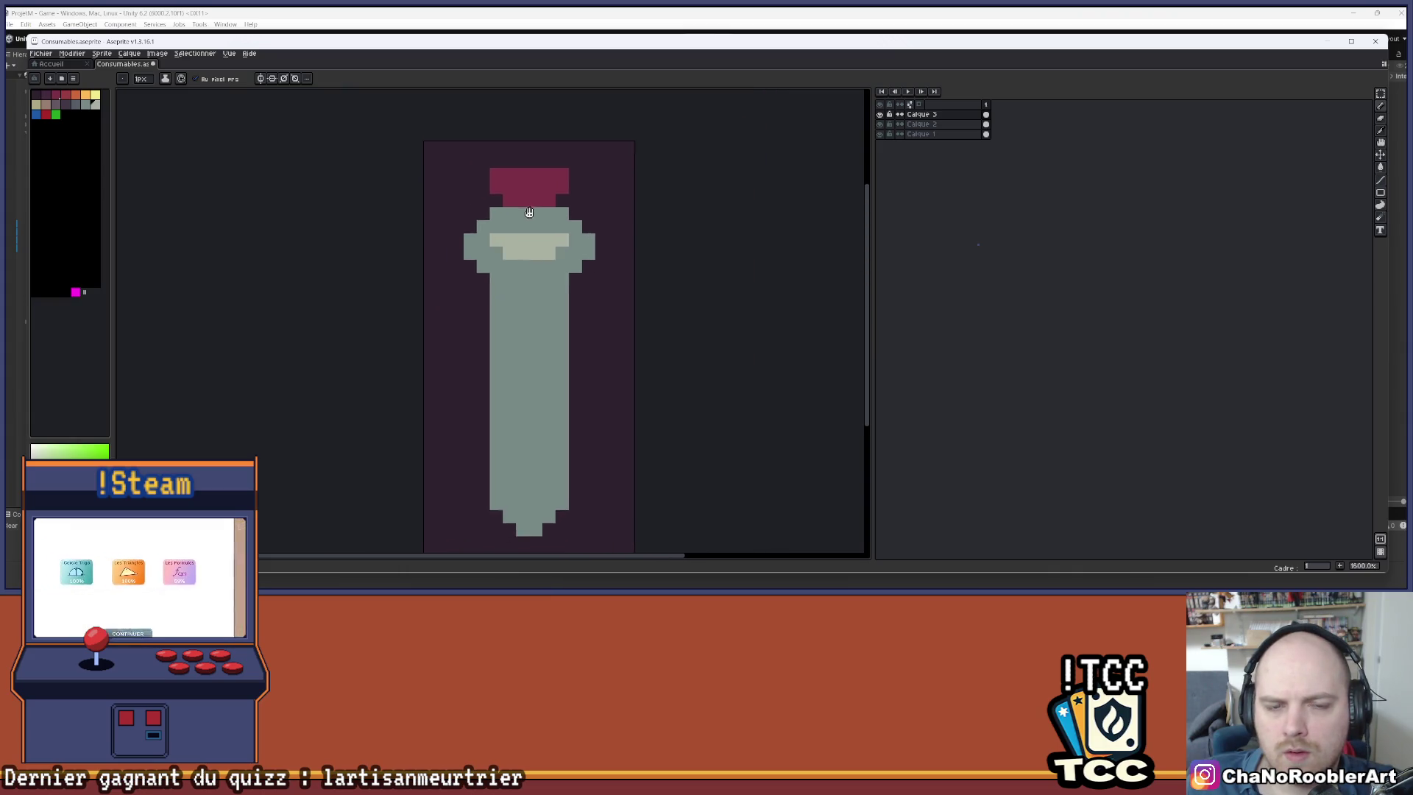
{"action": "scroll", "coordinate": [515, 251], "scroll_direction": "up", "scroll_amount": 2}
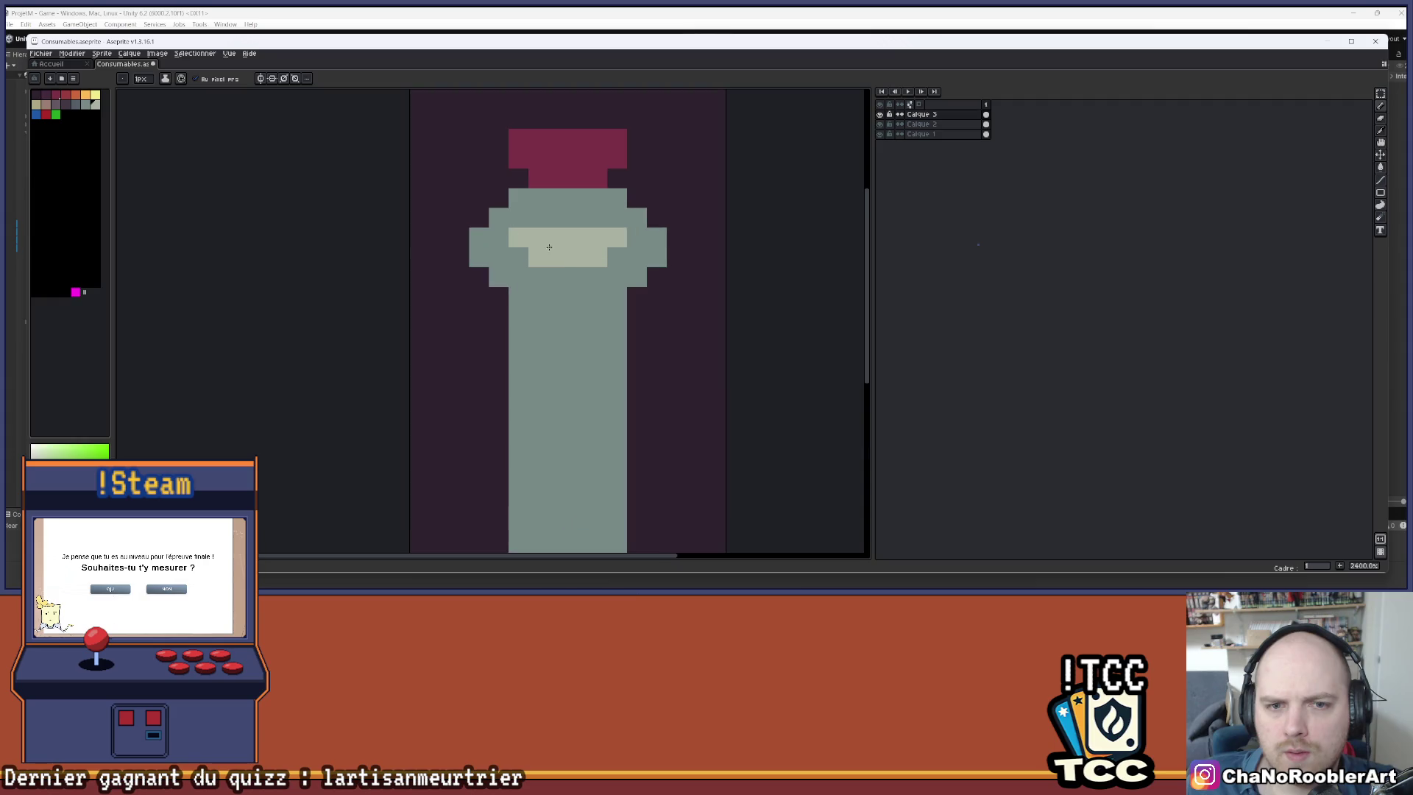
{"action": "scroll", "coordinate": [632, 261], "scroll_direction": "down", "scroll_amount": 2}
{"action": "scroll", "coordinate": [627, 339], "scroll_direction": "up", "scroll_amount": 1}
{"action": "scroll", "coordinate": [589, 317], "scroll_direction": "down", "scroll_amount": 1}
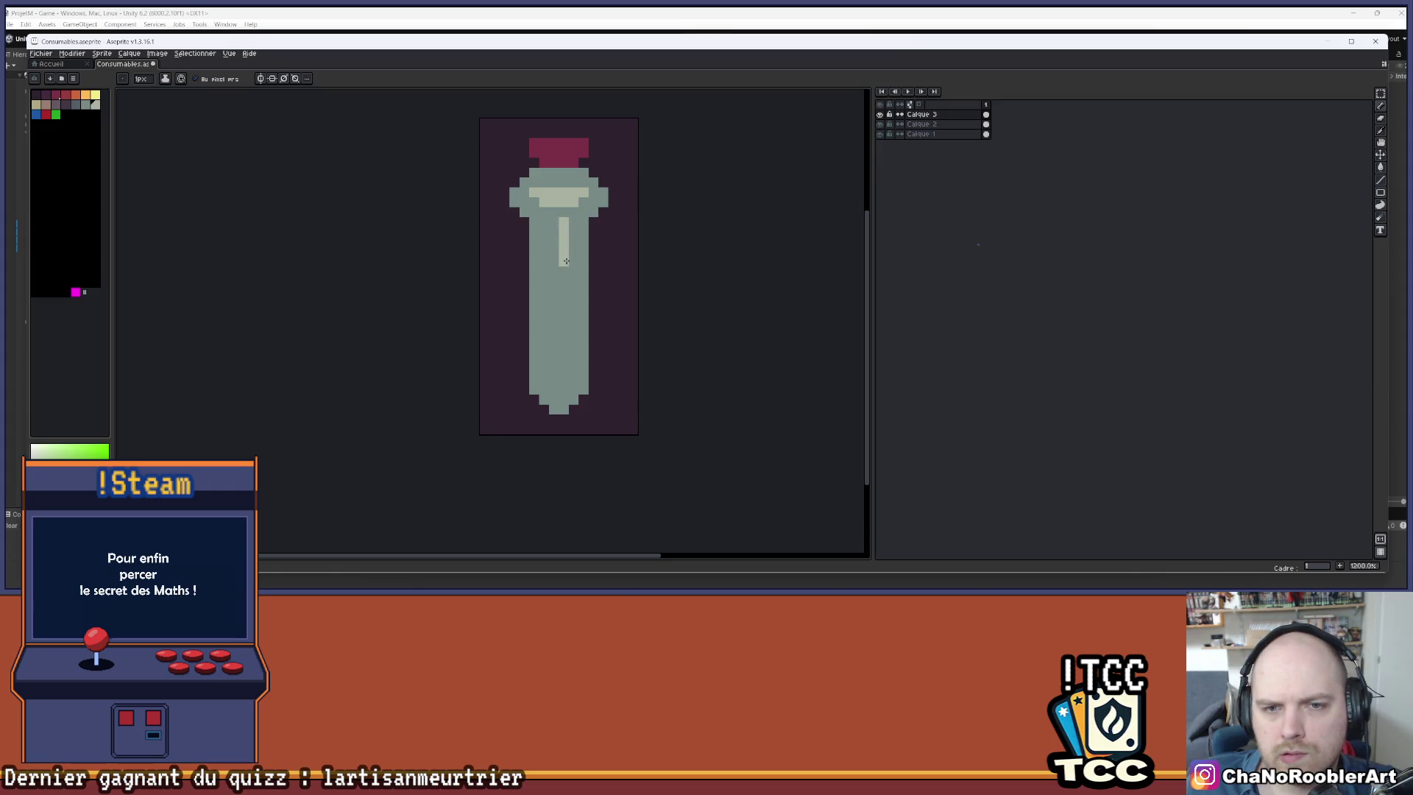
- Draw two-column pale highlight strips down the bottle body, then open Hue/Saturation
{"action": "key", "text": "ctrl+z"}
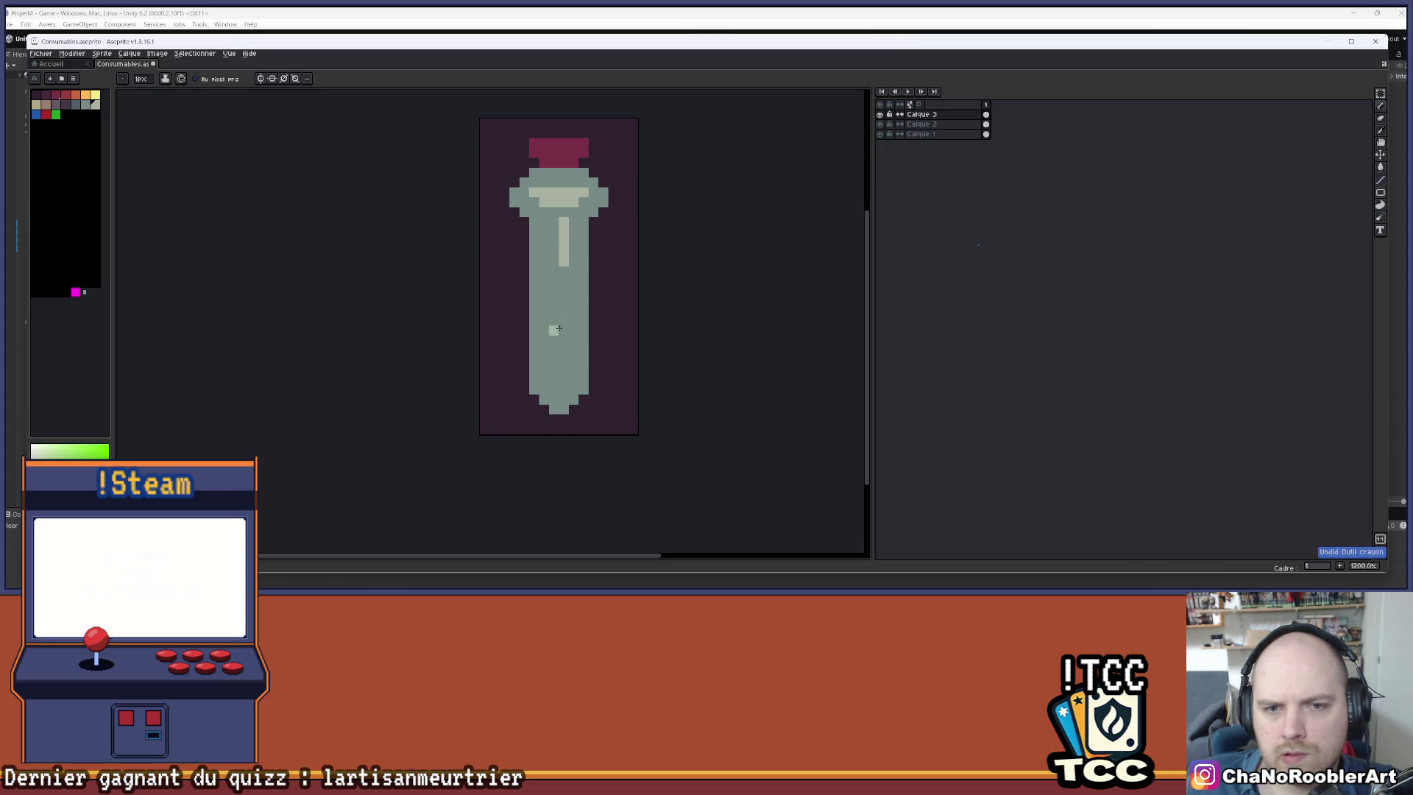
{"action": "left_click_drag", "start_coordinate": [563, 283], "coordinate": [563, 344]}
{"action": "left_click_drag", "start_coordinate": [563, 364], "coordinate": [563, 391]}
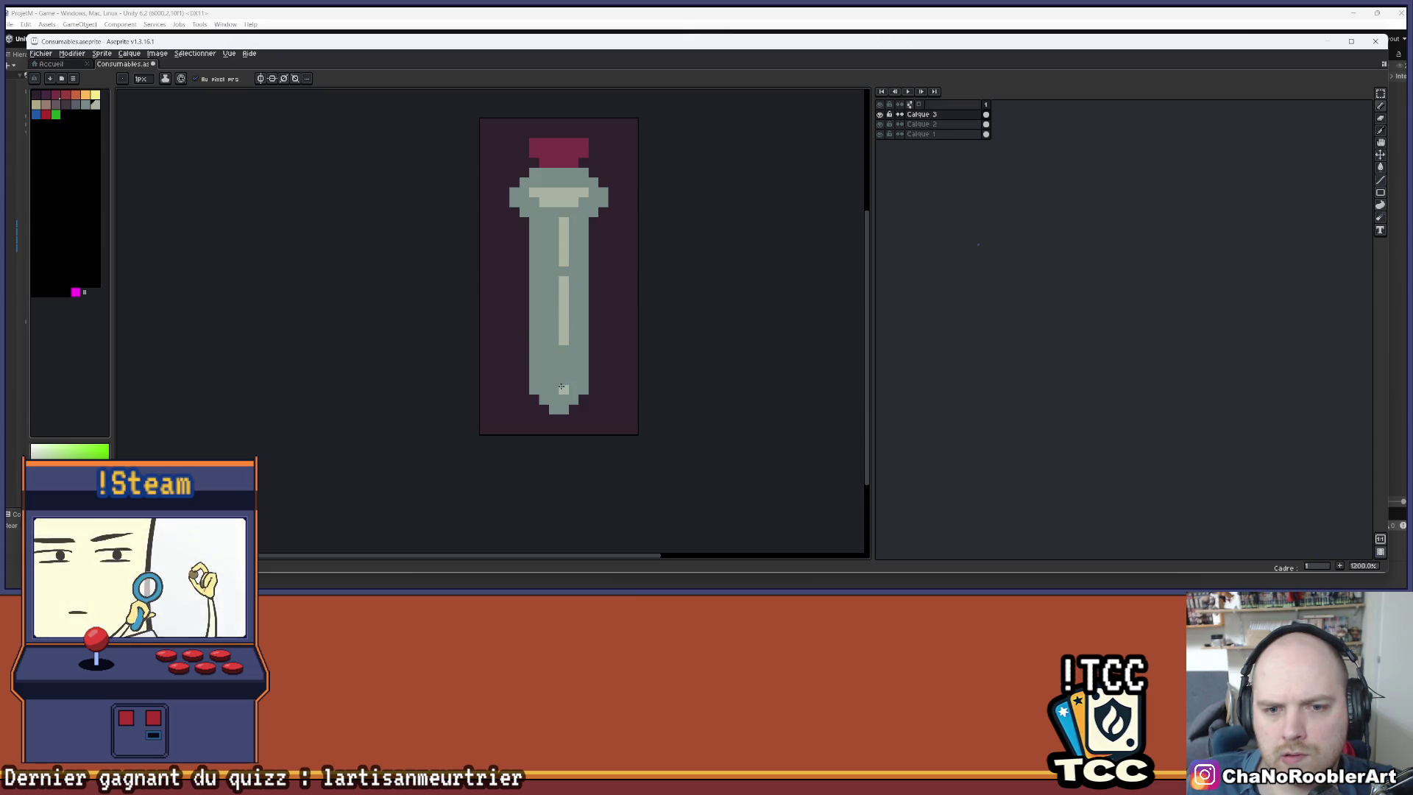
{"action": "left_click_drag", "start_coordinate": [550, 279], "coordinate": [553, 343]}
{"action": "left_click_drag", "start_coordinate": [554, 219], "coordinate": [555, 265]}
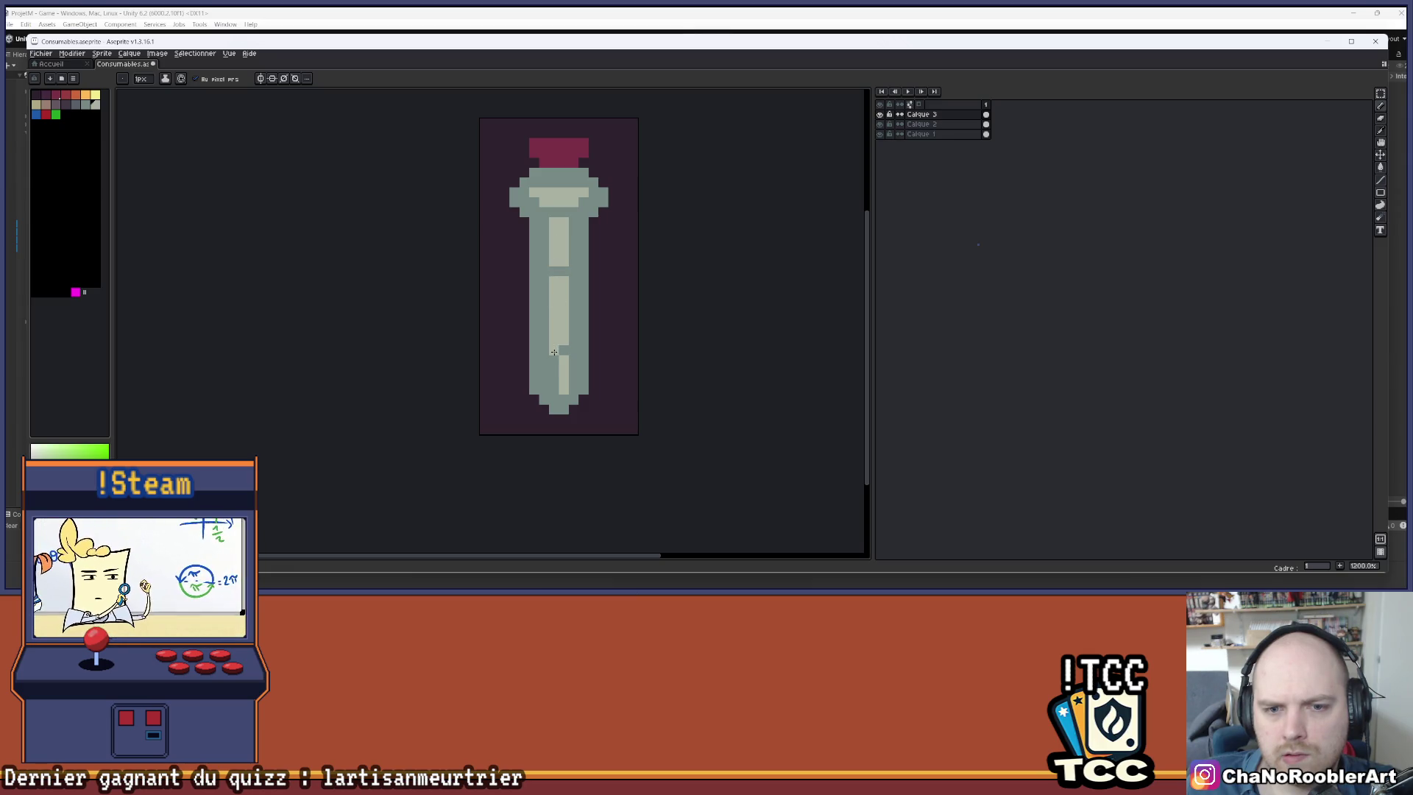
{"action": "scroll", "coordinate": [589, 309], "scroll_direction": "down", "scroll_amount": 4}
{"action": "scroll", "coordinate": [589, 309], "scroll_direction": "up", "scroll_amount": 5}
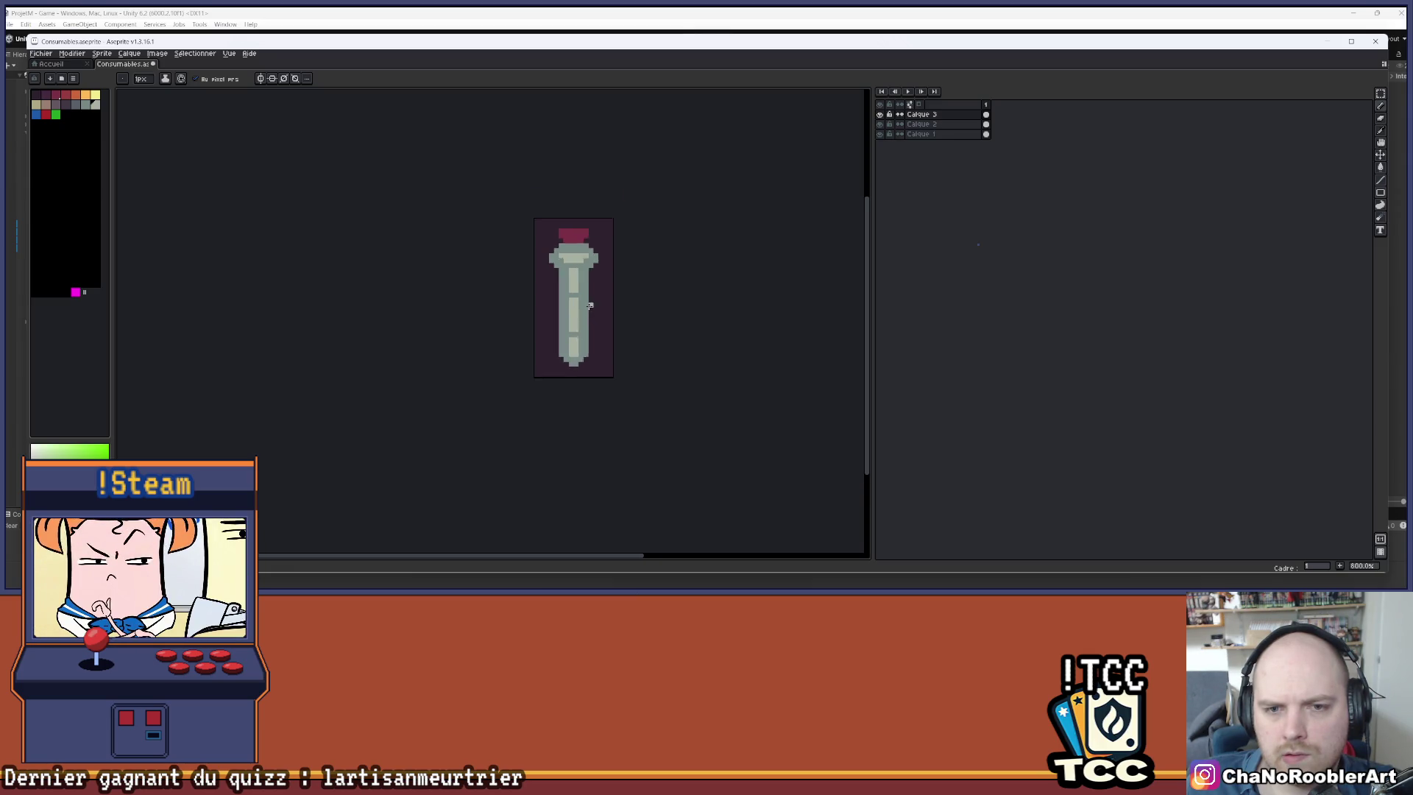
{"action": "key", "text": "ctrl+u"}
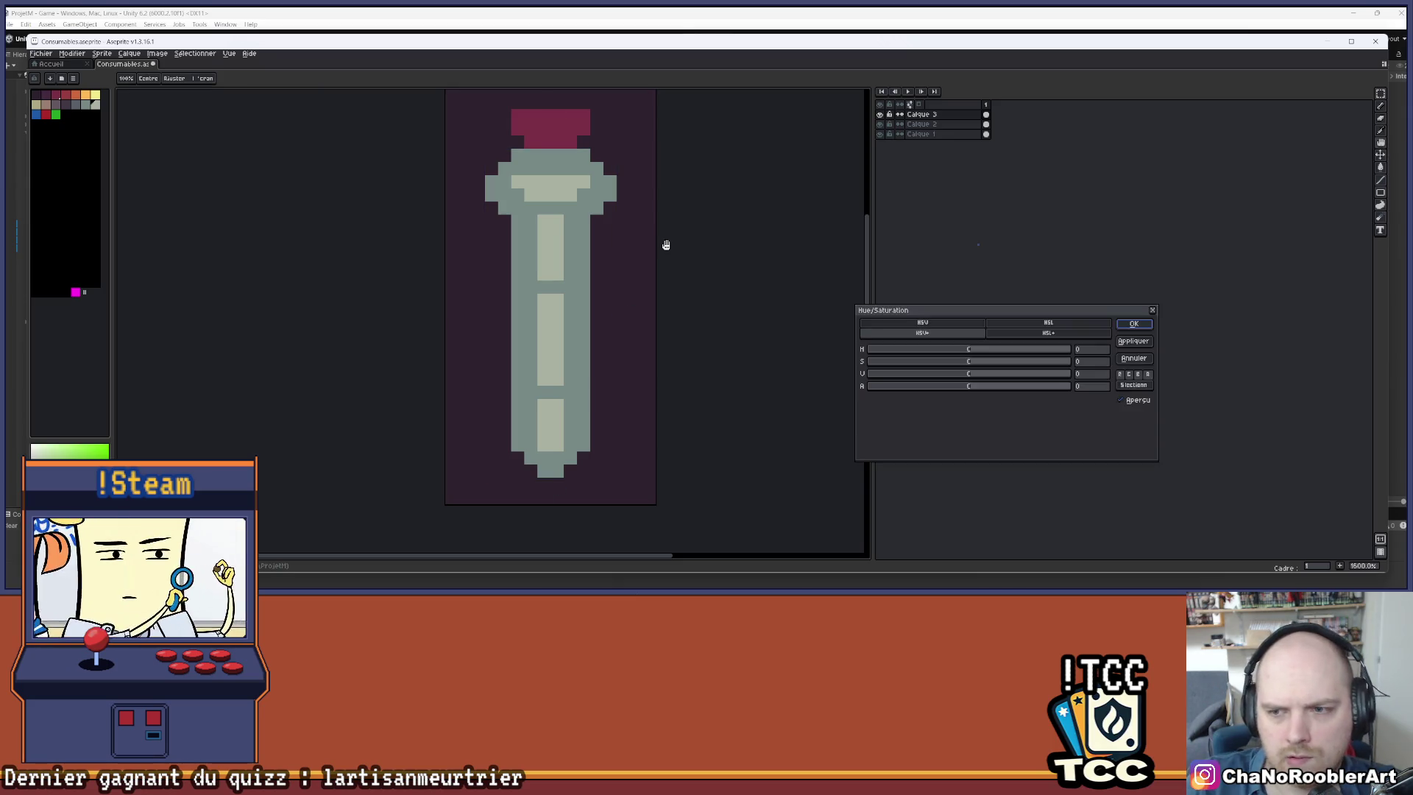
- Preview the glass layer mostly transparent by lowering the Alpha slider
{"action": "left_click", "coordinate": [883, 388]}
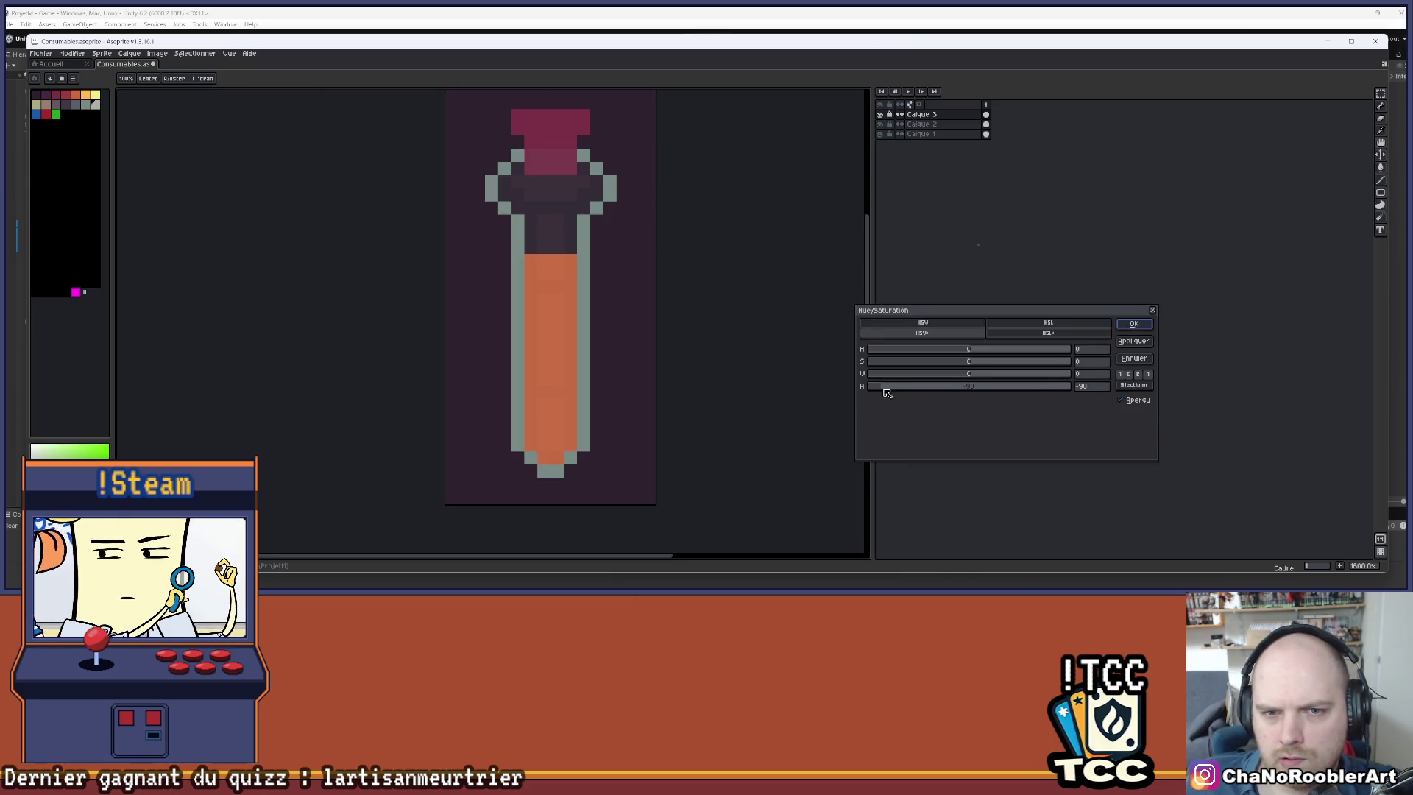
{"action": "scroll", "coordinate": [754, 350], "scroll_direction": "down", "scroll_amount": 3}
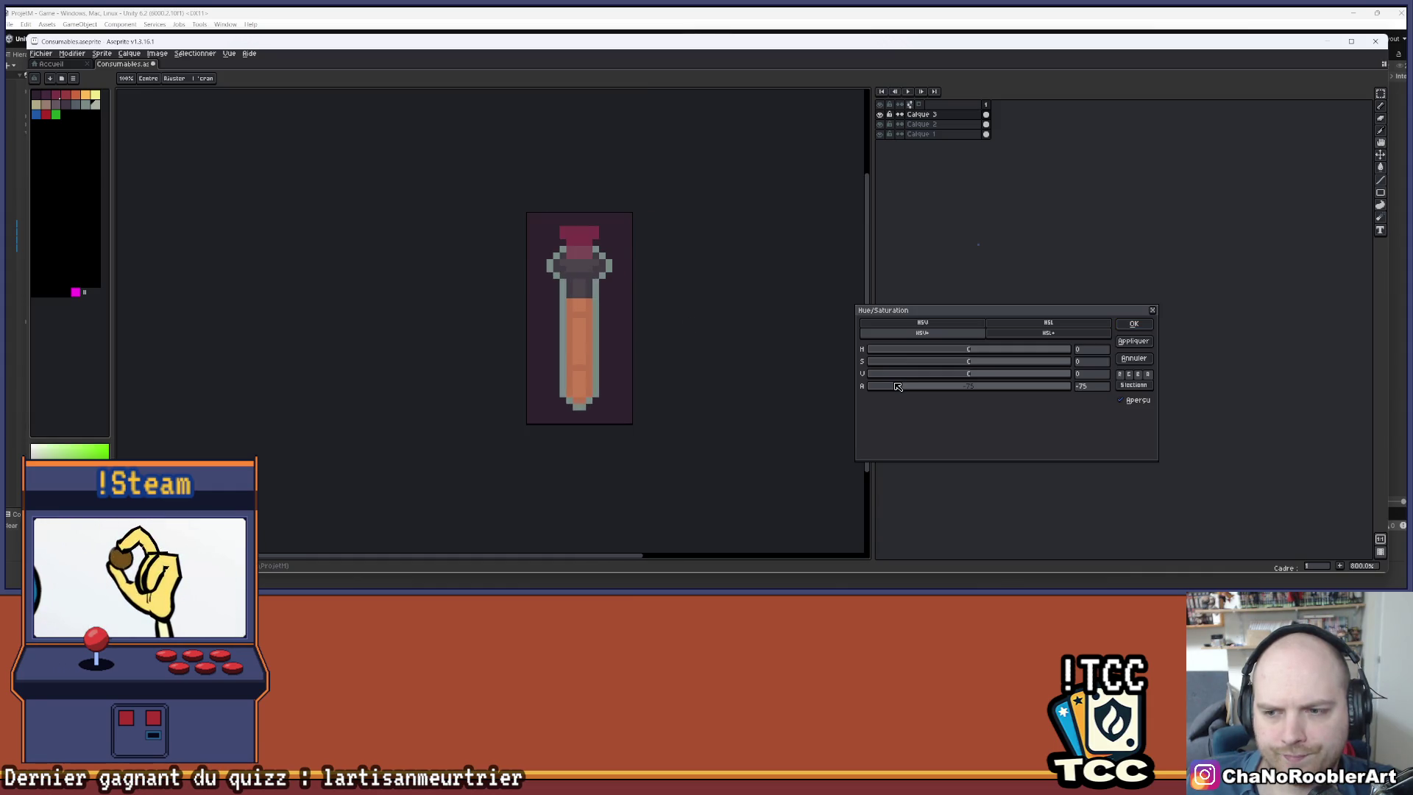
{"action": "left_click_drag", "start_coordinate": [906, 388], "coordinate": [910, 388]}
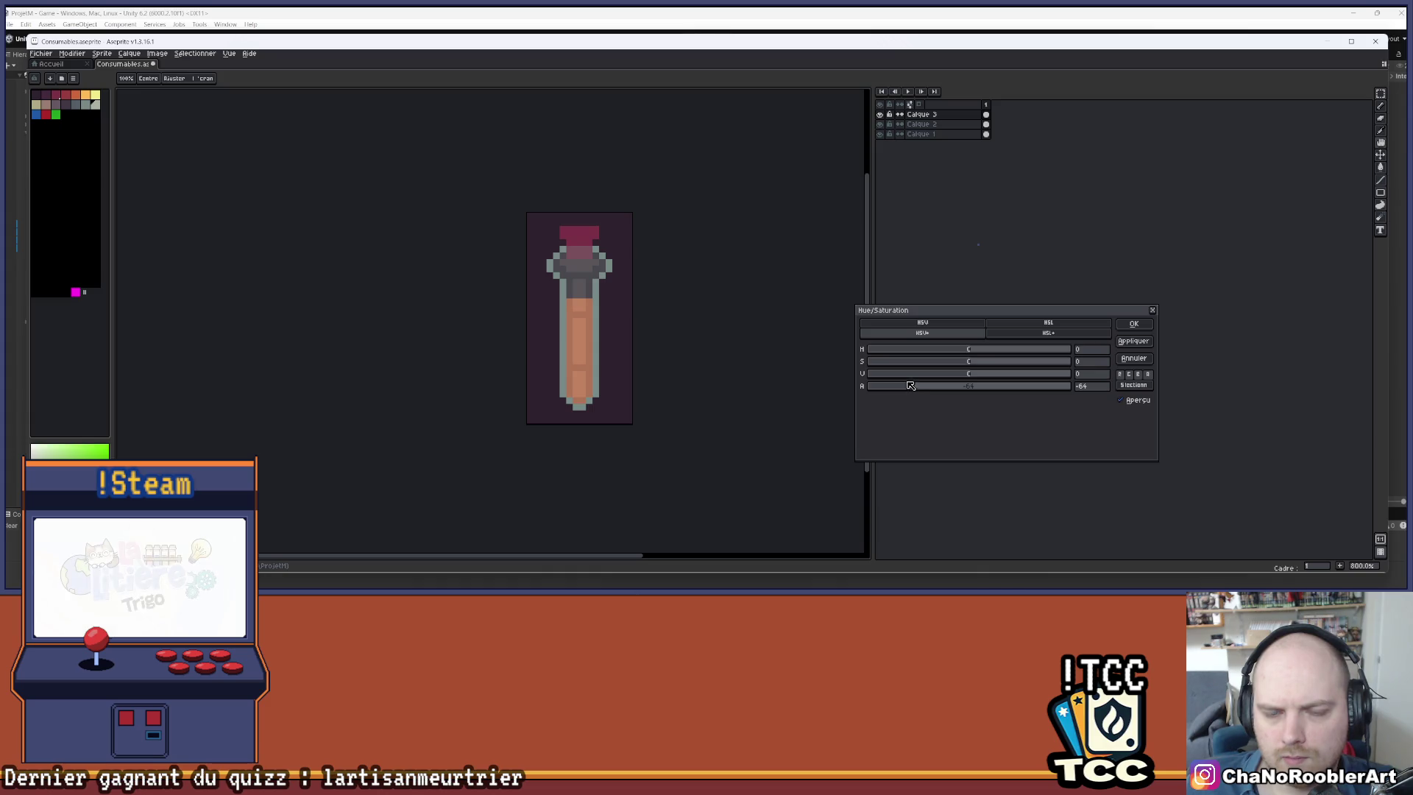
{"action": "scroll", "coordinate": [591, 293], "scroll_direction": "up", "scroll_amount": 3}
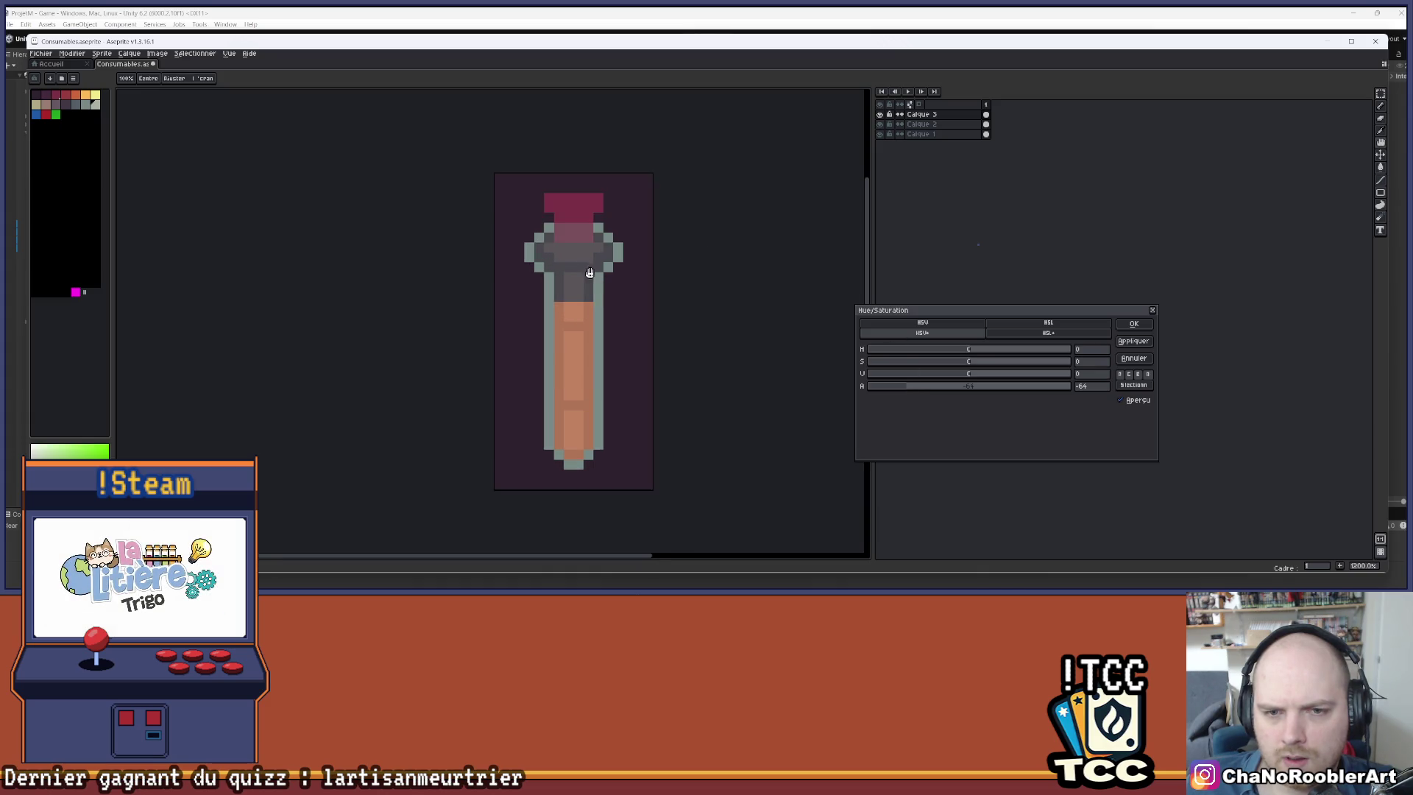
{"action": "scroll", "coordinate": [595, 210], "scroll_direction": "down", "scroll_amount": 3}
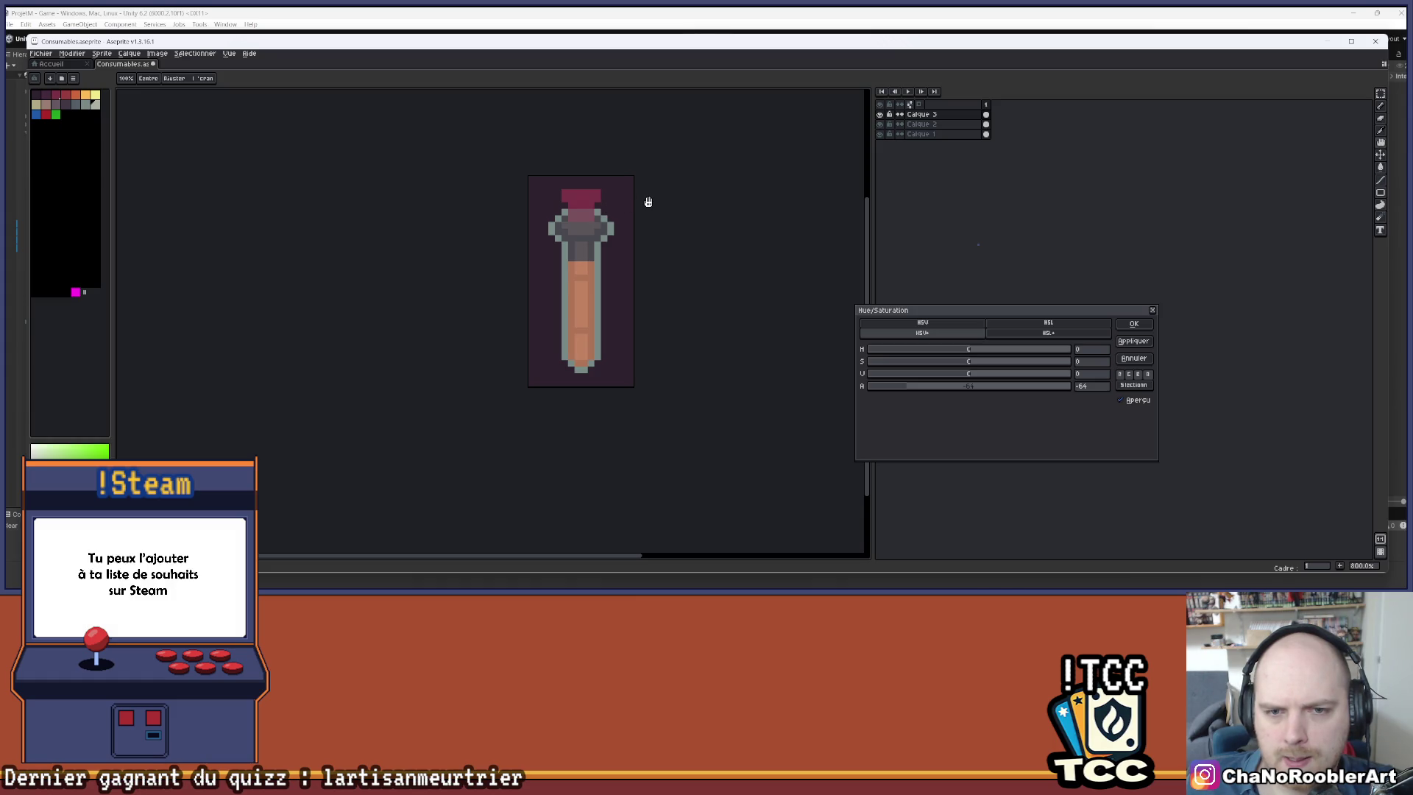
{"action": "scroll", "coordinate": [597, 256], "scroll_direction": "up", "scroll_amount": 3}
{"action": "scroll", "coordinate": [594, 259], "scroll_direction": "down", "scroll_amount": 4}
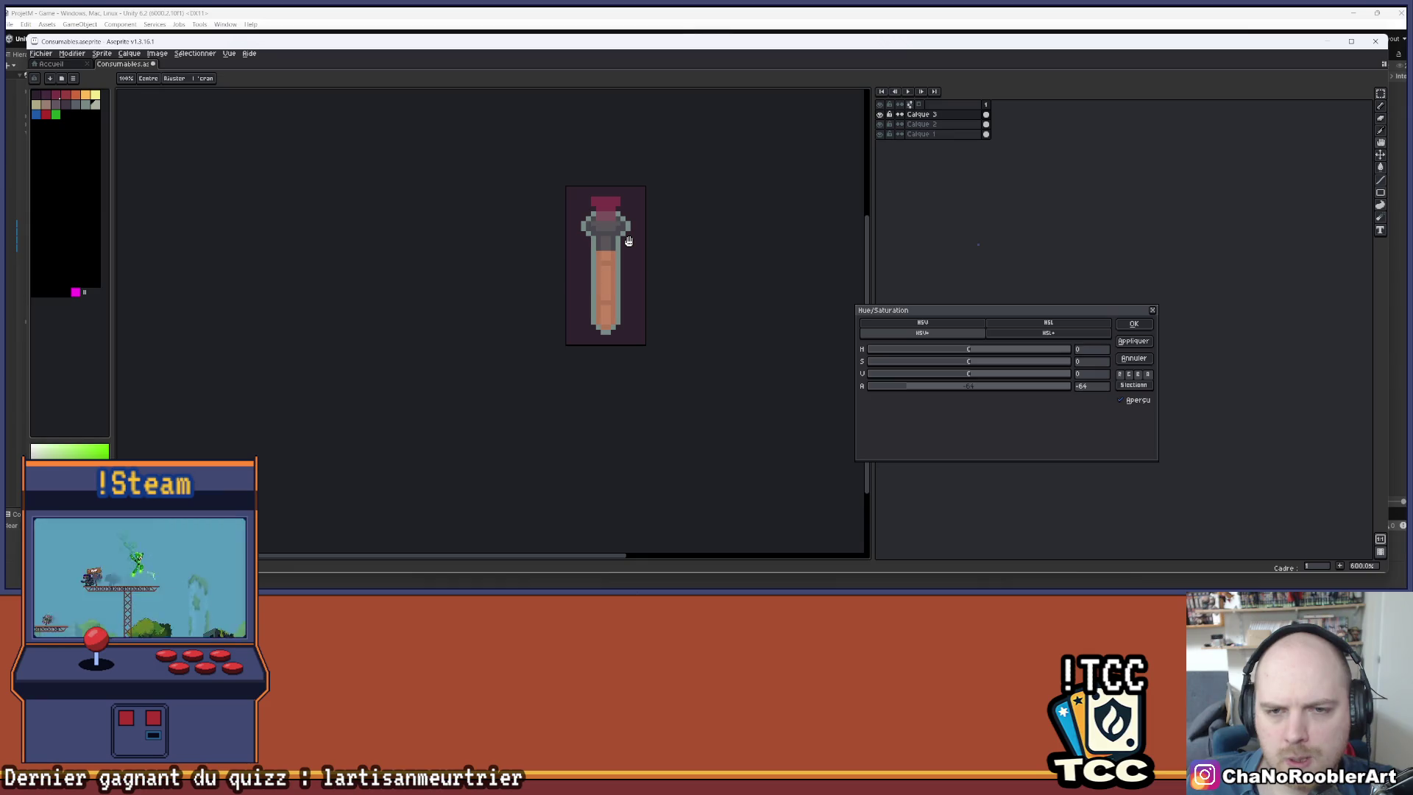
{"action": "scroll", "coordinate": [628, 241], "scroll_direction": "up", "scroll_amount": 3}
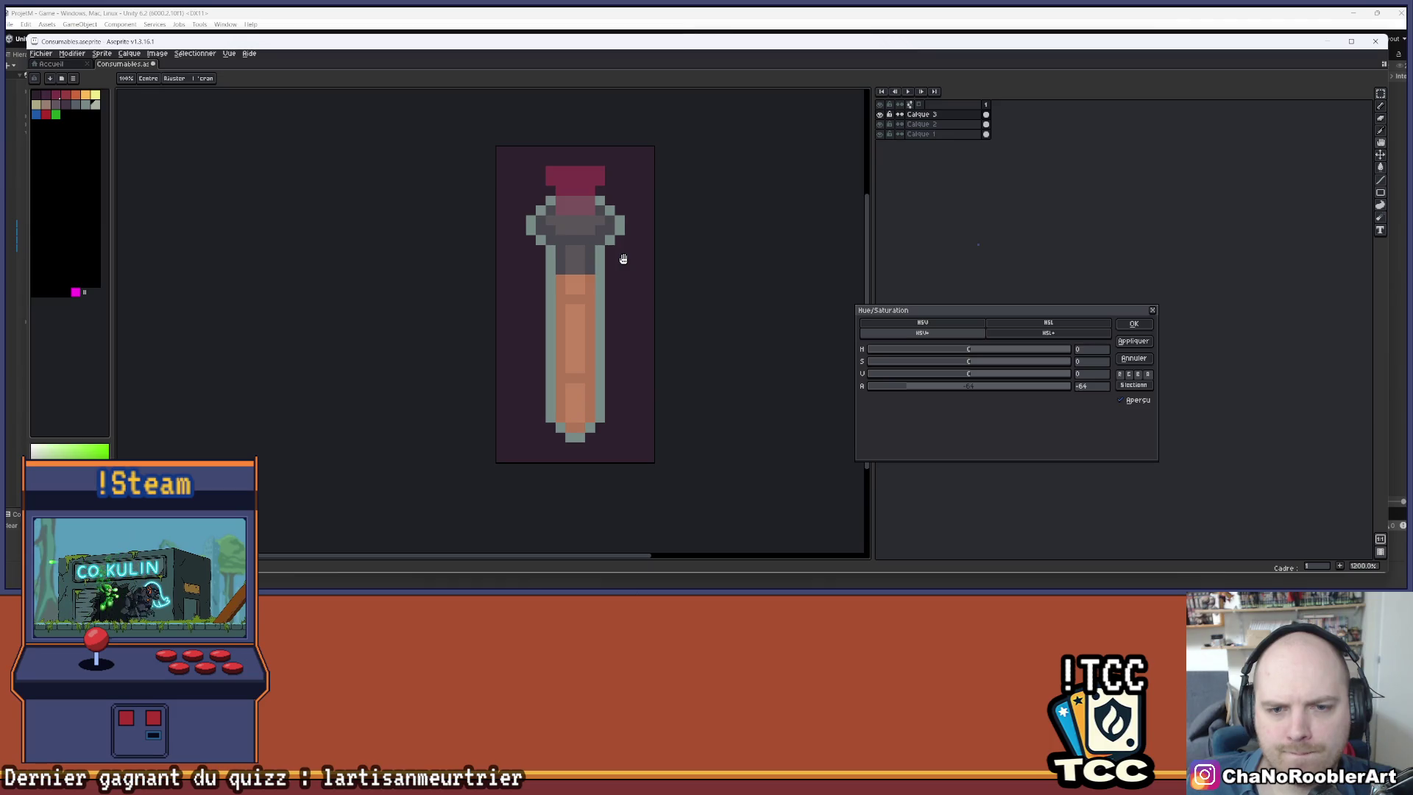
{"action": "scroll", "coordinate": [623, 259], "scroll_direction": "down", "scroll_amount": 3}
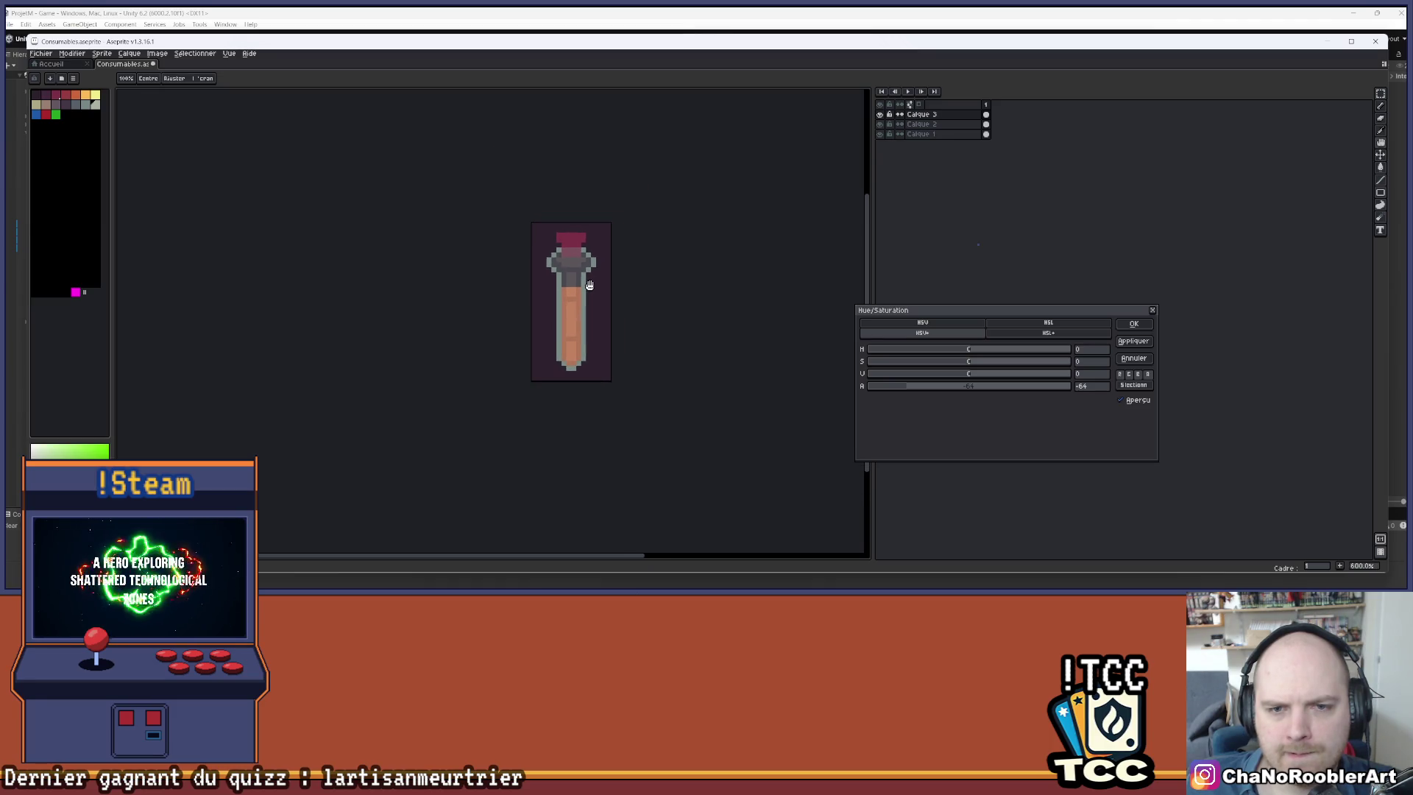
{"action": "scroll", "coordinate": [589, 284], "scroll_direction": "up", "scroll_amount": 1}
{"action": "scroll", "coordinate": [589, 285], "scroll_direction": "up", "scroll_amount": 2}
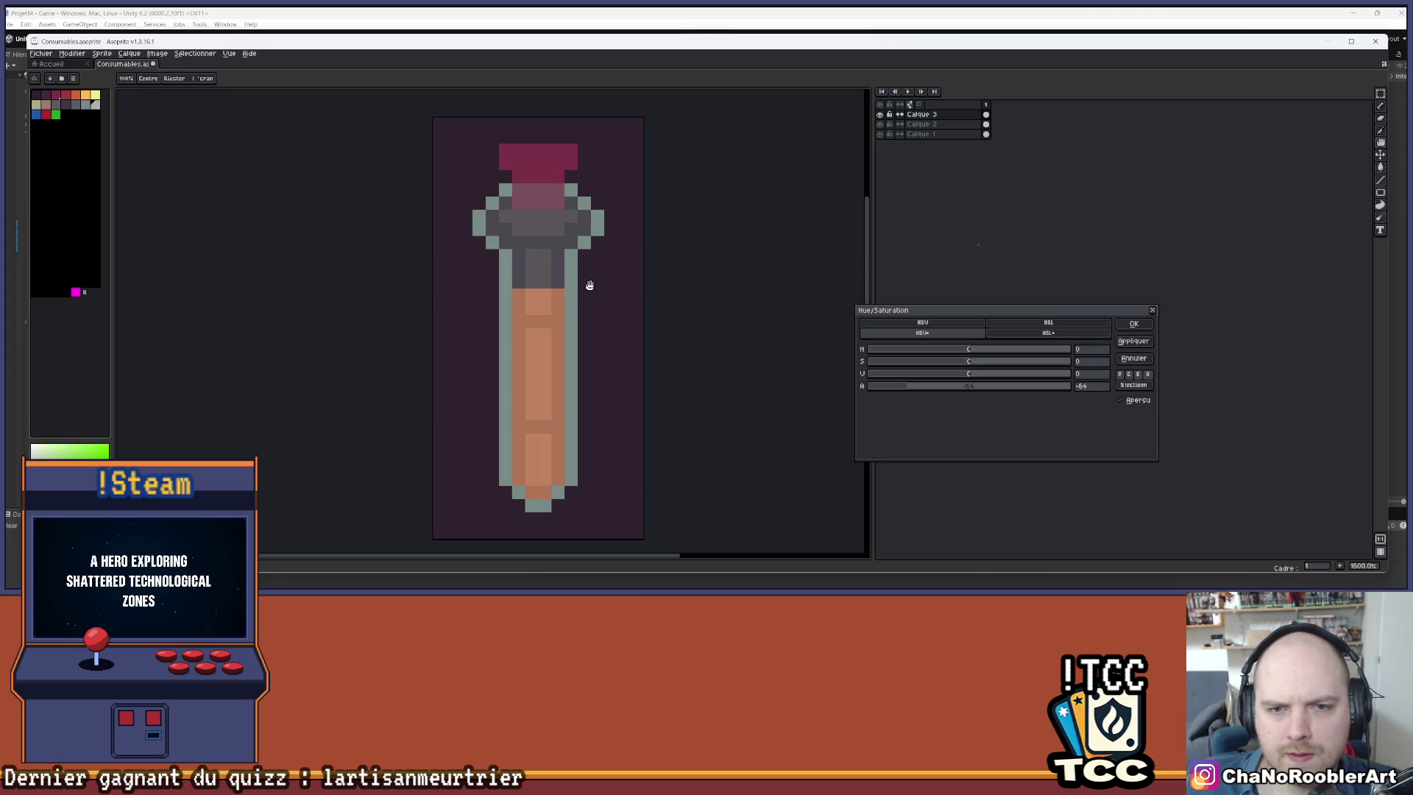
- Return Alpha to 0 and apply, leaving the grey-green glass fully opaque
{"action": "left_click", "coordinate": [970, 385]}
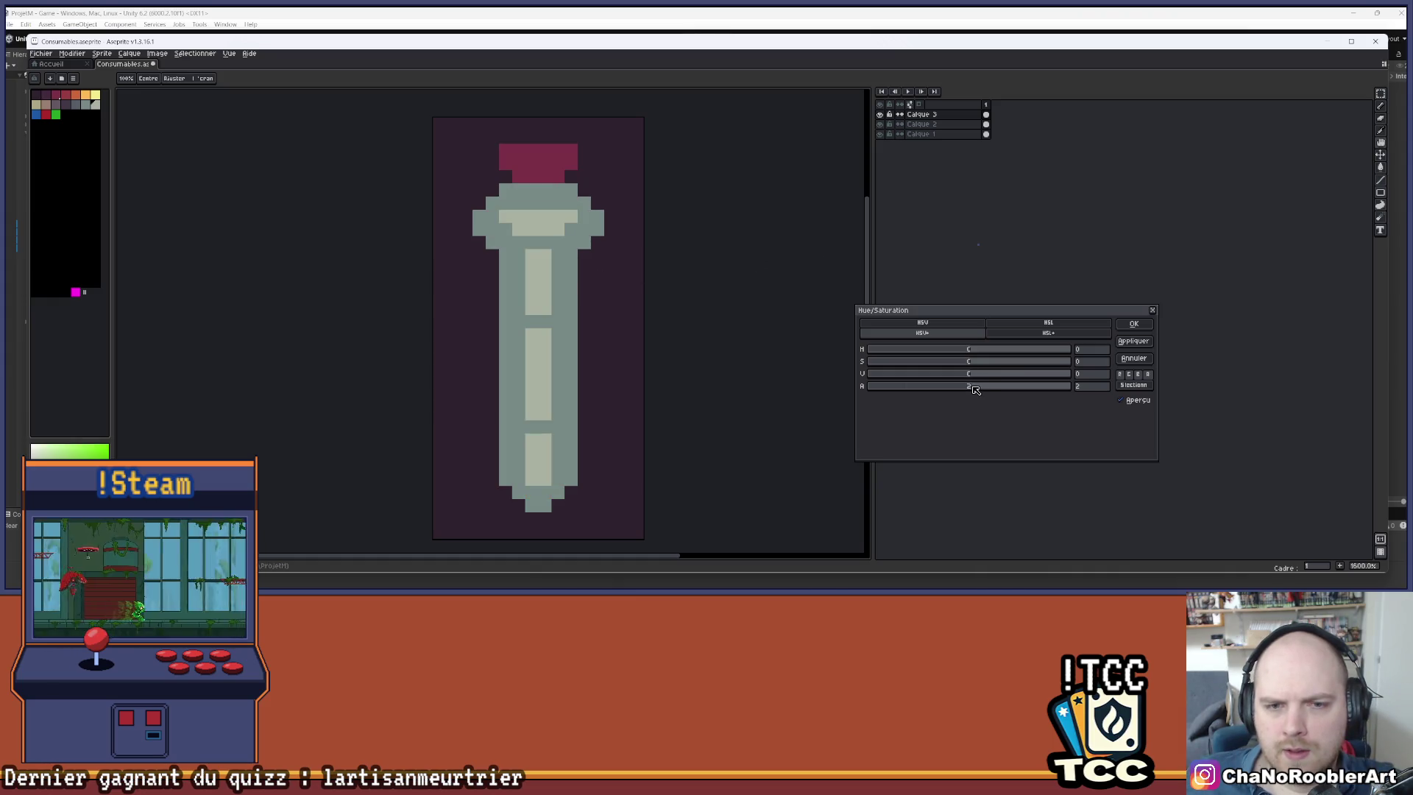
{"action": "left_click_drag", "start_coordinate": [971, 386], "coordinate": [969, 387]}
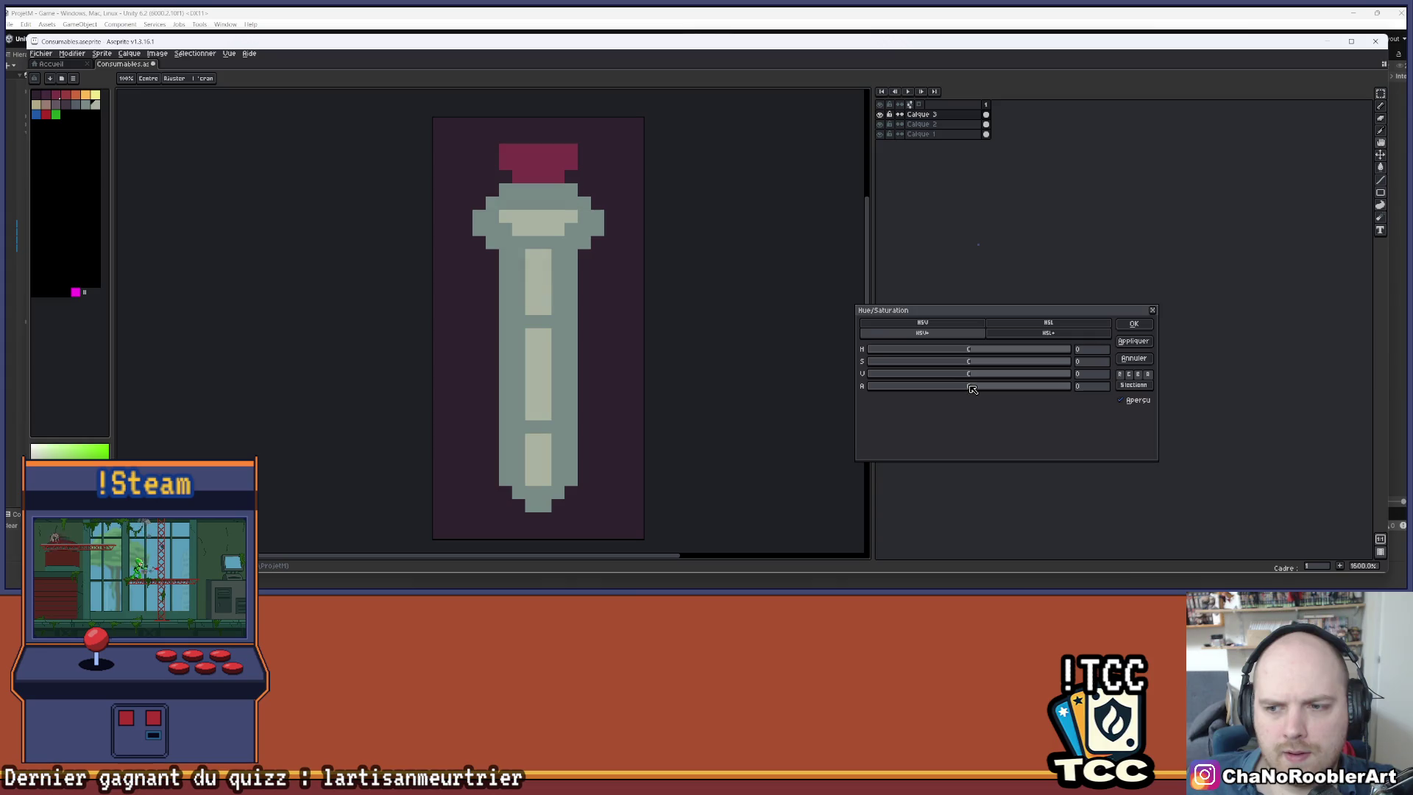
{"action": "left_click_drag", "start_coordinate": [556, 290], "coordinate": [639, 275]}
{"action": "left_click", "coordinate": [1134, 324]}
- Paint over the broken highlight dashes with the base grey using the 1px pencil
{"action": "key", "text": "v"}
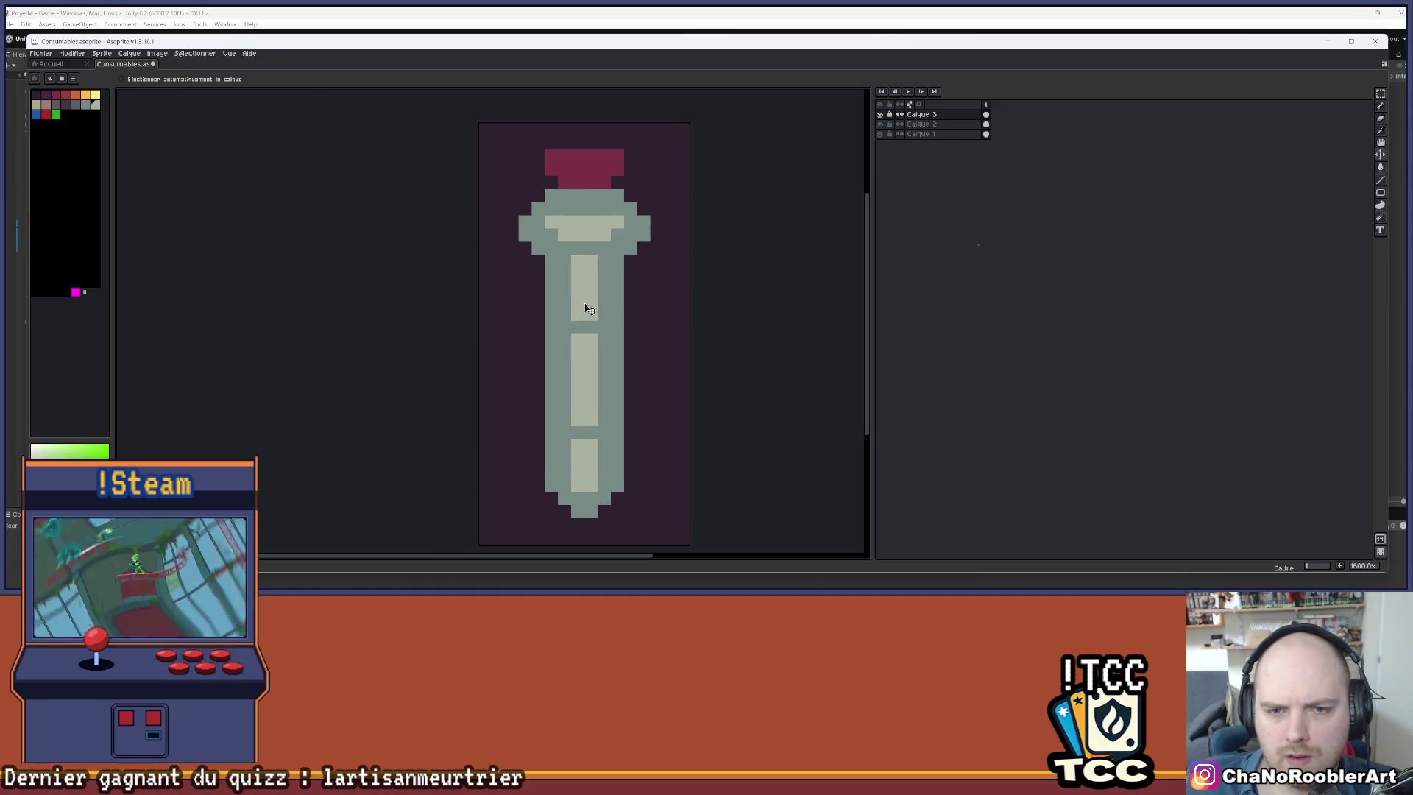
{"action": "key", "text": "b"}
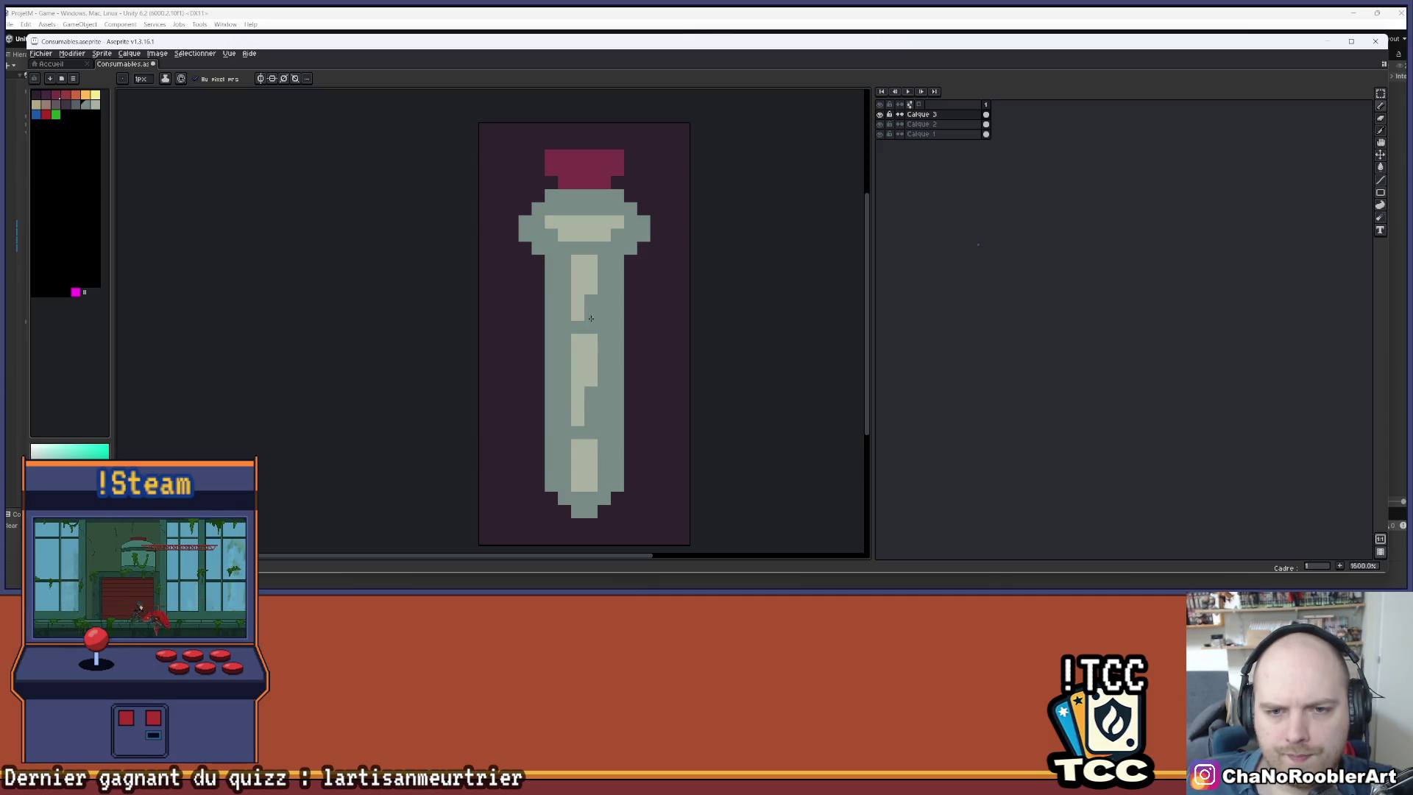
{"action": "left_click_drag", "start_coordinate": [577, 337], "coordinate": [578, 391]}
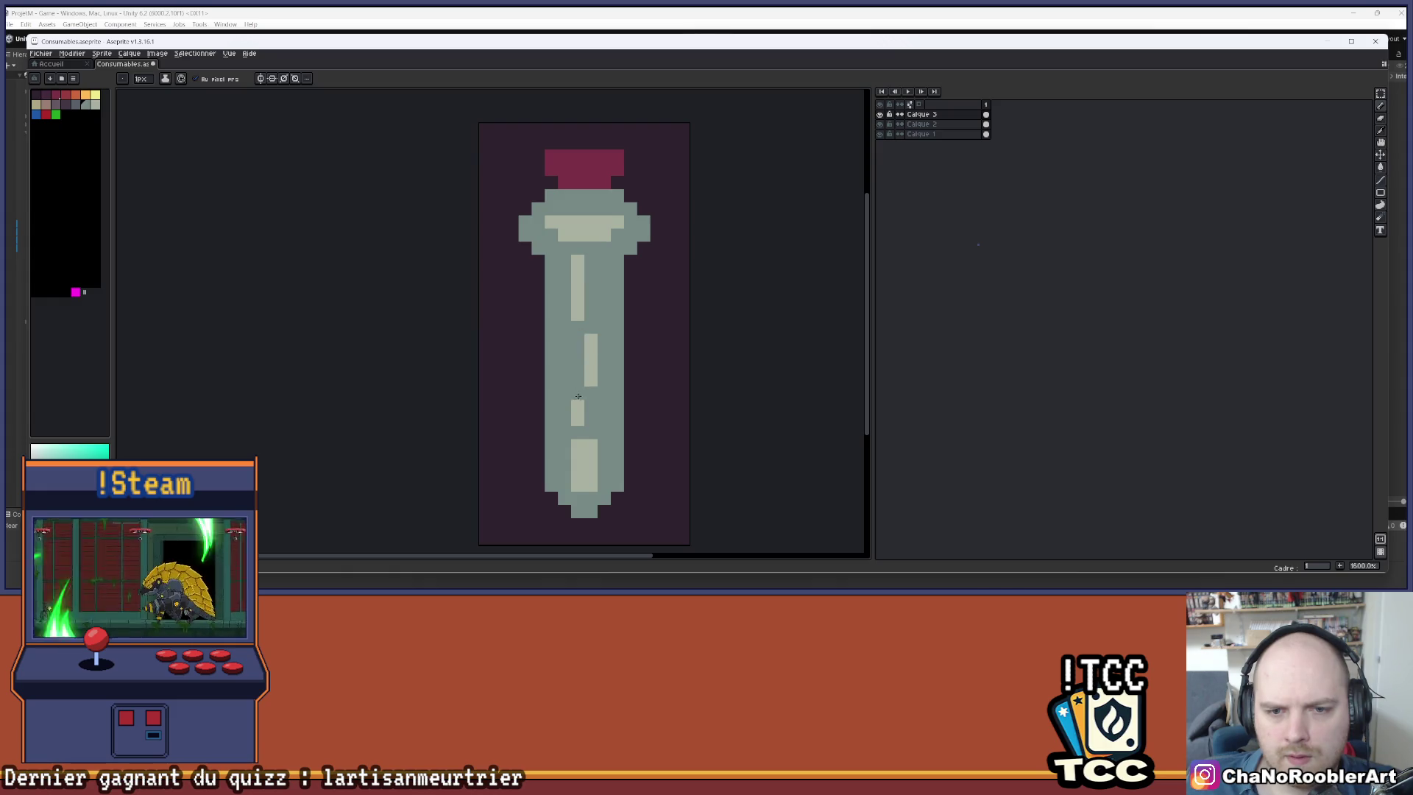
{"action": "left_click_drag", "start_coordinate": [591, 444], "coordinate": [588, 471]}
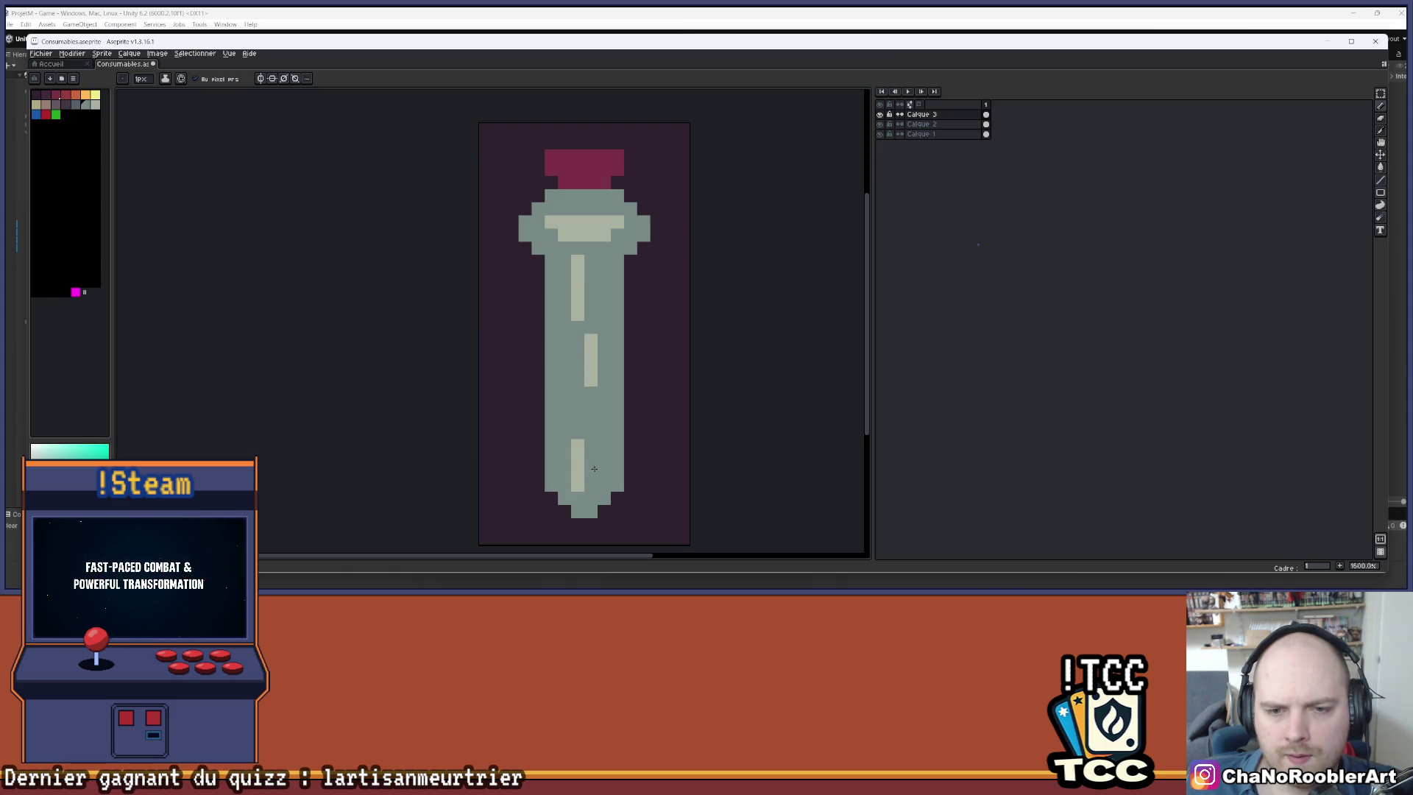
{"action": "scroll", "coordinate": [593, 471], "scroll_direction": "down", "scroll_amount": 3}
{"action": "scroll", "coordinate": [592, 439], "scroll_direction": "up", "scroll_amount": 2}
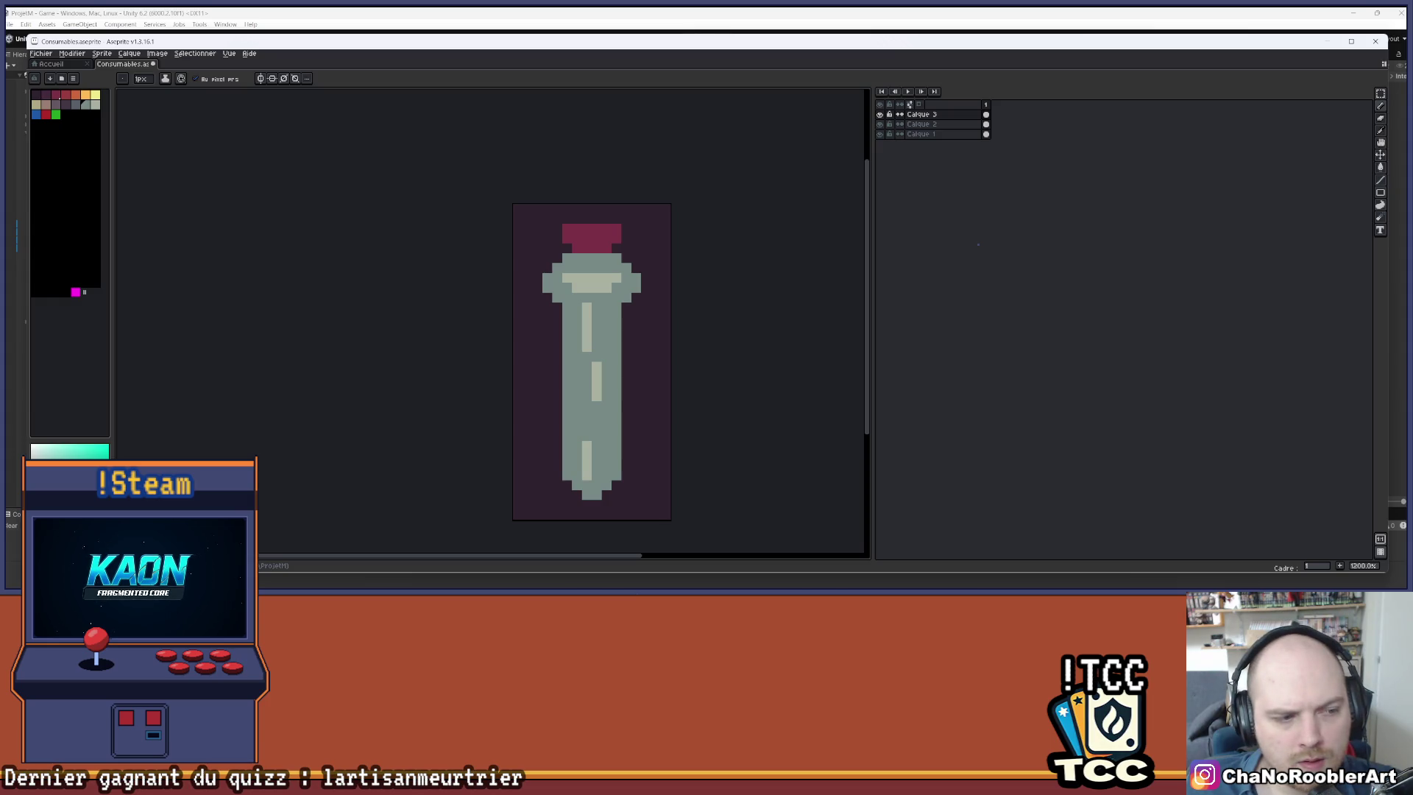
{"action": "scroll", "coordinate": [634, 356], "scroll_direction": "up", "scroll_amount": 1}
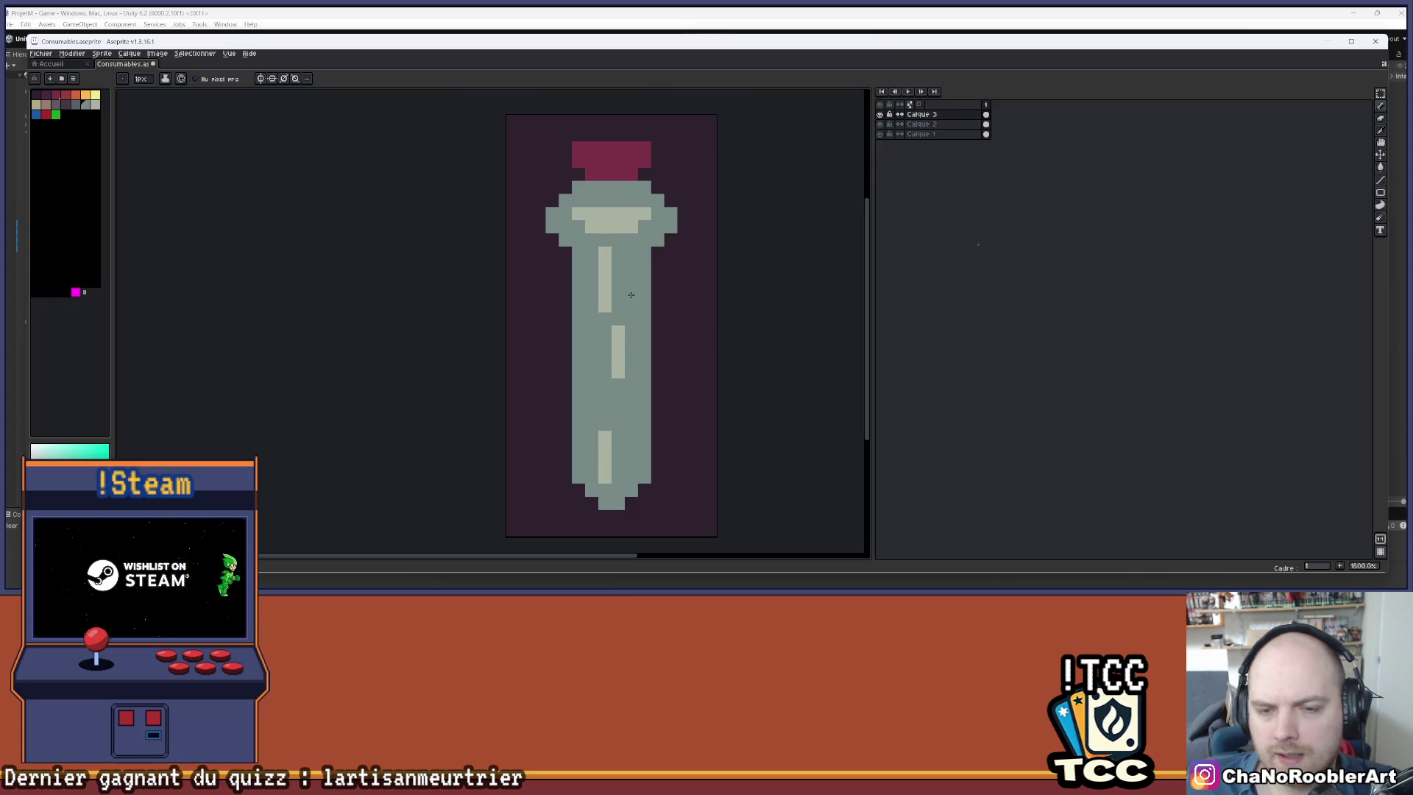
{"action": "scroll", "coordinate": [628, 298], "scroll_direction": "up", "scroll_amount": 2}
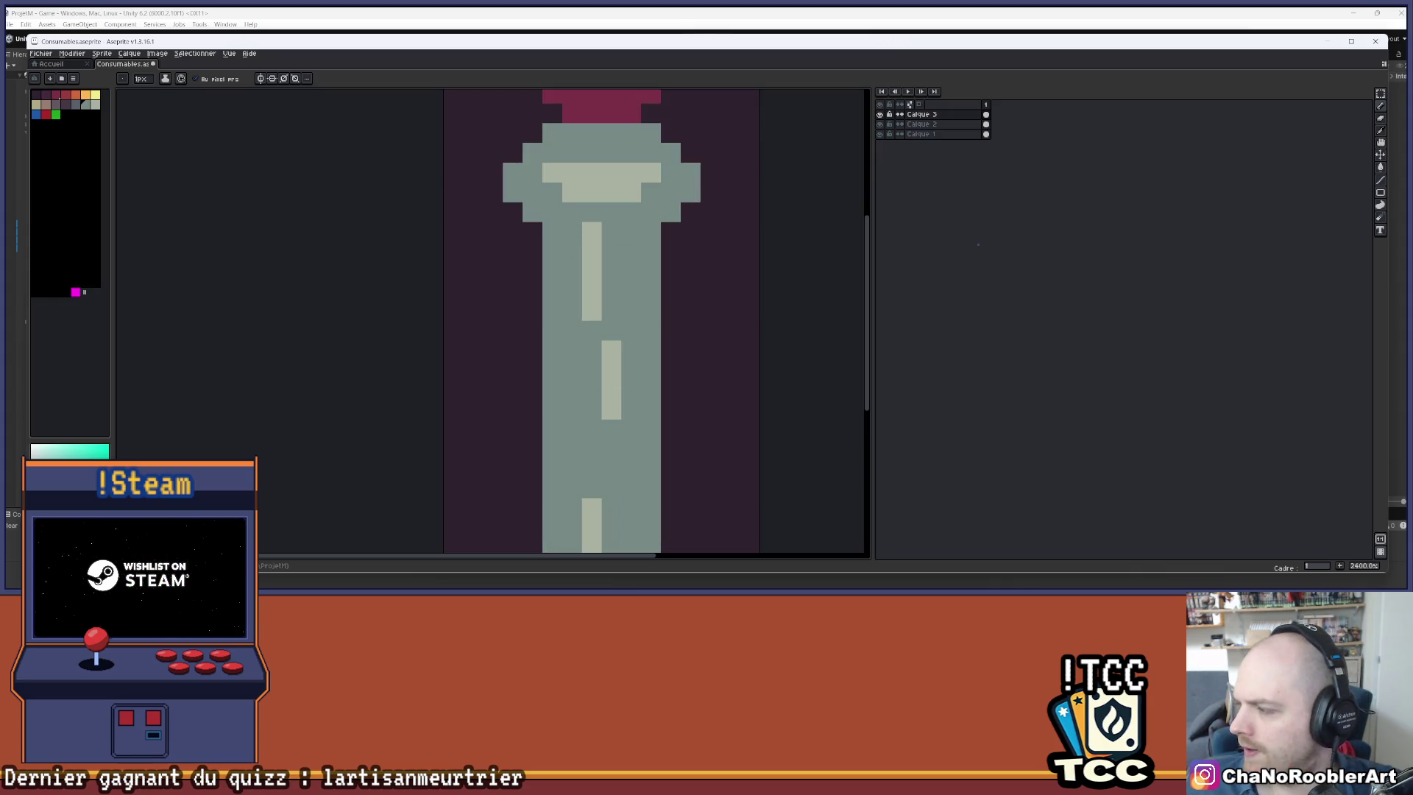
{"action": "scroll", "coordinate": [691, 254], "scroll_direction": "down", "scroll_amount": 2}
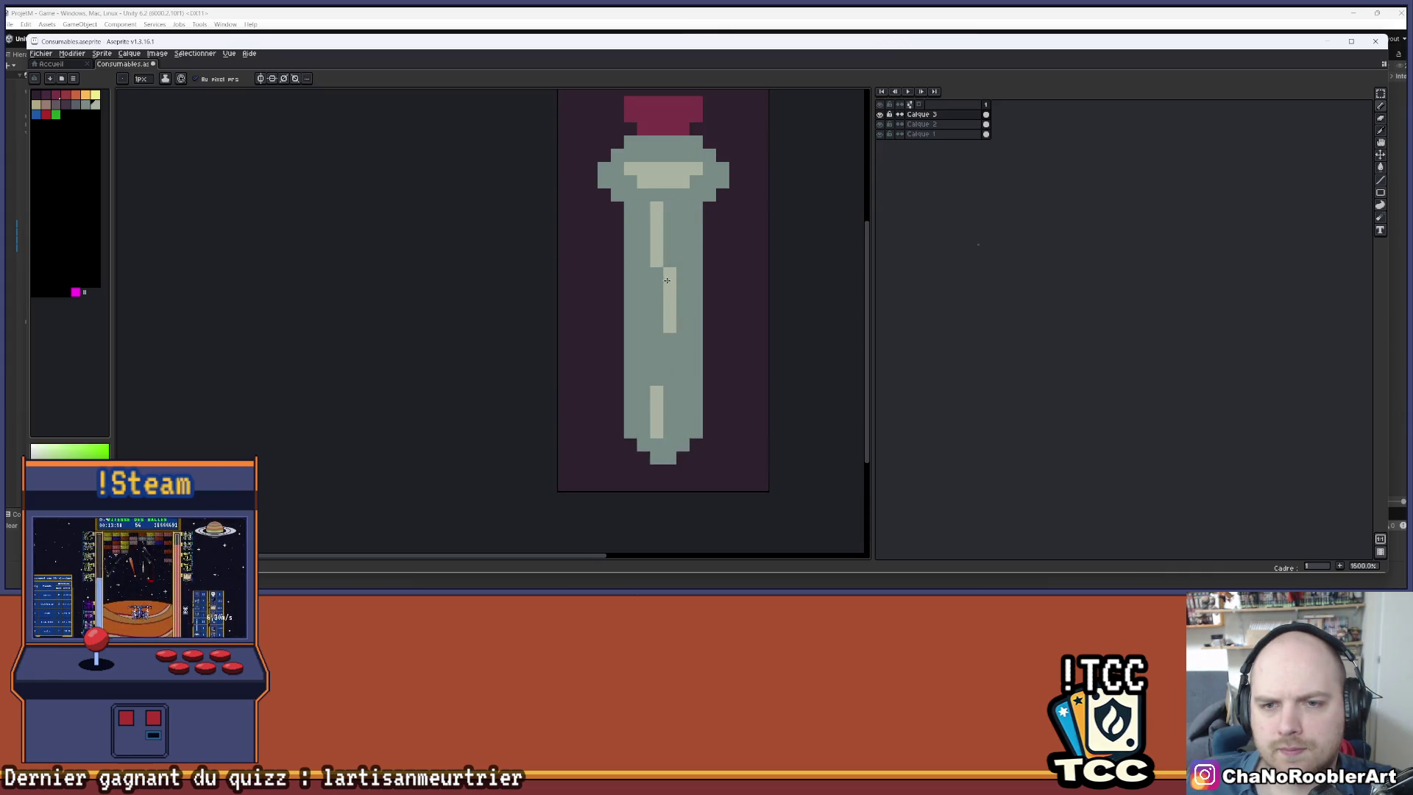
- Extend the pale stripe down the tube and touch up its top with sampled grey-green
{"action": "mouse_move", "coordinate": [665, 346]}
{"action": "left_mouse_down"}
{"action": "mouse_move", "coordinate": [665, 427]}
{"action": "mouse_move", "coordinate": [662, 324]}
{"action": "left_mouse_up"}
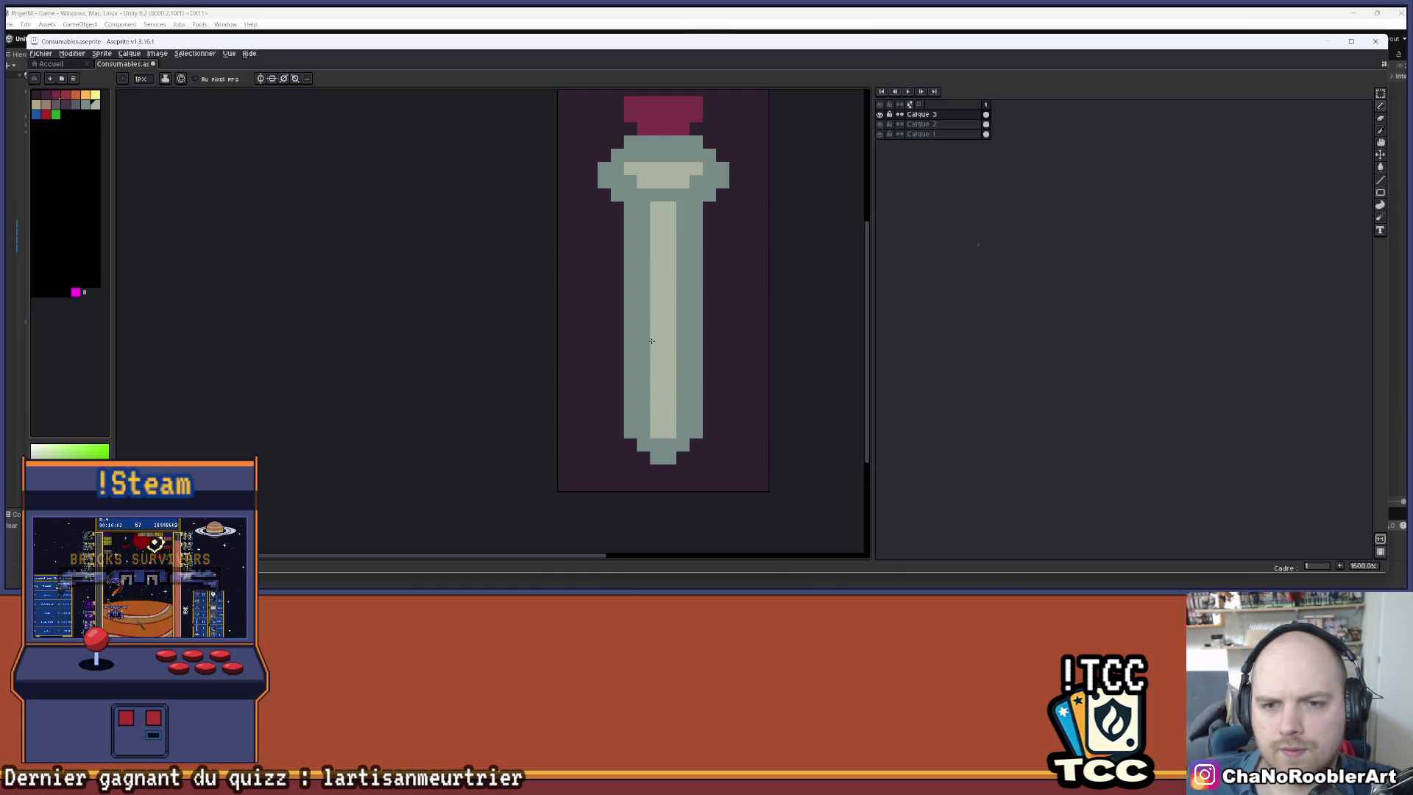
{"action": "scroll", "coordinate": [683, 326], "scroll_direction": "down", "scroll_amount": 3}
{"action": "scroll", "coordinate": [683, 294], "scroll_direction": "up", "scroll_amount": 3}
{"action": "key", "text": "i"}
{"action": "left_click", "coordinate": [685, 242], "text": "alt"}
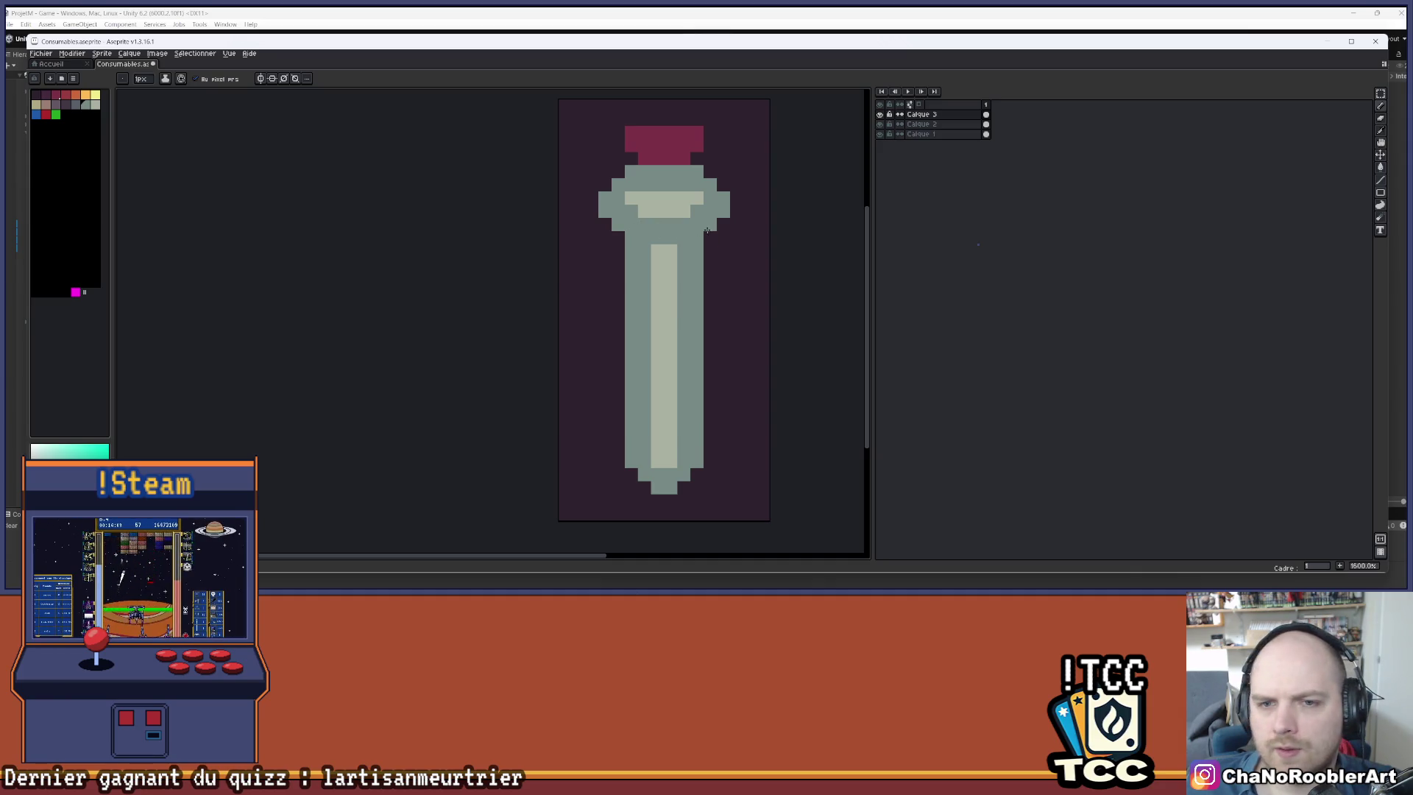
{"action": "scroll", "coordinate": [654, 229], "scroll_direction": "up", "scroll_amount": 5}
{"action": "left_click", "coordinate": [562, 273]}
{"action": "left_click", "coordinate": [594, 290]}
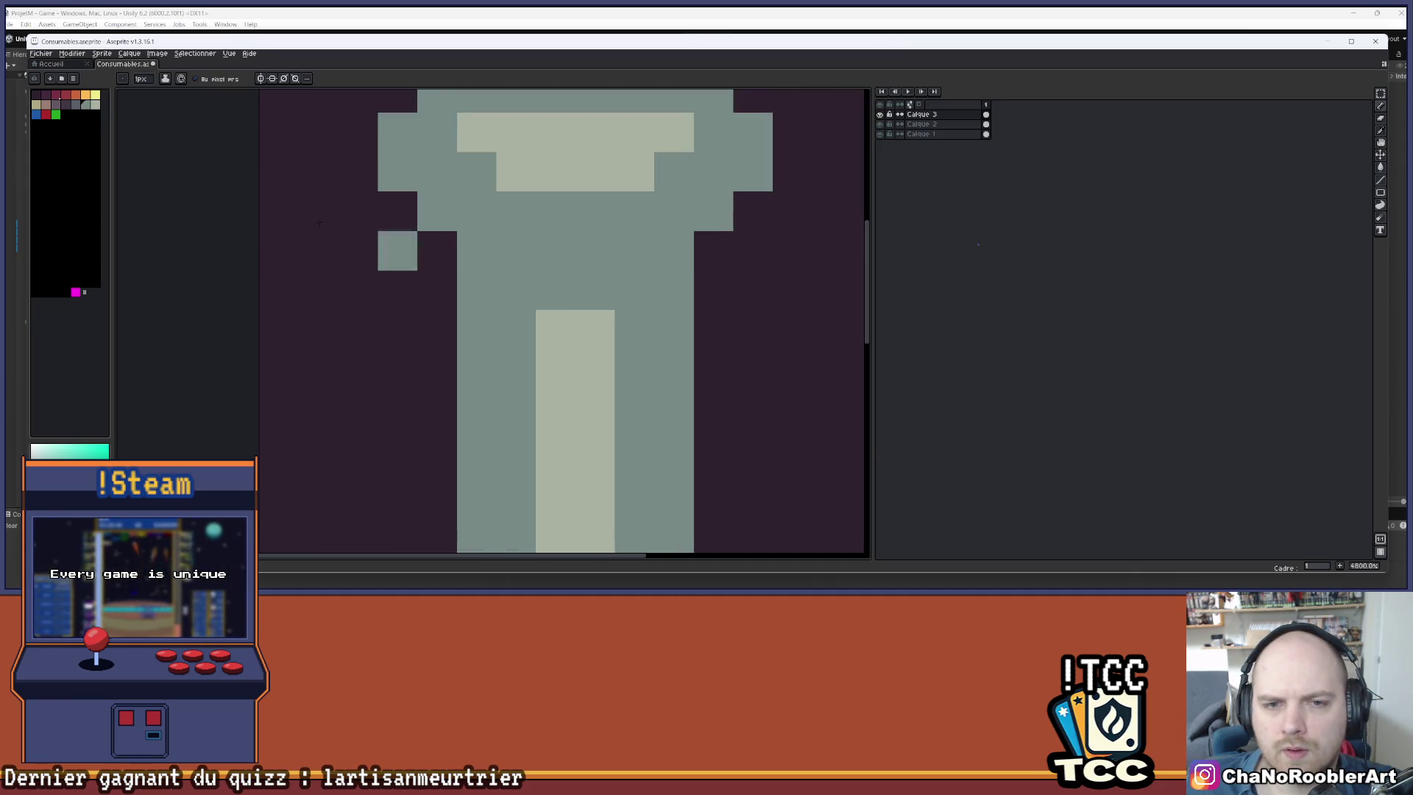
- Draw a dark blue-grey line across the top of the neck, then open Hue/Saturation
{"action": "key", "text": "["}
{"action": "mouse_move", "coordinate": [475, 250]}
{"action": "left_mouse_down"}
{"action": "mouse_move", "coordinate": [675, 247]}
{"action": "mouse_move", "coordinate": [638, 236]}
{"action": "left_mouse_up"}
{"action": "scroll", "coordinate": [674, 230], "scroll_direction": "down", "scroll_amount": 4}
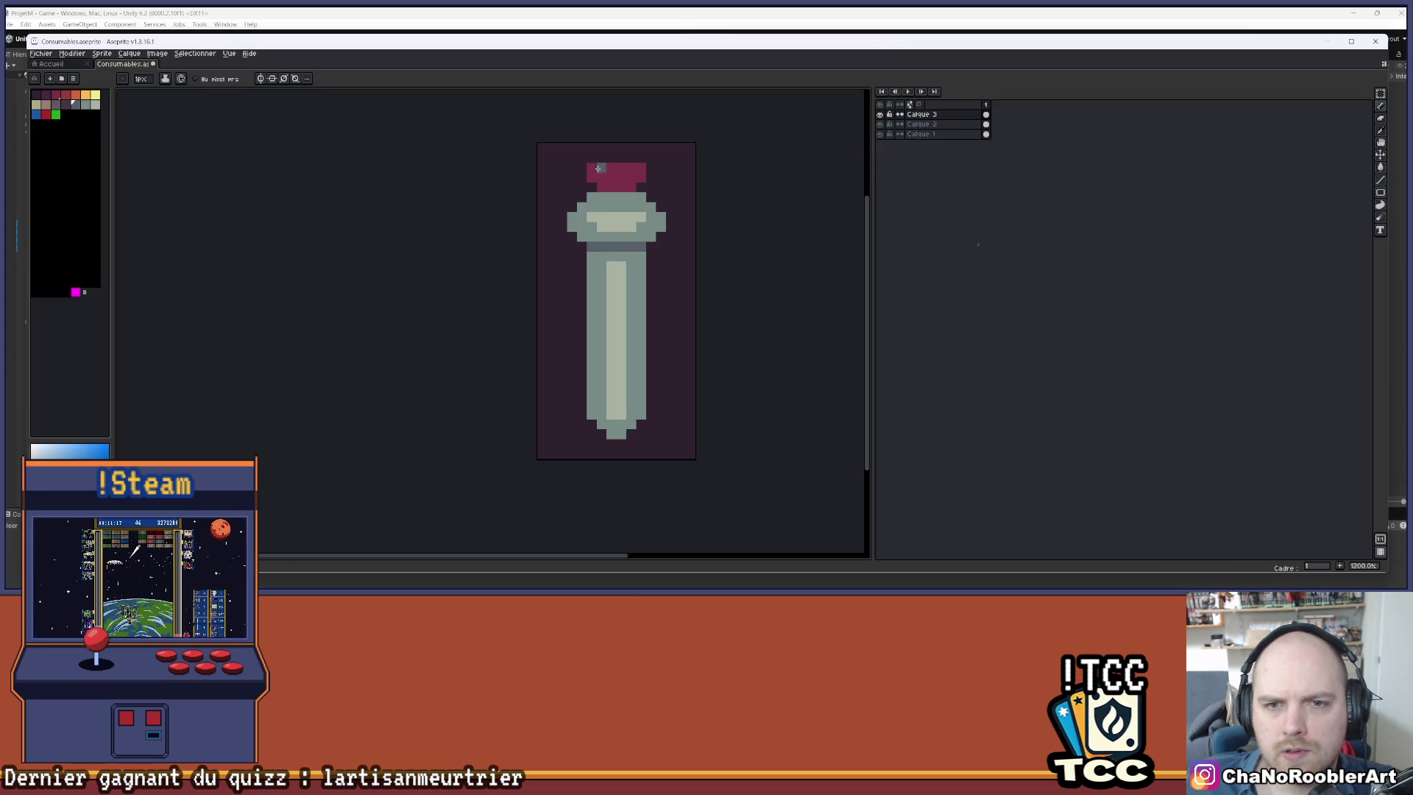
{"action": "scroll", "coordinate": [598, 167], "scroll_direction": "down", "scroll_amount": 3}
{"action": "scroll", "coordinate": [596, 177], "scroll_direction": "up", "scroll_amount": 6}
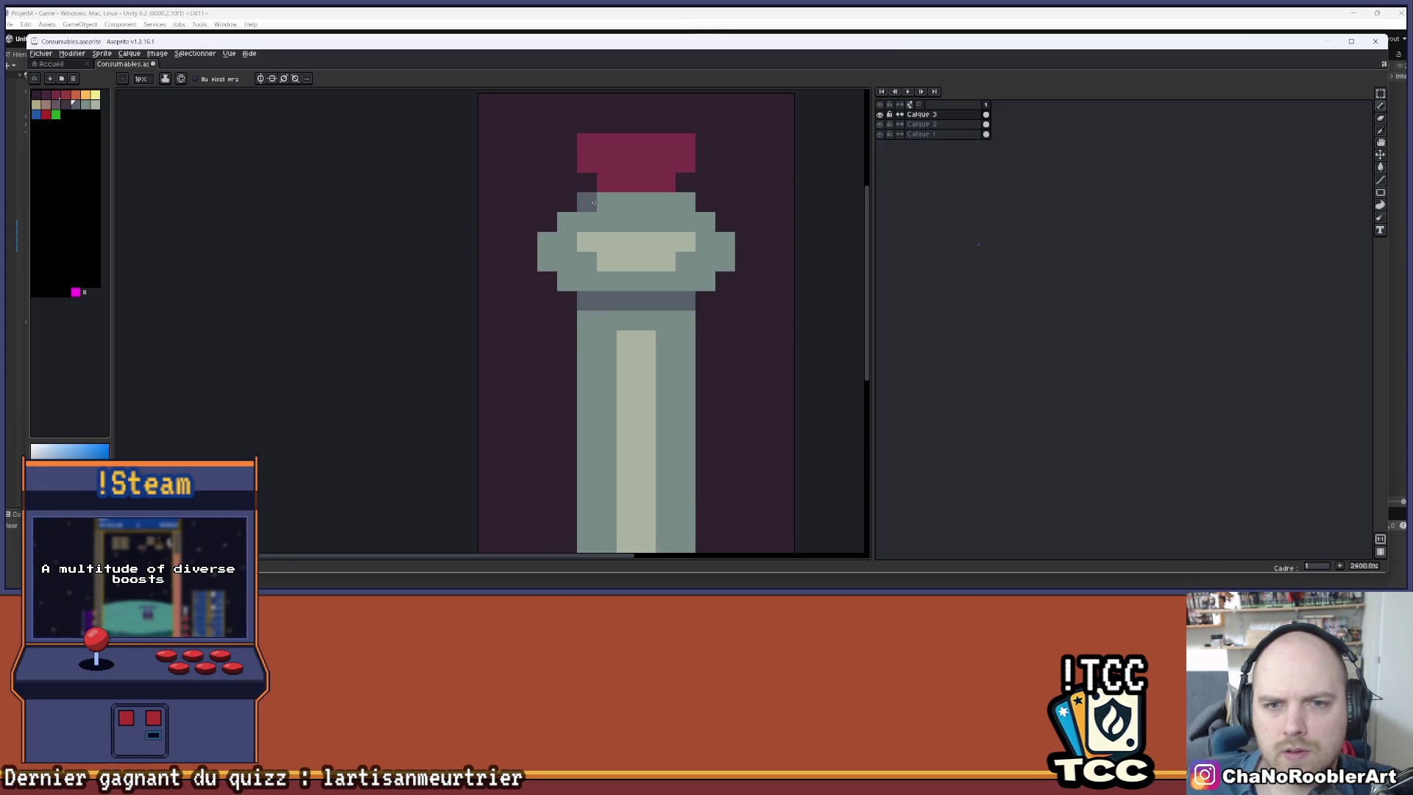
{"action": "scroll", "coordinate": [604, 293], "scroll_direction": "down", "scroll_amount": 5}
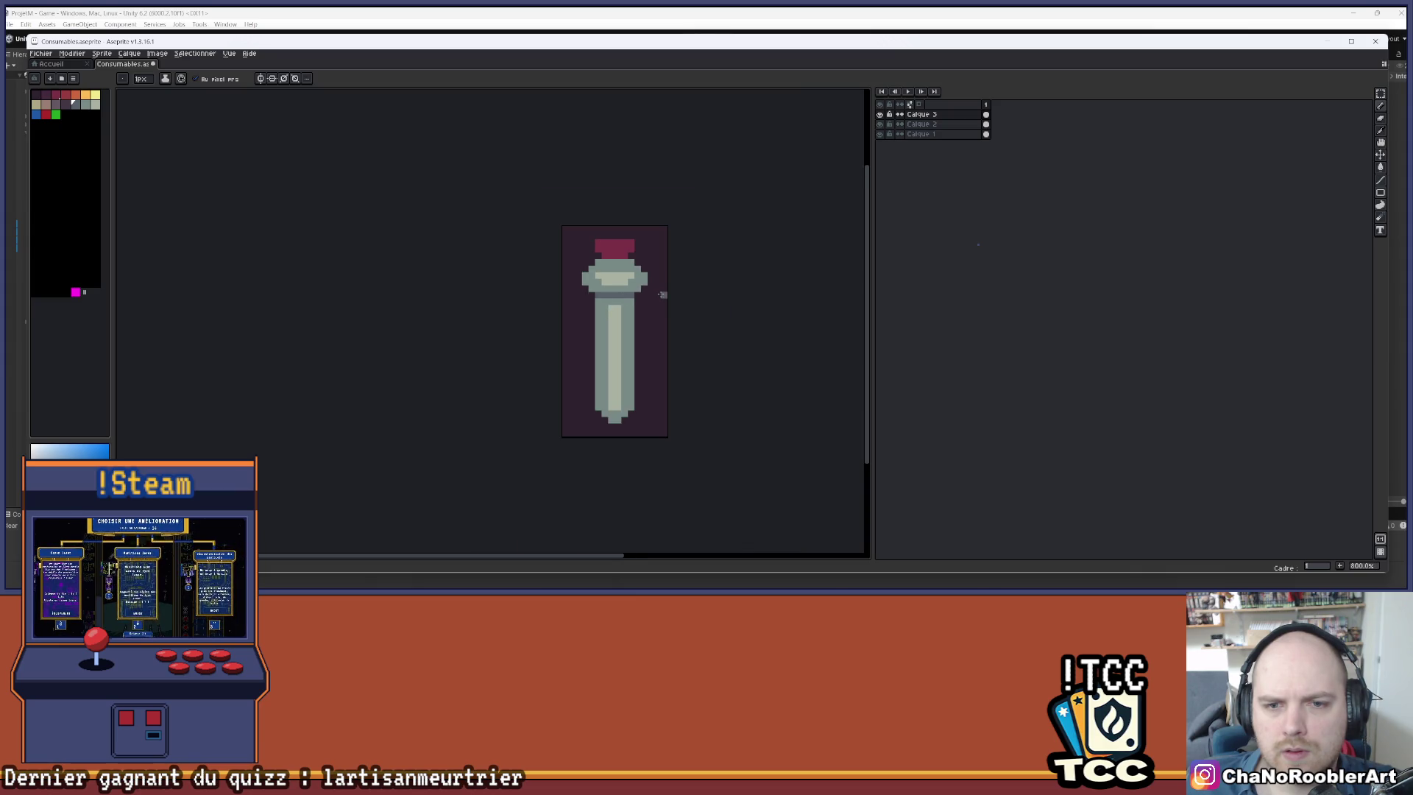
{"action": "scroll", "coordinate": [668, 314], "scroll_direction": "up", "scroll_amount": 2}
{"action": "key", "text": "shift+u"}
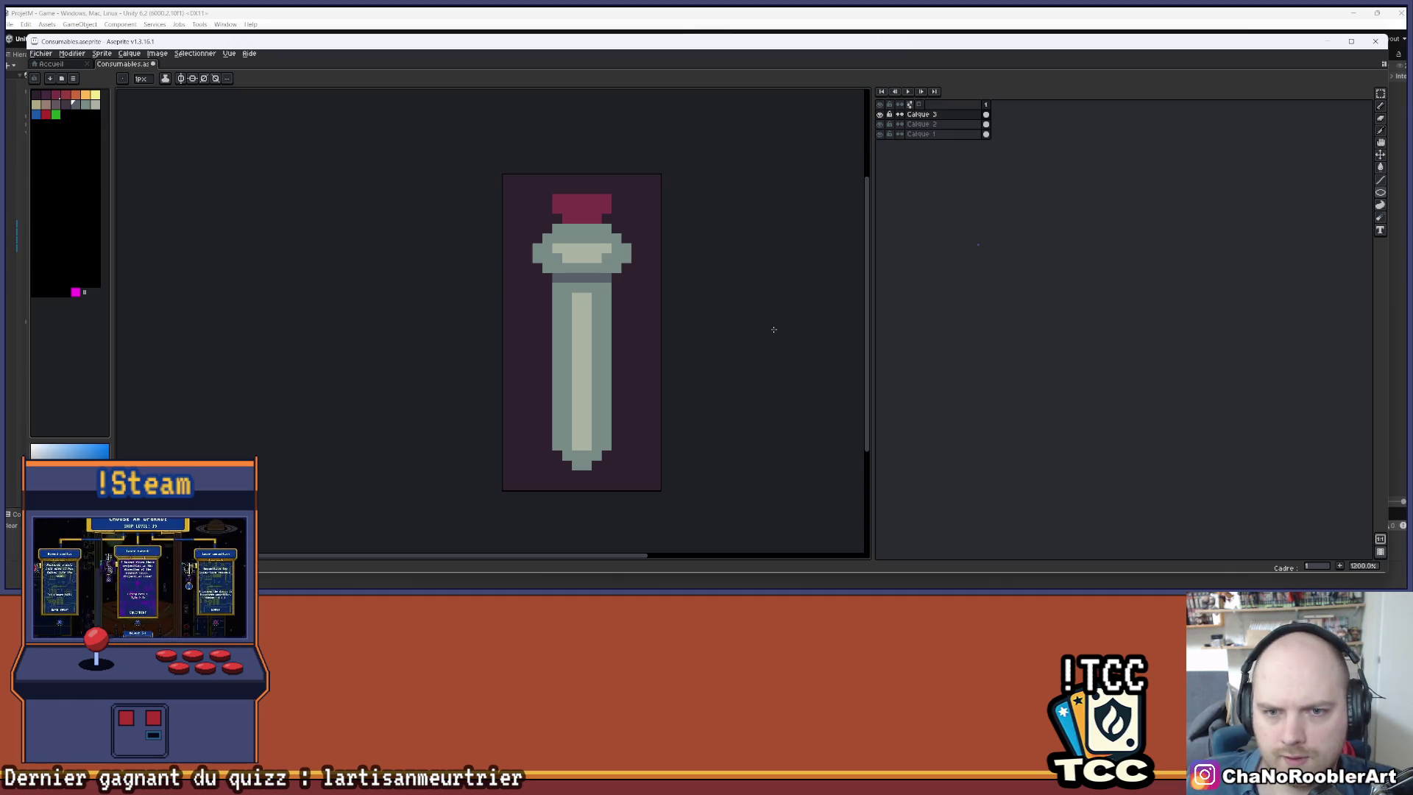
{"action": "key", "text": "ctrl+u"}
- Lower the glass layer's Alpha to about -55 and apply it so the liquid shows through
{"action": "left_click_drag", "start_coordinate": [957, 387], "coordinate": [925, 387]}
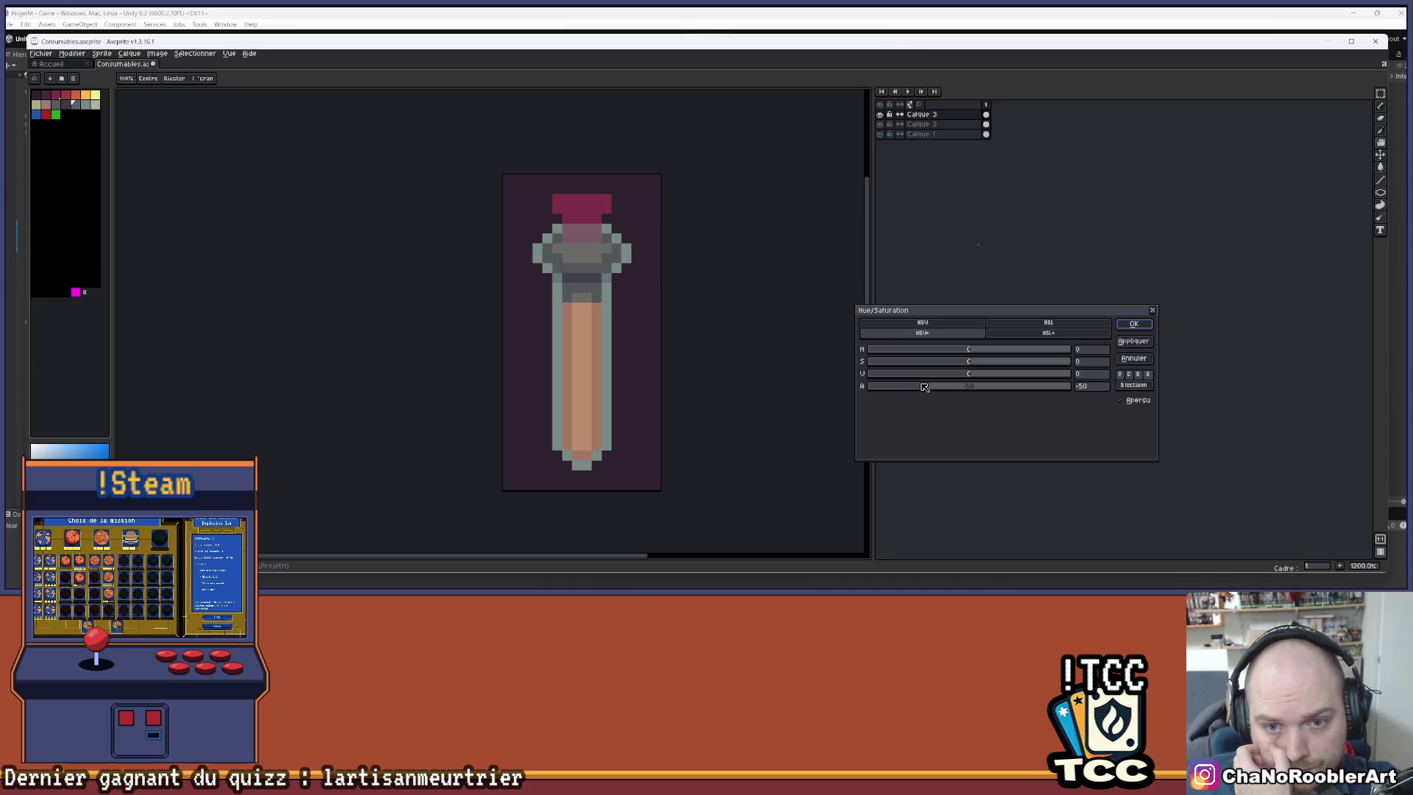
{"action": "scroll", "coordinate": [709, 363], "scroll_direction": "down", "scroll_amount": 2}
{"action": "scroll", "coordinate": [665, 364], "scroll_direction": "down", "scroll_amount": 2}
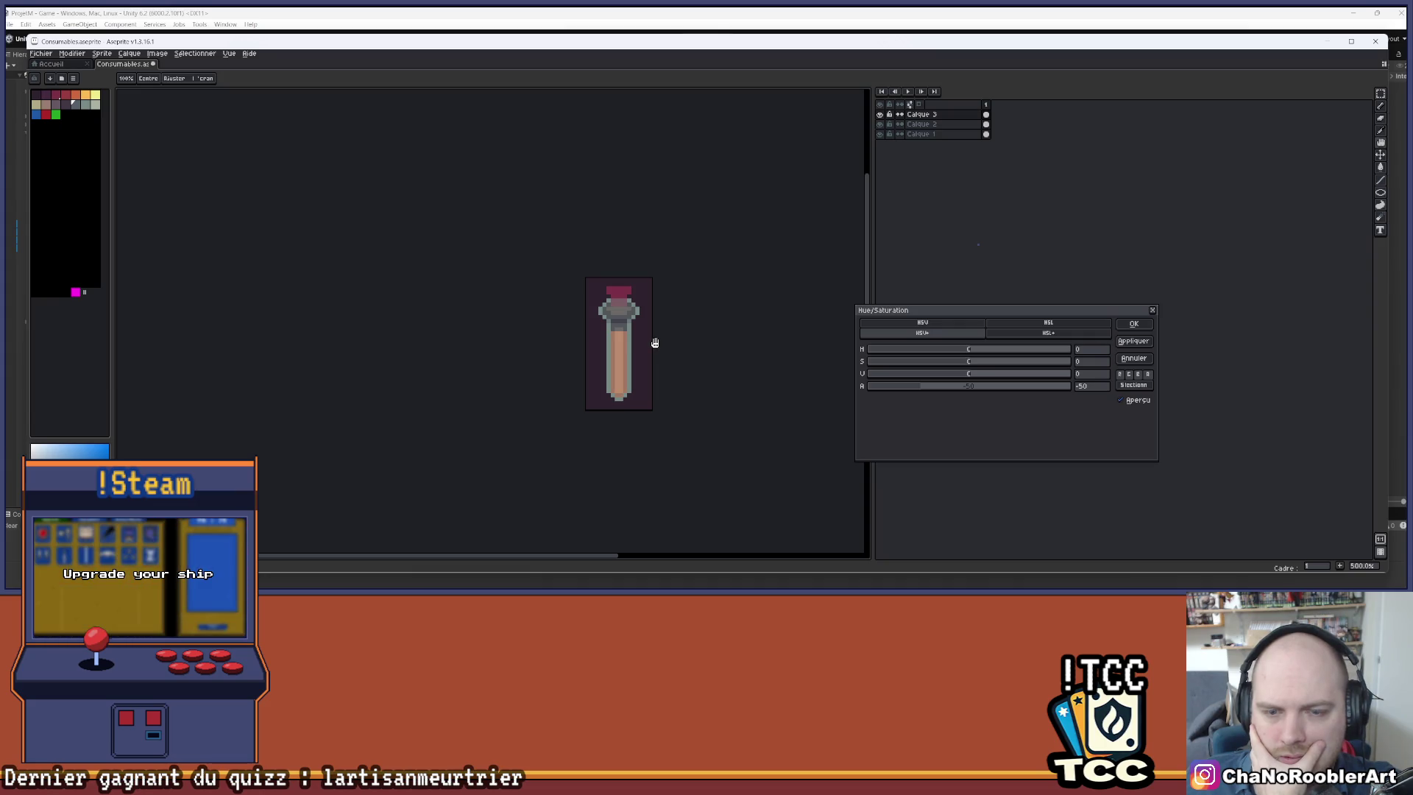
{"action": "scroll", "coordinate": [637, 335], "scroll_direction": "up", "scroll_amount": 4}
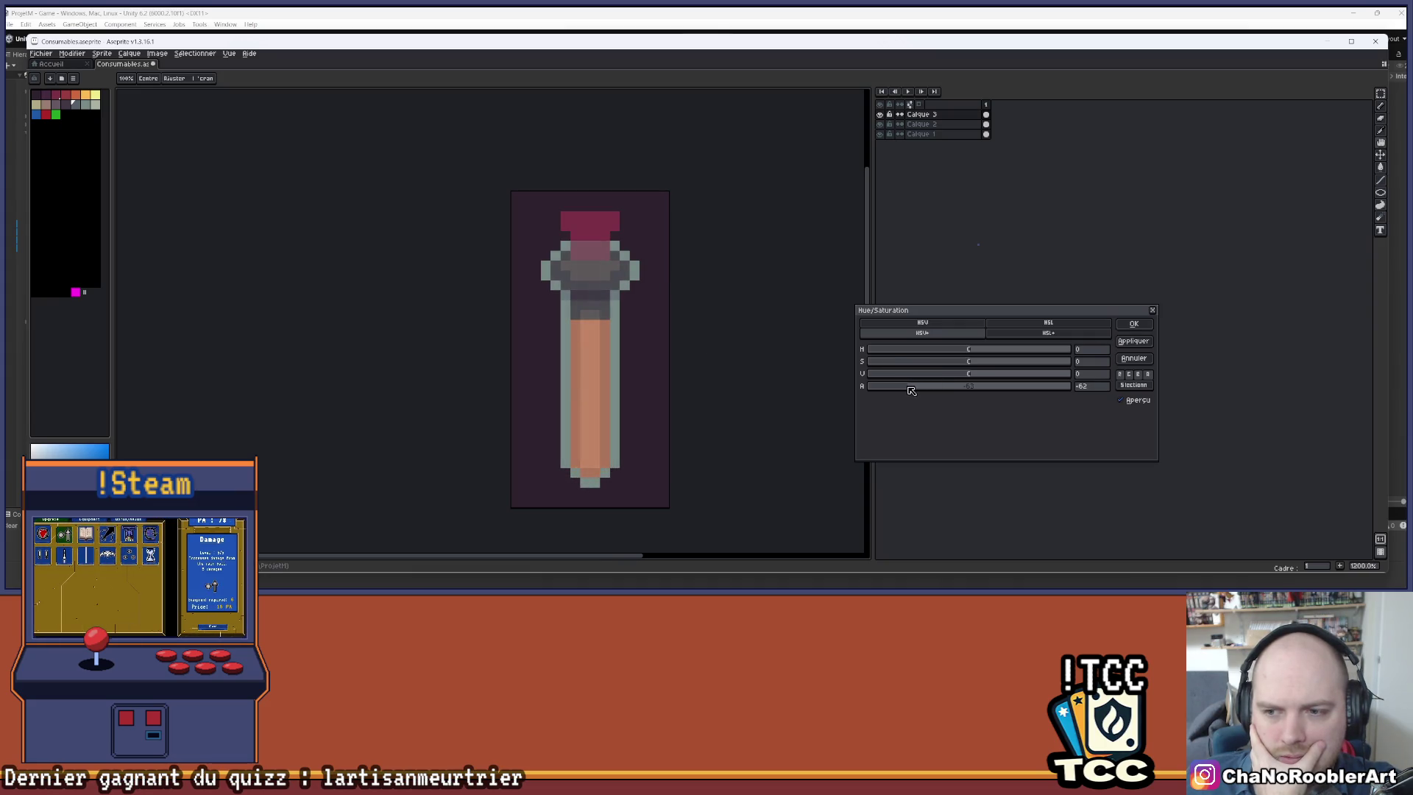
{"action": "scroll", "coordinate": [676, 344], "scroll_direction": "down", "scroll_amount": 3}
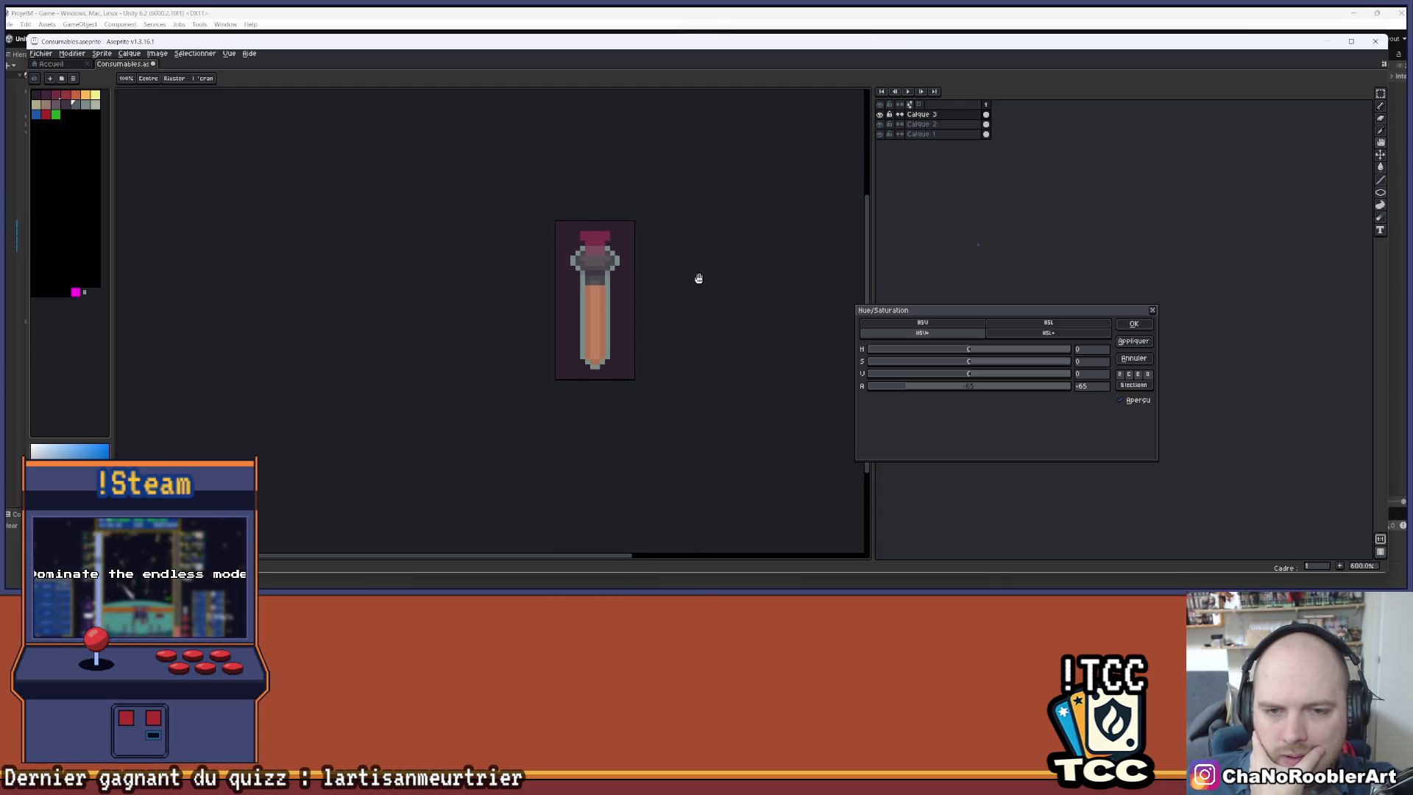
{"action": "scroll", "coordinate": [597, 235], "scroll_direction": "up", "scroll_amount": 3}
{"action": "left_click_drag", "start_coordinate": [708, 266], "coordinate": [704, 260]}
{"action": "left_click", "coordinate": [1137, 325]}
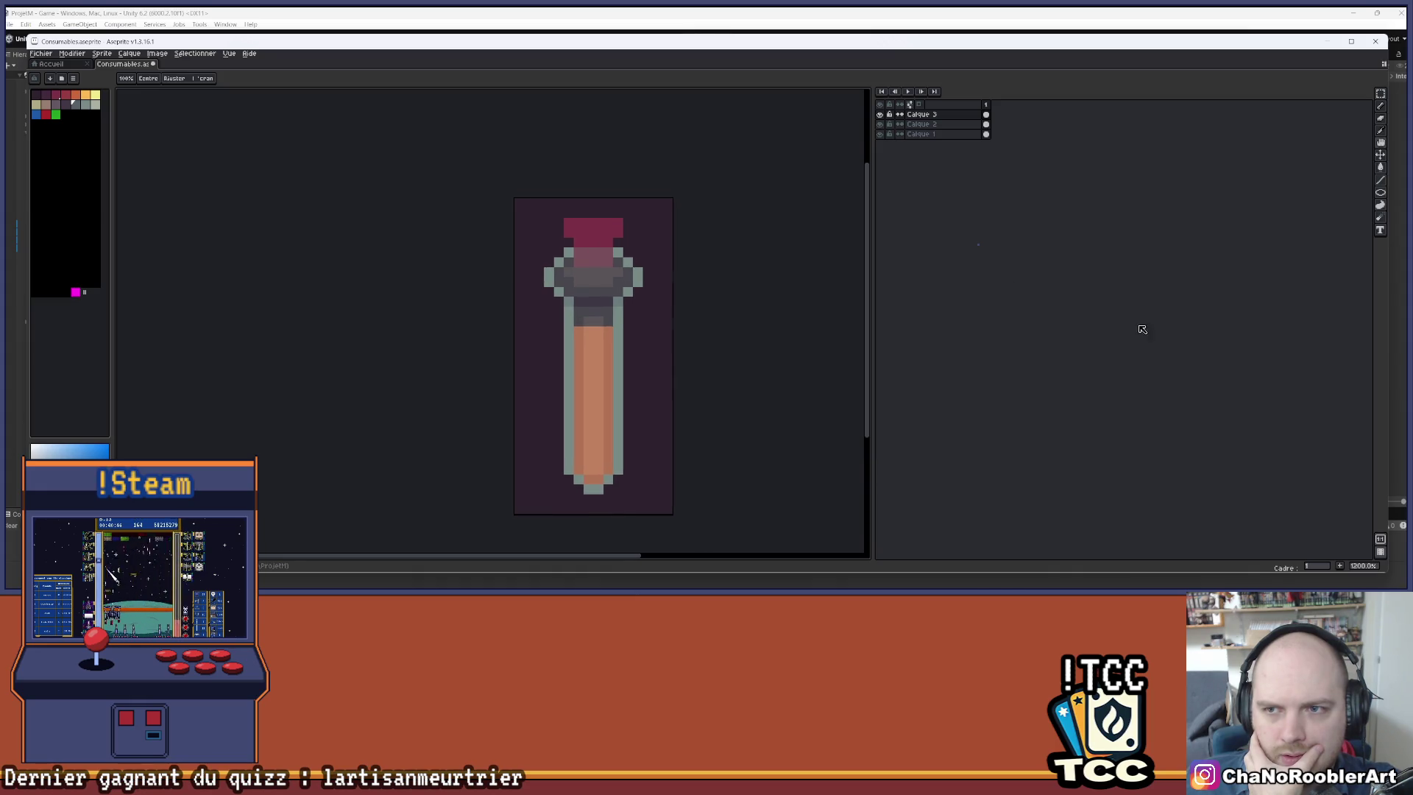
- Hide the Calque 3 glass and bucket-fill the cork orange on Calque 2
{"action": "left_click", "coordinate": [881, 115]}
{"action": "scroll", "coordinate": [597, 185], "scroll_direction": "up", "scroll_amount": 1}
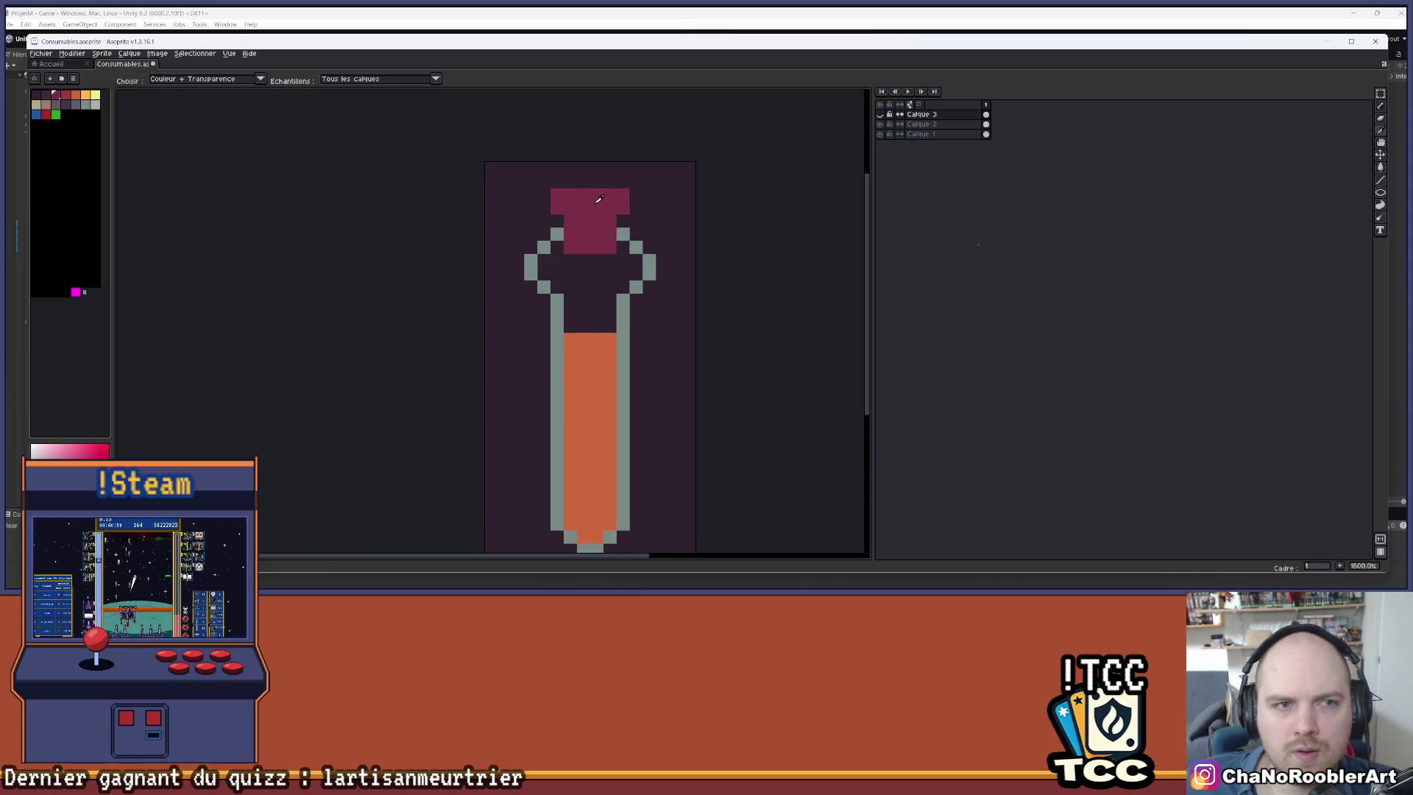
{"action": "scroll", "coordinate": [524, 234], "scroll_direction": "up", "scroll_amount": 2}
{"action": "key", "text": "g"}
{"action": "left_click", "coordinate": [920, 124]}
{"action": "left_click", "coordinate": [544, 251]}
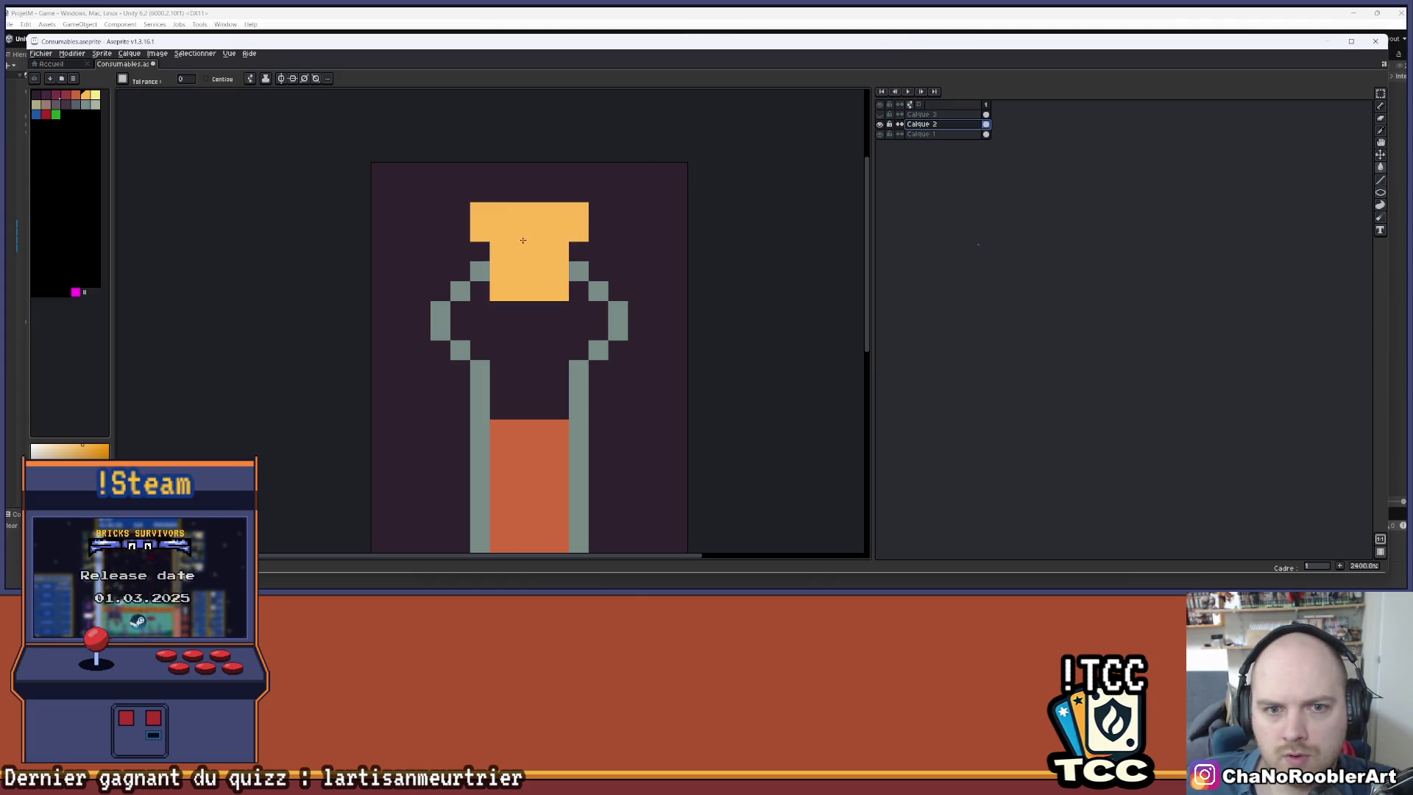
{"action": "scroll", "coordinate": [588, 225], "scroll_direction": "down", "scroll_amount": 6}
{"action": "scroll", "coordinate": [562, 237], "scroll_direction": "up", "scroll_amount": 3}
{"action": "scroll", "coordinate": [562, 237], "scroll_direction": "up", "scroll_amount": 3}
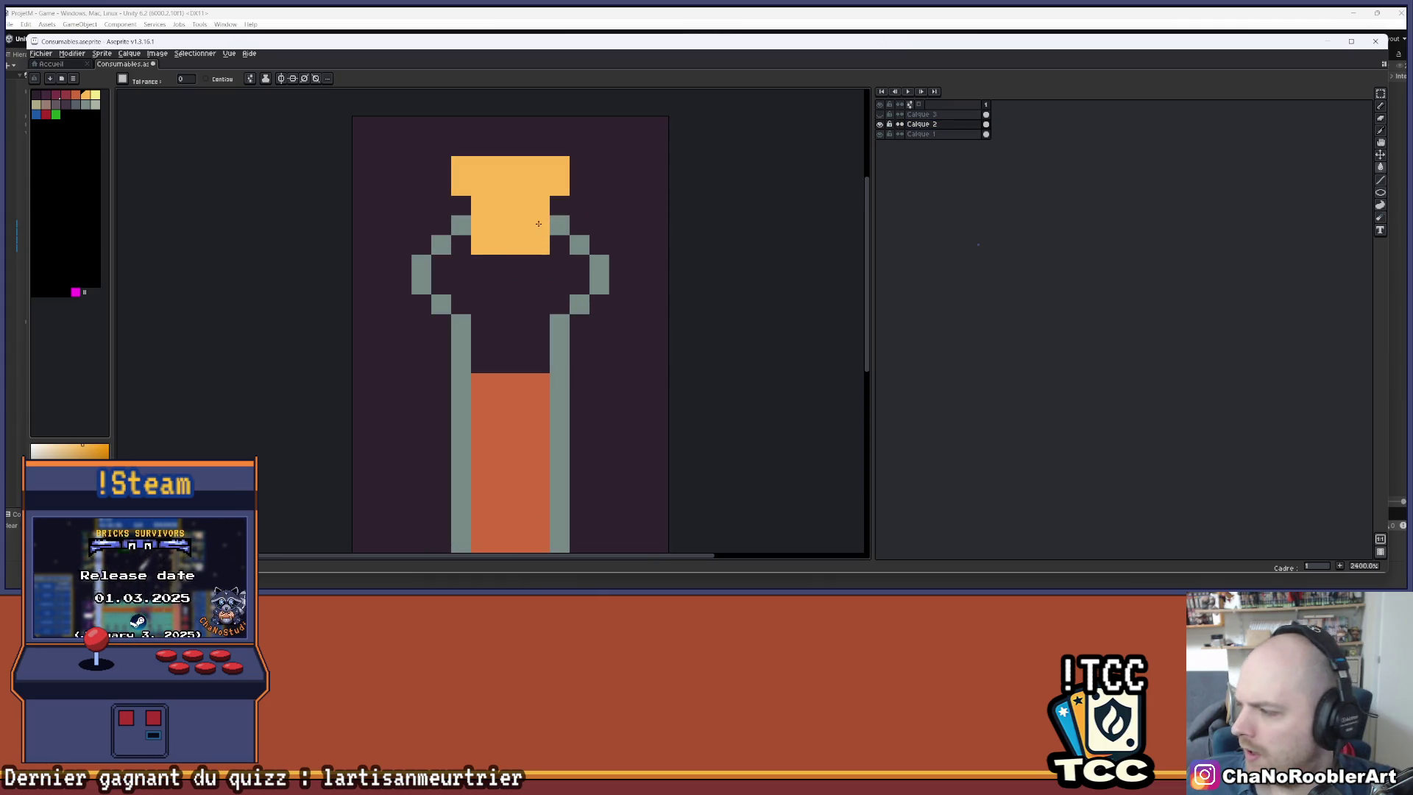
{"action": "scroll", "coordinate": [500, 206], "scroll_direction": "up", "scroll_amount": 1}
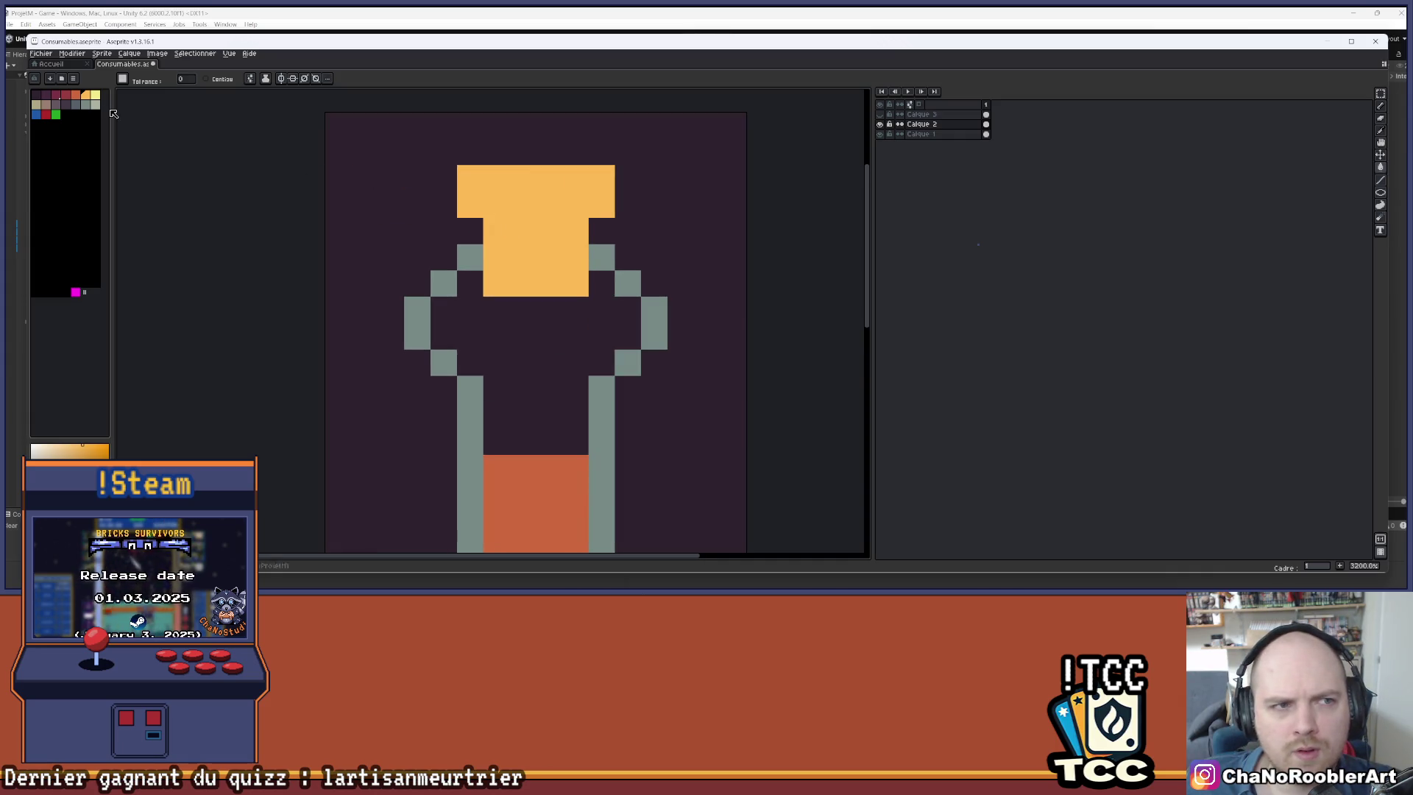
- Fill the cork pale yellow and outline its edge in orange with the pencil
{"action": "left_click", "coordinate": [95, 95]}
{"action": "left_click", "coordinate": [578, 228]}
{"action": "left_click", "coordinate": [560, 229]}
{"action": "left_click", "coordinate": [85, 95]}
{"action": "left_click", "coordinate": [487, 224]}
{"action": "left_click", "coordinate": [482, 215]}
{"action": "key", "text": "b"}
{"action": "key", "text": "ctrl+z"}
{"action": "mouse_move", "coordinate": [496, 247]}
{"action": "left_mouse_down"}
{"action": "mouse_move", "coordinate": [496, 283]}
{"action": "mouse_move", "coordinate": [568, 276]}
{"action": "mouse_move", "coordinate": [601, 177]}
{"action": "mouse_move", "coordinate": [471, 177]}
{"action": "mouse_move", "coordinate": [471, 204]}
{"action": "left_mouse_up"}
{"action": "scroll", "coordinate": [626, 188], "scroll_direction": "down", "scroll_amount": 5}
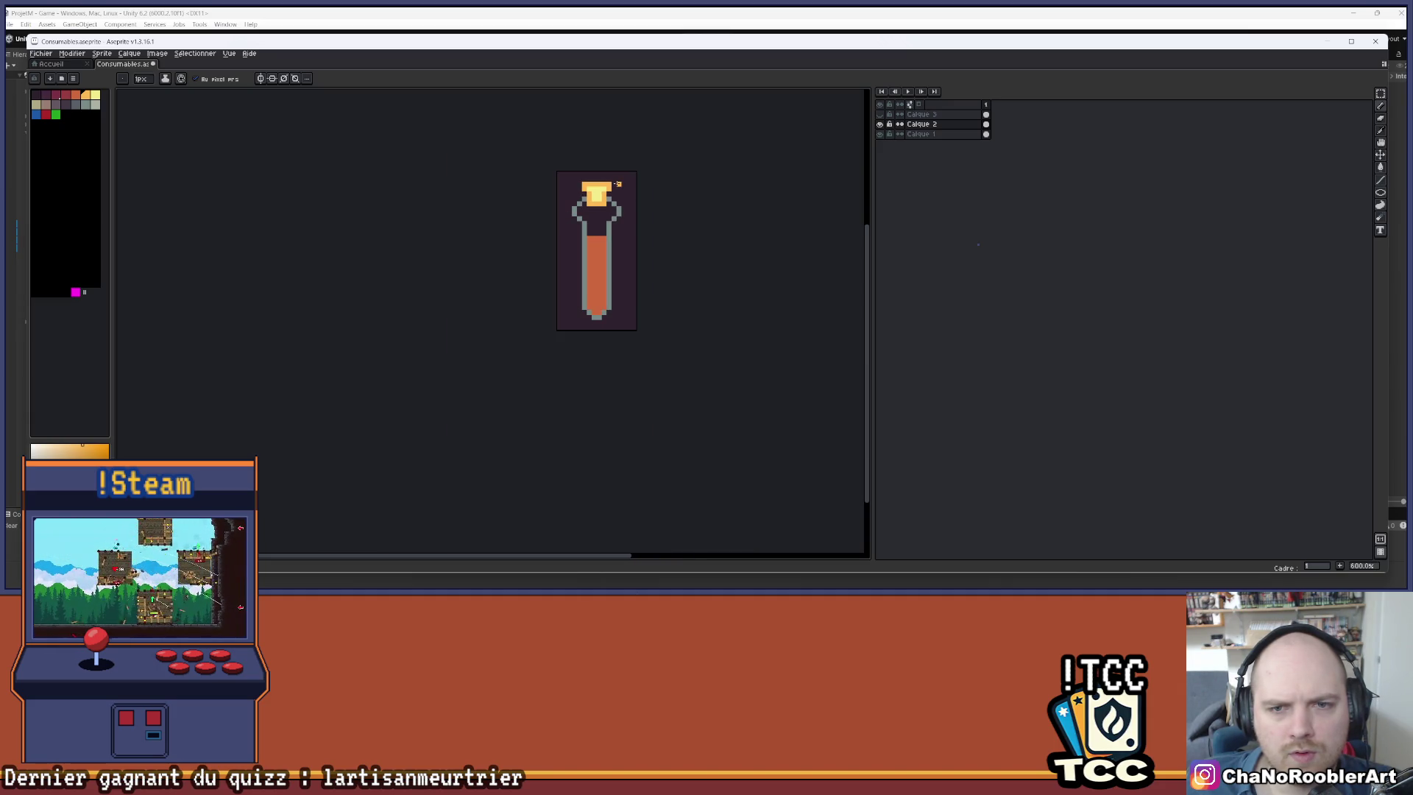
{"action": "scroll", "coordinate": [617, 180], "scroll_direction": "up", "scroll_amount": 2}
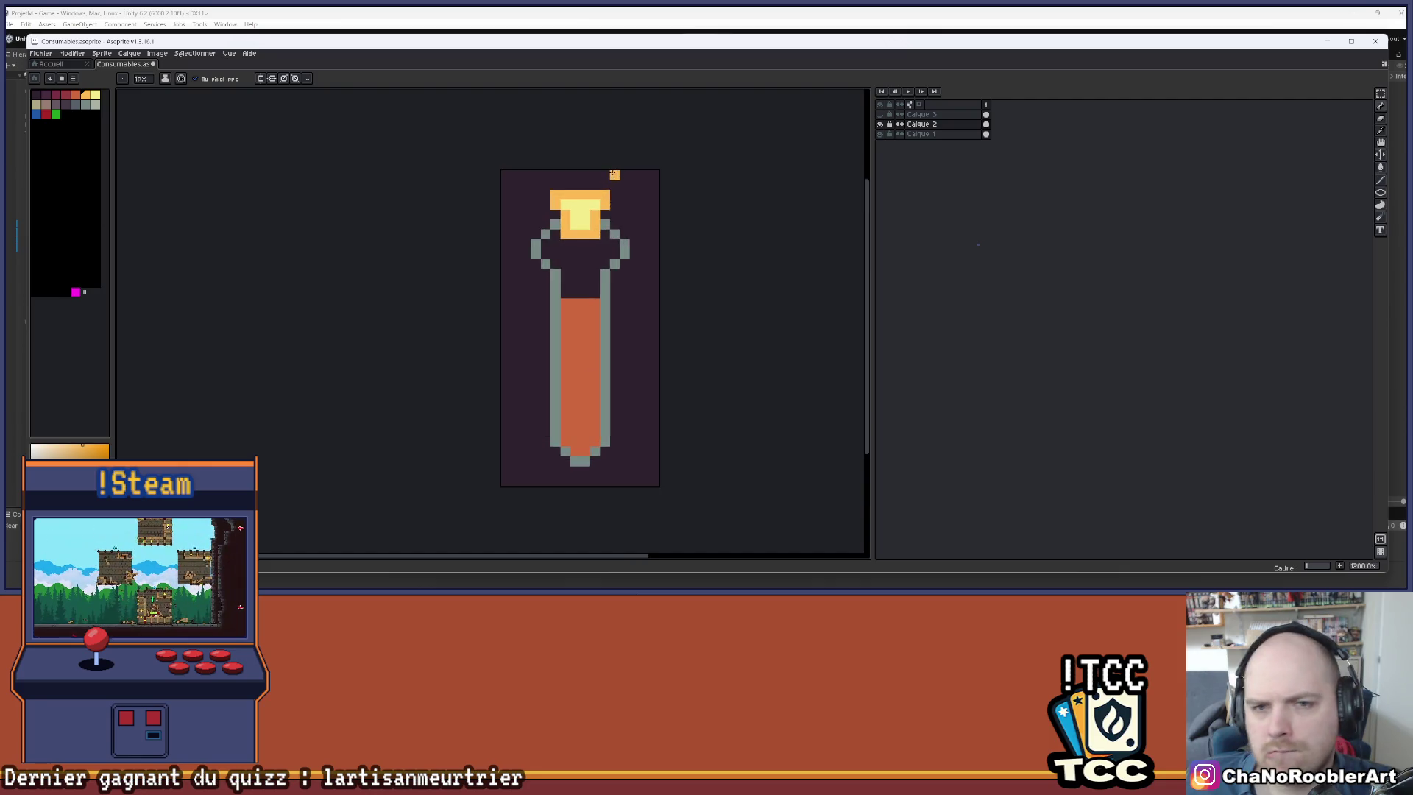
{"action": "scroll", "coordinate": [614, 175], "scroll_direction": "up", "scroll_amount": 1}
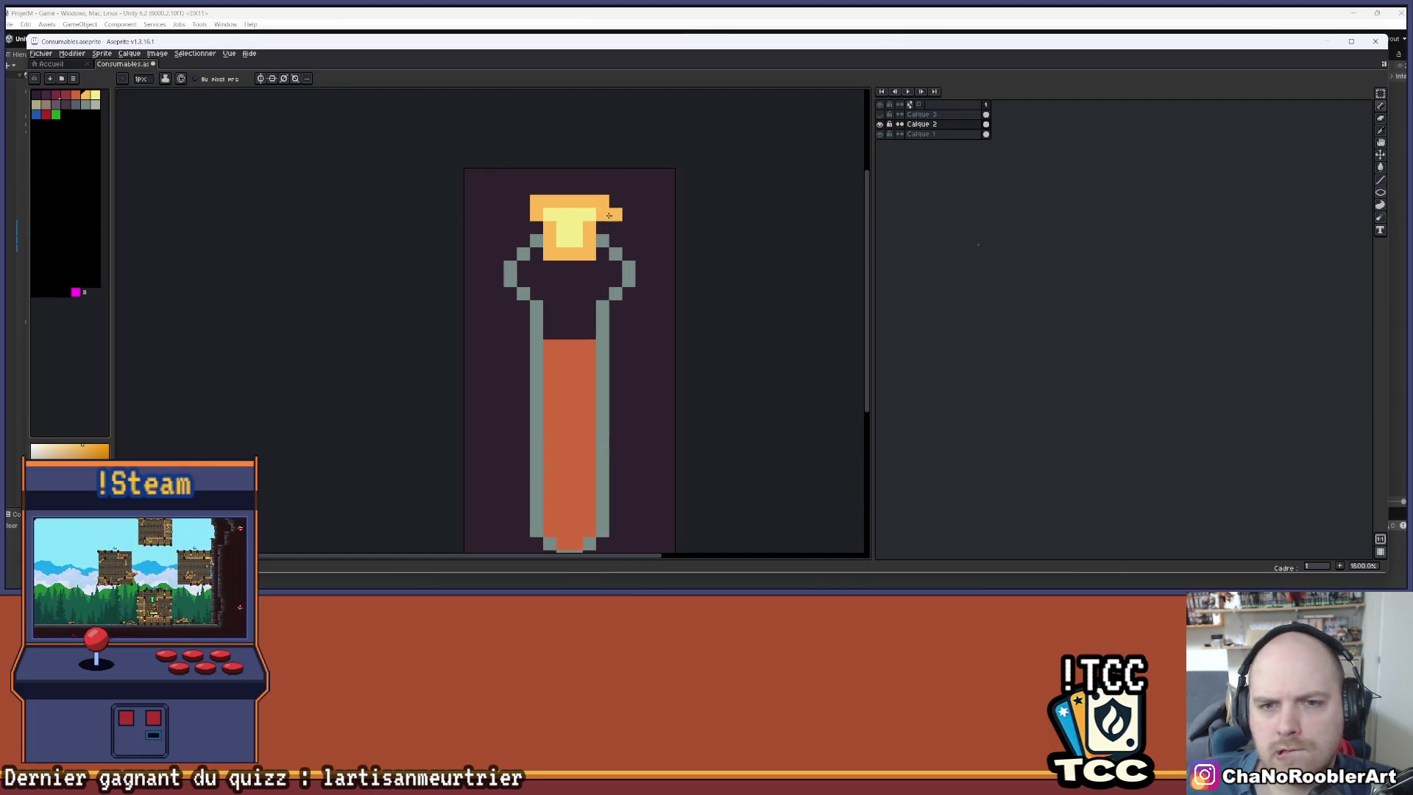
- Compare layers by toggling visibility, then show Calque 3 and make it the active layer
{"action": "left_click", "coordinate": [881, 115]}
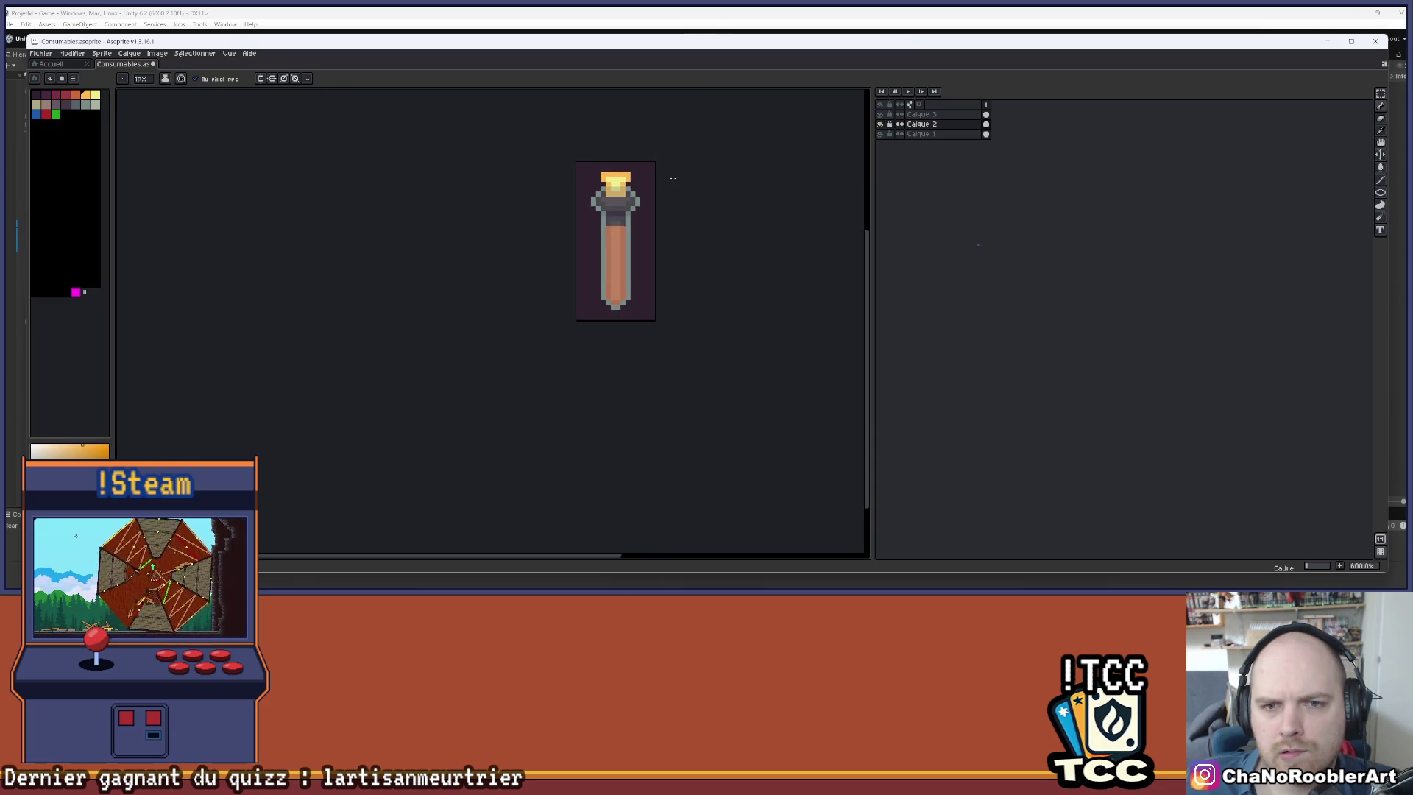
{"action": "scroll", "coordinate": [666, 181], "scroll_direction": "up", "scroll_amount": 2}
{"action": "left_click", "coordinate": [881, 105]}
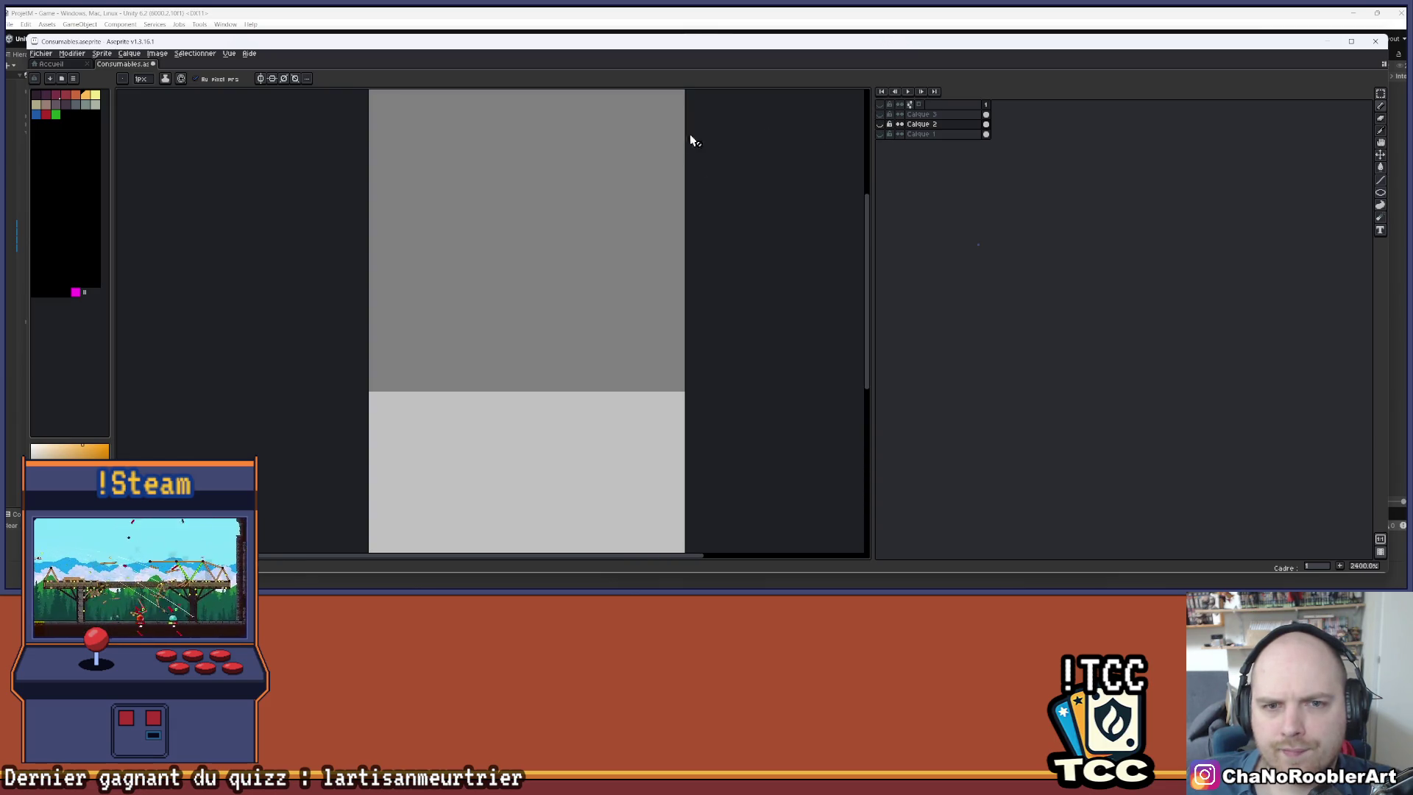
{"action": "left_click", "coordinate": [880, 104]}
{"action": "left_click", "coordinate": [880, 123]}
{"action": "left_click", "coordinate": [880, 123]}
{"action": "left_click", "coordinate": [880, 114]}
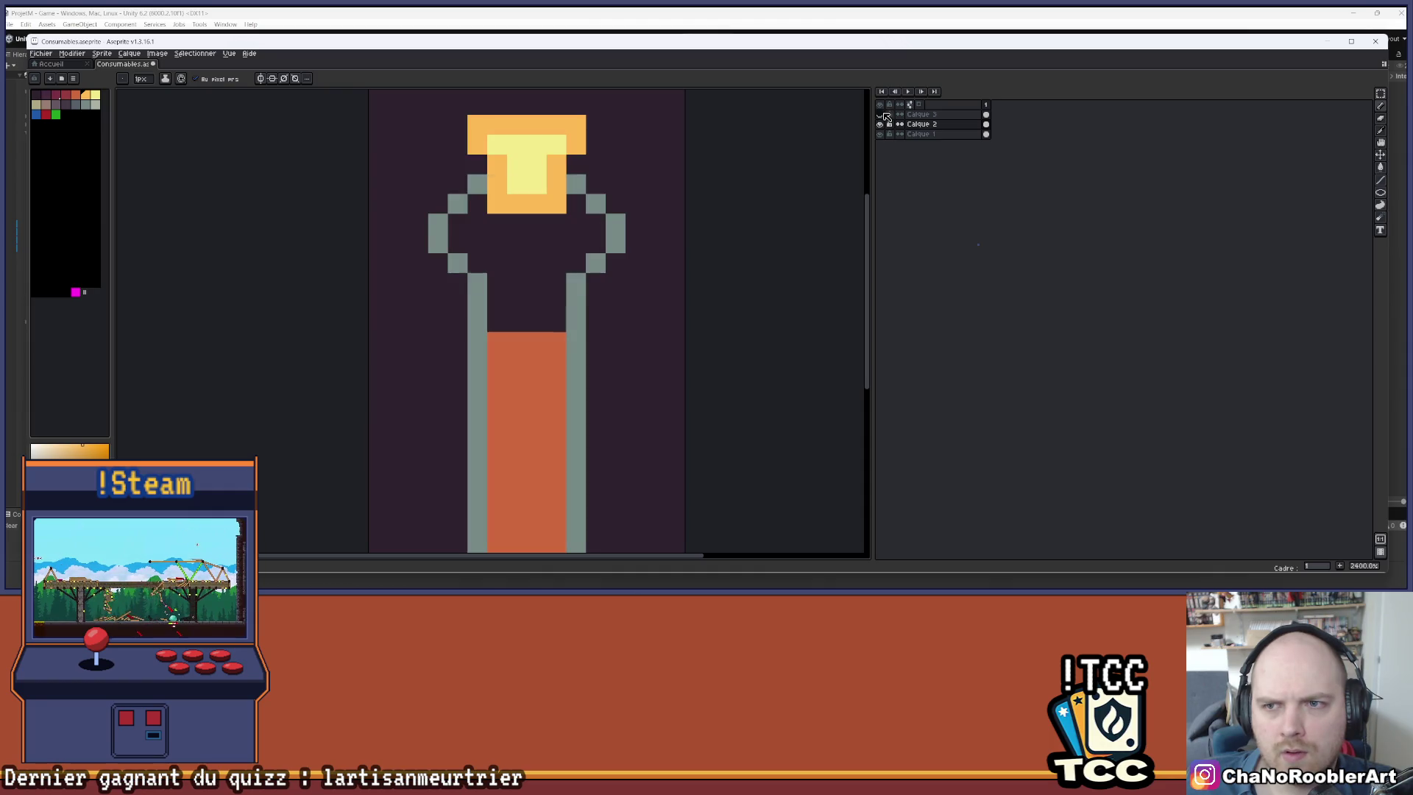
{"action": "key", "text": "b"}
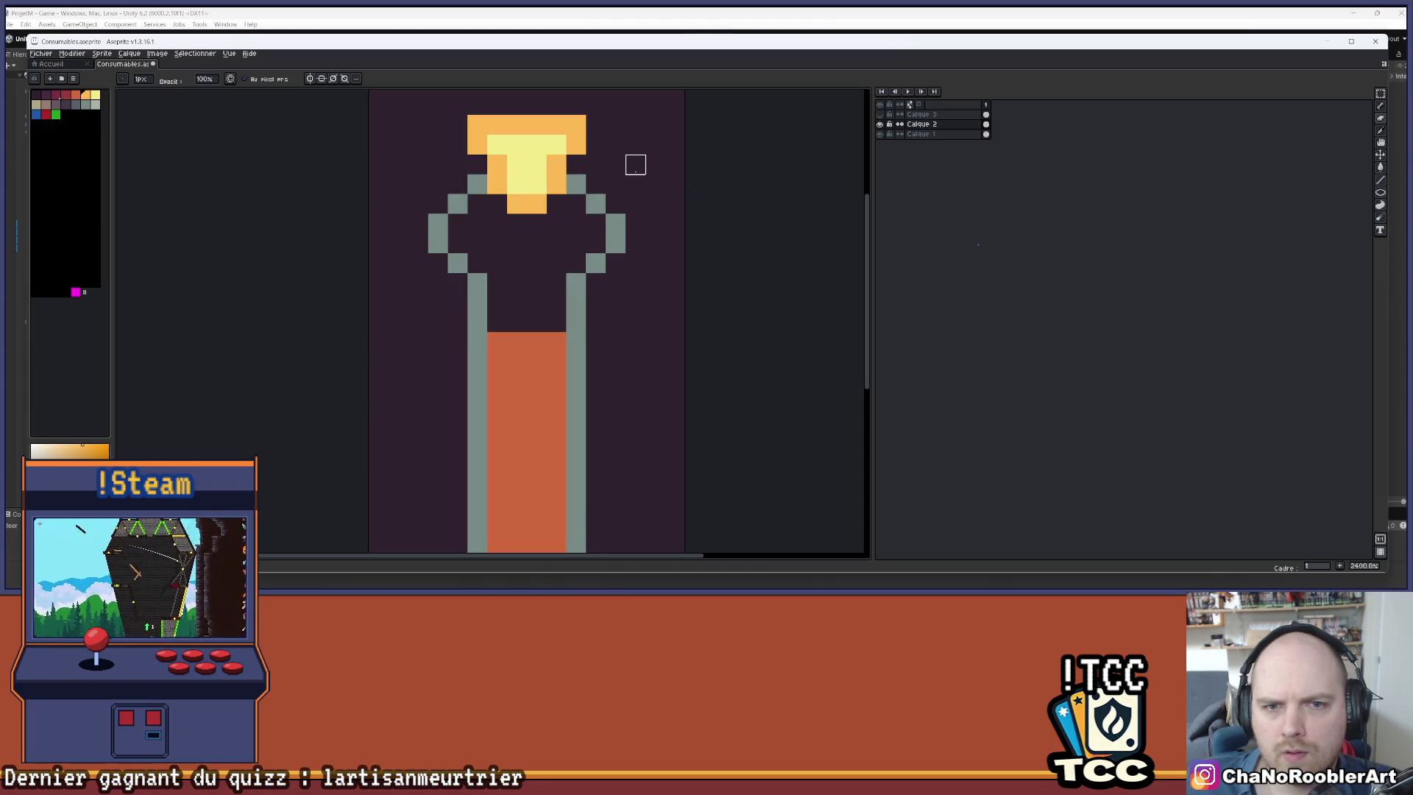
{"action": "scroll", "coordinate": [635, 164], "scroll_direction": "down", "scroll_amount": 6}
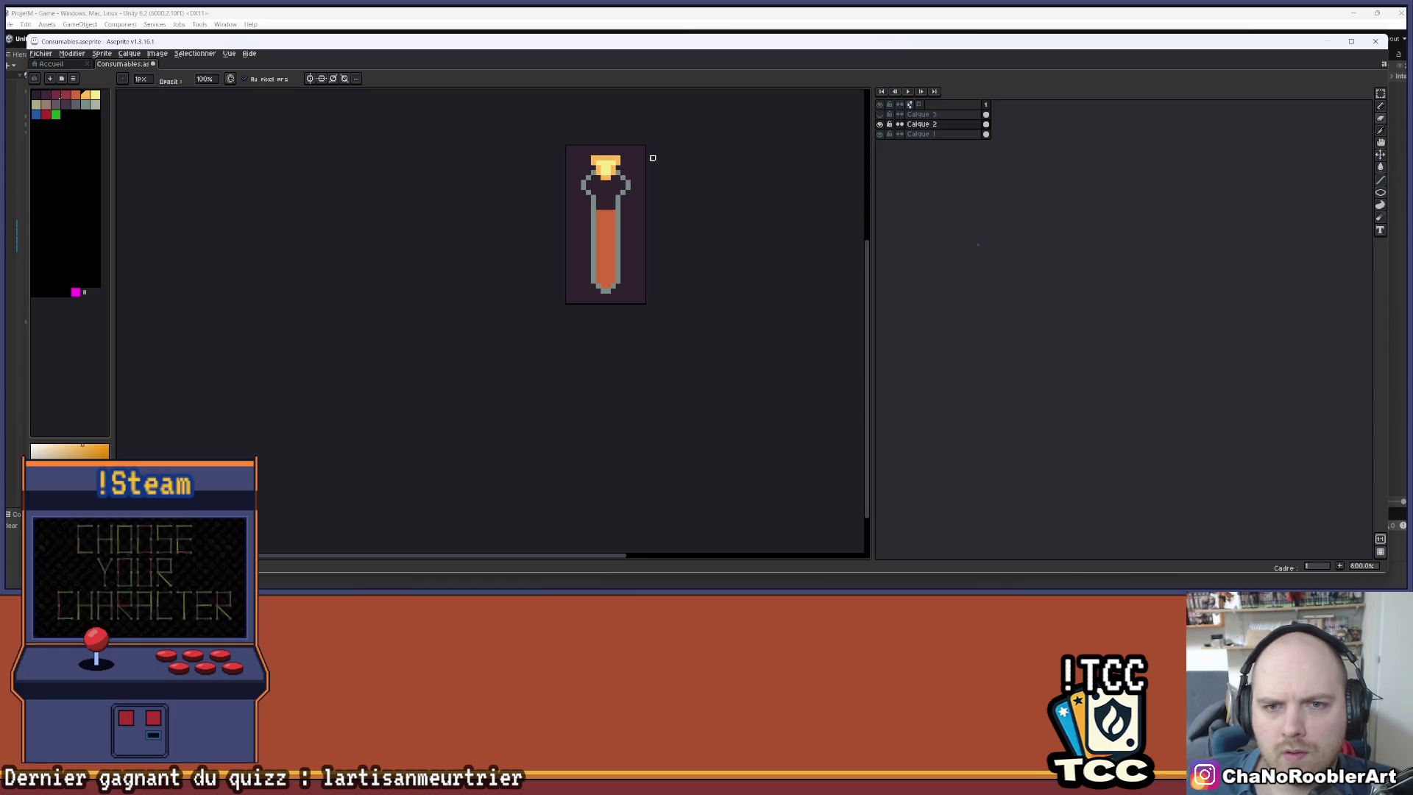
{"action": "scroll", "coordinate": [615, 171], "scroll_direction": "up", "scroll_amount": 4}
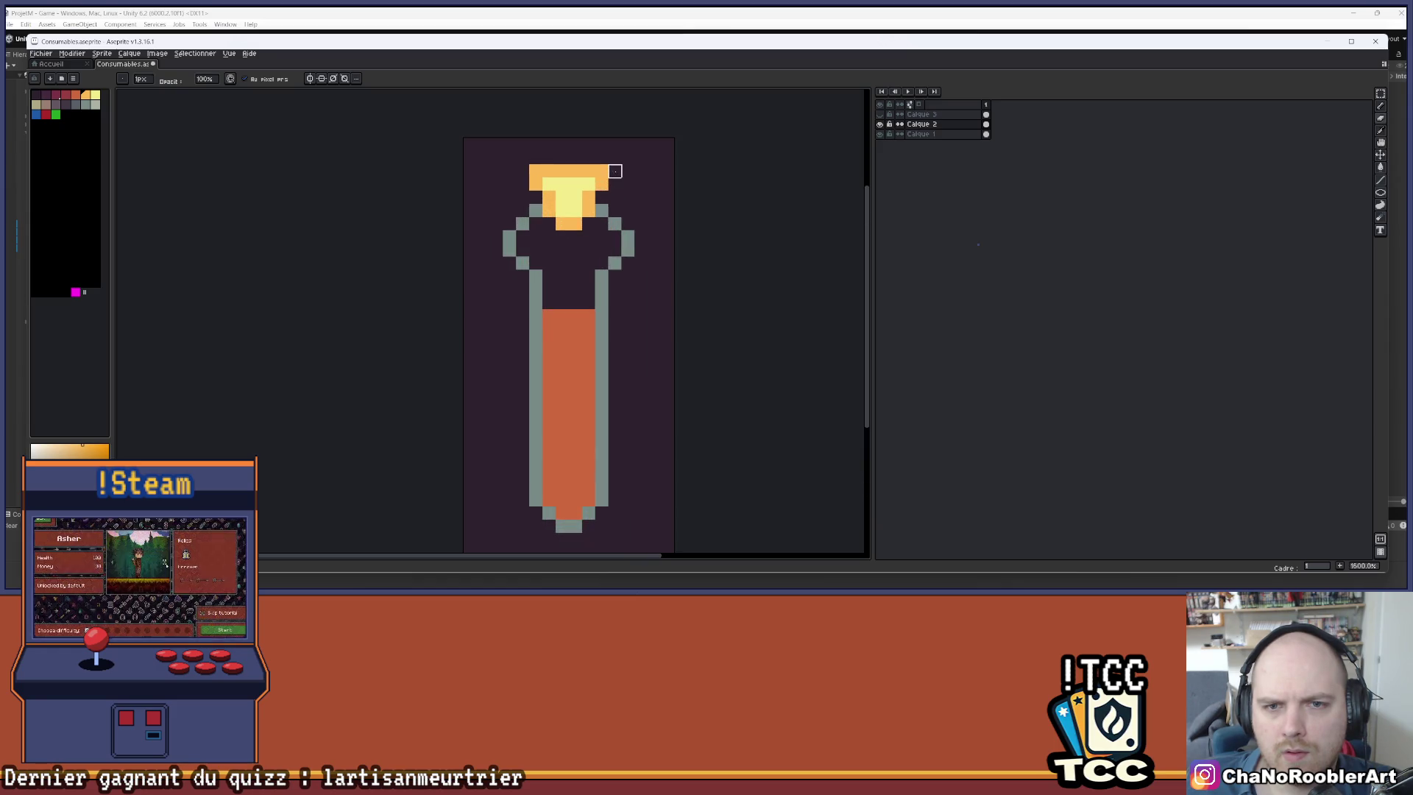
{"action": "scroll", "coordinate": [615, 158], "scroll_direction": "down", "scroll_amount": 3}
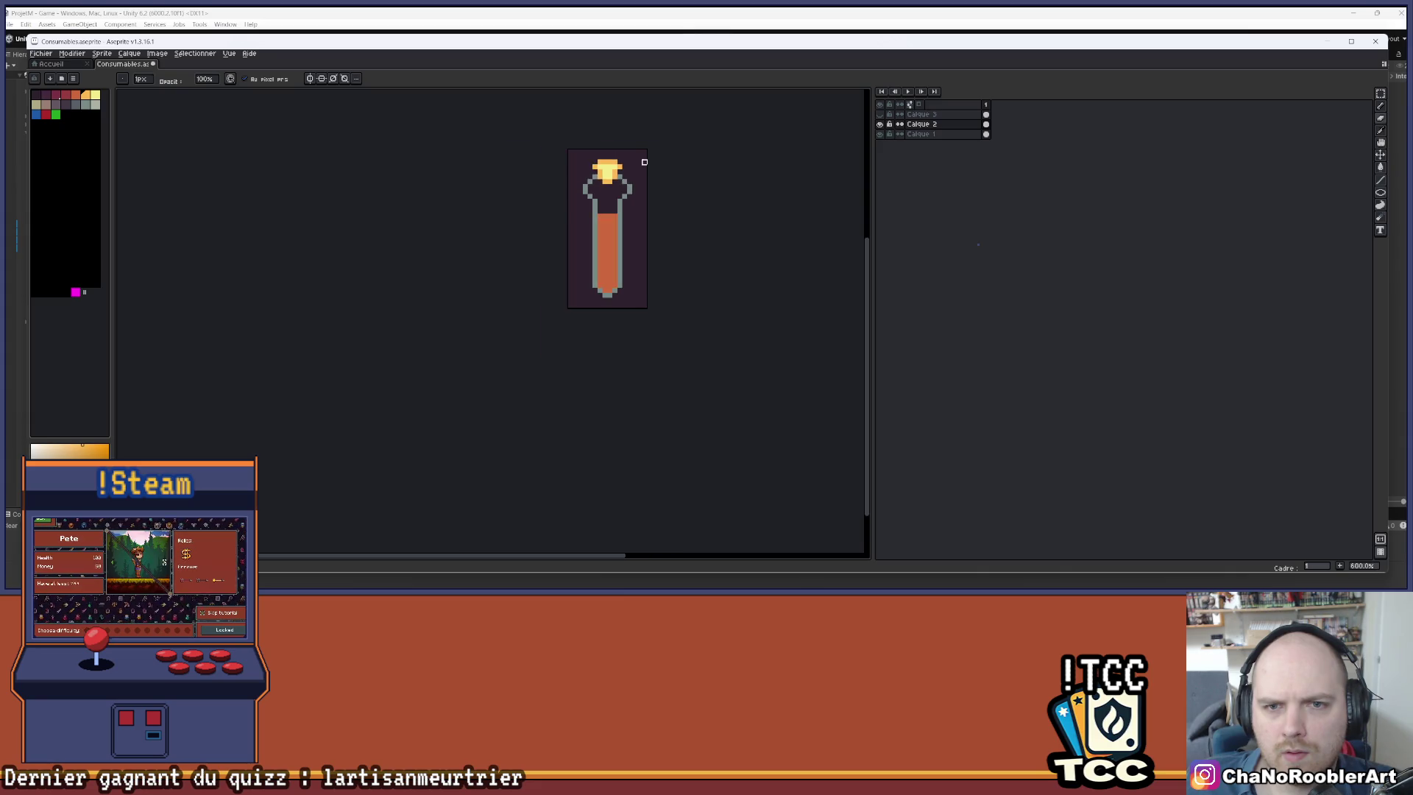
{"action": "left_click", "coordinate": [881, 120]}
{"action": "scroll", "coordinate": [609, 193], "scroll_direction": "up", "scroll_amount": 3}
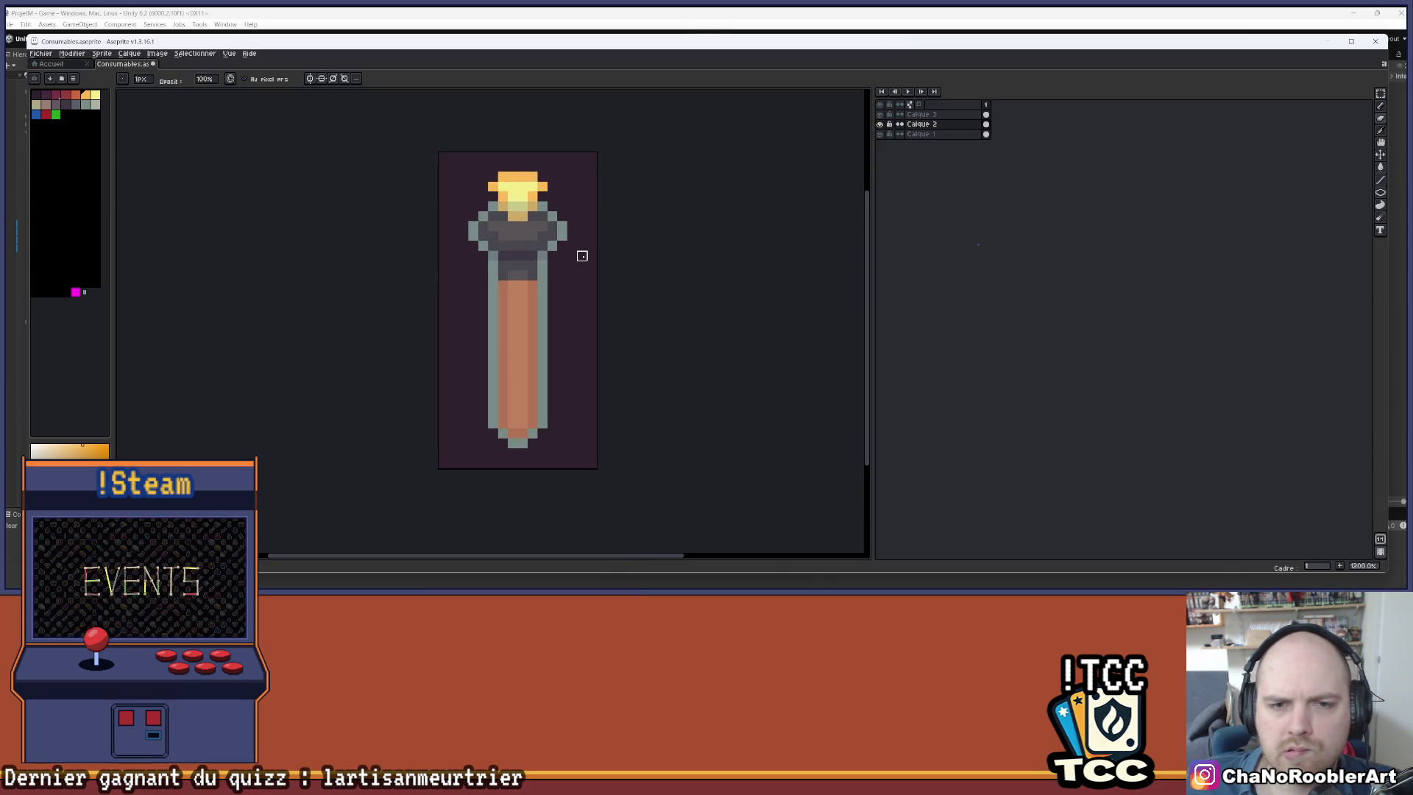
{"action": "left_click", "coordinate": [920, 114]}
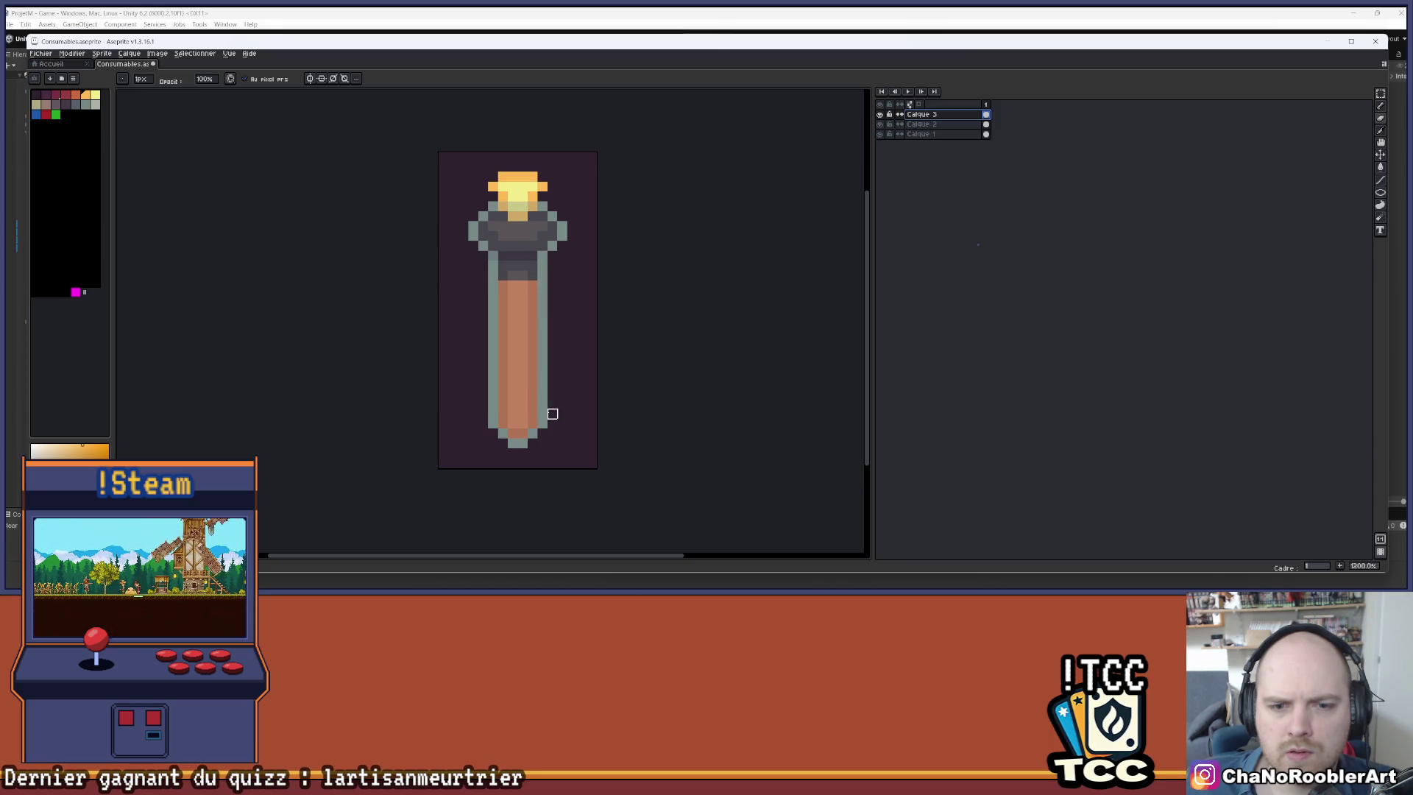
- Hide Calque 2 and undo the stray dark pixel left of the vial on the shading layer
{"action": "scroll", "coordinate": [553, 414], "scroll_direction": "up", "scroll_amount": 3}
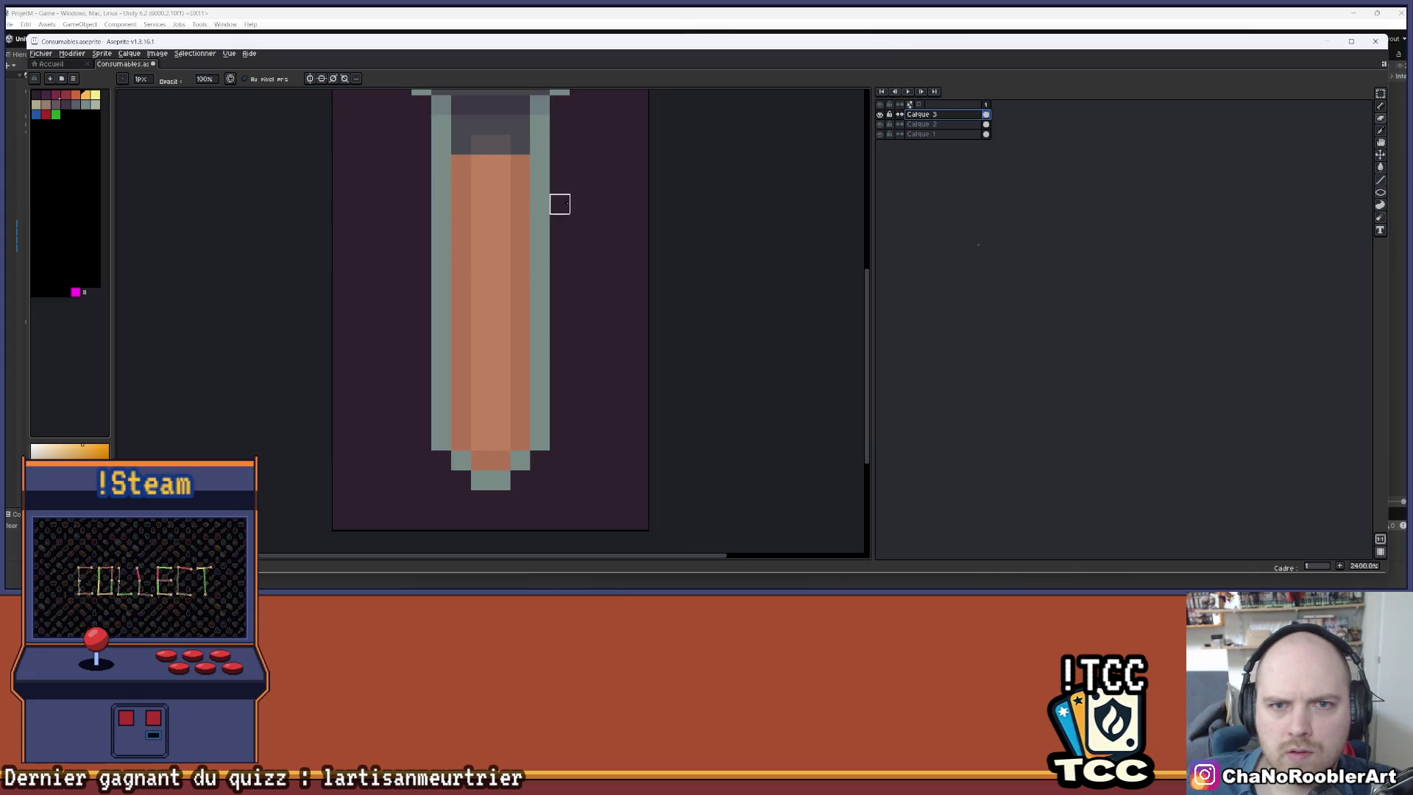
{"action": "scroll", "coordinate": [515, 206], "scroll_direction": "up", "scroll_amount": 2}
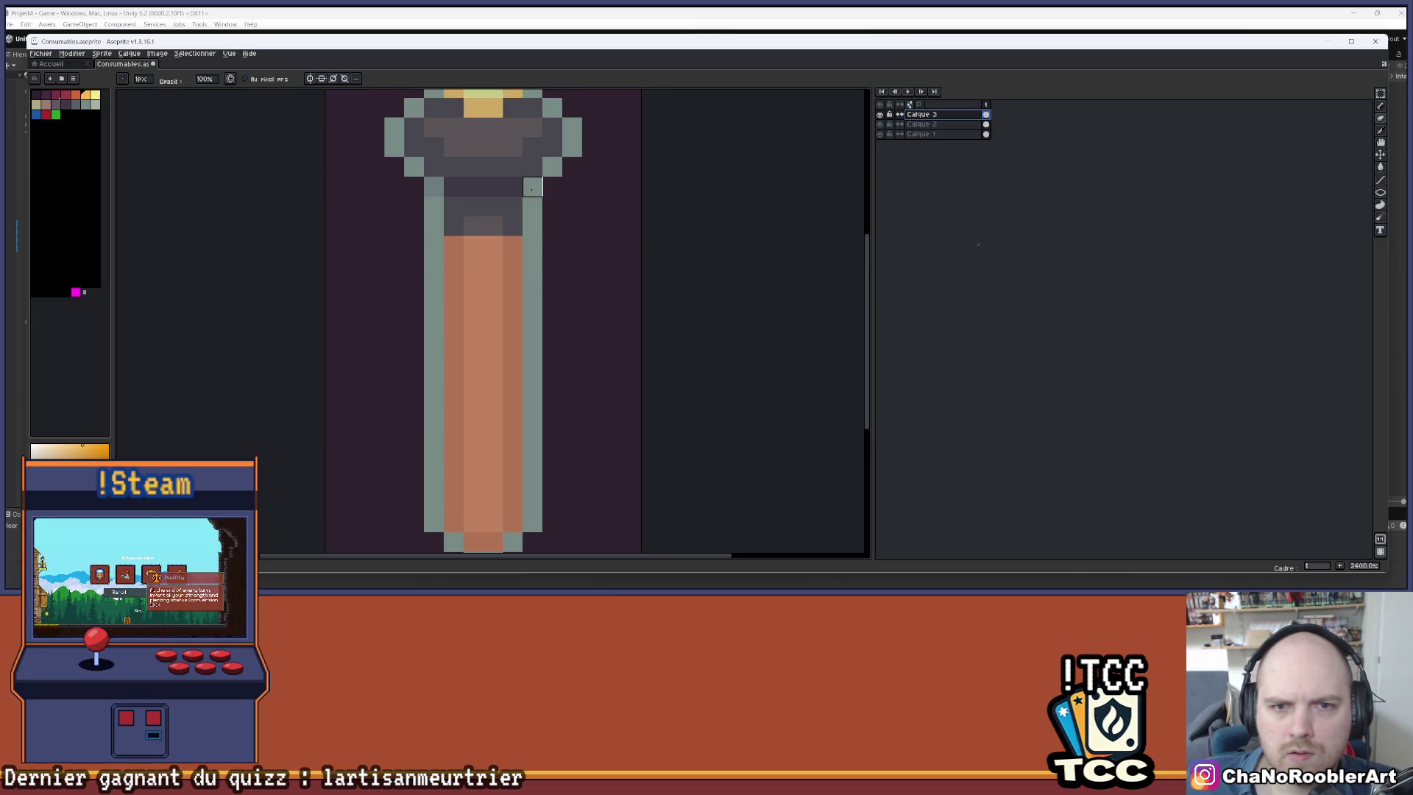
{"action": "left_click_drag", "start_coordinate": [551, 343], "coordinate": [545, 285]}
{"action": "scroll", "coordinate": [541, 207], "scroll_direction": "up", "scroll_amount": 1}
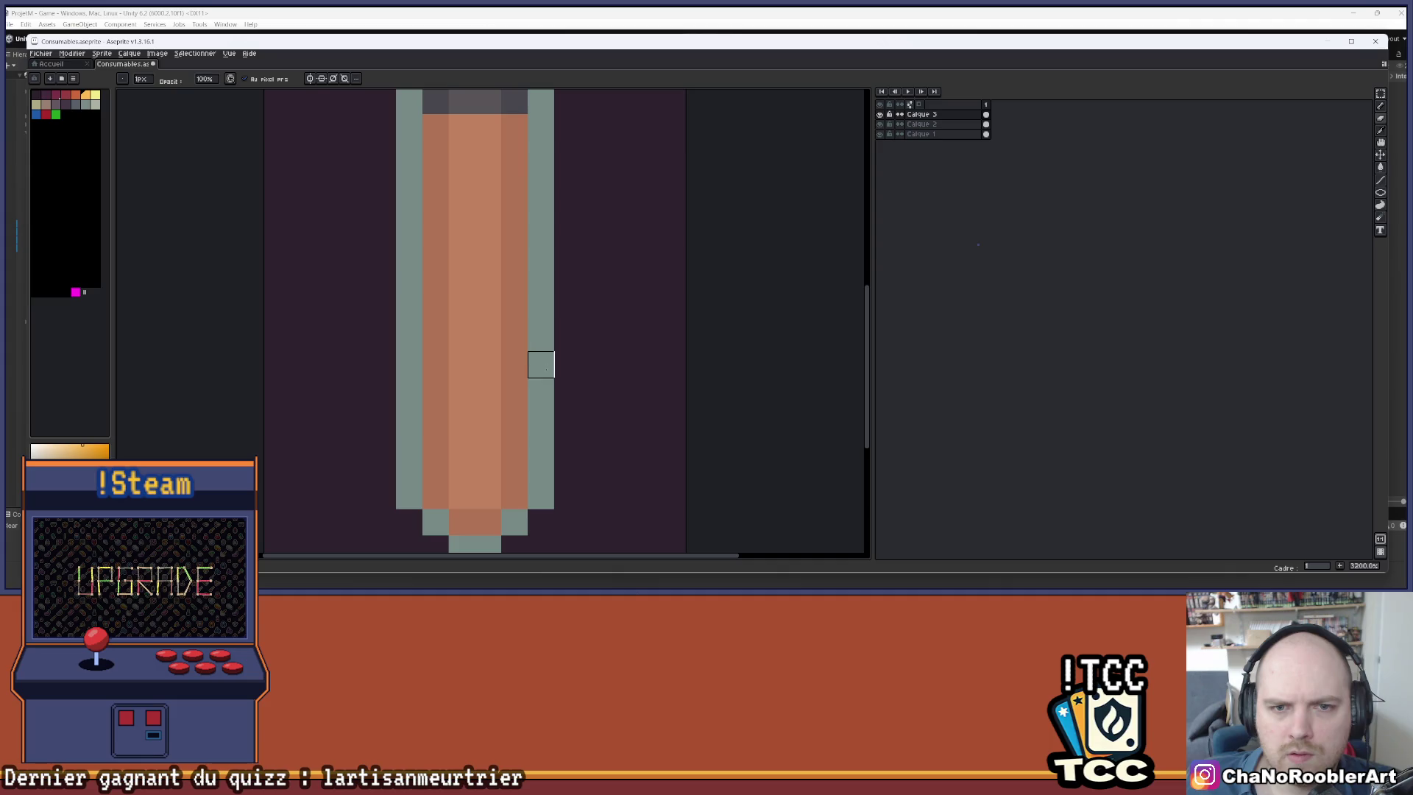
{"action": "scroll", "coordinate": [541, 364], "scroll_direction": "down", "scroll_amount": 2}
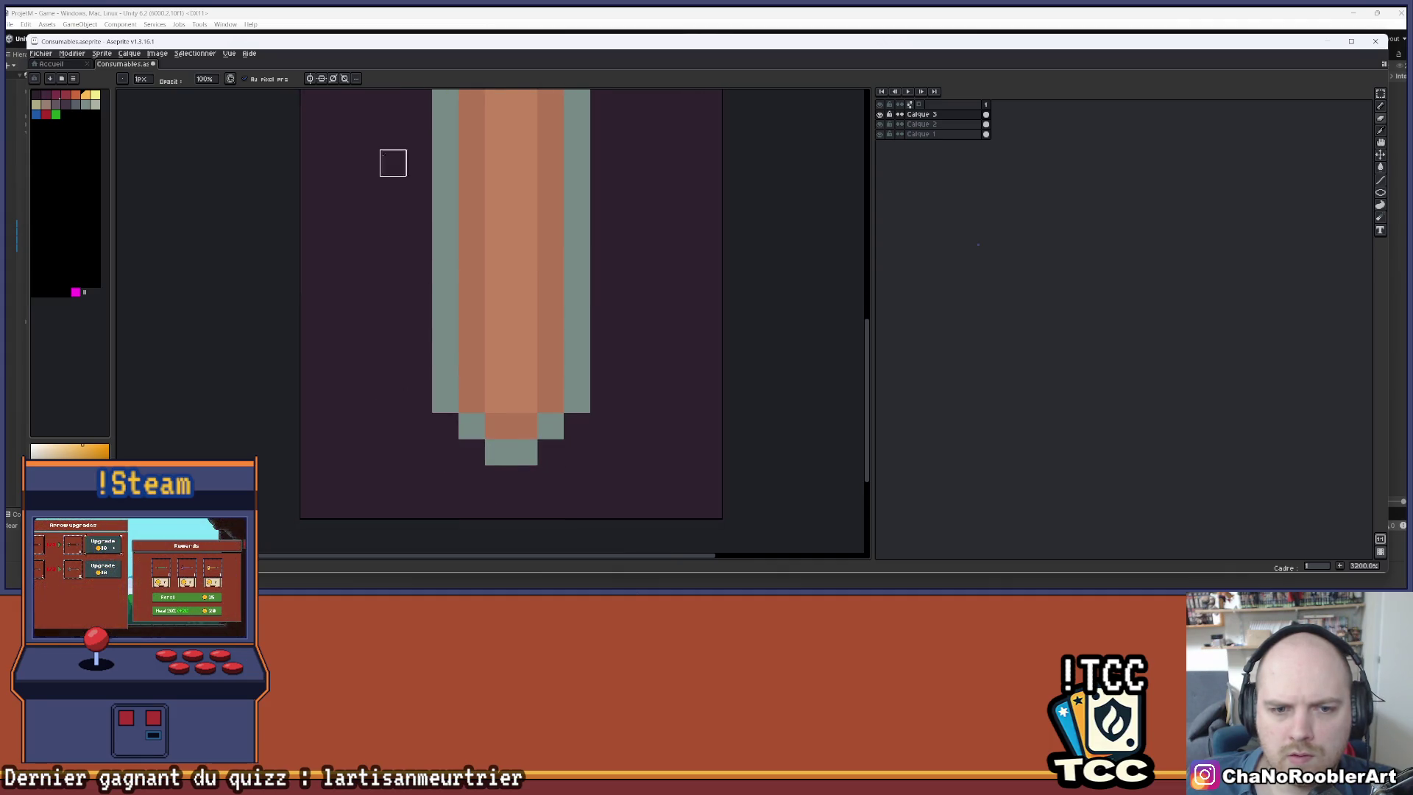
{"action": "scroll", "coordinate": [393, 163], "scroll_direction": "up", "scroll_amount": 3}
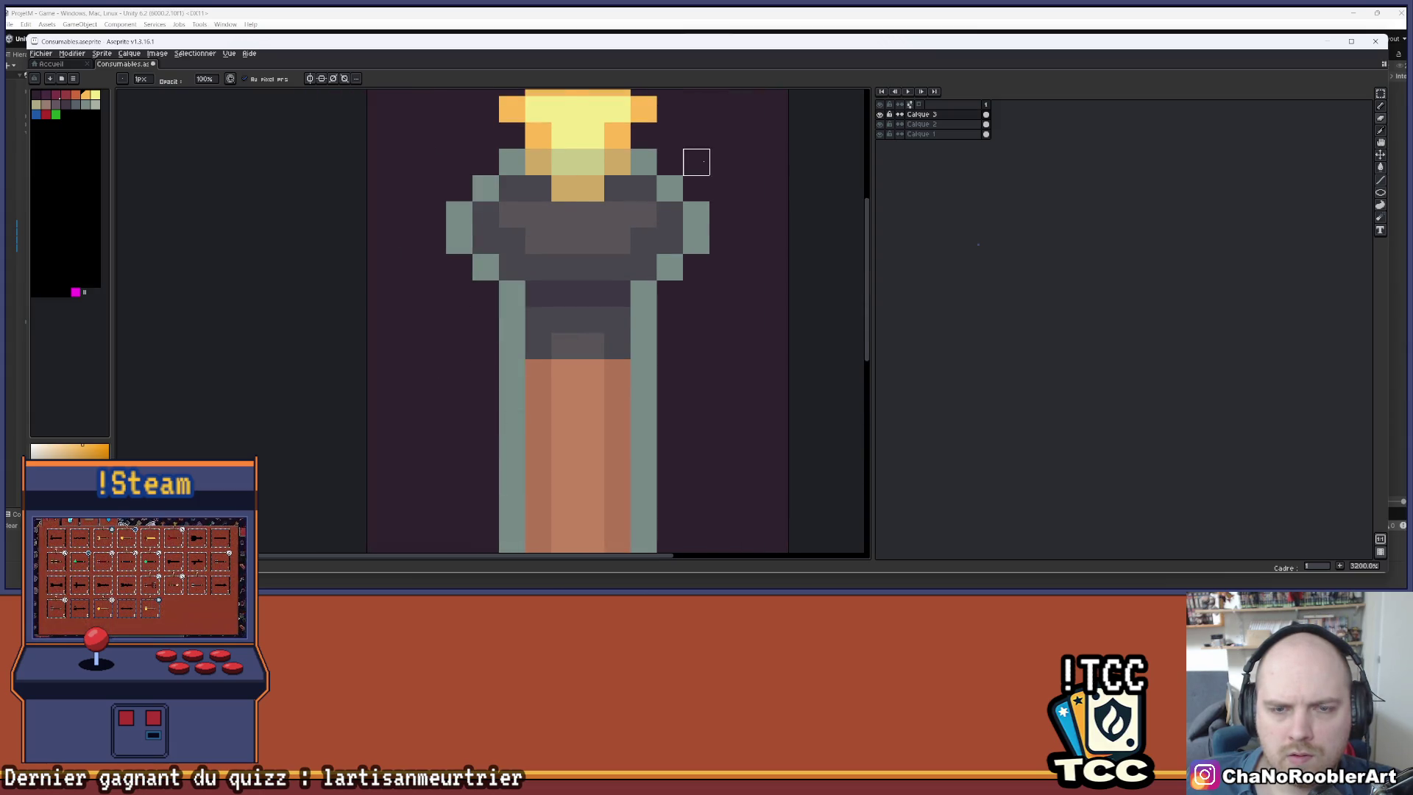
{"action": "scroll", "coordinate": [696, 162], "scroll_direction": "down", "scroll_amount": 1}
{"action": "scroll", "coordinate": [561, 230], "scroll_direction": "left", "scroll_amount": 2}
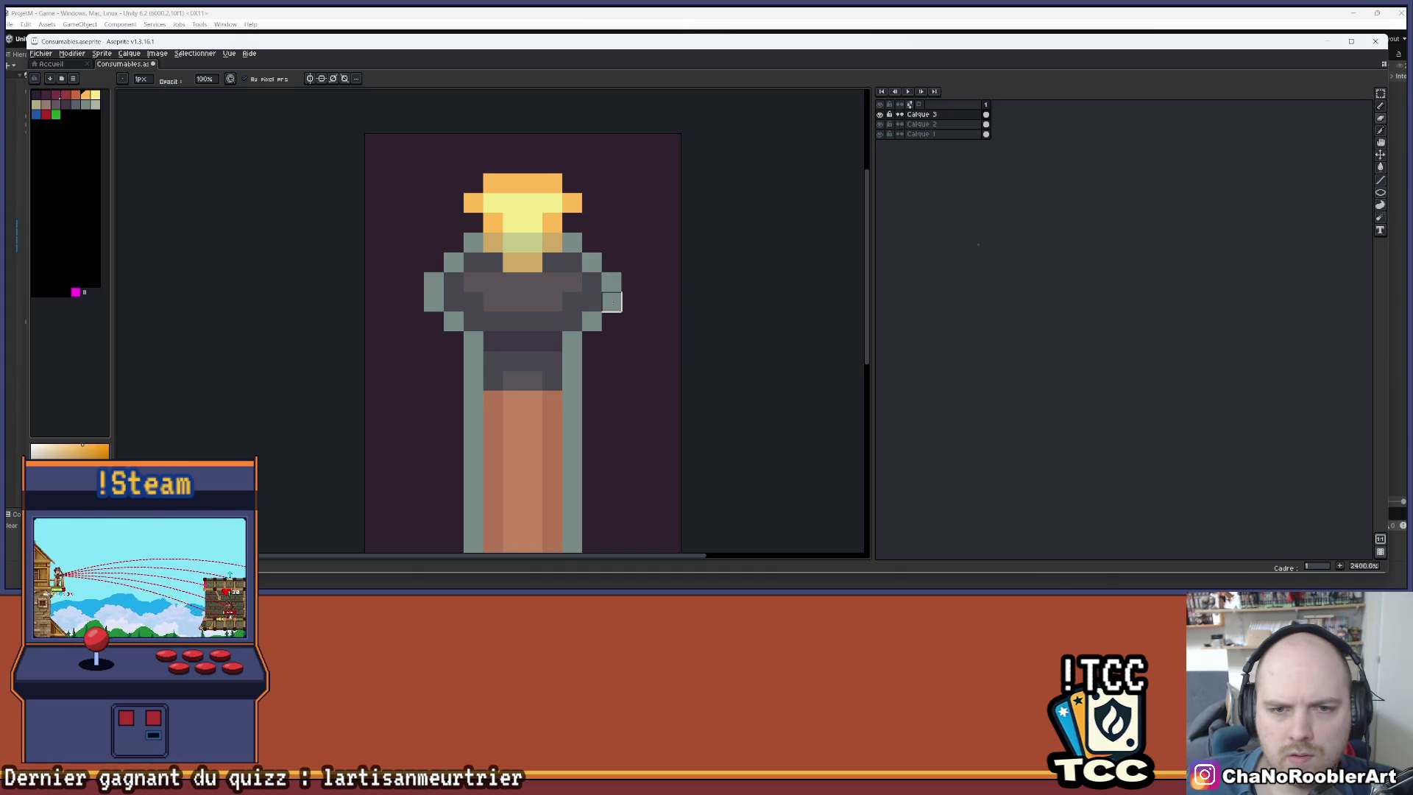
{"action": "scroll", "coordinate": [612, 302], "scroll_direction": "down", "scroll_amount": 4}
{"action": "mouse_move", "coordinate": [644, 315]}
{"action": "left_mouse_down"}
{"action": "mouse_move", "coordinate": [622, 277]}
{"action": "mouse_move", "coordinate": [571, 280]}
{"action": "left_mouse_up"}
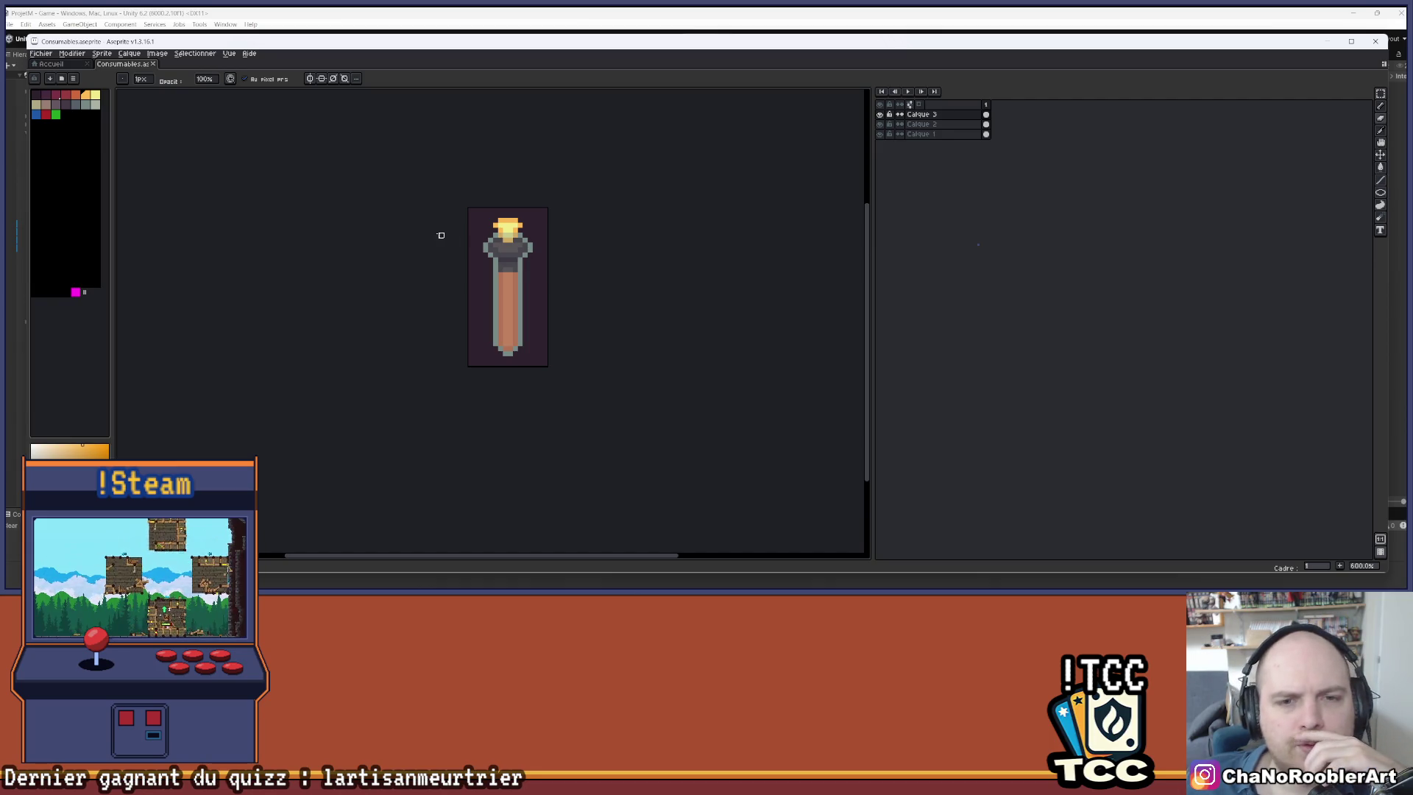
{"action": "scroll", "coordinate": [494, 231], "scroll_direction": "up", "scroll_amount": 4}
{"action": "scroll", "coordinate": [588, 213], "scroll_direction": "down", "scroll_amount": 2}
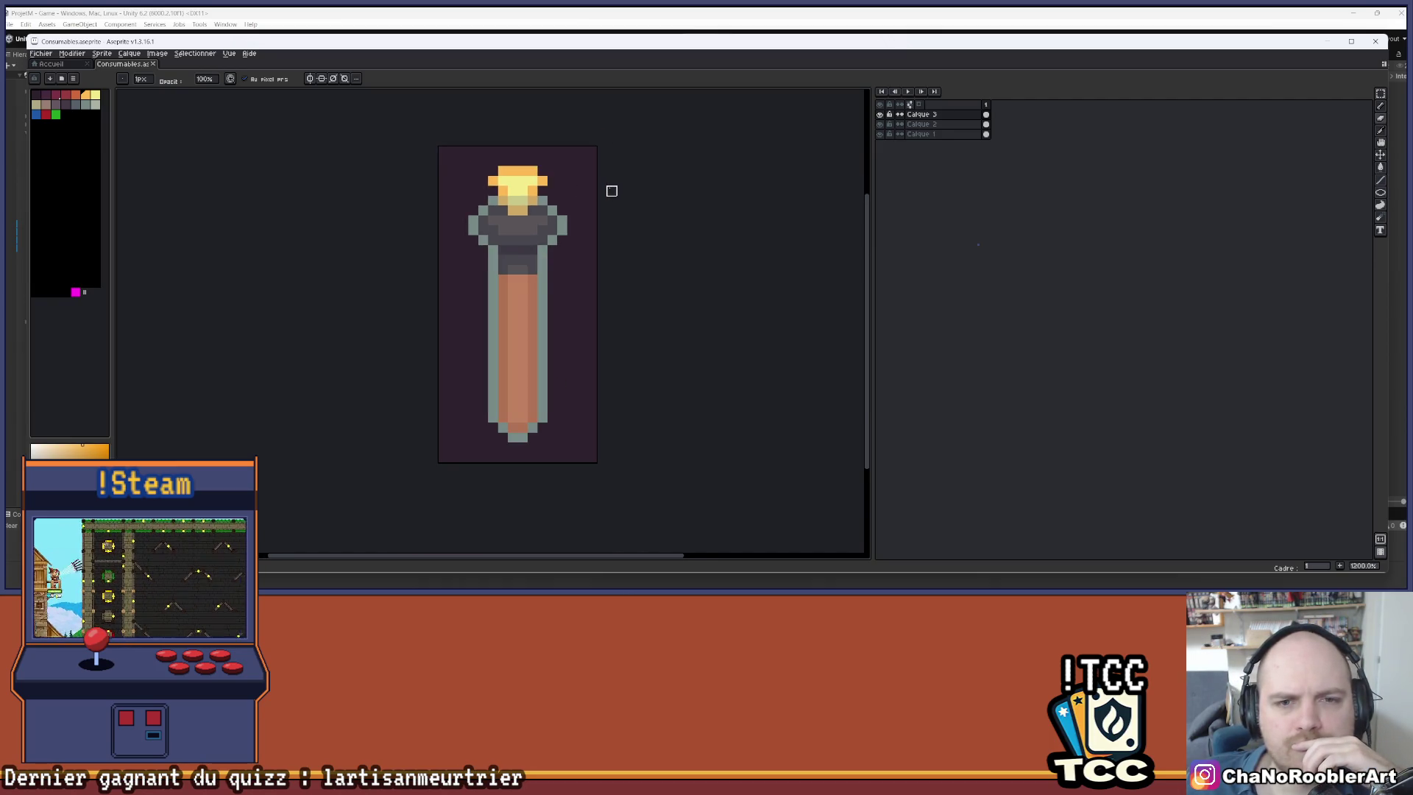
{"action": "scroll", "coordinate": [589, 198], "scroll_direction": "down", "scroll_amount": 2}
{"action": "scroll", "coordinate": [622, 211], "scroll_direction": "up", "scroll_amount": 1}
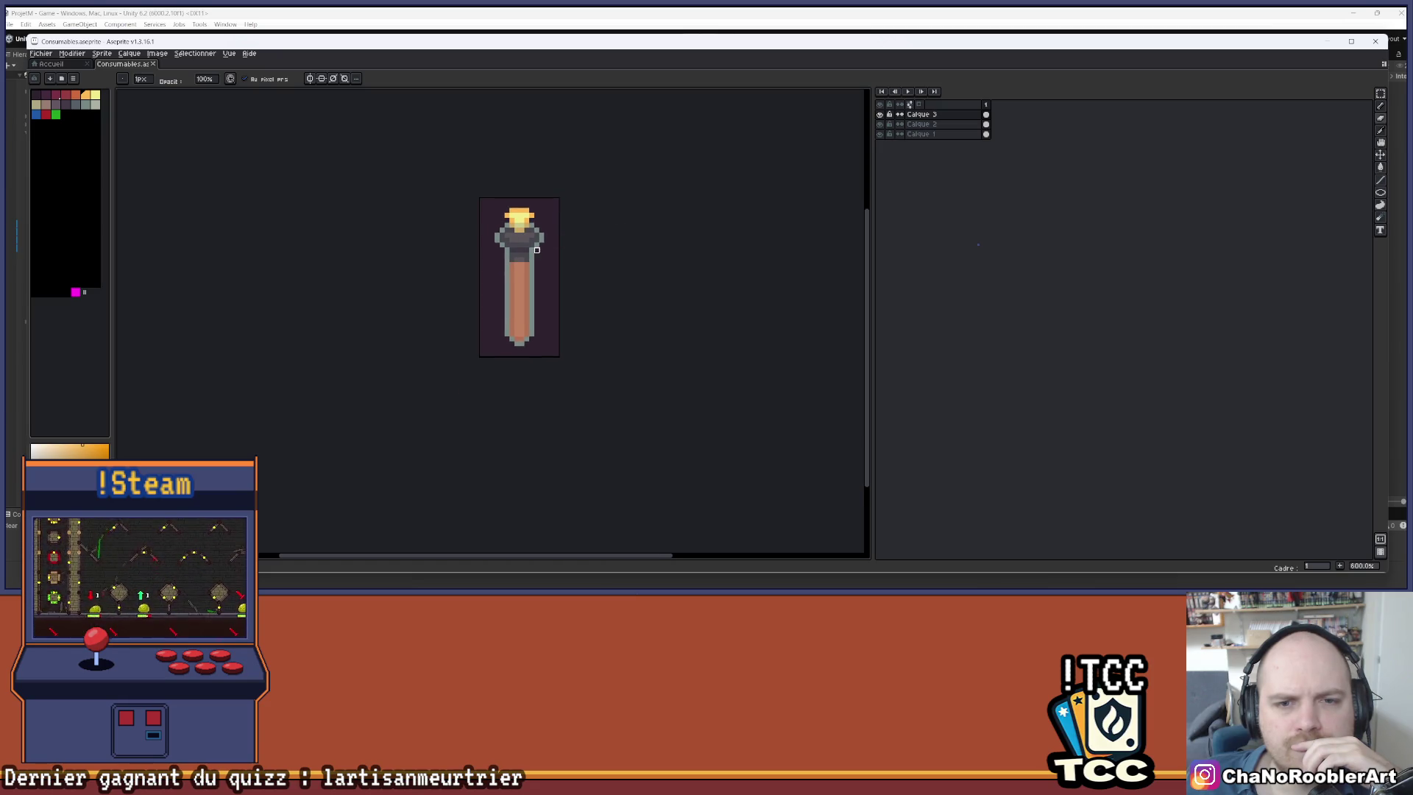
{"action": "left_click", "coordinate": [881, 125]}
{"action": "left_click", "coordinate": [881, 125]}
{"action": "left_click", "coordinate": [881, 125]}
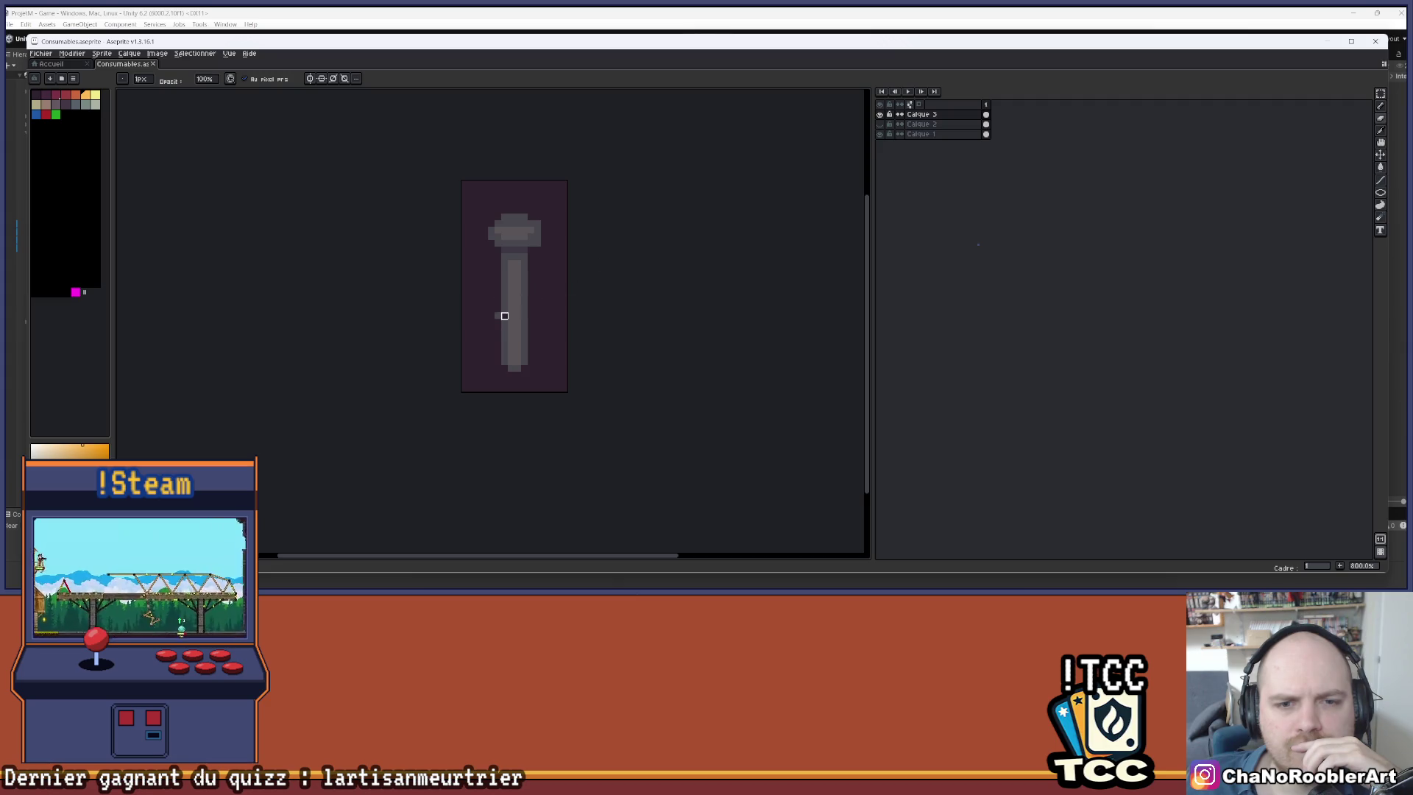
{"action": "key", "text": "ctrl+z"}
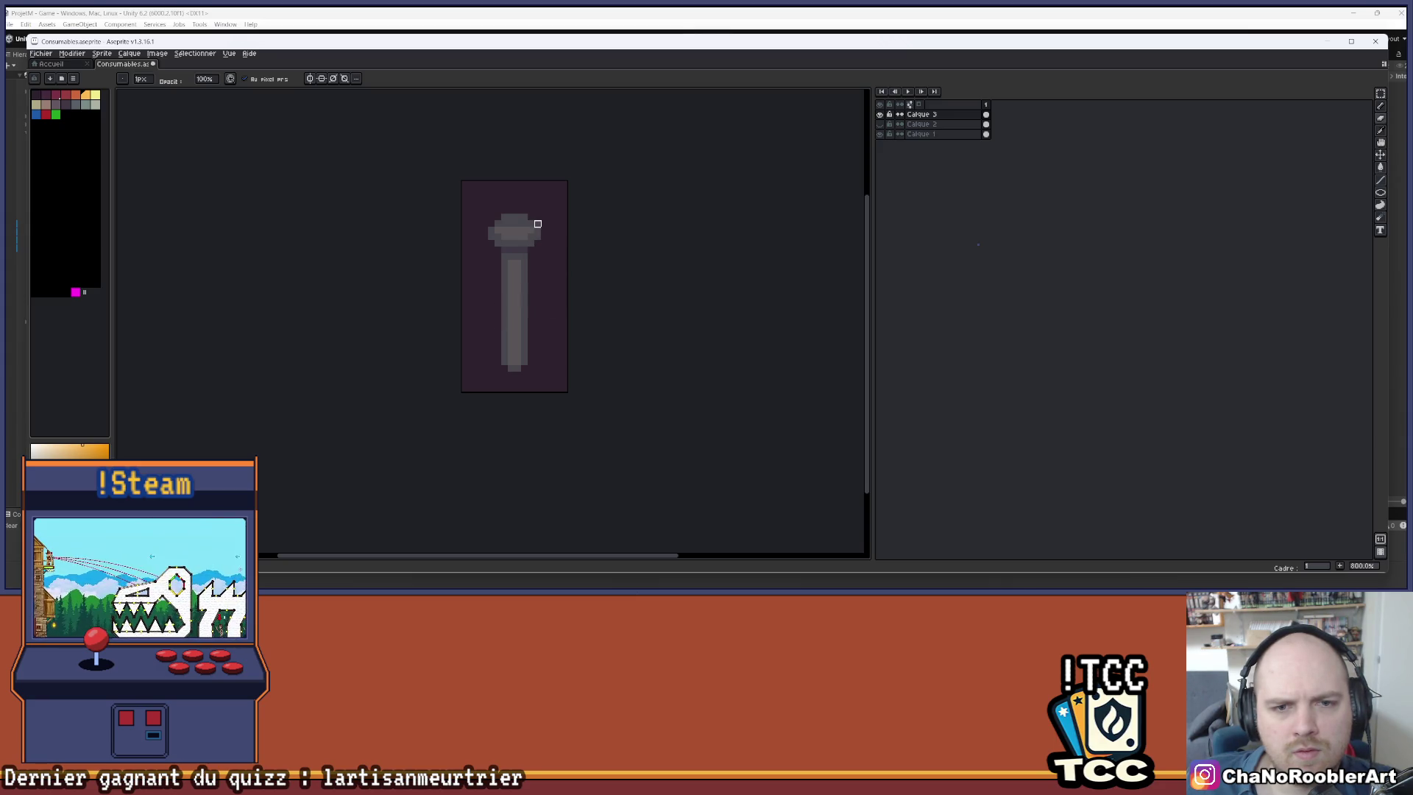
- Save the sprite and make Calque 2 visible again
{"action": "key", "text": "ctrl+s"}
{"action": "left_click", "coordinate": [881, 126]}
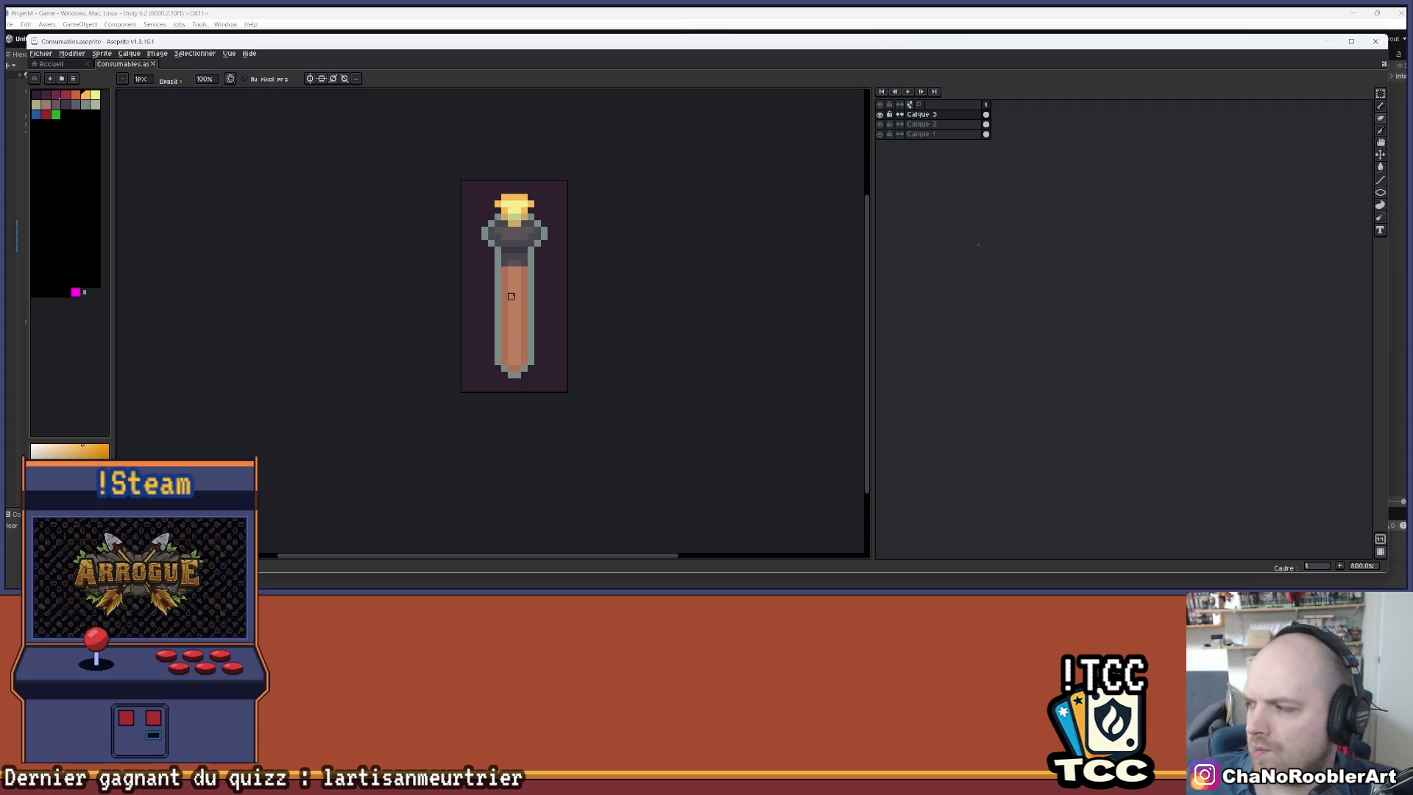
{"action": "scroll", "coordinate": [512, 296], "scroll_direction": "up", "scroll_amount": 3}
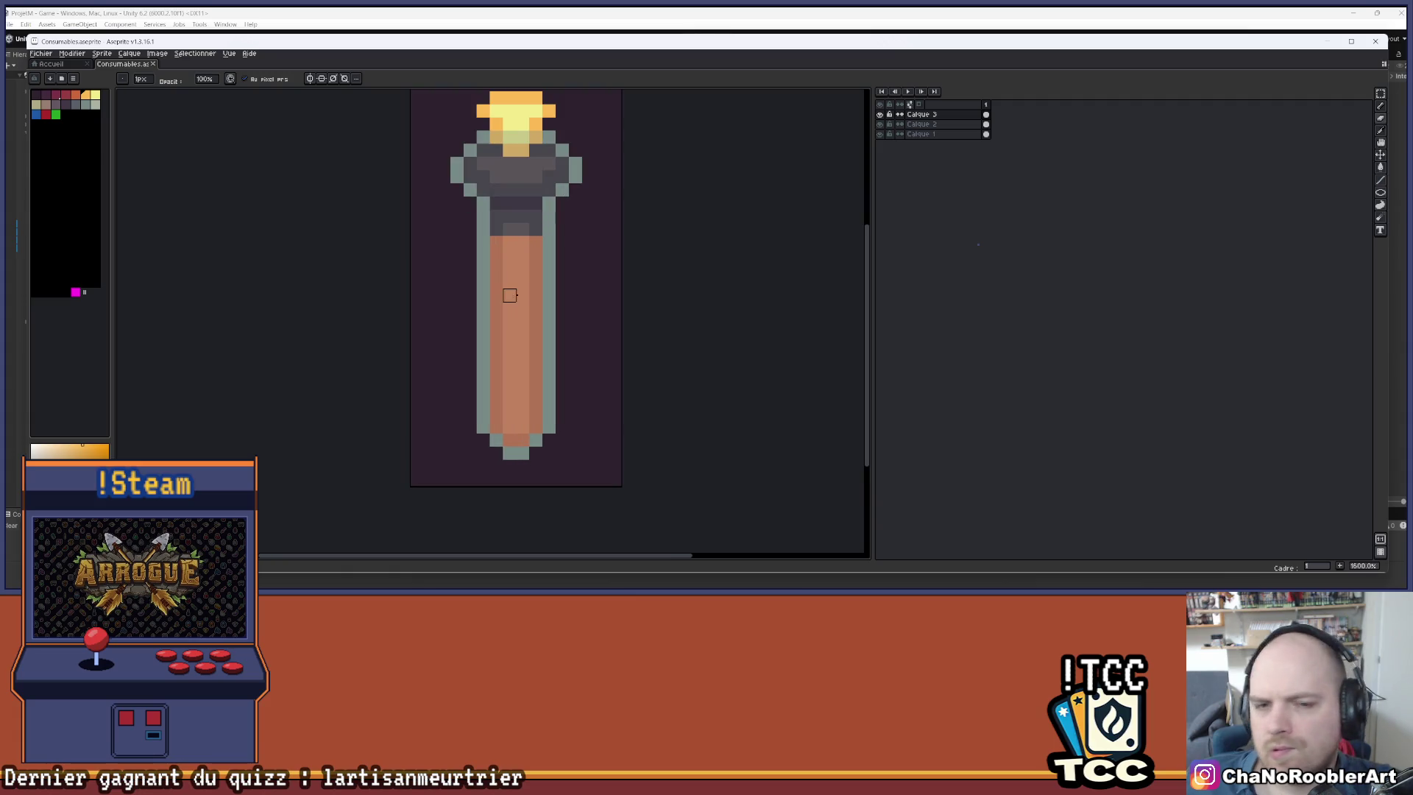
- Hide Calque 3, sample the liquid orange, and clear a top-edge liquid pixel on Calque 2
{"action": "left_click", "coordinate": [881, 115]}
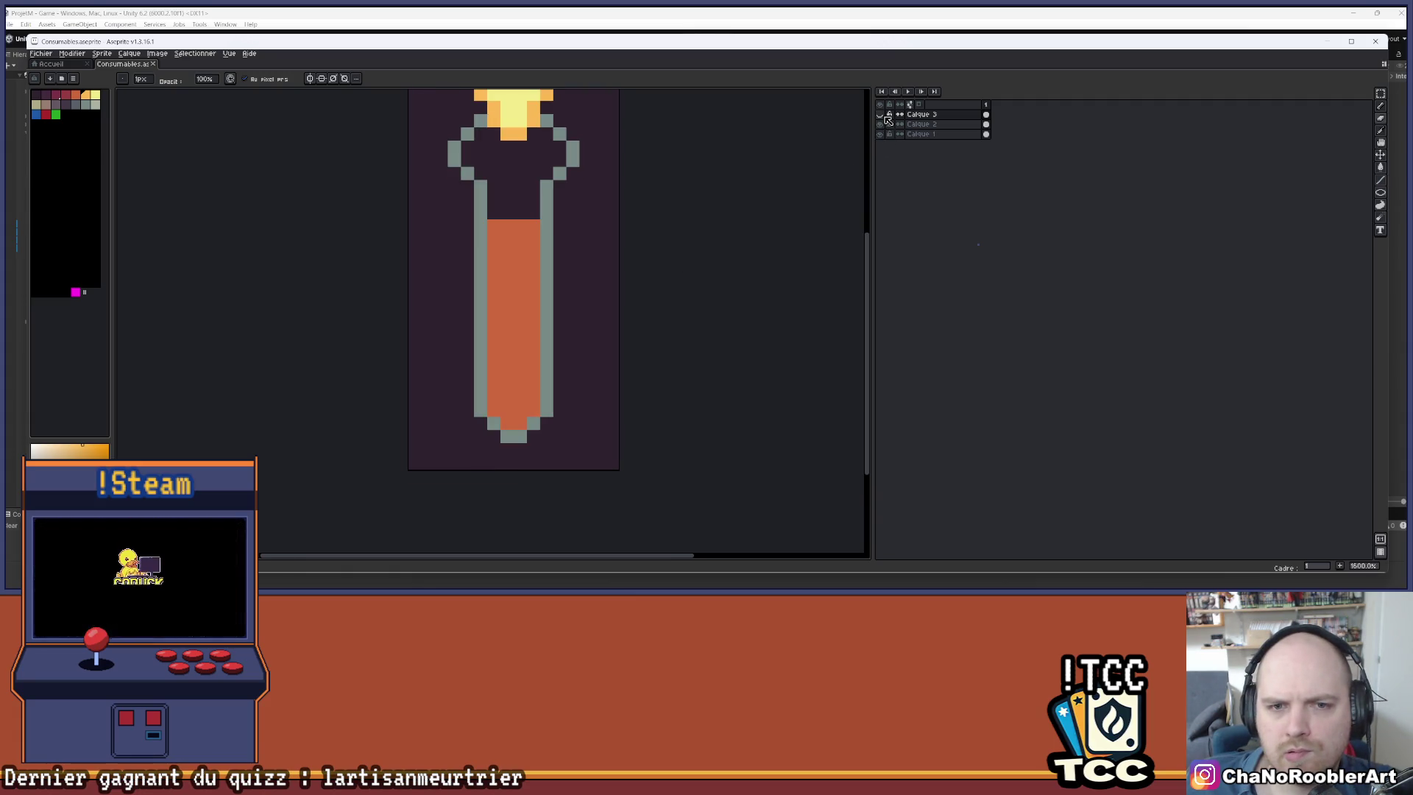
{"action": "left_click", "coordinate": [530, 230], "text": "alt"}
{"action": "scroll", "coordinate": [520, 222], "scroll_direction": "up", "scroll_amount": 3}
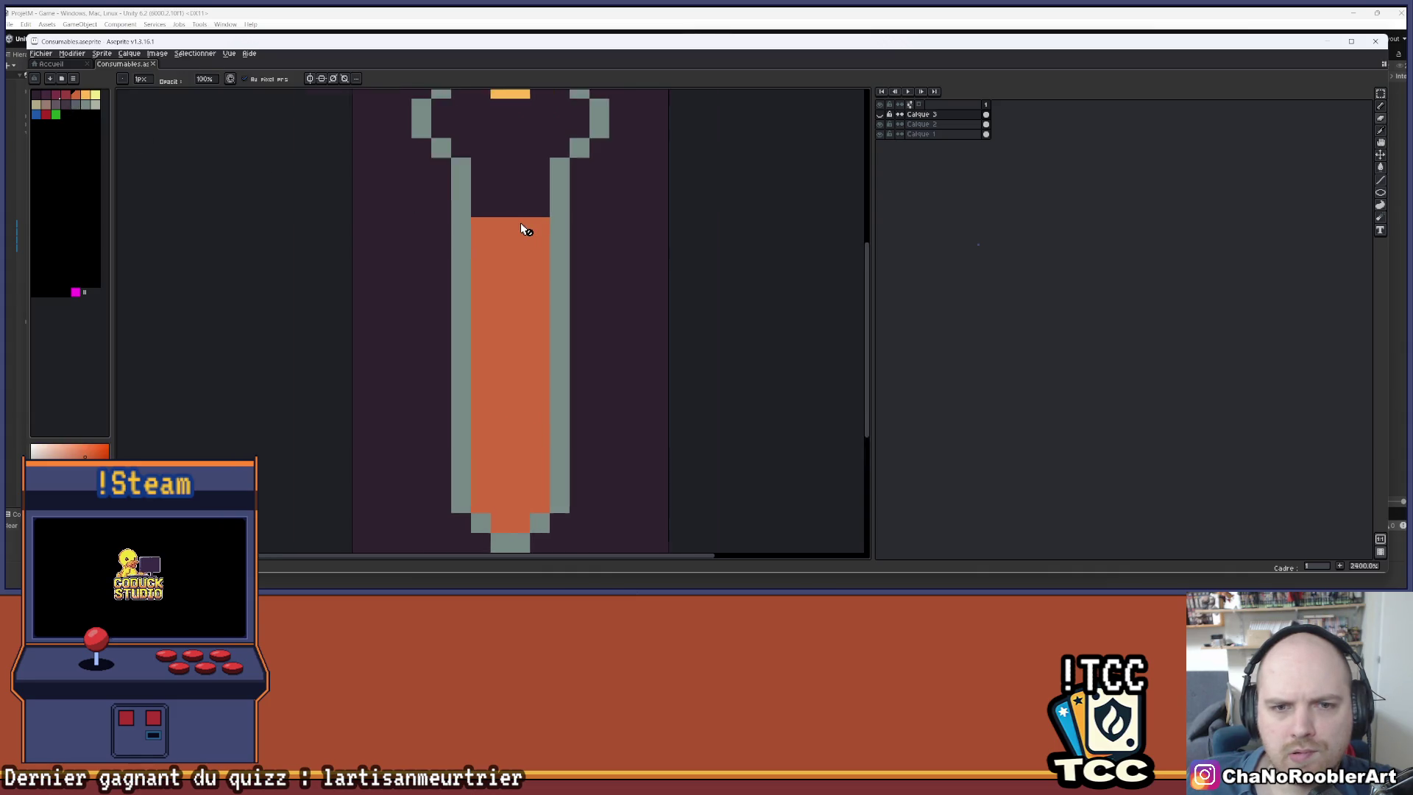
{"action": "left_click", "coordinate": [530, 228], "text": "ctrl"}
{"action": "left_click", "coordinate": [521, 227]}
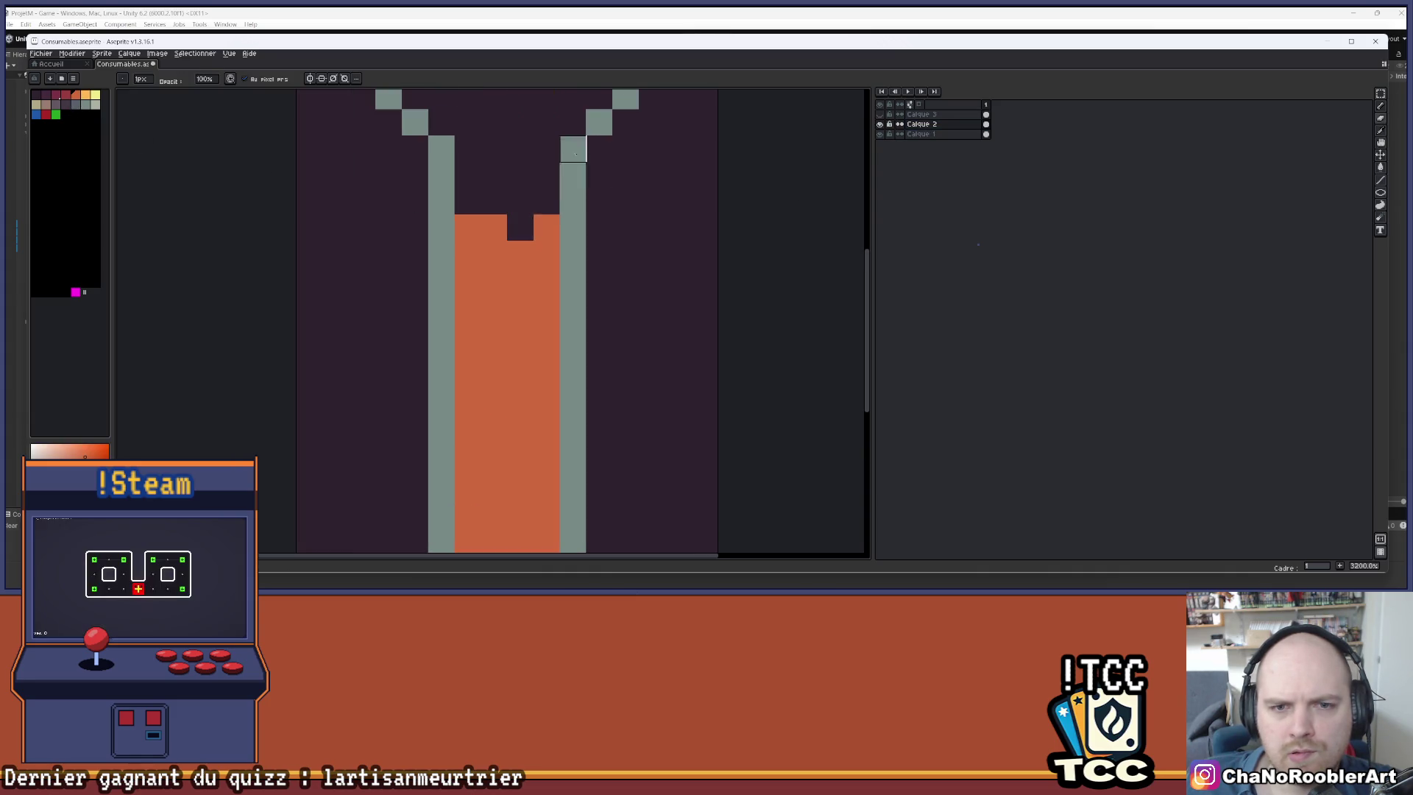
- Paint orange droplet pixels at the liquid surface and up in the neck, then show Calque 3
{"action": "left_click_drag", "start_coordinate": [511, 167], "coordinate": [496, 192]}
{"action": "key", "text": "alt"}
{"action": "left_click", "coordinate": [455, 227]}
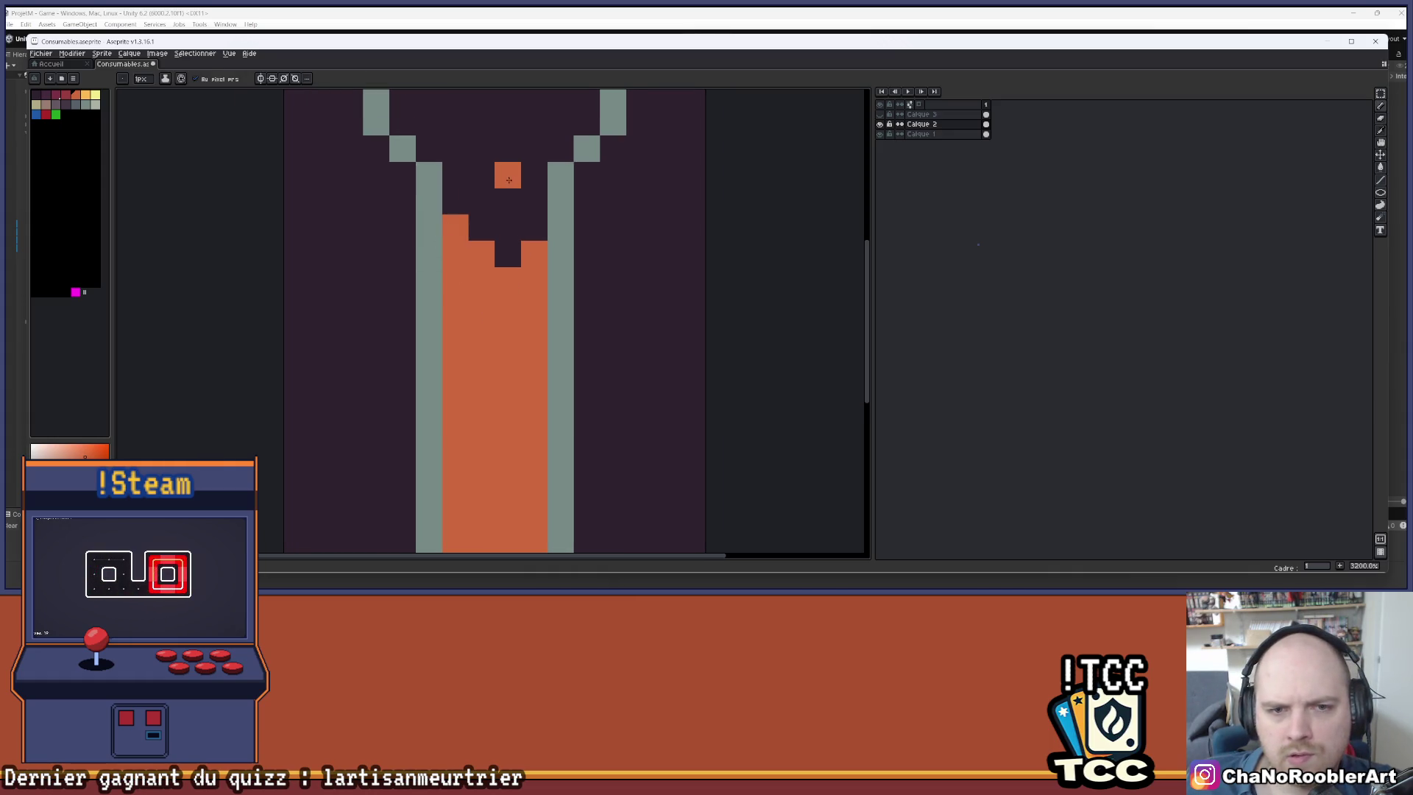
{"action": "left_click", "coordinate": [535, 121]}
{"action": "scroll", "coordinate": [525, 188], "scroll_direction": "down", "scroll_amount": 4}
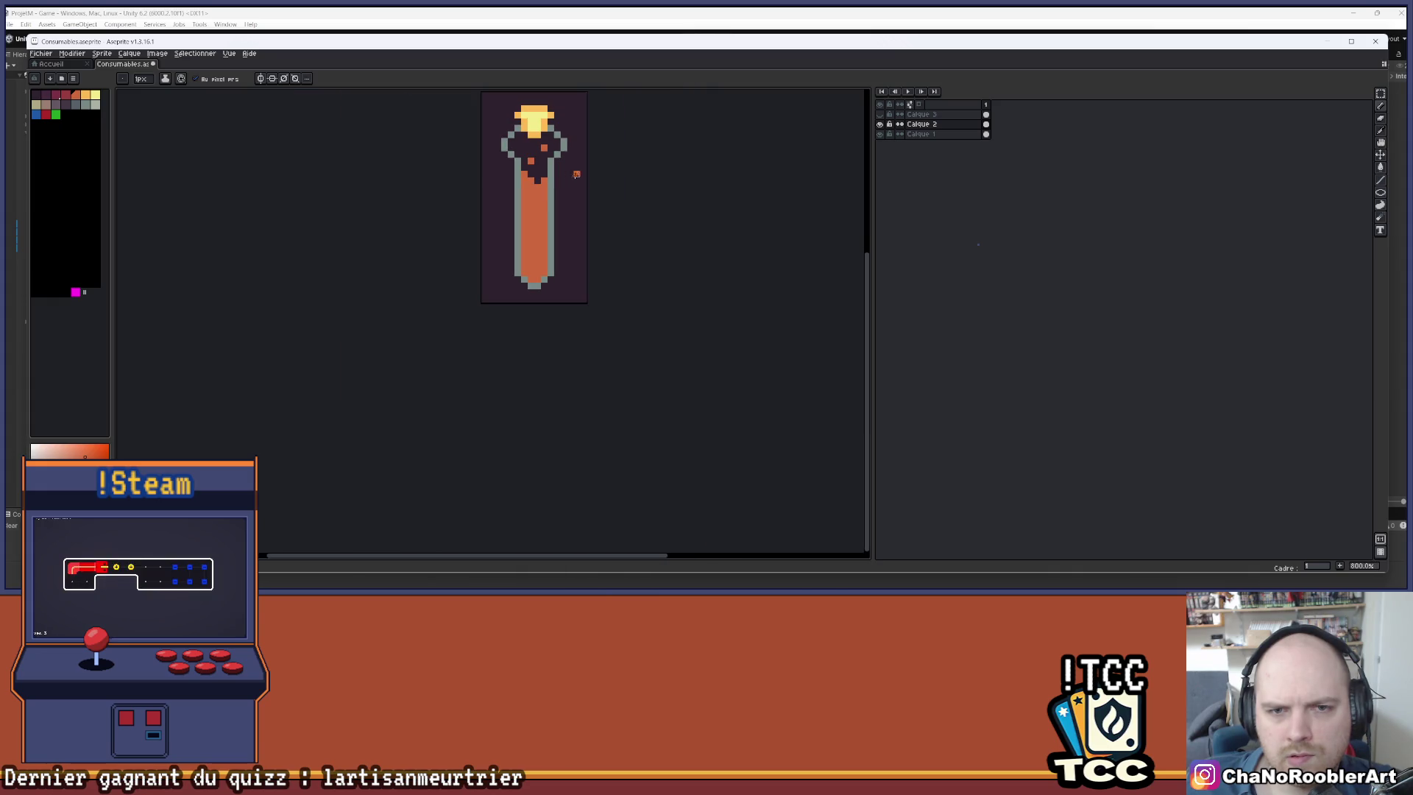
{"action": "scroll", "coordinate": [502, 182], "scroll_direction": "up", "scroll_amount": 1}
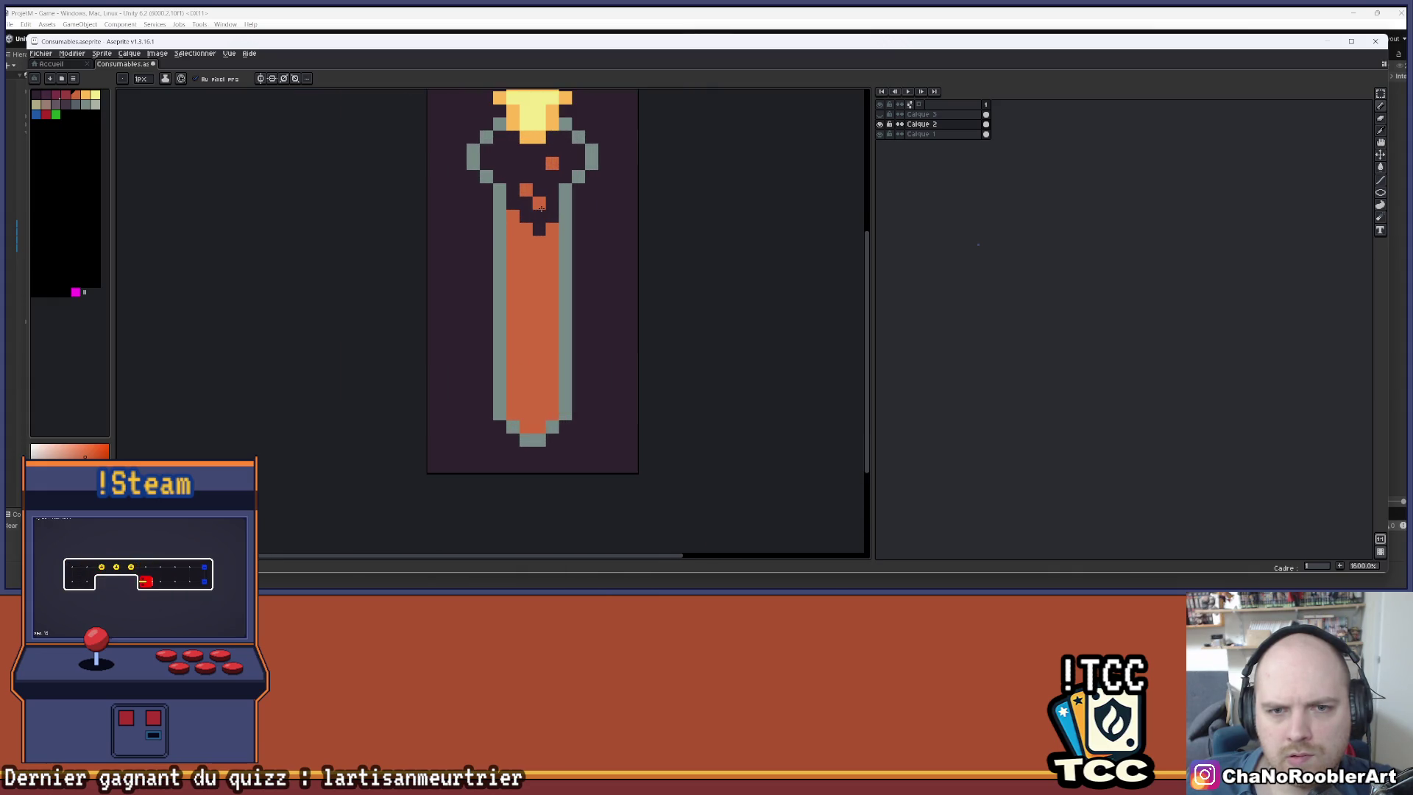
{"action": "scroll", "coordinate": [766, 169], "scroll_direction": "right", "scroll_amount": 1}
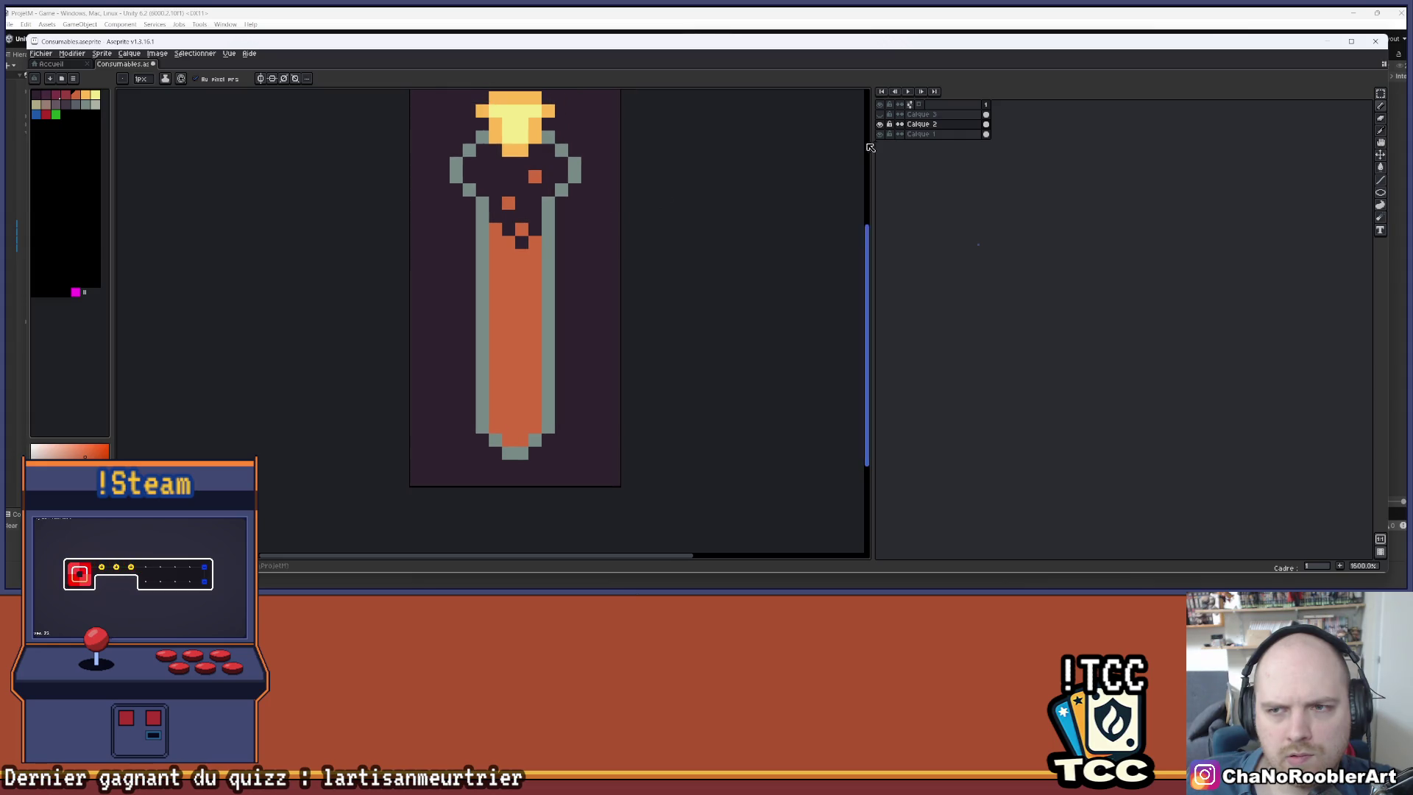
{"action": "left_click", "coordinate": [883, 116]}
{"action": "scroll", "coordinate": [662, 163], "scroll_direction": "down", "scroll_amount": 1}
{"action": "left_click_drag", "start_coordinate": [656, 164], "coordinate": [590, 212]}
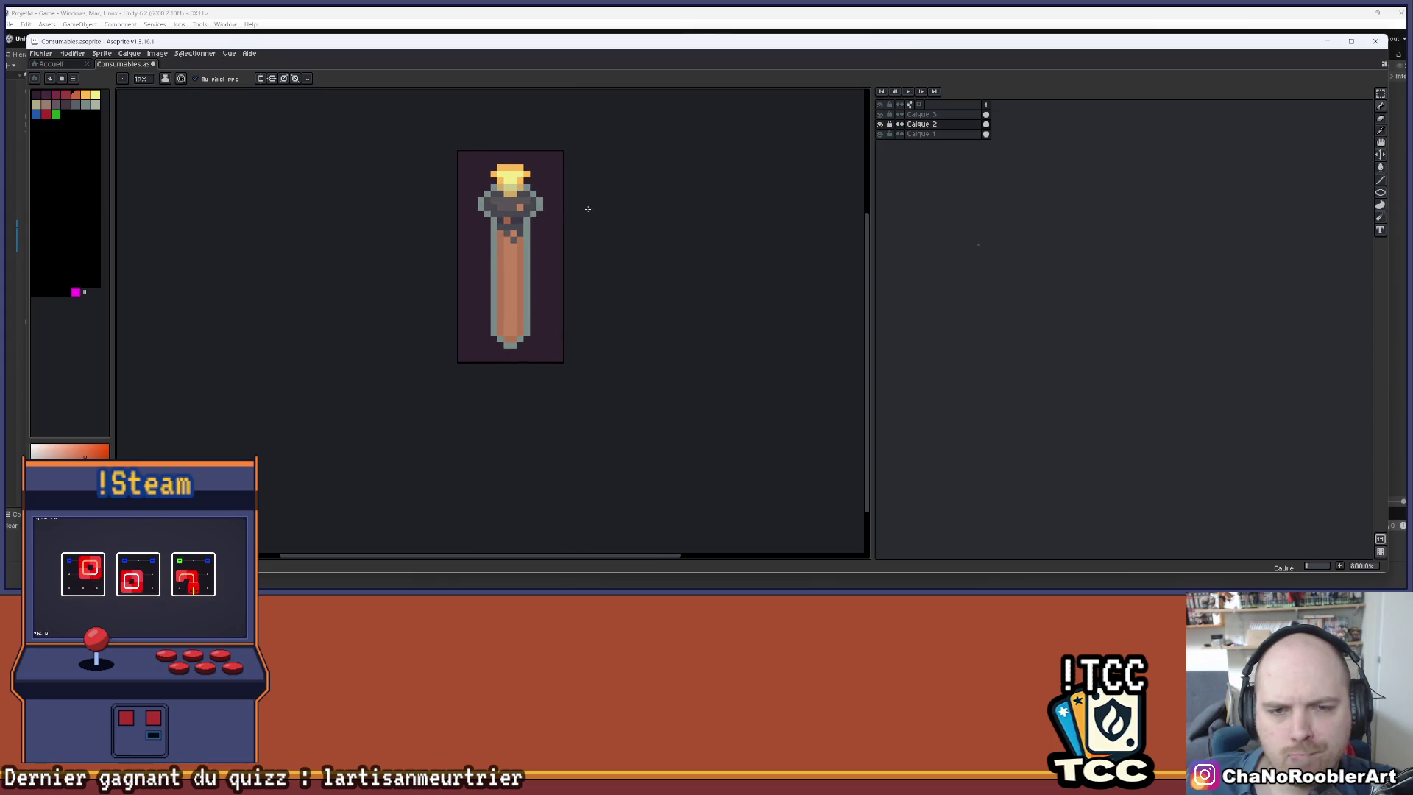
{"action": "scroll", "coordinate": [582, 208], "scroll_direction": "down", "scroll_amount": 1}
{"action": "scroll", "coordinate": [524, 309], "scroll_direction": "up", "scroll_amount": 6}
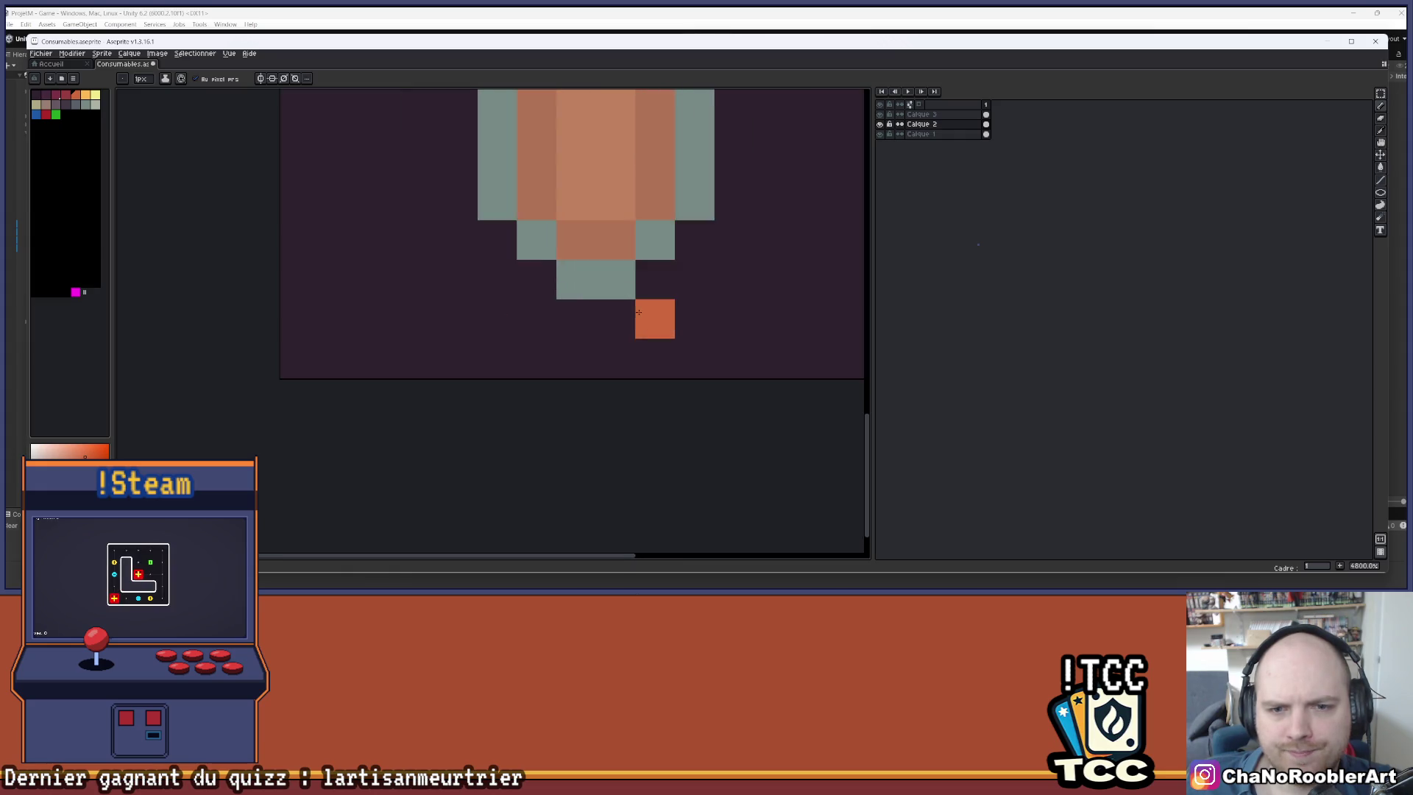
- Sample the glass teal, add teal pixels at the vial base, and undo the strays
{"action": "key", "text": "i"}
{"action": "left_click", "coordinate": [545, 290]}
{"action": "key", "text": "b"}
{"action": "left_click", "coordinate": [624, 263]}
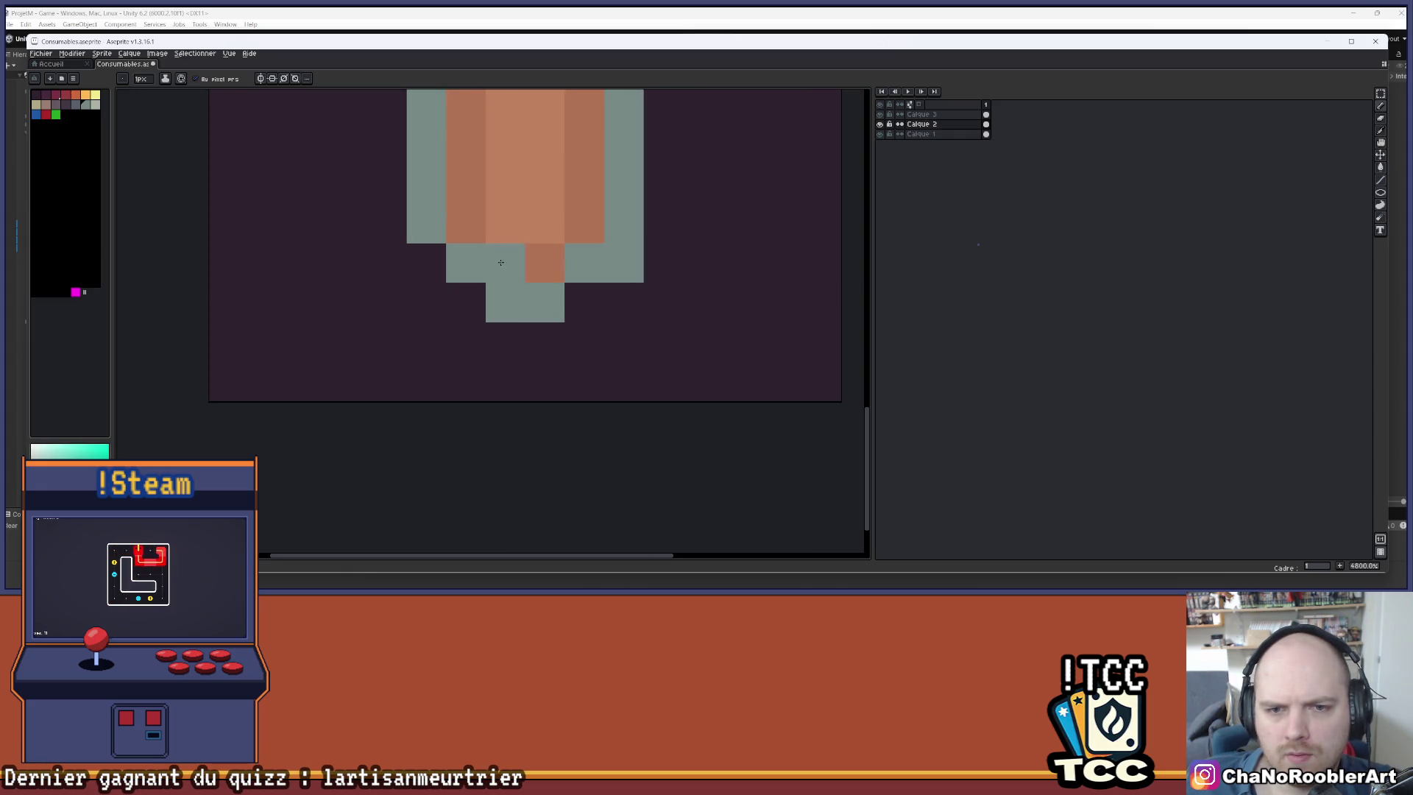
{"action": "left_click", "coordinate": [426, 262]}
{"action": "left_click", "coordinate": [584, 302]}
{"action": "left_click", "coordinate": [466, 302]}
{"action": "left_click", "coordinate": [488, 221], "text": "alt"}
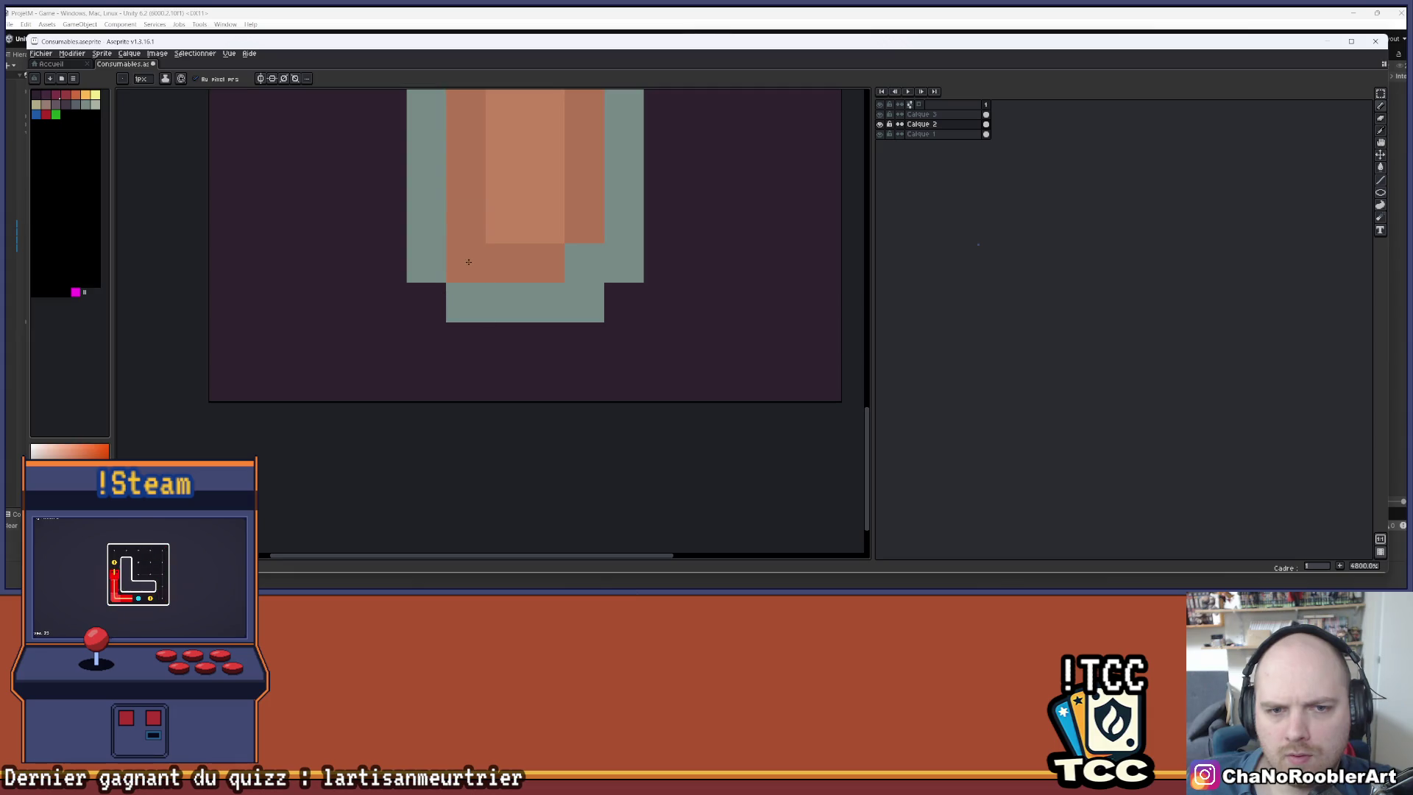
{"action": "key", "text": "ctrl+z"}
{"action": "key", "text": "ctrl+z"}
- With Calque 3 hidden, paint orange into the bottom row and step the teal base pixels
{"action": "left_click", "coordinate": [880, 114]}
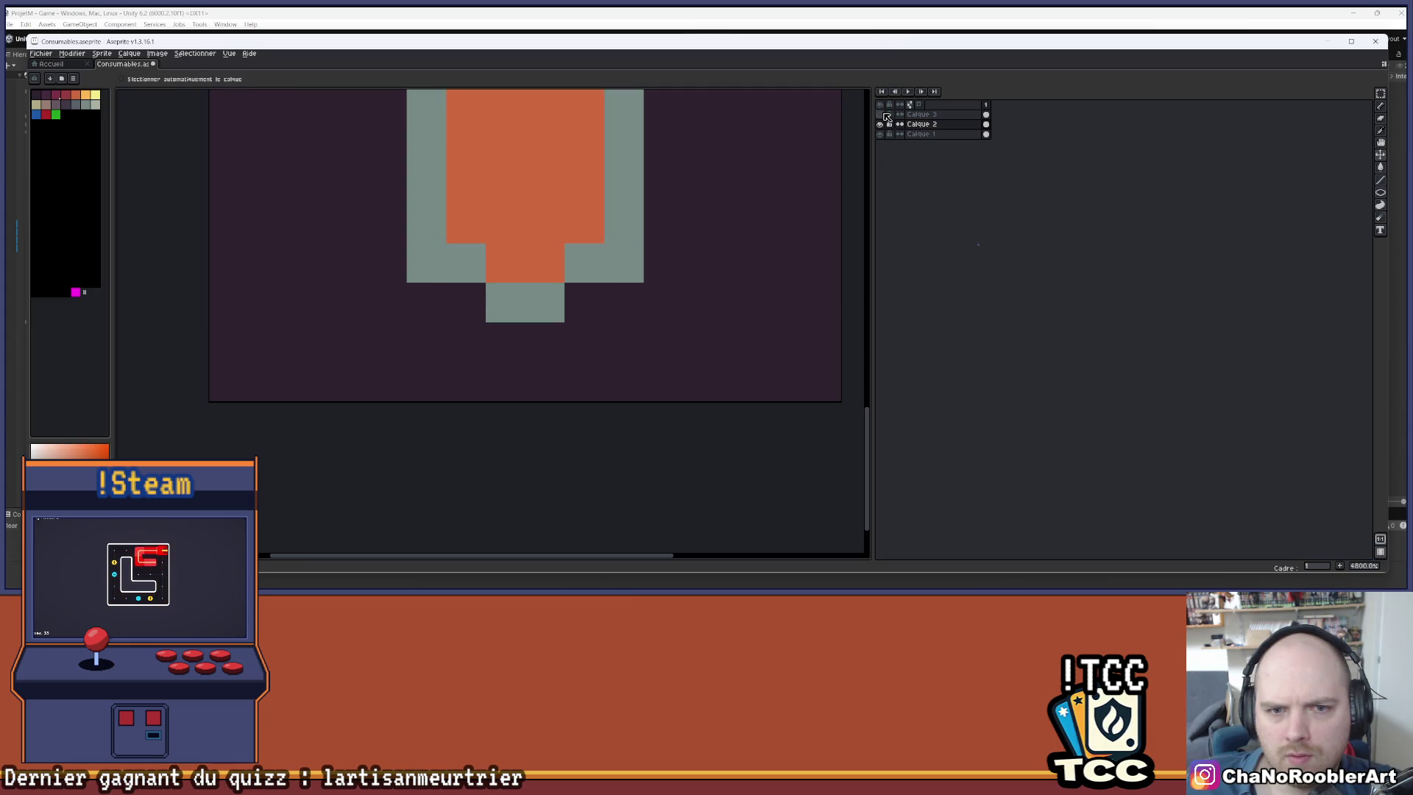
{"action": "left_click", "coordinate": [501, 263]}
{"action": "left_click", "coordinate": [466, 263]}
{"action": "left_click", "coordinate": [584, 263]}
{"action": "left_click", "coordinate": [621, 258], "text": "alt"}
{"action": "left_click", "coordinate": [584, 302]}
{"action": "left_click", "coordinate": [466, 303]}
{"action": "left_click", "coordinate": [506, 263]}
- Show the Calque 3 shading again and make Calque 3 the active layer
{"action": "scroll", "coordinate": [586, 226], "scroll_direction": "down", "scroll_amount": 5}
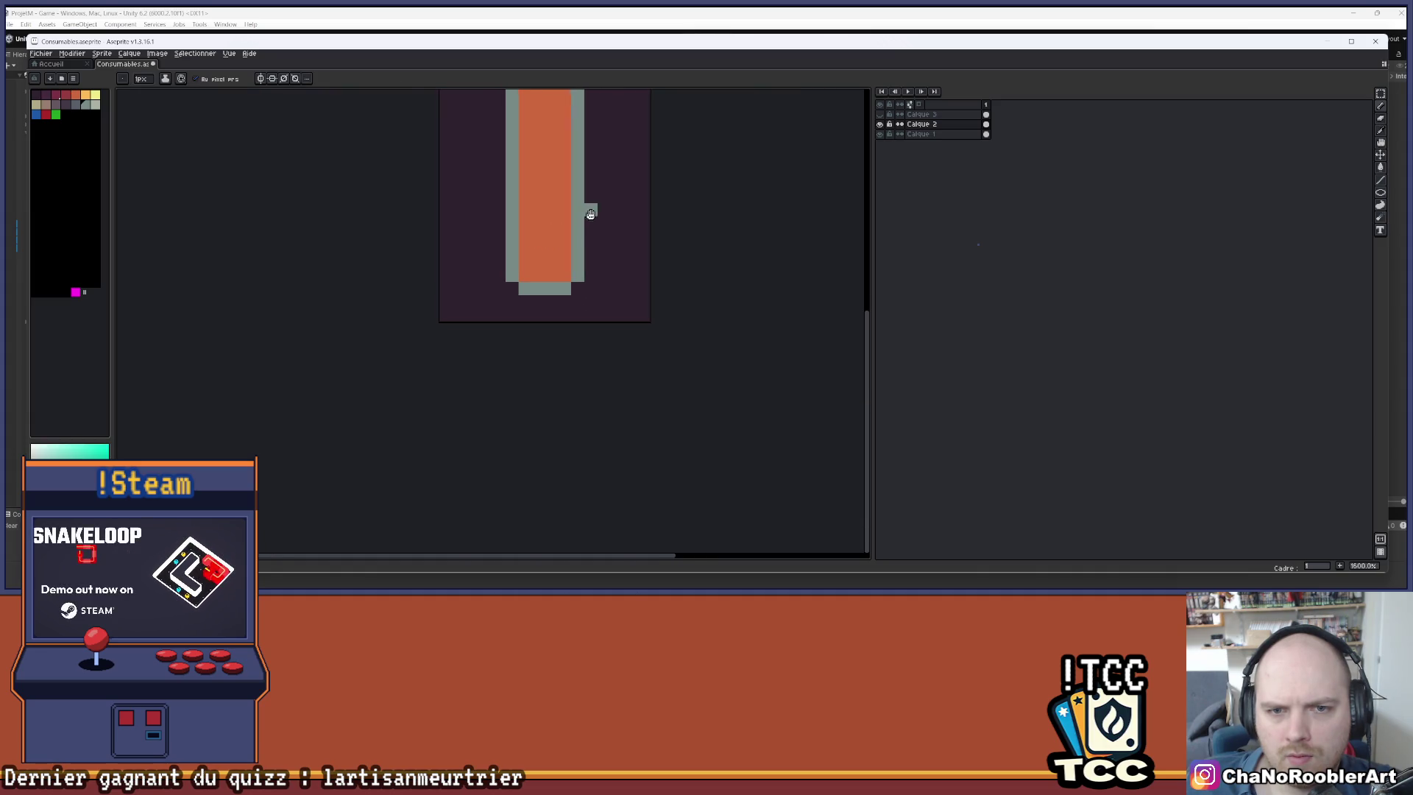
{"action": "left_click_drag", "start_coordinate": [586, 226], "coordinate": [580, 228]}
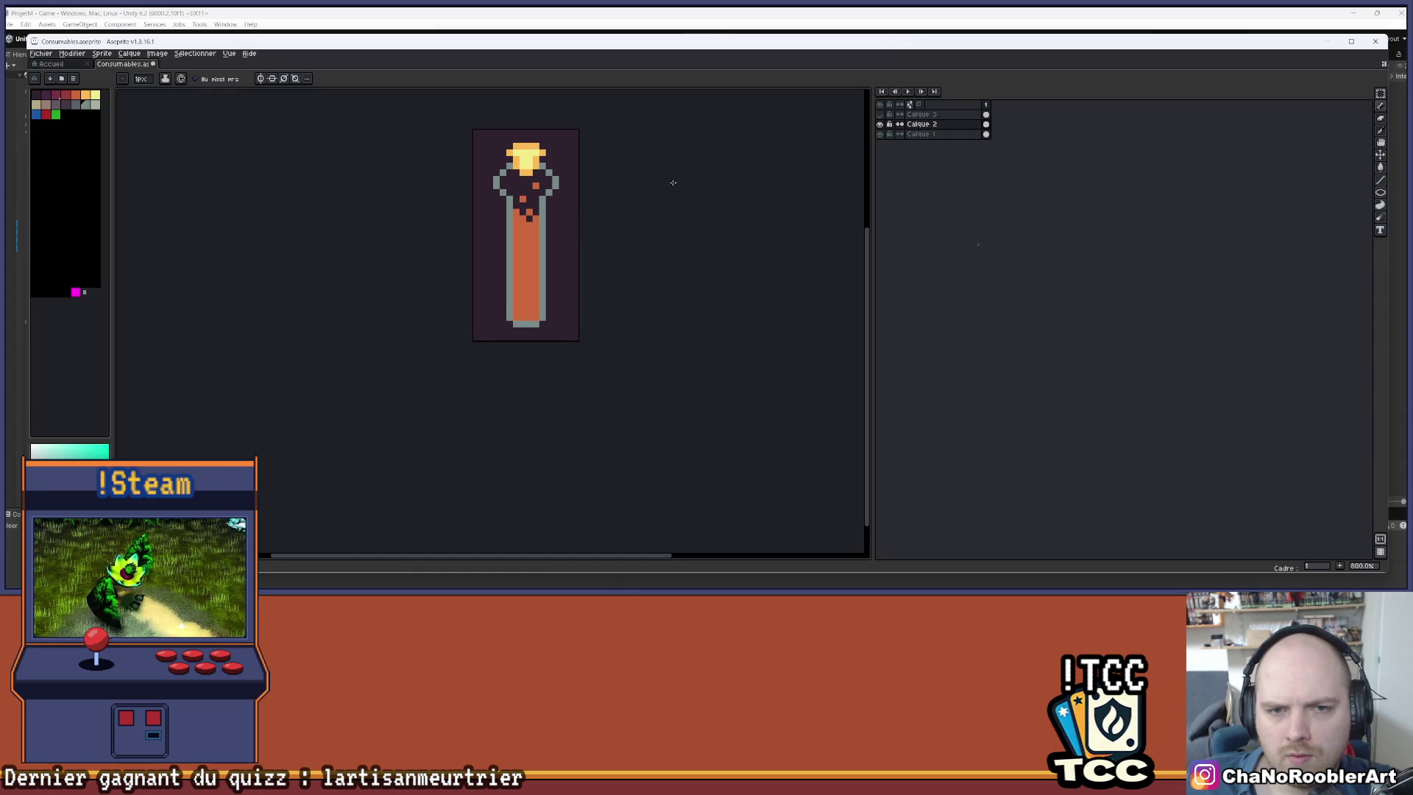
{"action": "left_click", "coordinate": [880, 114]}
{"action": "scroll", "coordinate": [477, 304], "scroll_direction": "up", "scroll_amount": 4}
{"action": "scroll", "coordinate": [496, 315], "scroll_direction": "down", "scroll_amount": 4}
{"action": "mouse_move", "coordinate": [571, 257]}
{"action": "left_mouse_down"}
{"action": "mouse_move", "coordinate": [547, 274]}
{"action": "mouse_move", "coordinate": [496, 268]}
{"action": "mouse_move", "coordinate": [611, 276]}
{"action": "mouse_move", "coordinate": [586, 262]}
{"action": "left_mouse_up"}
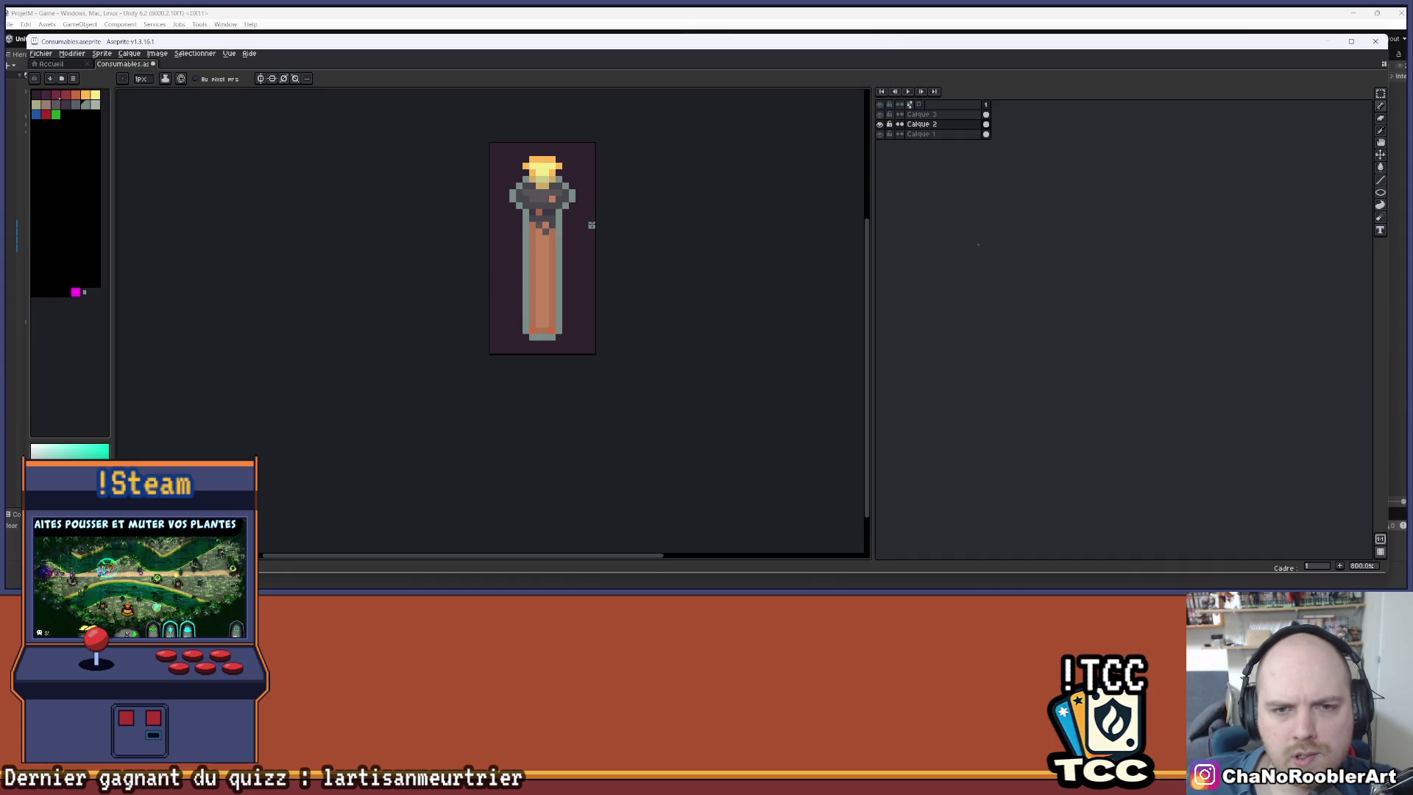
{"action": "scroll", "coordinate": [592, 224], "scroll_direction": "down", "scroll_amount": 4}
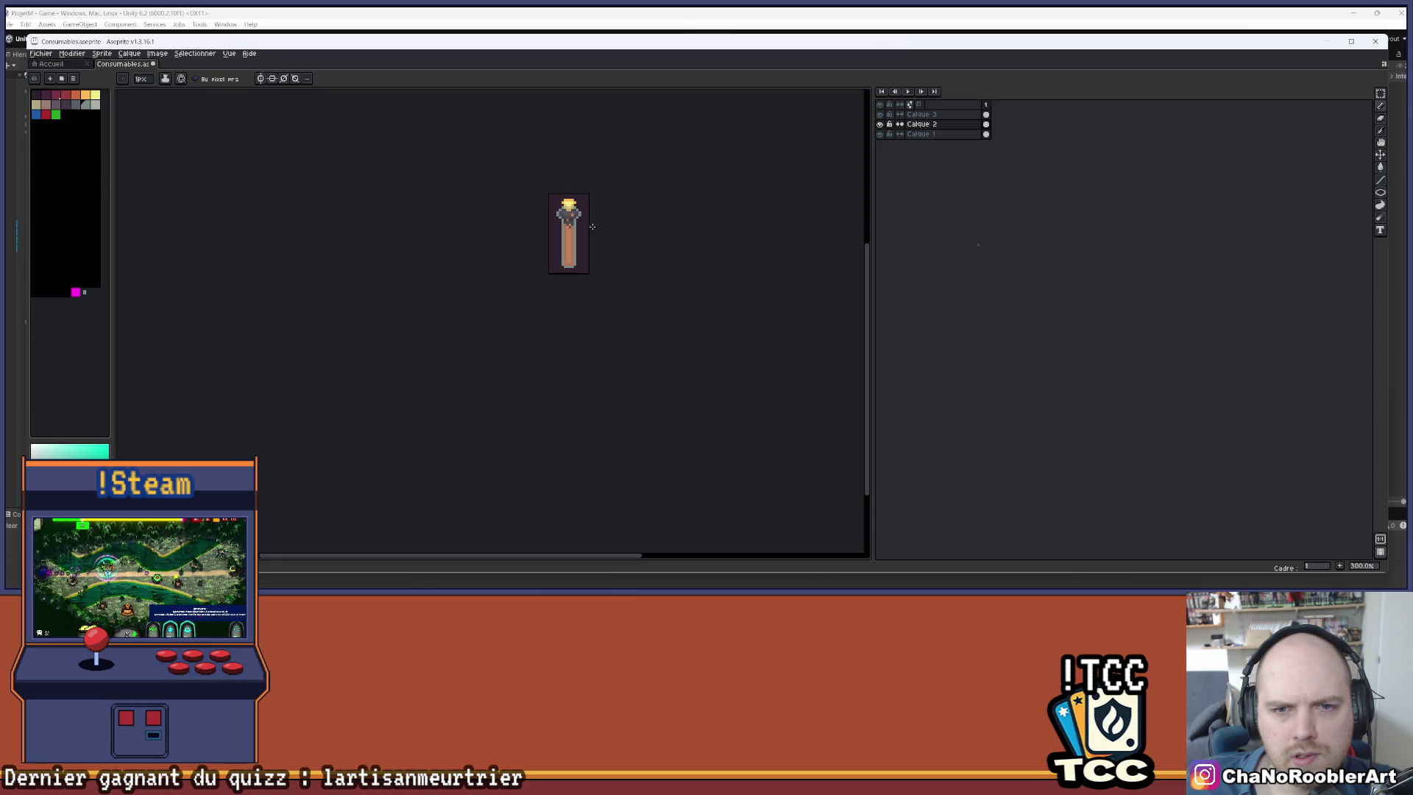
{"action": "scroll", "coordinate": [578, 219], "scroll_direction": "up", "scroll_amount": 3}
{"action": "scroll", "coordinate": [641, 227], "scroll_direction": "up", "scroll_amount": 2}
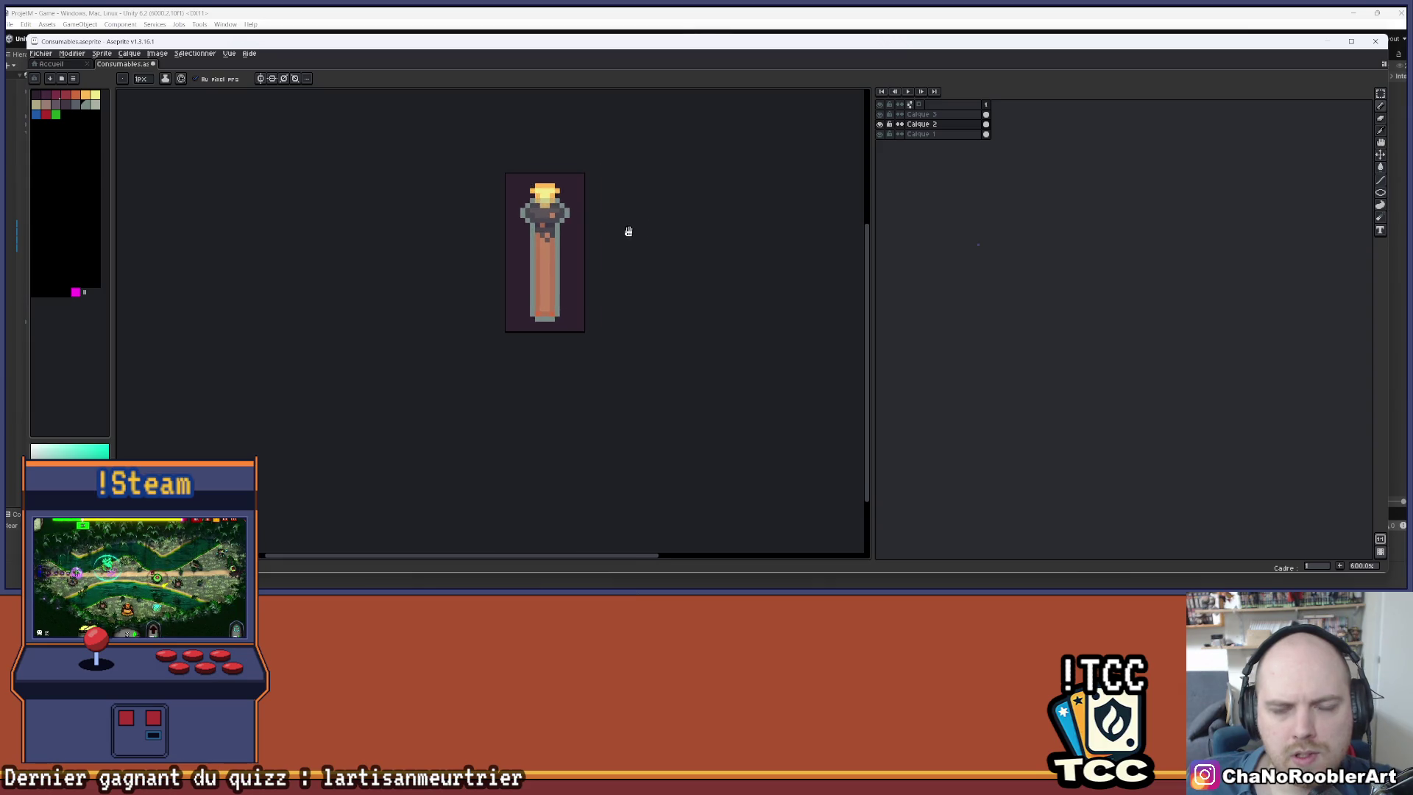
{"action": "left_click", "coordinate": [920, 115]}
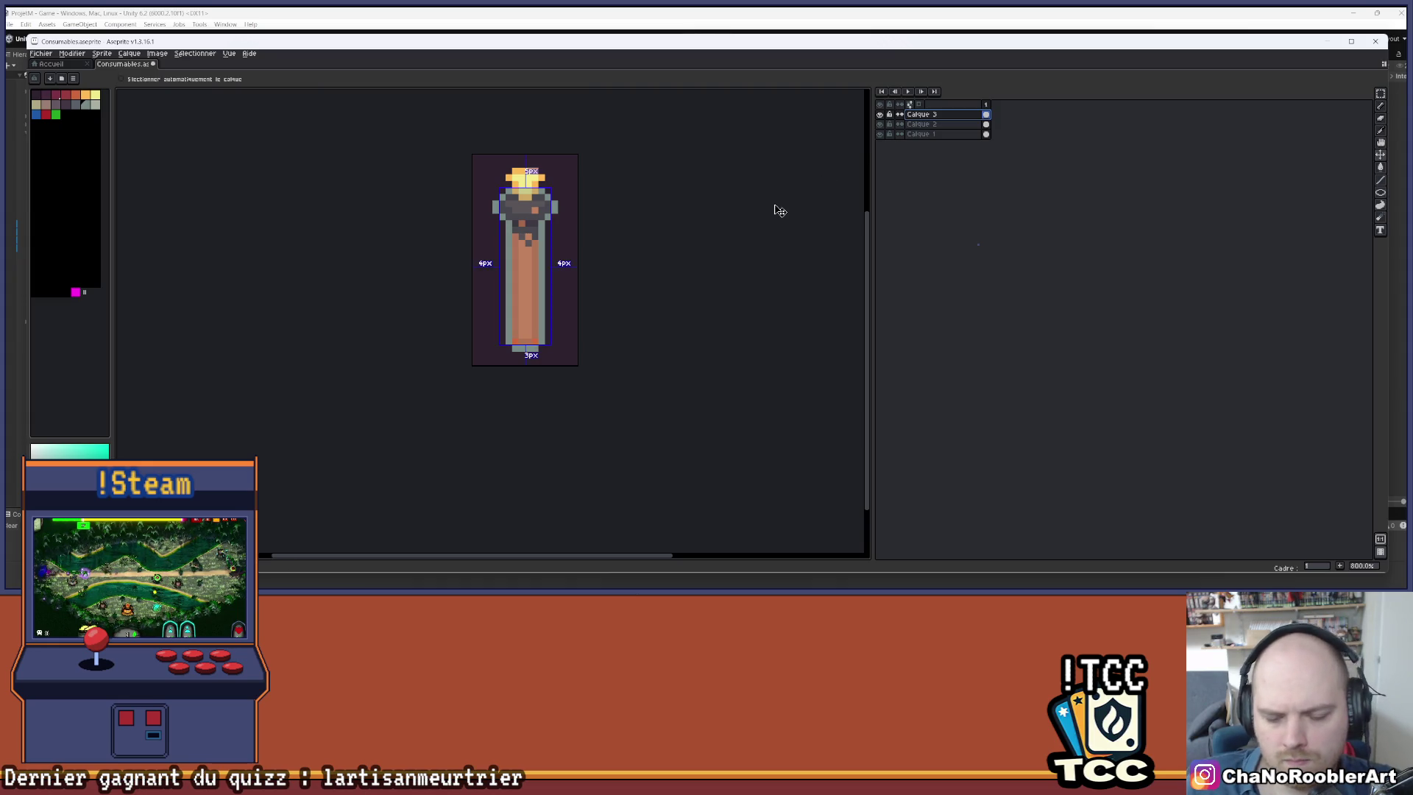
- Lower Calque 3's alpha to about -20 in Hue/Saturation and apply it
{"action": "key", "text": "ctrl+u"}
{"action": "mouse_move", "coordinate": [968, 386]}
{"action": "left_mouse_down"}
{"action": "mouse_move", "coordinate": [938, 389]}
{"action": "mouse_move", "coordinate": [968, 388]}
{"action": "left_mouse_up"}
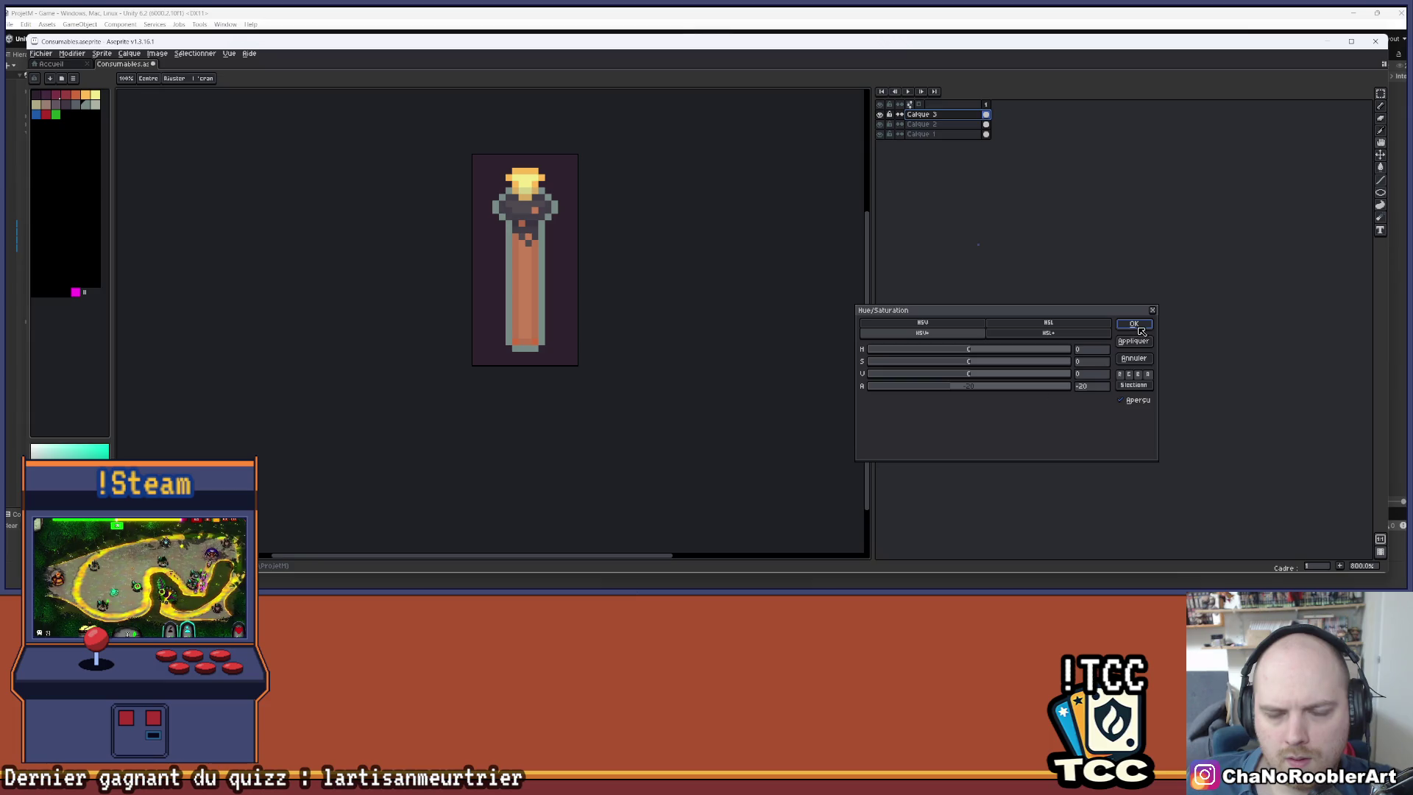
{"action": "left_click", "coordinate": [1134, 324]}
{"action": "scroll", "coordinate": [572, 290], "scroll_direction": "down", "scroll_amount": 2}
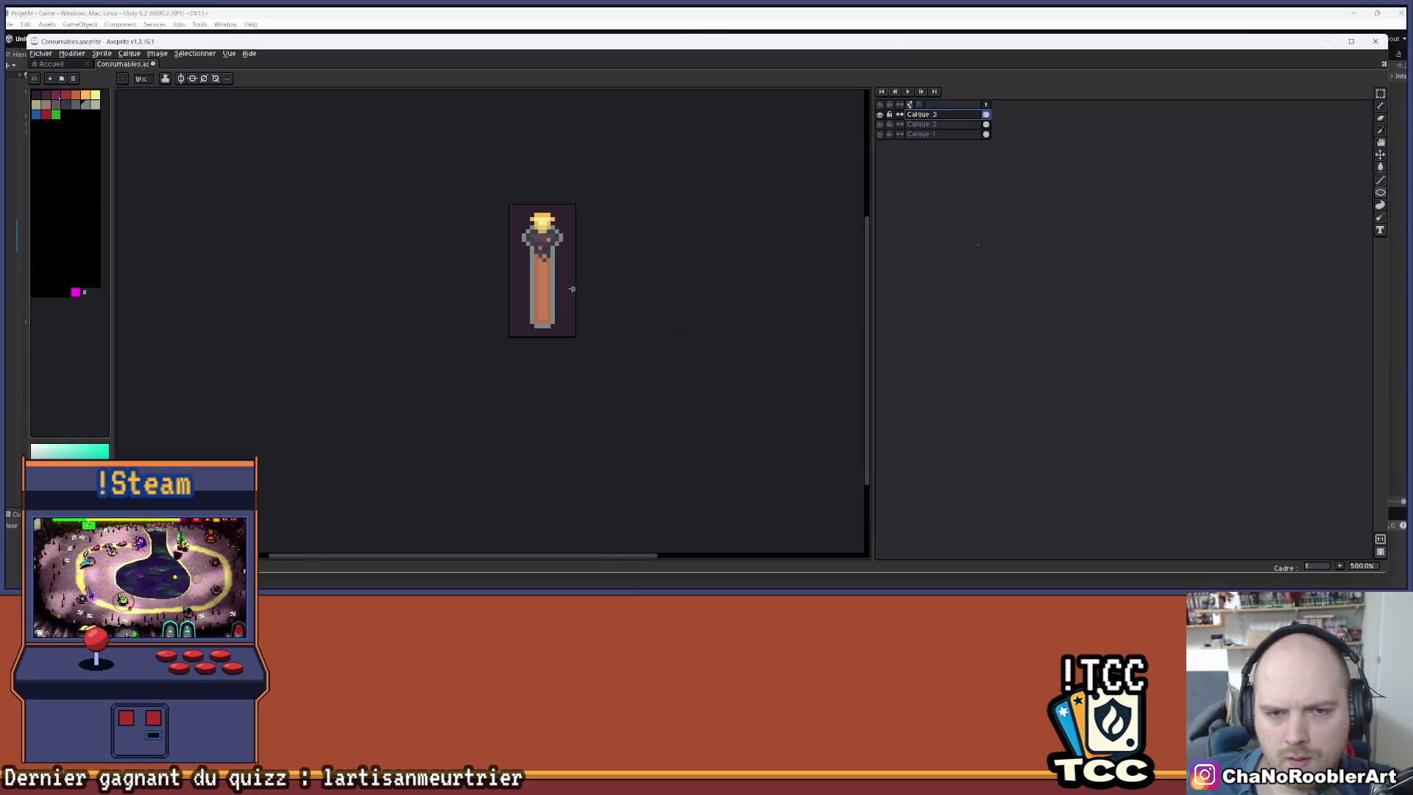
- Compare the potion with Calque 3 hidden and shown, then sample the liquid's orange
{"action": "scroll", "coordinate": [540, 238], "scroll_direction": "up", "scroll_amount": 4}
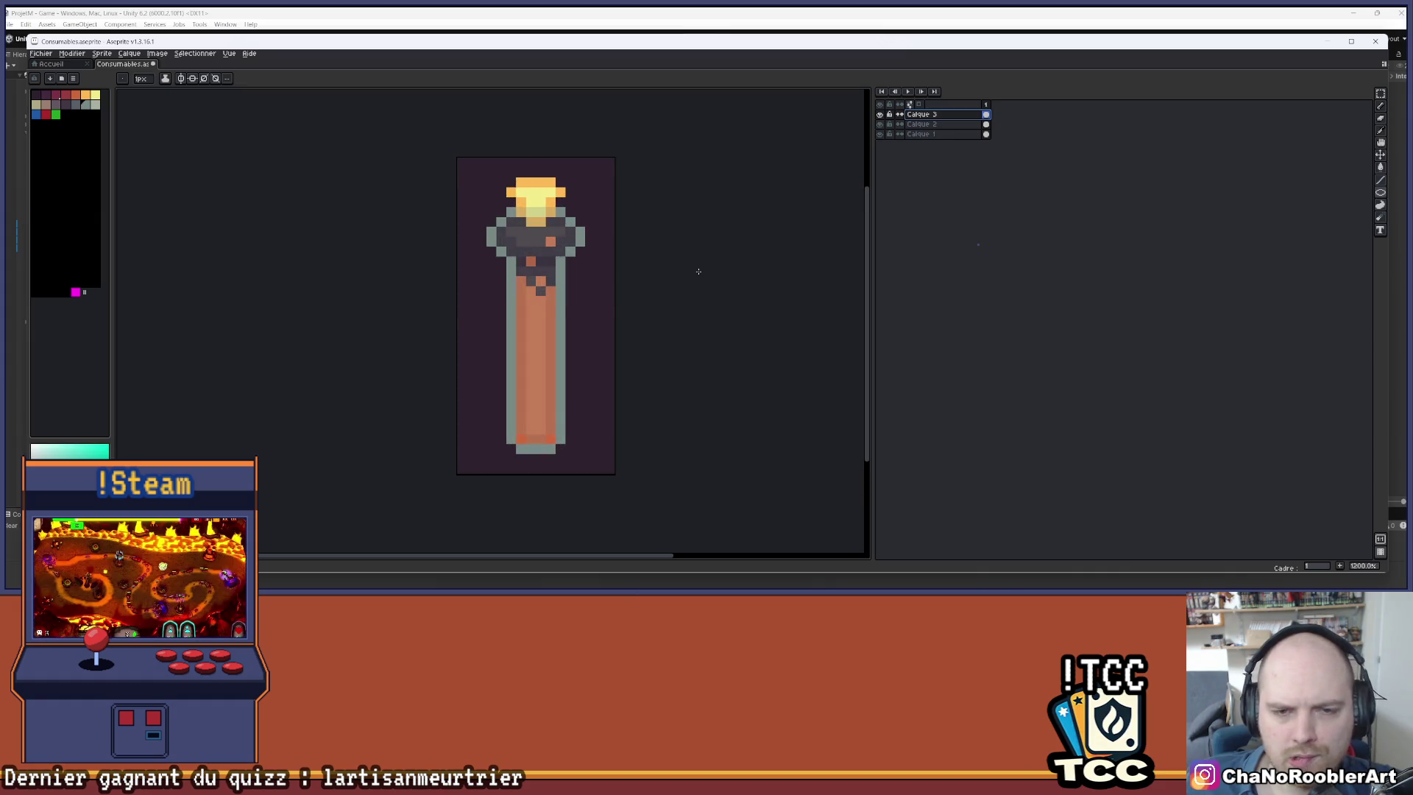
{"action": "scroll", "coordinate": [710, 275], "scroll_direction": "left", "scroll_amount": 1}
{"action": "scroll", "coordinate": [729, 236], "scroll_direction": "down", "scroll_amount": 4}
{"action": "scroll", "coordinate": [618, 280], "scroll_direction": "up", "scroll_amount": 8}
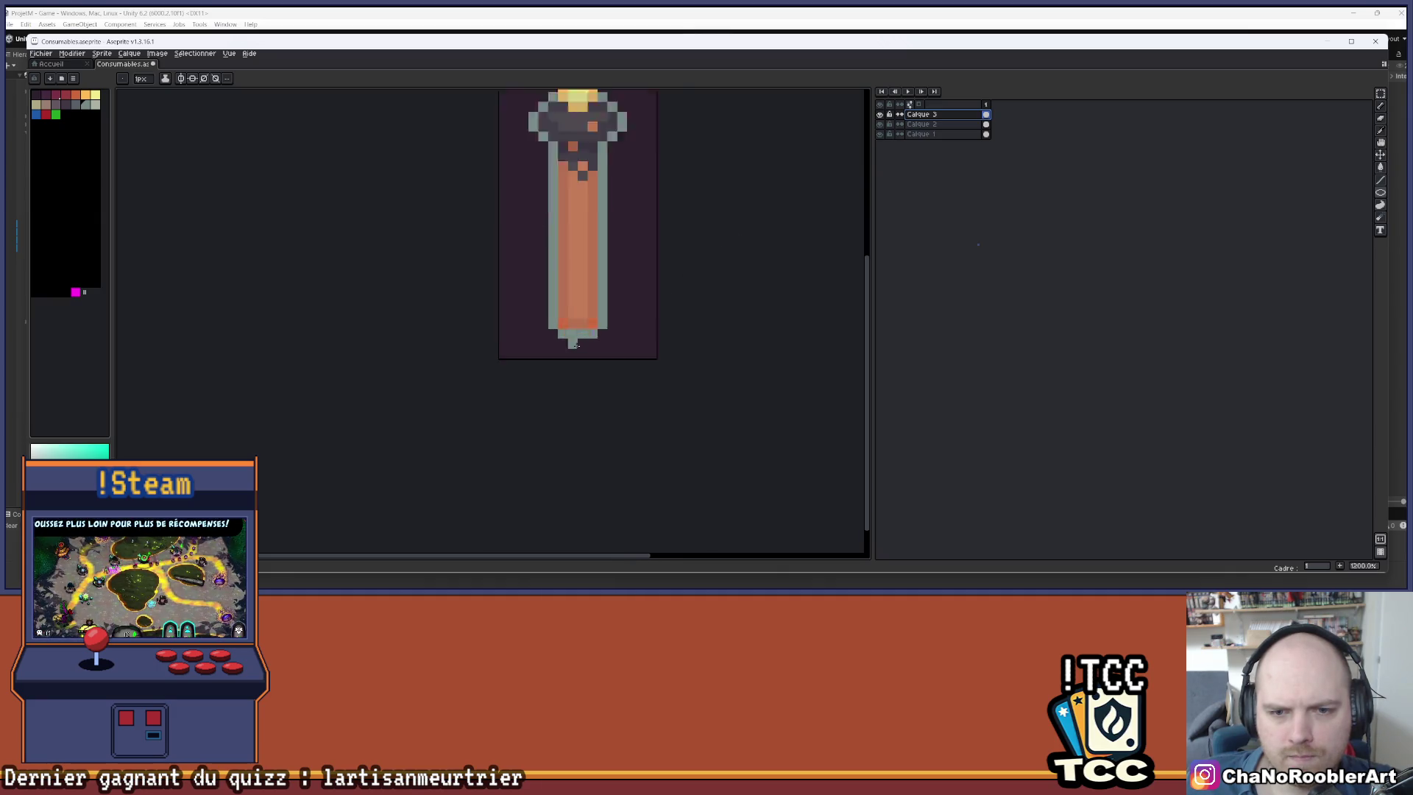
{"action": "left_click", "coordinate": [880, 114]}
{"action": "left_click", "coordinate": [880, 114]}
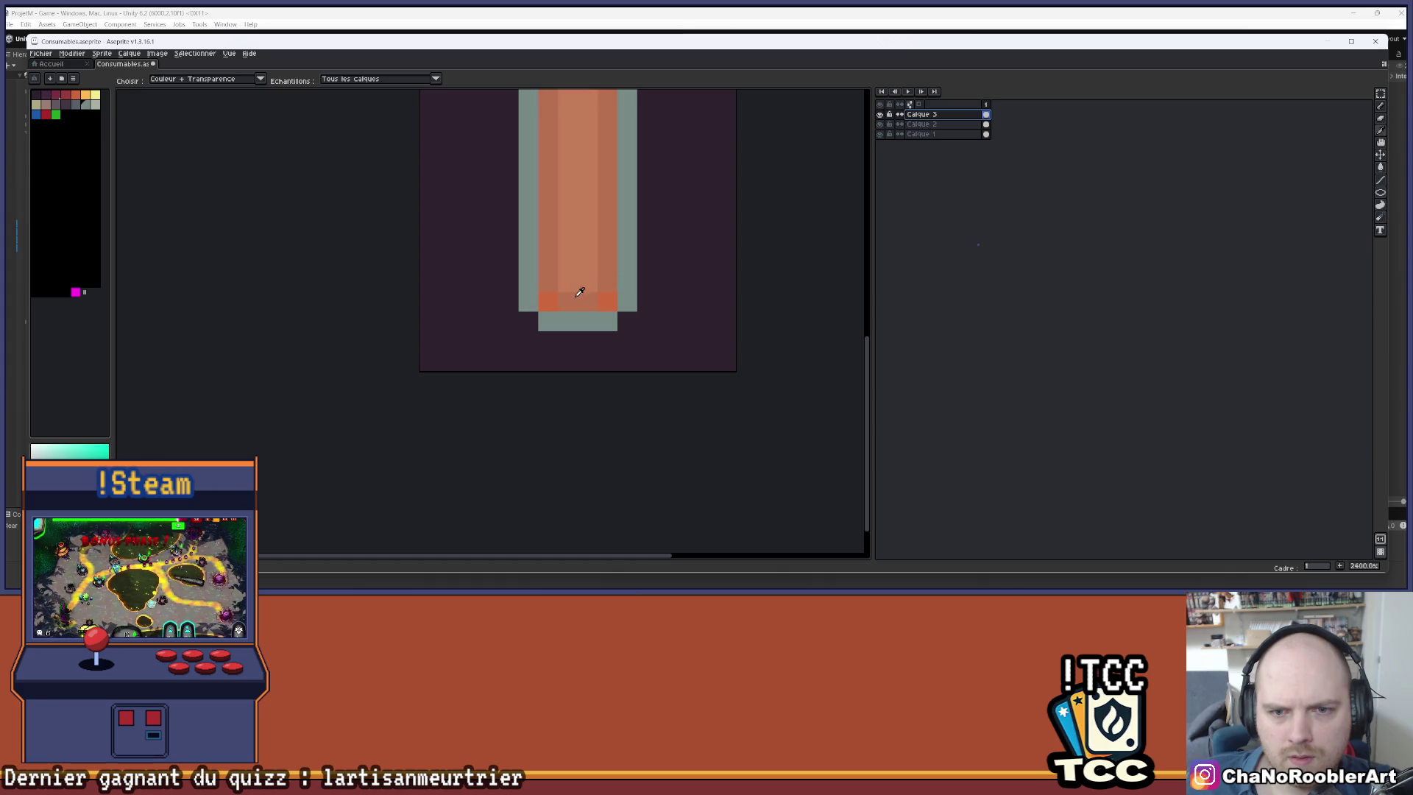
{"action": "left_click", "coordinate": [592, 290], "text": "alt"}
- Toggle Calque 3 off and on again to compare, and recentre the potion
{"action": "scroll", "coordinate": [555, 299], "scroll_direction": "down", "scroll_amount": 6}
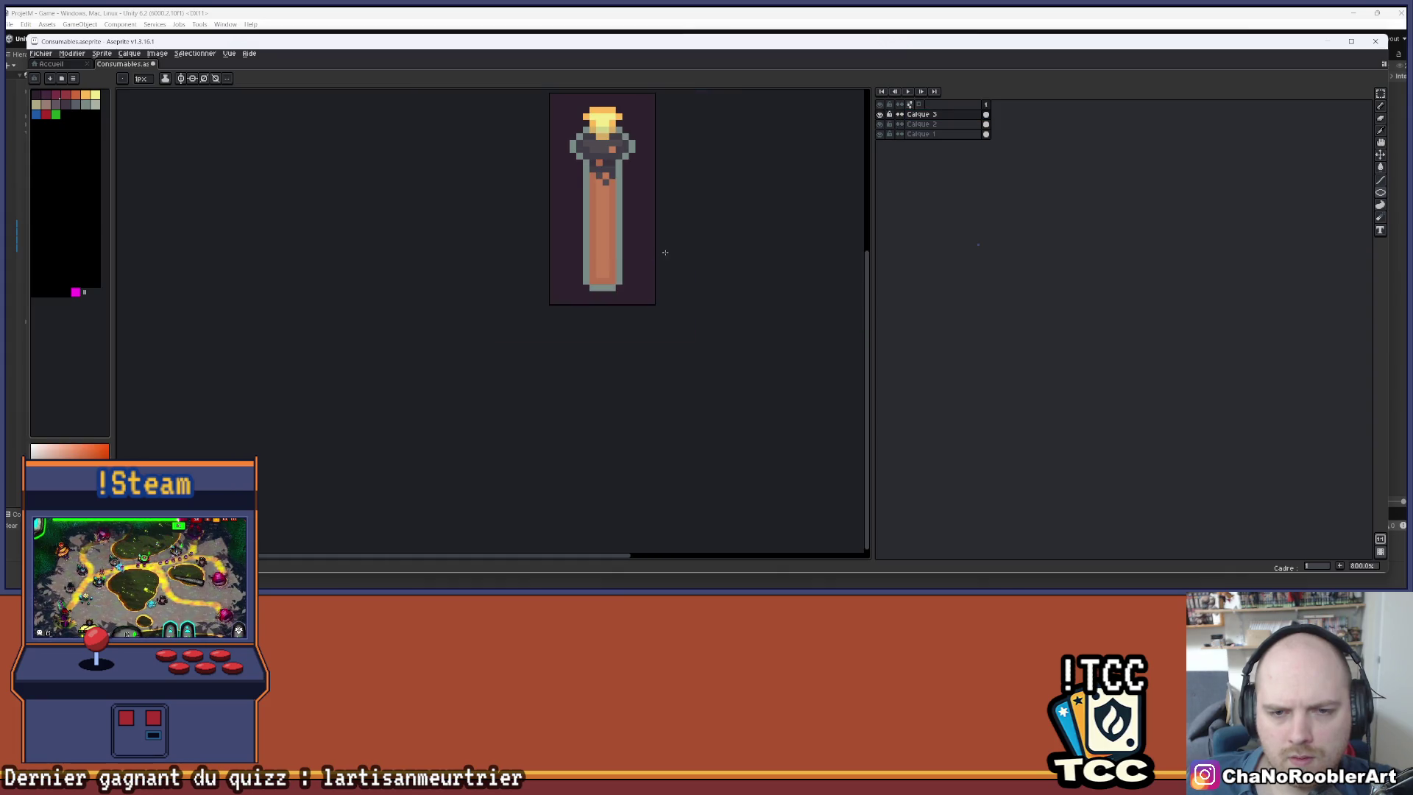
{"action": "scroll", "coordinate": [592, 270], "scroll_direction": "up", "scroll_amount": 2}
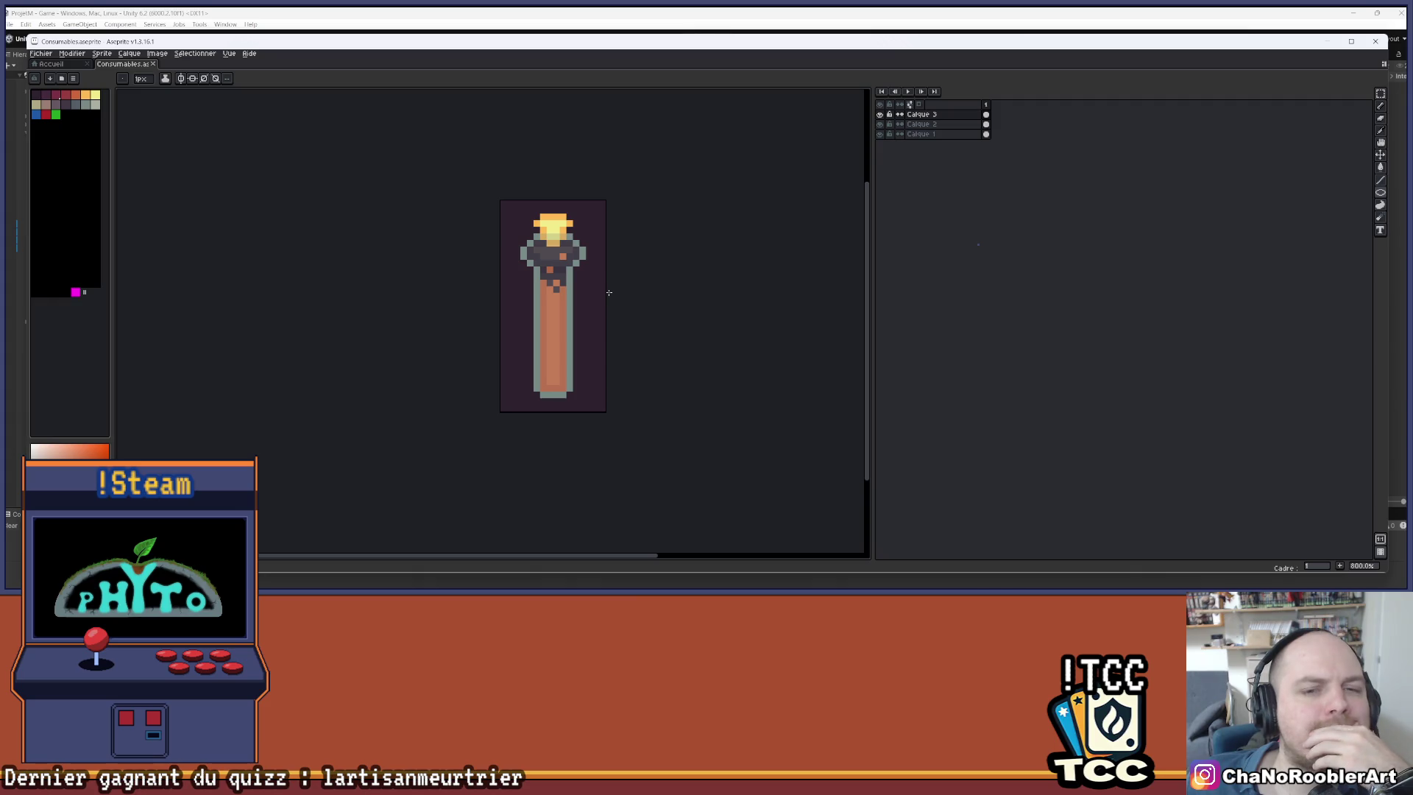
{"action": "scroll", "coordinate": [608, 293], "scroll_direction": "up", "scroll_amount": 1}
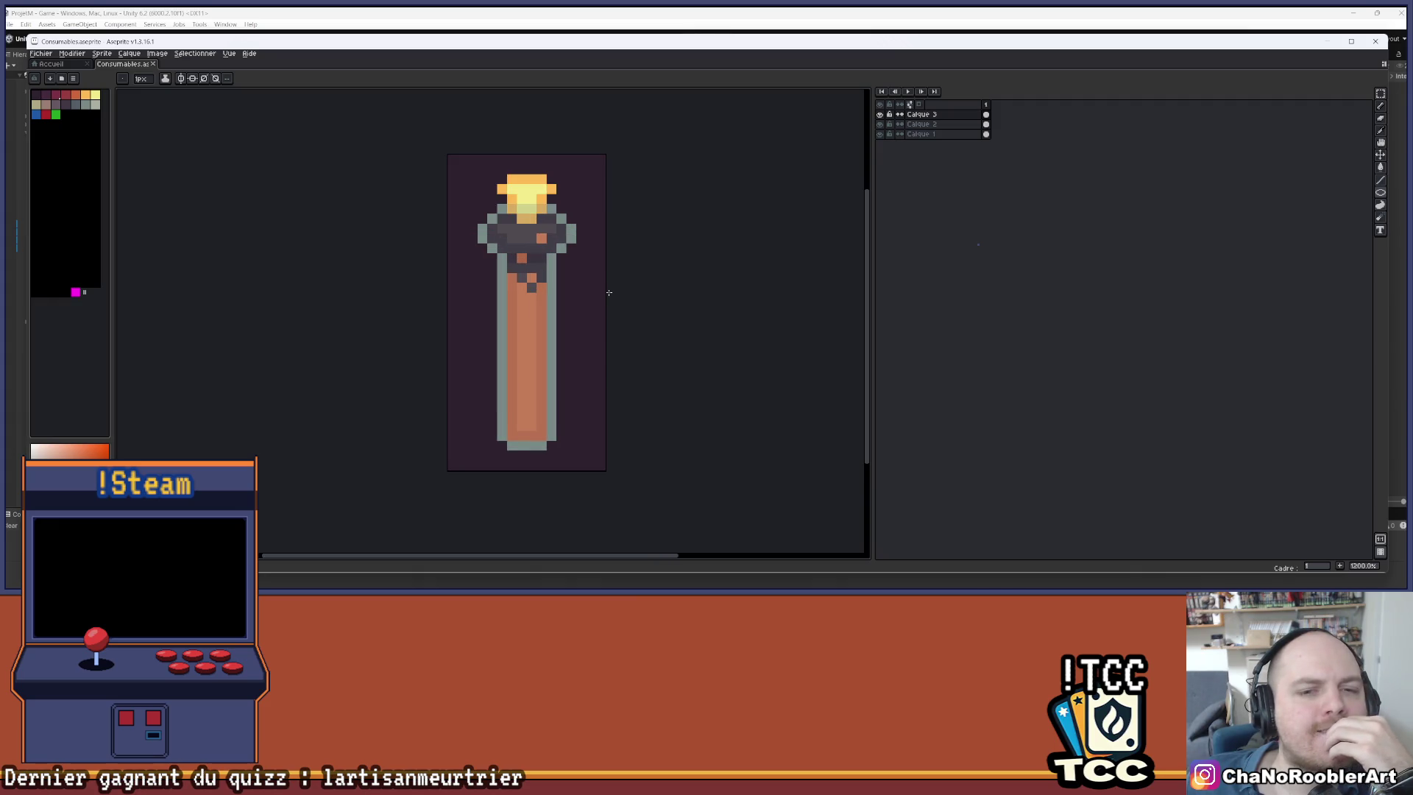
{"action": "left_click", "coordinate": [880, 115]}
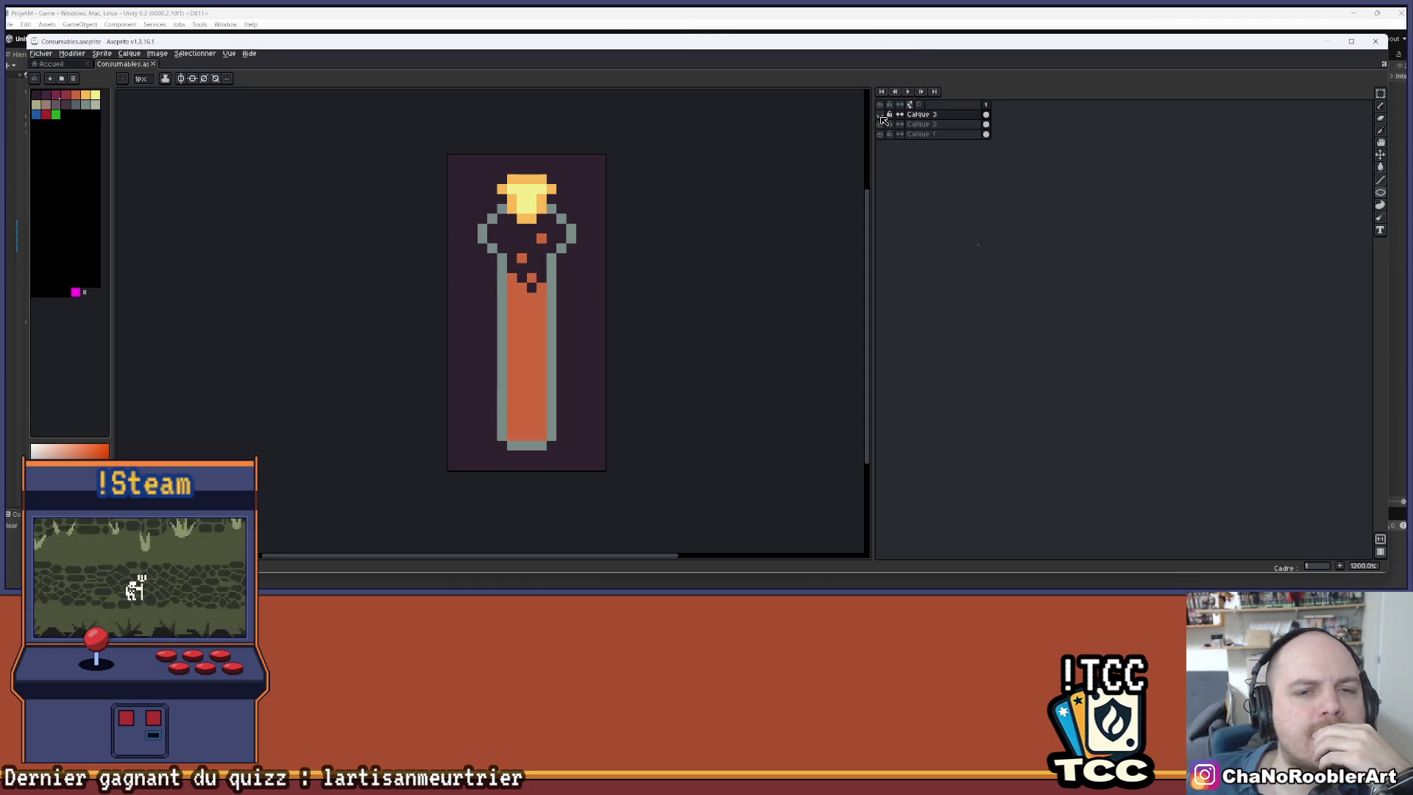
{"action": "left_click", "coordinate": [880, 115]}
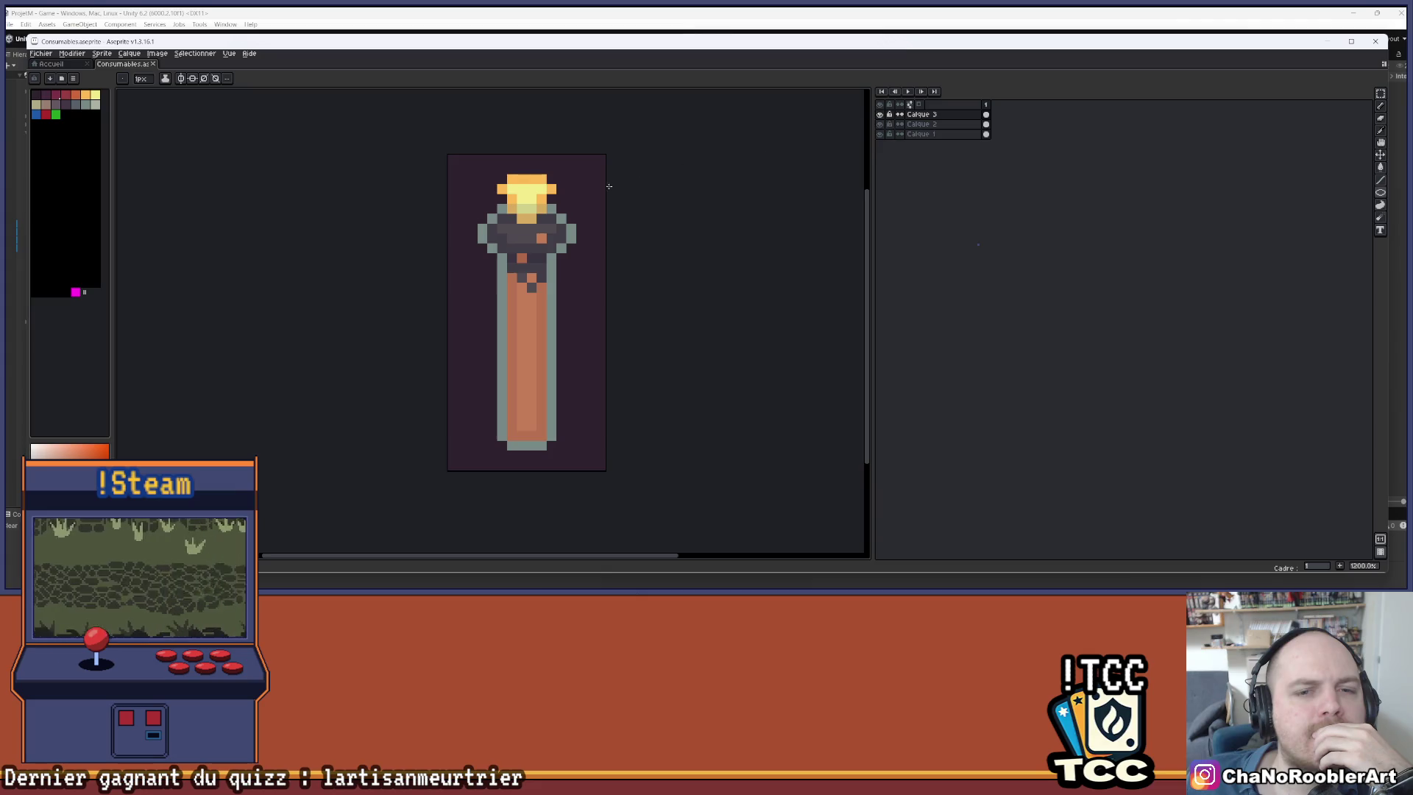
{"action": "scroll", "coordinate": [612, 261], "scroll_direction": "down", "scroll_amount": 4}
{"action": "left_click_drag", "start_coordinate": [612, 261], "coordinate": [572, 276]}
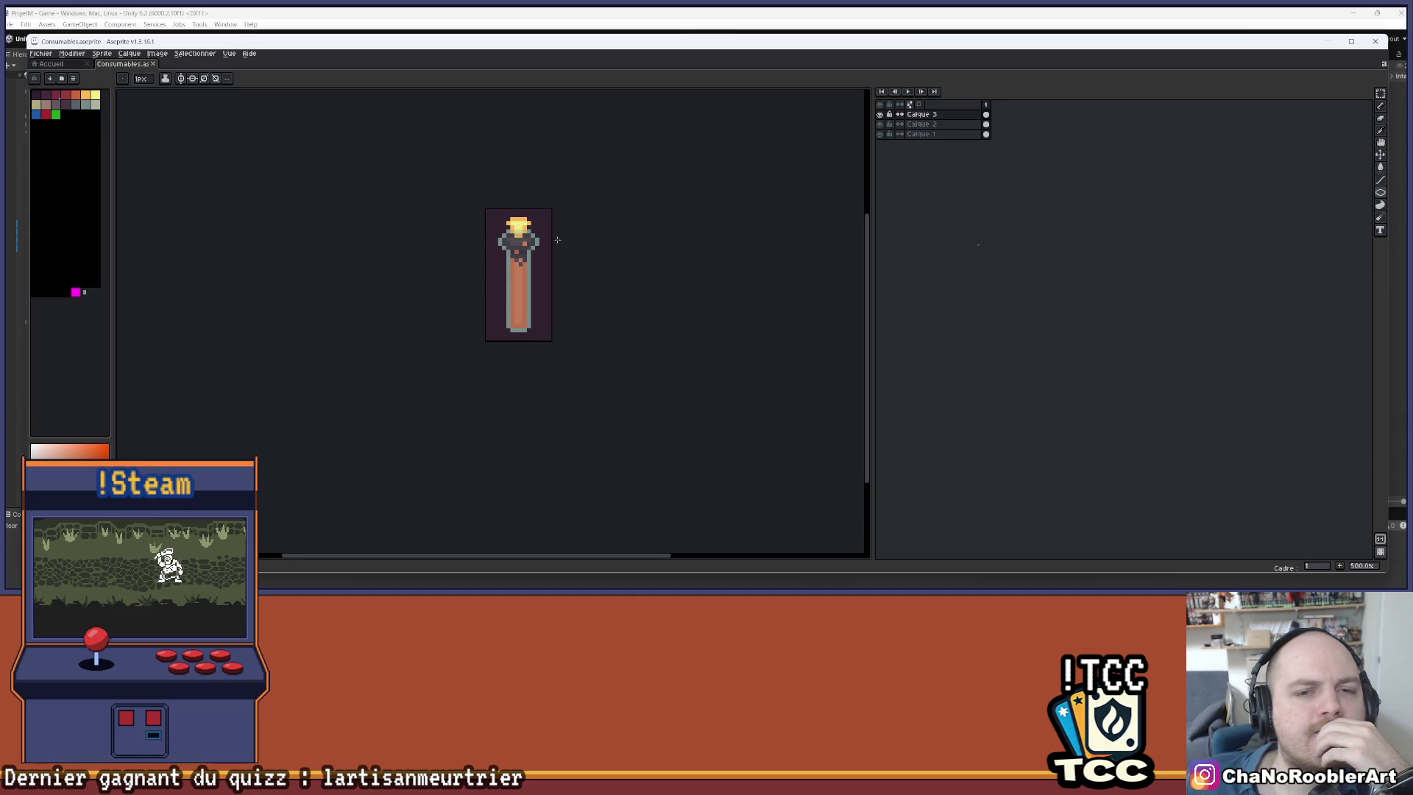
{"action": "scroll", "coordinate": [540, 225], "scroll_direction": "up", "scroll_amount": 5}
{"action": "scroll", "coordinate": [587, 211], "scroll_direction": "up", "scroll_amount": 2}
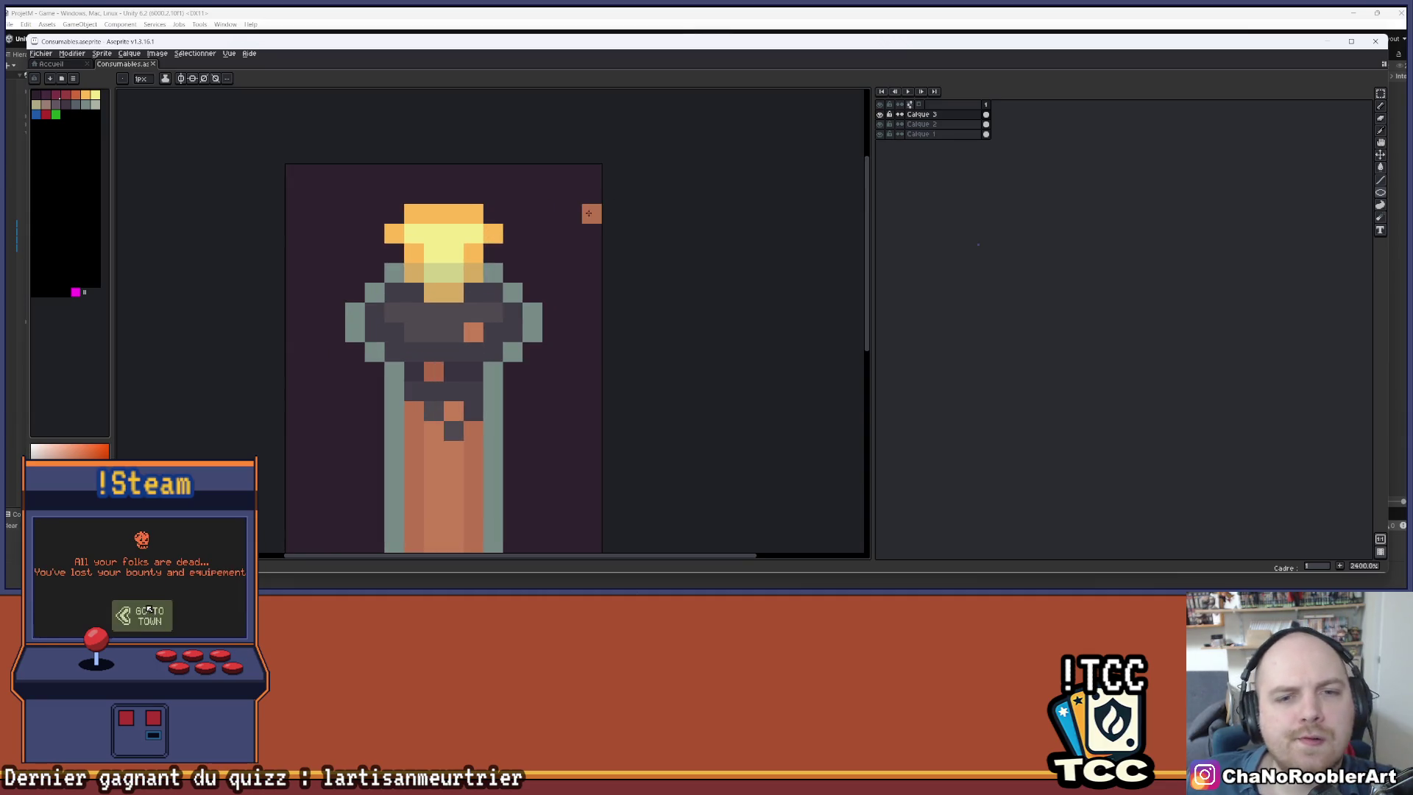
{"action": "scroll", "coordinate": [613, 201], "scroll_direction": "down", "scroll_amount": 3}
{"action": "scroll", "coordinate": [613, 200], "scroll_direction": "up", "scroll_amount": 1}
{"action": "scroll", "coordinate": [565, 219], "scroll_direction": "down", "scroll_amount": 1}
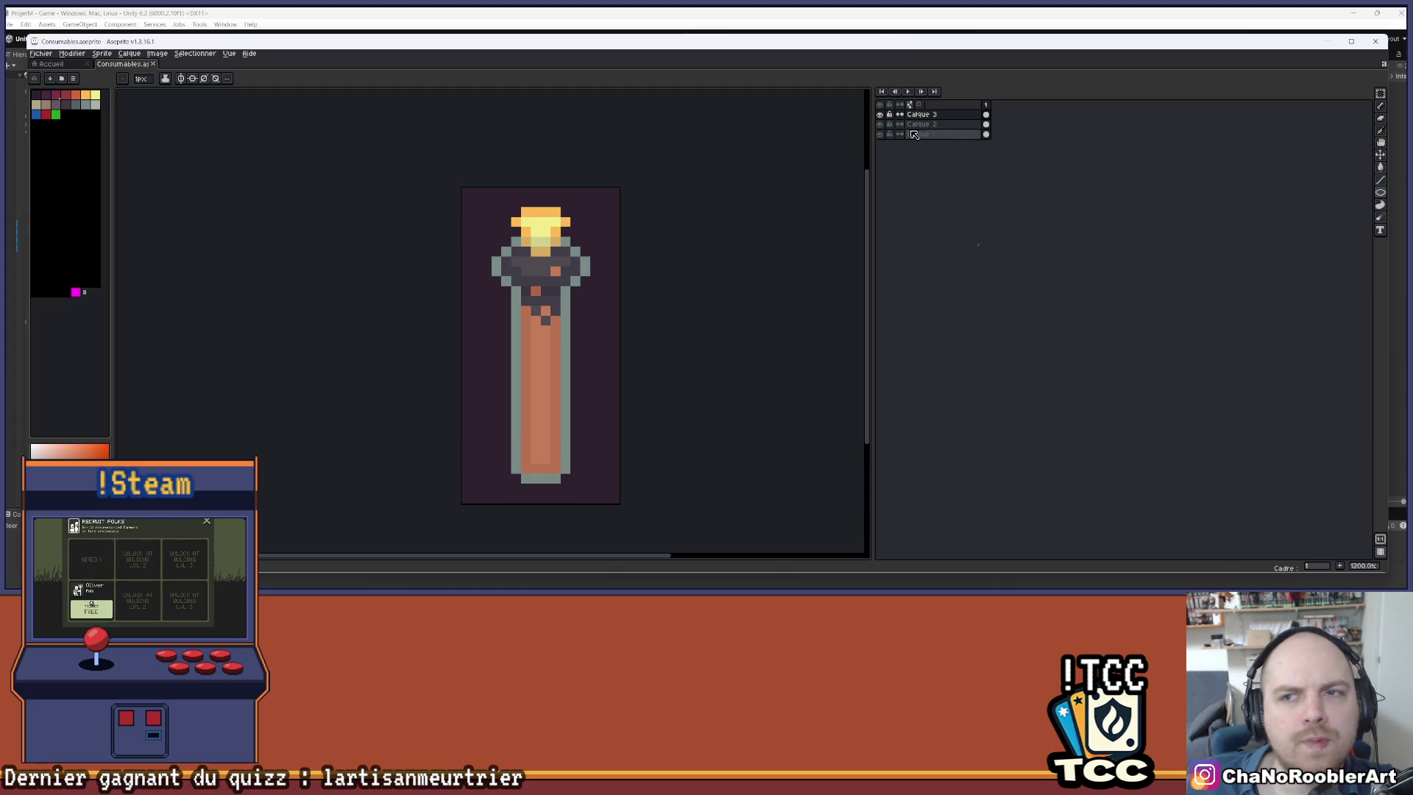
- Toggle Calque 2 off and on to inspect leftover pixels, leaving it hidden
{"action": "left_click", "coordinate": [881, 125]}
{"action": "left_click", "coordinate": [881, 125]}
{"action": "left_click", "coordinate": [881, 125]}
{"action": "left_click", "coordinate": [881, 125]}
{"action": "left_click", "coordinate": [881, 125]}
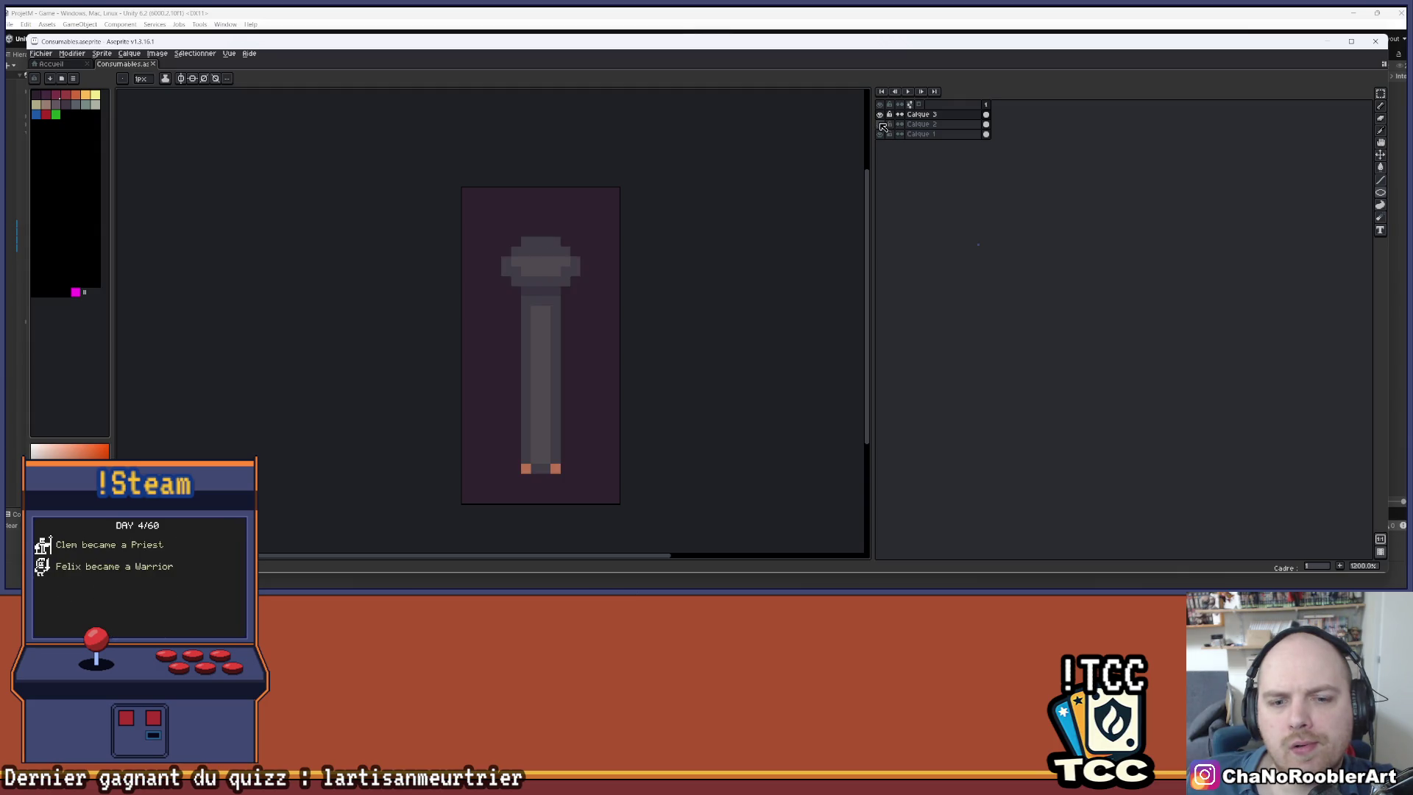
{"action": "left_click", "coordinate": [881, 124]}
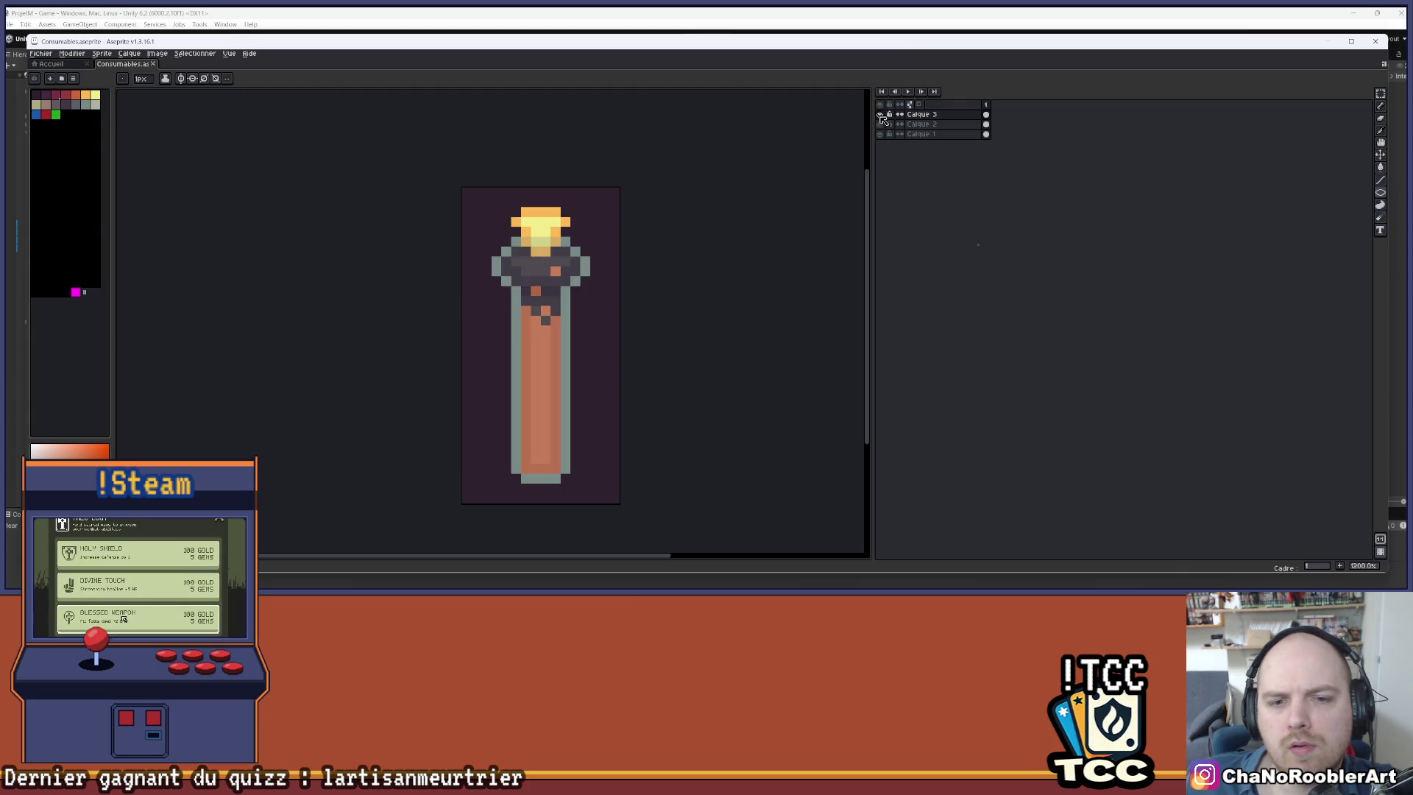
{"action": "left_click", "coordinate": [883, 127]}
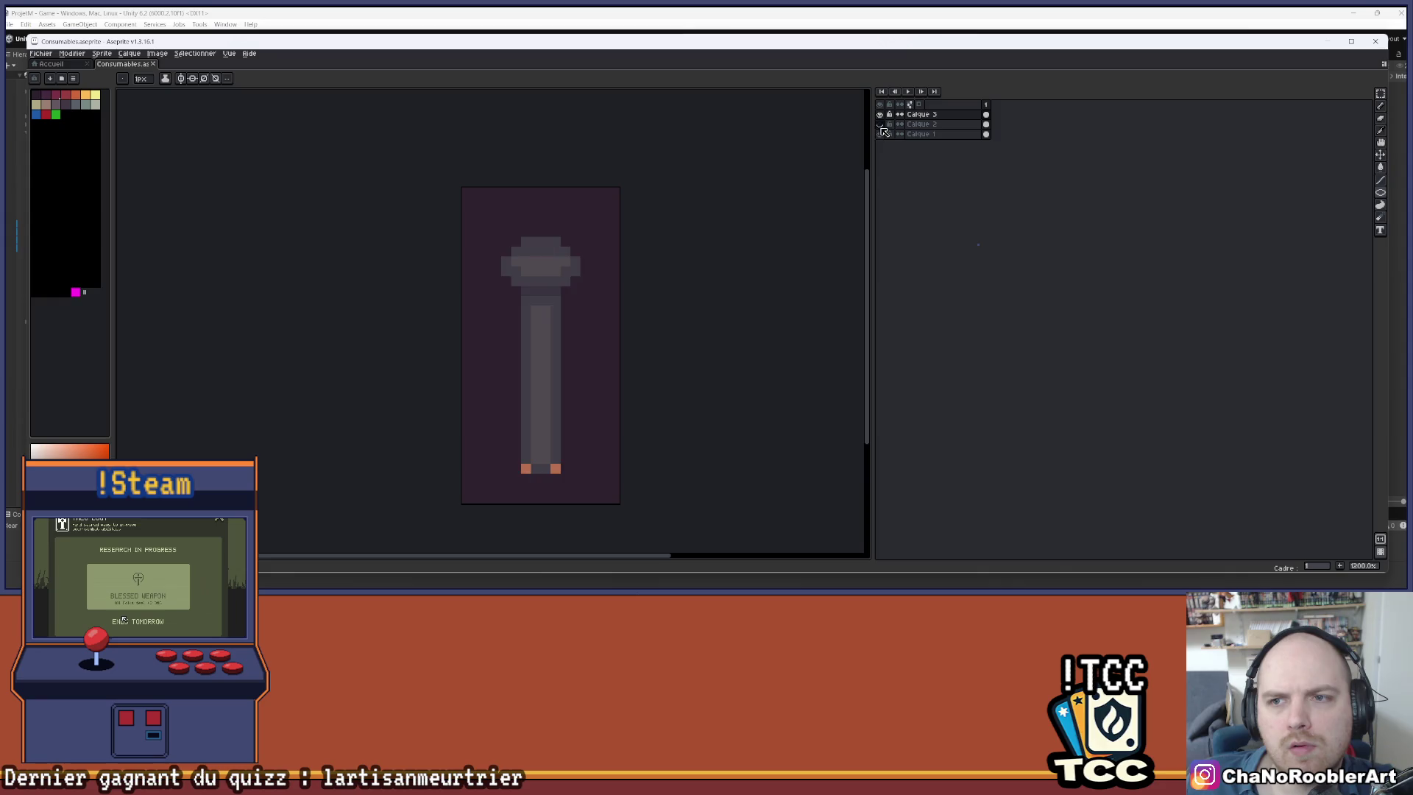
- On Calque 3, erase the two stray orange pixels at the bottom and sample the dark purple
{"action": "left_click", "coordinate": [921, 116]}
{"action": "key", "text": "e"}
{"action": "left_click", "coordinate": [555, 469]}
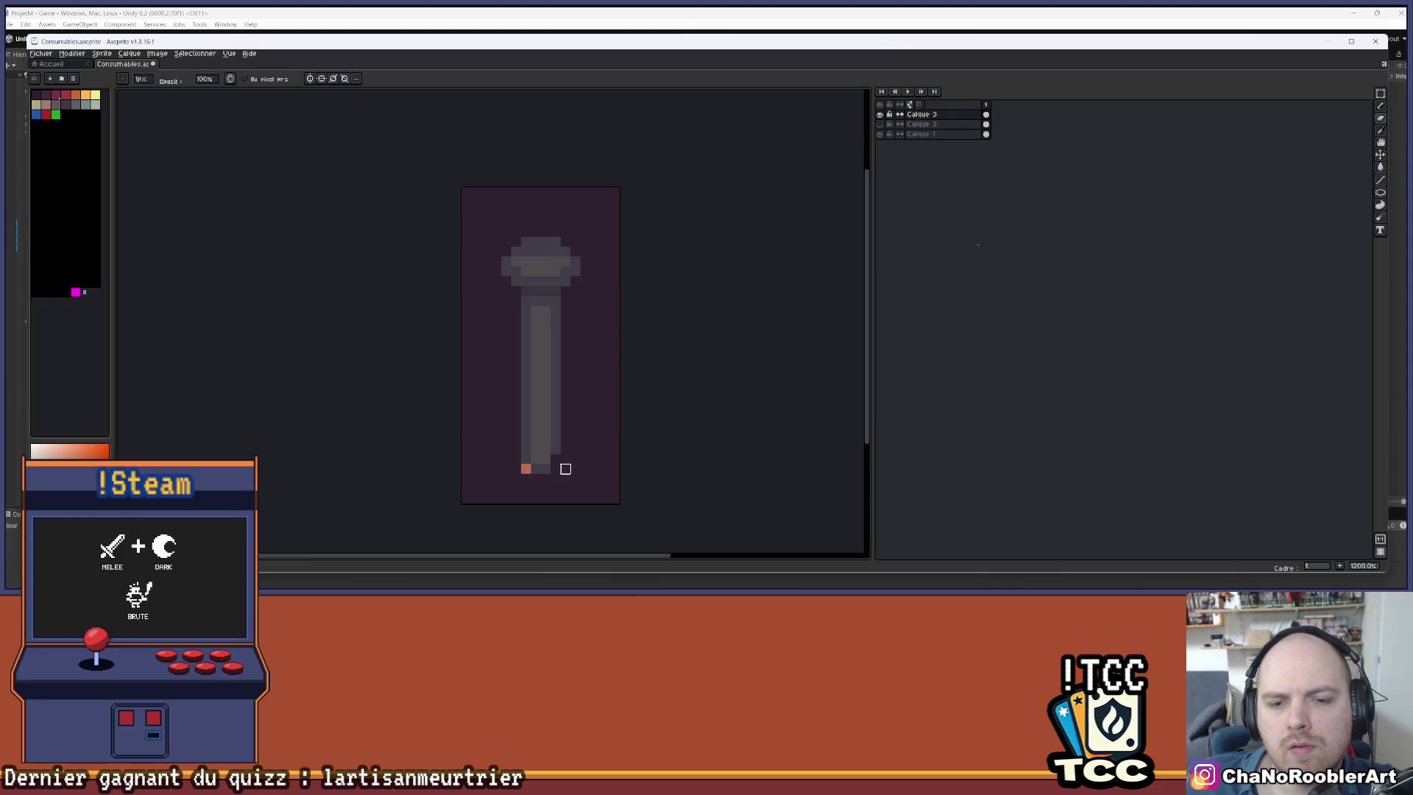
{"action": "left_click", "coordinate": [525, 469]}
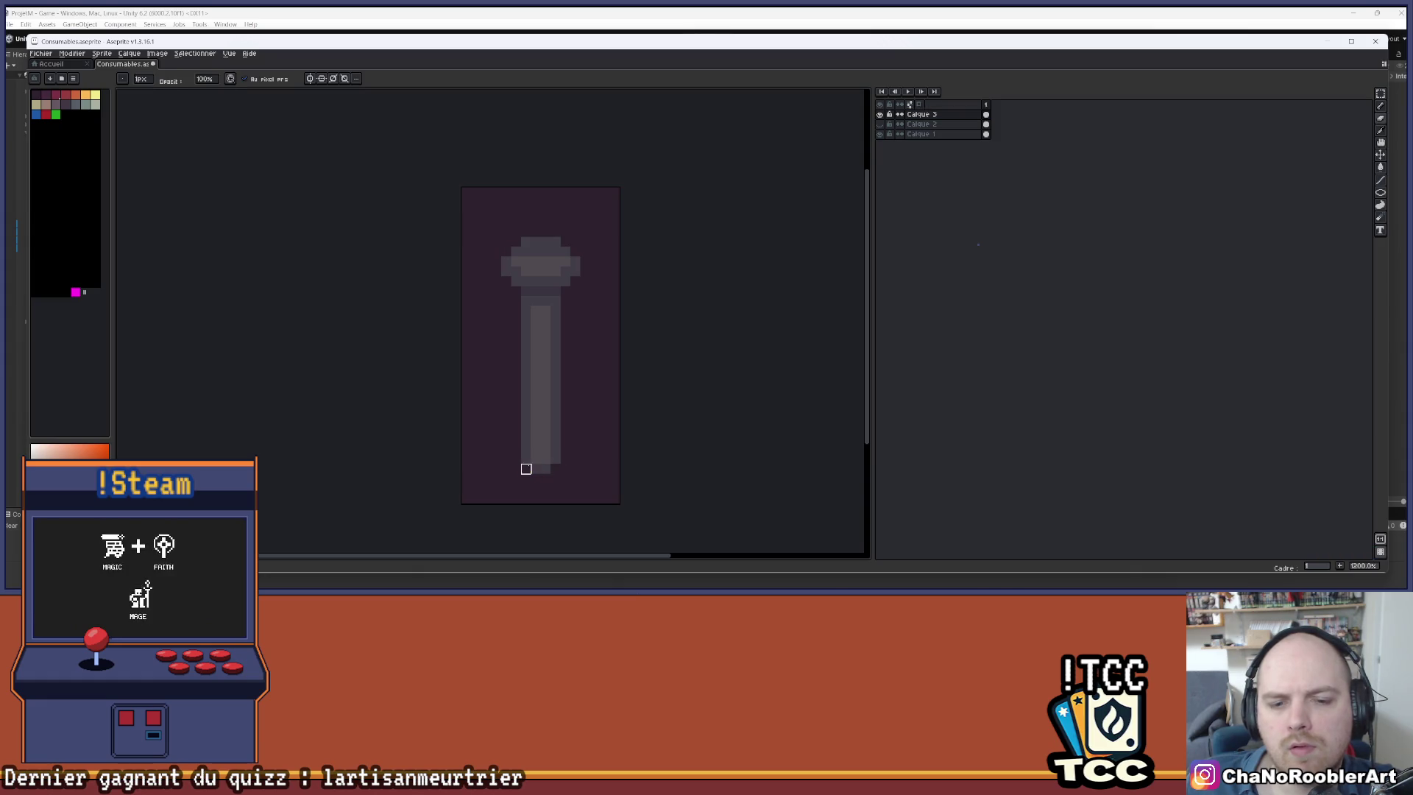
{"action": "key", "text": "i"}
{"action": "left_click", "coordinate": [557, 448]}
{"action": "key", "text": "b"}
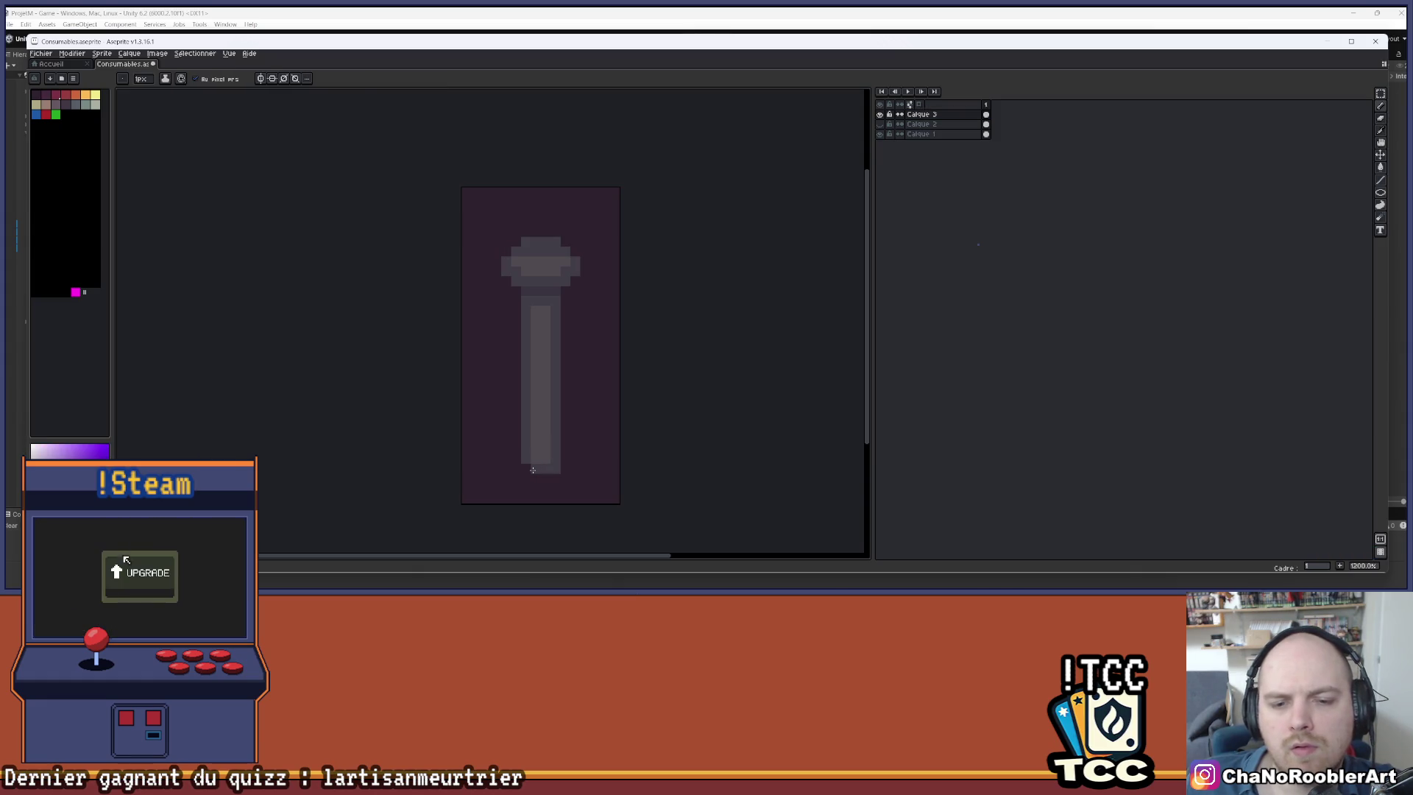
- Compare the potion with Calque 2 and Calque 3 toggled on and off
{"action": "left_click", "coordinate": [880, 124]}
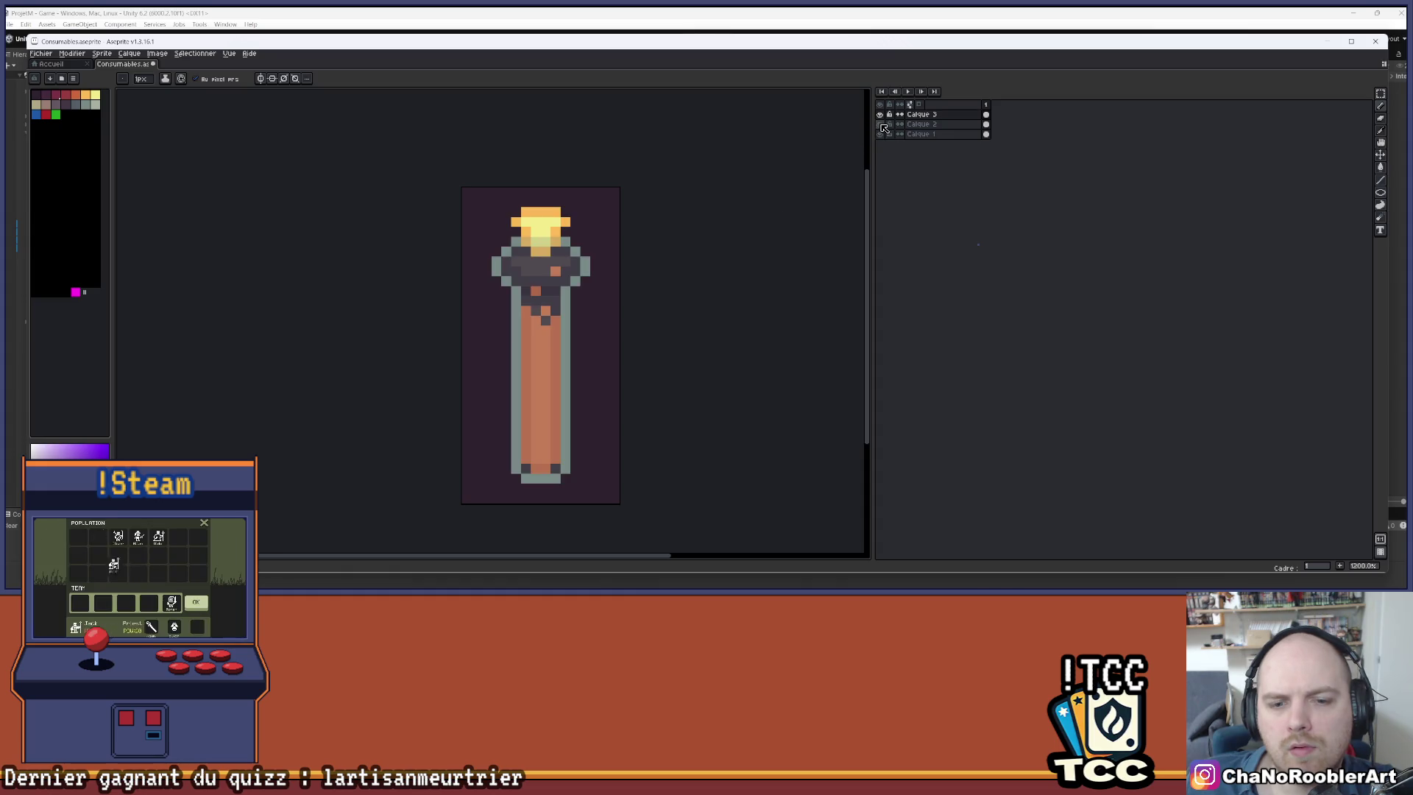
{"action": "left_click", "coordinate": [881, 124]}
{"action": "left_click", "coordinate": [881, 124]}
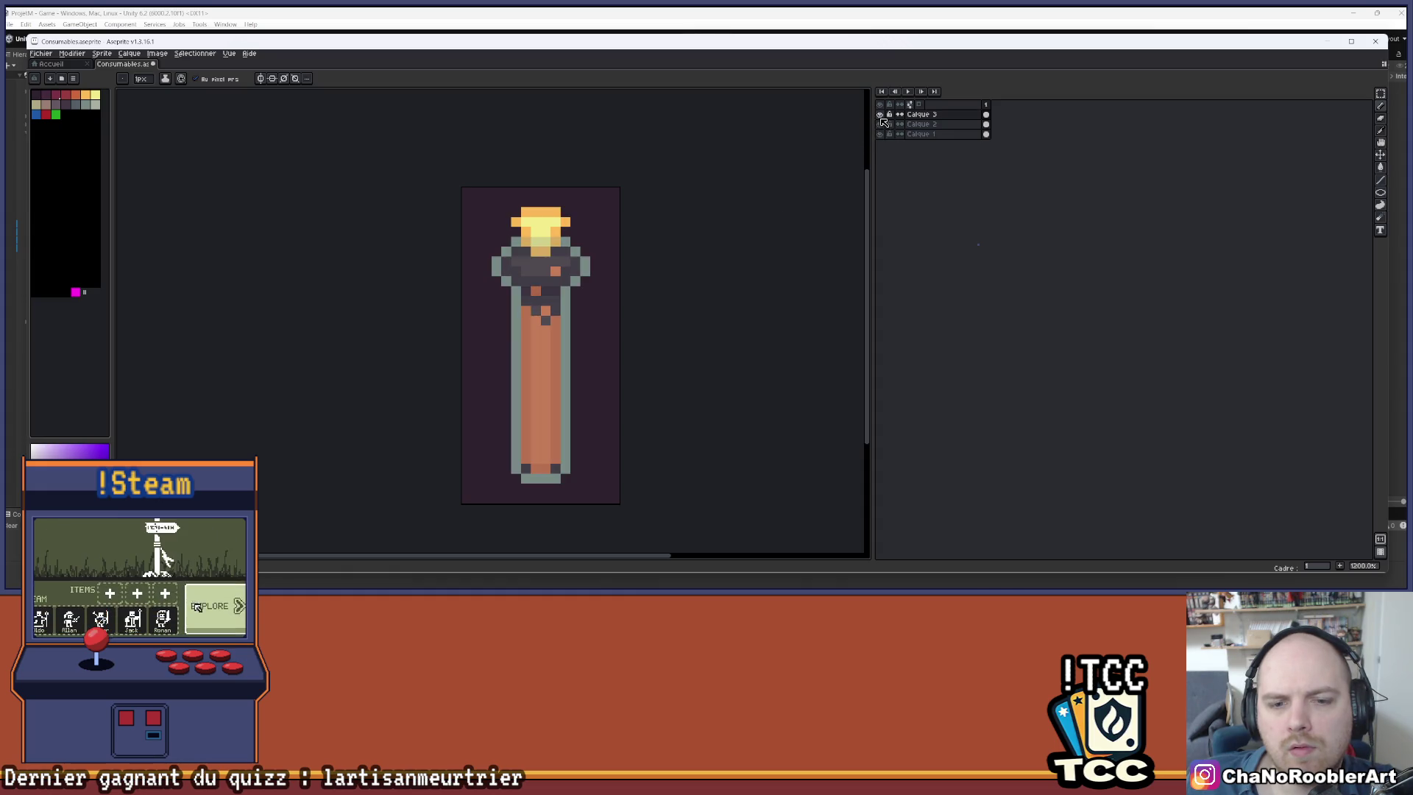
{"action": "left_click", "coordinate": [881, 125]}
{"action": "left_click", "coordinate": [881, 125]}
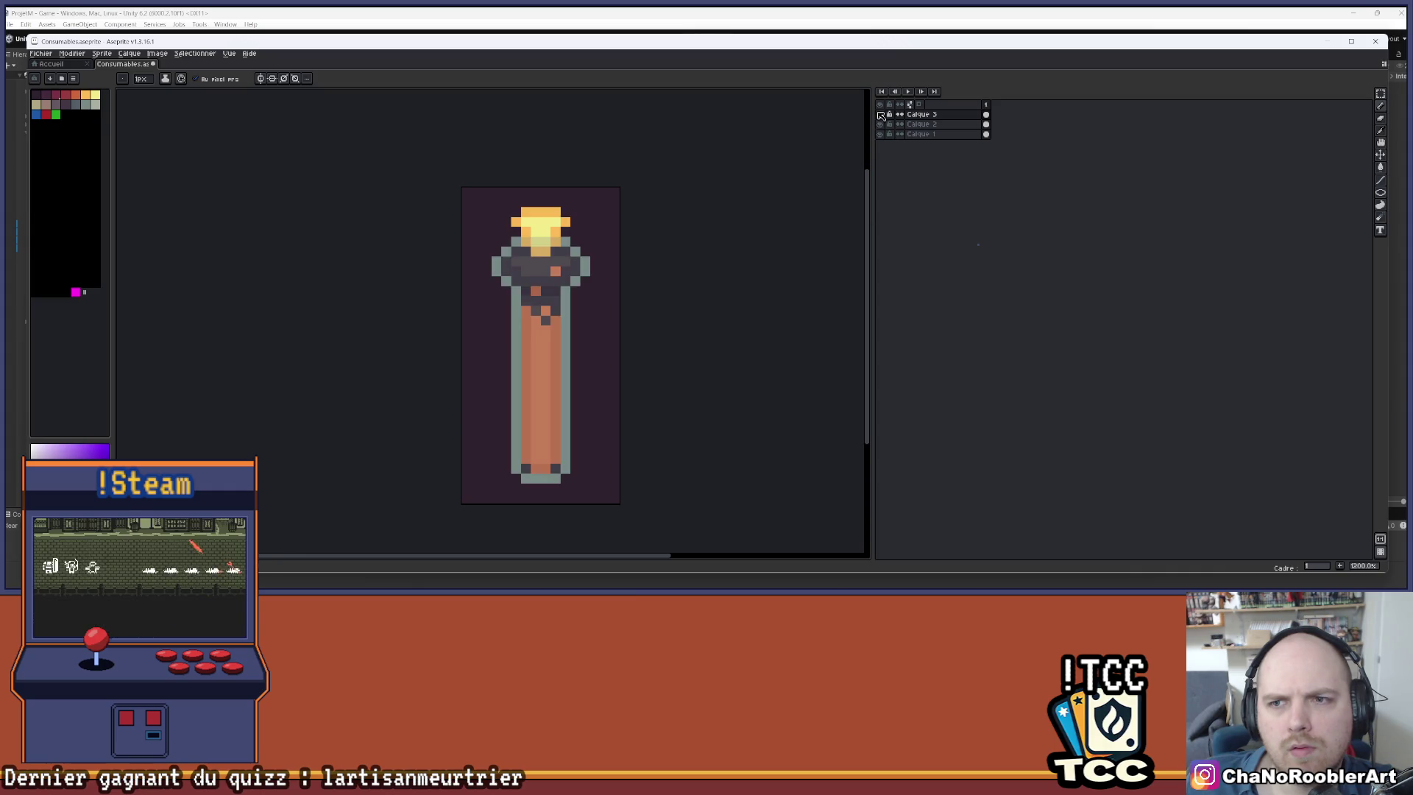
{"action": "left_click", "coordinate": [881, 116]}
{"action": "left_click", "coordinate": [881, 116]}
{"action": "left_click", "coordinate": [881, 116]}
{"action": "left_click", "coordinate": [881, 115]}
{"action": "left_click", "coordinate": [881, 115]}
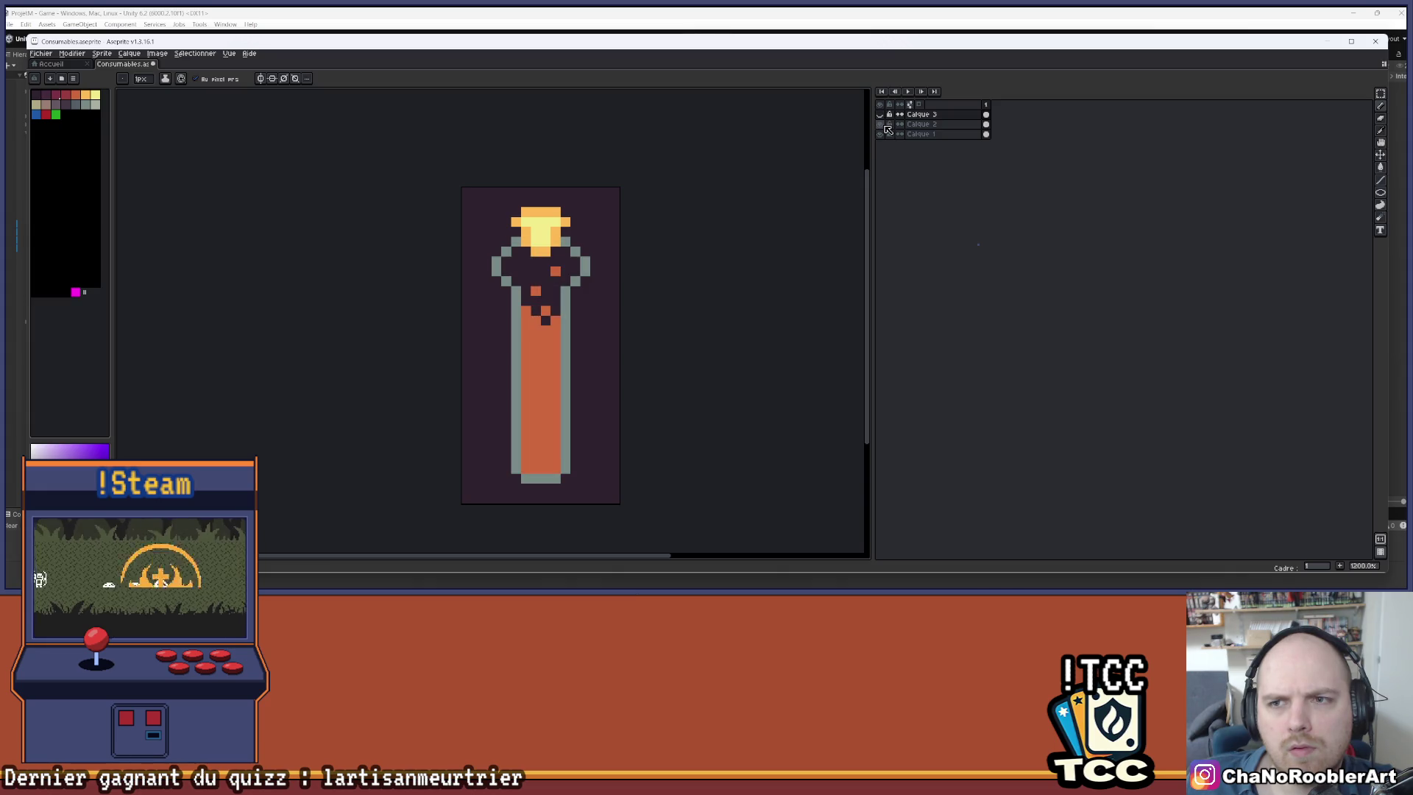
- Hide Calque 2 and Calque 1, keeping only the grey Calque 3 sketch visible
{"action": "left_click", "coordinate": [881, 125]}
{"action": "left_click", "coordinate": [881, 115]}
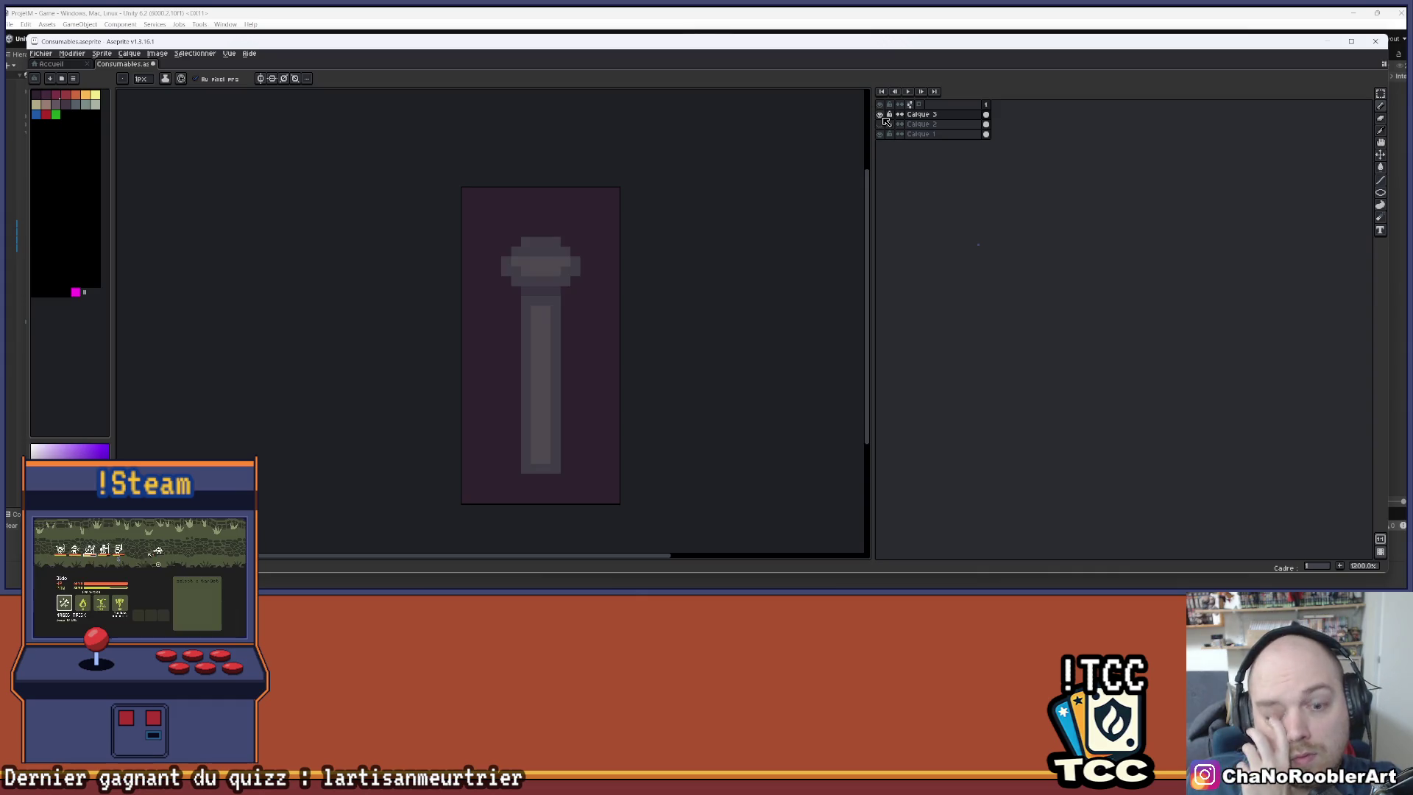
{"action": "left_click", "coordinate": [881, 135]}
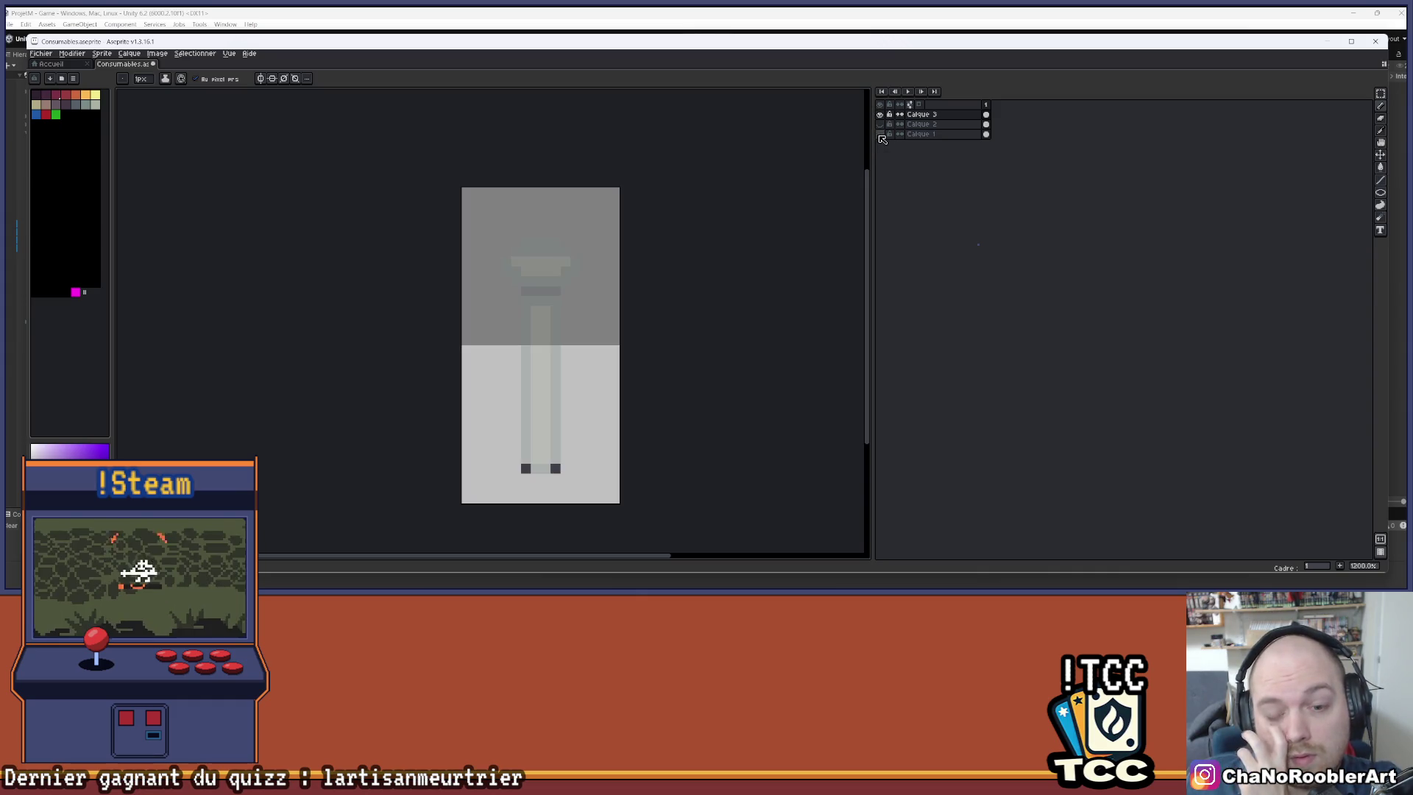
- Sample a canvas colour, paint a test pixel on the sketch, and undo it
{"action": "scroll", "coordinate": [523, 378], "scroll_direction": "up", "scroll_amount": 4}
{"action": "left_click", "coordinate": [600, 418], "text": "alt"}
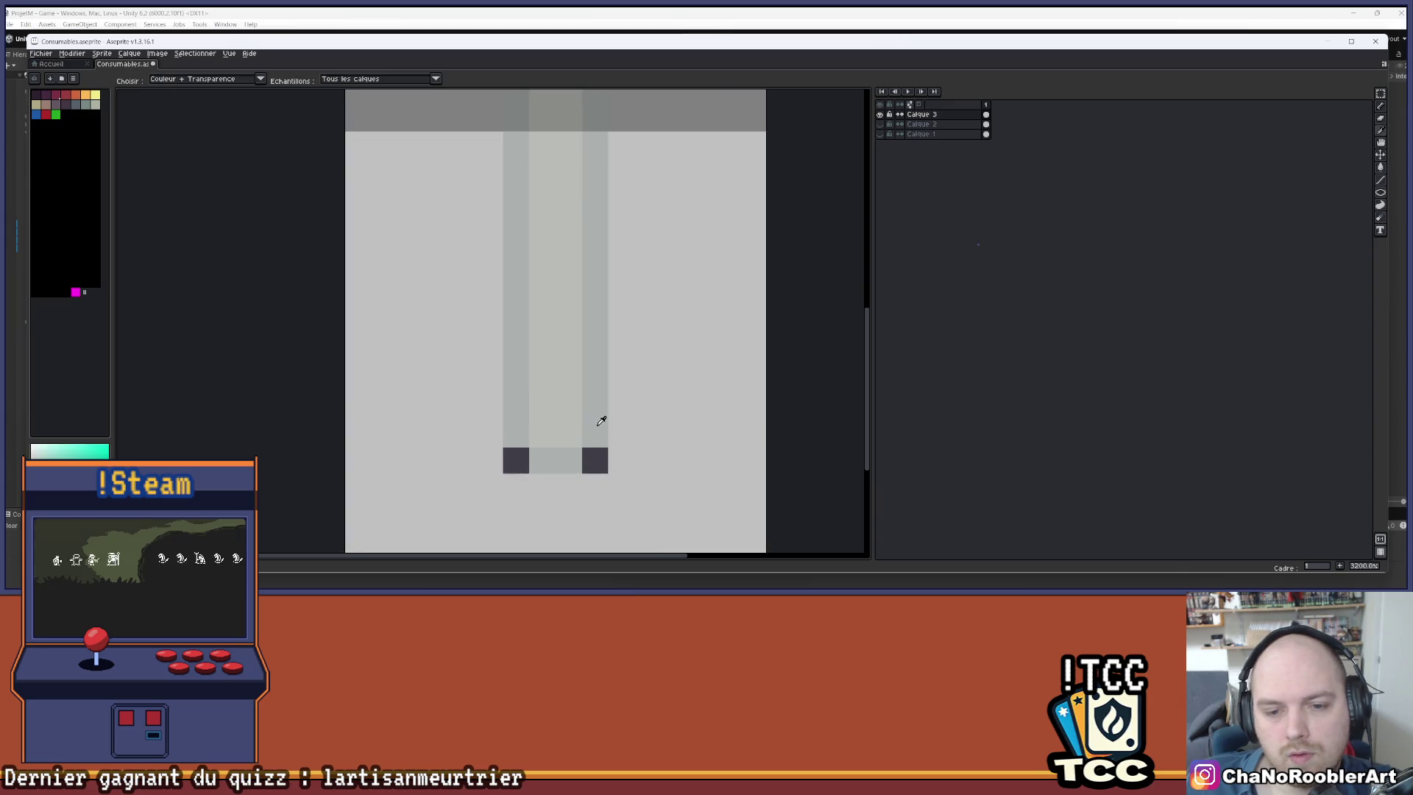
{"action": "left_click", "coordinate": [647, 382]}
{"action": "key", "text": "ctrl+z"}
{"action": "scroll", "coordinate": [726, 357], "scroll_direction": "down", "scroll_amount": 3}
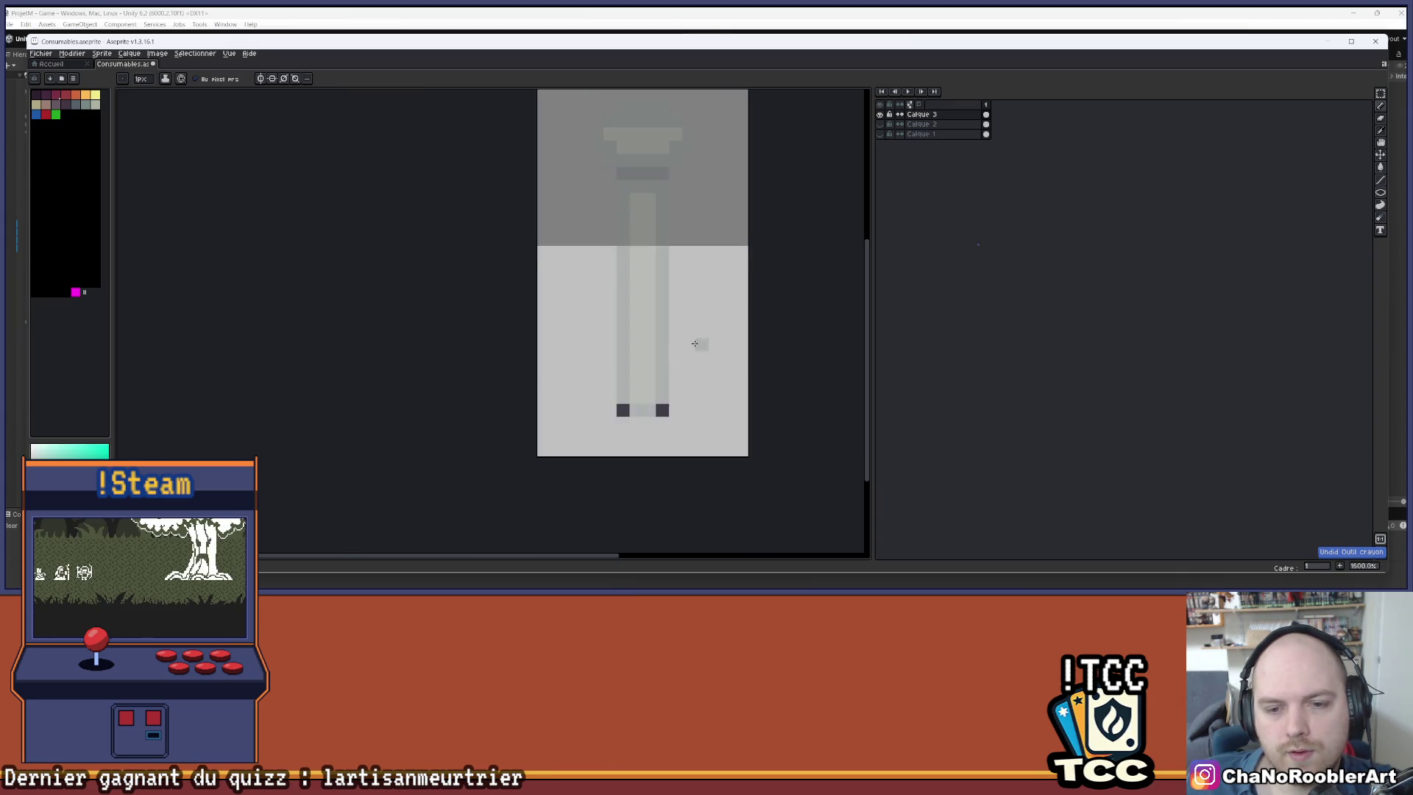
{"action": "scroll", "coordinate": [704, 340], "scroll_direction": "down", "scroll_amount": 1}
- Show the coloured potion layer again and undo the last eraser stroke
{"action": "left_click", "coordinate": [880, 125]}
{"action": "left_click", "coordinate": [881, 125]}
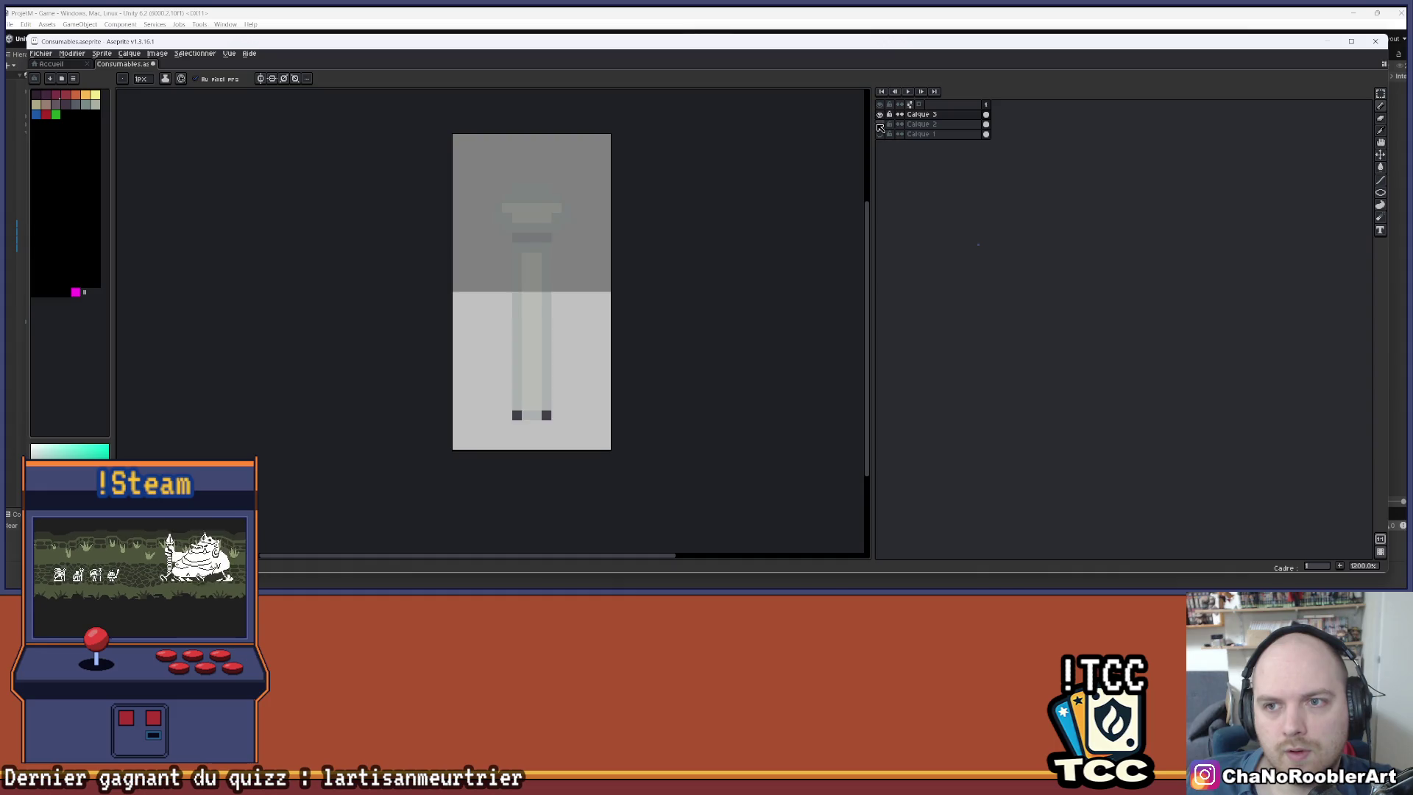
{"action": "left_click", "coordinate": [880, 125]}
{"action": "key", "text": "ctrl+z"}
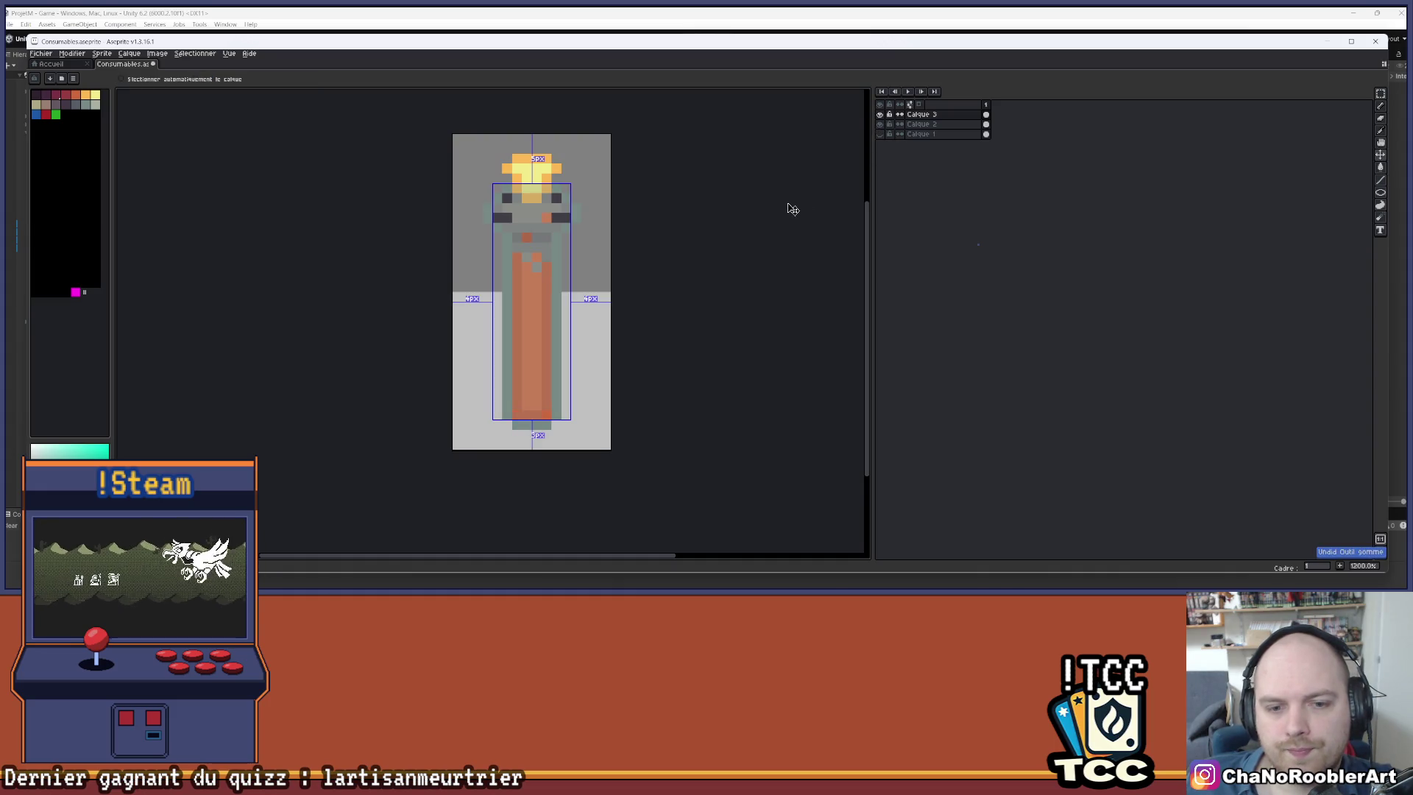
{"action": "scroll", "coordinate": [735, 180], "scroll_direction": "down", "scroll_amount": 1}
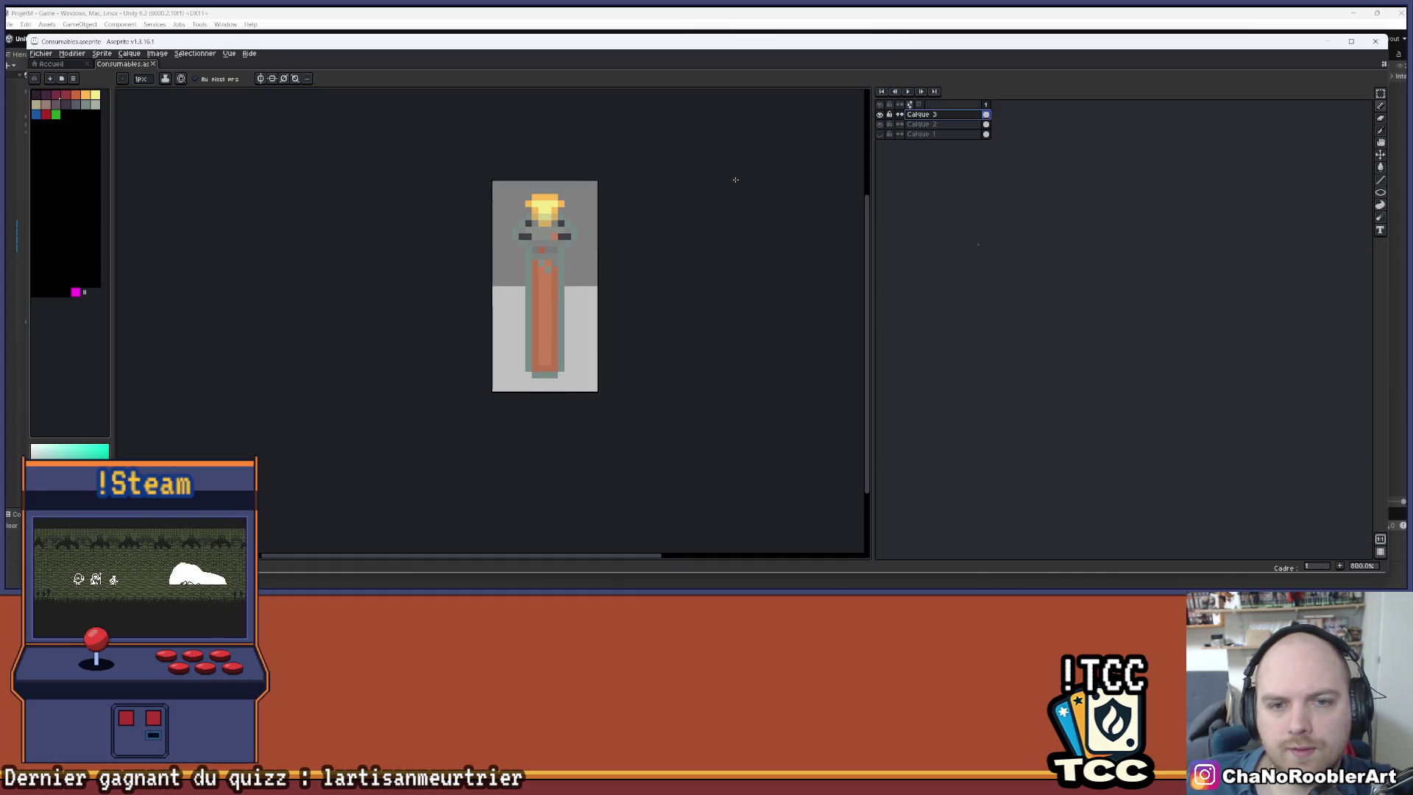
- Toggle the dark purple background on and off to compare, leaving it hidden
{"action": "left_click", "coordinate": [880, 135]}
{"action": "left_click", "coordinate": [880, 136]}
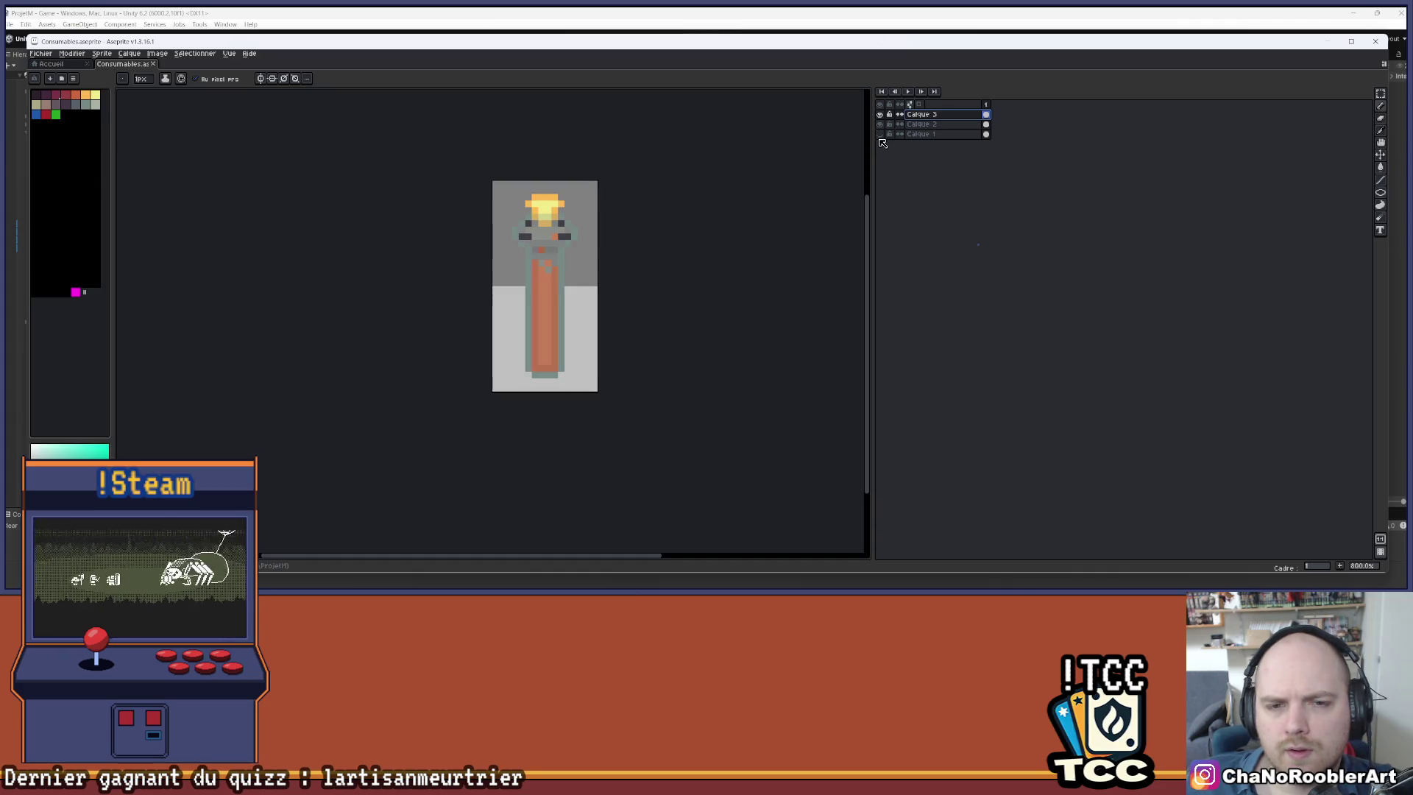
{"action": "left_click", "coordinate": [881, 135]}
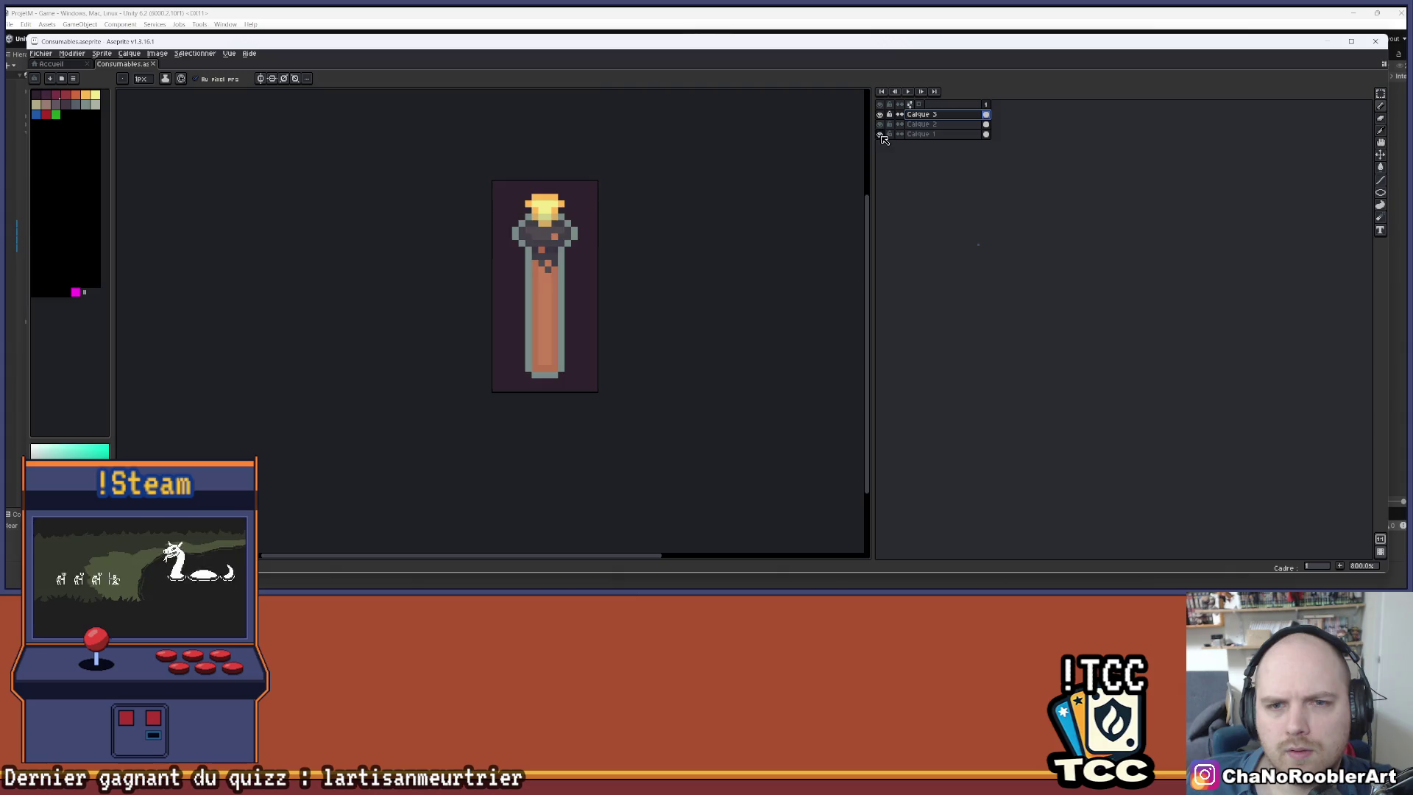
{"action": "left_click", "coordinate": [881, 135]}
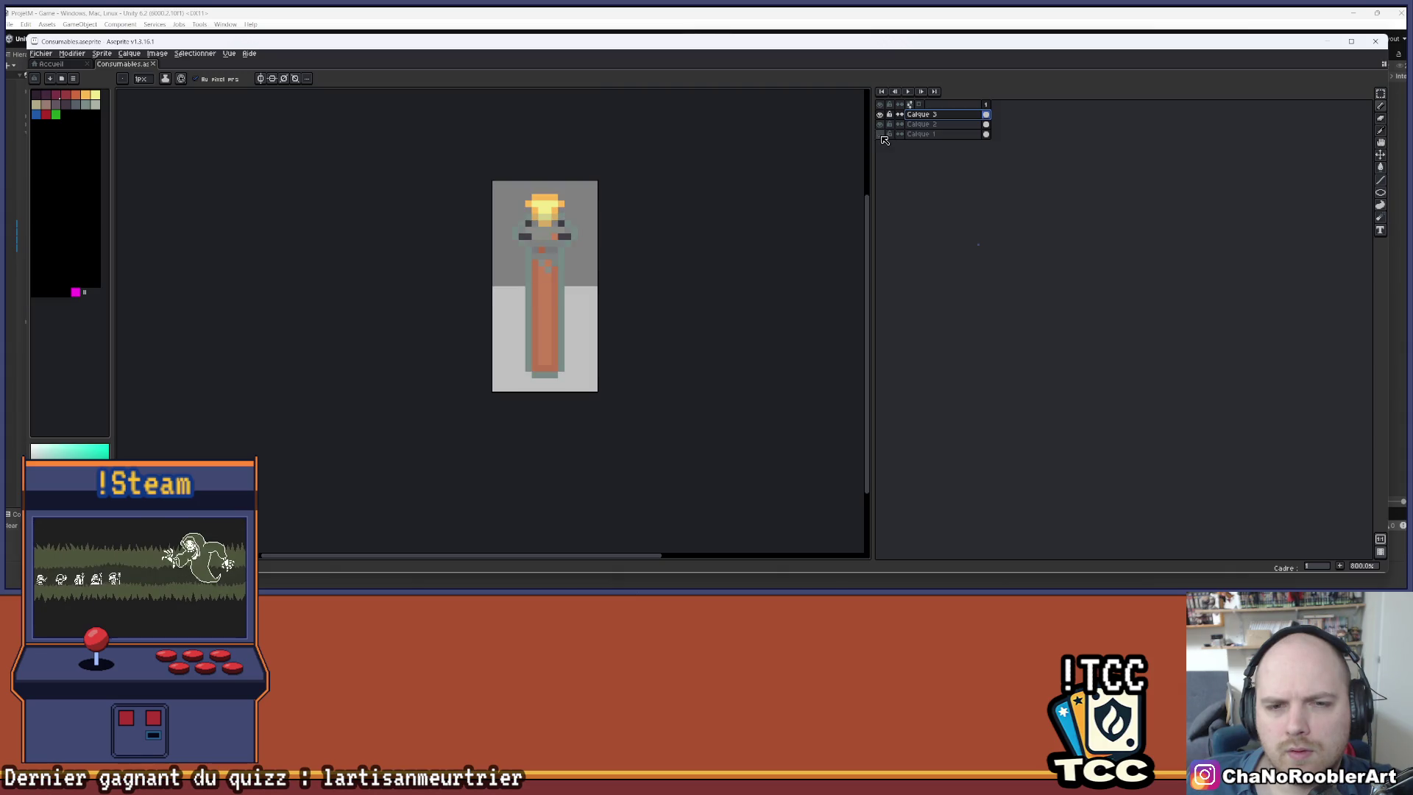
{"action": "left_click", "coordinate": [882, 135]}
{"action": "left_click", "coordinate": [882, 135]}
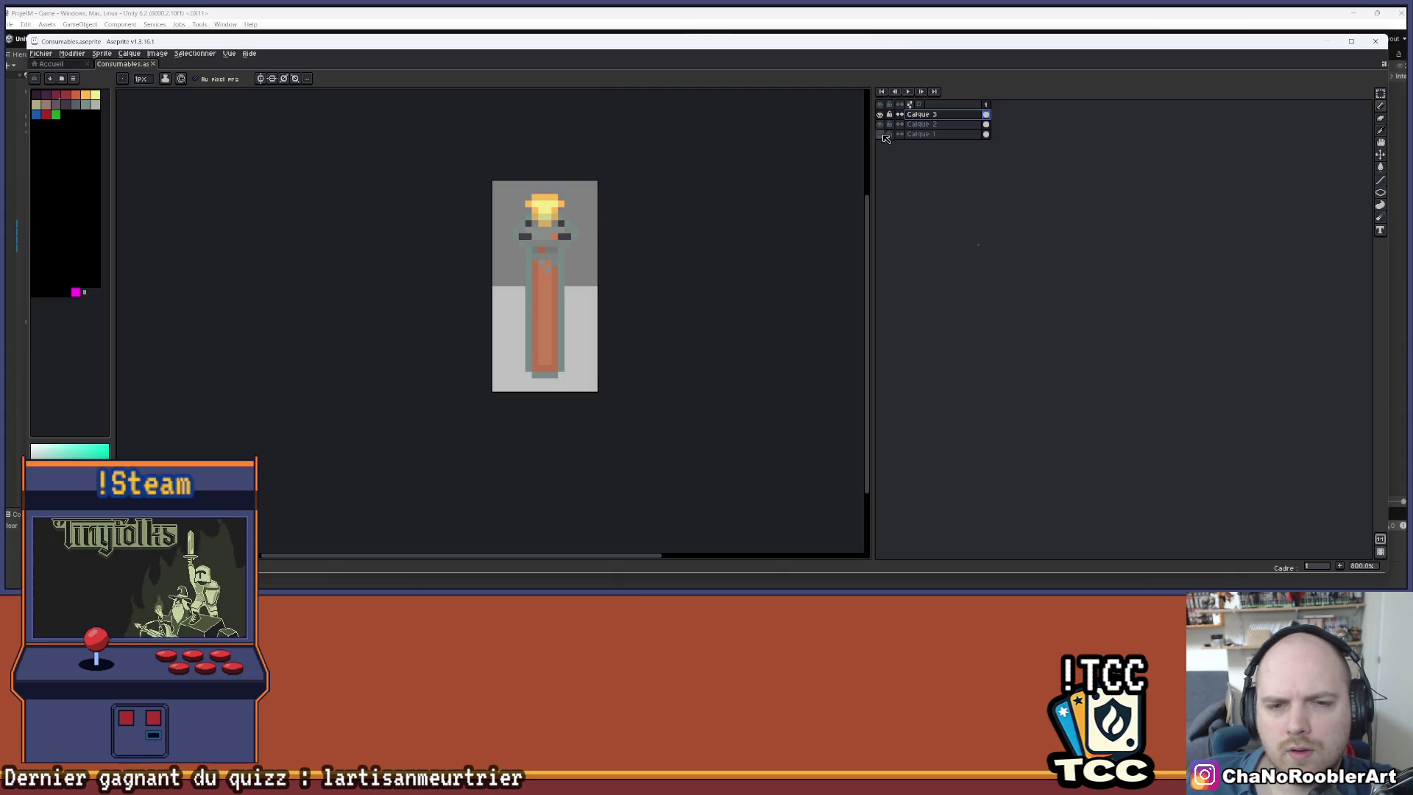
- Centre the enlarged potion and briefly toggle the top sketch layer to compare
{"action": "scroll", "coordinate": [589, 236], "scroll_direction": "up", "scroll_amount": 3}
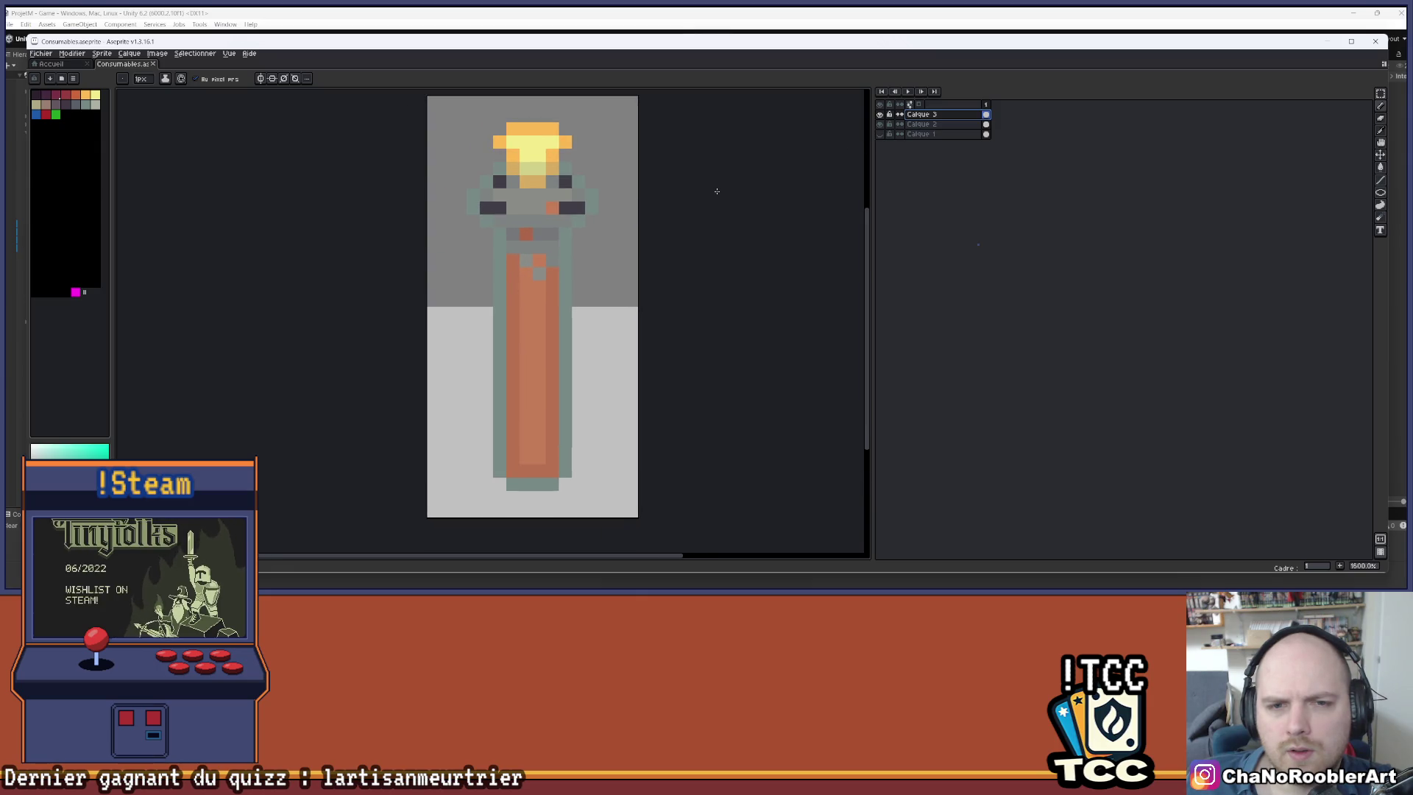
{"action": "left_click_drag", "start_coordinate": [688, 193], "coordinate": [699, 225]}
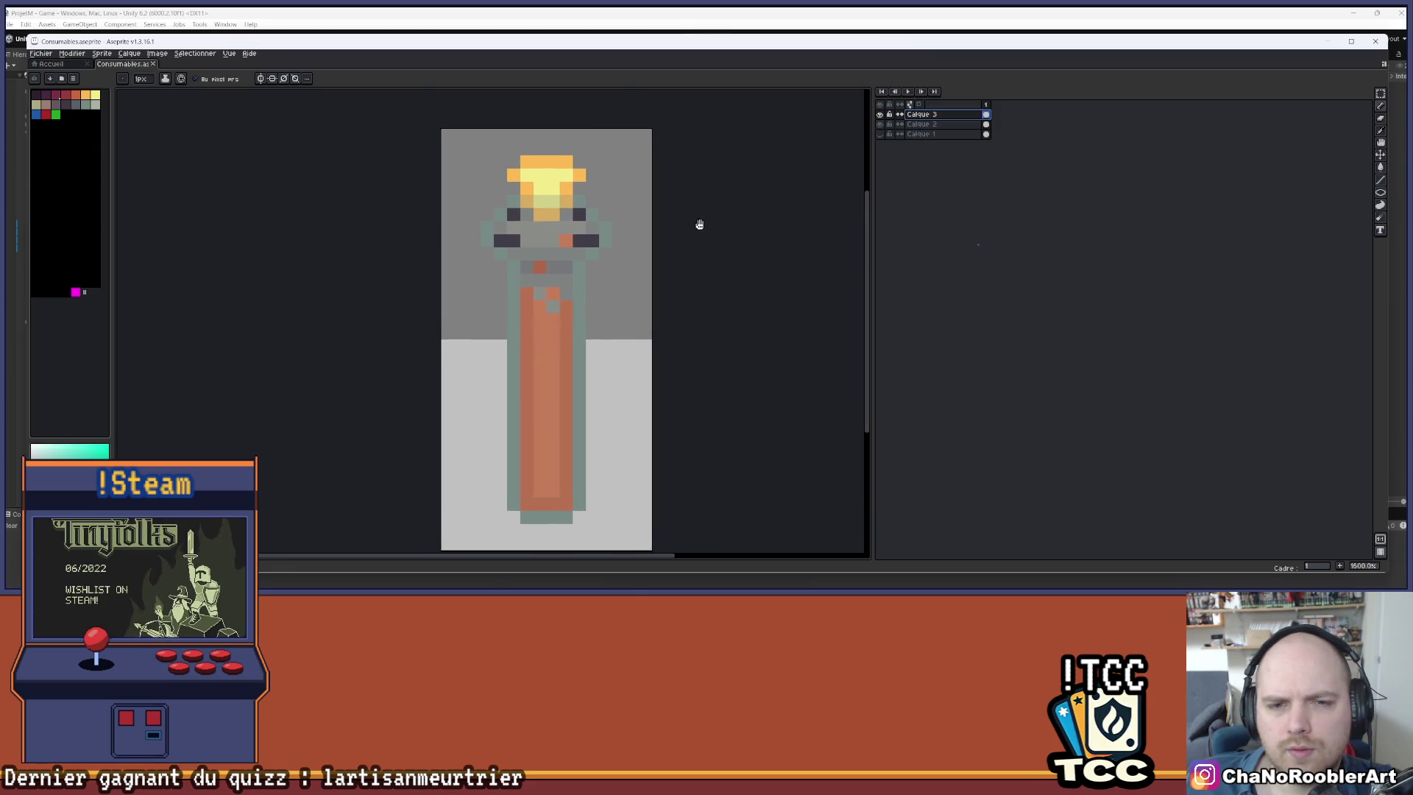
{"action": "left_click", "coordinate": [881, 124]}
{"action": "left_click", "coordinate": [880, 125]}
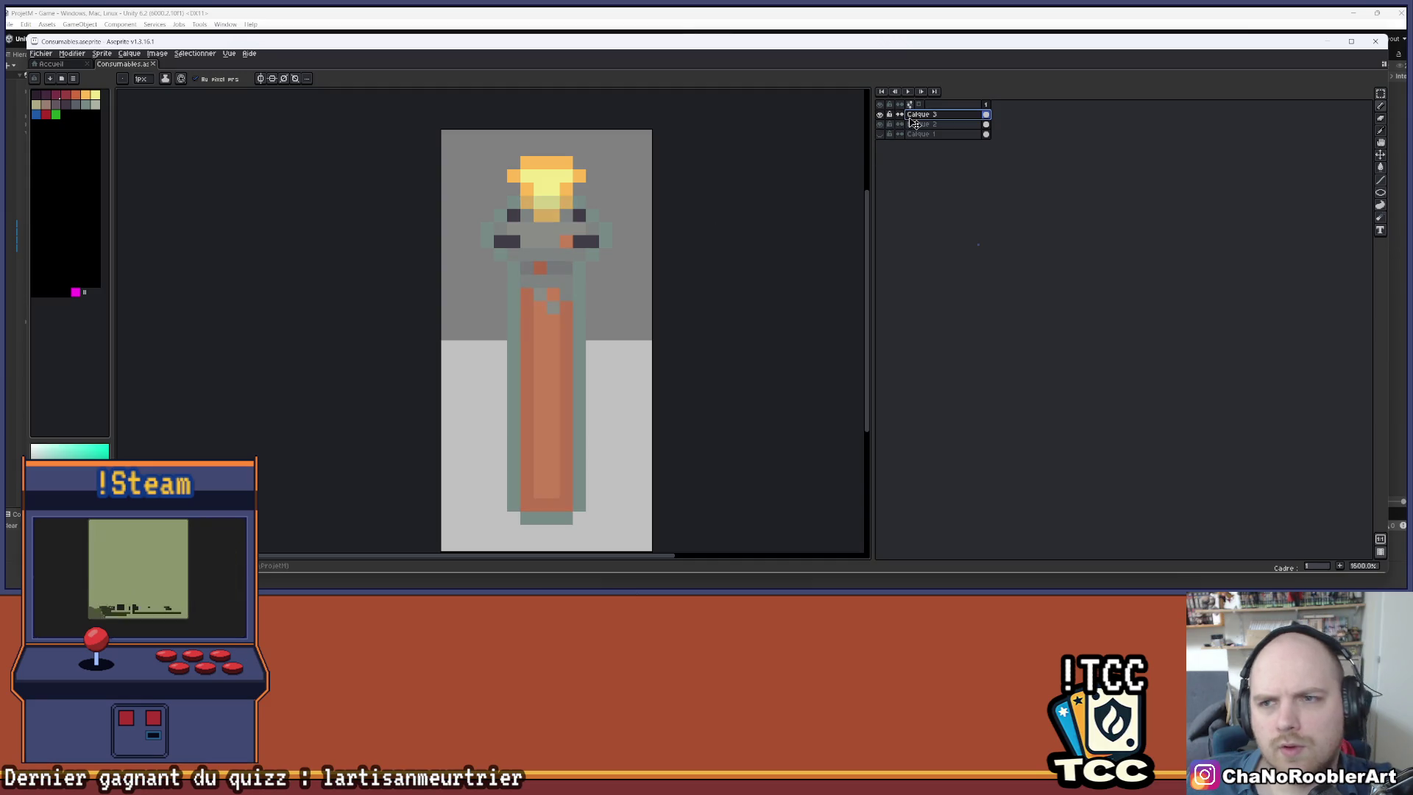
- Delete the sketch layer Calque 3, restoring the coloured potion layer after deleting it by mistake
{"action": "key", "text": "Delete"}
{"action": "left_click", "coordinate": [880, 114]}
{"action": "left_click", "coordinate": [880, 114]}
{"action": "left_click", "coordinate": [880, 125]}
{"action": "left_click", "coordinate": [880, 124]}
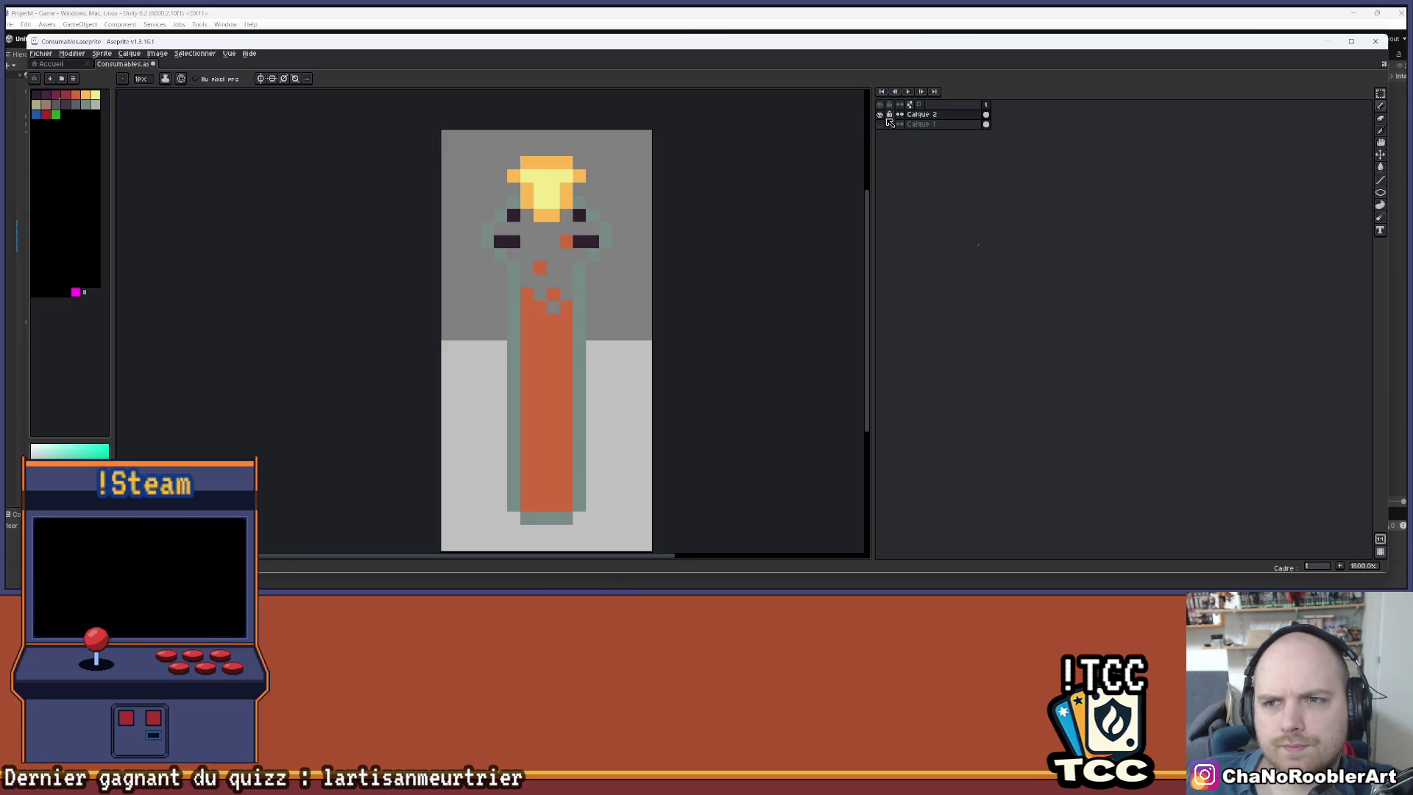
{"action": "key", "text": "Delete"}
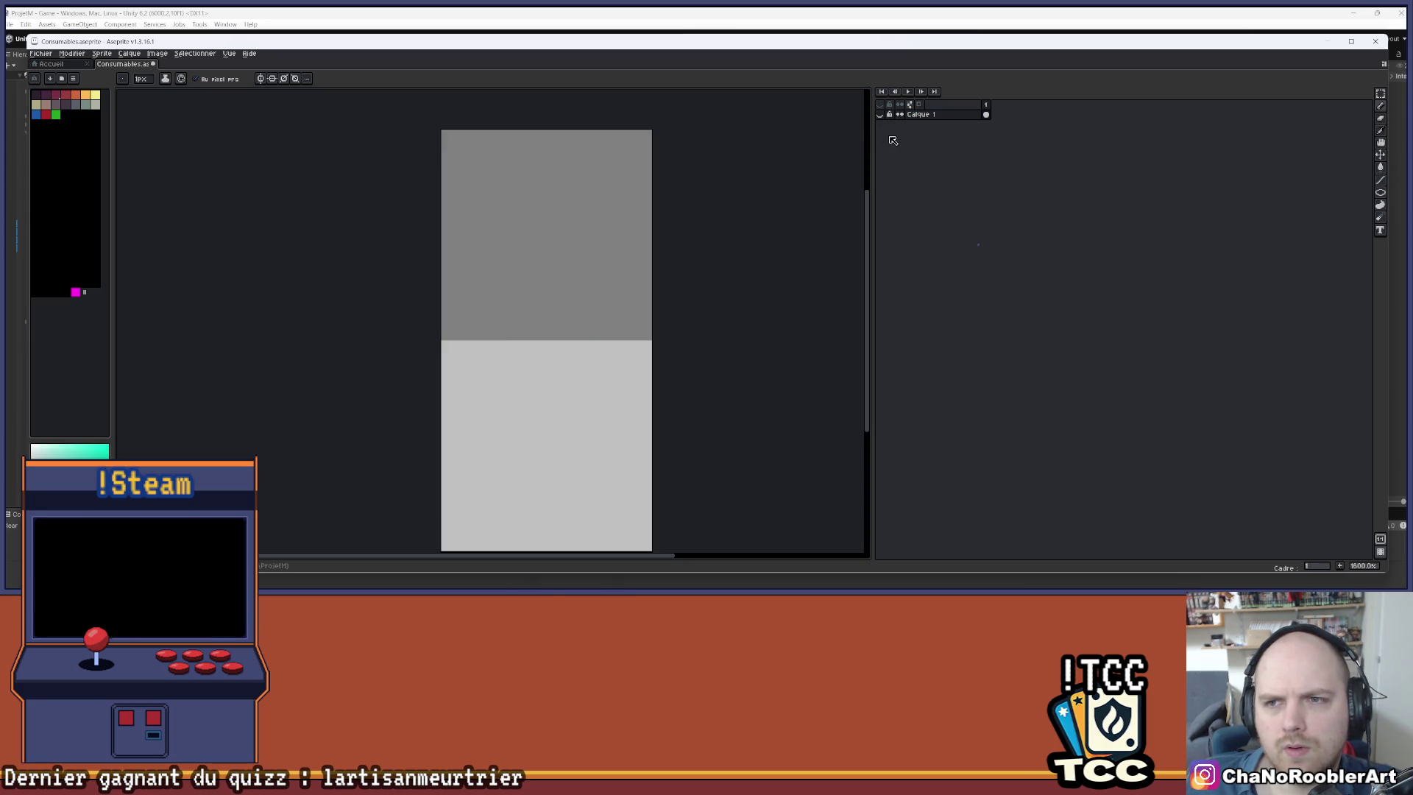
{"action": "key", "text": "ctrl+z"}
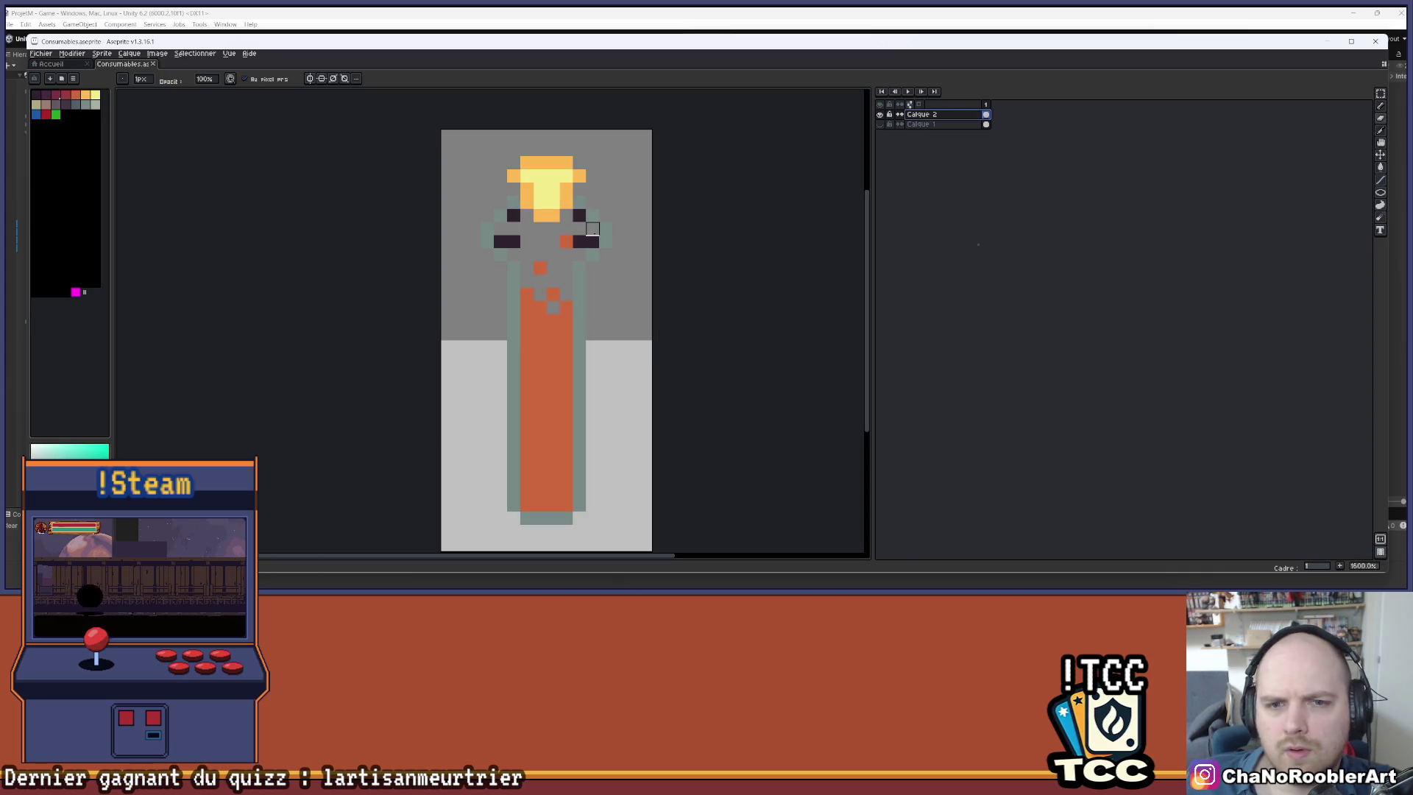
- Erase the stray dark pixels on both sides of the vial's neck
{"action": "left_click_drag", "start_coordinate": [592, 241], "coordinate": [579, 242]}
{"action": "left_click", "coordinate": [579, 215]}
{"action": "left_click", "coordinate": [514, 242]}
{"action": "left_click", "coordinate": [501, 241]}
{"action": "left_click", "coordinate": [514, 214]}
{"action": "scroll", "coordinate": [572, 238], "scroll_direction": "down", "scroll_amount": 3}
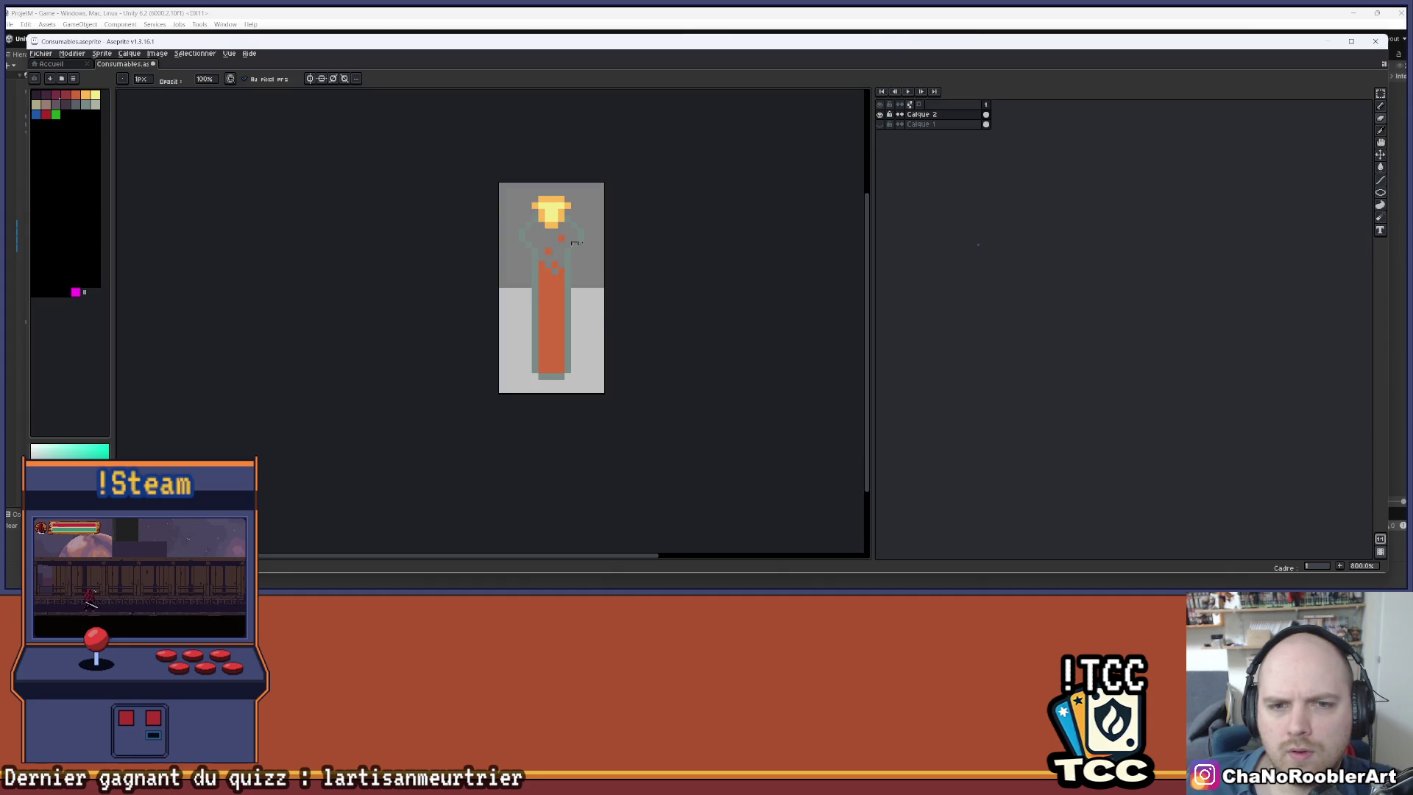
- Show Calque 1's dark purple background again and recentre the enlarged potion
{"action": "left_click", "coordinate": [881, 125]}
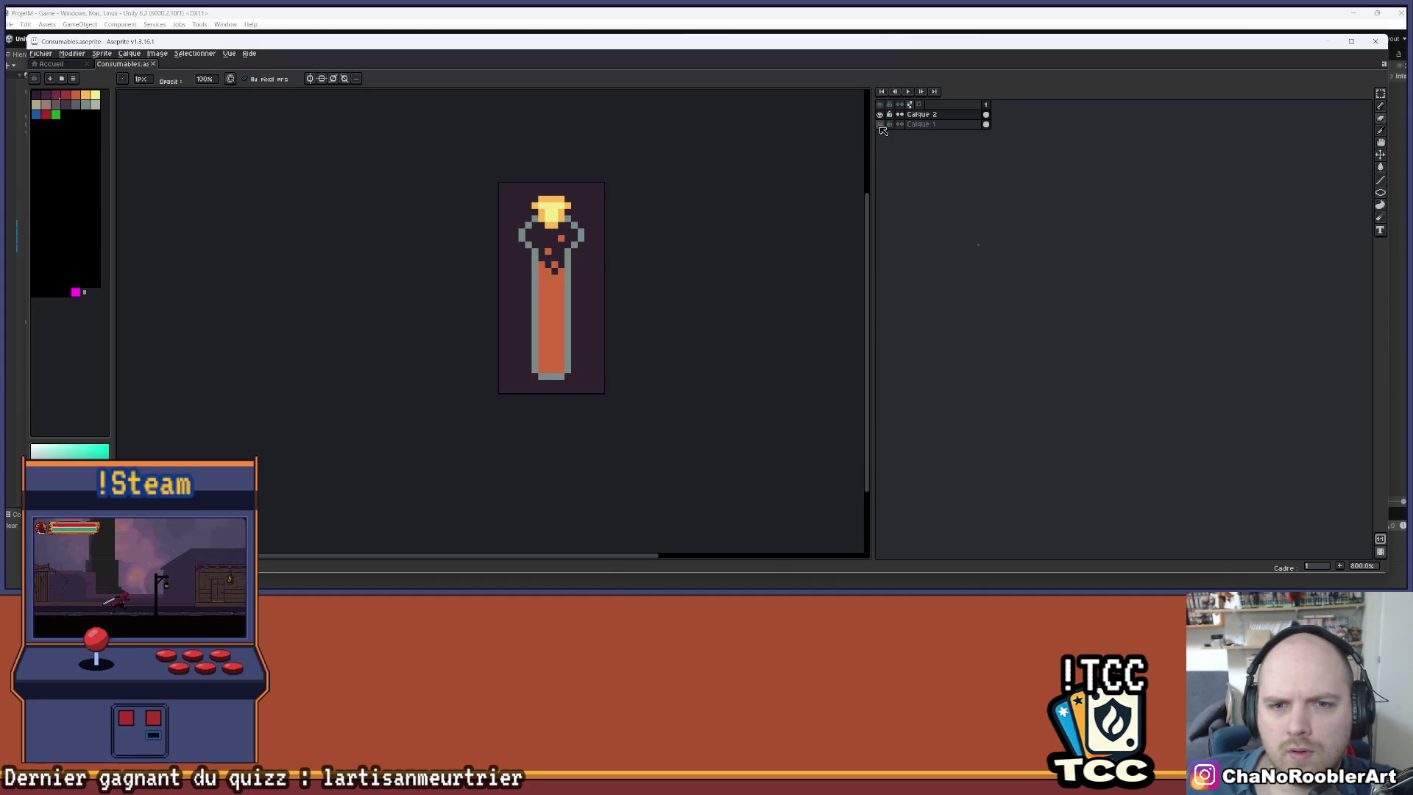
{"action": "scroll", "coordinate": [625, 214], "scroll_direction": "up", "scroll_amount": 2}
{"action": "left_click_drag", "start_coordinate": [610, 256], "coordinate": [602, 271]}
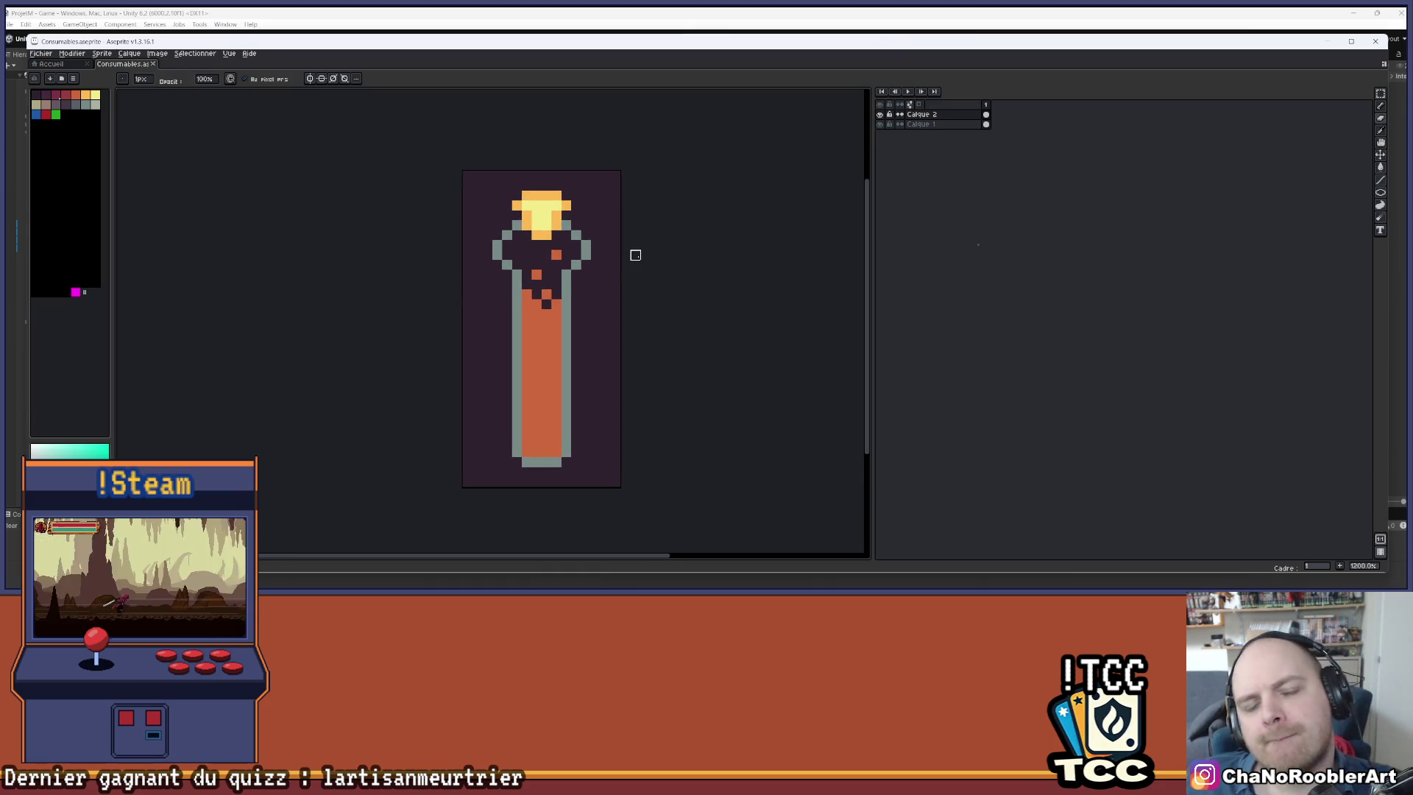
{"action": "scroll", "coordinate": [631, 239], "scroll_direction": "left", "scroll_amount": 2}
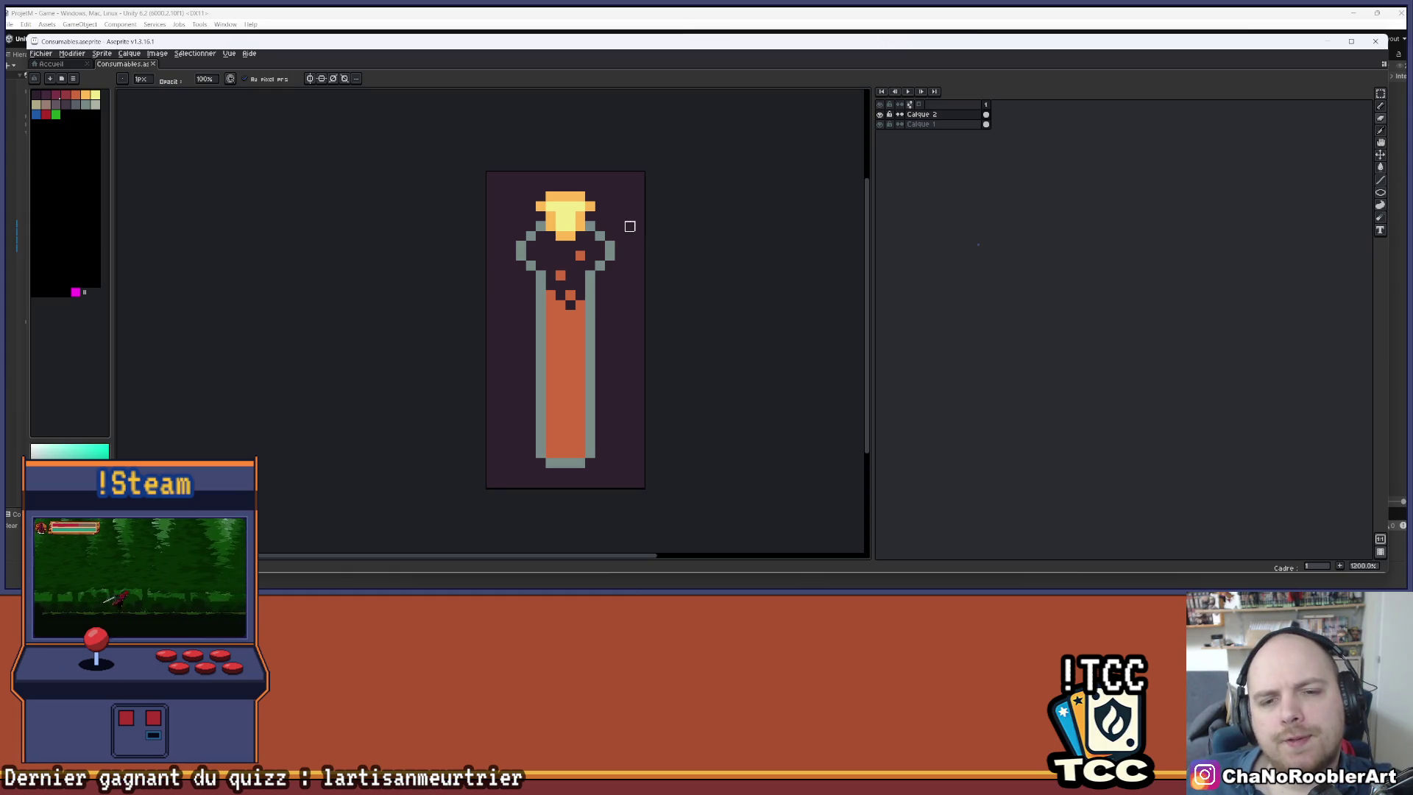
{"action": "scroll", "coordinate": [628, 224], "scroll_direction": "up", "scroll_amount": 1}
{"action": "scroll", "coordinate": [628, 224], "scroll_direction": "down", "scroll_amount": 1}
{"action": "scroll", "coordinate": [639, 310], "scroll_direction": "down", "scroll_amount": 2}
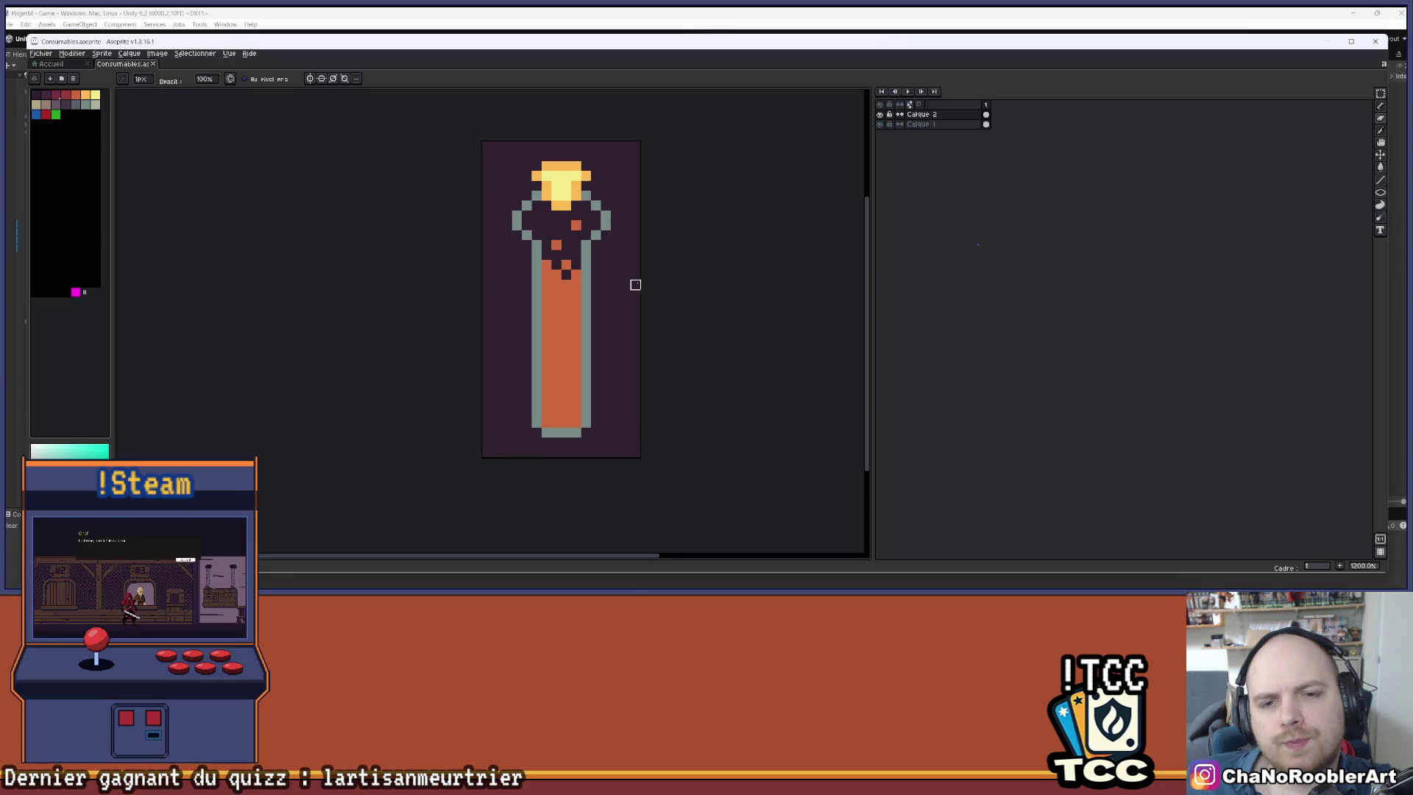
{"action": "scroll", "coordinate": [636, 285], "scroll_direction": "up", "scroll_amount": 1}
{"action": "scroll", "coordinate": [611, 284], "scroll_direction": "down", "scroll_amount": 3}
{"action": "scroll", "coordinate": [610, 284], "scroll_direction": "up", "scroll_amount": 3}
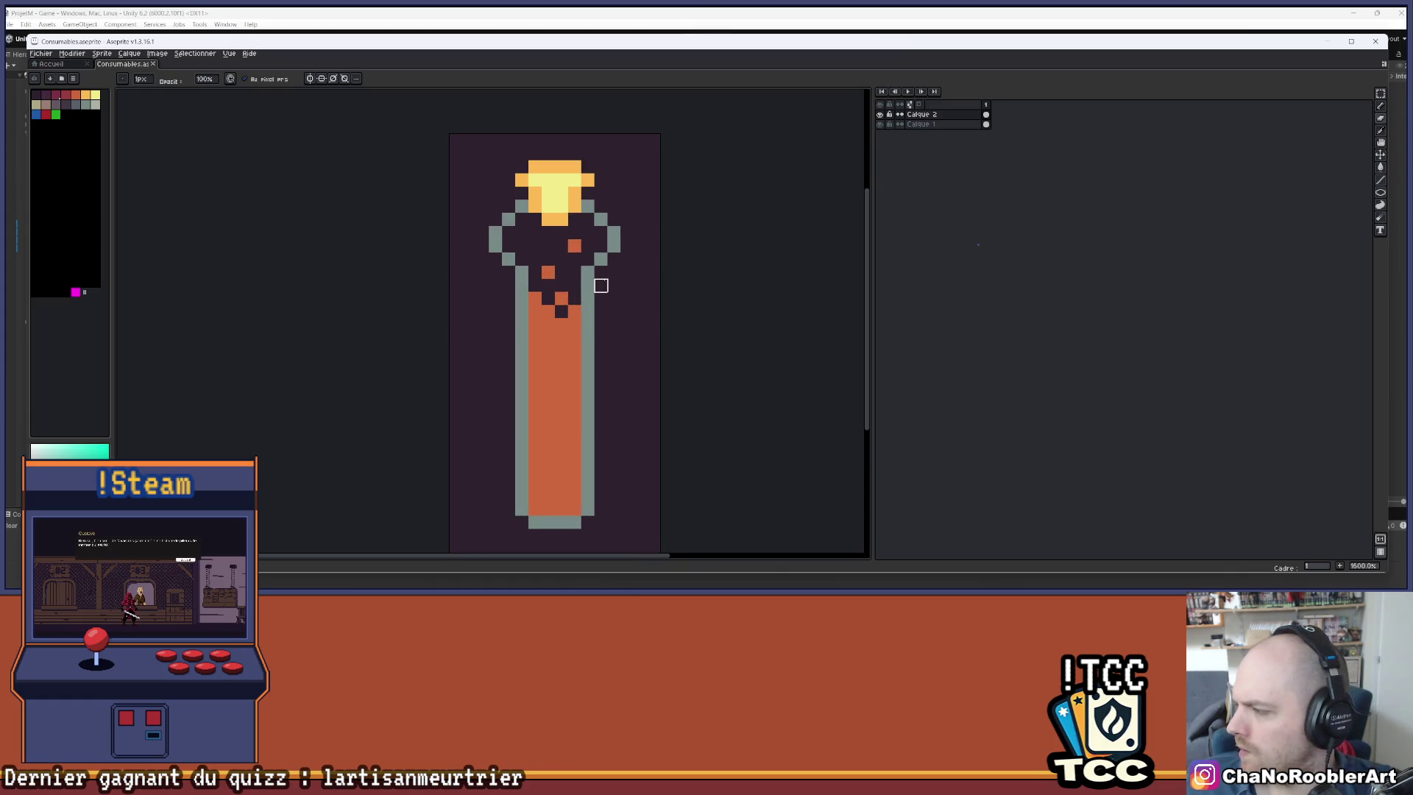
{"action": "scroll", "coordinate": [581, 269], "scroll_direction": "down", "scroll_amount": 4}
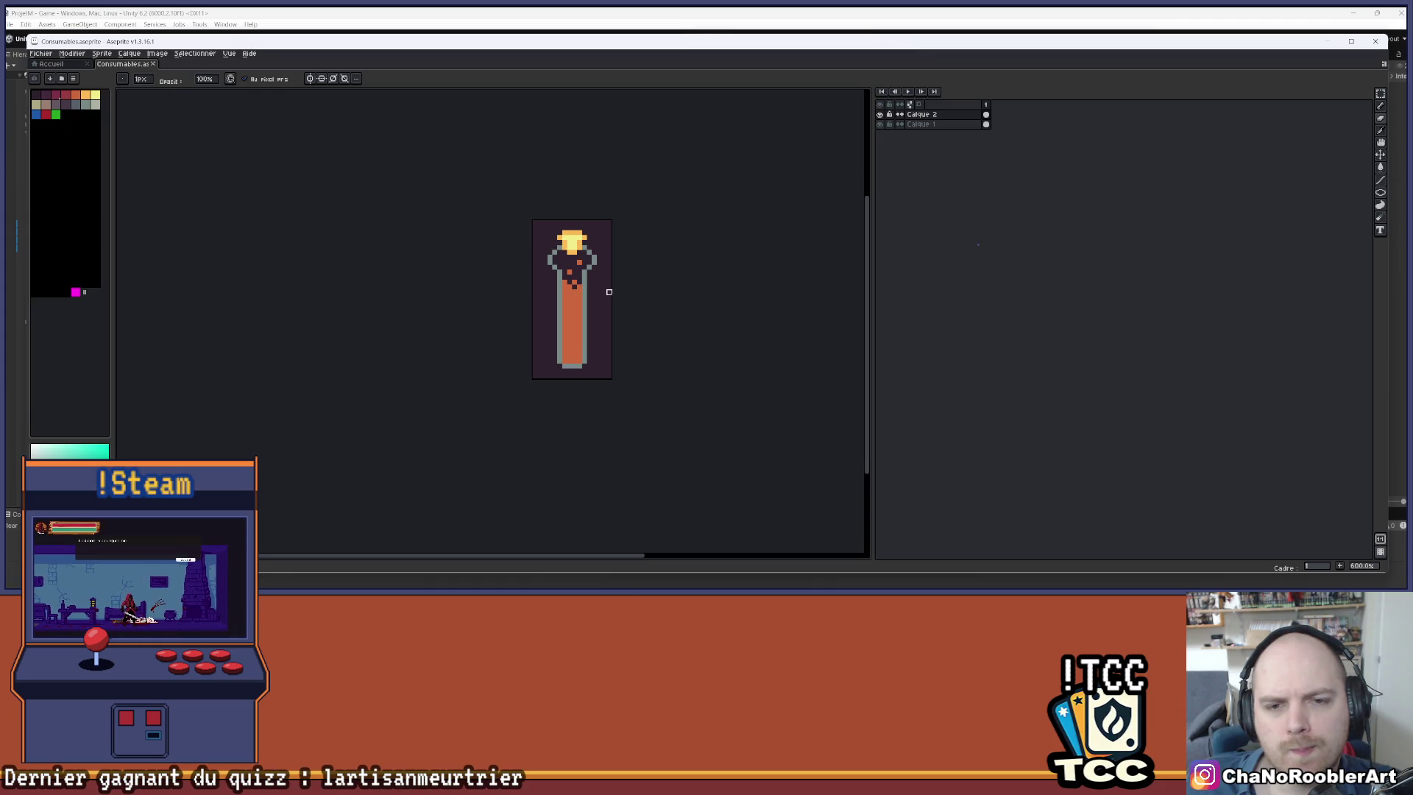
{"action": "scroll", "coordinate": [610, 292], "scroll_direction": "up", "scroll_amount": 4}
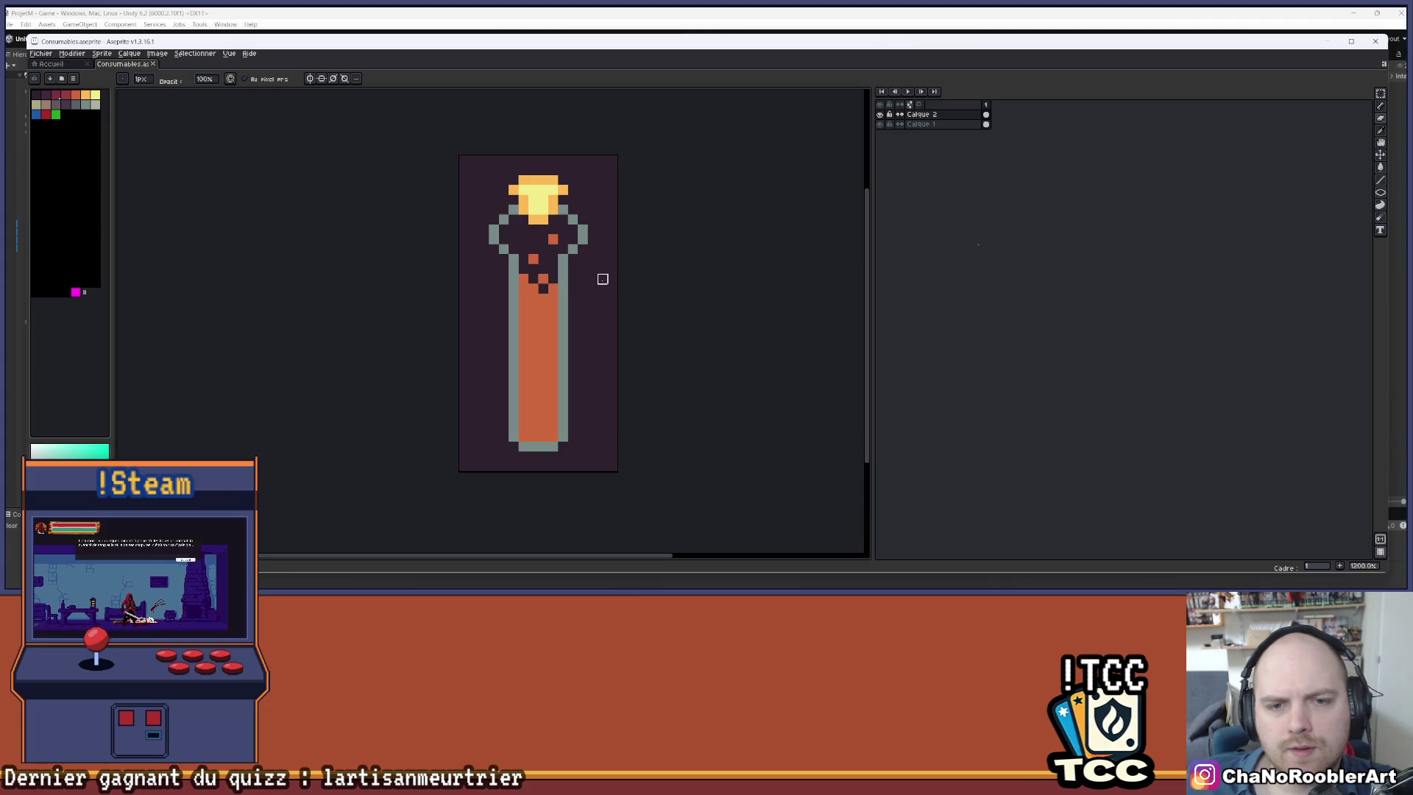
{"action": "scroll", "coordinate": [609, 279], "scroll_direction": "down", "scroll_amount": 1}
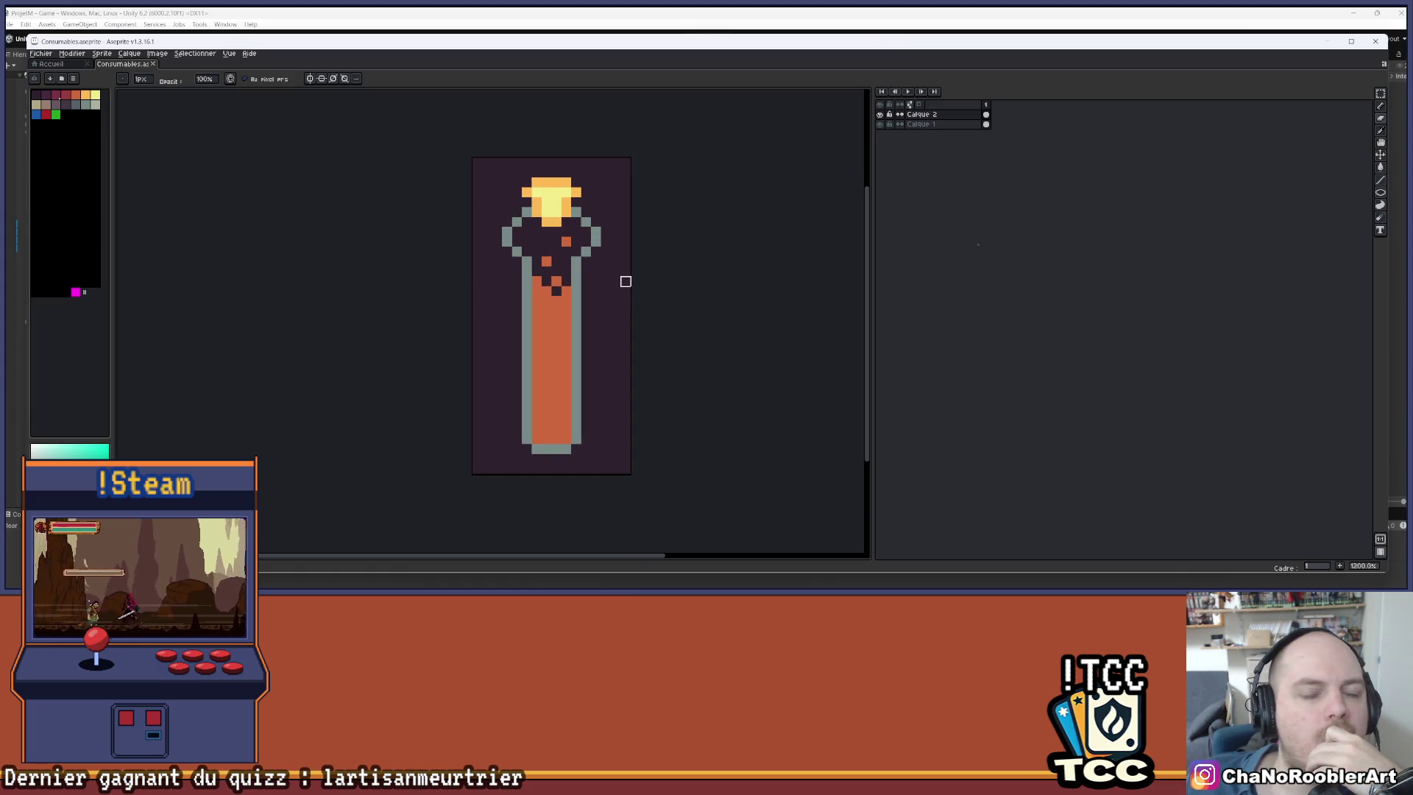
{"action": "scroll", "coordinate": [600, 254], "scroll_direction": "up", "scroll_amount": 4}
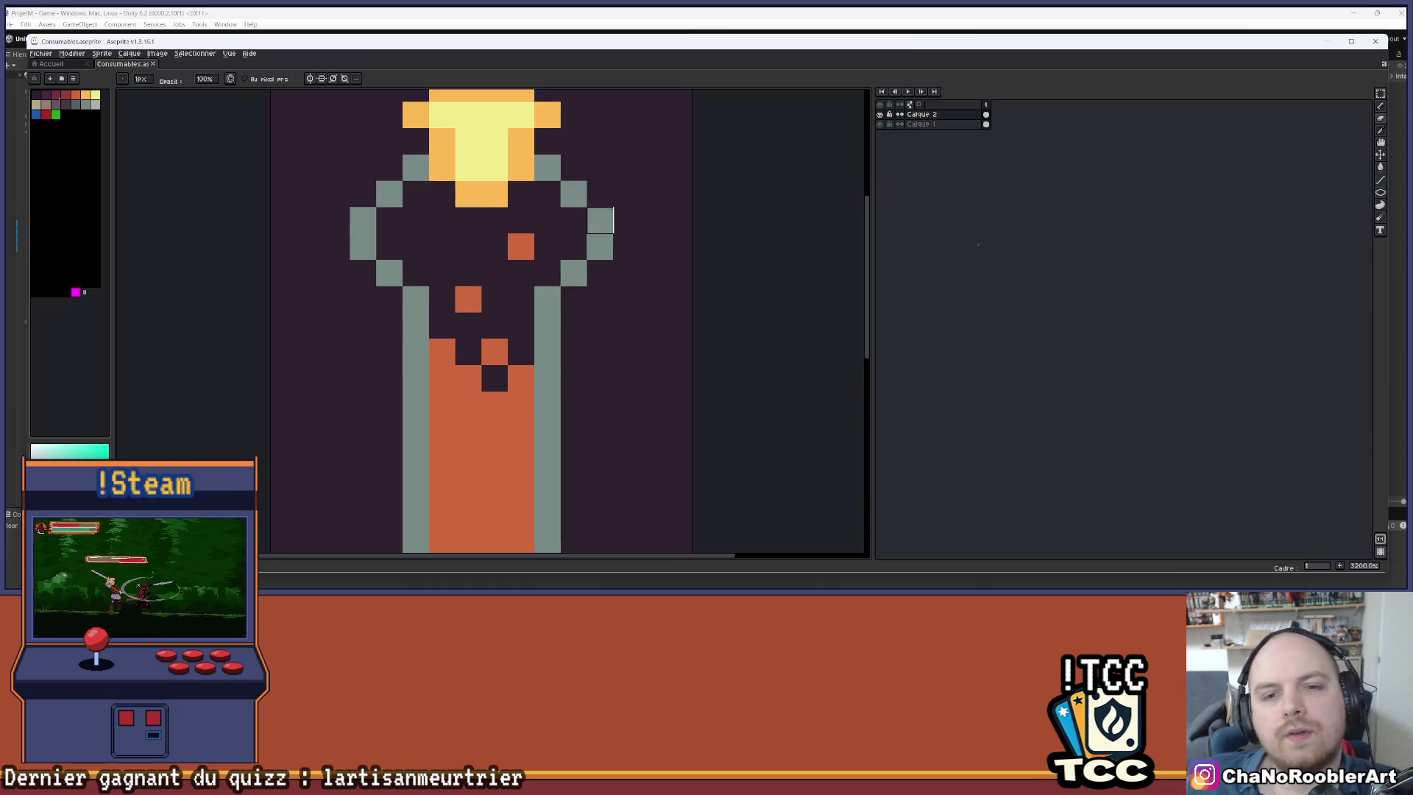
{"action": "scroll", "coordinate": [608, 233], "scroll_direction": "down", "scroll_amount": 3}
{"action": "left_click_drag", "start_coordinate": [607, 232], "coordinate": [612, 278]}
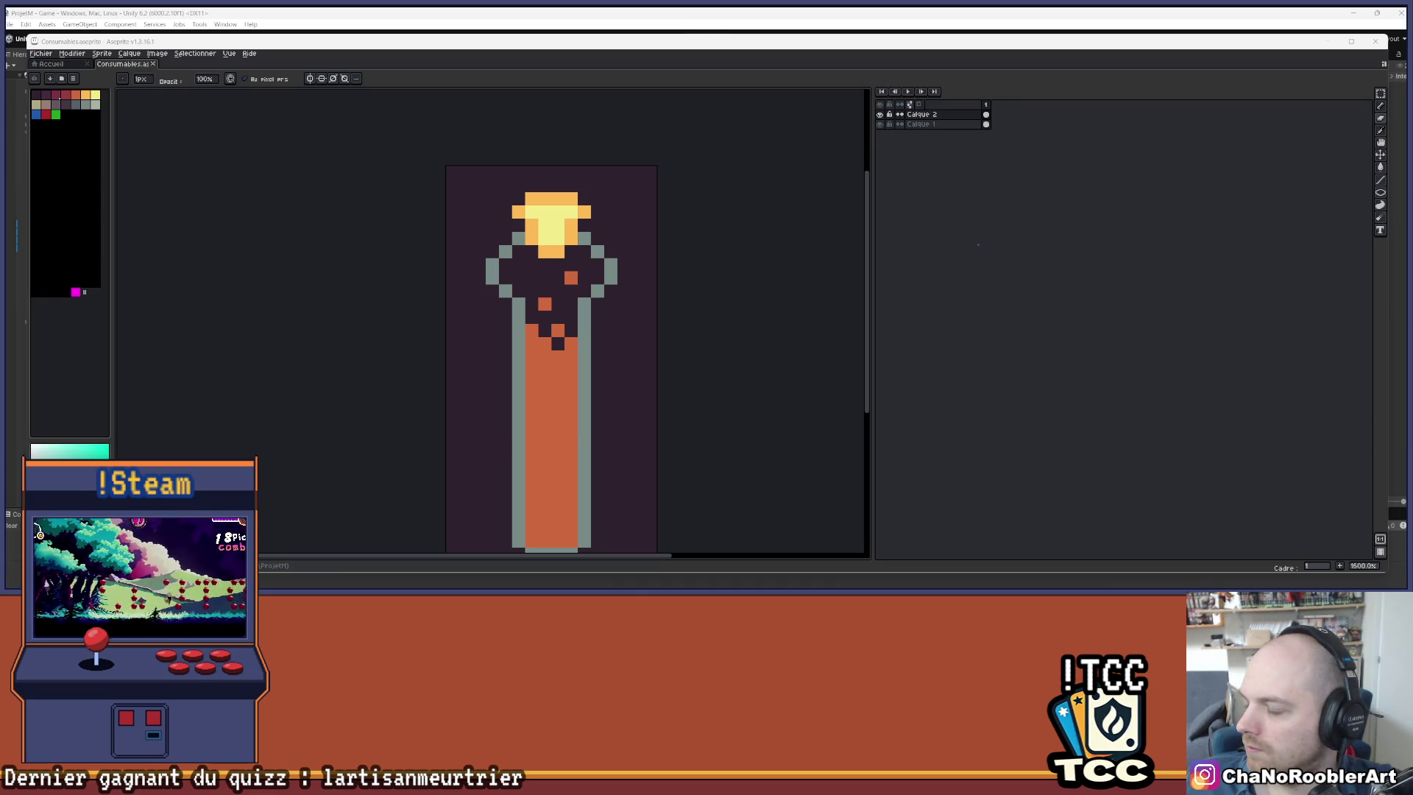
{"action": "left_click_drag", "start_coordinate": [572, 331], "coordinate": [609, 262]}
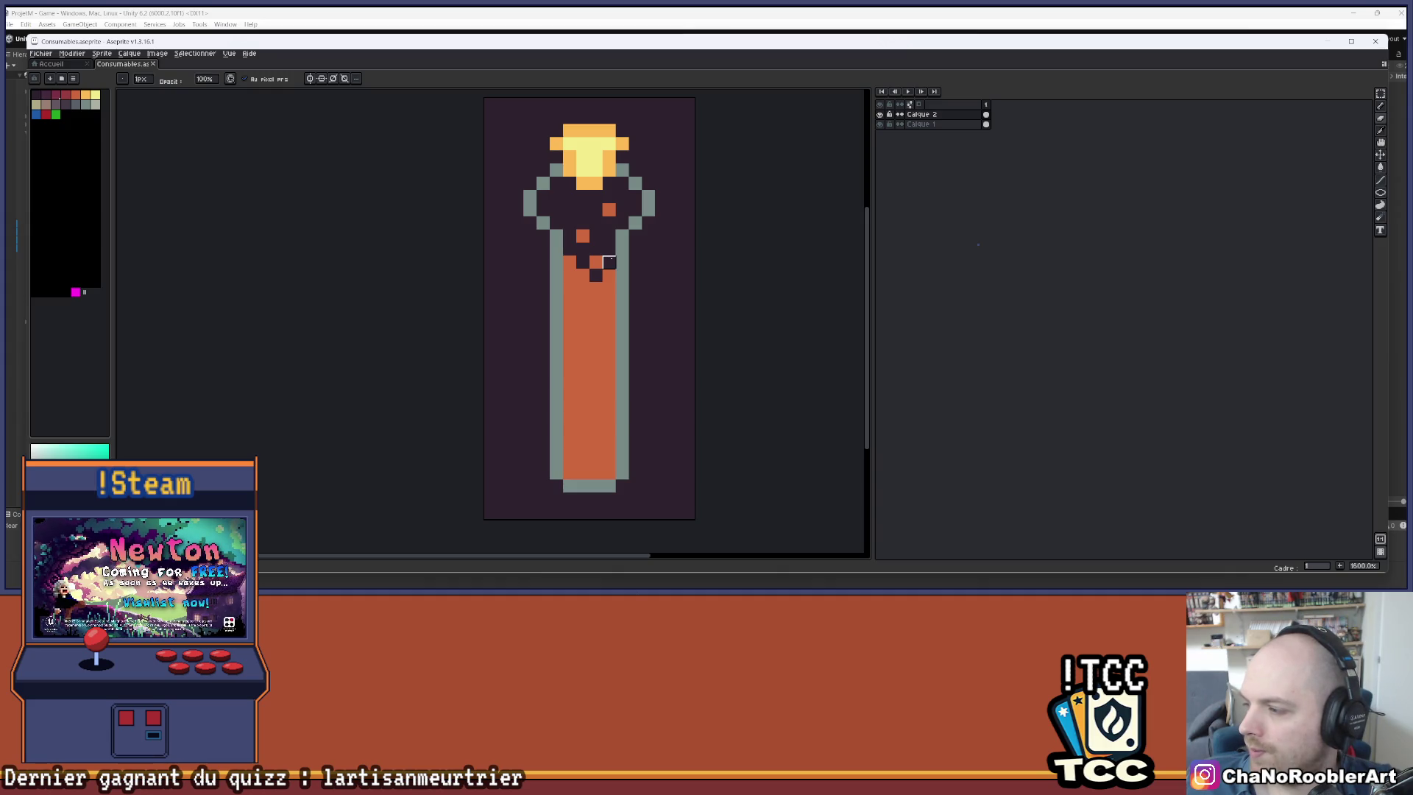
- Erase the cork and flared neck from the vial's top with a 5px eraser
{"action": "mouse_move", "coordinate": [610, 262]}
{"action": "left_mouse_down"}
{"action": "mouse_move", "coordinate": [599, 282]}
{"action": "mouse_move", "coordinate": [623, 245]}
{"action": "mouse_move", "coordinate": [597, 237]}
{"action": "left_mouse_up"}
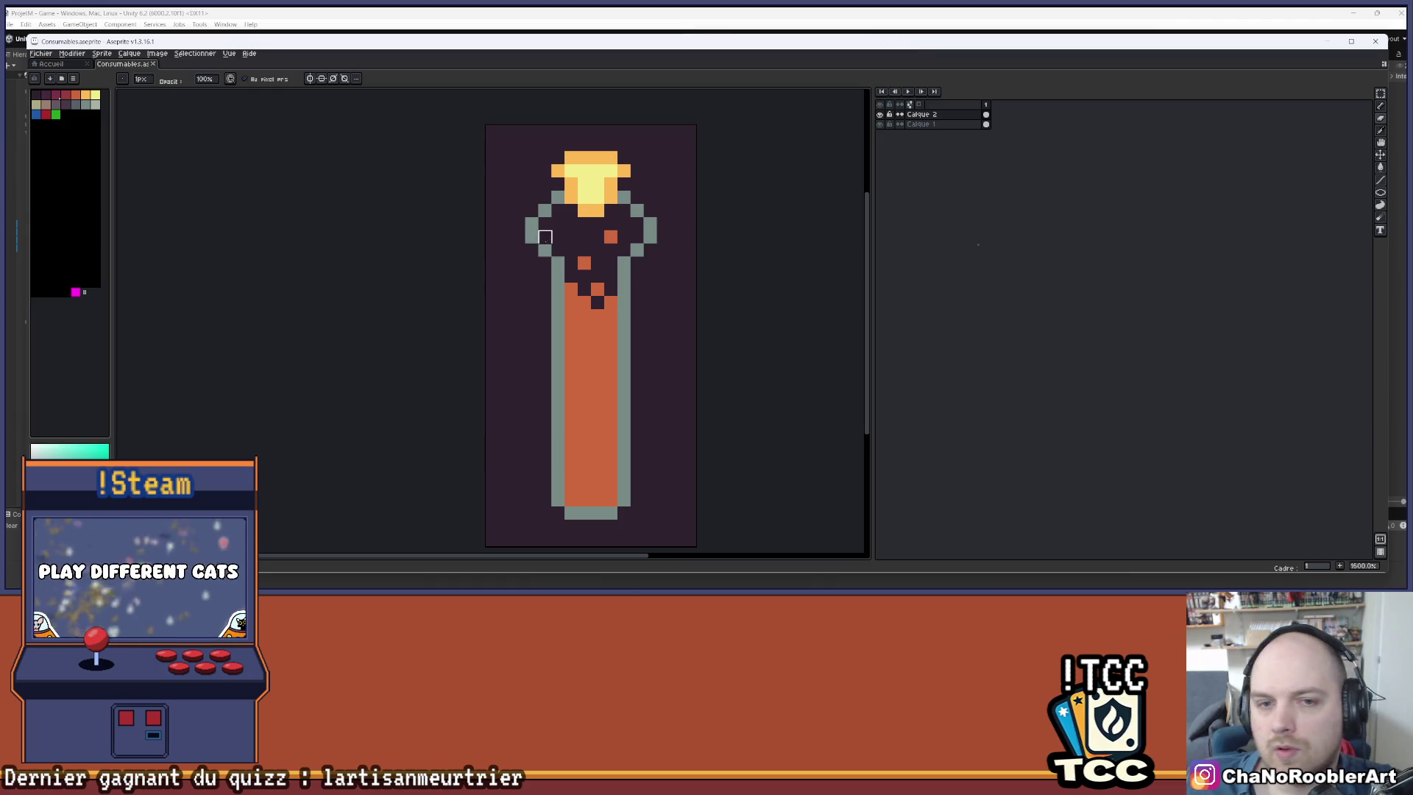
{"action": "mouse_move", "coordinate": [532, 237]}
{"action": "left_mouse_down"}
{"action": "mouse_move", "coordinate": [618, 169]}
{"action": "mouse_move", "coordinate": [604, 191]}
{"action": "mouse_move", "coordinate": [585, 184]}
{"action": "mouse_move", "coordinate": [638, 209]}
{"action": "mouse_move", "coordinate": [650, 196]}
{"action": "left_mouse_up"}
{"action": "key", "text": "plus"}
{"action": "key", "text": "plus"}
{"action": "key", "text": "plus"}
- Paint an orange band above the vial's rim with the 1px pencil
{"action": "key", "text": "b"}
{"action": "scroll", "coordinate": [646, 210], "scroll_direction": "up", "scroll_amount": 2}
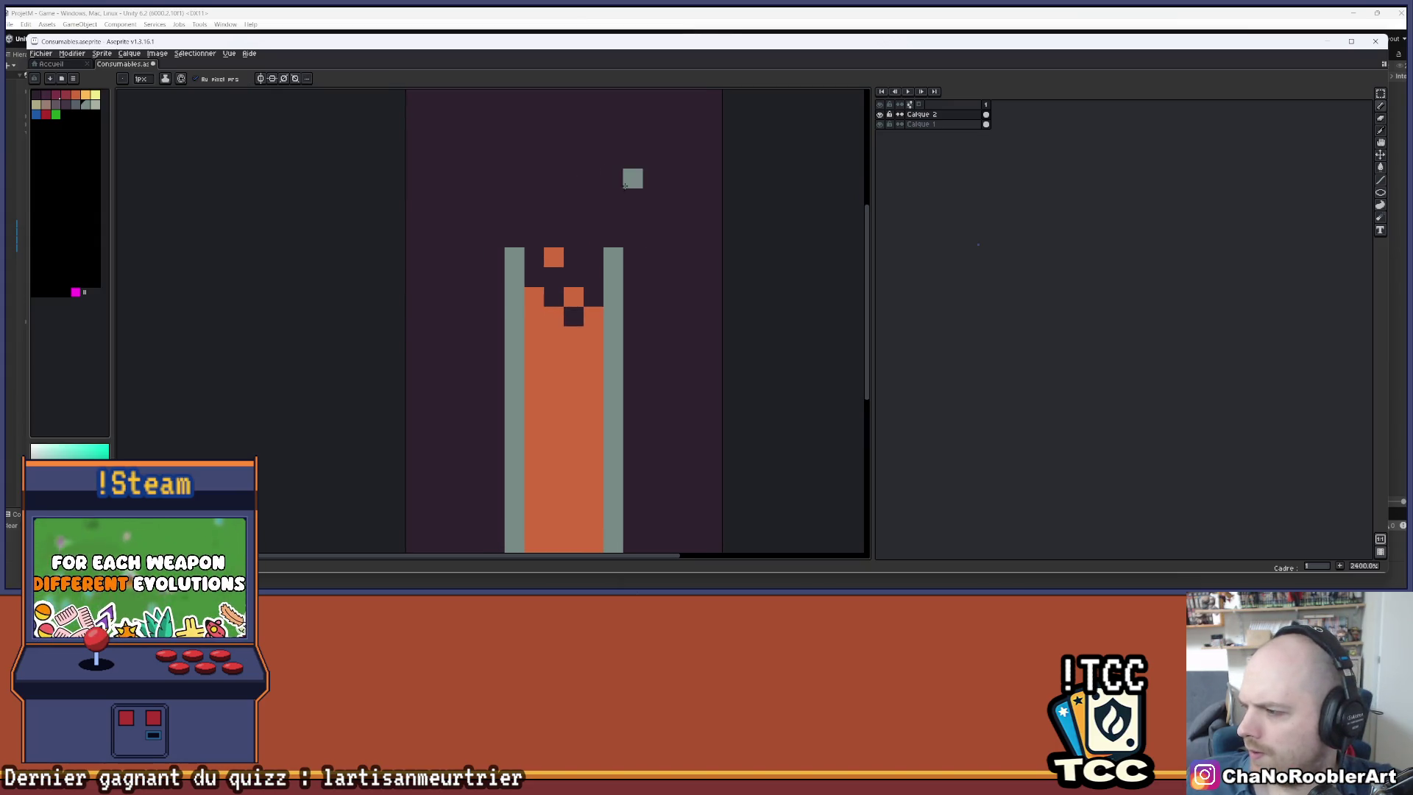
{"action": "left_click_drag", "start_coordinate": [616, 184], "coordinate": [613, 196]}
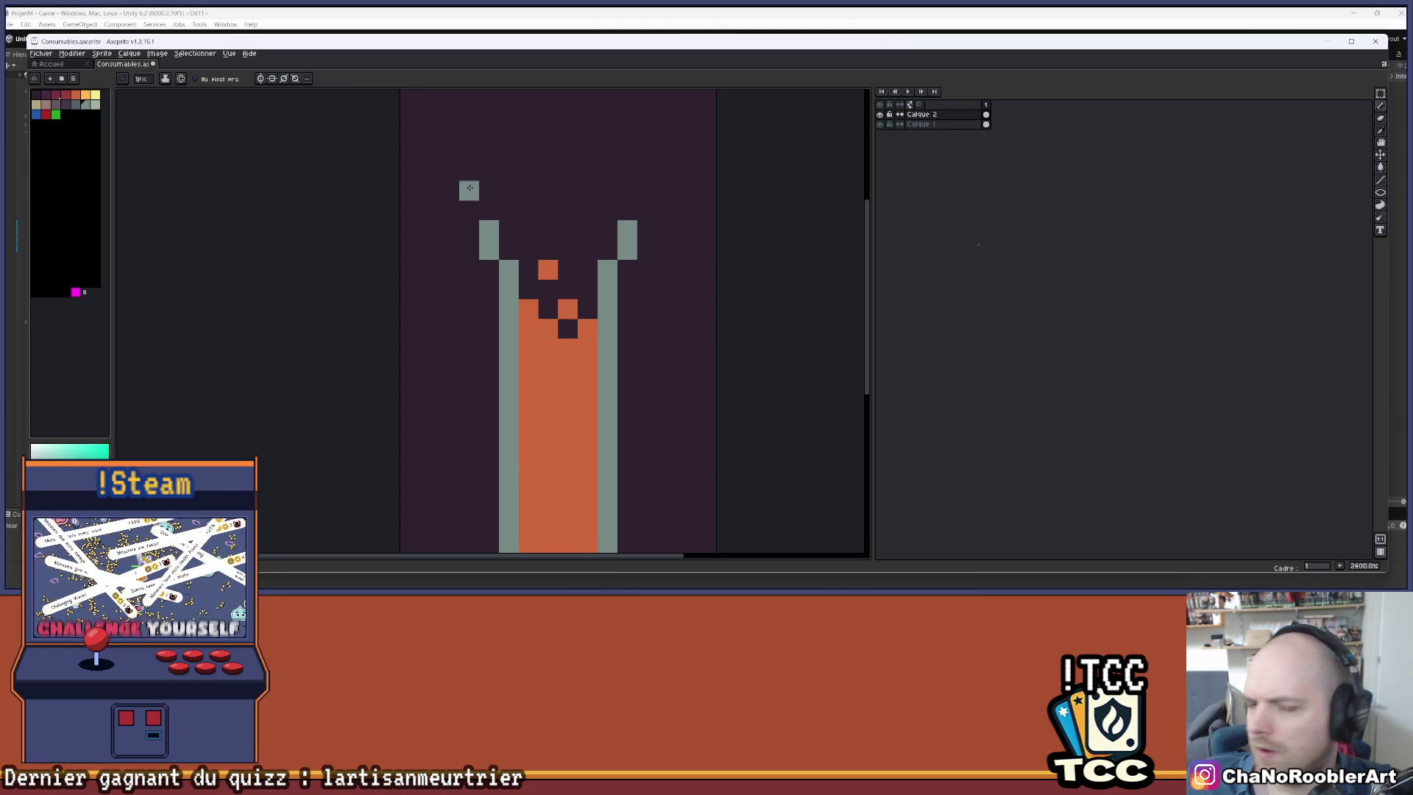
{"action": "left_click_drag", "start_coordinate": [583, 211], "coordinate": [568, 225]}
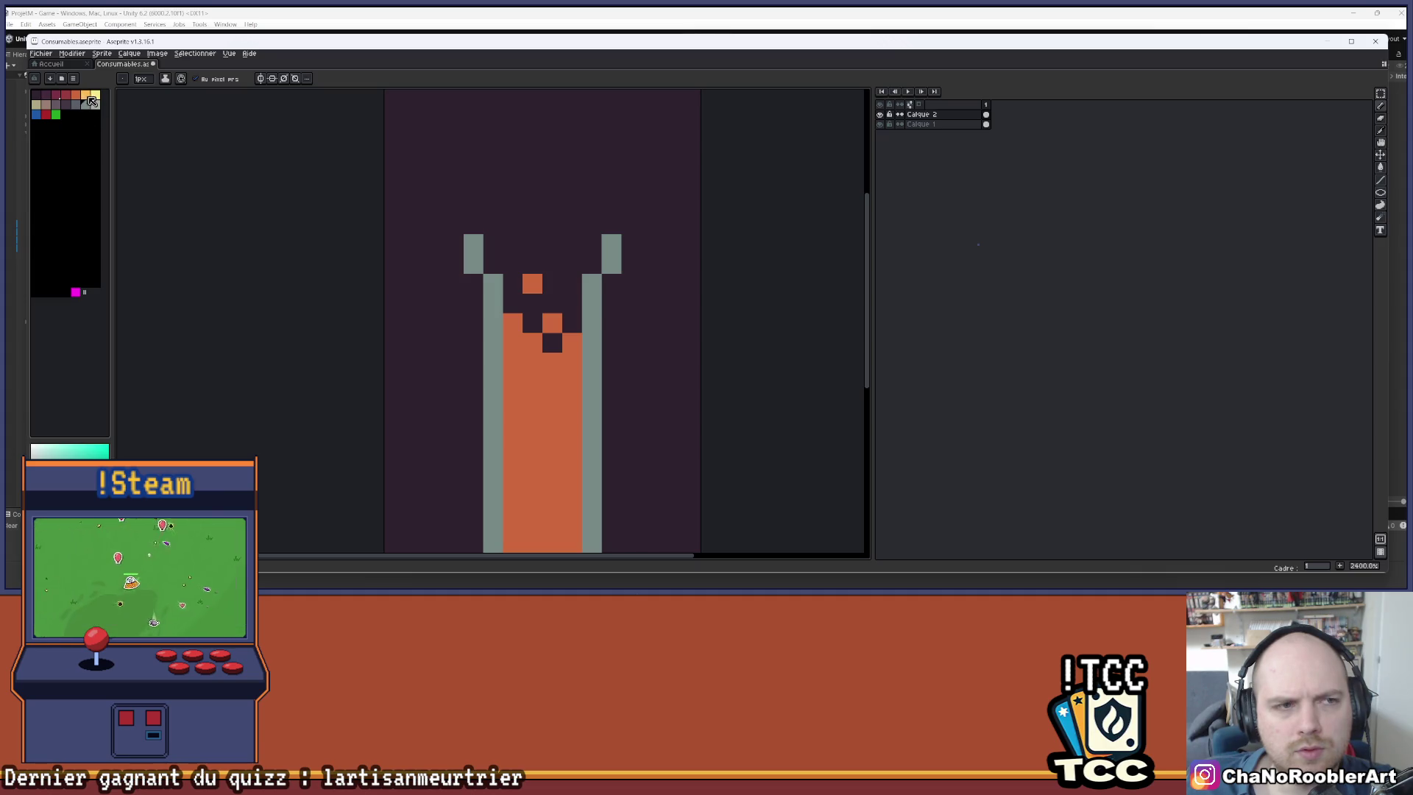
{"action": "left_click", "coordinate": [87, 96]}
{"action": "mouse_move", "coordinate": [492, 223]}
{"action": "left_mouse_down"}
{"action": "mouse_move", "coordinate": [560, 224]}
{"action": "mouse_move", "coordinate": [592, 203]}
{"action": "mouse_move", "coordinate": [494, 204]}
{"action": "left_mouse_up"}
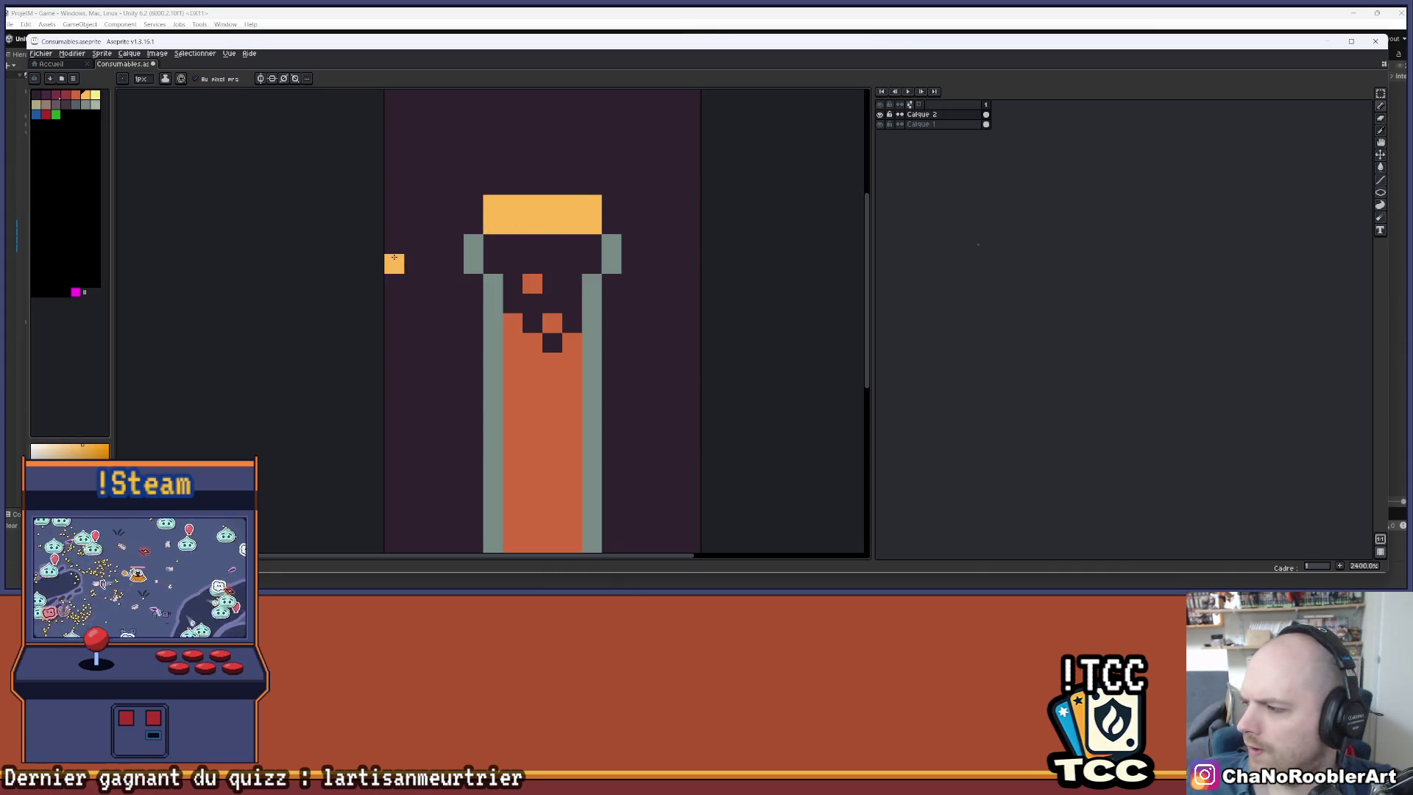
- Add a pale yellow stripe in the band's middle, then save the sprite
{"action": "left_click", "coordinate": [96, 96]}
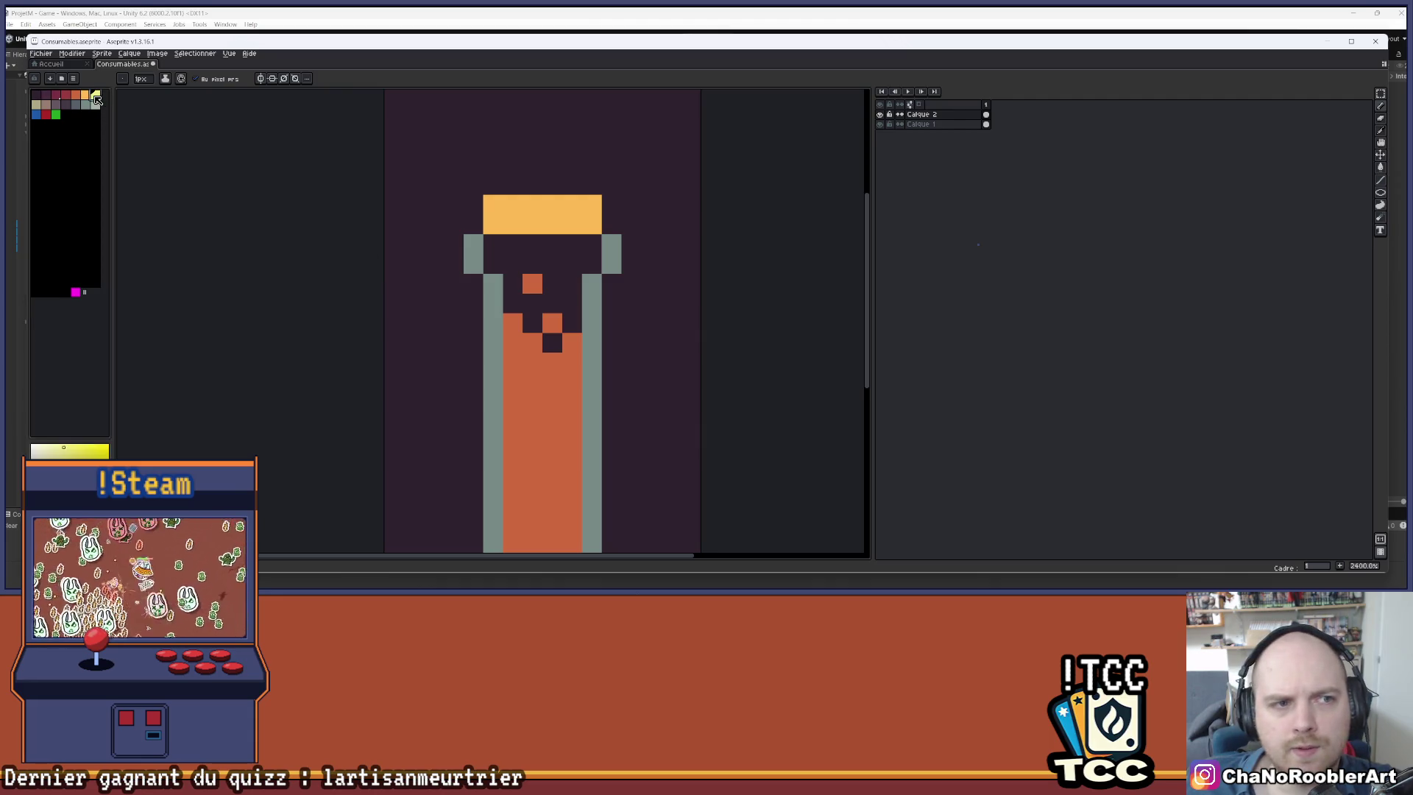
{"action": "left_click_drag", "start_coordinate": [537, 206], "coordinate": [527, 218]}
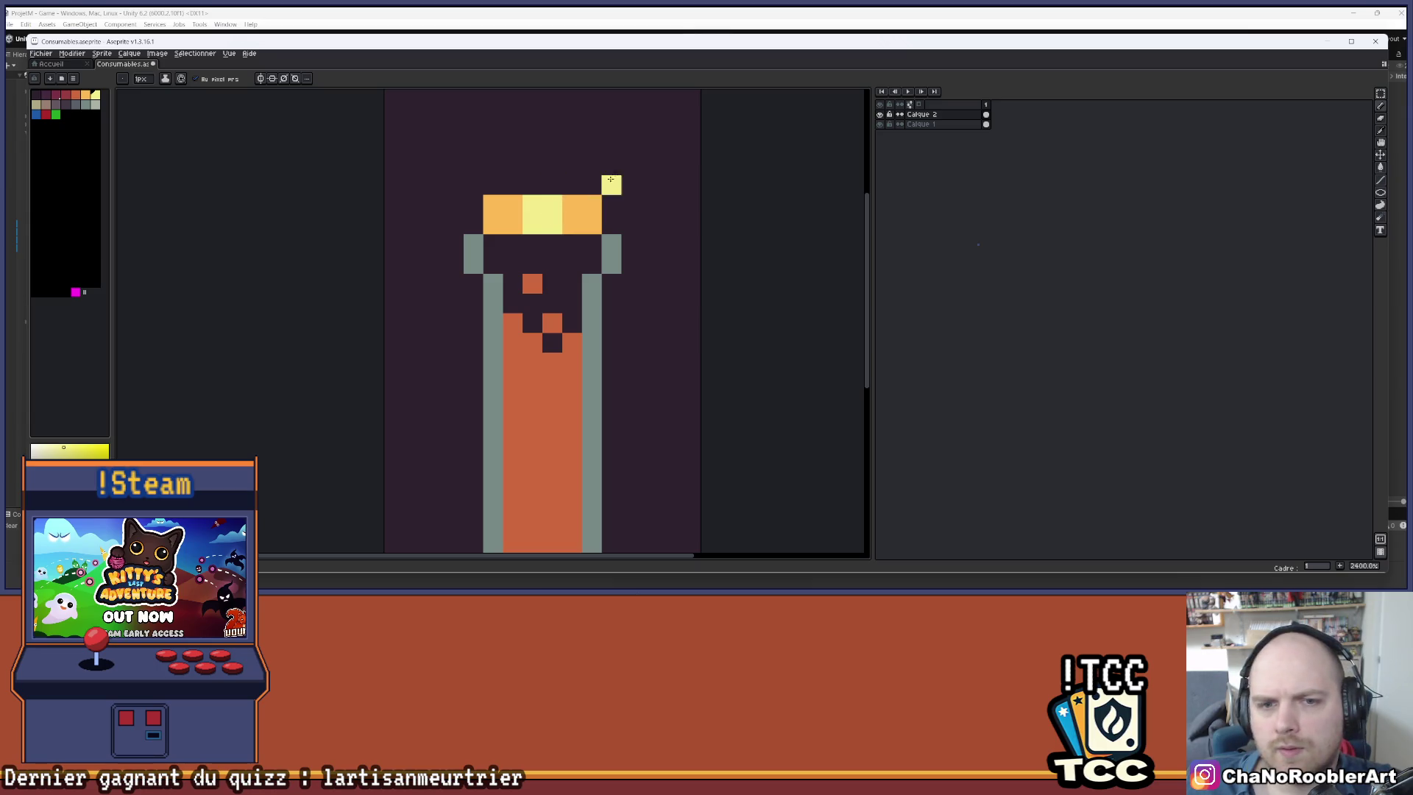
{"action": "mouse_move", "coordinate": [572, 225]}
{"action": "left_mouse_down"}
{"action": "mouse_move", "coordinate": [572, 206]}
{"action": "mouse_move", "coordinate": [563, 215]}
{"action": "left_mouse_up"}
{"action": "key", "text": "ctrl+z"}
{"action": "key", "text": "ctrl+s"}
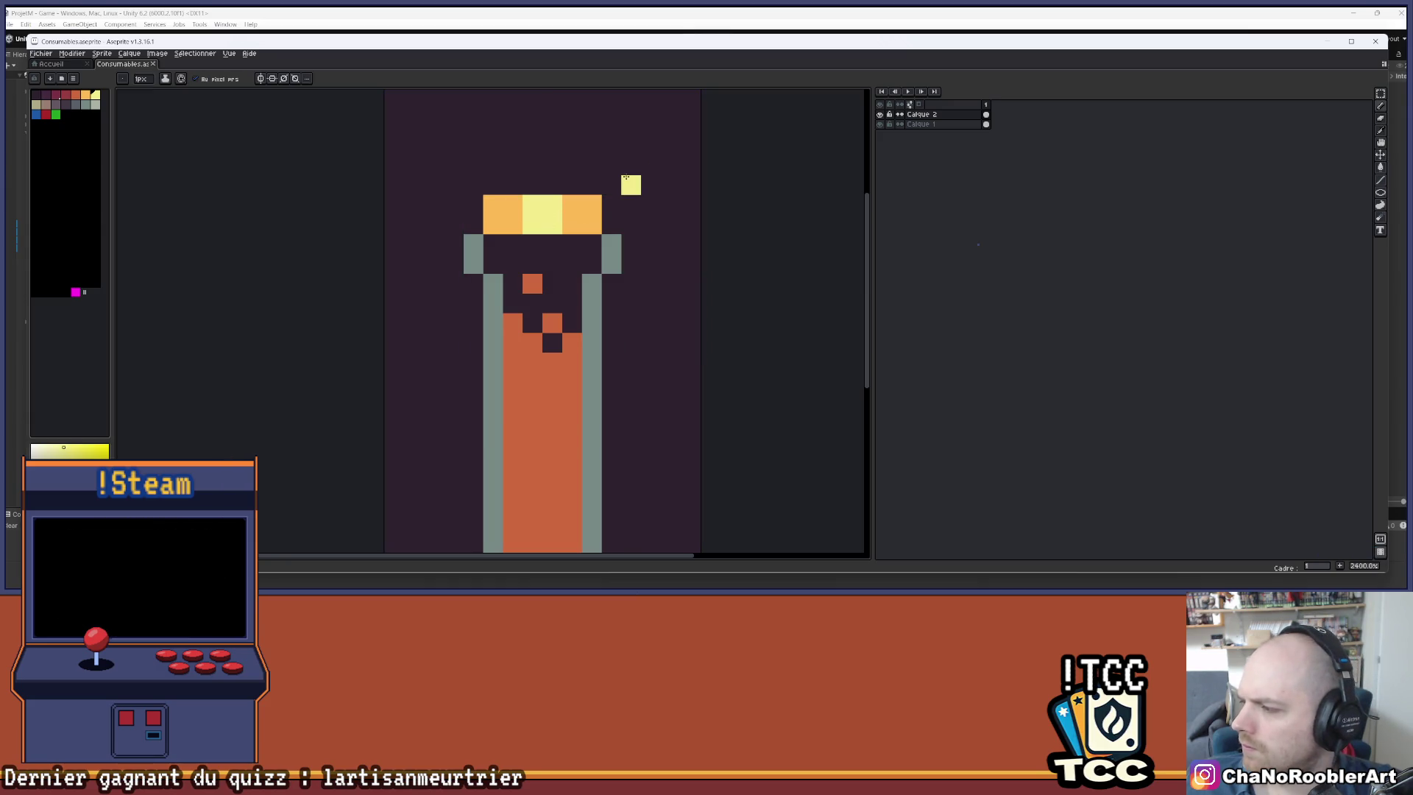
{"action": "scroll", "coordinate": [625, 177], "scroll_direction": "down", "scroll_amount": 1}
- Paint a grey rim row across the vial top under the orange band
{"action": "left_click", "coordinate": [96, 106]}
{"action": "left_click_drag", "start_coordinate": [544, 212], "coordinate": [613, 214]}
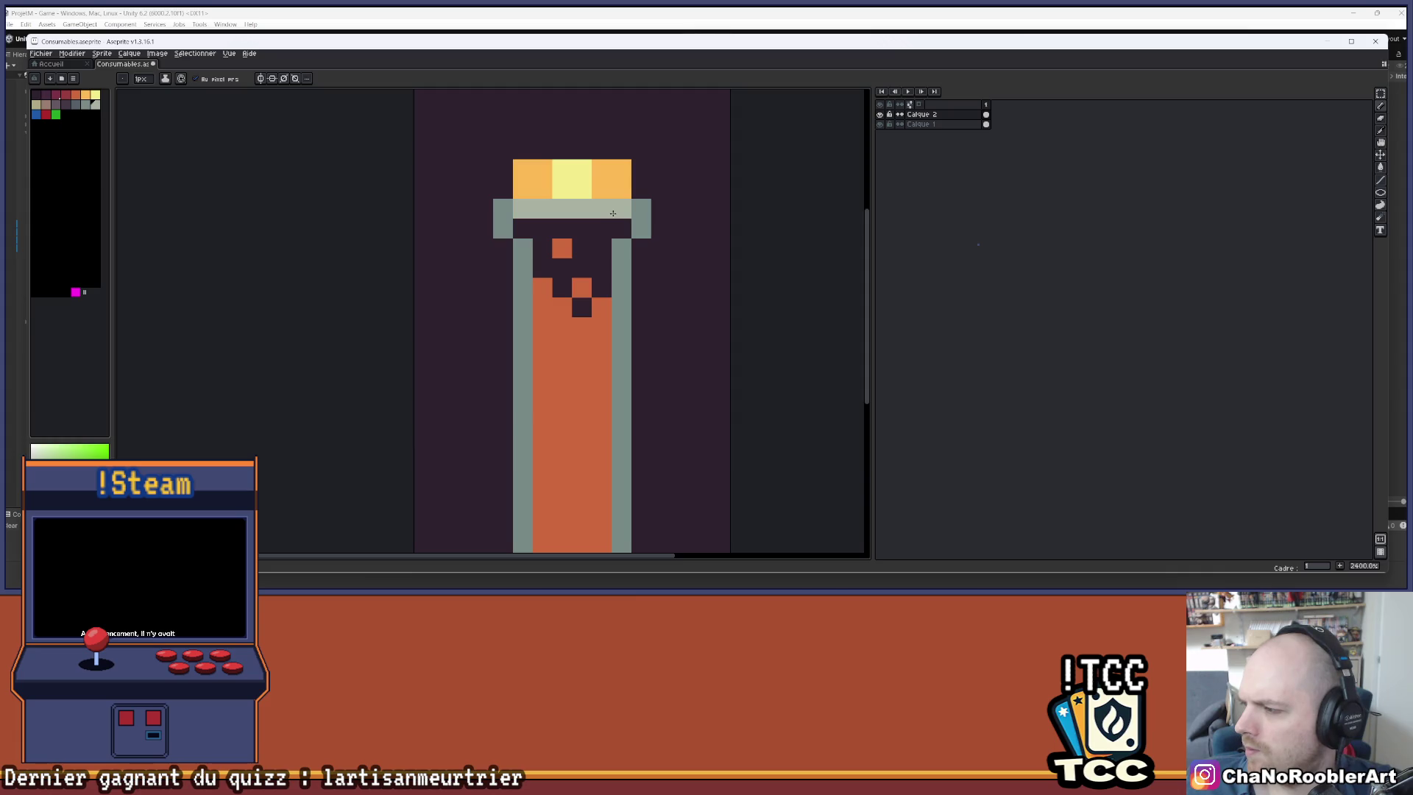
{"action": "scroll", "coordinate": [505, 309], "scroll_direction": "down", "scroll_amount": 2}
{"action": "scroll", "coordinate": [515, 271], "scroll_direction": "down", "scroll_amount": 1}
{"action": "scroll", "coordinate": [515, 273], "scroll_direction": "up", "scroll_amount": 1}
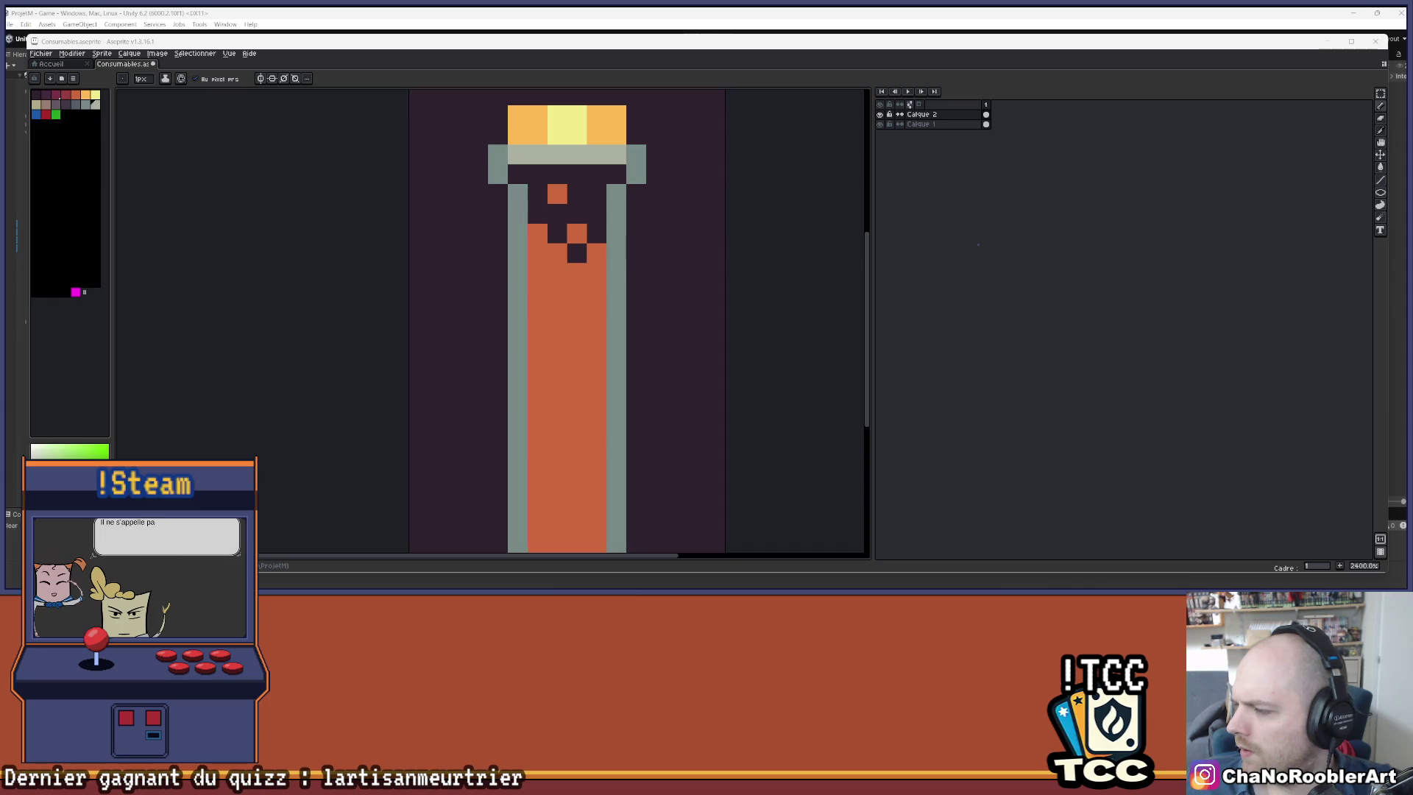
{"action": "left_click_drag", "start_coordinate": [583, 198], "coordinate": [582, 239]}
- Place yellow and light orange pixels inside the neck, plus a light grey wall pixel
{"action": "left_click", "coordinate": [564, 167], "text": "alt"}
{"action": "left_click", "coordinate": [560, 214]}
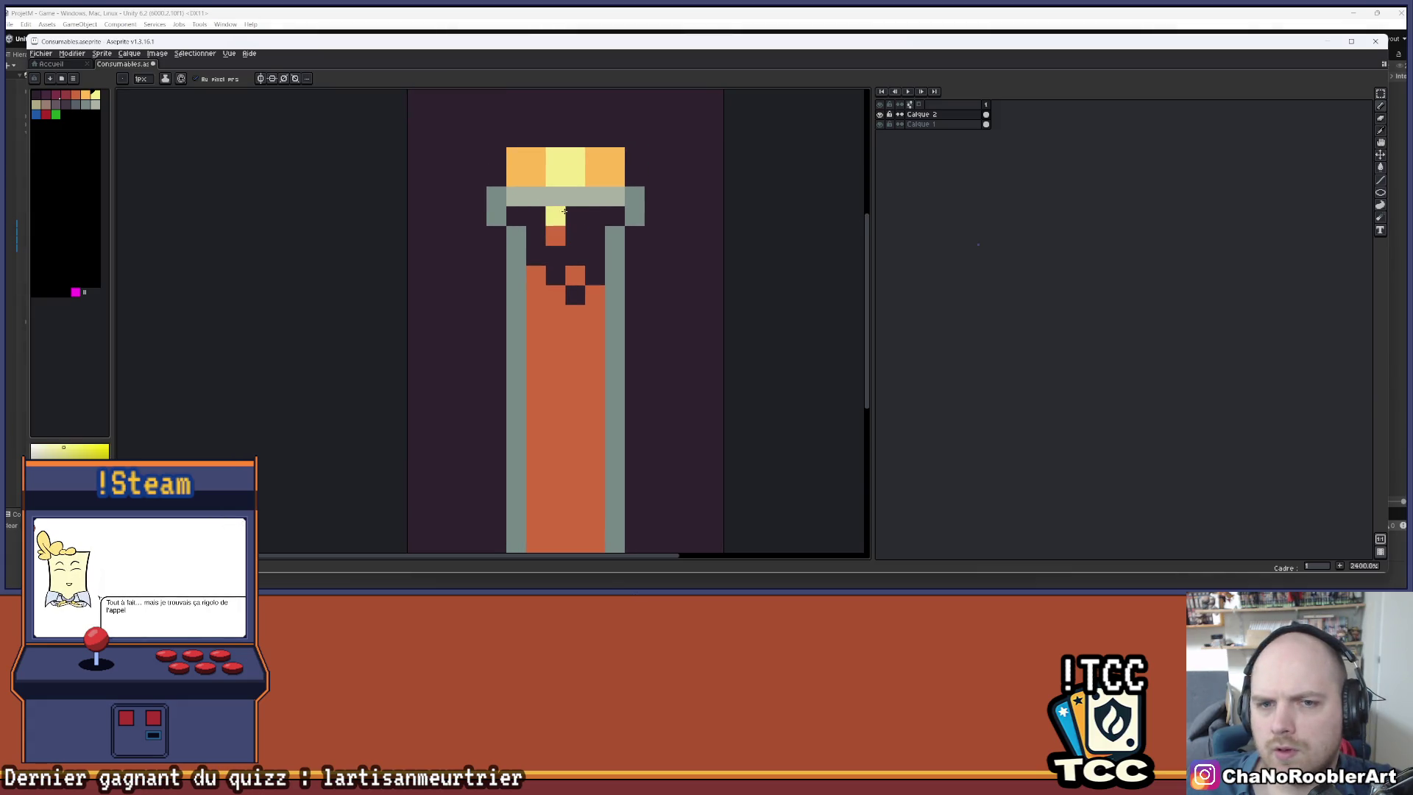
{"action": "left_click", "coordinate": [594, 173], "text": "alt"}
{"action": "left_click", "coordinate": [575, 215]}
{"action": "scroll", "coordinate": [652, 252], "scroll_direction": "down", "scroll_amount": 1}
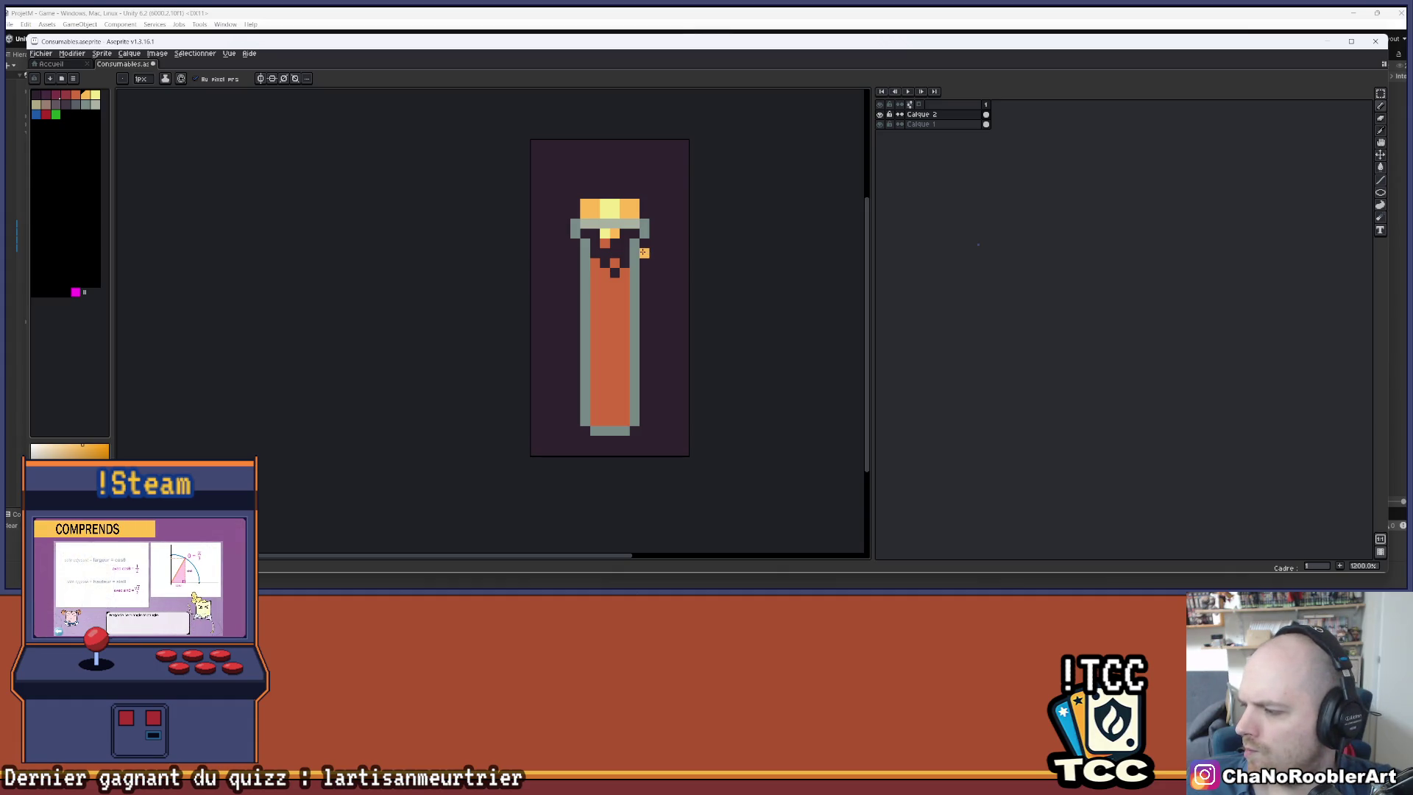
{"action": "scroll", "coordinate": [644, 253], "scroll_direction": "up", "scroll_amount": 2}
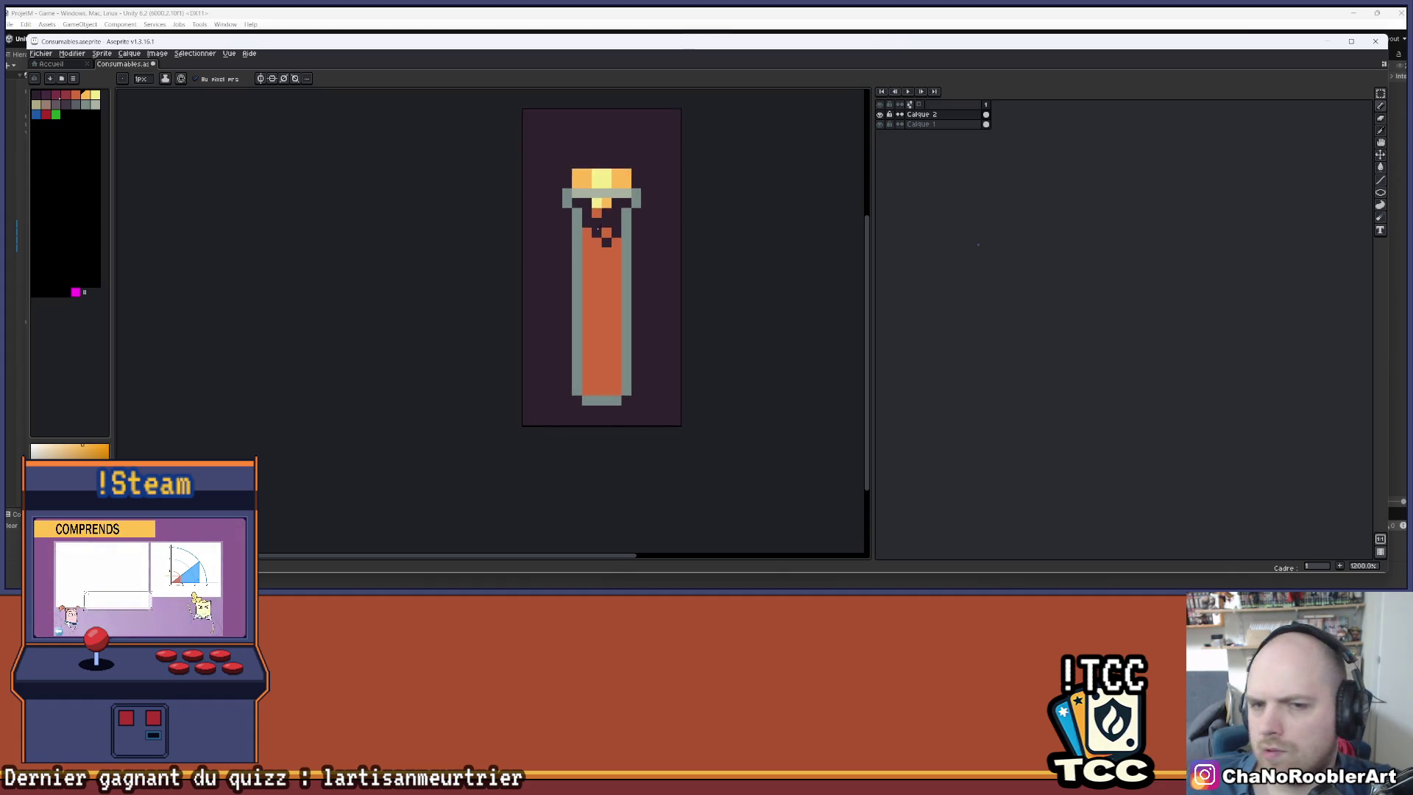
{"action": "left_click", "coordinate": [552, 181]}
- Draw a light grey inner highlight down the tube walls and along the bottom
{"action": "mouse_move", "coordinate": [572, 201]}
{"action": "left_mouse_down"}
{"action": "mouse_move", "coordinate": [591, 475]}
{"action": "mouse_move", "coordinate": [648, 490]}
{"action": "mouse_move", "coordinate": [648, 390]}
{"action": "left_mouse_up"}
{"action": "scroll", "coordinate": [573, 309], "scroll_direction": "down", "scroll_amount": 1}
{"action": "left_click_drag", "start_coordinate": [649, 136], "coordinate": [648, 341]}
{"action": "scroll", "coordinate": [647, 250], "scroll_direction": "down", "scroll_amount": 2}
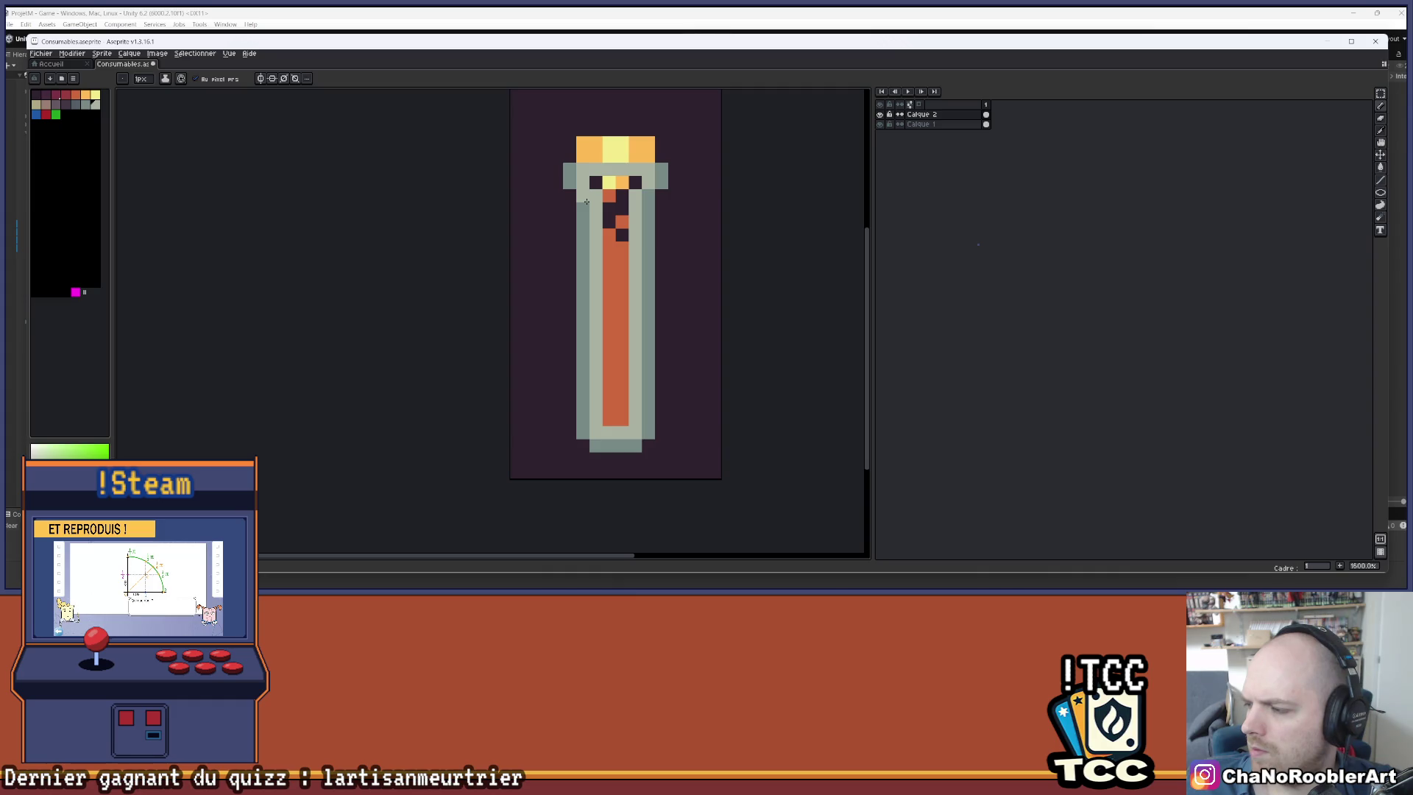
{"action": "scroll", "coordinate": [587, 202], "scroll_direction": "up", "scroll_amount": 1}
- Erase the orange fill inside the tube with the 1px eraser, undoing a wall slip
{"action": "key", "text": "ctrl+d"}
{"action": "key", "text": "e"}
{"action": "left_click_drag", "start_coordinate": [613, 199], "coordinate": [612, 298]}
{"action": "mouse_move", "coordinate": [631, 237]}
{"action": "left_mouse_down"}
{"action": "mouse_move", "coordinate": [612, 336]}
{"action": "mouse_move", "coordinate": [642, 435]}
{"action": "mouse_move", "coordinate": [623, 475]}
{"action": "left_mouse_up"}
{"action": "scroll", "coordinate": [619, 309], "scroll_direction": "down", "scroll_amount": 1}
{"action": "key", "text": "ctrl+z"}
{"action": "mouse_move", "coordinate": [622, 309]}
{"action": "left_mouse_down"}
{"action": "mouse_move", "coordinate": [623, 471]}
{"action": "mouse_move", "coordinate": [604, 464]}
{"action": "mouse_move", "coordinate": [583, 317]}
{"action": "left_mouse_up"}
{"action": "scroll", "coordinate": [601, 256], "scroll_direction": "down", "scroll_amount": 4}
{"action": "scroll", "coordinate": [616, 226], "scroll_direction": "down", "scroll_amount": 1}
{"action": "scroll", "coordinate": [597, 224], "scroll_direction": "up", "scroll_amount": 4}
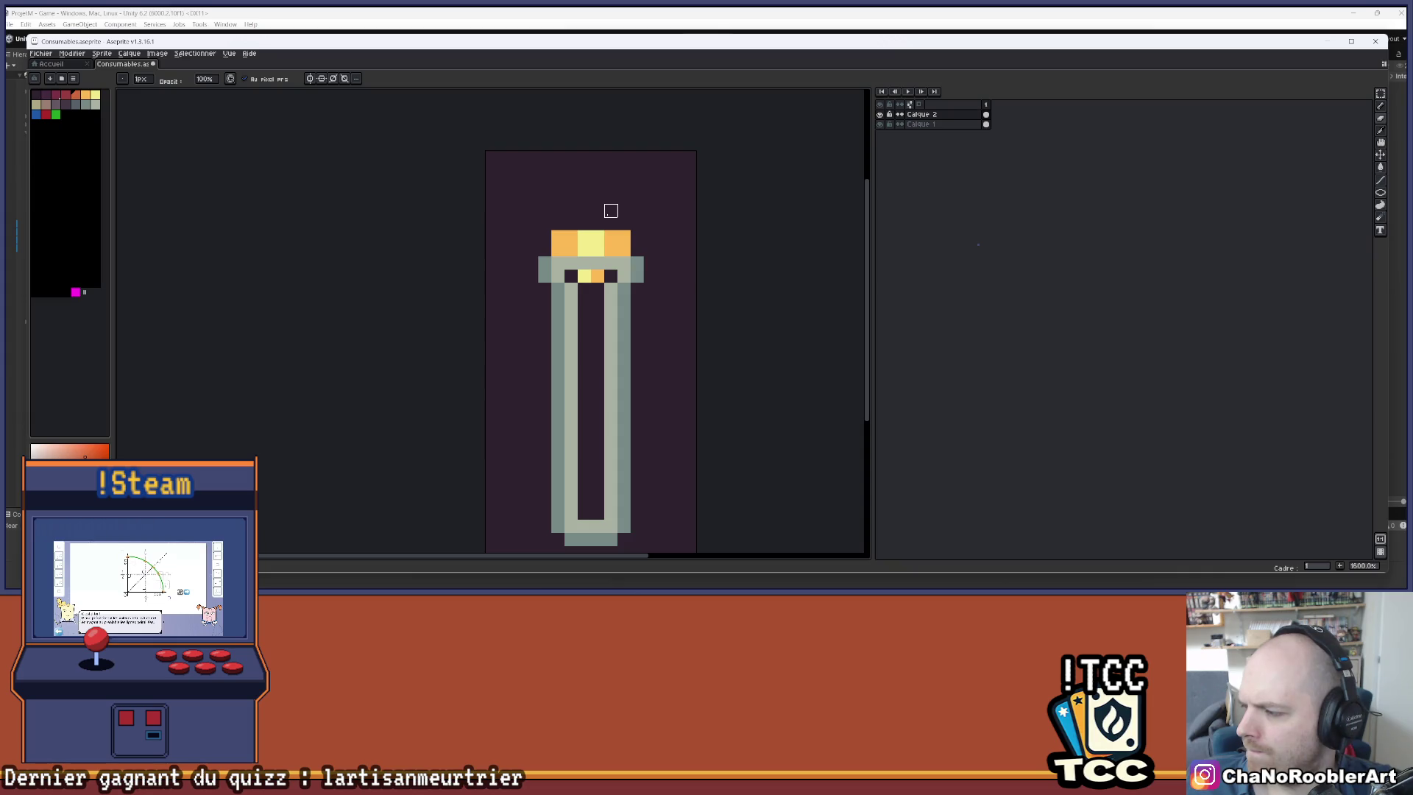
{"action": "scroll", "coordinate": [611, 220], "scroll_direction": "up", "scroll_amount": 2}
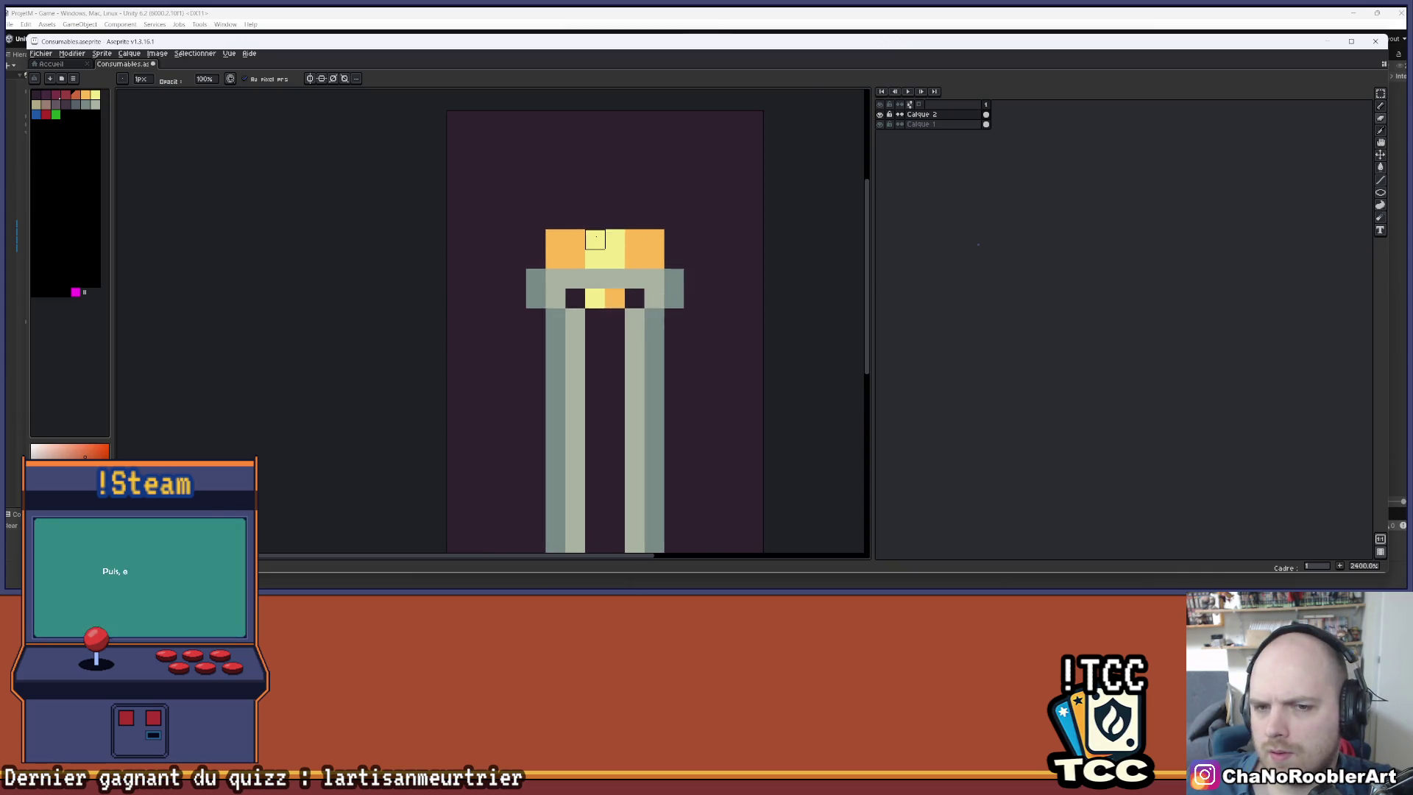
- Shade the top band's outer edge pixels and right column red-orange
{"action": "key", "text": "alt"}
{"action": "left_click", "coordinate": [661, 239], "text": "alt"}
{"action": "left_click", "coordinate": [72, 96]}
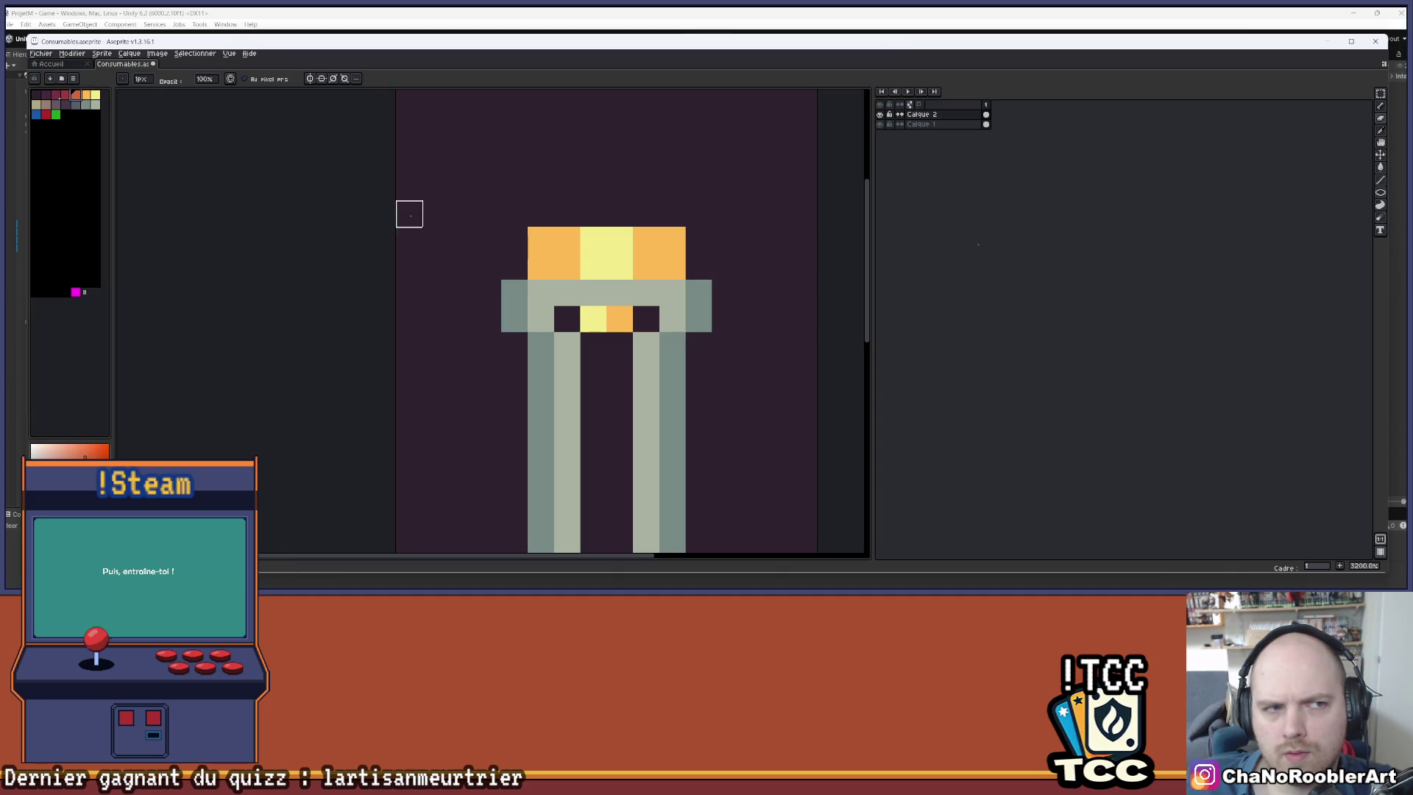
{"action": "left_click", "coordinate": [558, 235]}
{"action": "left_click", "coordinate": [541, 240]}
{"action": "left_click", "coordinate": [567, 266]}
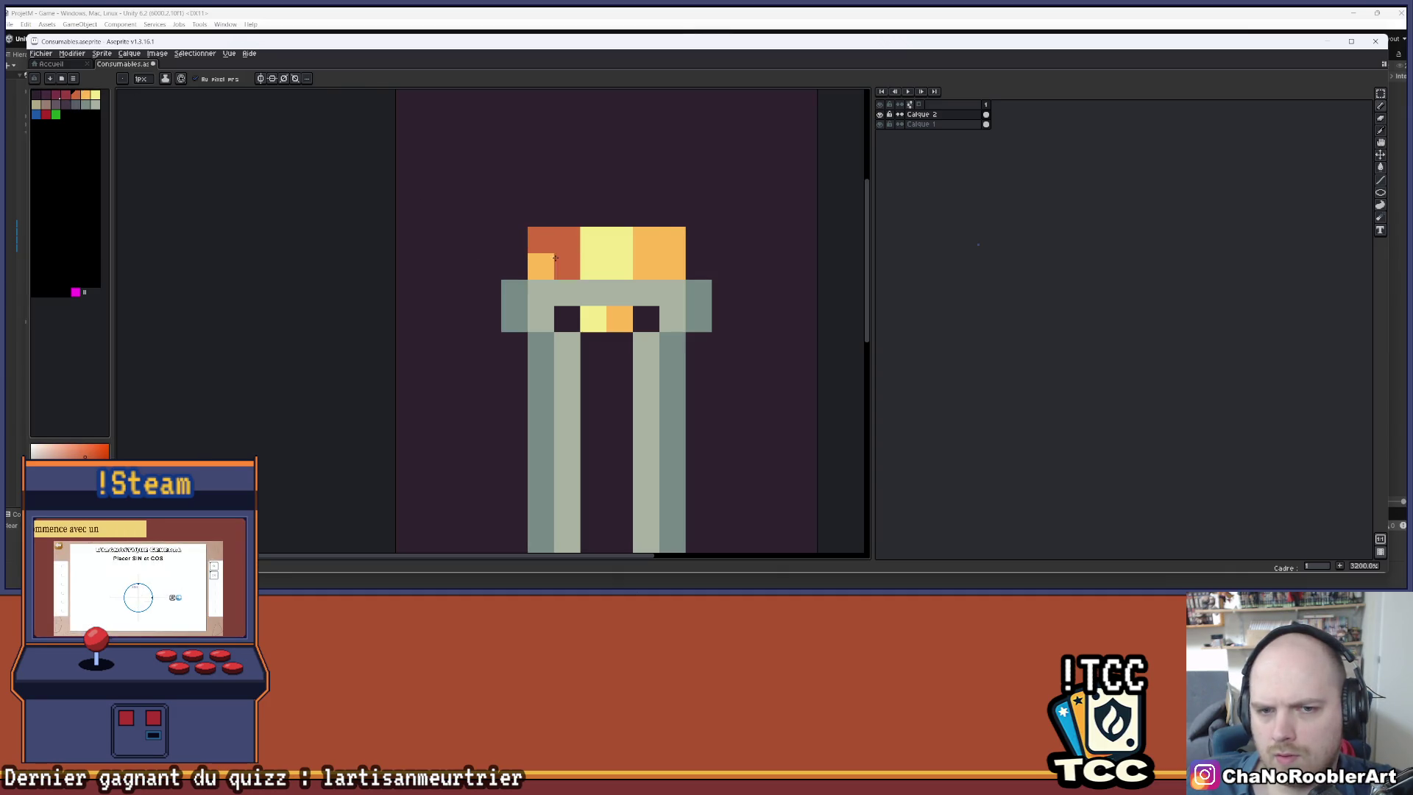
{"action": "key", "text": "ctrl+z"}
{"action": "left_click", "coordinate": [646, 240]}
{"action": "left_click_drag", "start_coordinate": [672, 240], "coordinate": [672, 267]}
{"action": "left_click", "coordinate": [543, 268]}
{"action": "scroll", "coordinate": [666, 192], "scroll_direction": "down", "scroll_amount": 1}
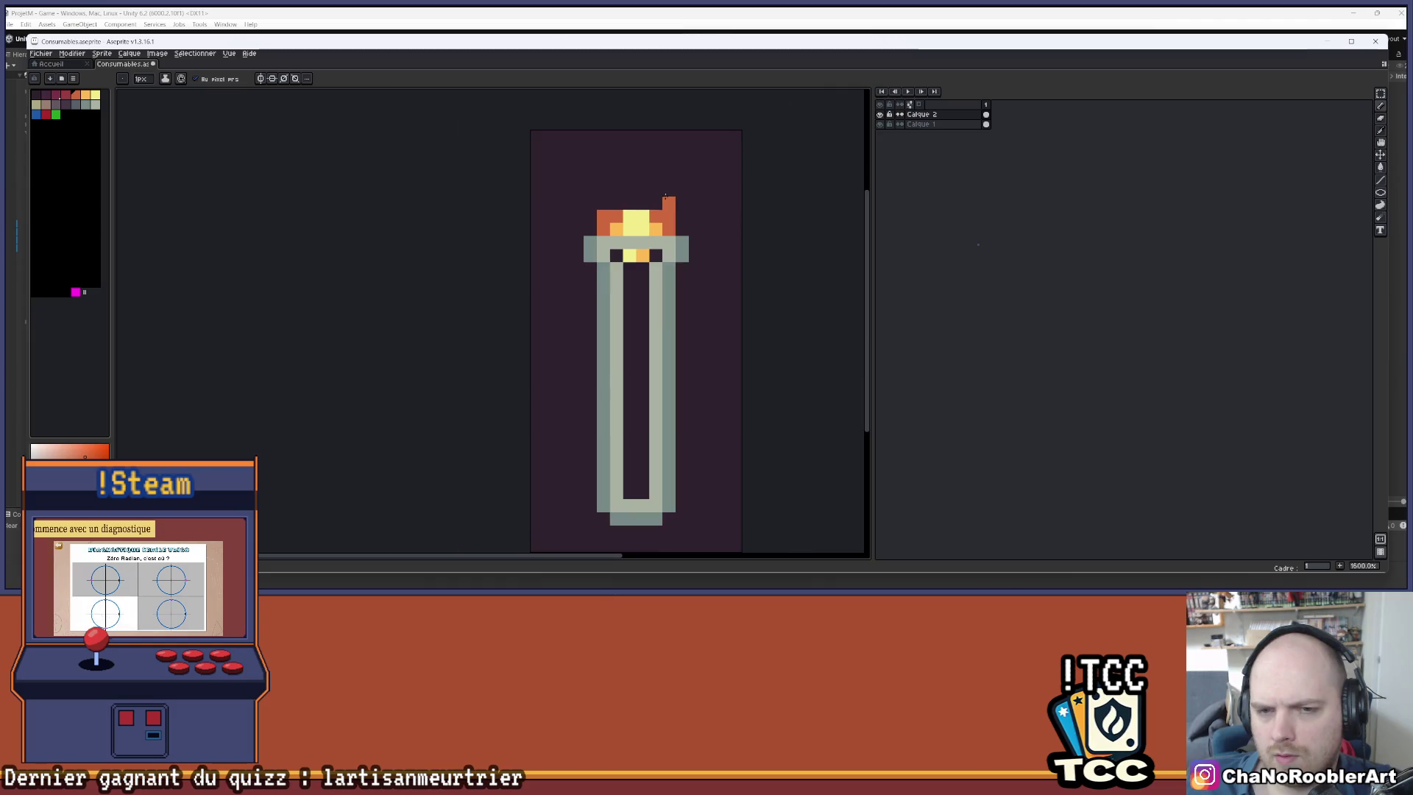
{"action": "left_click", "coordinate": [682, 177]}
{"action": "scroll", "coordinate": [681, 182], "scroll_direction": "up", "scroll_amount": 1}
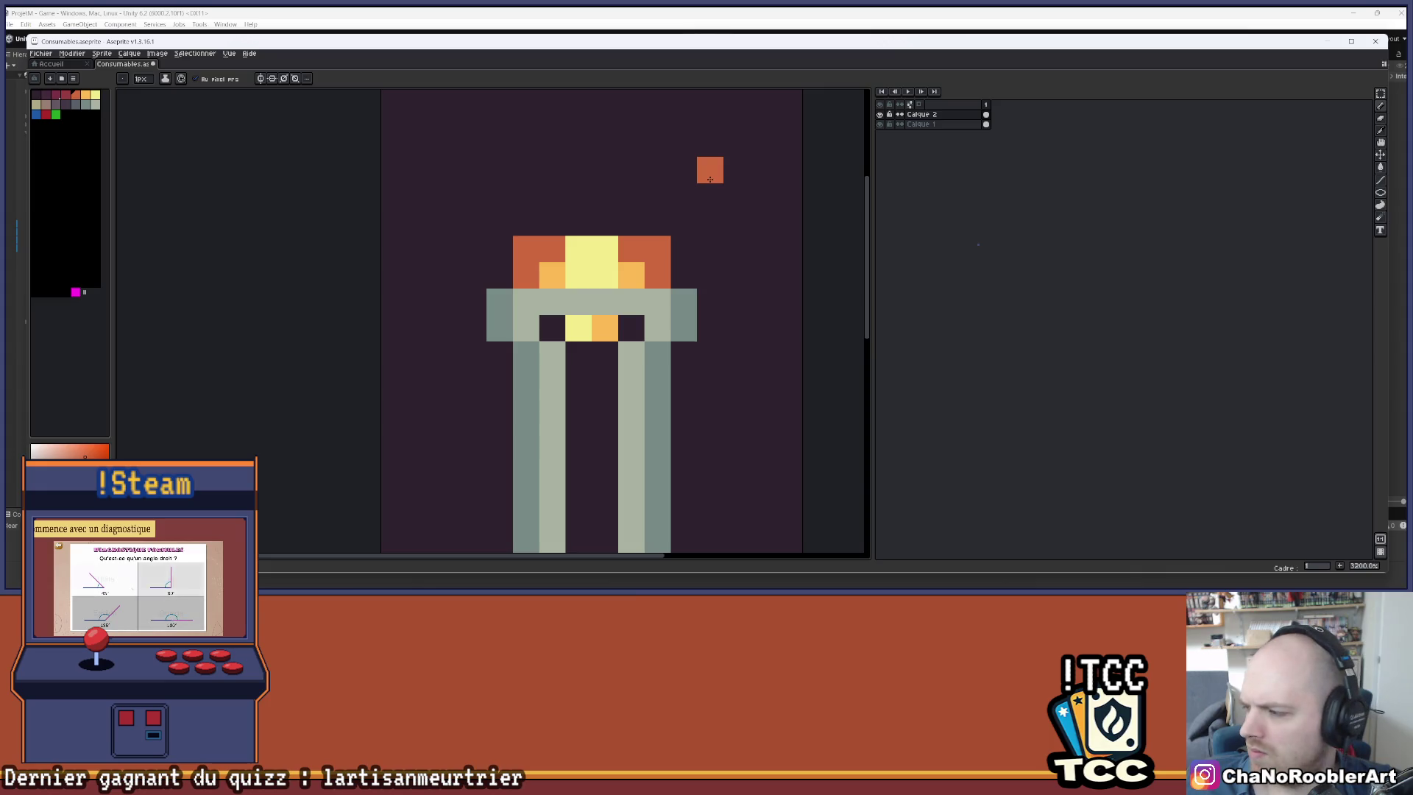
- Blend the band's inner pixels through orange to yellow in the middle
{"action": "left_click", "coordinate": [587, 260], "text": "alt"}
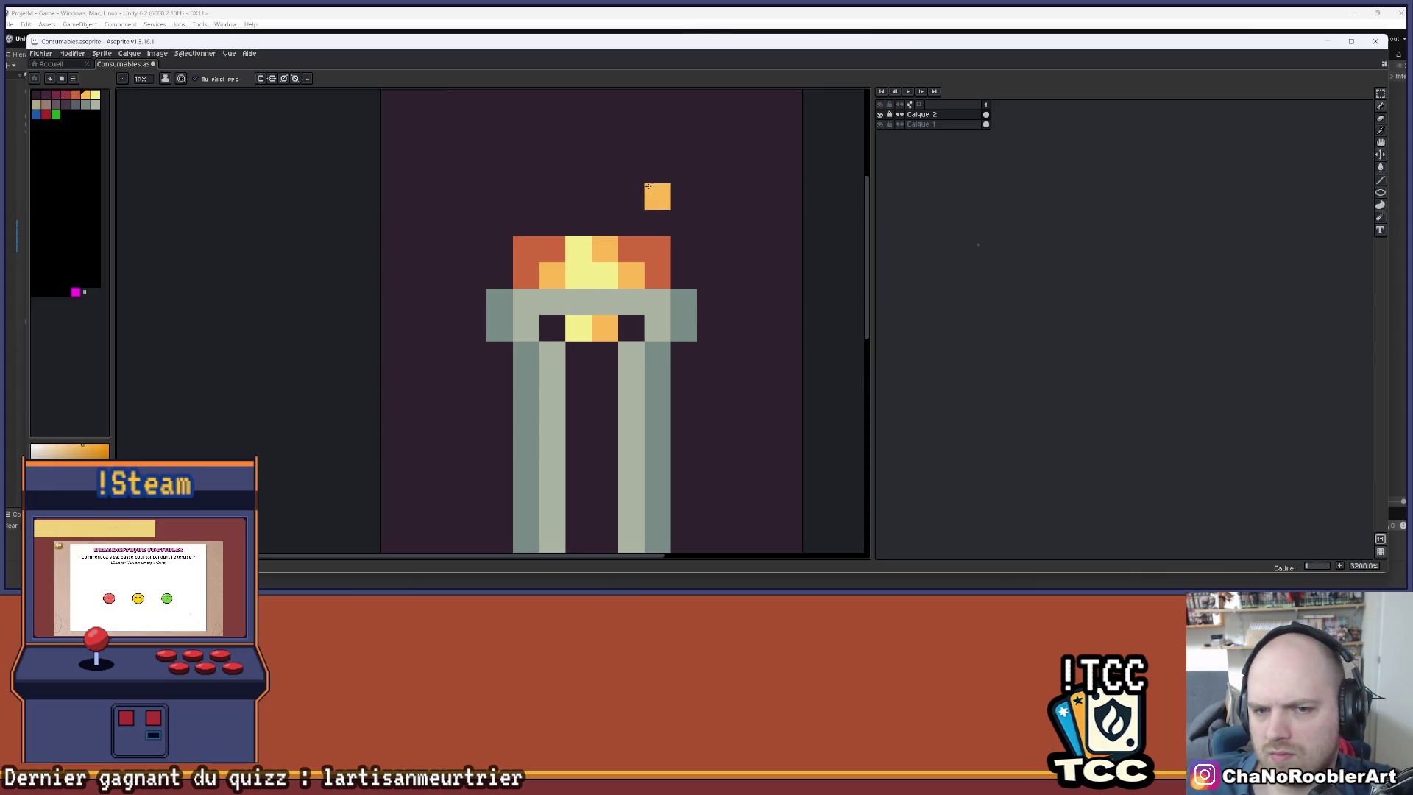
{"action": "scroll", "coordinate": [651, 195], "scroll_direction": "down", "scroll_amount": 3}
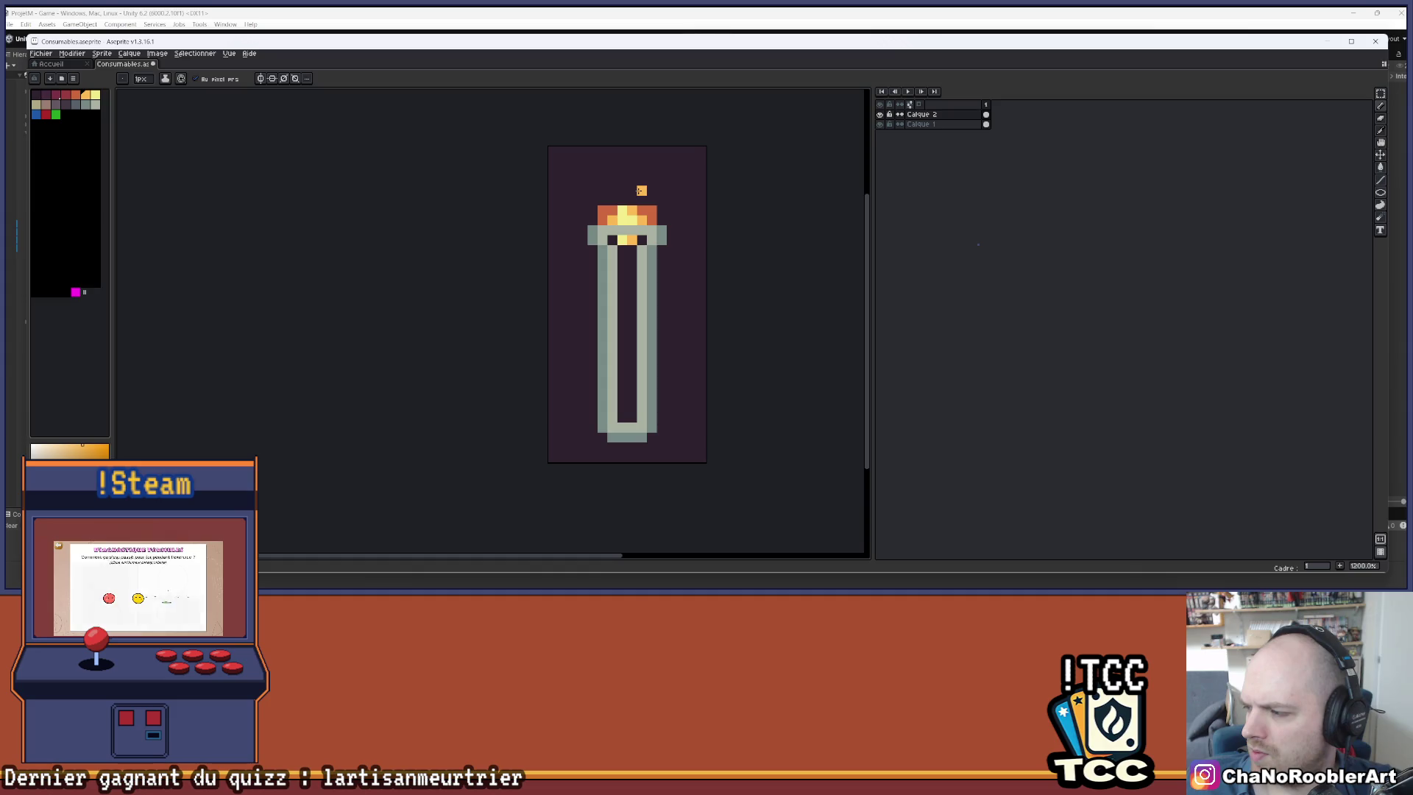
{"action": "scroll", "coordinate": [642, 190], "scroll_direction": "down", "scroll_amount": 4}
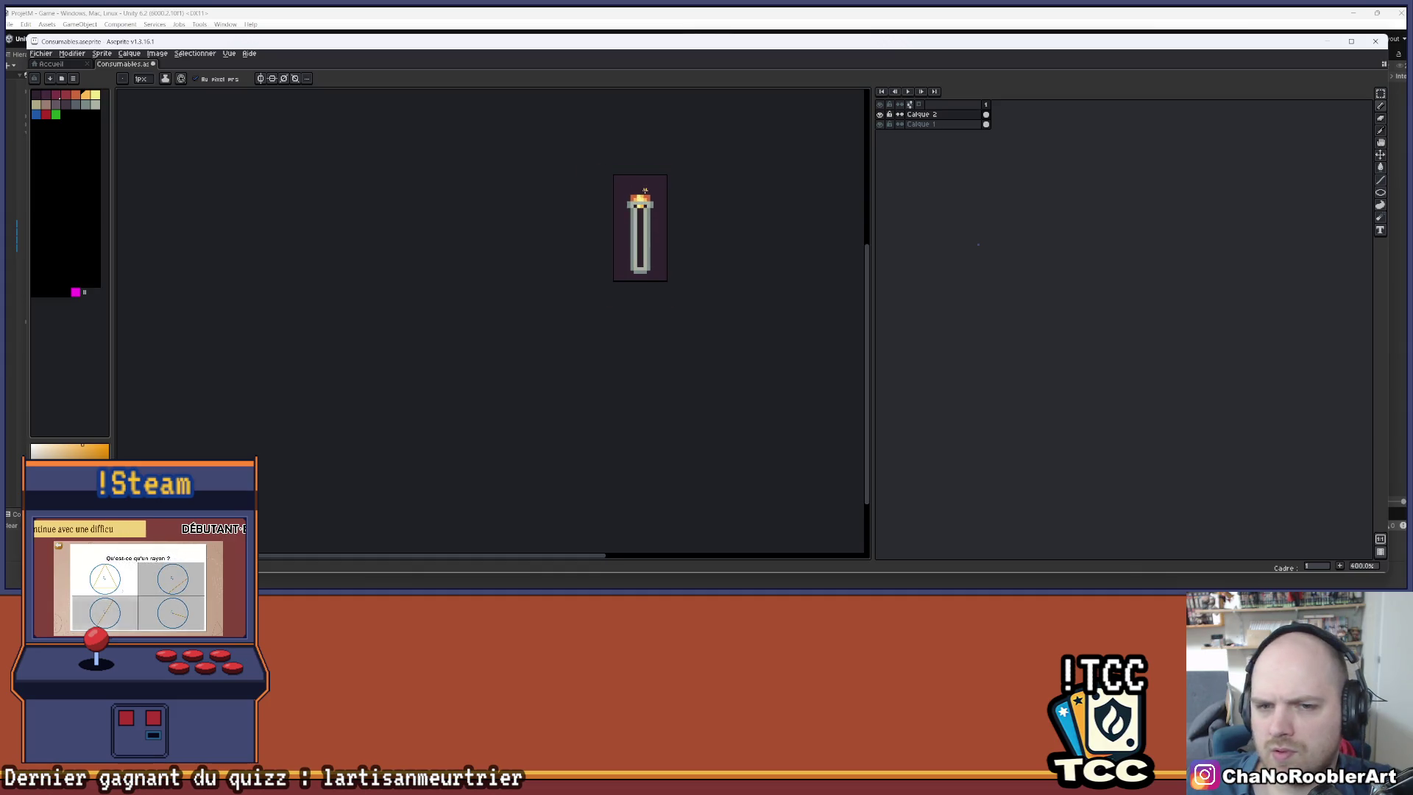
{"action": "scroll", "coordinate": [640, 206], "scroll_direction": "up", "scroll_amount": 4}
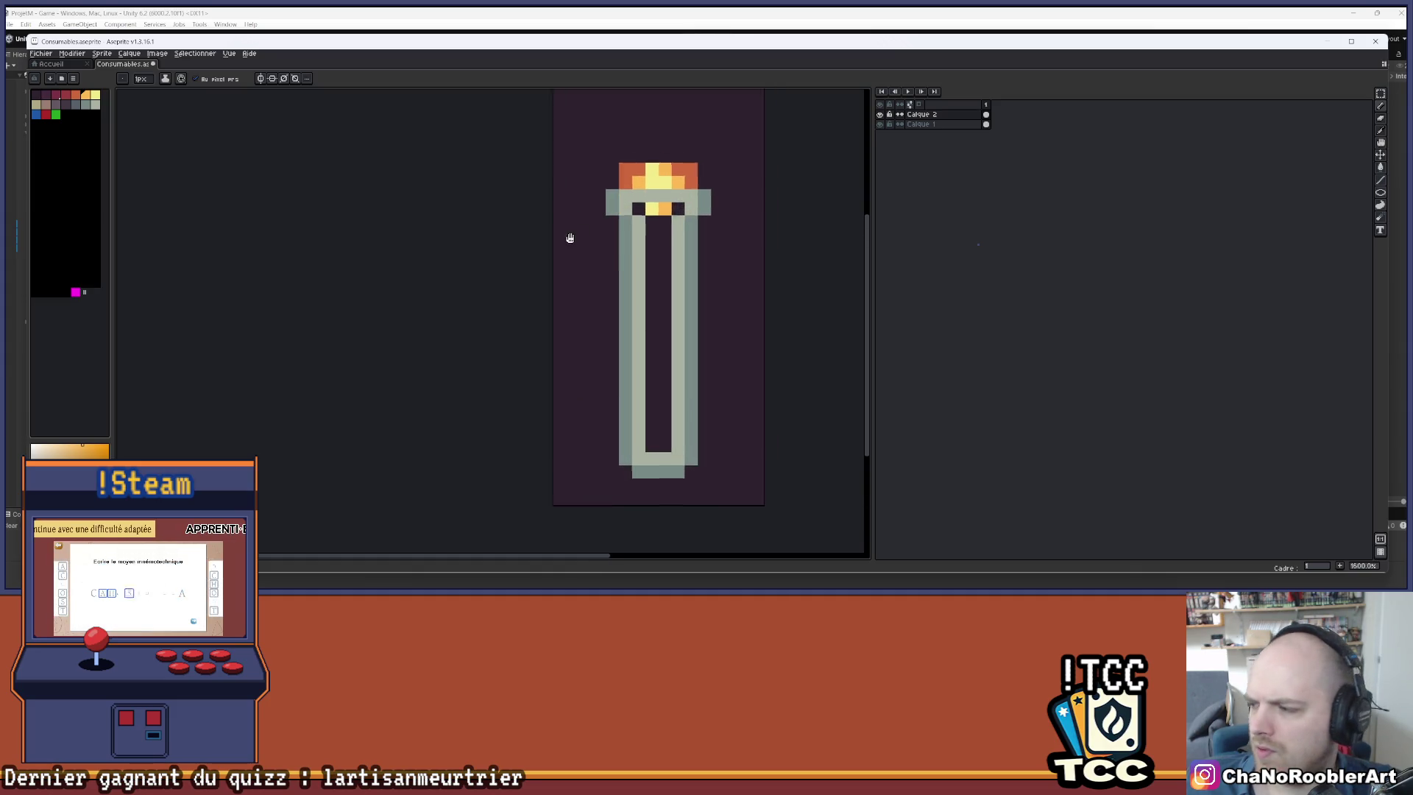
{"action": "scroll", "coordinate": [560, 210], "scroll_direction": "up", "scroll_amount": 2}
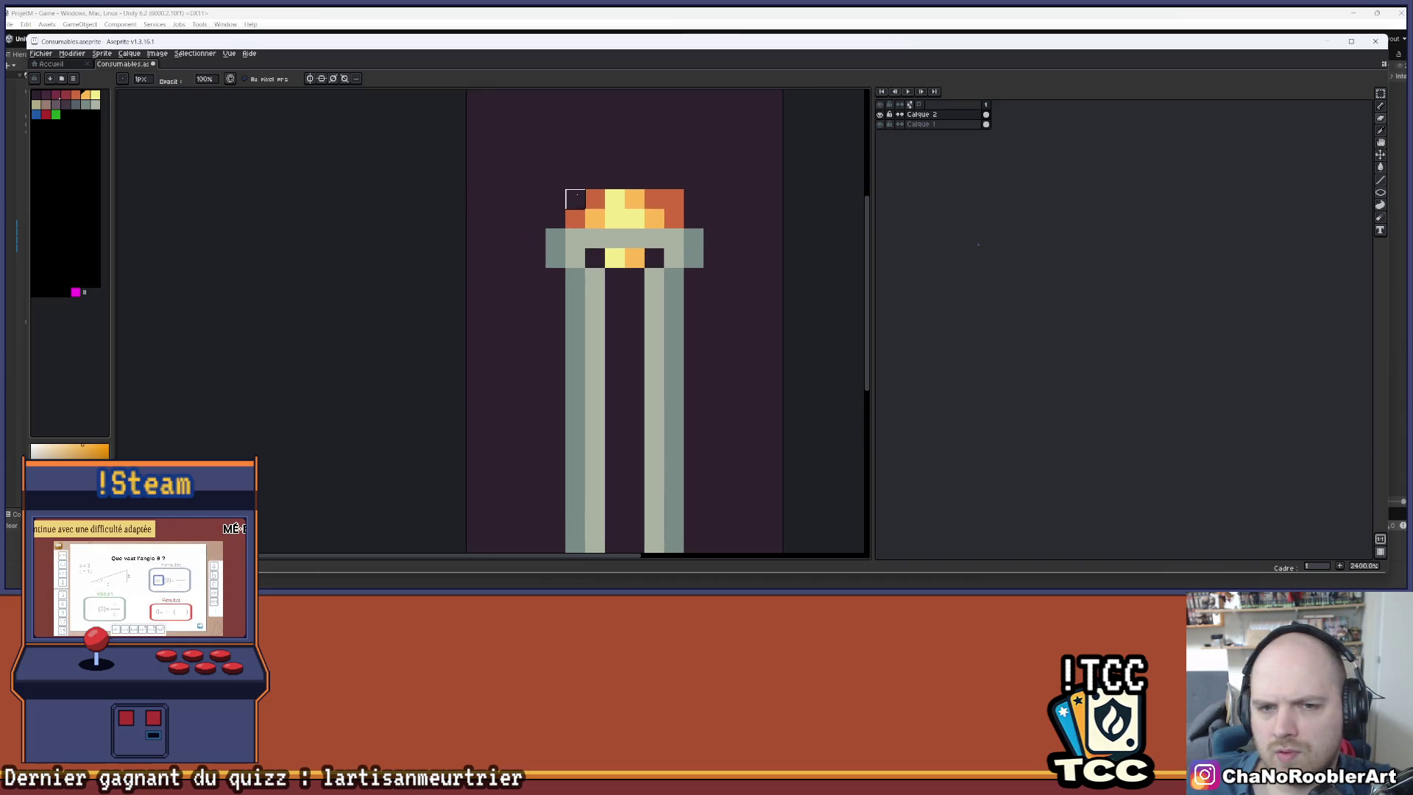
{"action": "scroll", "coordinate": [678, 193], "scroll_direction": "down", "scroll_amount": 4}
{"action": "scroll", "coordinate": [684, 188], "scroll_direction": "up", "scroll_amount": 4}
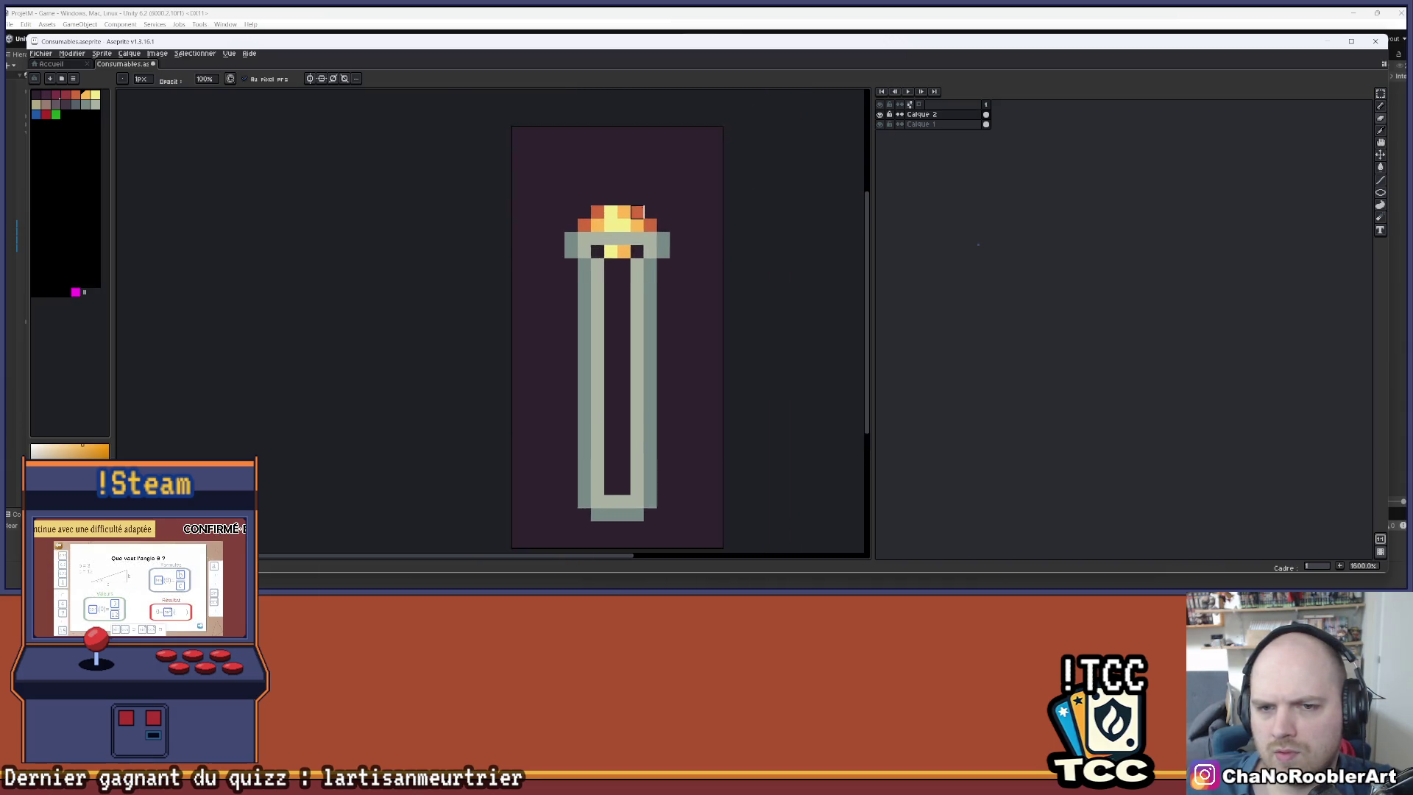
{"action": "key", "text": "i"}
{"action": "key", "text": "b"}
{"action": "left_click", "coordinate": [610, 211]}
{"action": "scroll", "coordinate": [622, 202], "scroll_direction": "down", "scroll_amount": 5}
{"action": "scroll", "coordinate": [672, 189], "scroll_direction": "up", "scroll_amount": 1}
- Fill the dark neck gap beside the yellow pixel with grey
{"action": "scroll", "coordinate": [643, 203], "scroll_direction": "down", "scroll_amount": 1}
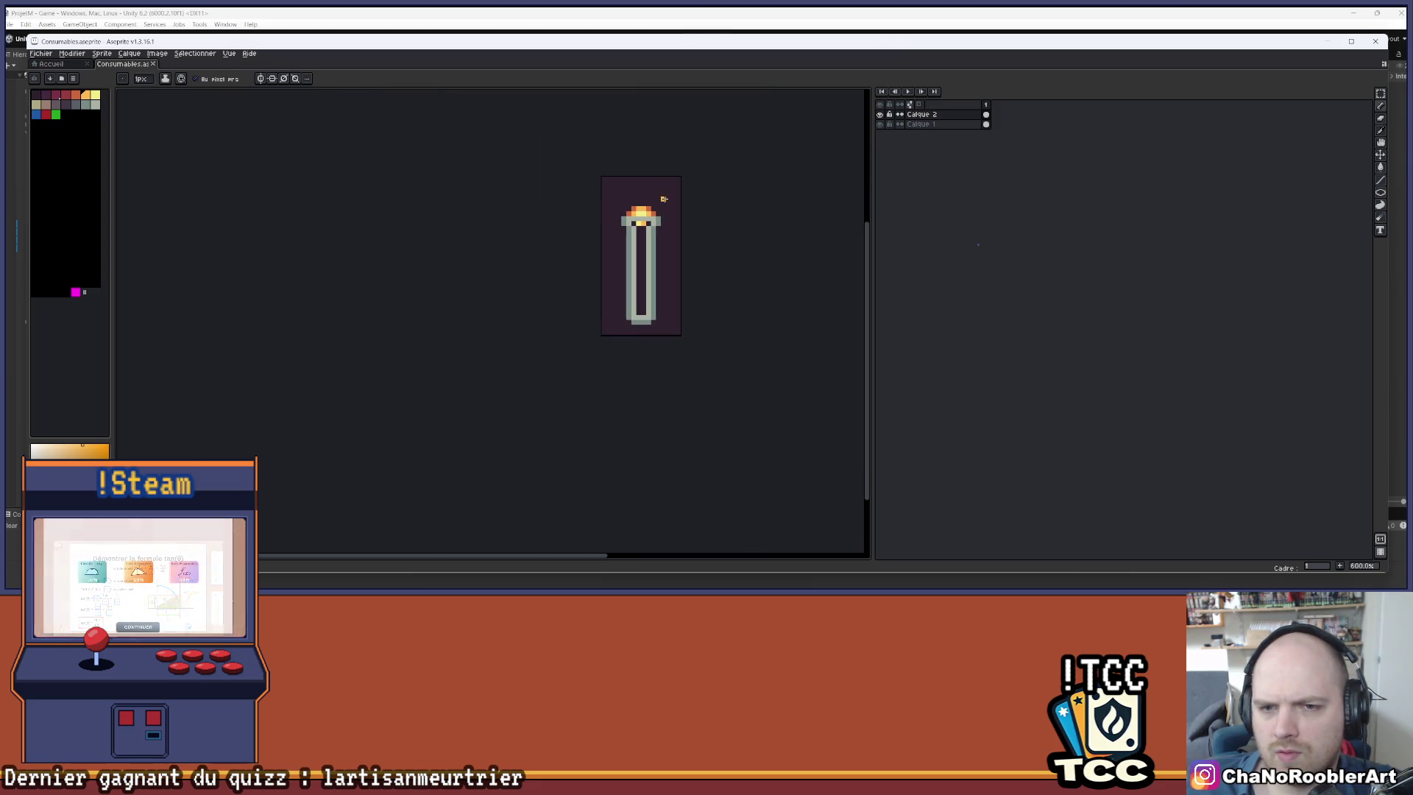
{"action": "scroll", "coordinate": [647, 221], "scroll_direction": "up", "scroll_amount": 2}
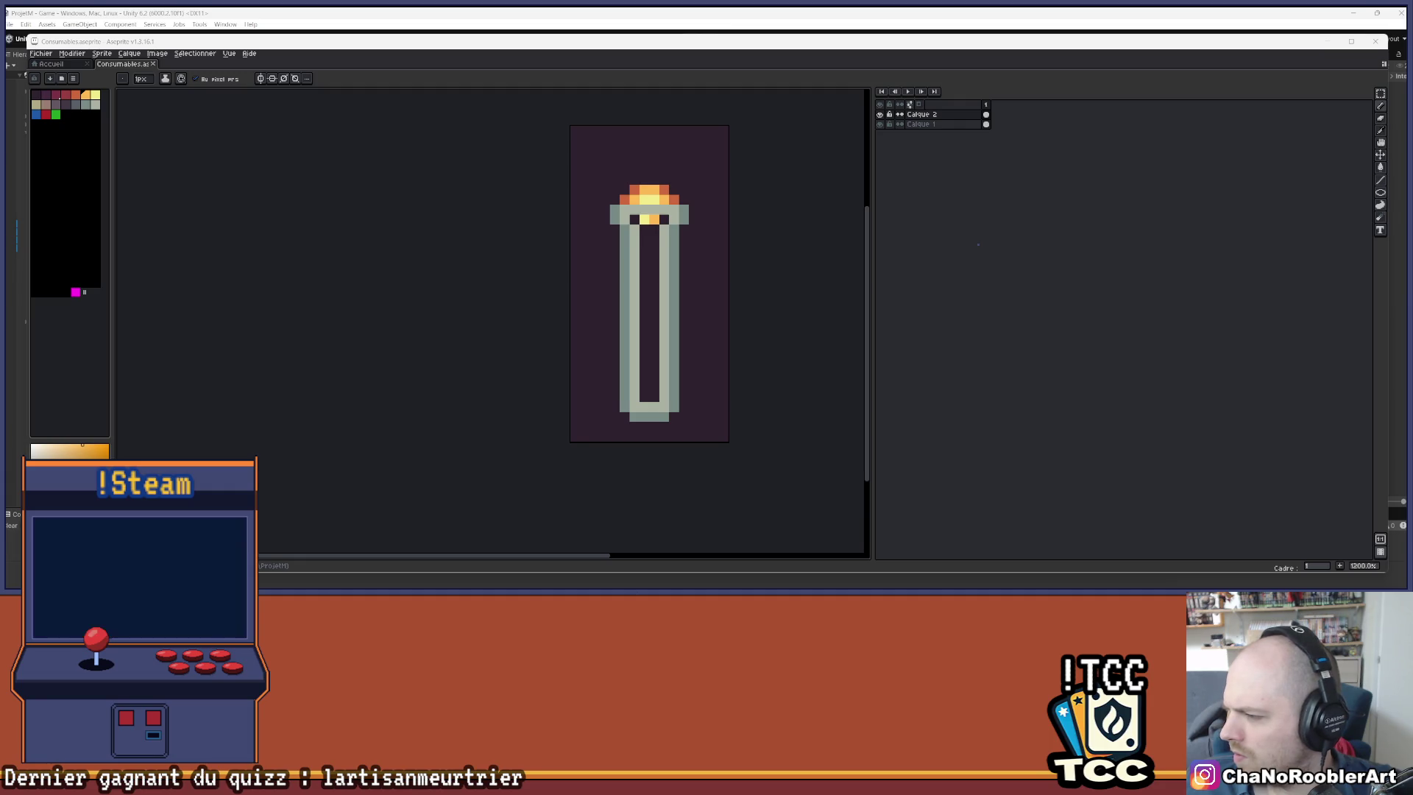
{"action": "scroll", "coordinate": [624, 243], "scroll_direction": "up", "scroll_amount": 2}
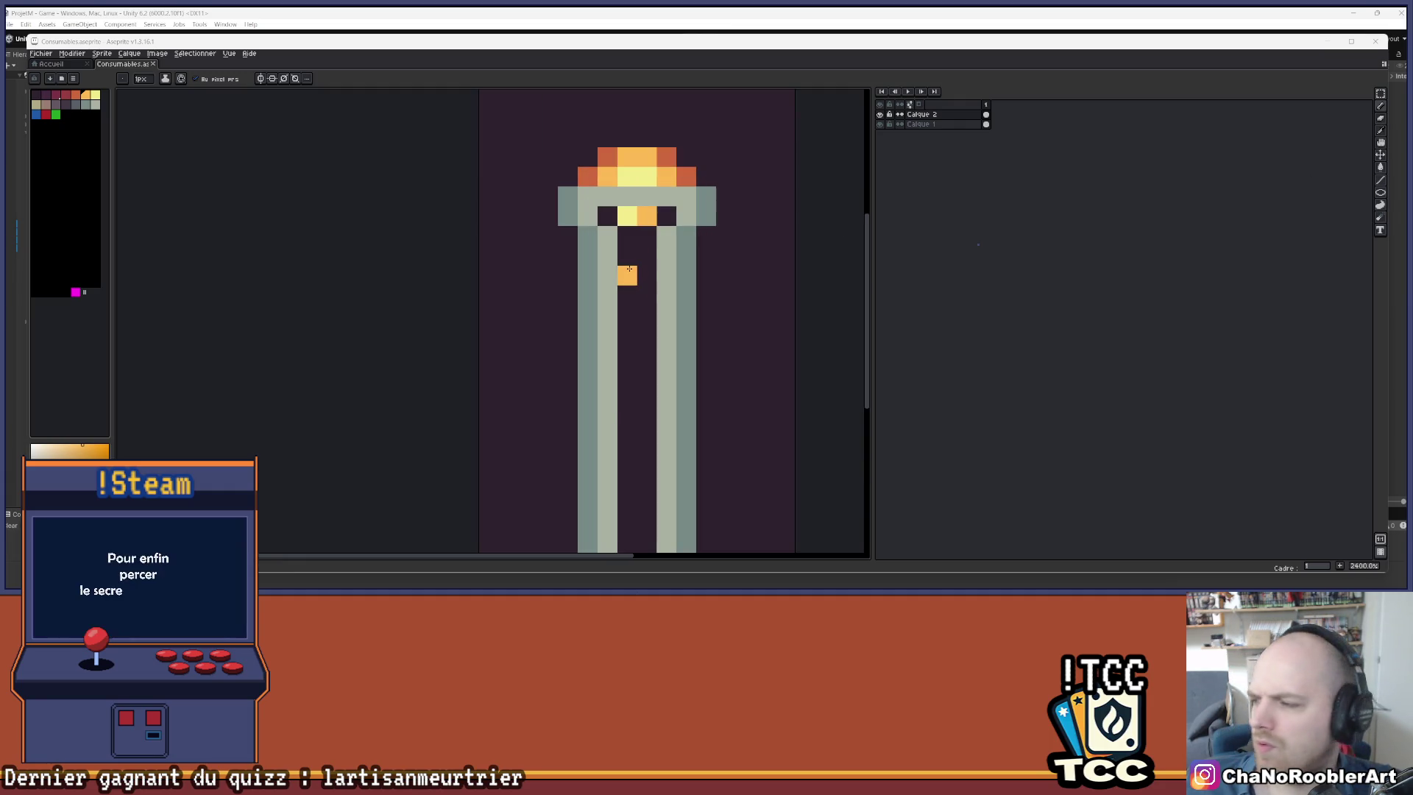
{"action": "scroll", "coordinate": [662, 250], "scroll_direction": "left", "scroll_amount": 2}
{"action": "left_click", "coordinate": [660, 222]}
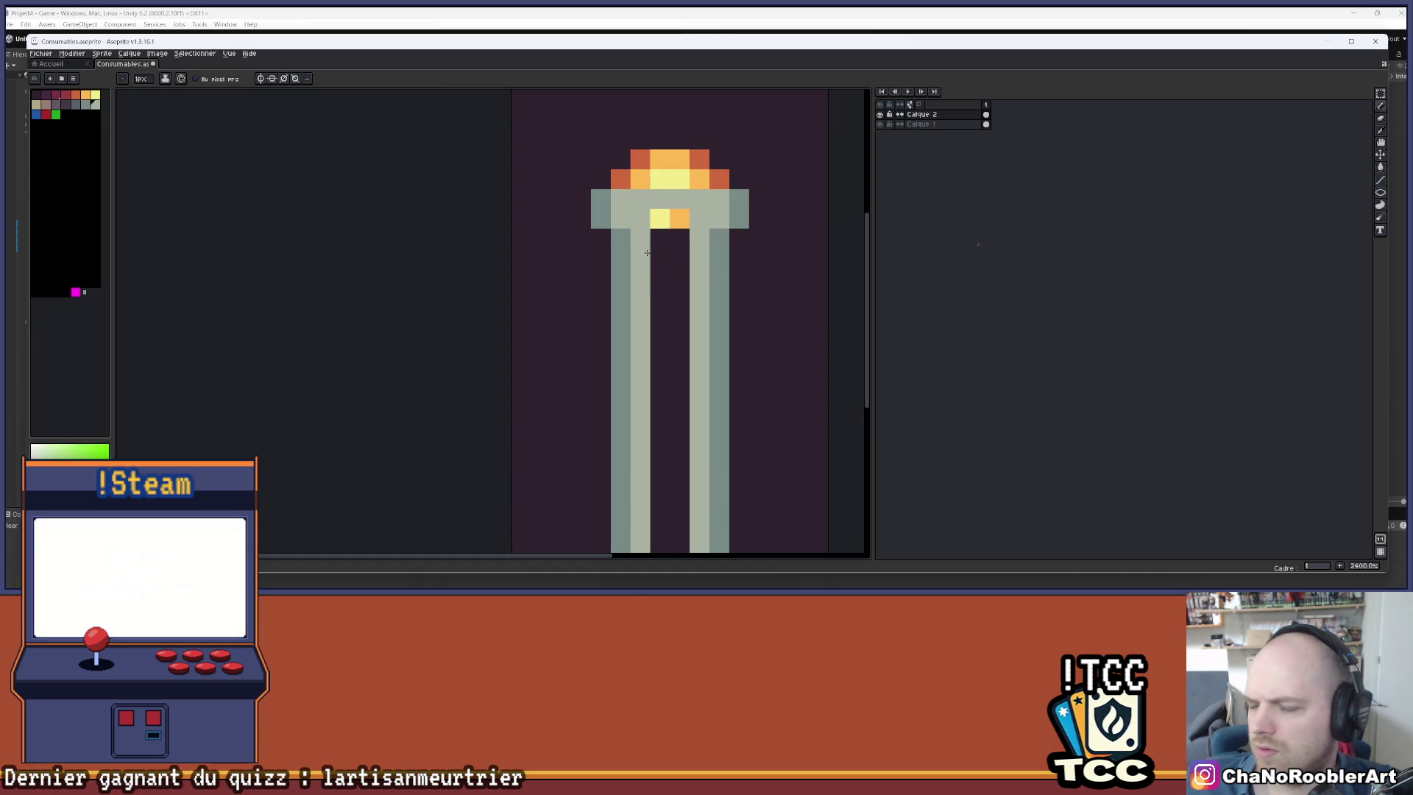
{"action": "scroll", "coordinate": [674, 239], "scroll_direction": "down", "scroll_amount": 5}
{"action": "scroll", "coordinate": [685, 230], "scroll_direction": "up", "scroll_amount": 3}
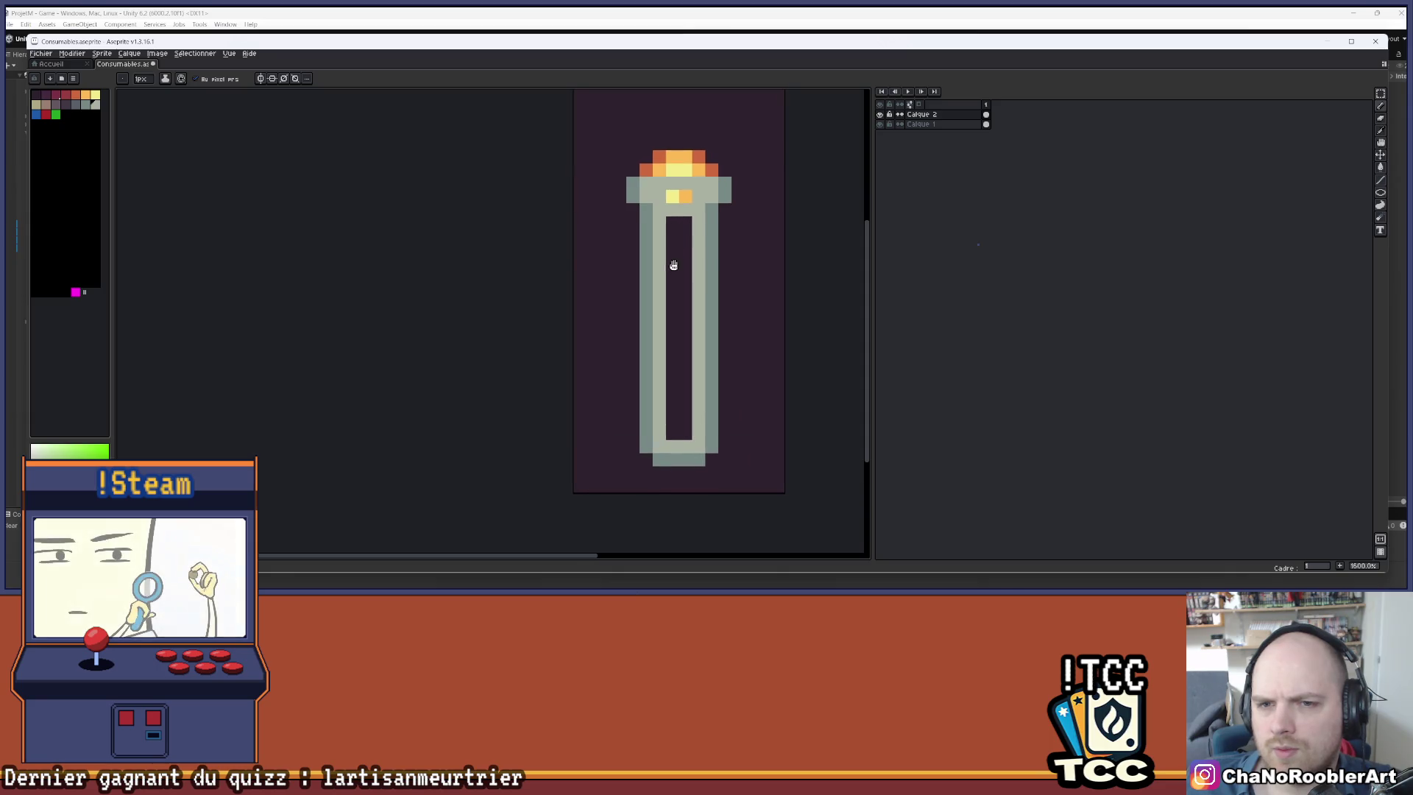
- Repaint the tube's yellow inner column orange, extending the liquid down to the bottom
{"action": "scroll", "coordinate": [686, 228], "scroll_direction": "up", "scroll_amount": 1}
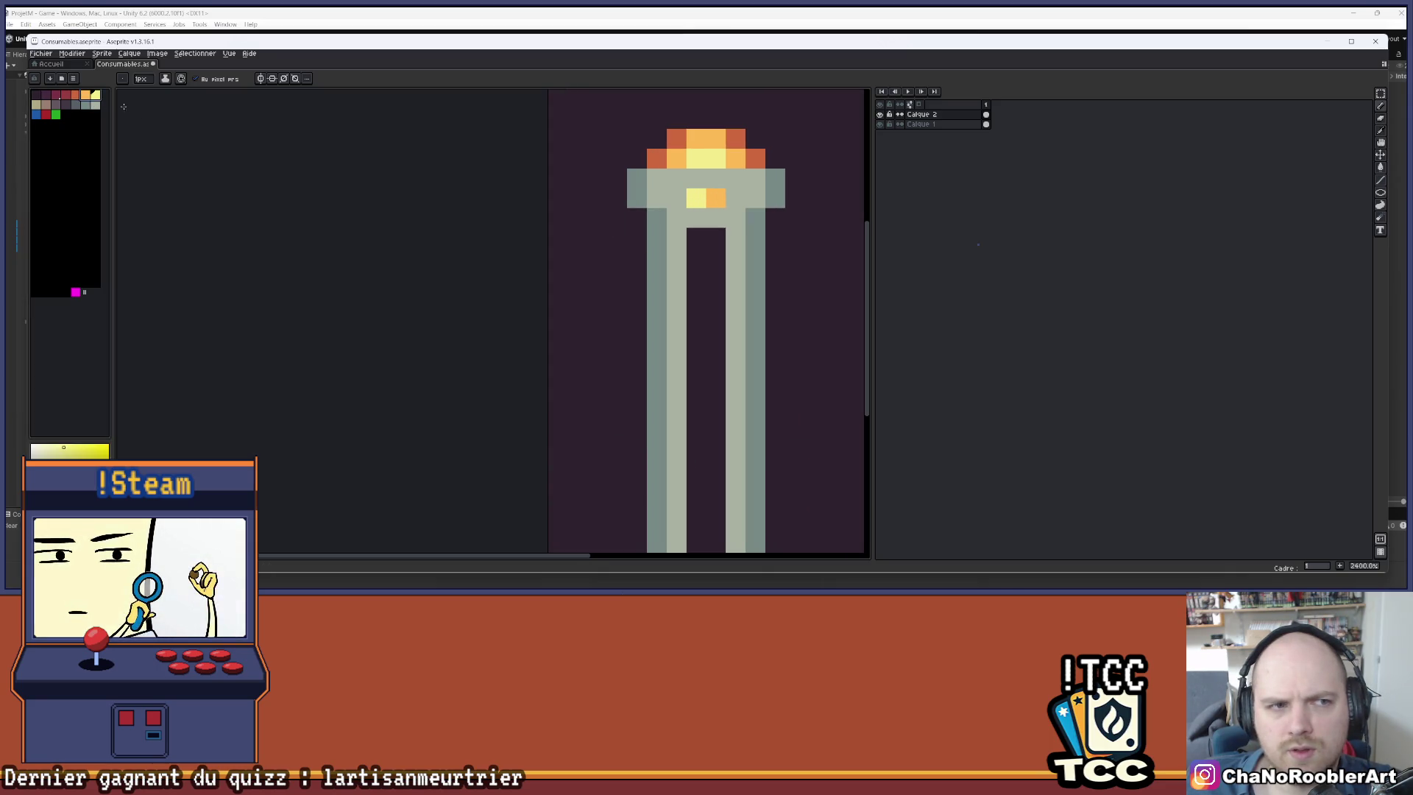
{"action": "left_click_drag", "start_coordinate": [676, 237], "coordinate": [676, 416]}
{"action": "scroll", "coordinate": [676, 416], "scroll_direction": "down", "scroll_amount": 2}
{"action": "scroll", "coordinate": [685, 331], "scroll_direction": "up", "scroll_amount": 1}
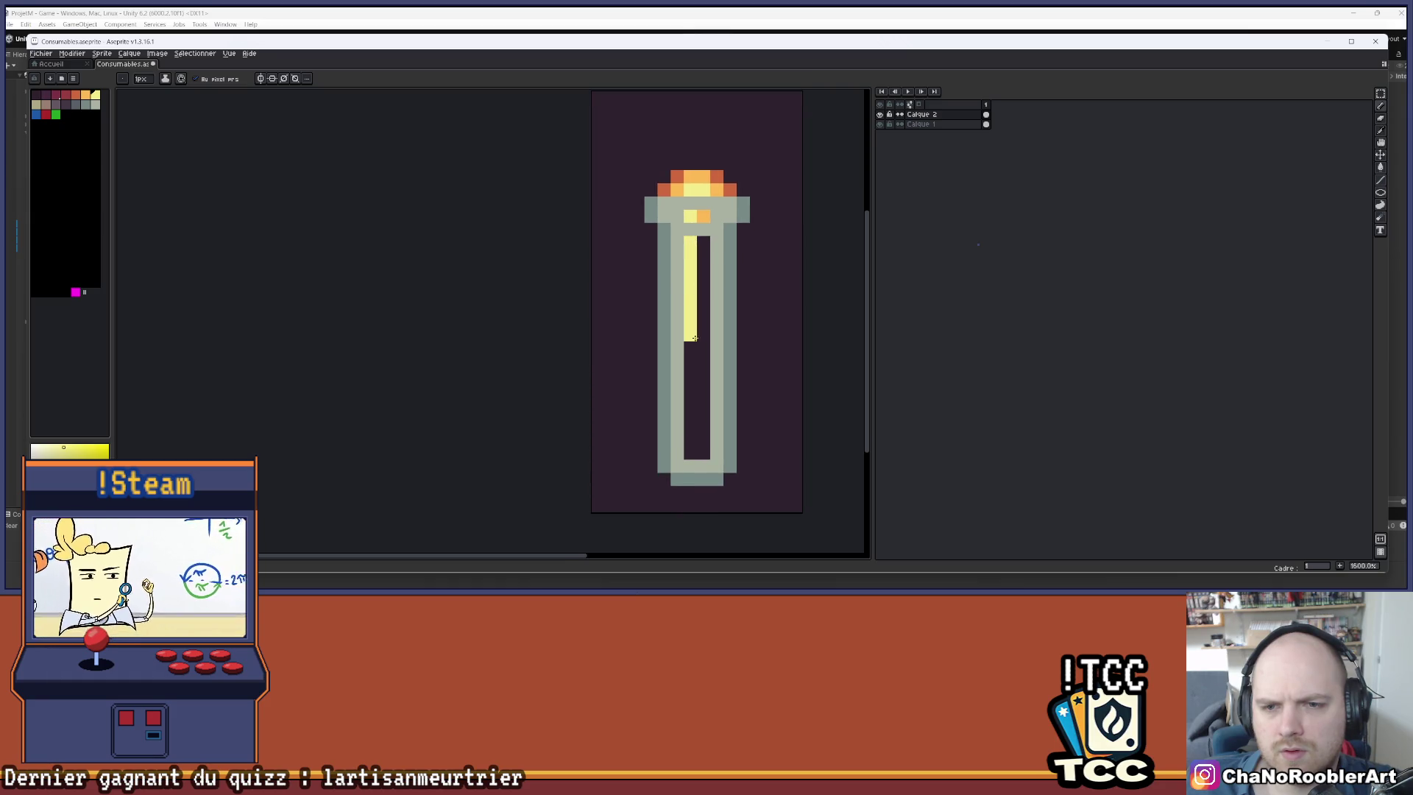
{"action": "left_click", "coordinate": [77, 95]}
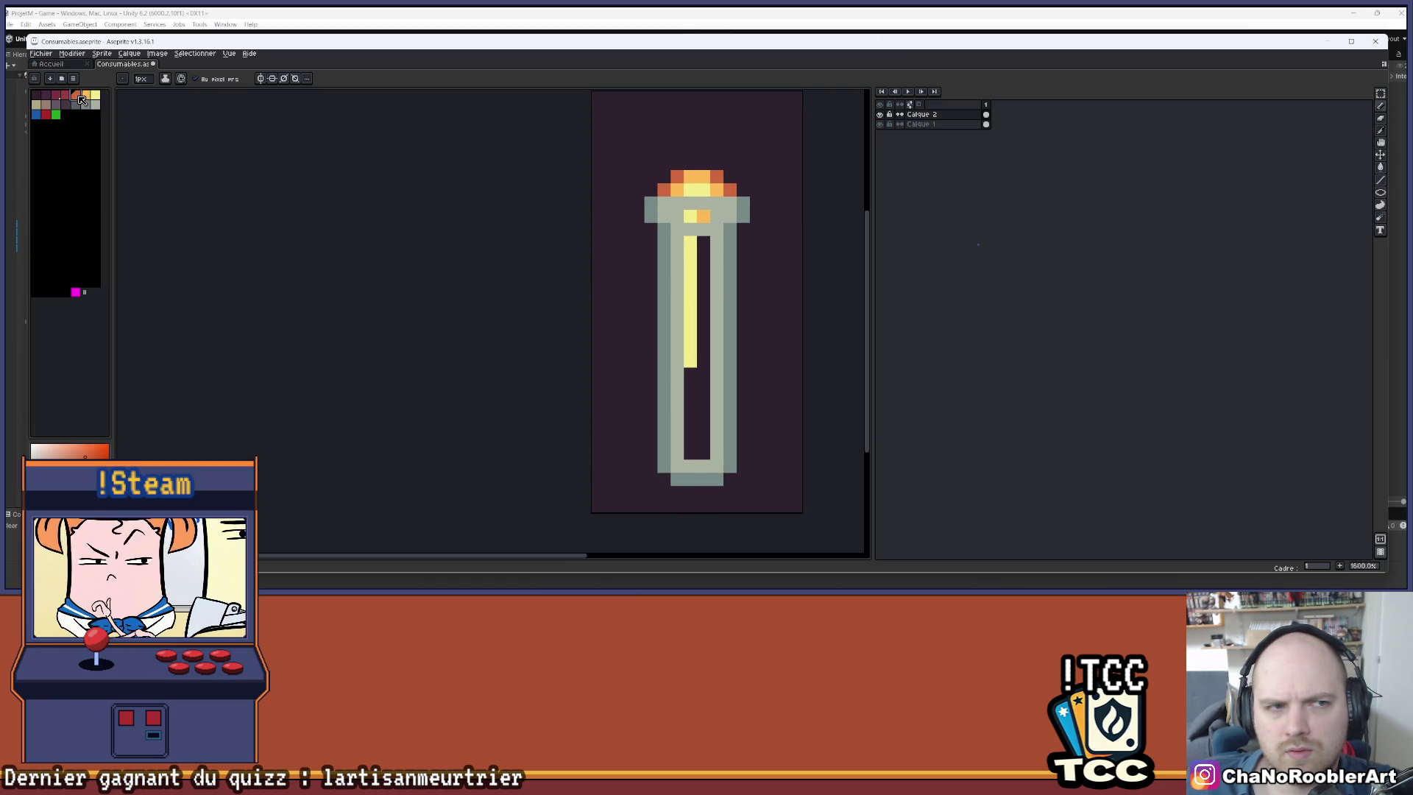
{"action": "left_click_drag", "start_coordinate": [683, 254], "coordinate": [688, 334]}
{"action": "mouse_move", "coordinate": [705, 282]}
{"action": "left_mouse_down"}
{"action": "mouse_move", "coordinate": [697, 411]}
{"action": "mouse_move", "coordinate": [690, 387]}
{"action": "left_mouse_up"}
{"action": "scroll", "coordinate": [701, 325], "scroll_direction": "down", "scroll_amount": 4}
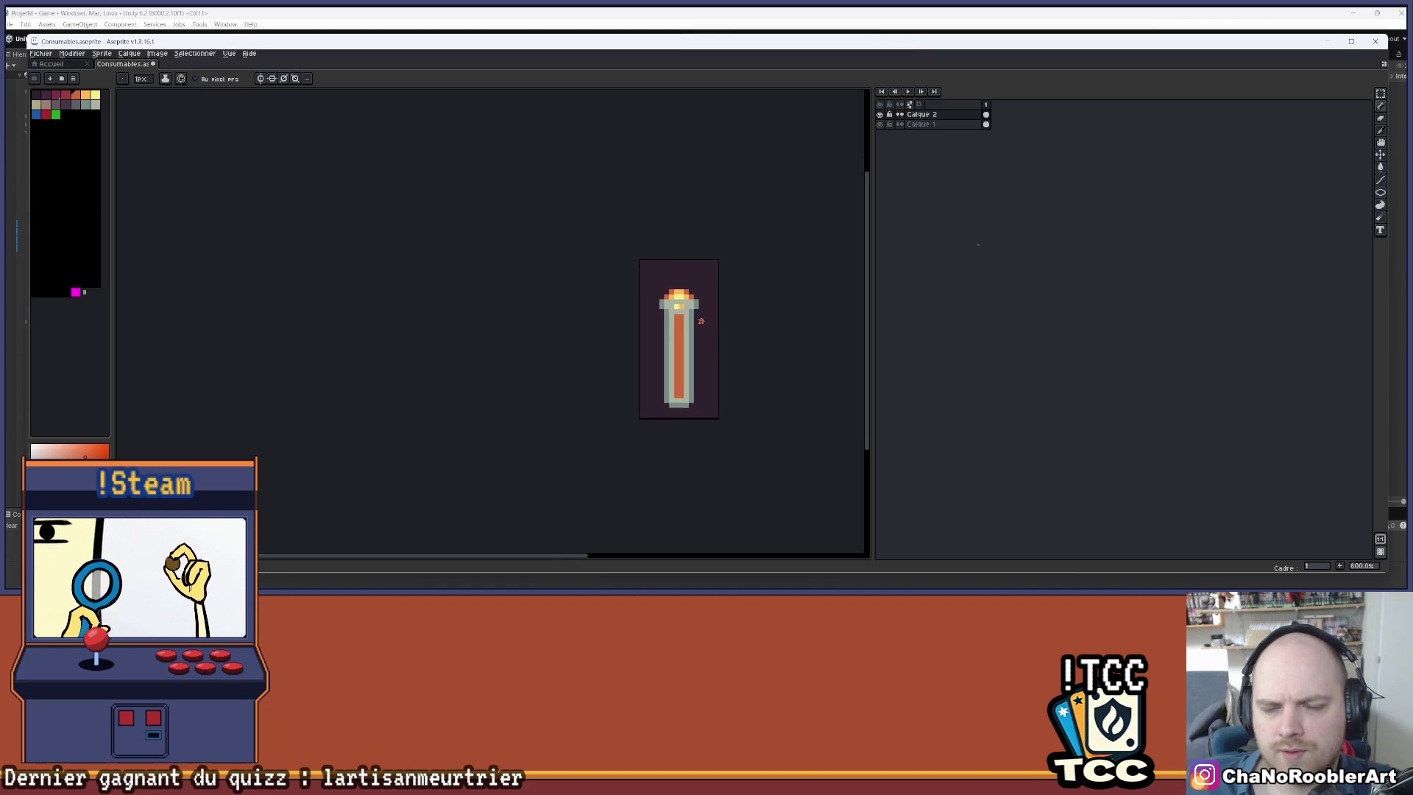
{"action": "scroll", "coordinate": [693, 321], "scroll_direction": "up", "scroll_amount": 4}
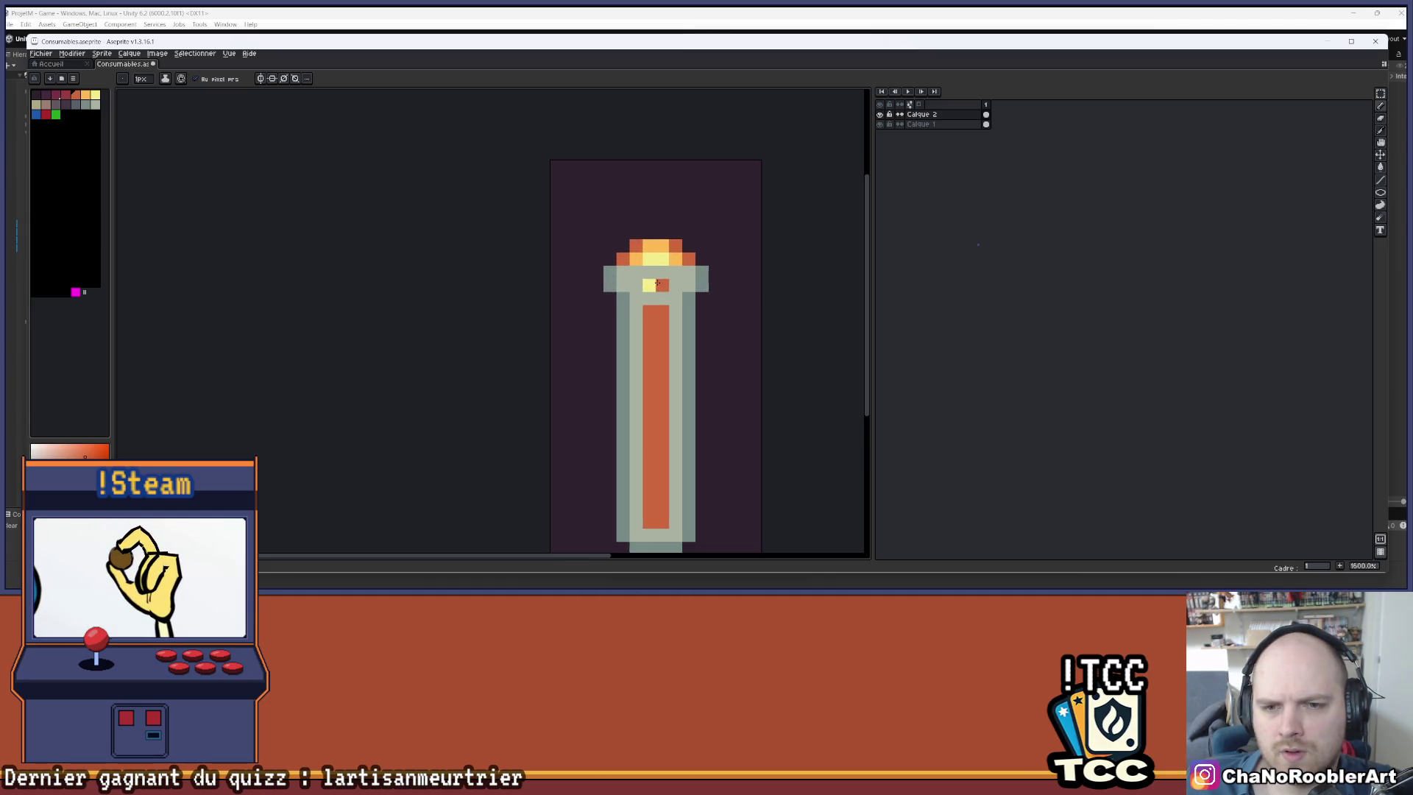
- Repaint two pixels at the tube's neck red and orange
{"action": "scroll", "coordinate": [657, 283], "scroll_direction": "up", "scroll_amount": 2}
{"action": "left_click", "coordinate": [661, 287]}
{"action": "scroll", "coordinate": [692, 279], "scroll_direction": "up", "scroll_amount": 1}
{"action": "left_click", "coordinate": [694, 277]}
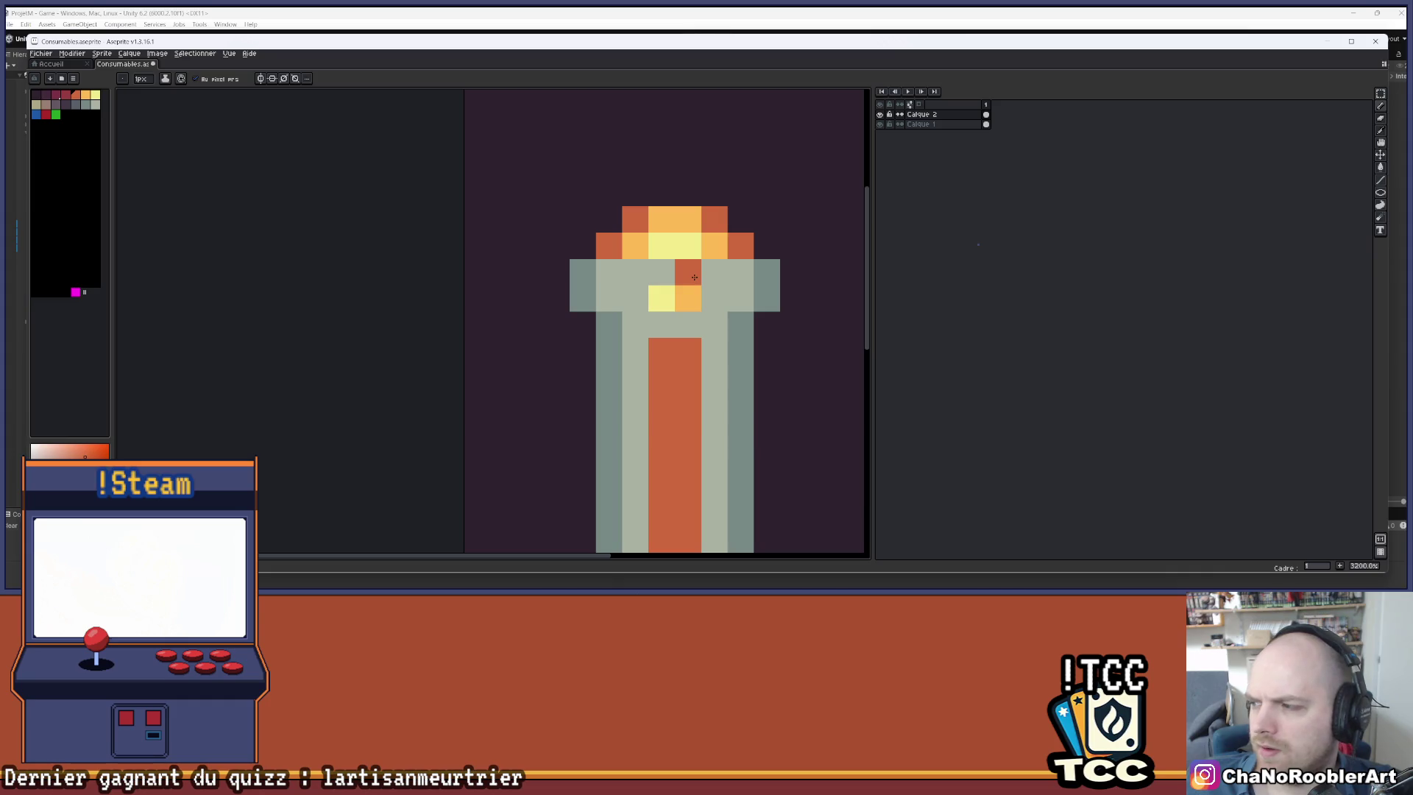
- Bucket-fill the tube's outer edge columns slate grey after sampling the sage wall
{"action": "key", "text": "alt"}
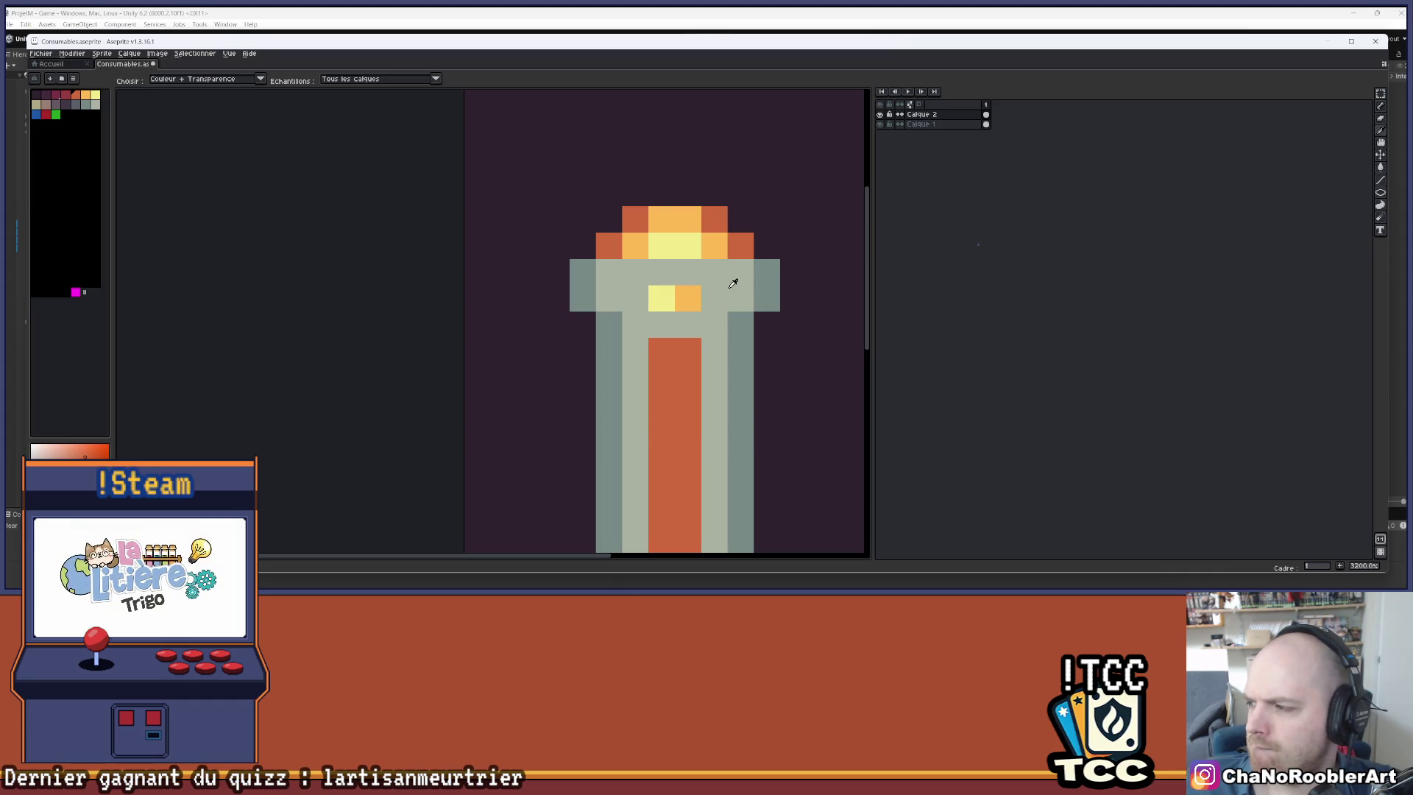
{"action": "left_click", "coordinate": [731, 281]}
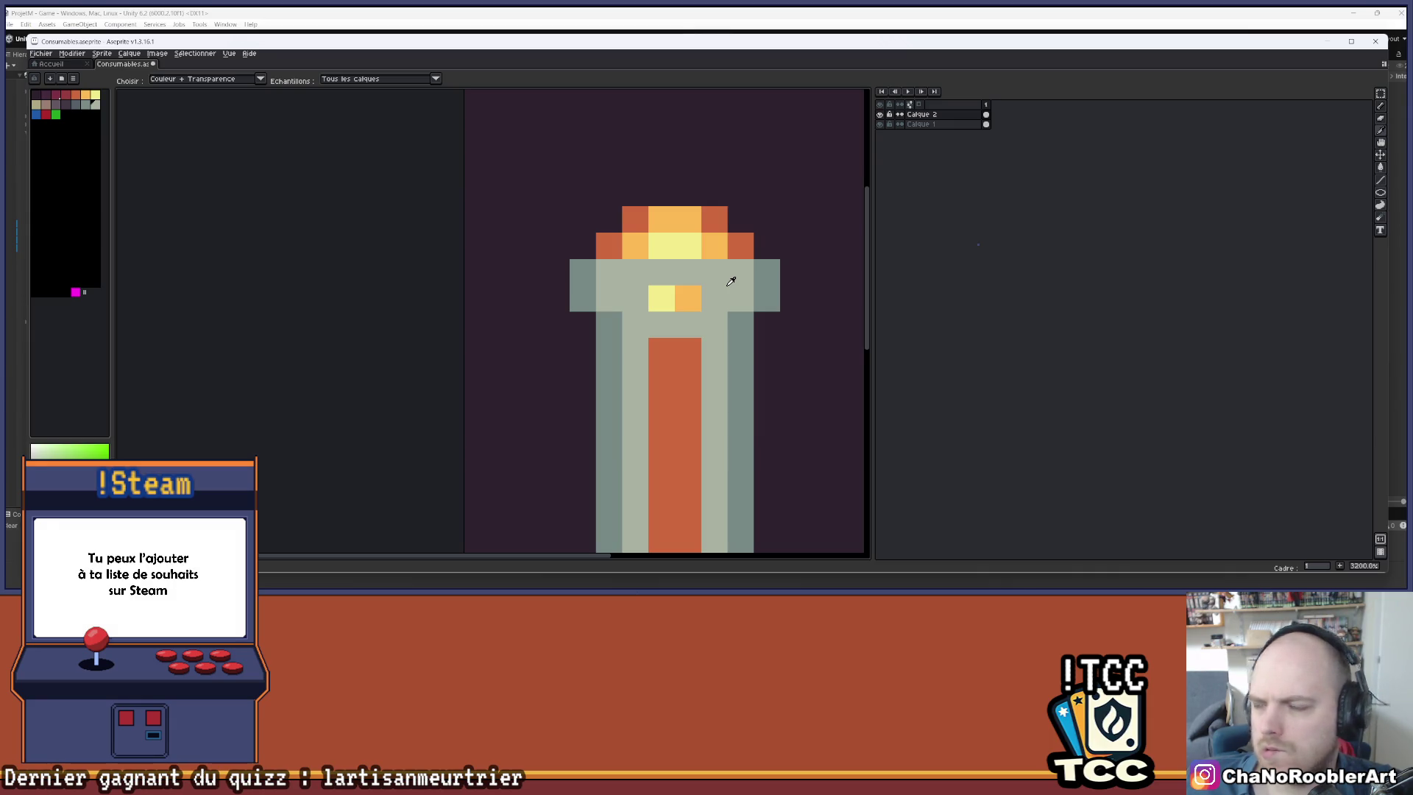
{"action": "key", "text": "b"}
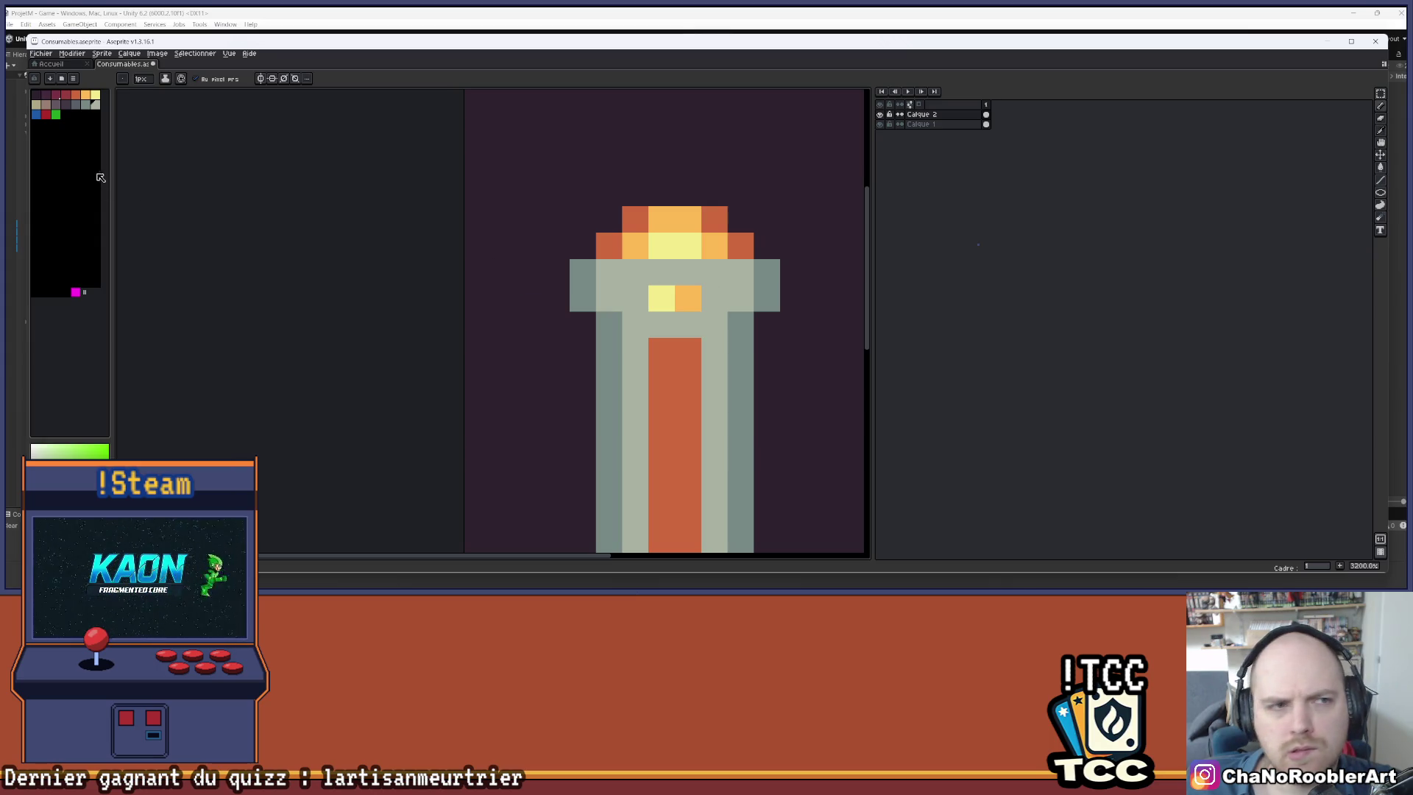
{"action": "left_click", "coordinate": [76, 104]}
{"action": "key", "text": "g"}
{"action": "left_click", "coordinate": [580, 269]}
{"action": "scroll", "coordinate": [580, 259], "scroll_direction": "down", "scroll_amount": 1}
{"action": "scroll", "coordinate": [535, 250], "scroll_direction": "up", "scroll_amount": 1}
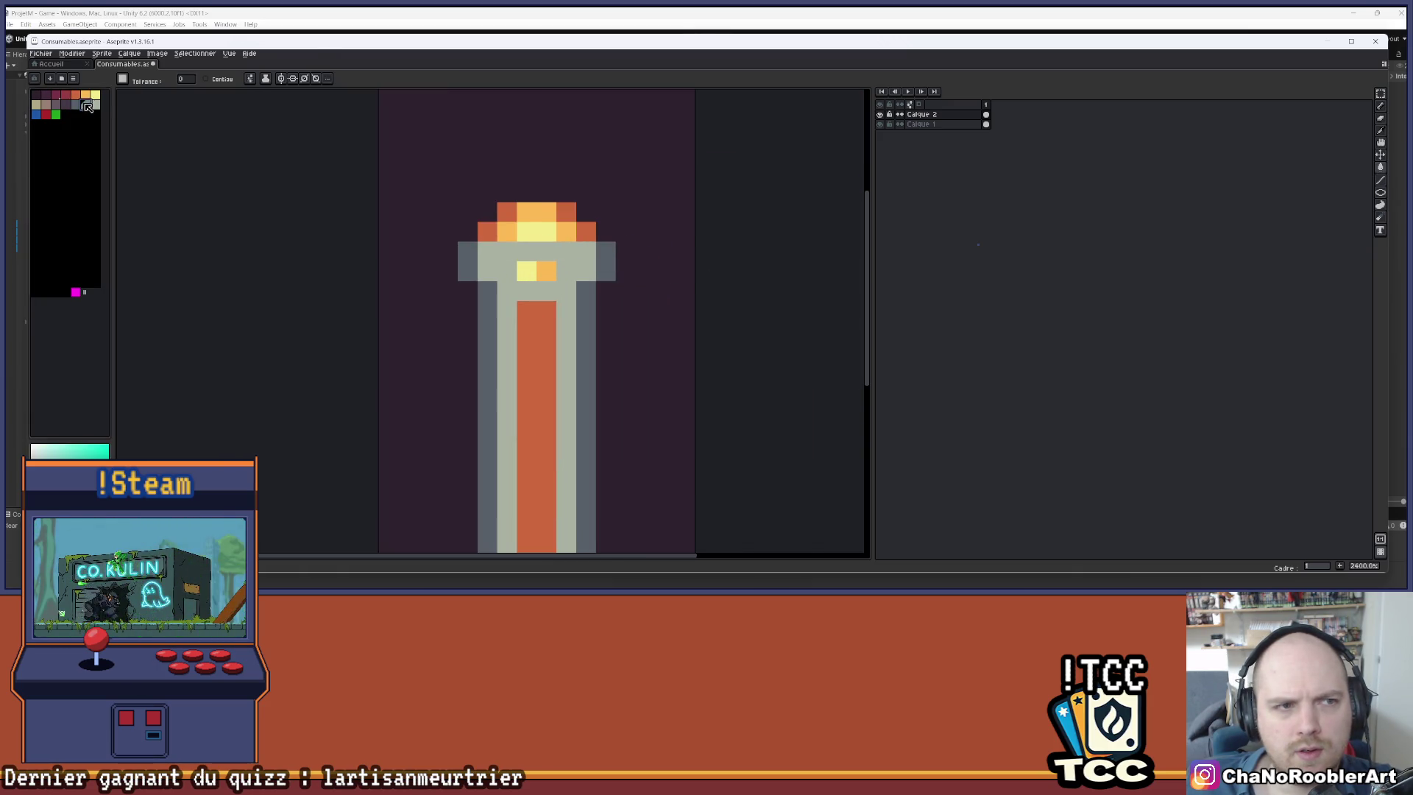
- Fill the remaining light-grey tube edges with slate grey
{"action": "left_click", "coordinate": [584, 256]}
{"action": "scroll", "coordinate": [584, 256], "scroll_direction": "down", "scroll_amount": 3}
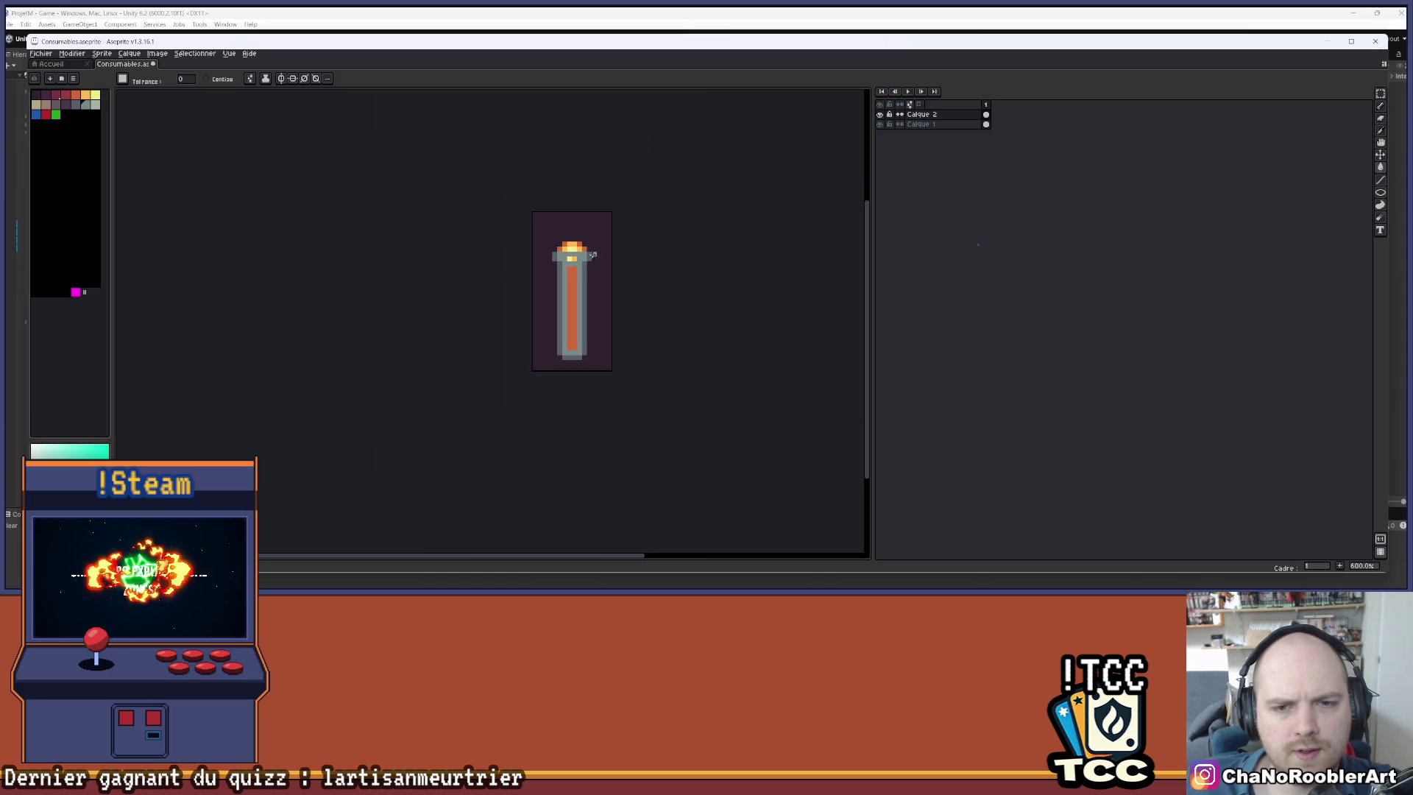
{"action": "scroll", "coordinate": [594, 254], "scroll_direction": "up", "scroll_amount": 4}
- Add a light grey highlight to the rim's top, undoing an unwanted fill and stroke
{"action": "left_click", "coordinate": [95, 104]}
{"action": "left_click", "coordinate": [489, 247]}
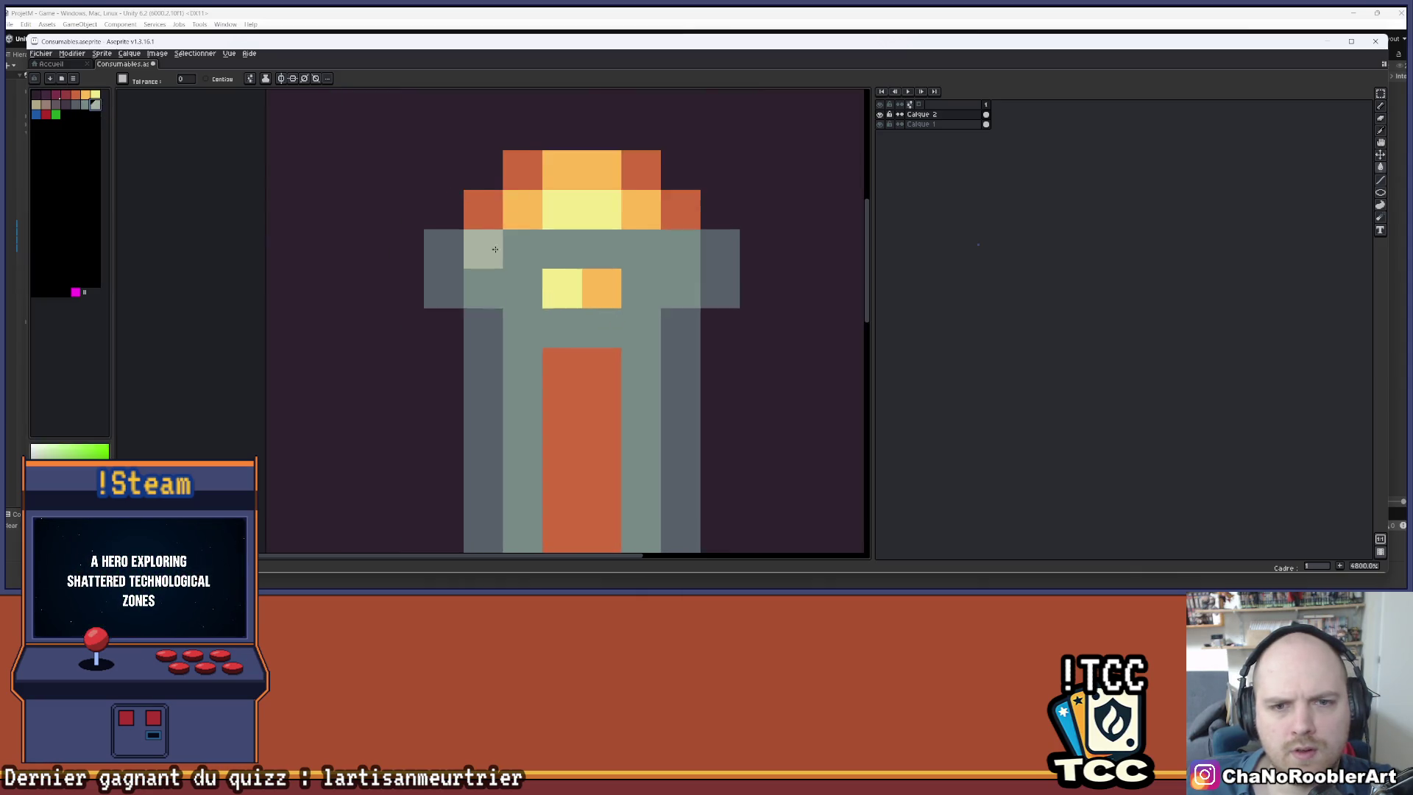
{"action": "scroll", "coordinate": [565, 252], "scroll_direction": "up", "scroll_amount": 2}
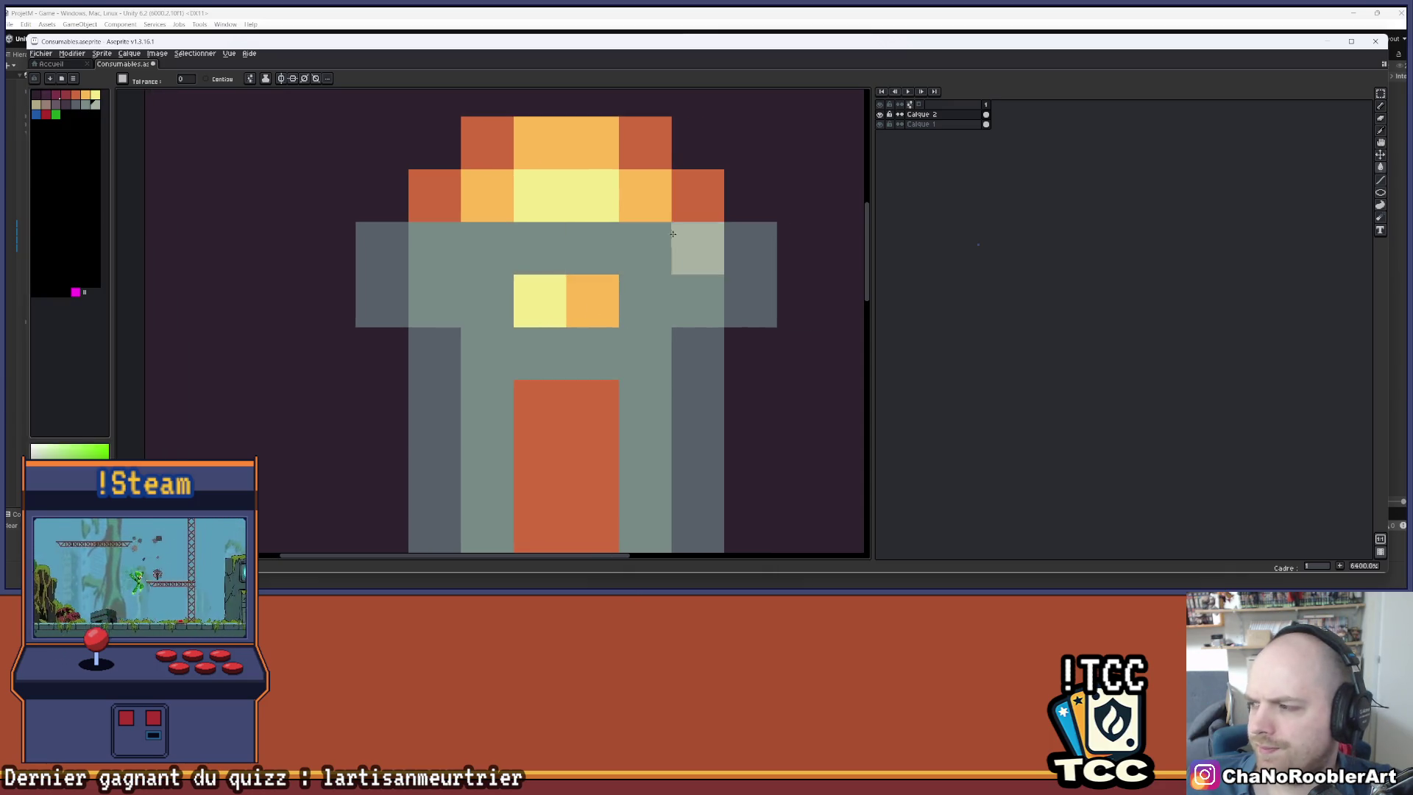
{"action": "left_click", "coordinate": [497, 250]}
{"action": "key", "text": "ctrl+z"}
{"action": "key", "text": "b"}
{"action": "left_click_drag", "start_coordinate": [486, 248], "coordinate": [678, 261]}
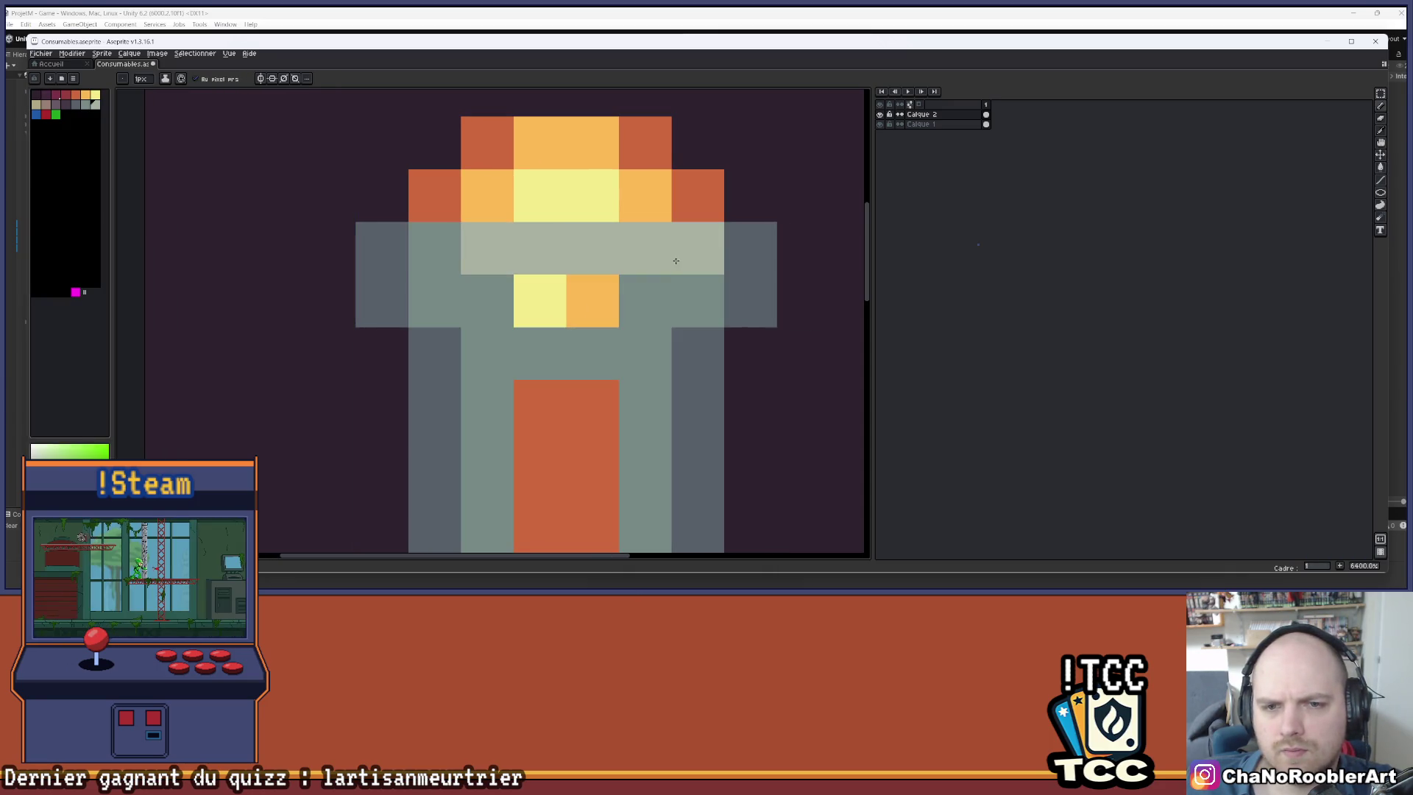
{"action": "key", "text": "ctrl+z"}
{"action": "scroll", "coordinate": [653, 247], "scroll_direction": "down", "scroll_amount": 3}
{"action": "scroll", "coordinate": [659, 243], "scroll_direction": "down", "scroll_amount": 4}
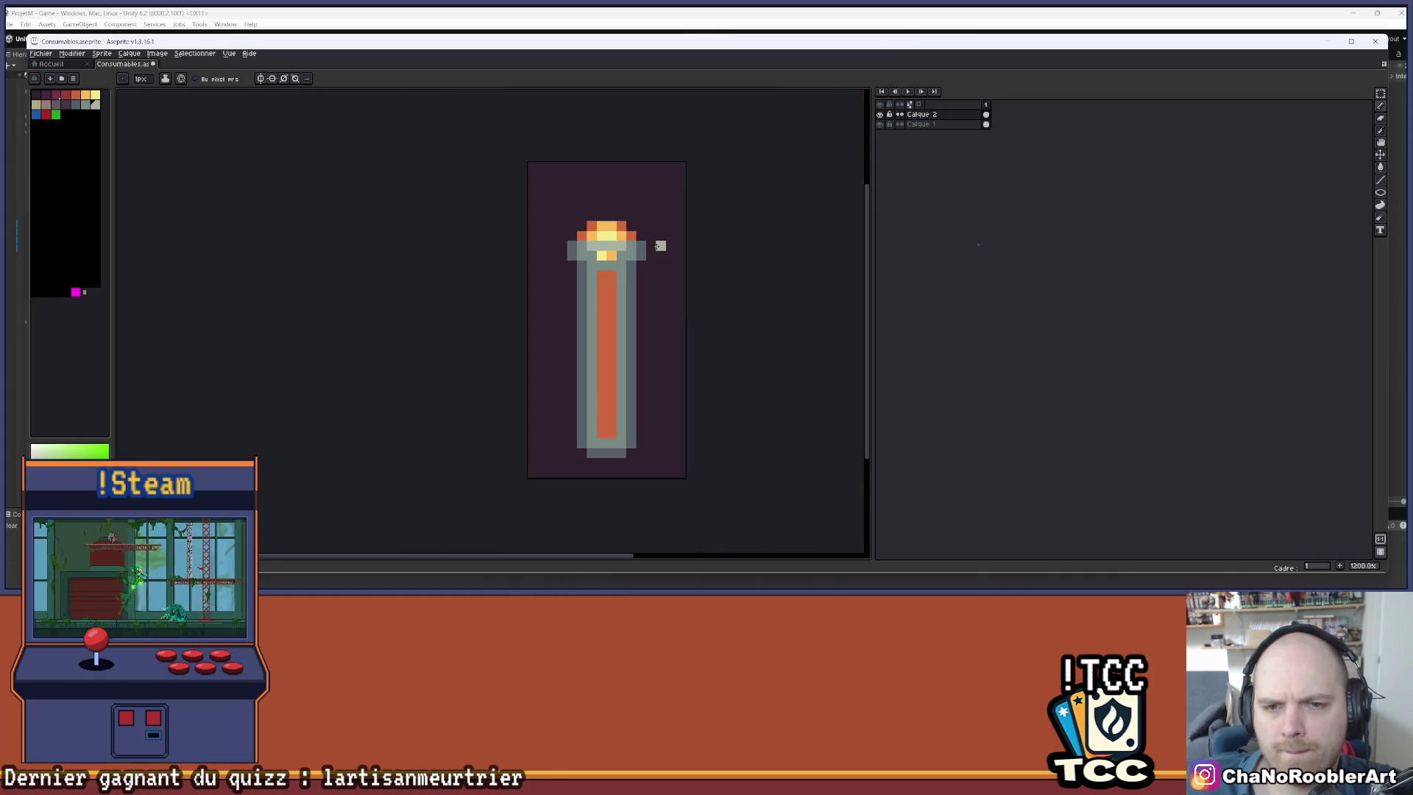
- Sample the cork's orange and orange-red tones, then pick a grey from the palette
{"action": "left_click_drag", "start_coordinate": [648, 290], "coordinate": [616, 262]}
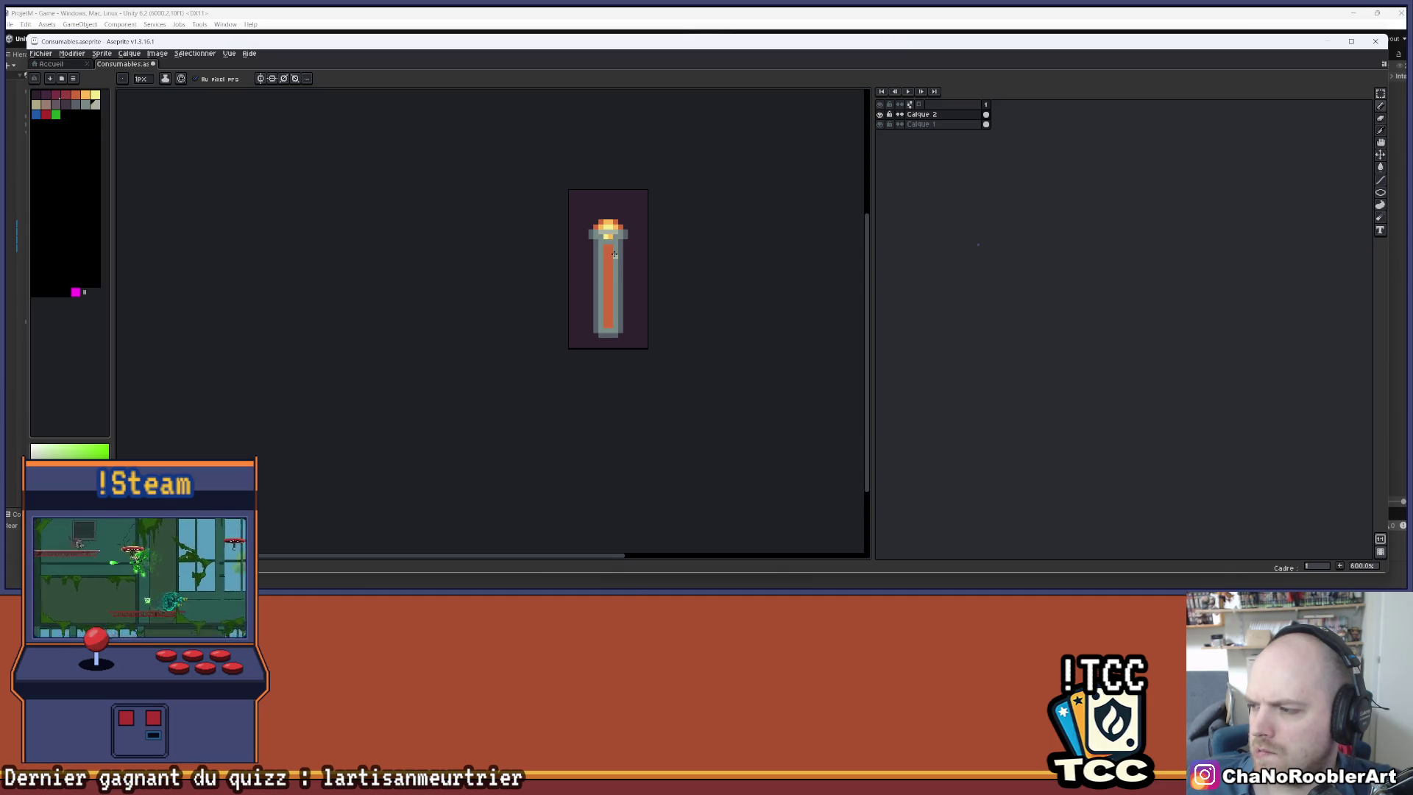
{"action": "scroll", "coordinate": [614, 253], "scroll_direction": "up", "scroll_amount": 3}
{"action": "scroll", "coordinate": [595, 256], "scroll_direction": "up", "scroll_amount": 1}
{"action": "left_click_drag", "start_coordinate": [593, 259], "coordinate": [610, 237]}
{"action": "scroll", "coordinate": [610, 237], "scroll_direction": "up", "scroll_amount": 1}
{"action": "scroll", "coordinate": [611, 243], "scroll_direction": "down", "scroll_amount": 1}
{"action": "scroll", "coordinate": [611, 250], "scroll_direction": "down", "scroll_amount": 1}
{"action": "scroll", "coordinate": [610, 255], "scroll_direction": "up", "scroll_amount": 1}
{"action": "left_click_drag", "start_coordinate": [610, 256], "coordinate": [614, 244]}
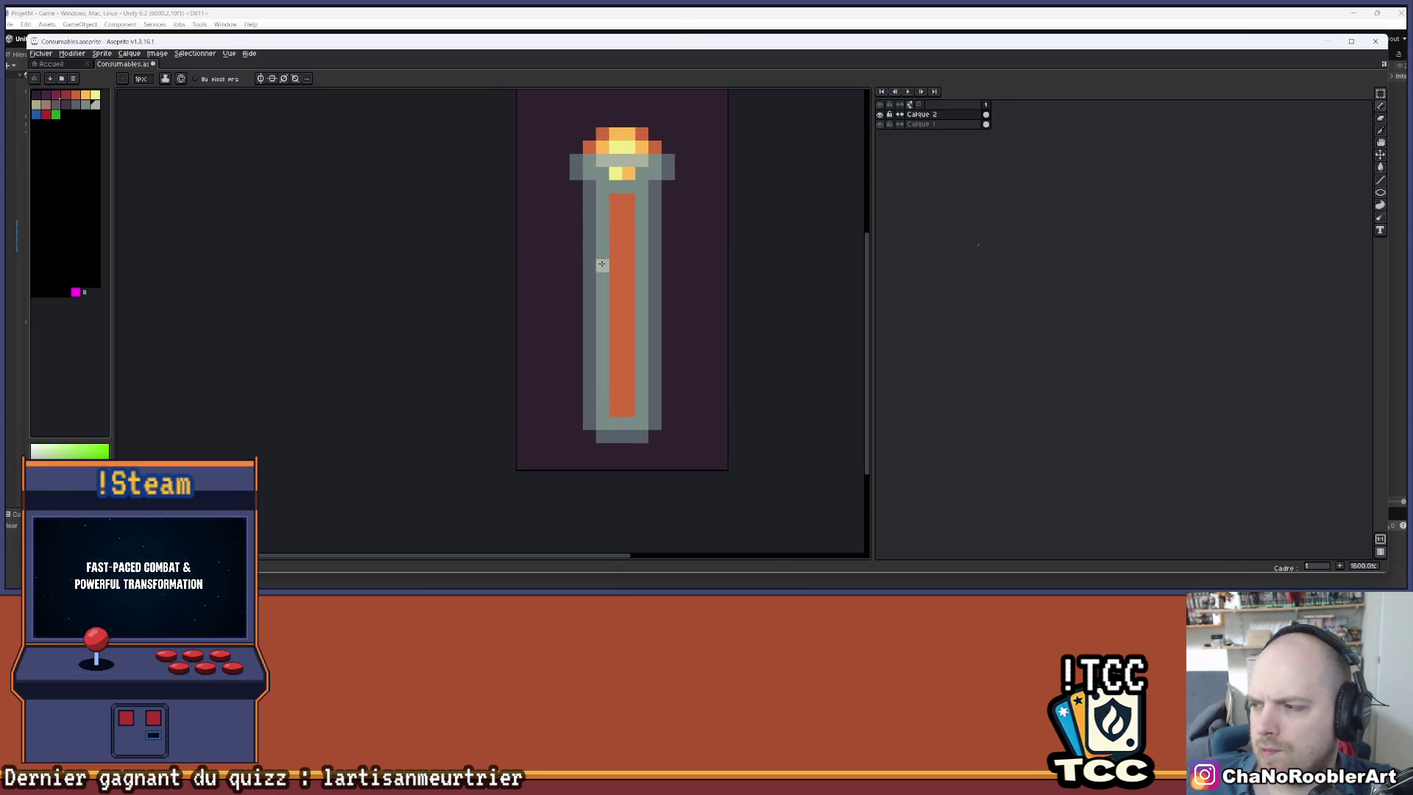
{"action": "scroll", "coordinate": [617, 187], "scroll_direction": "up", "scroll_amount": 5}
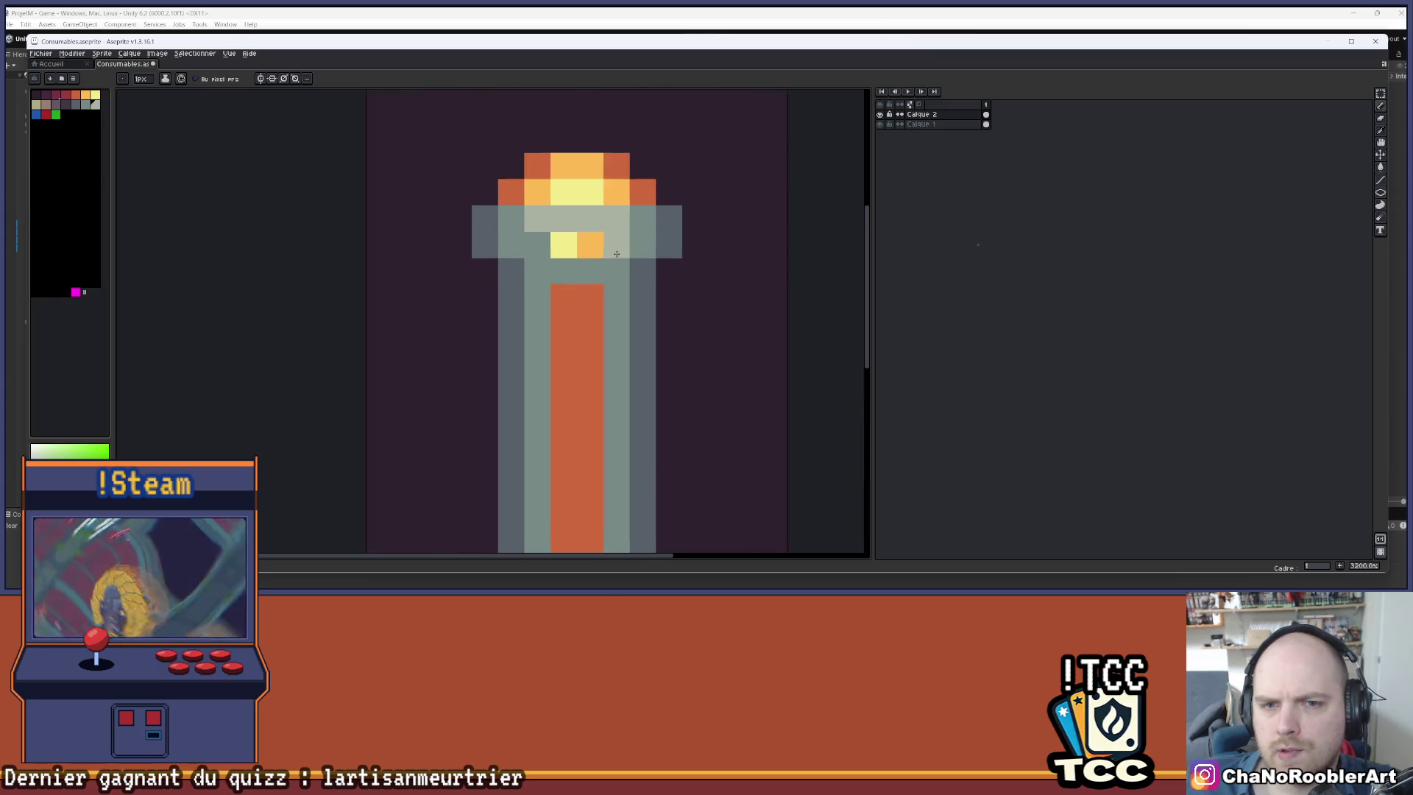
{"action": "left_click", "coordinate": [583, 236], "text": "alt"}
{"action": "left_click", "coordinate": [658, 155], "text": "alt"}
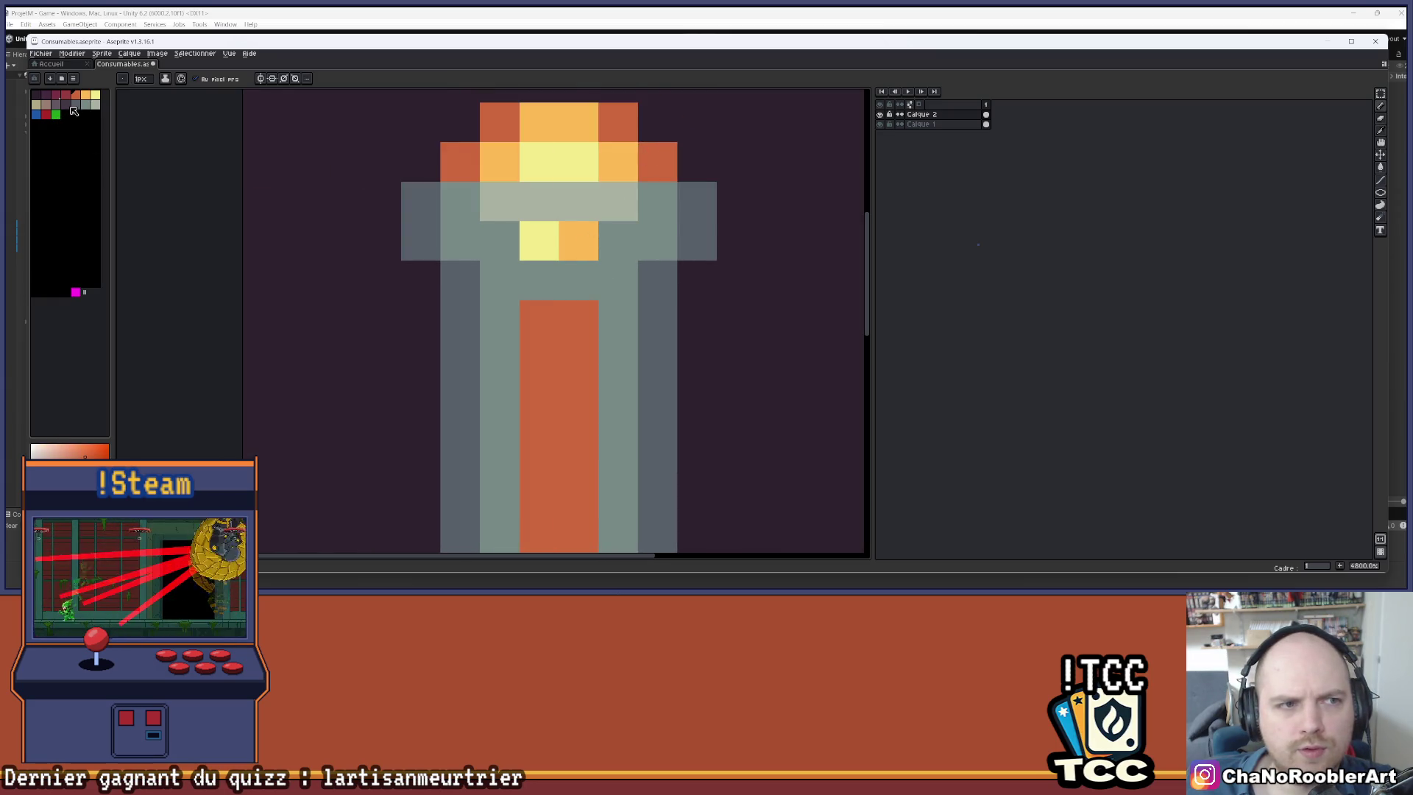
{"action": "left_click", "coordinate": [76, 105]}
{"action": "left_click", "coordinate": [500, 123]}
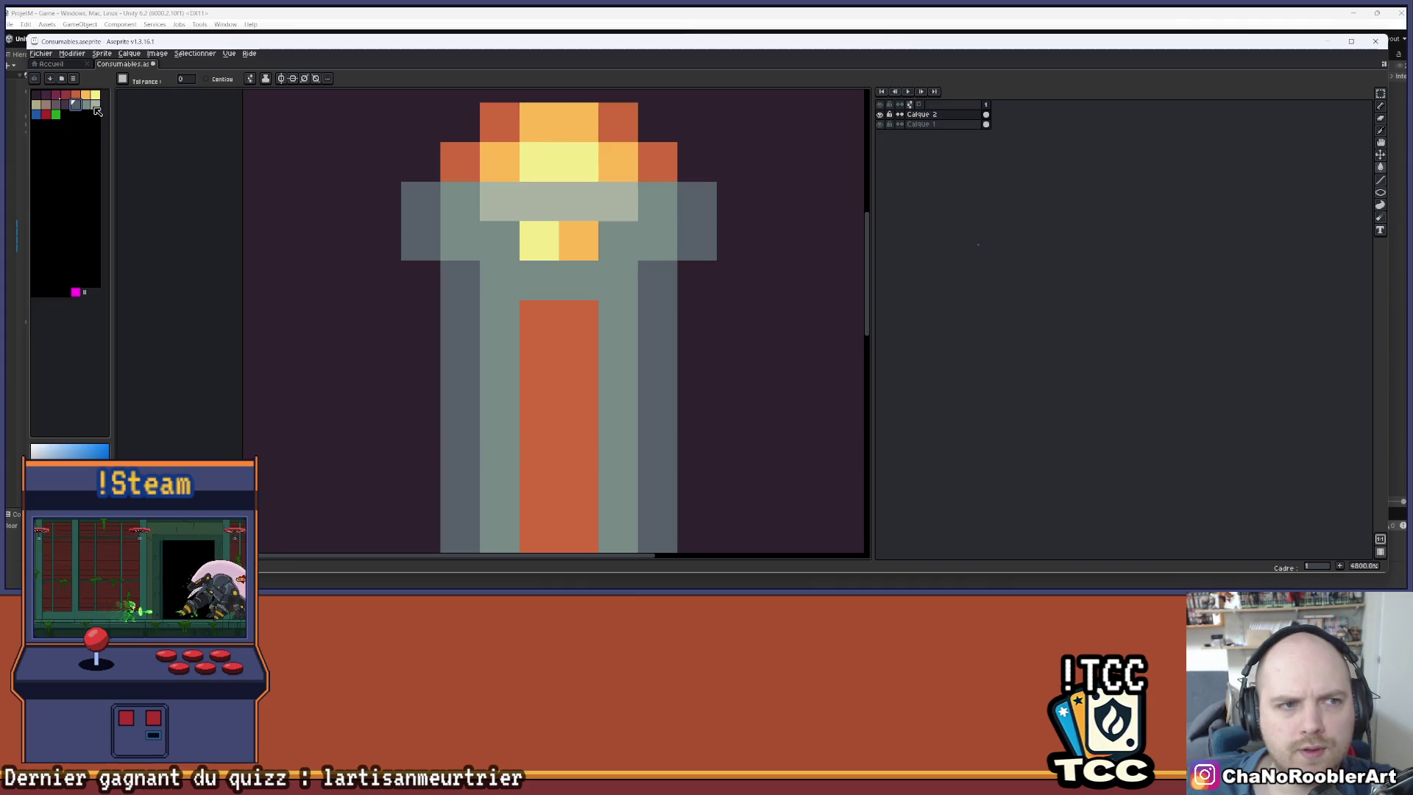
- Try a dark purple bucket fill on the orange cork, then undo it
{"action": "key", "text": "i"}
{"action": "left_click", "coordinate": [455, 208]}
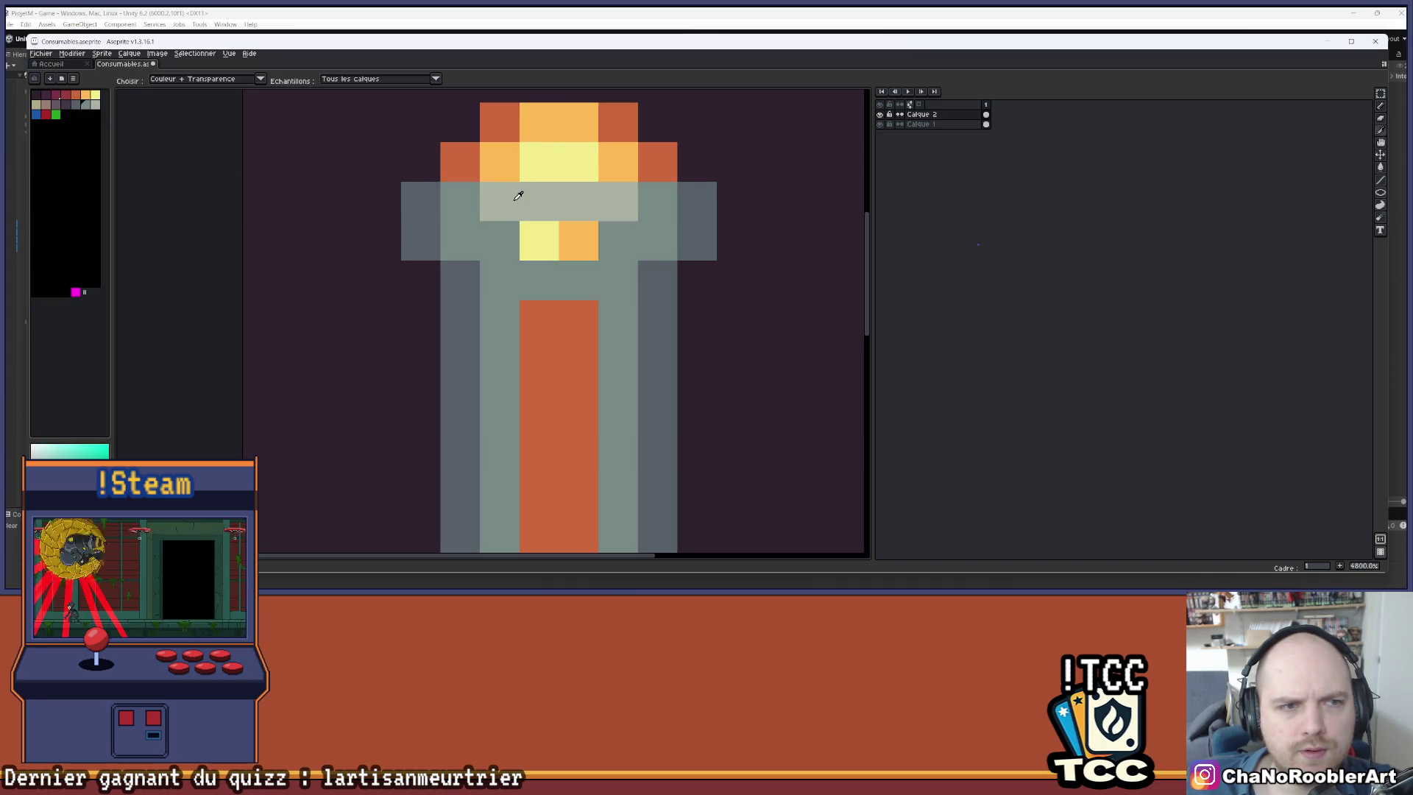
{"action": "left_click", "coordinate": [57, 109]}
{"action": "key", "text": "g"}
{"action": "left_click", "coordinate": [447, 153]}
{"action": "key", "text": "ctrl+z"}
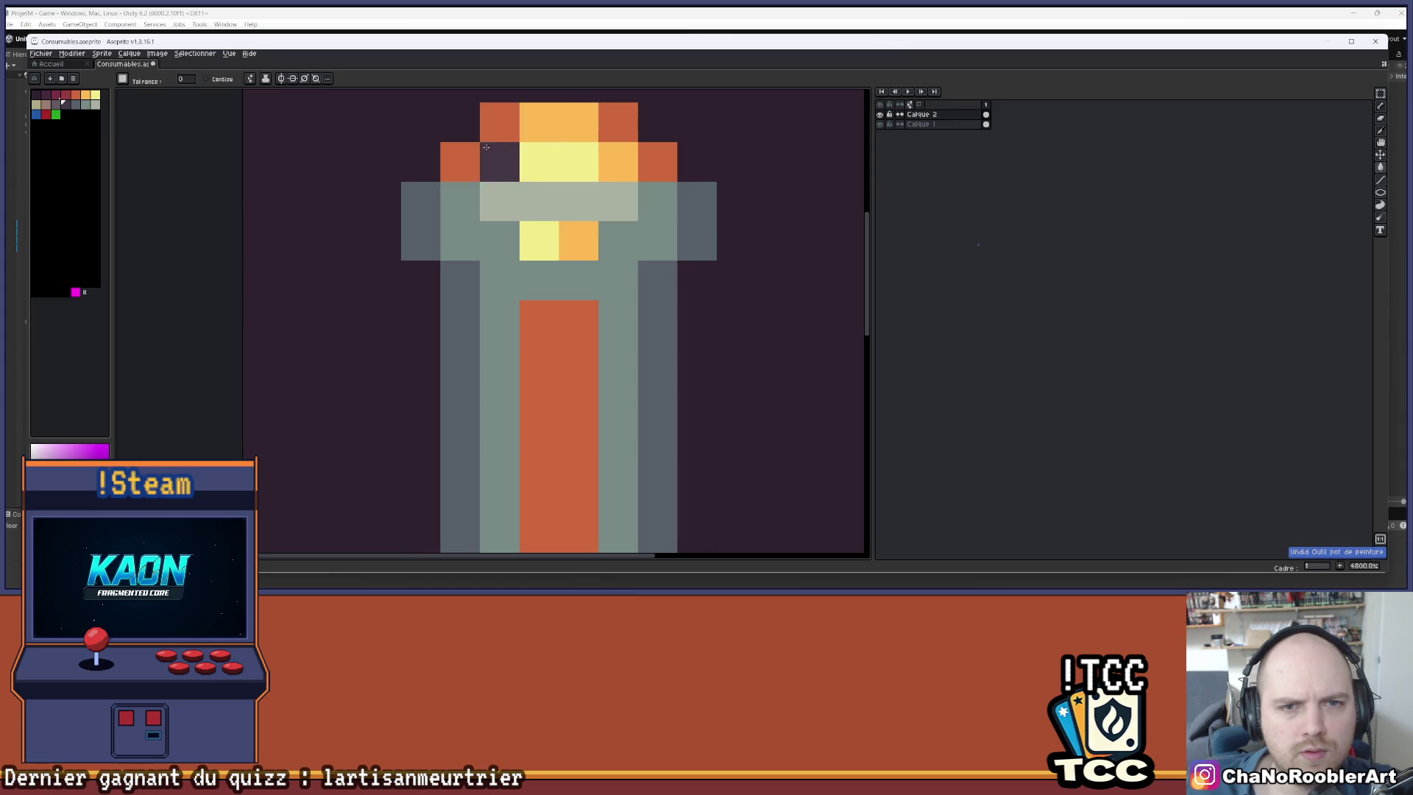
{"action": "key", "text": "ctrl+z"}
- Paint the cork's top-left, top-right and right-side pixels dark purple
{"action": "key", "text": "b"}
{"action": "left_click", "coordinate": [499, 122]}
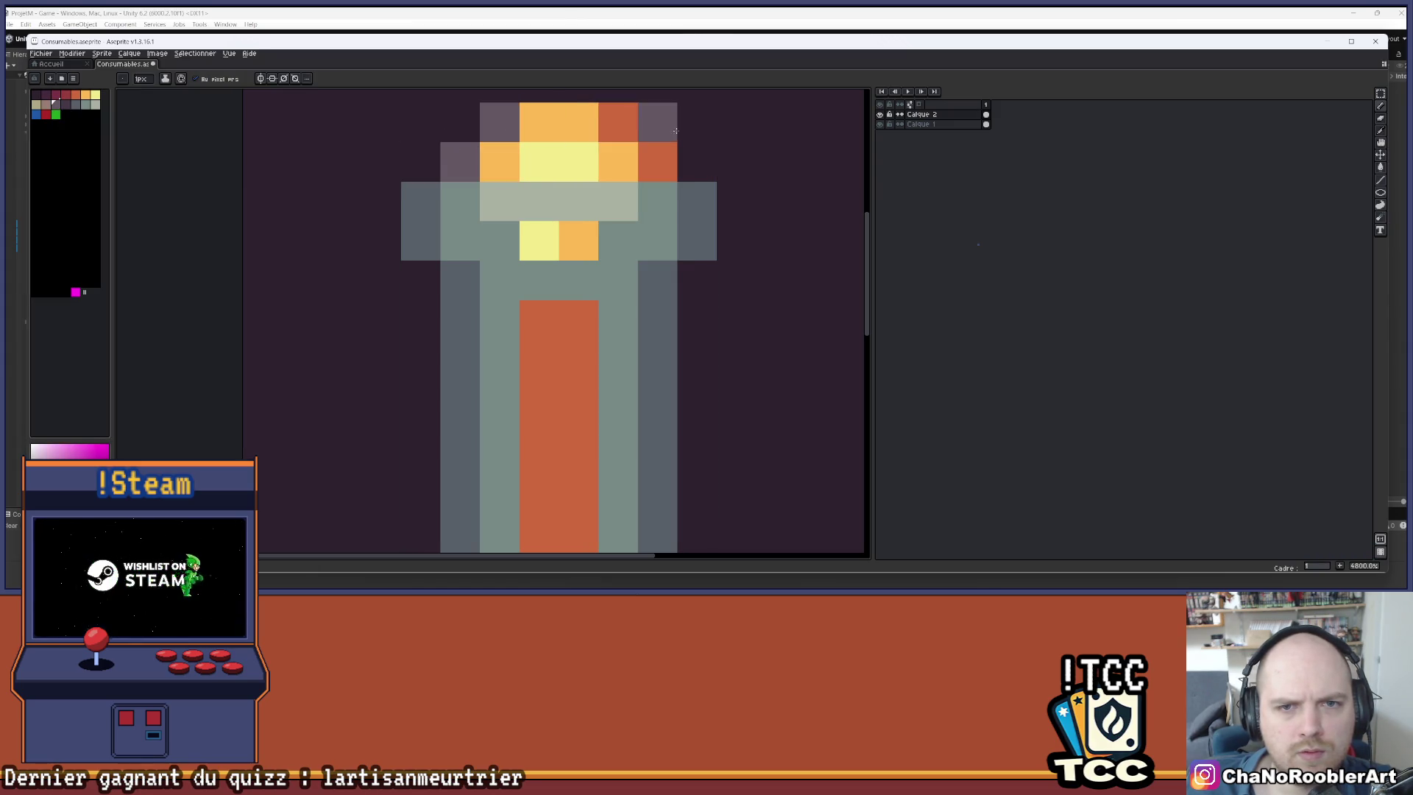
{"action": "left_click", "coordinate": [618, 122]}
{"action": "left_click", "coordinate": [657, 162]}
- Tint the cork's corner and edge pixels and one orange pixel brownish
{"action": "left_click", "coordinate": [50, 110]}
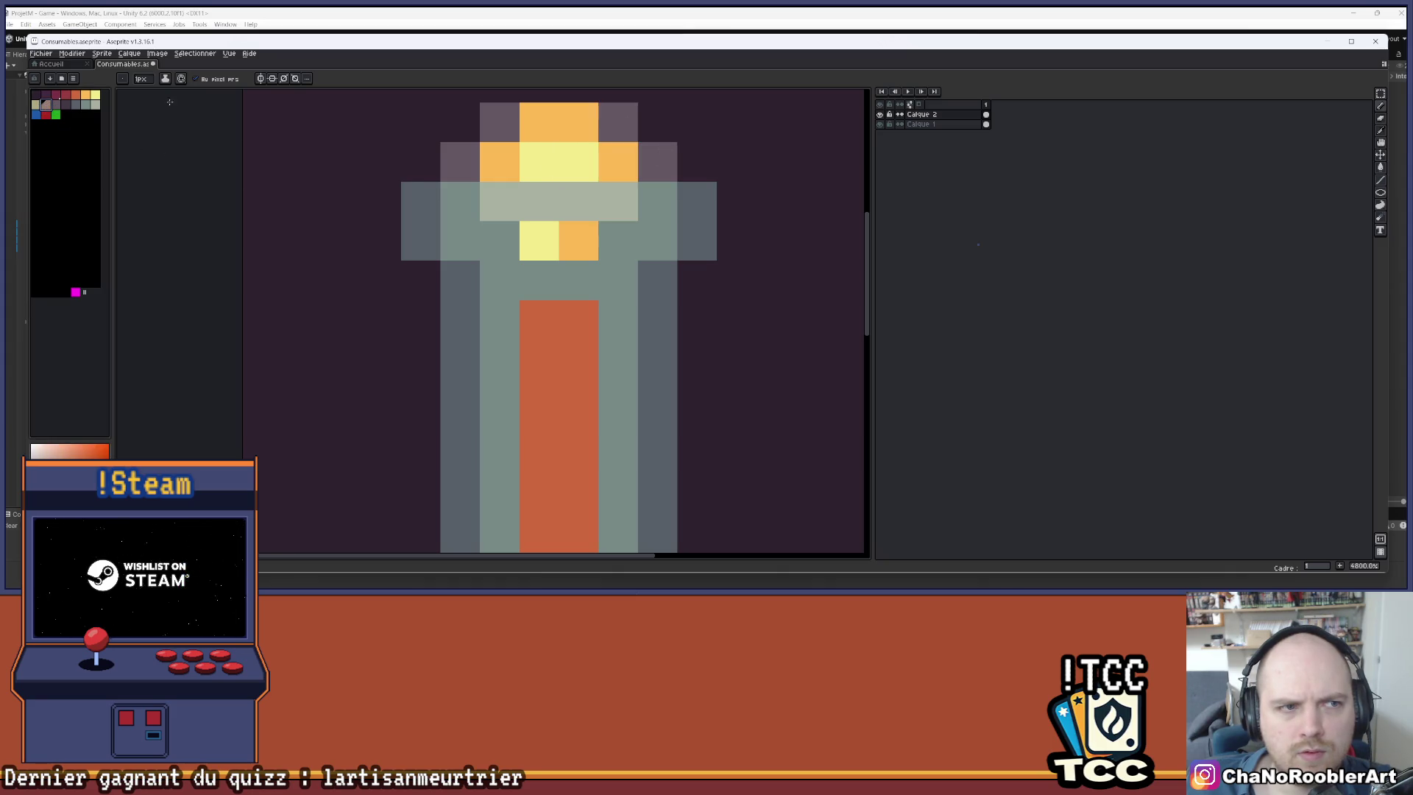
{"action": "left_click", "coordinate": [538, 122]}
{"action": "left_click", "coordinate": [579, 122]}
{"action": "left_click", "coordinate": [499, 161]}
{"action": "left_click", "coordinate": [618, 162]}
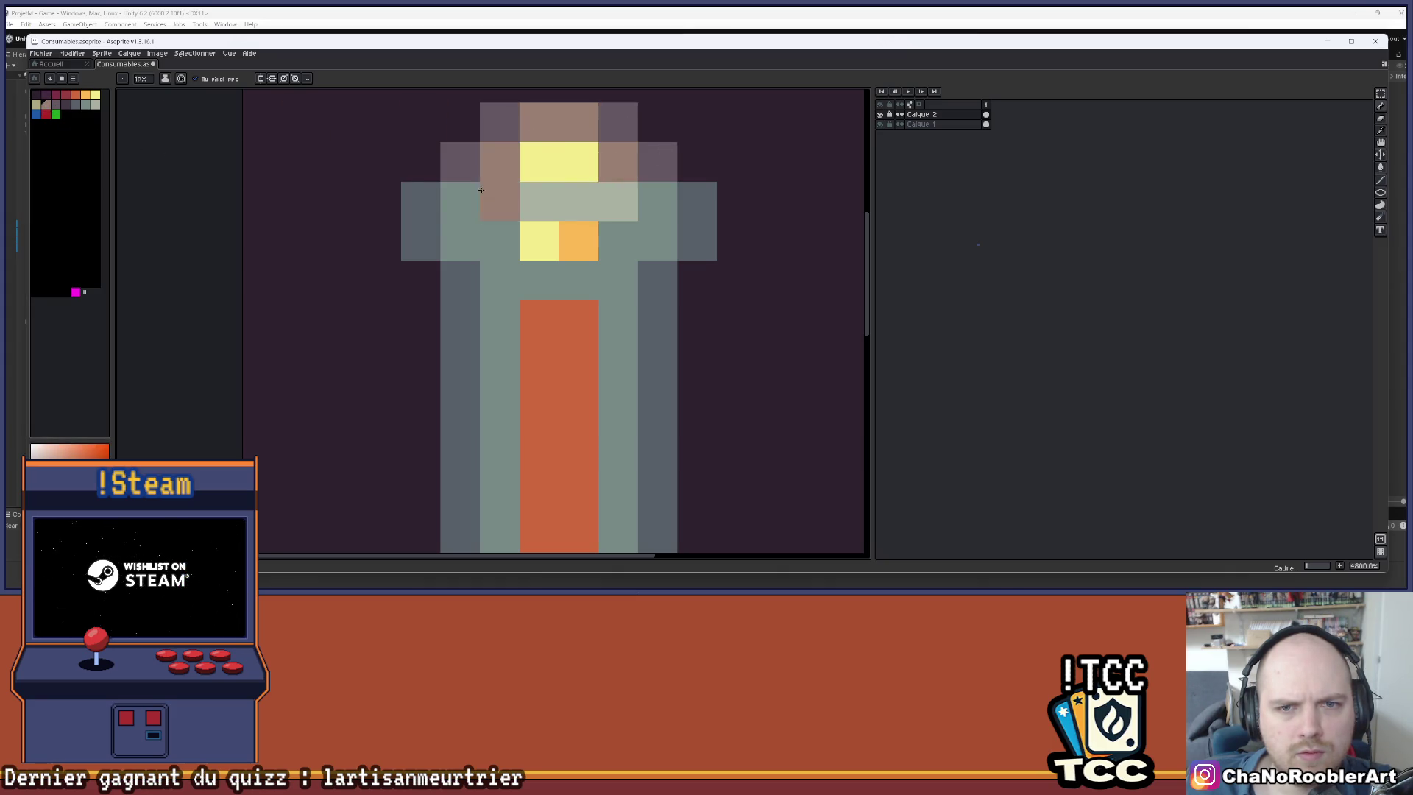
{"action": "left_click", "coordinate": [595, 244]}
- Recolour three yellow pixels below the cork with a new palette colour
{"action": "left_click", "coordinate": [42, 107]}
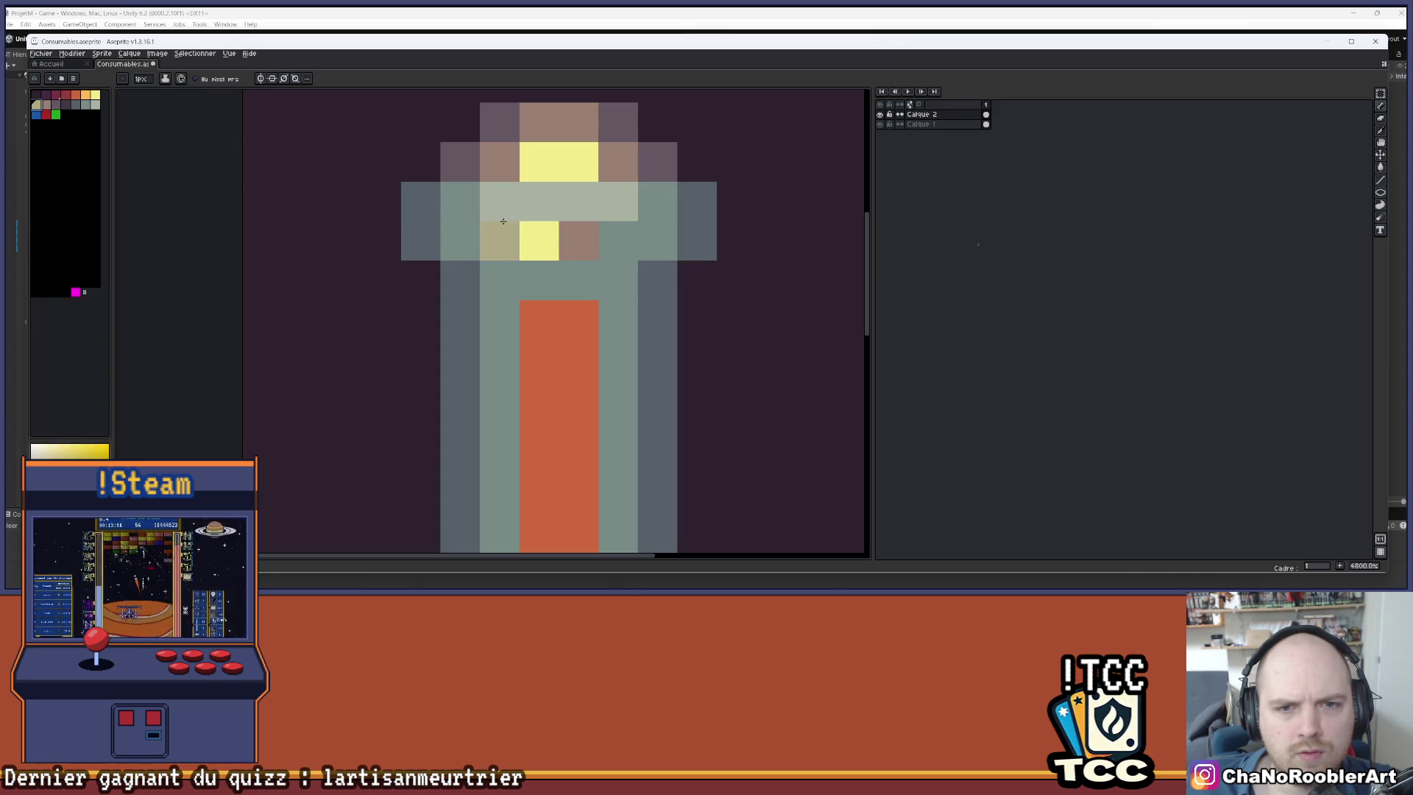
{"action": "left_click", "coordinate": [539, 241]}
{"action": "left_click", "coordinate": [539, 162]}
{"action": "left_click", "coordinate": [579, 162]}
{"action": "scroll", "coordinate": [671, 193], "scroll_direction": "down", "scroll_amount": 6}
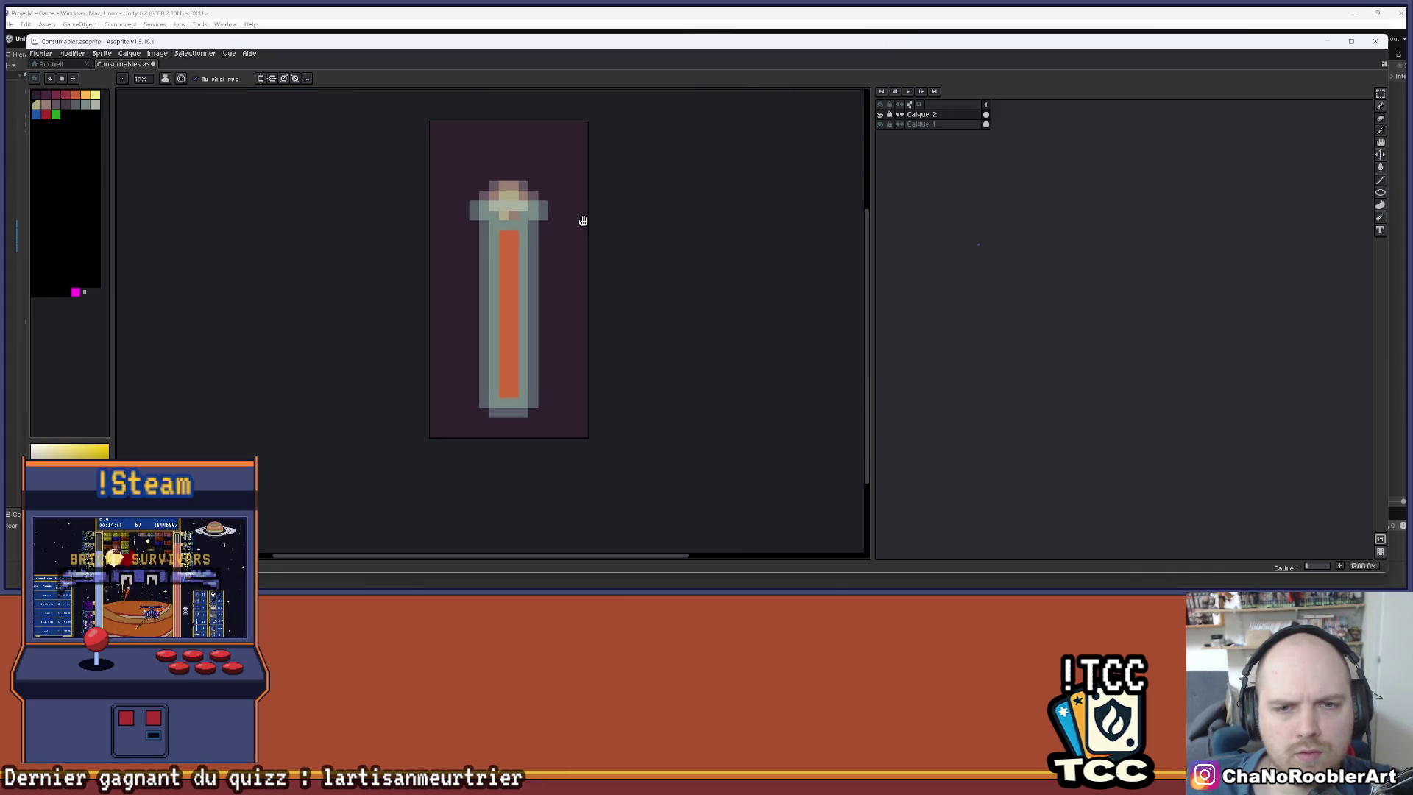
{"action": "scroll", "coordinate": [574, 216], "scroll_direction": "down", "scroll_amount": 4}
{"action": "scroll", "coordinate": [579, 213], "scroll_direction": "up", "scroll_amount": 7}
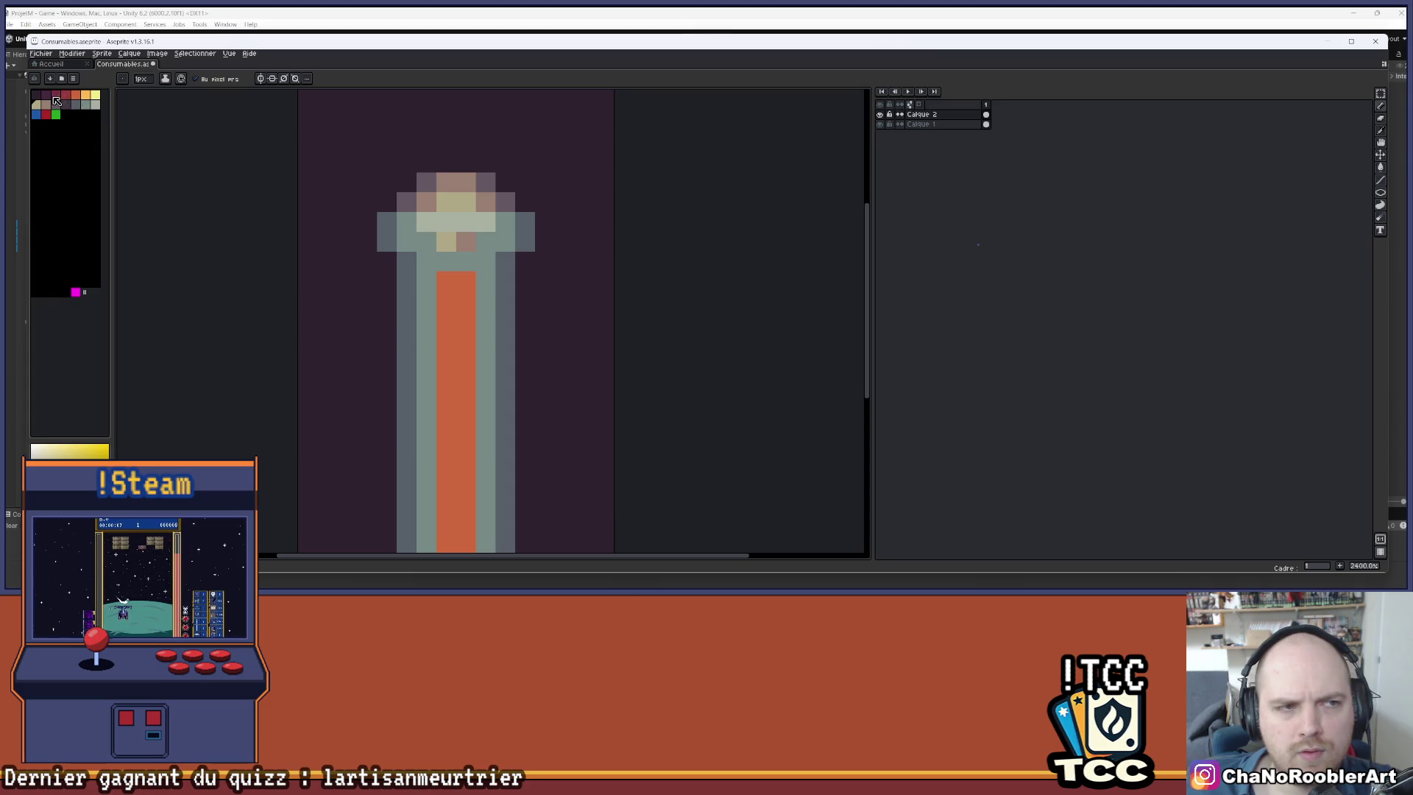
- Paint the cork's corners and side pixels crimson and its top row dark red
{"action": "left_click", "coordinate": [53, 96]}
{"action": "left_click", "coordinate": [427, 182]}
{"action": "left_click", "coordinate": [486, 182]}
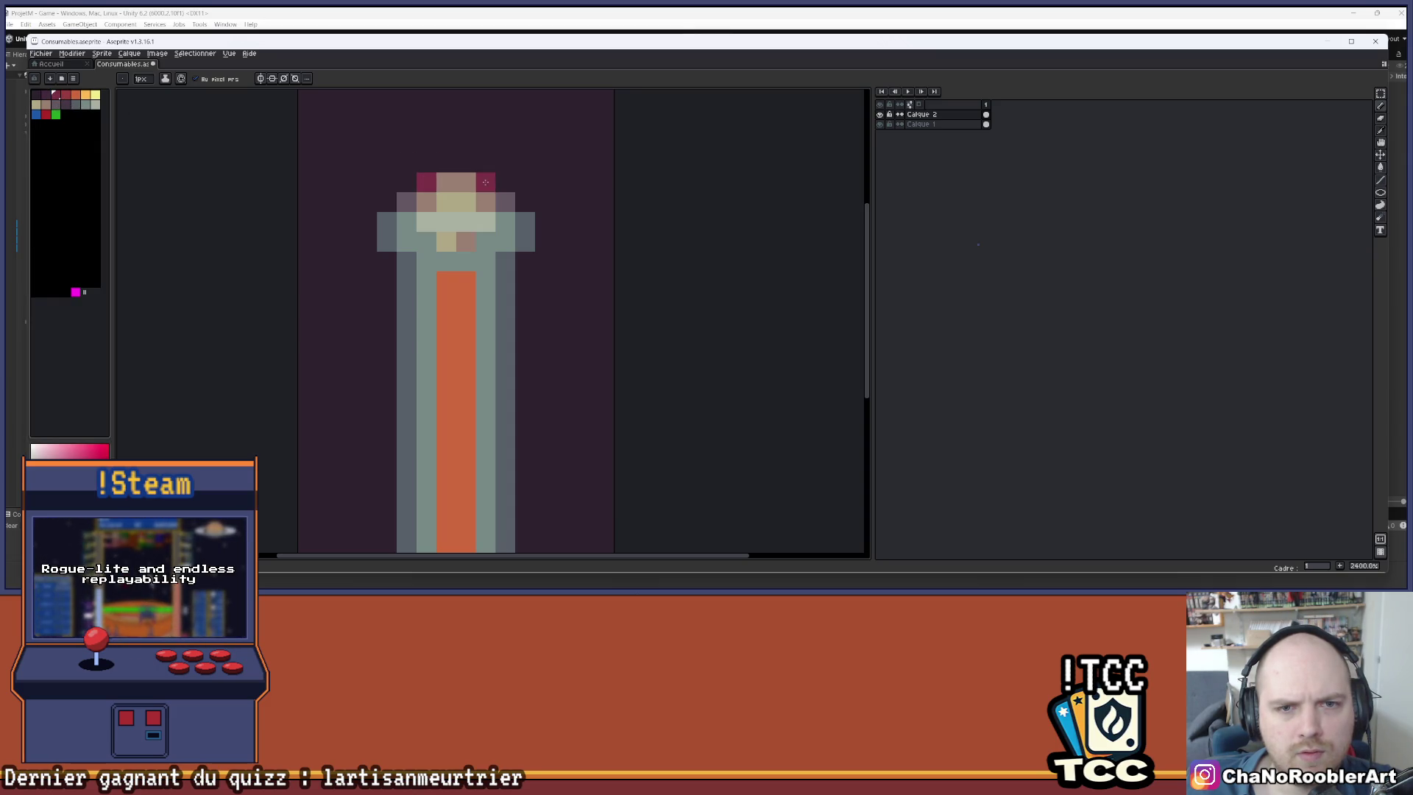
{"action": "left_click", "coordinate": [407, 198]}
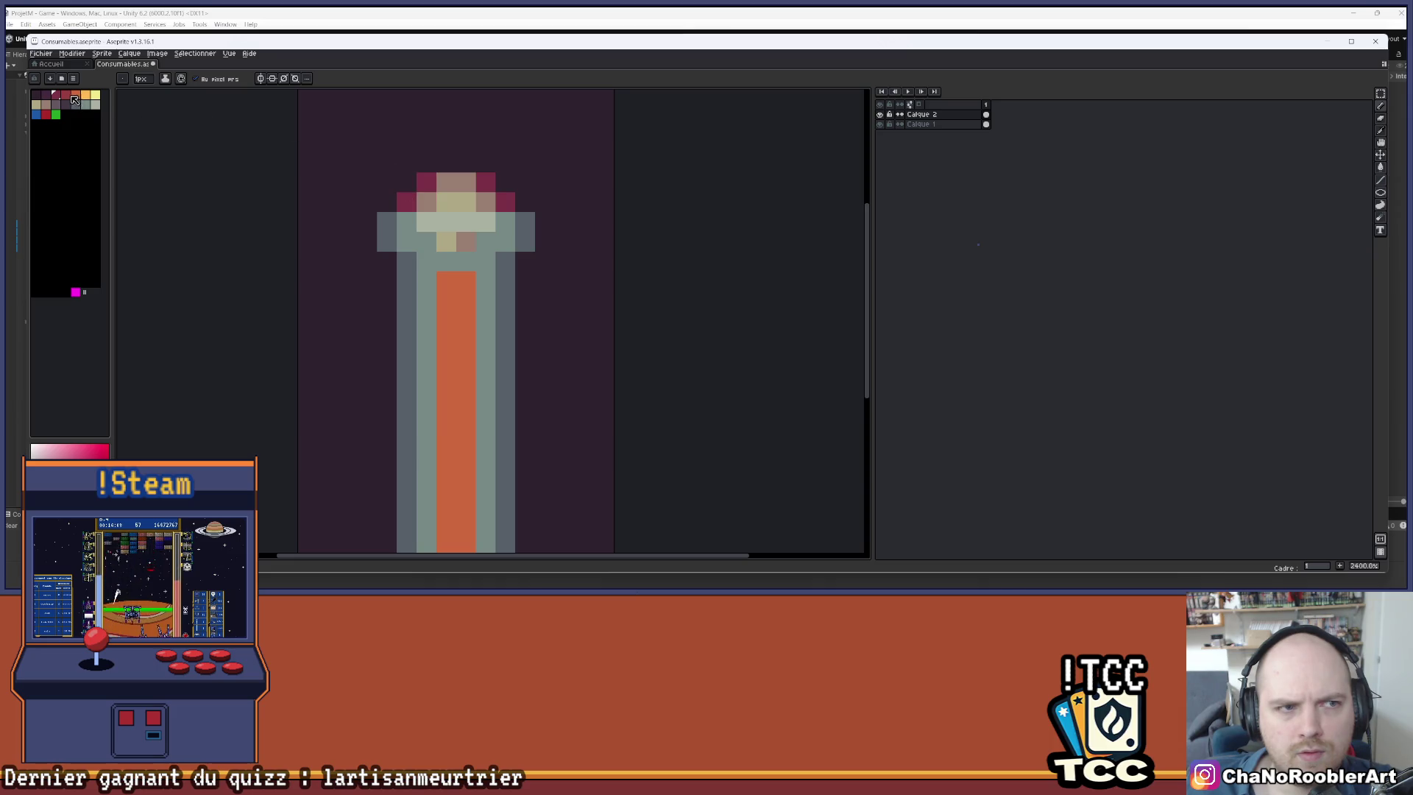
{"action": "left_click", "coordinate": [66, 96]}
{"action": "left_click_drag", "start_coordinate": [427, 182], "coordinate": [478, 196]}
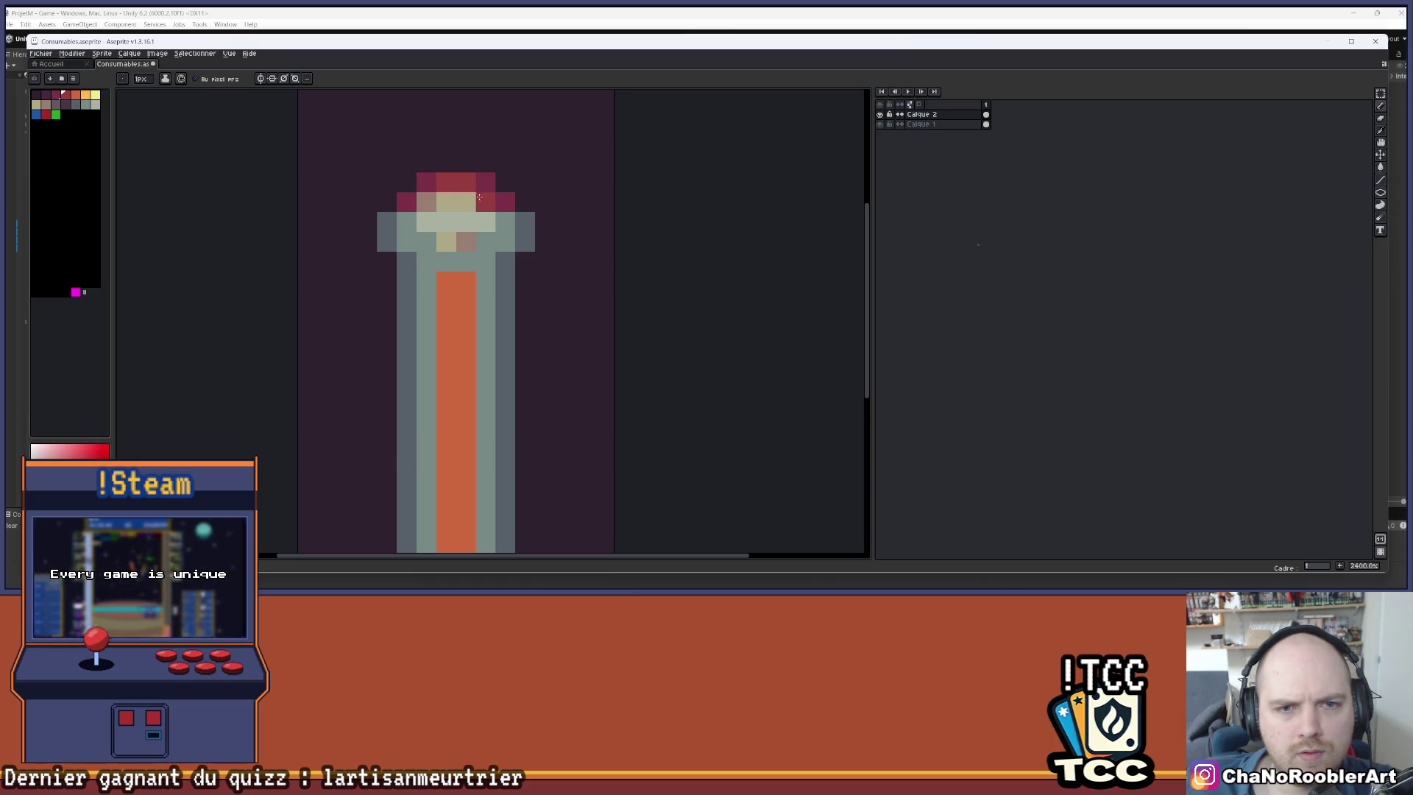
{"action": "left_click", "coordinate": [468, 246]}
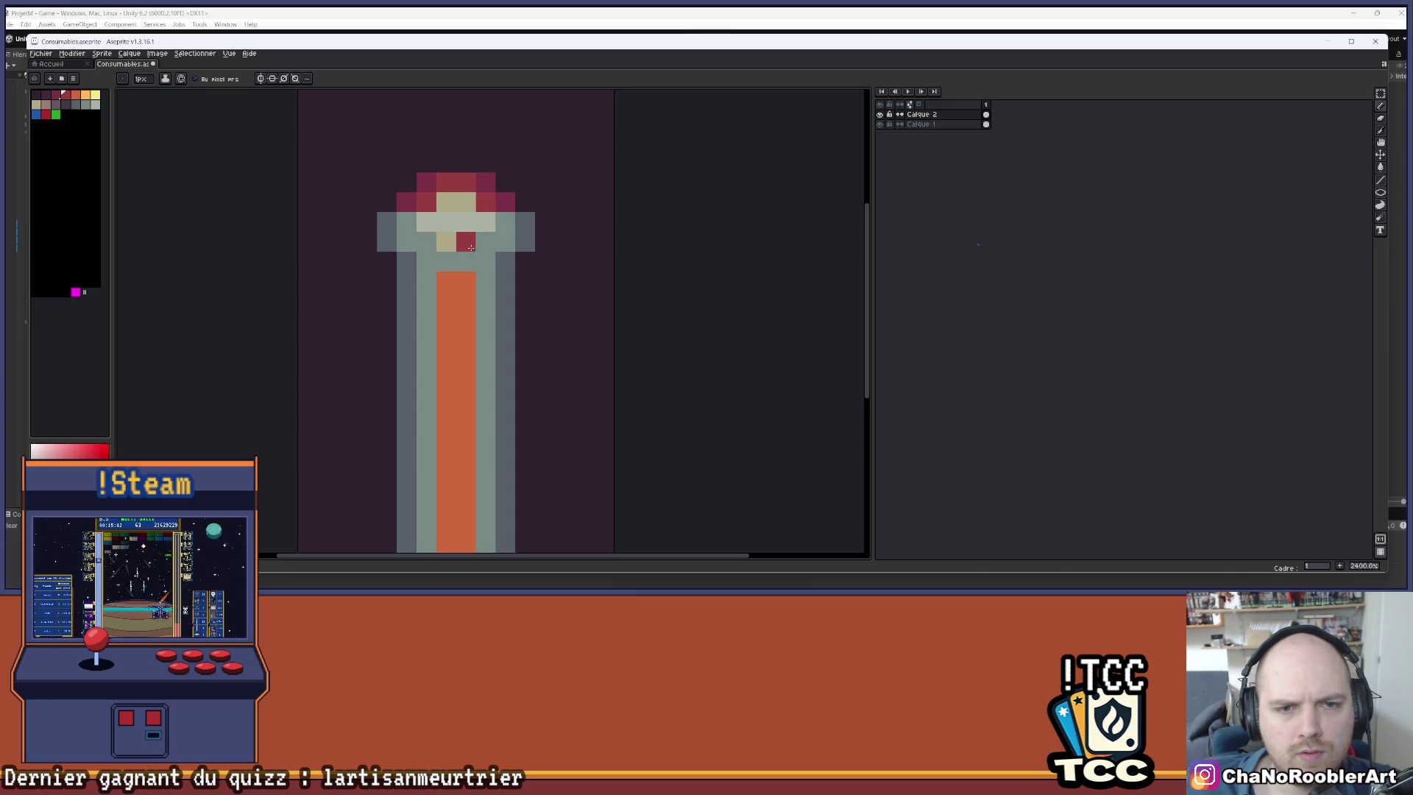
- Add four orange highlight pixels to the cork
{"action": "left_click", "coordinate": [76, 94]}
{"action": "left_click", "coordinate": [446, 202]}
{"action": "left_click", "coordinate": [466, 202]}
{"action": "left_click", "coordinate": [446, 242]}
{"action": "left_click", "coordinate": [565, 202]}
- Pick light orange and try a bucket fill on the liquid, then undo it
{"action": "scroll", "coordinate": [567, 205], "scroll_direction": "down", "scroll_amount": 5}
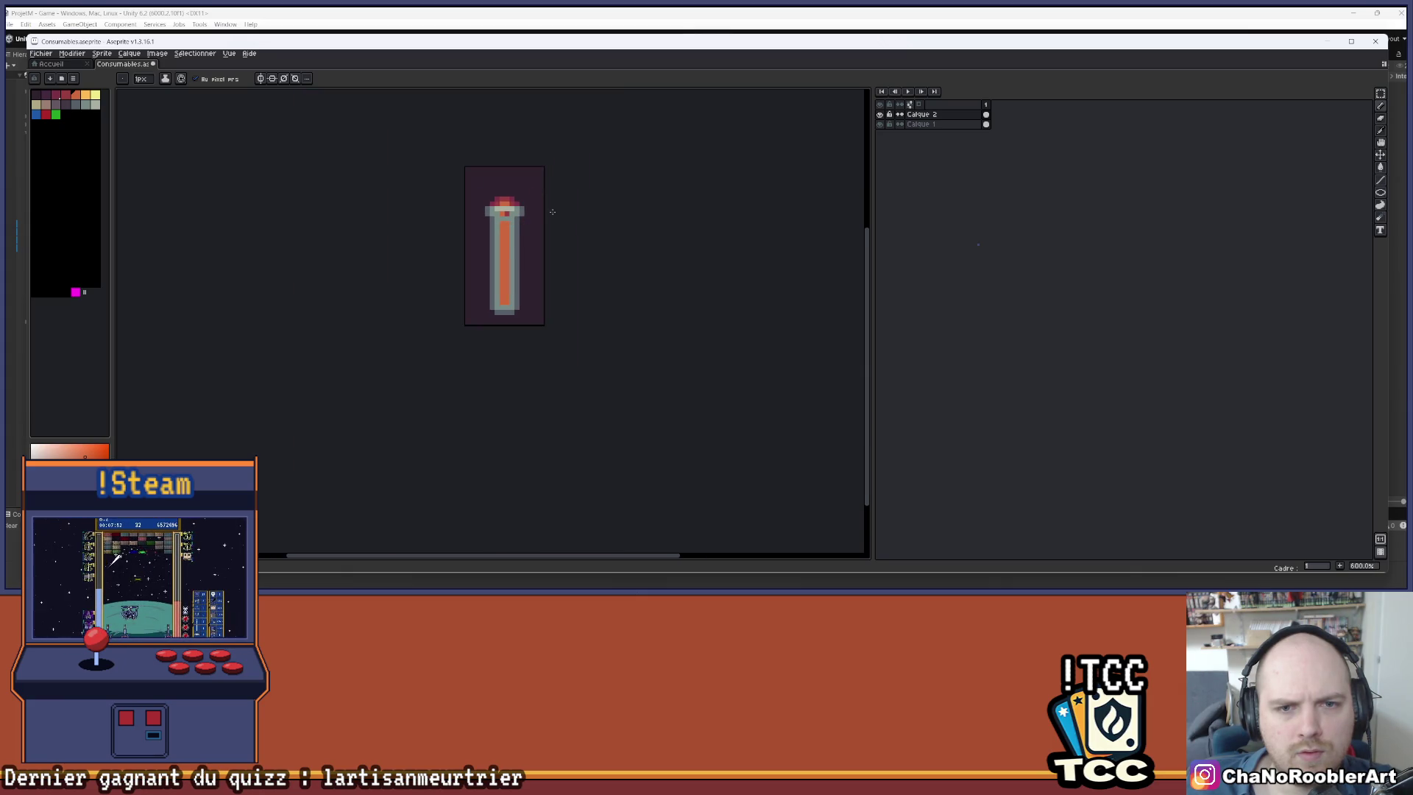
{"action": "scroll", "coordinate": [534, 204], "scroll_direction": "up", "scroll_amount": 1}
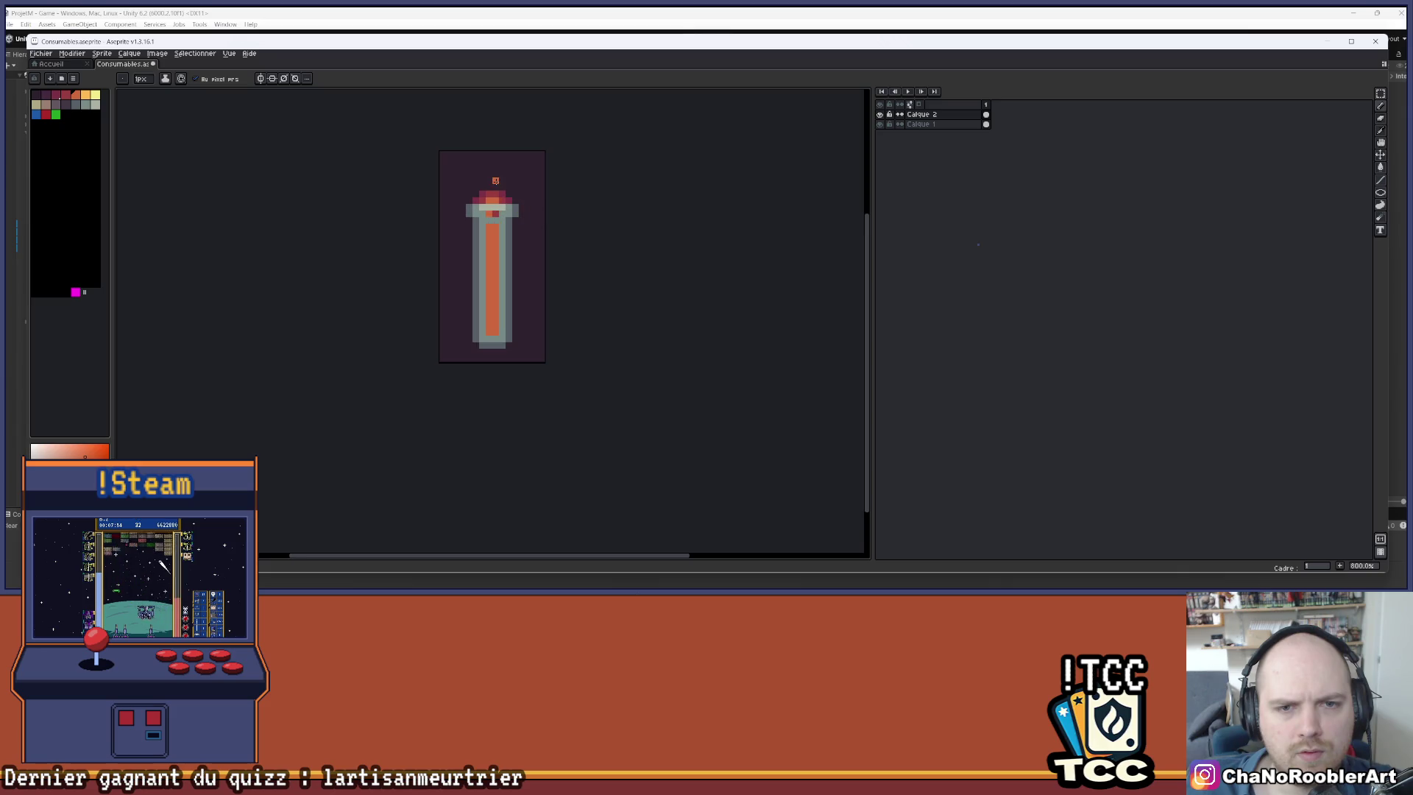
{"action": "scroll", "coordinate": [496, 180], "scroll_direction": "up", "scroll_amount": 3}
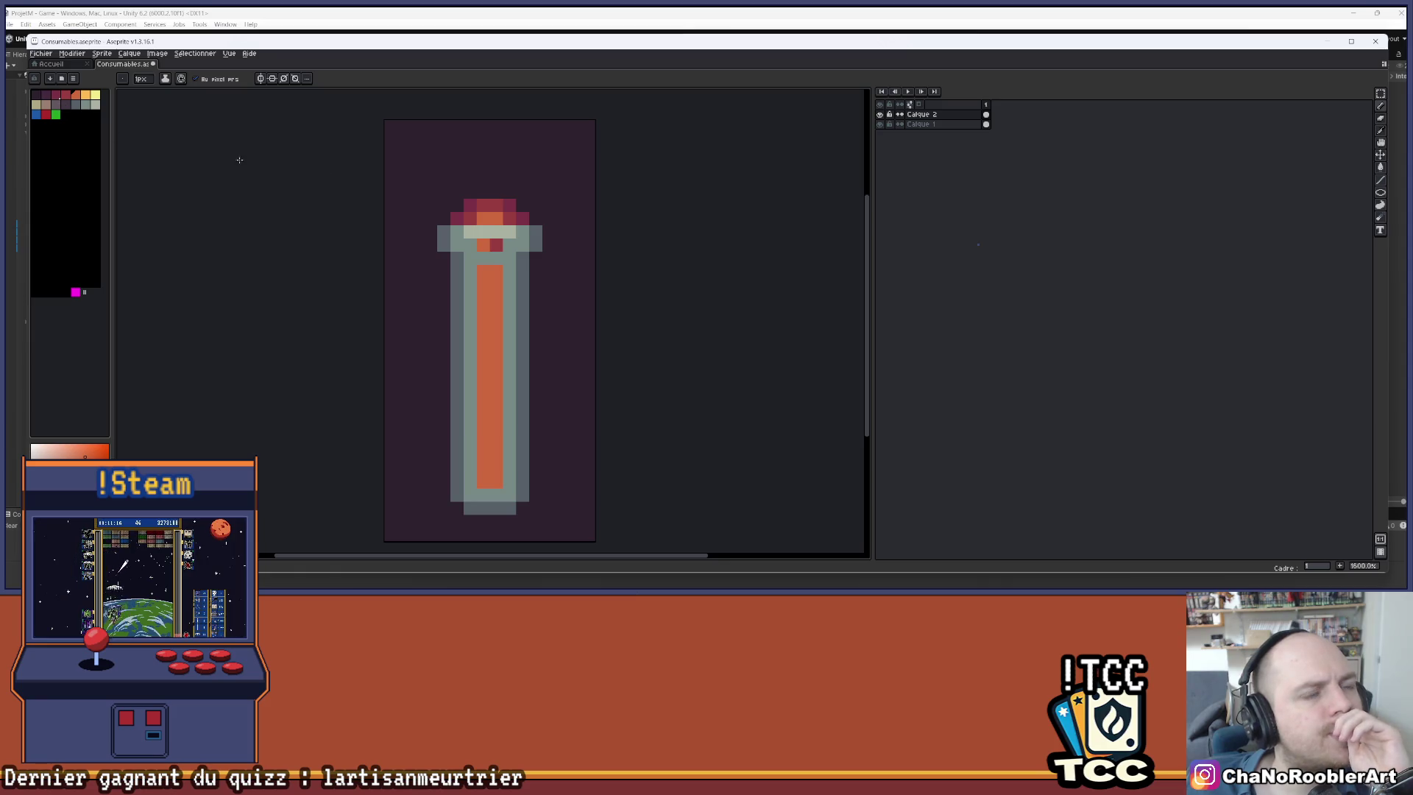
{"action": "scroll", "coordinate": [466, 181], "scroll_direction": "down", "scroll_amount": 2}
{"action": "scroll", "coordinate": [448, 211], "scroll_direction": "up", "scroll_amount": 1}
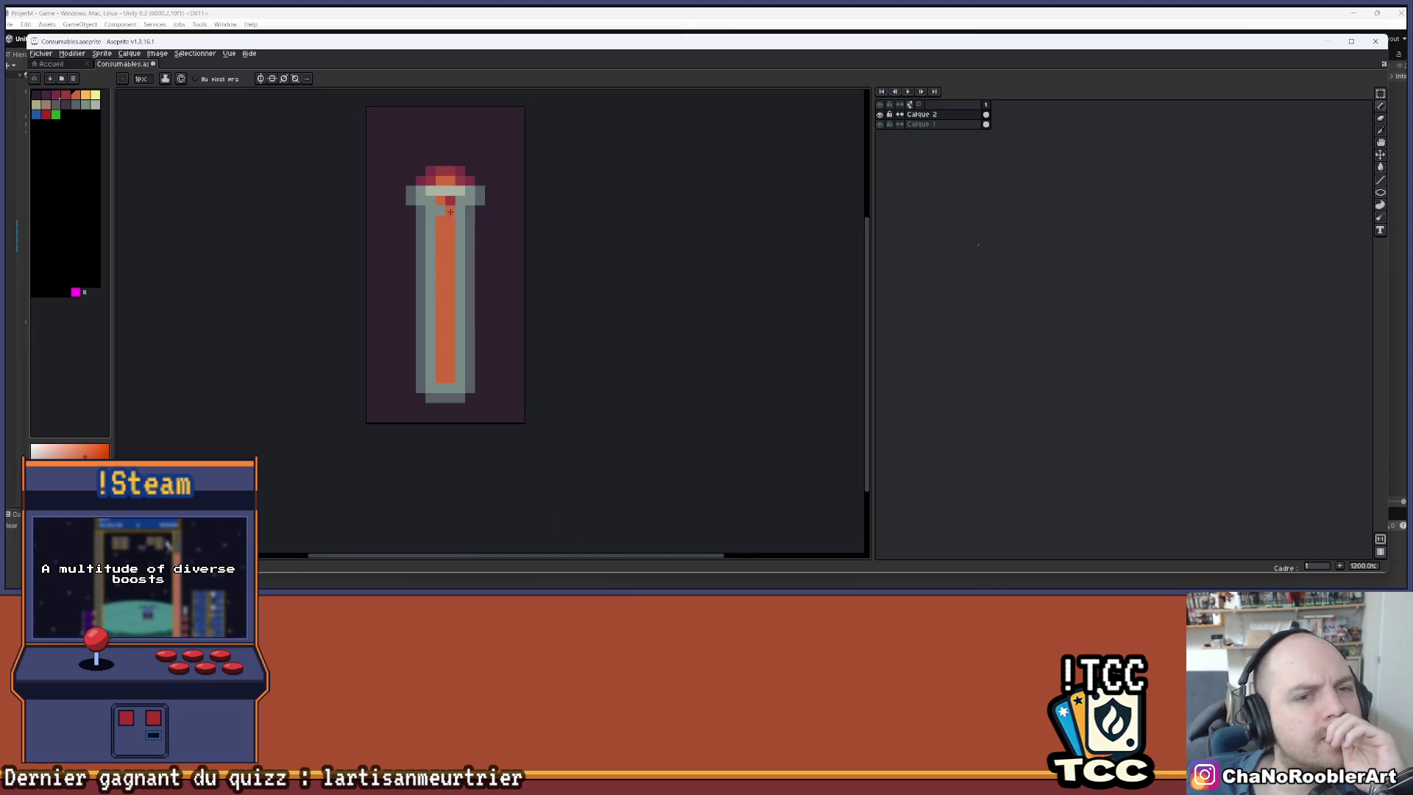
{"action": "left_click_drag", "start_coordinate": [496, 237], "coordinate": [471, 232]}
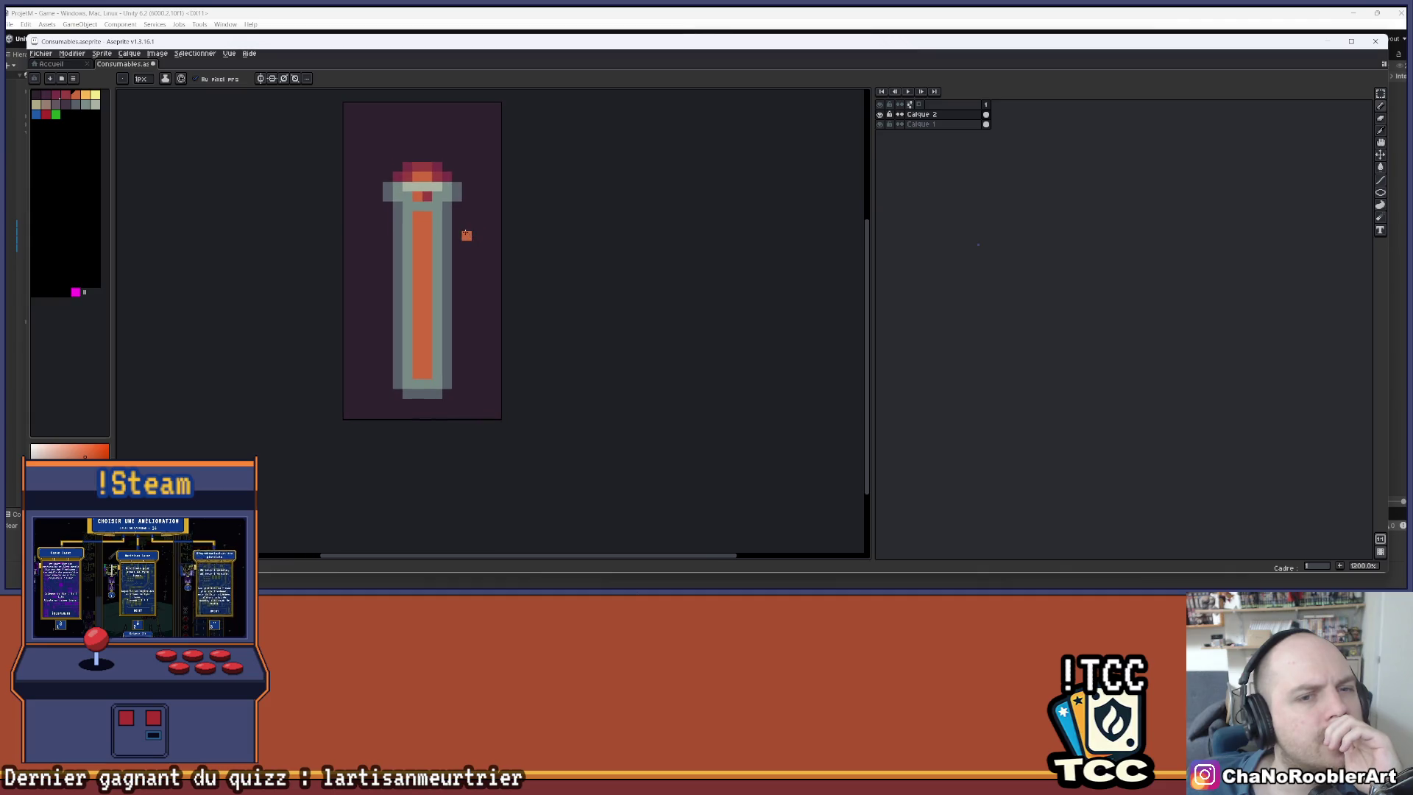
{"action": "left_click", "coordinate": [87, 95]}
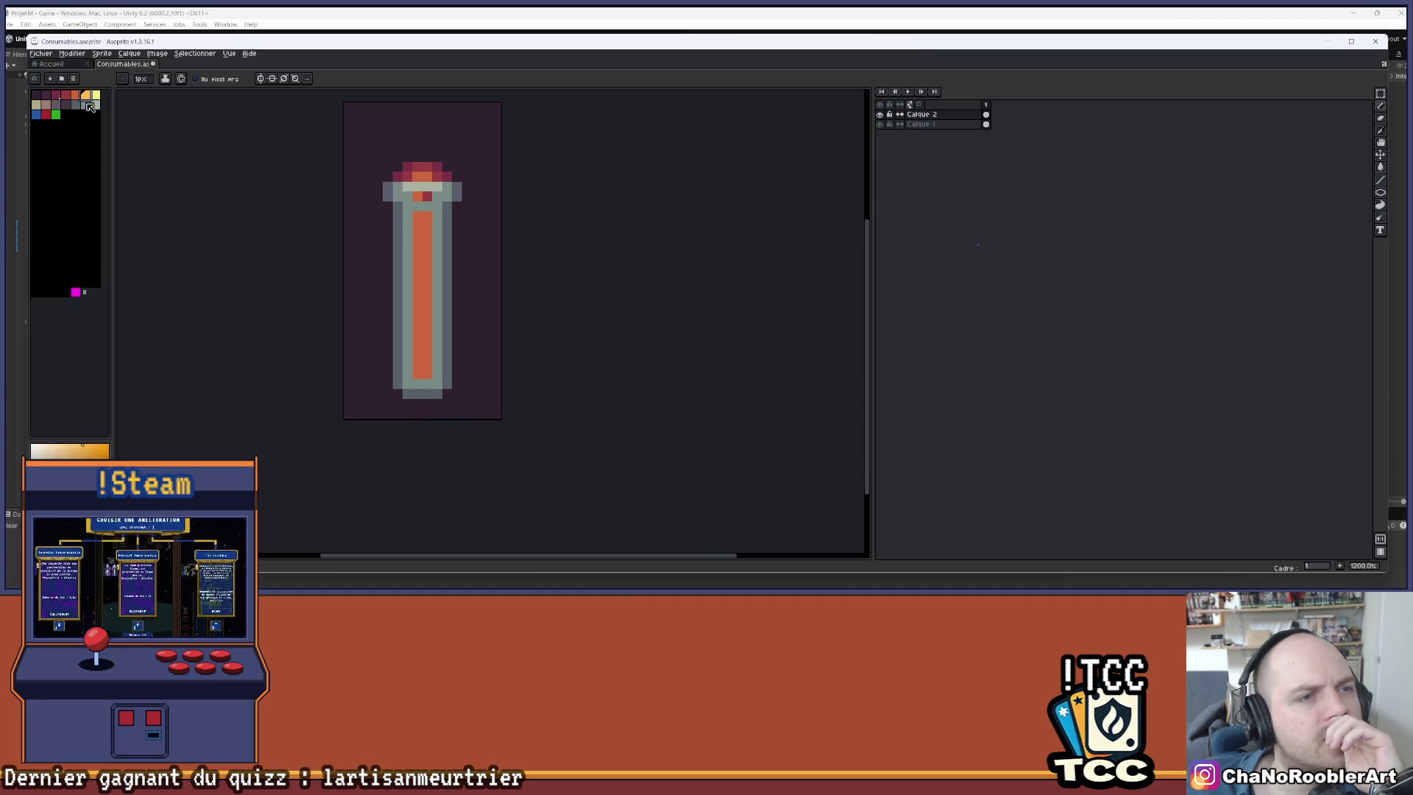
{"action": "key", "text": "g"}
{"action": "left_click", "coordinate": [425, 244]}
{"action": "key", "text": "ctrl+z"}
- Repaint the liquid column light orange with two vertical Pencil strokes
{"action": "left_click", "coordinate": [418, 292]}
{"action": "key", "text": "b"}
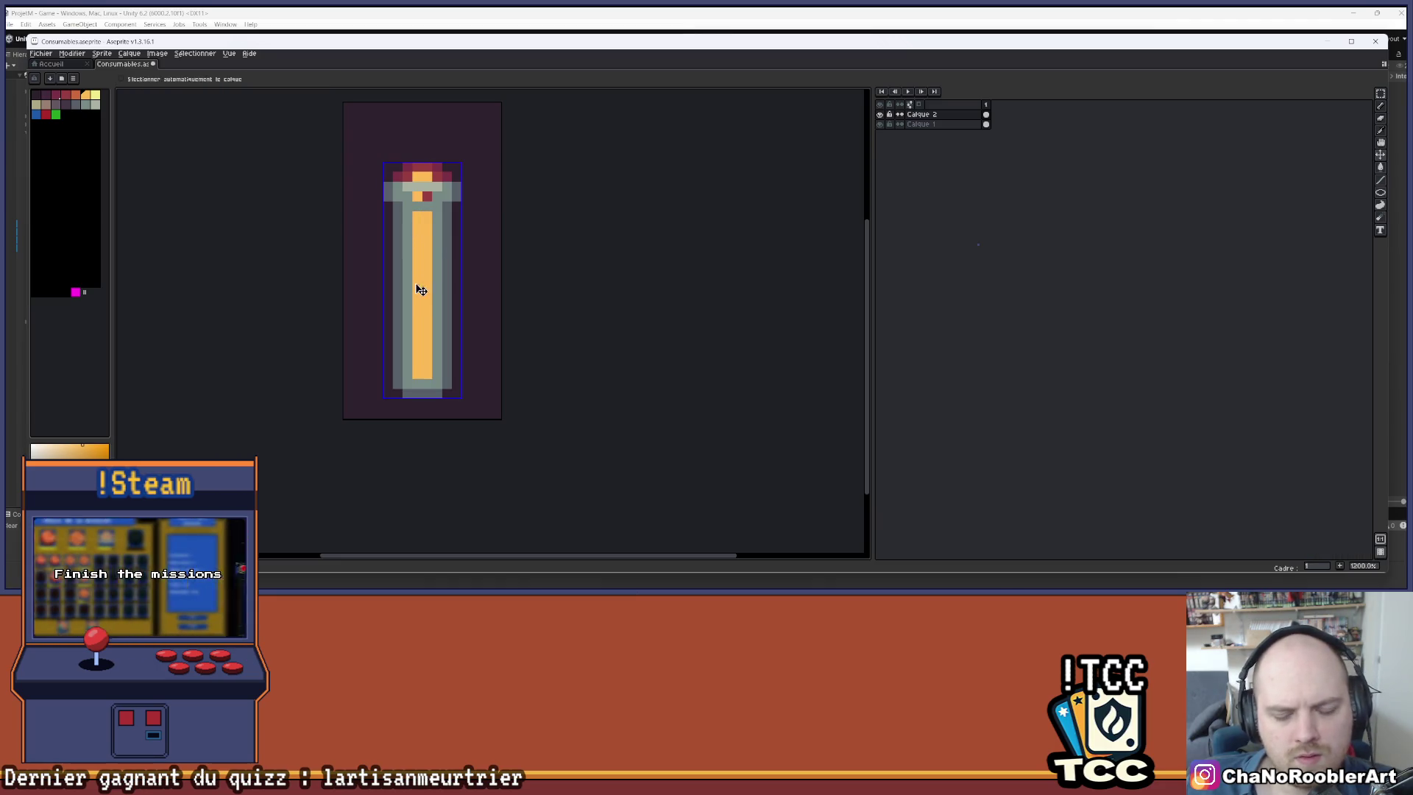
{"action": "key", "text": "ctrl+z"}
{"action": "left_click_drag", "start_coordinate": [421, 216], "coordinate": [415, 369]}
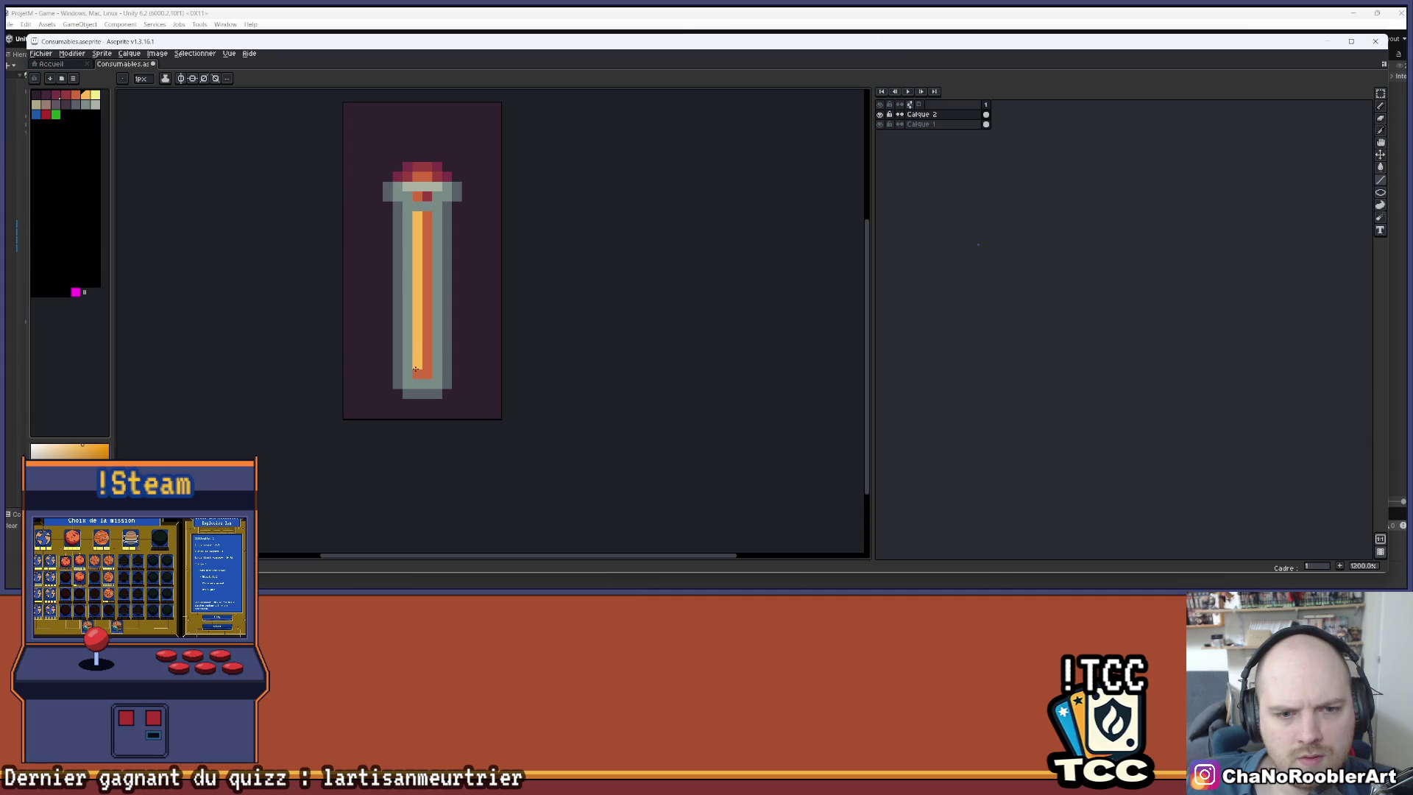
{"action": "left_click_drag", "start_coordinate": [427, 213], "coordinate": [424, 343]}
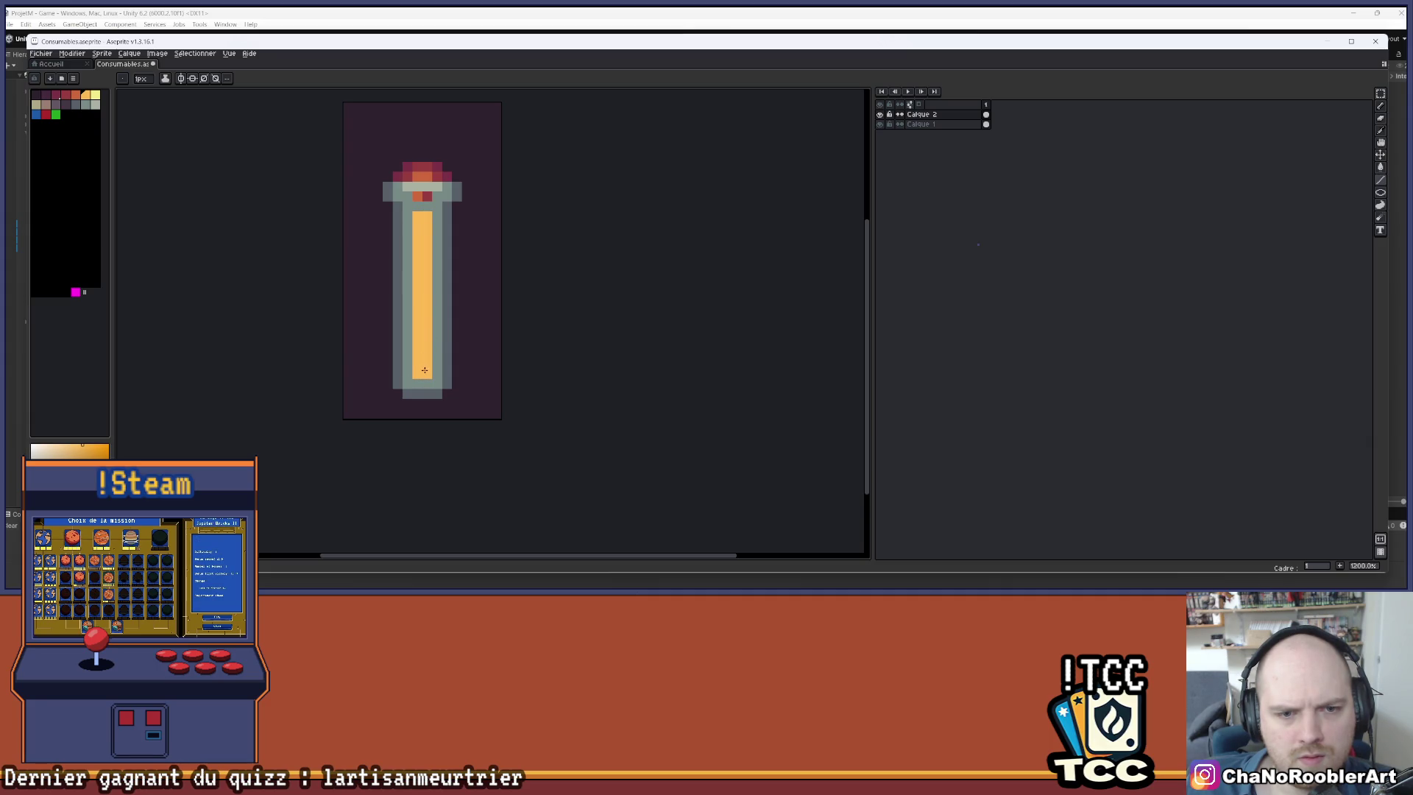
- Draw a lighter highlight line along the glass's inner left edge
{"action": "scroll", "coordinate": [425, 370], "scroll_direction": "down", "scroll_amount": 5}
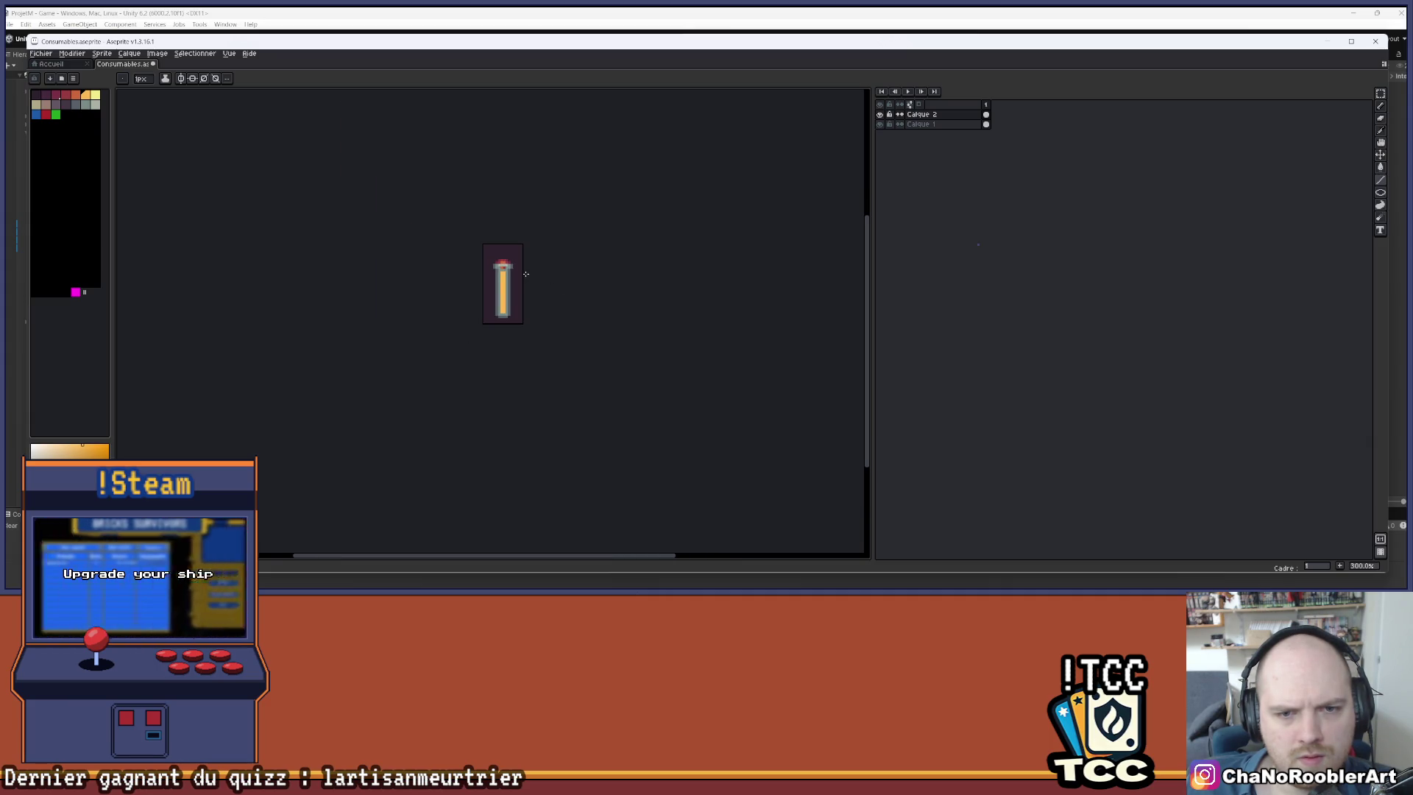
{"action": "scroll", "coordinate": [501, 268], "scroll_direction": "up", "scroll_amount": 8}
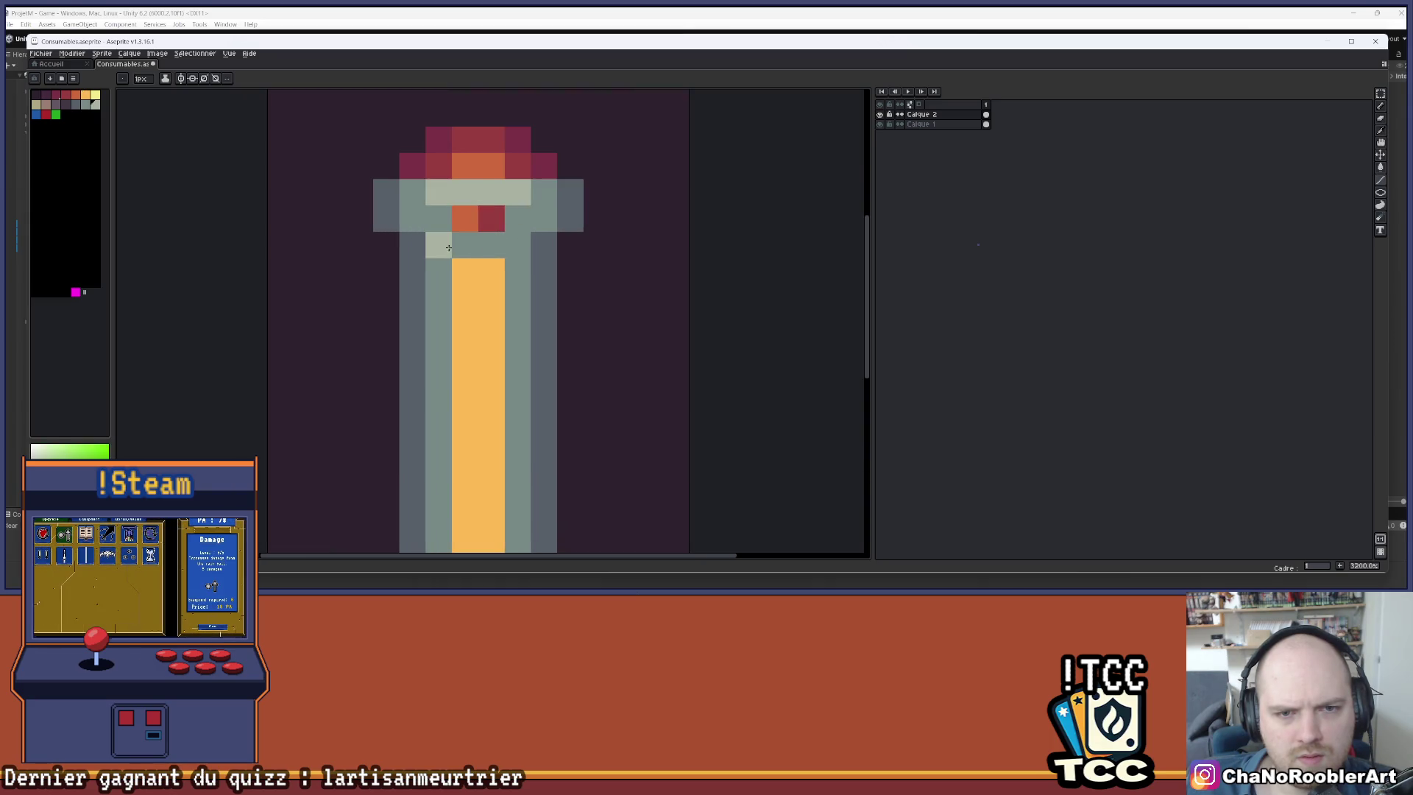
{"action": "scroll", "coordinate": [450, 247], "scroll_direction": "down", "scroll_amount": 3}
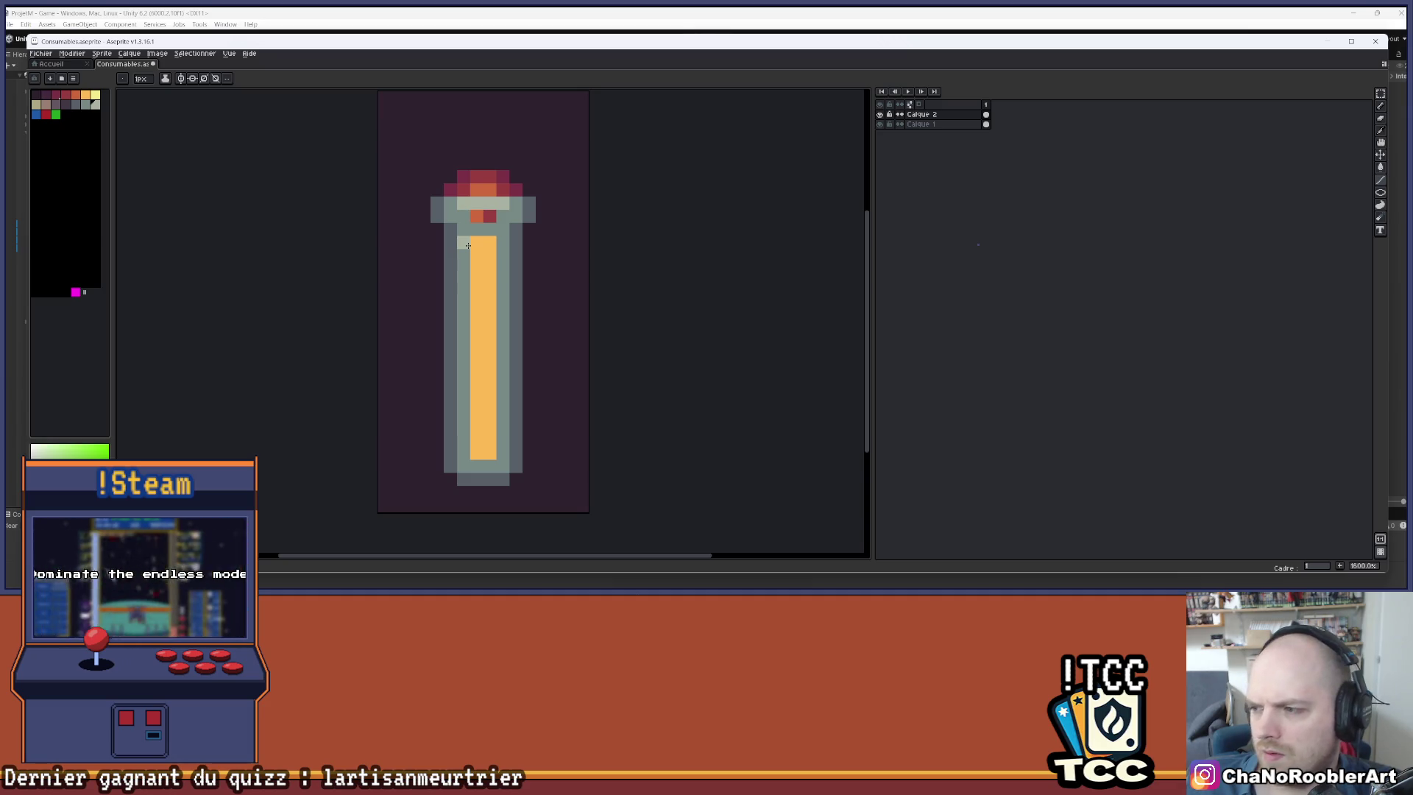
{"action": "left_click_drag", "start_coordinate": [462, 231], "coordinate": [459, 427]}
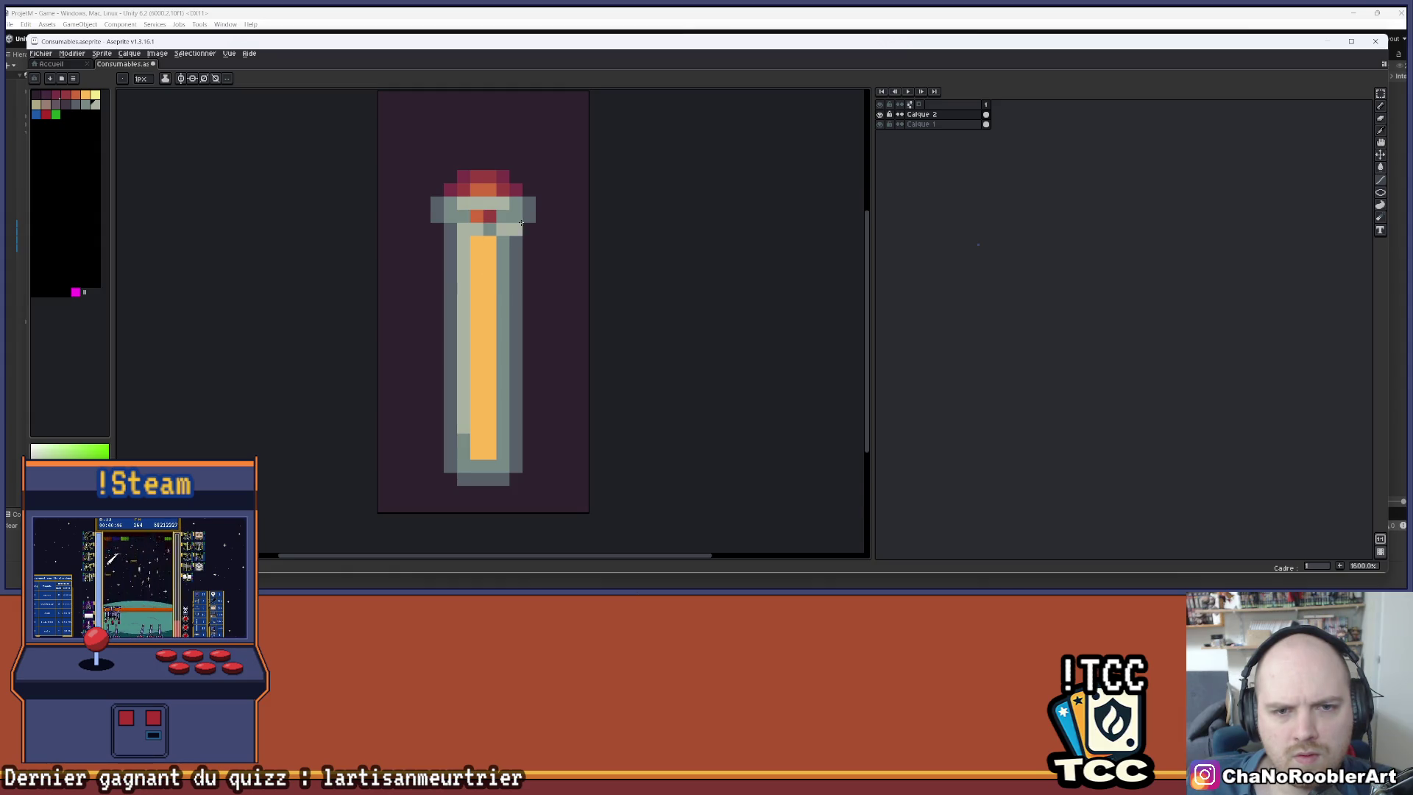
{"action": "scroll", "coordinate": [521, 223], "scroll_direction": "down", "scroll_amount": 5}
- Draw a pale yellow vertical streak down the left side of the golden liquid
{"action": "scroll", "coordinate": [504, 250], "scroll_direction": "up", "scroll_amount": 4}
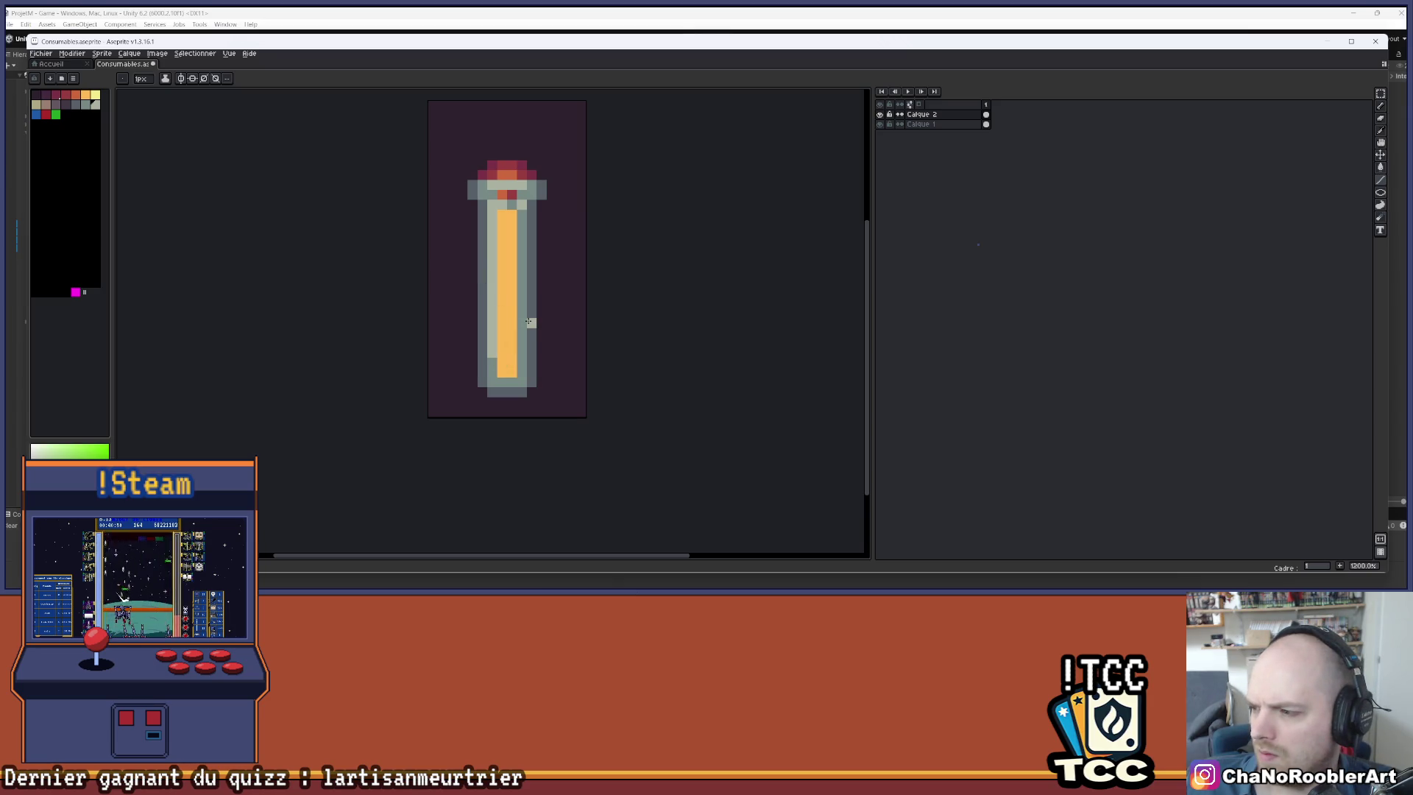
{"action": "scroll", "coordinate": [518, 317], "scroll_direction": "up", "scroll_amount": 1}
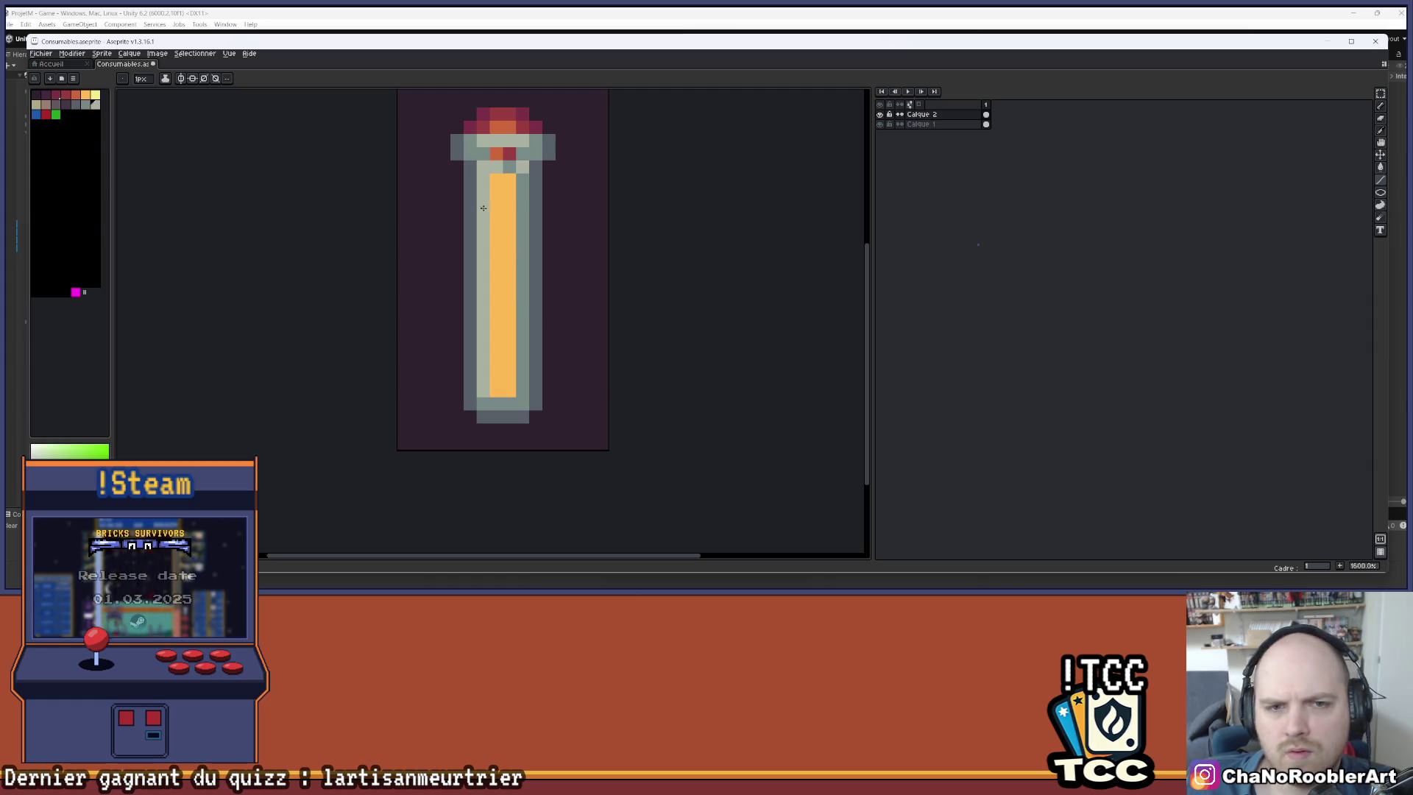
{"action": "left_click", "coordinate": [95, 96]}
{"action": "left_click_drag", "start_coordinate": [497, 192], "coordinate": [499, 263]}
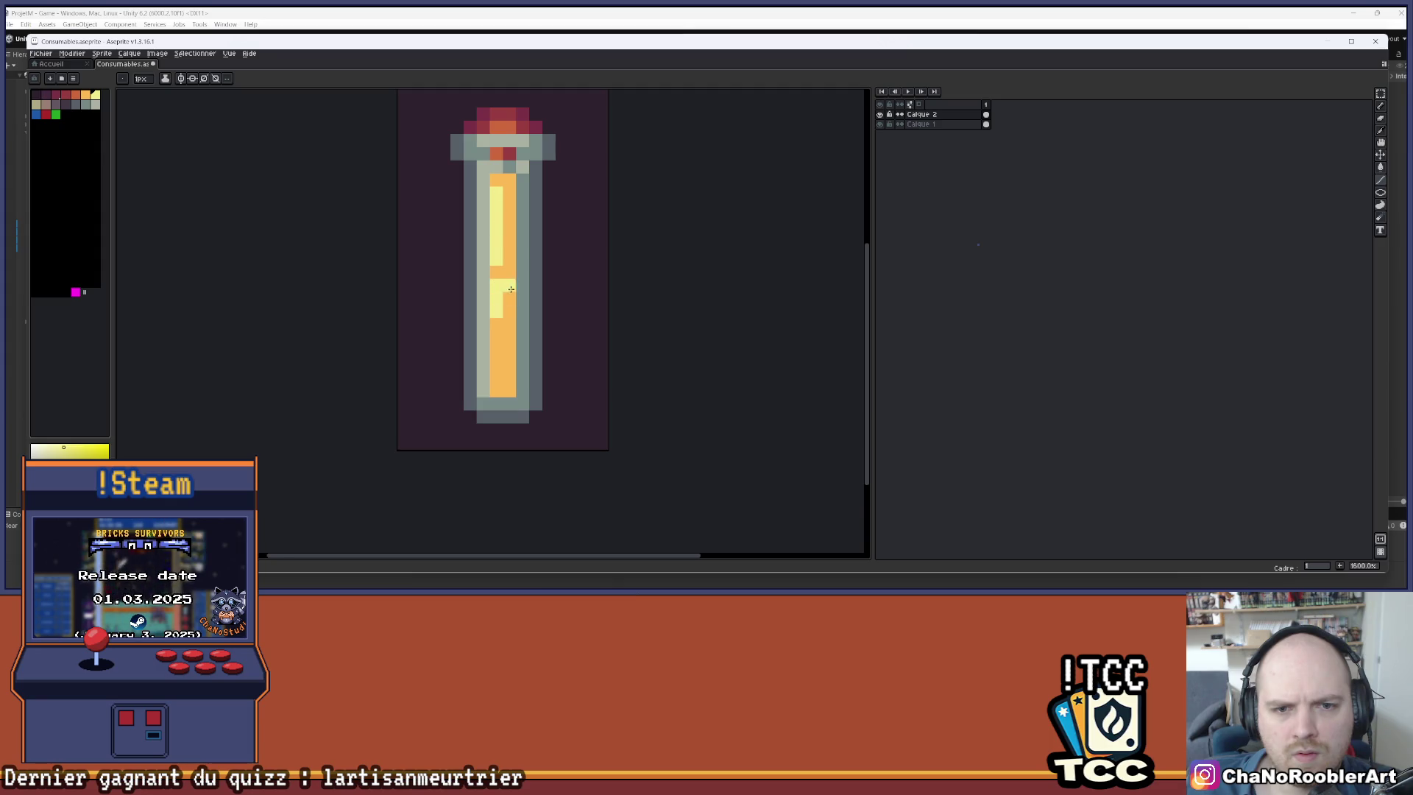
{"action": "scroll", "coordinate": [511, 289], "scroll_direction": "down", "scroll_amount": 6}
{"action": "scroll", "coordinate": [488, 309], "scroll_direction": "up", "scroll_amount": 5}
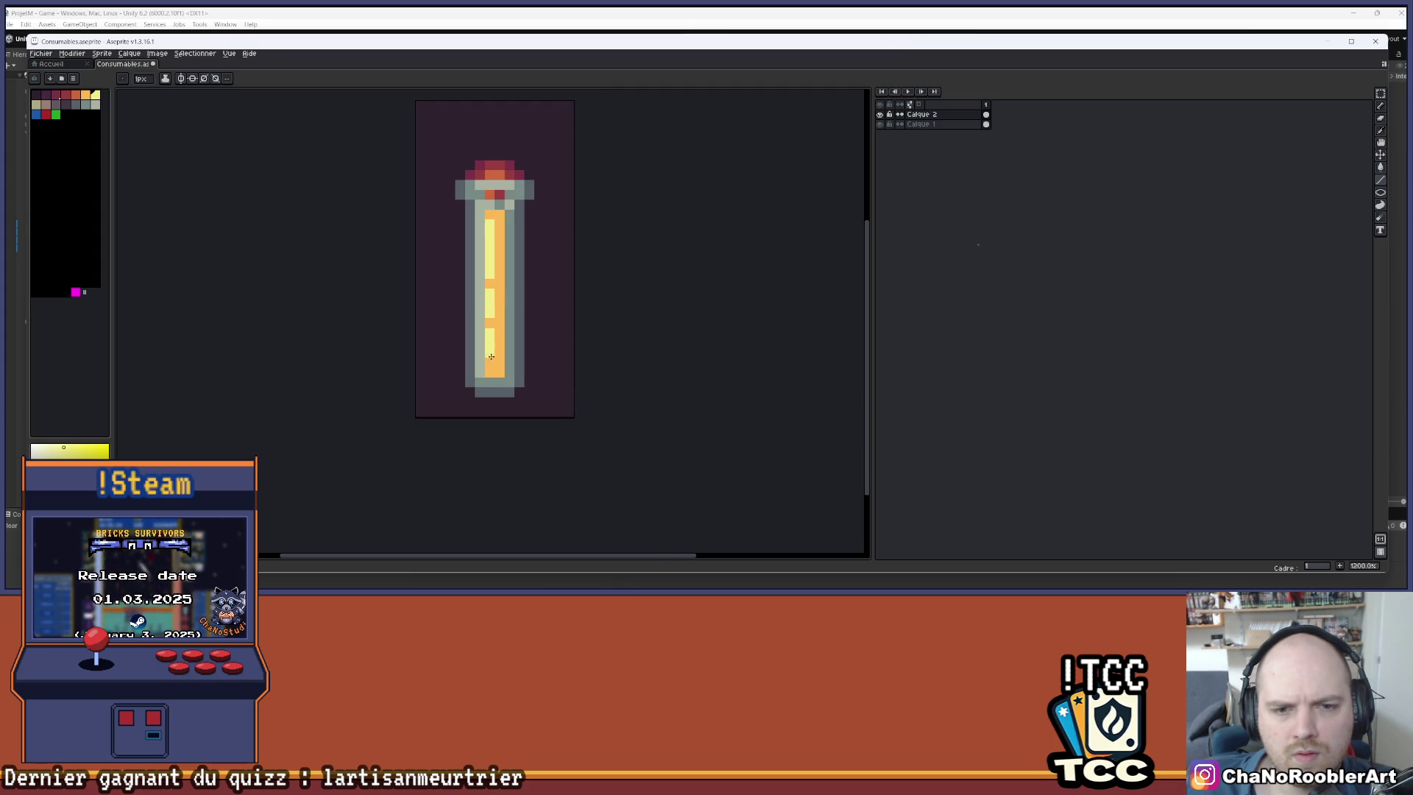
{"action": "scroll", "coordinate": [562, 306], "scroll_direction": "down", "scroll_amount": 4}
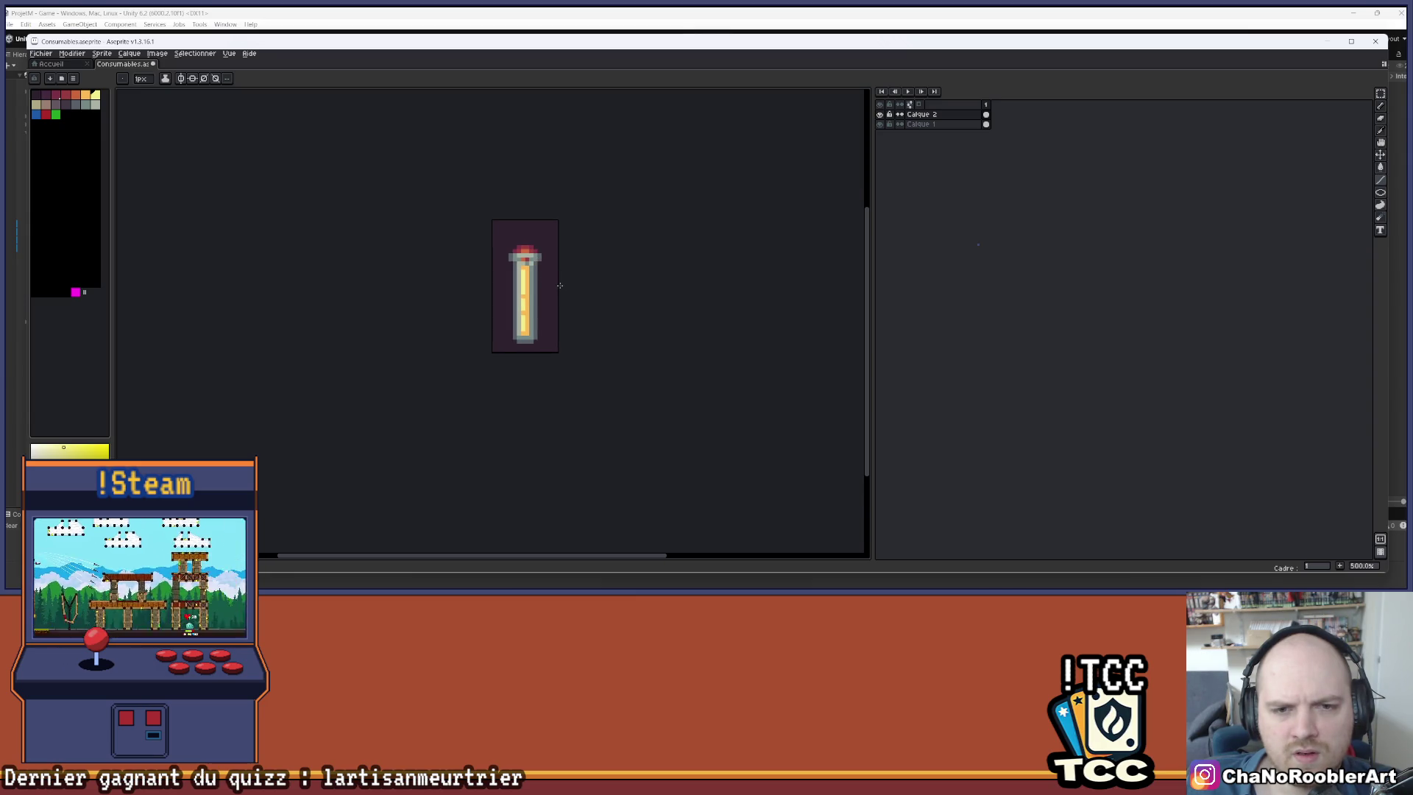
{"action": "scroll", "coordinate": [558, 281], "scroll_direction": "up", "scroll_amount": 2}
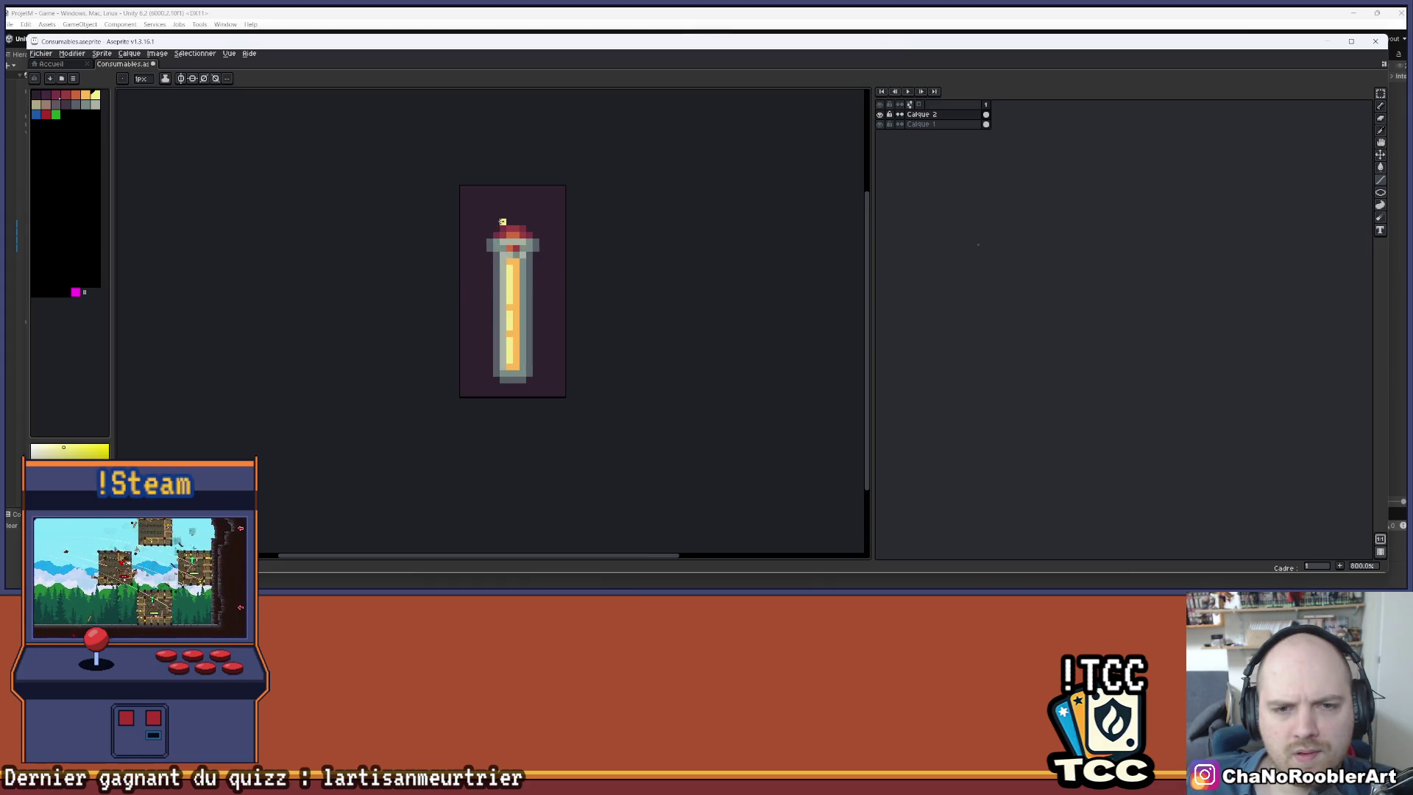
{"action": "scroll", "coordinate": [503, 222], "scroll_direction": "up", "scroll_amount": 5}
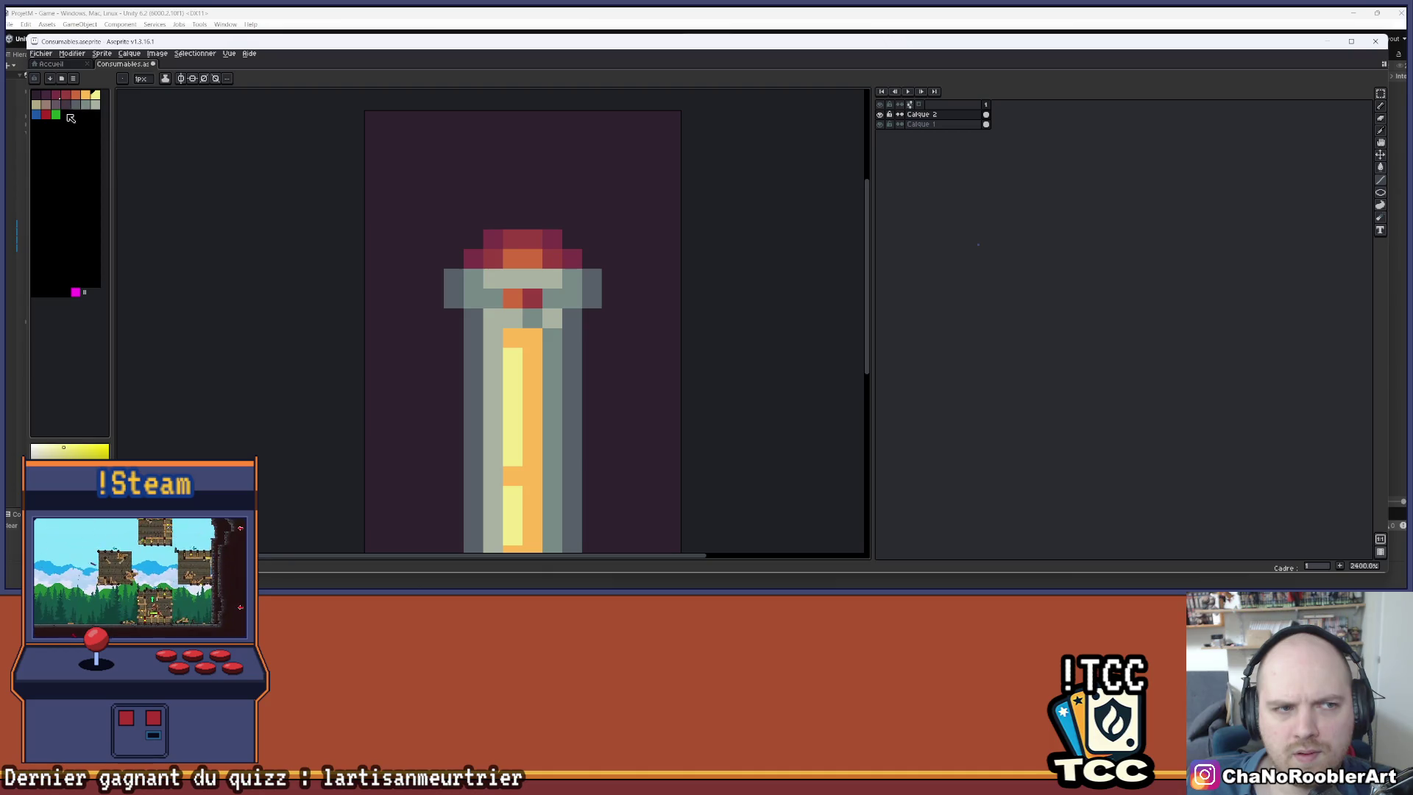
{"action": "left_click", "coordinate": [36, 95]}
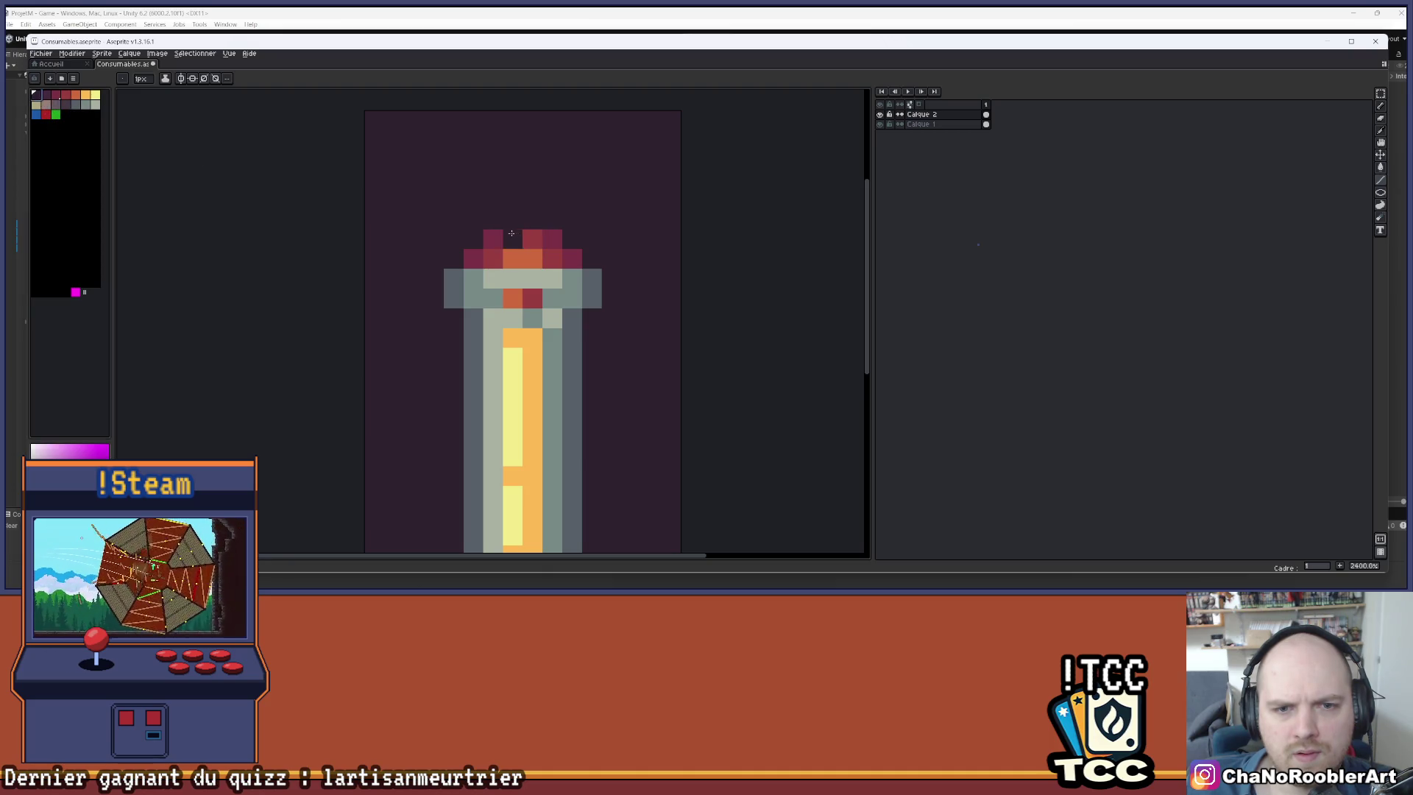
{"action": "left_click", "coordinate": [454, 240], "text": "alt"}
{"action": "left_click", "coordinate": [486, 236]}
{"action": "key", "text": "ctrl+z"}
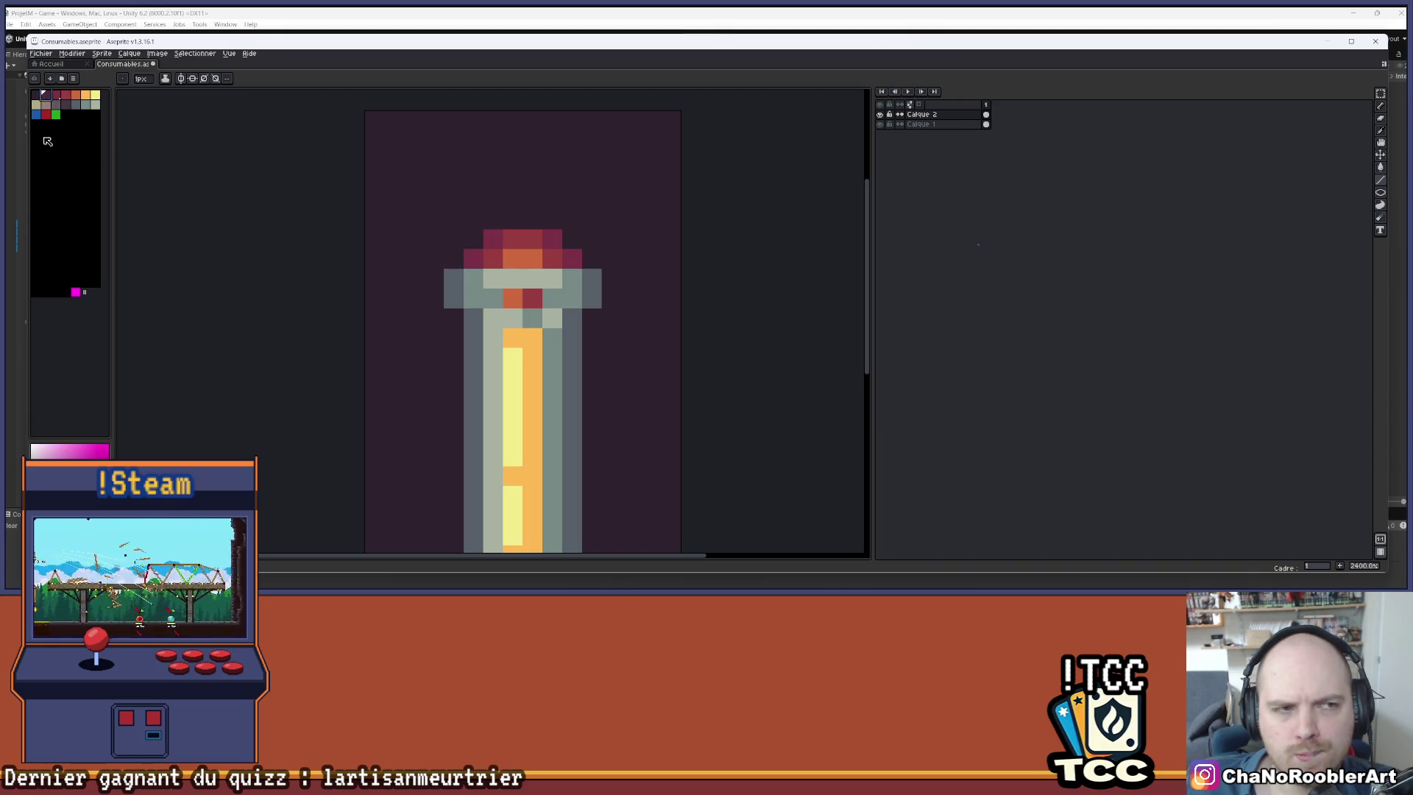
{"action": "scroll", "coordinate": [554, 258], "scroll_direction": "down", "scroll_amount": 5}
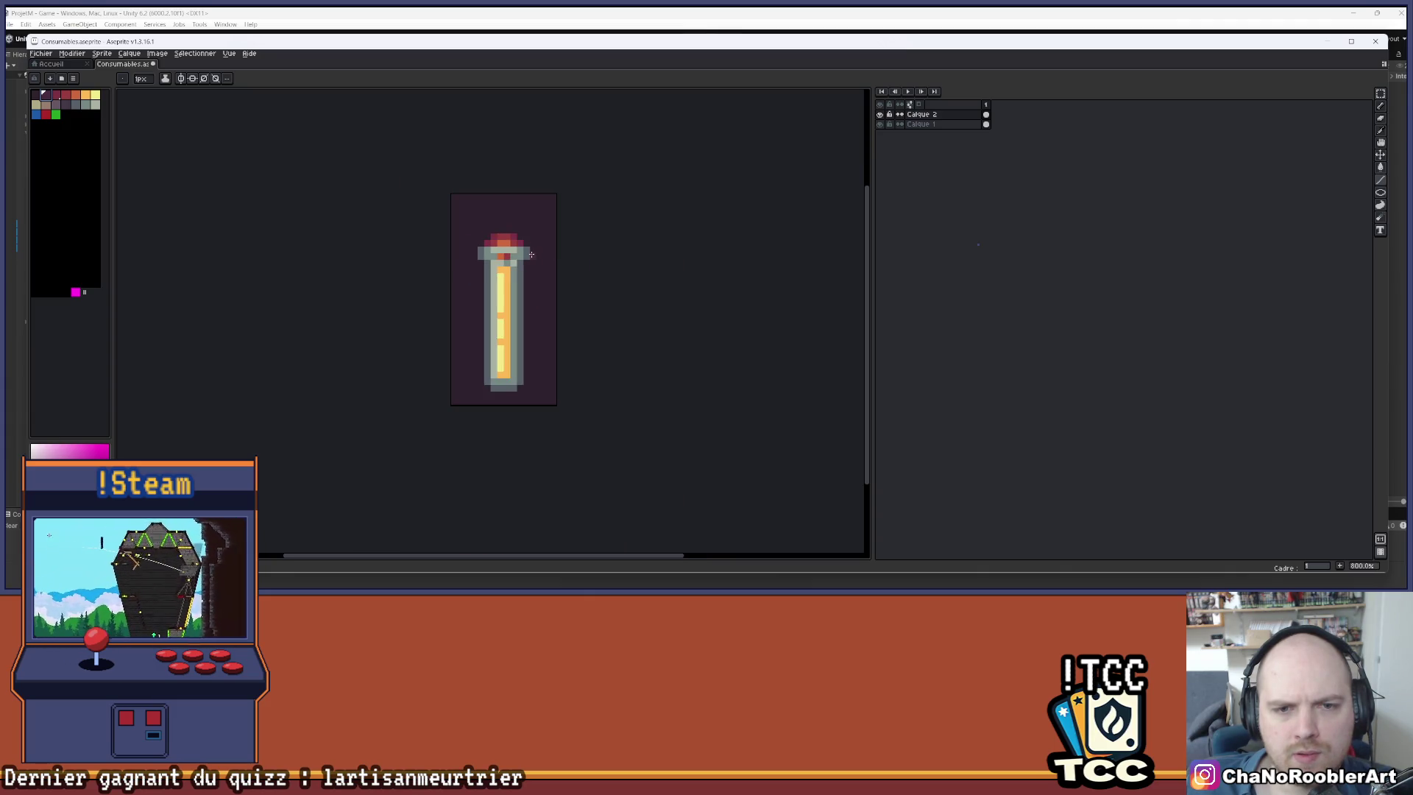
{"action": "scroll", "coordinate": [531, 254], "scroll_direction": "up", "scroll_amount": 5}
{"action": "key", "text": "e"}
{"action": "mouse_move", "coordinate": [521, 224]}
{"action": "left_mouse_down"}
{"action": "mouse_move", "coordinate": [427, 202]}
{"action": "mouse_move", "coordinate": [515, 205]}
{"action": "left_mouse_up"}
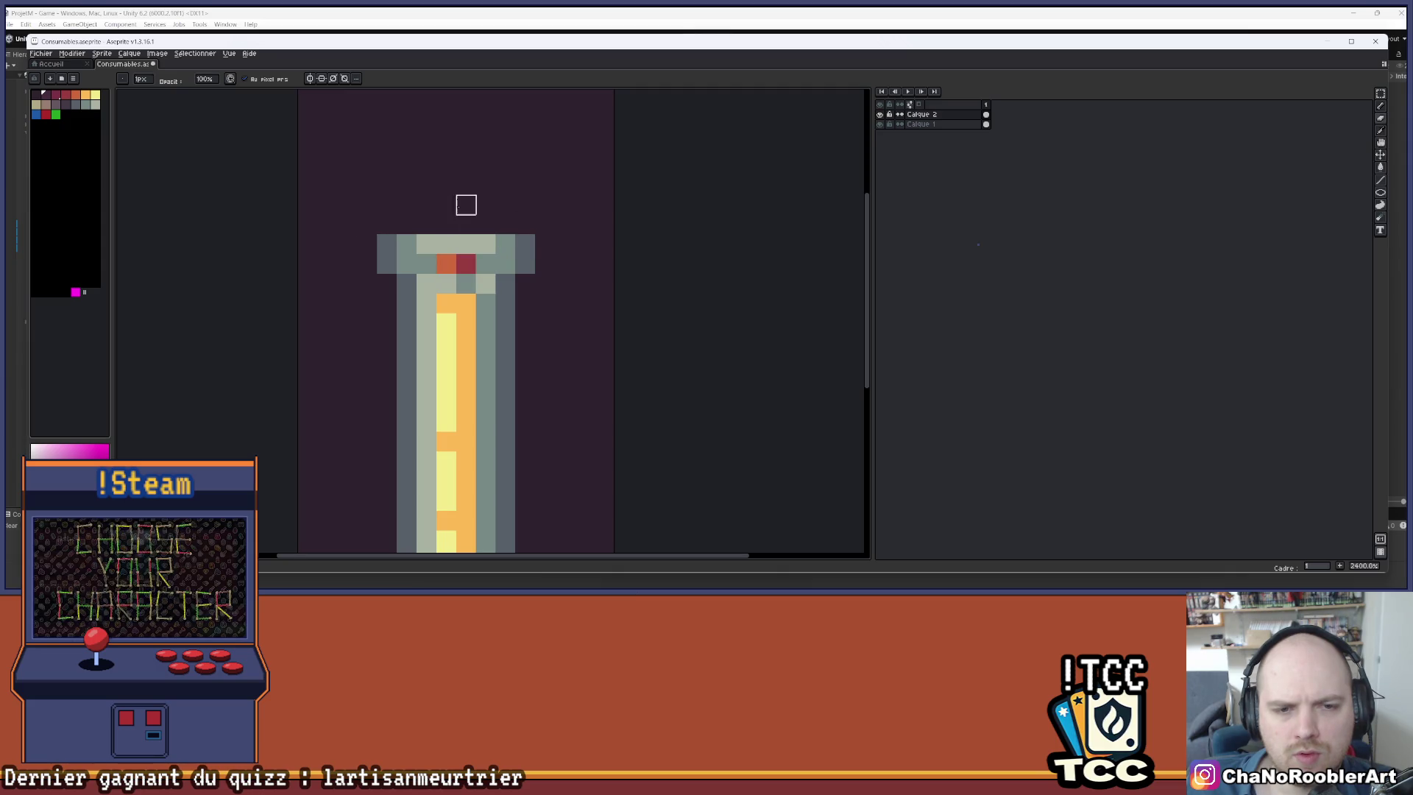
{"action": "scroll", "coordinate": [457, 206], "scroll_direction": "down", "scroll_amount": 5}
{"action": "scroll", "coordinate": [461, 221], "scroll_direction": "up", "scroll_amount": 6}
{"action": "left_click_drag", "start_coordinate": [458, 271], "coordinate": [431, 270]}
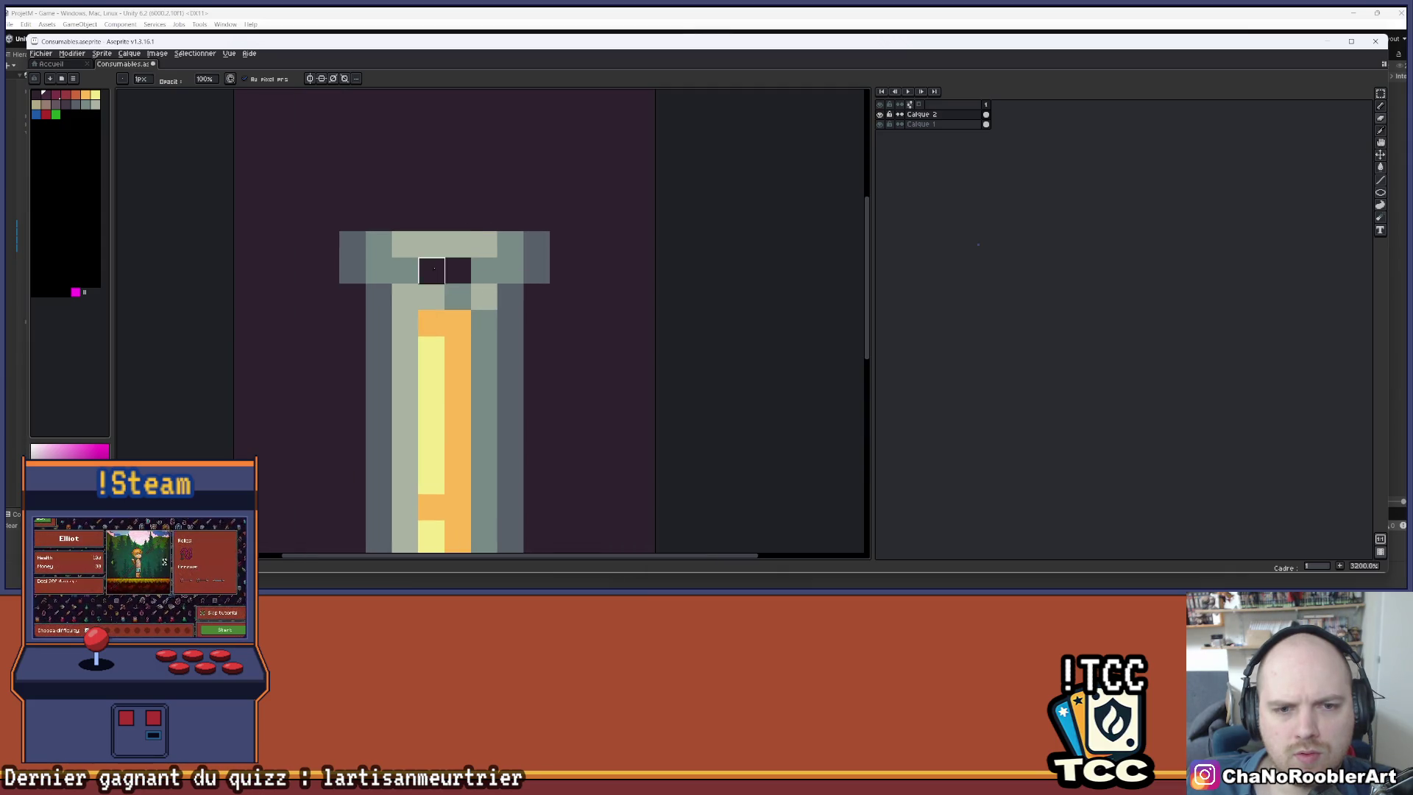
{"action": "scroll", "coordinate": [442, 265], "scroll_direction": "down", "scroll_amount": 5}
{"action": "scroll", "coordinate": [486, 250], "scroll_direction": "up", "scroll_amount": 4}
{"action": "key", "text": "i"}
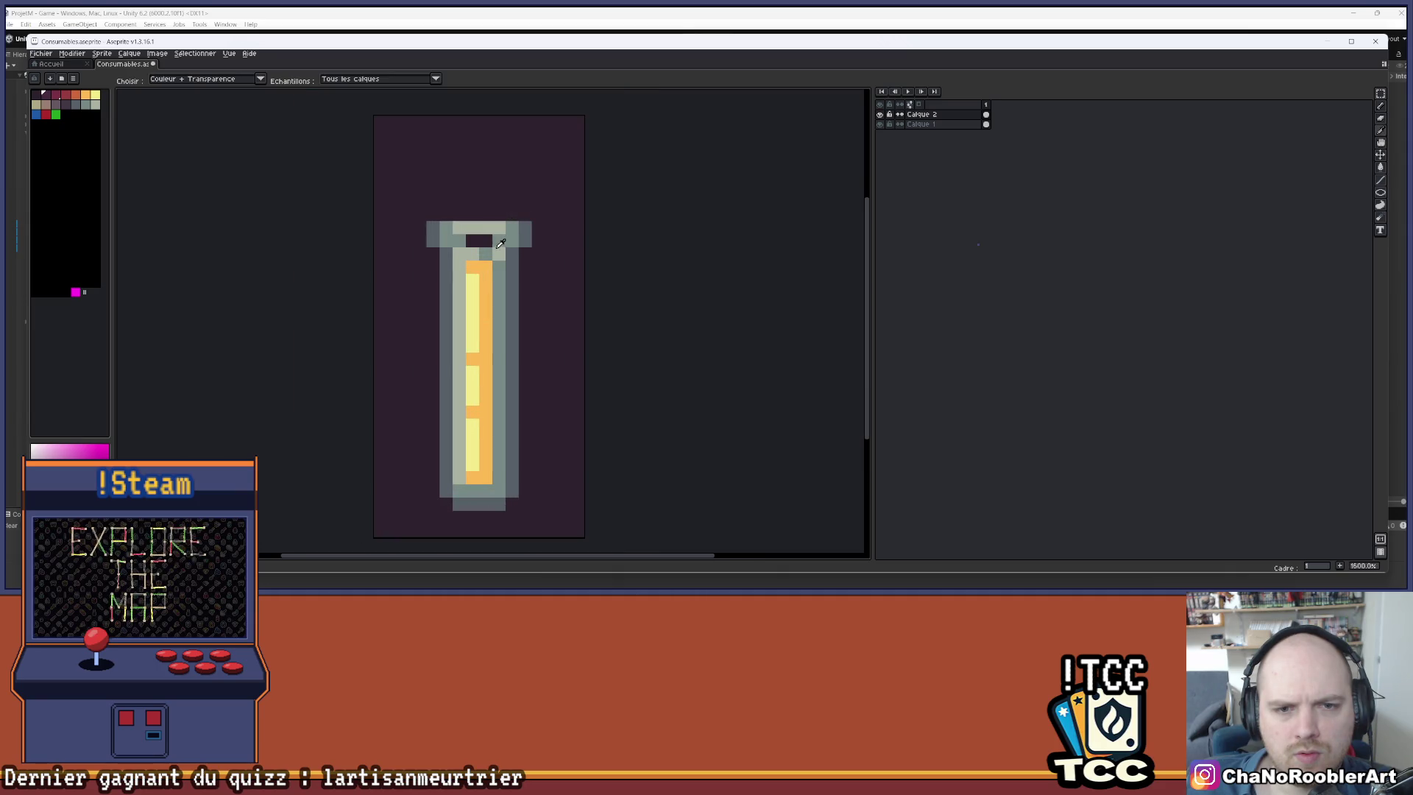
{"action": "left_click", "coordinate": [501, 244]}
{"action": "key", "text": "b"}
{"action": "left_click", "coordinate": [485, 241]}
{"action": "scroll", "coordinate": [516, 235], "scroll_direction": "down", "scroll_amount": 3}
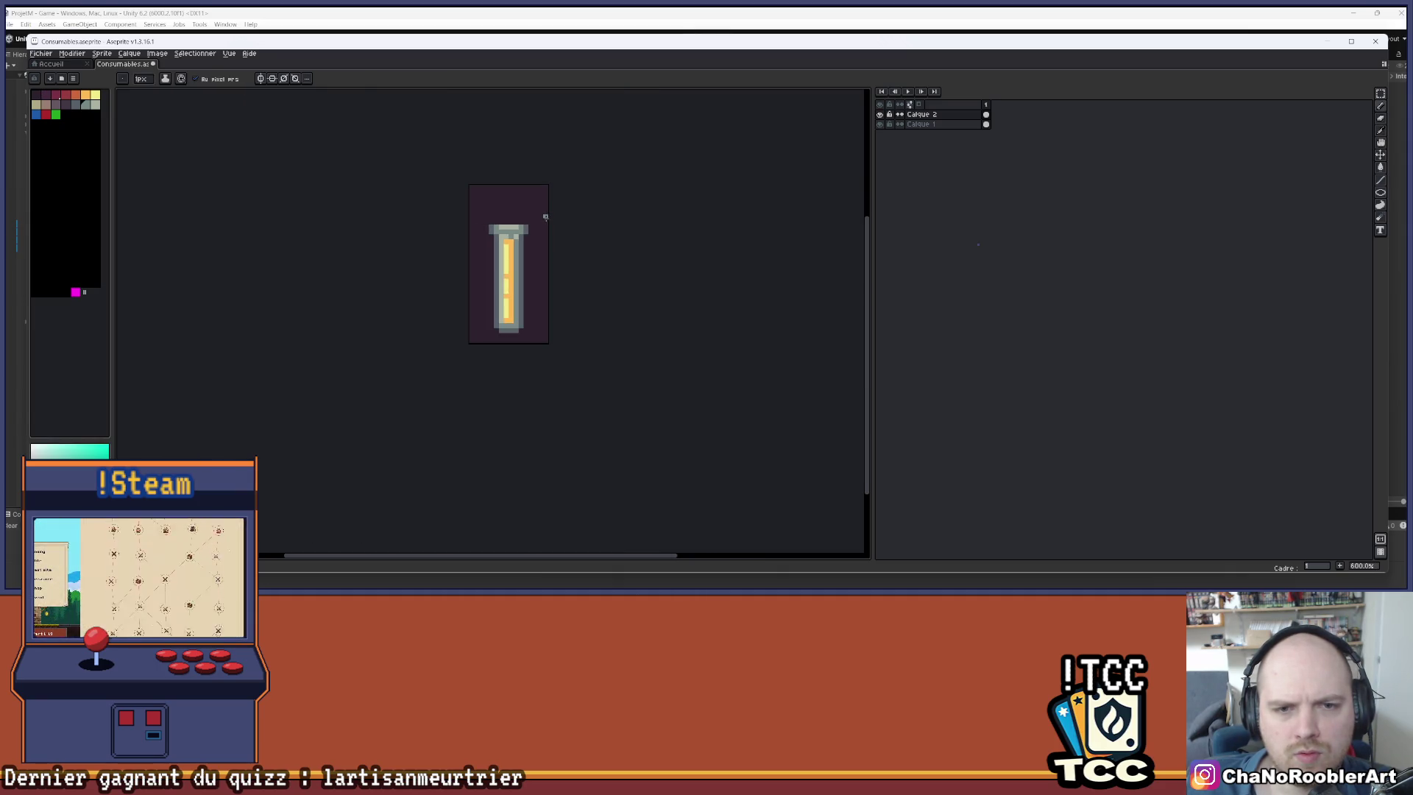
{"action": "scroll", "coordinate": [541, 213], "scroll_direction": "down", "scroll_amount": 1}
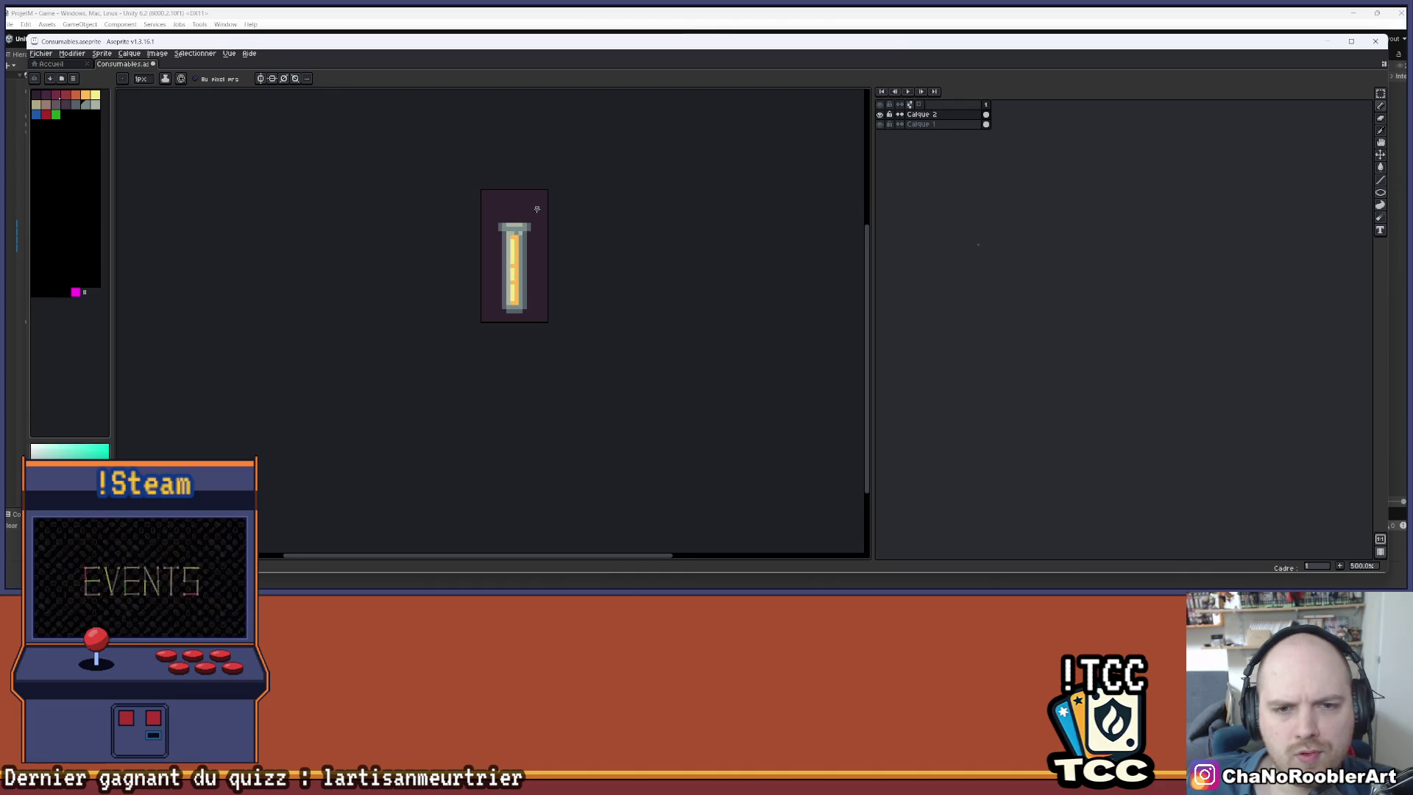
{"action": "key", "text": "v"}
{"action": "key", "text": "ctrl+z"}
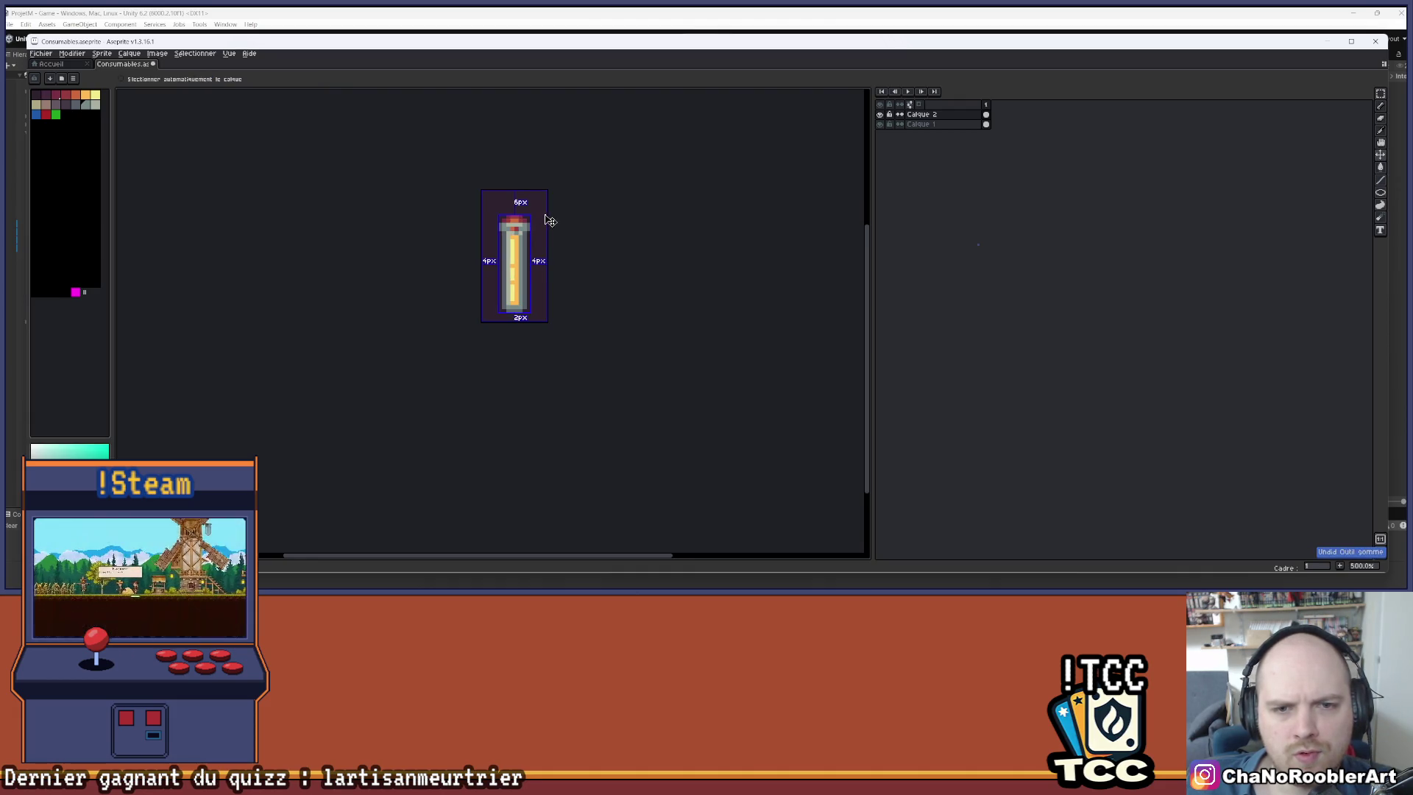
{"action": "key", "text": "b"}
{"action": "scroll", "coordinate": [563, 324], "scroll_direction": "up", "scroll_amount": 1}
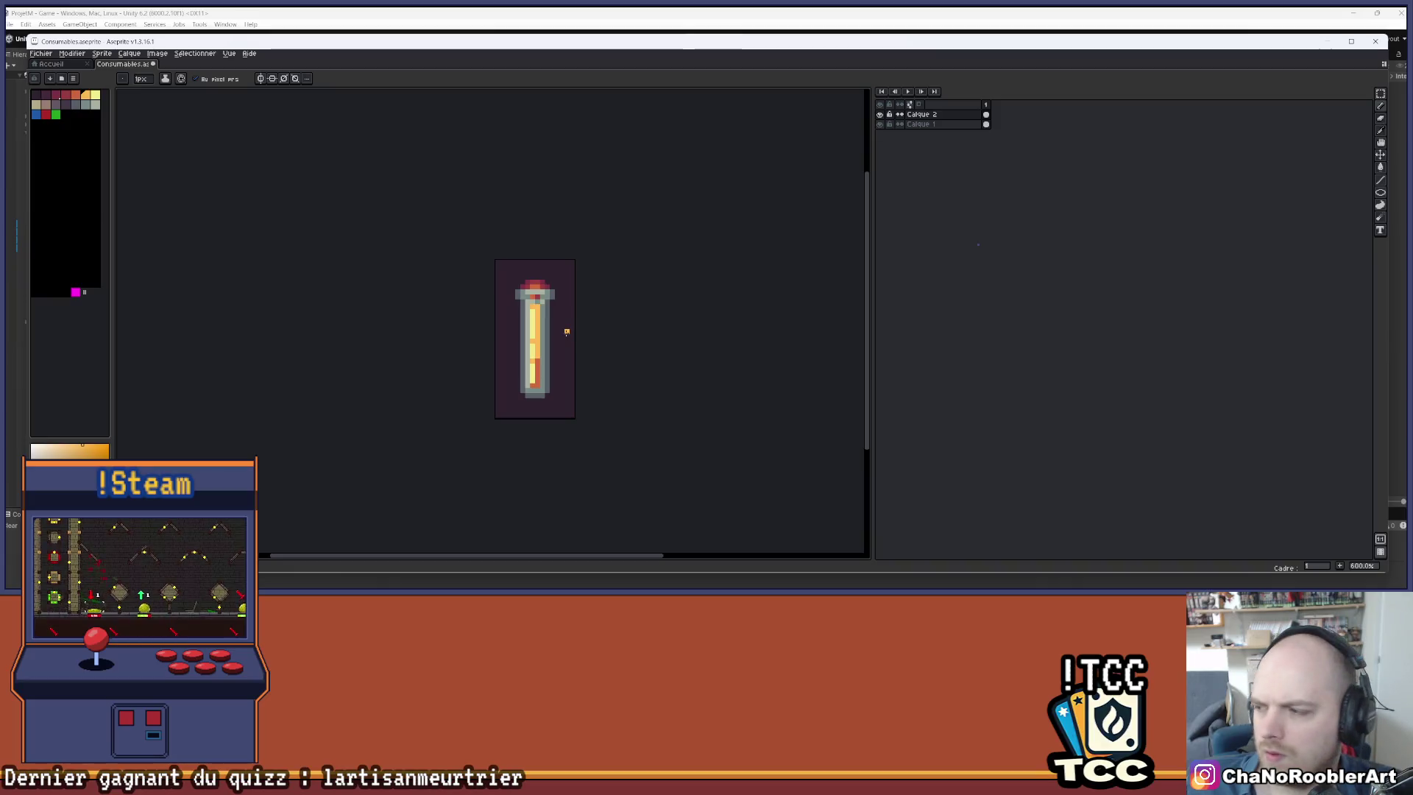
- Shade a liquid pixel near the bottom red-orange, sampled from the vial
{"action": "scroll", "coordinate": [567, 332], "scroll_direction": "up", "scroll_amount": 4}
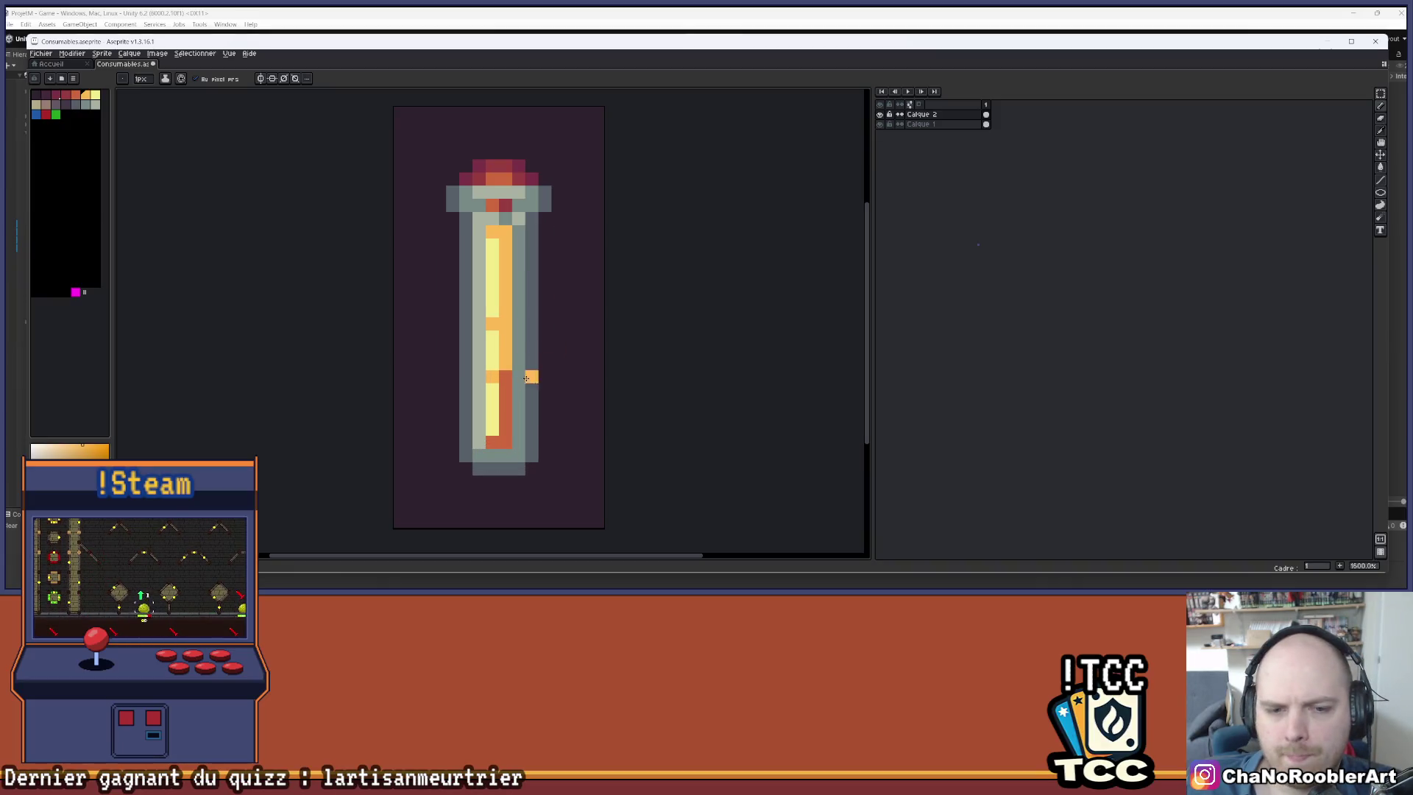
{"action": "left_click", "coordinate": [515, 397], "text": "alt"}
{"action": "left_click", "coordinate": [493, 427]}
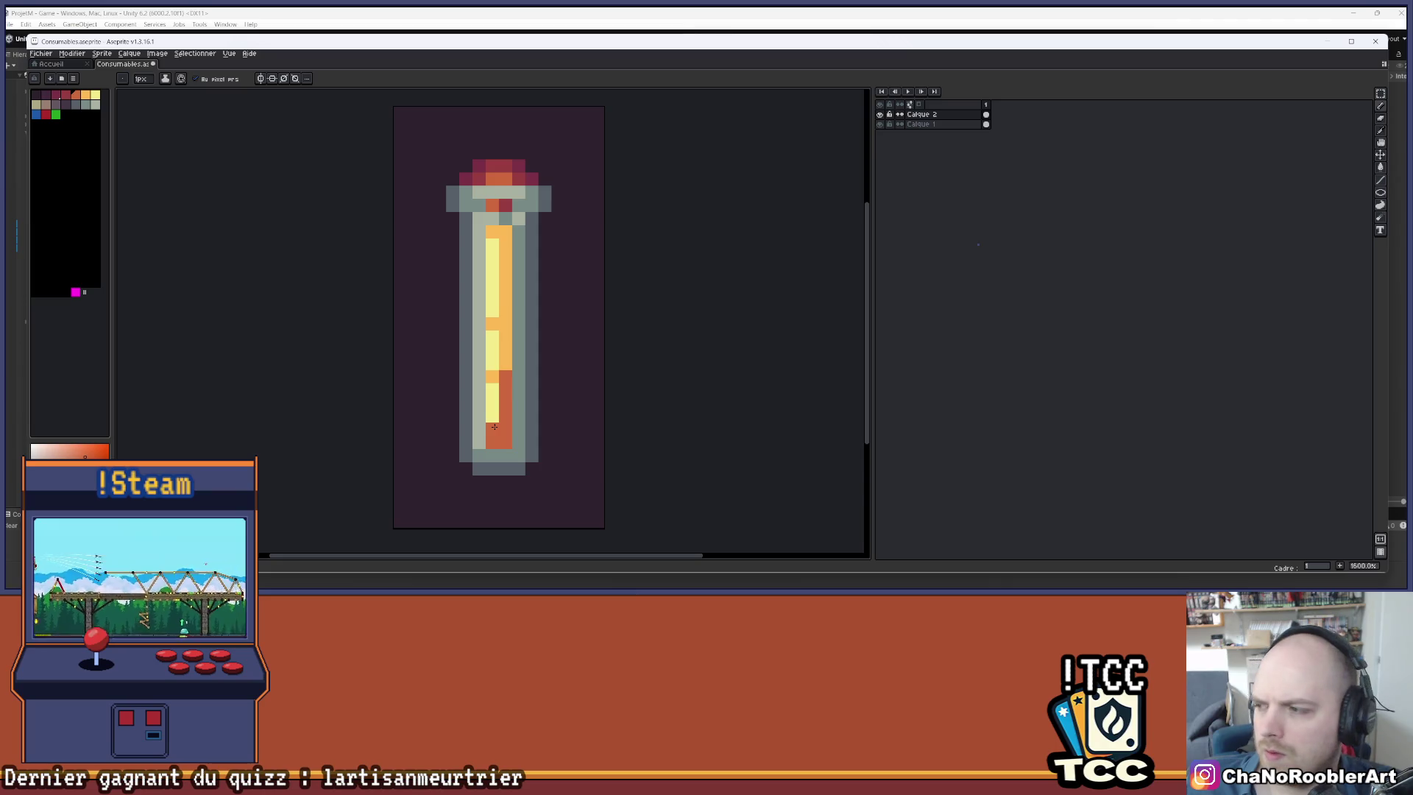
{"action": "scroll", "coordinate": [618, 234], "scroll_direction": "down", "scroll_amount": 4}
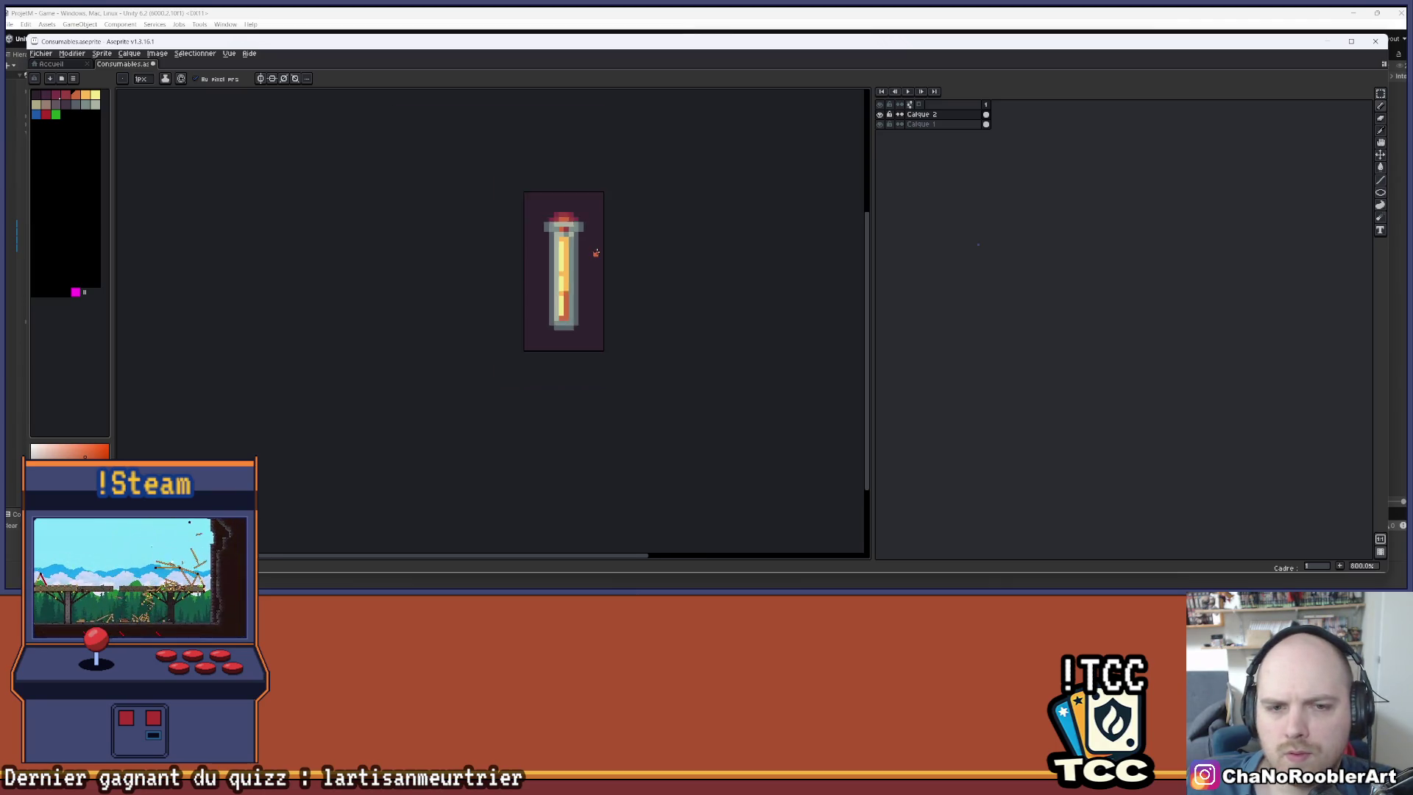
{"action": "scroll", "coordinate": [596, 253], "scroll_direction": "up", "scroll_amount": 1}
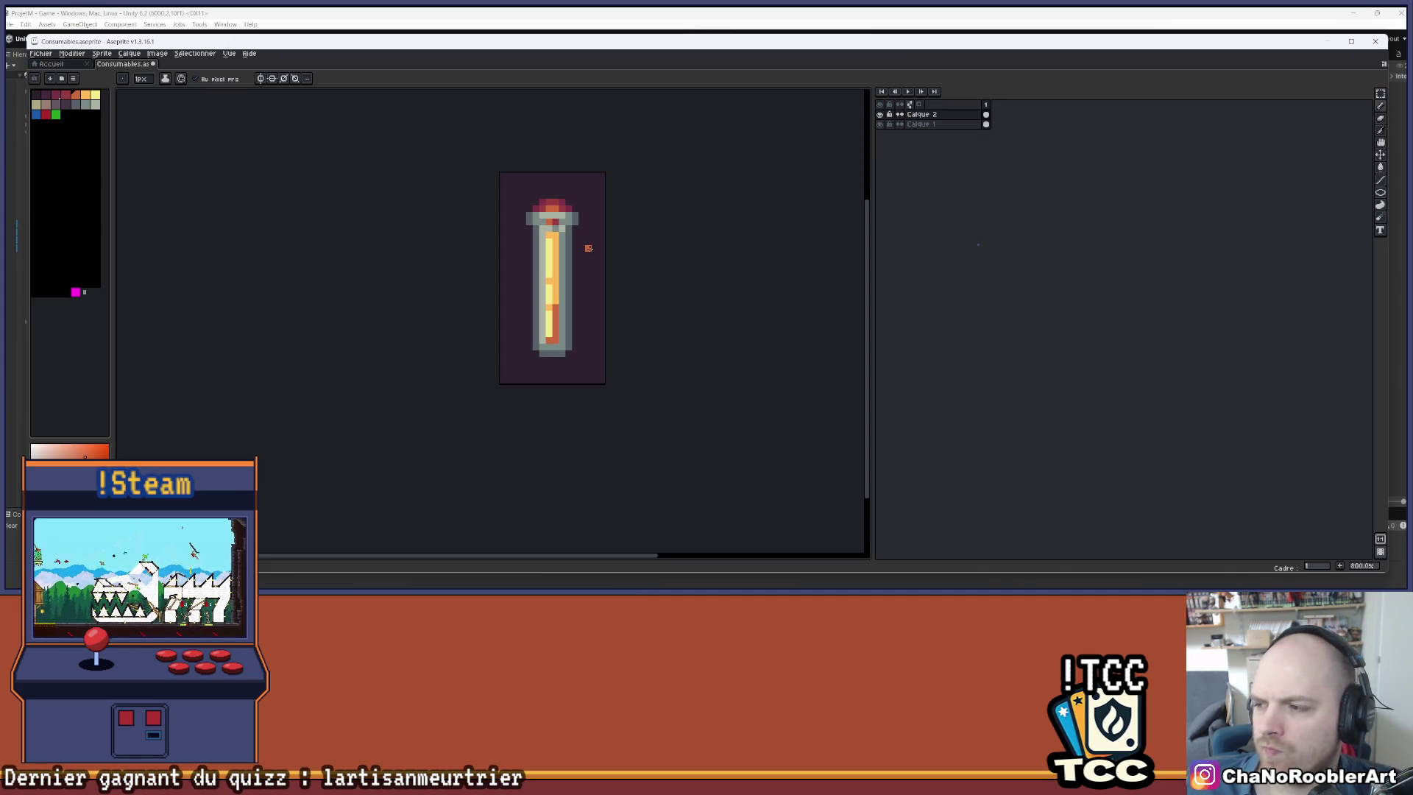
{"action": "scroll", "coordinate": [569, 234], "scroll_direction": "up", "scroll_amount": 3}
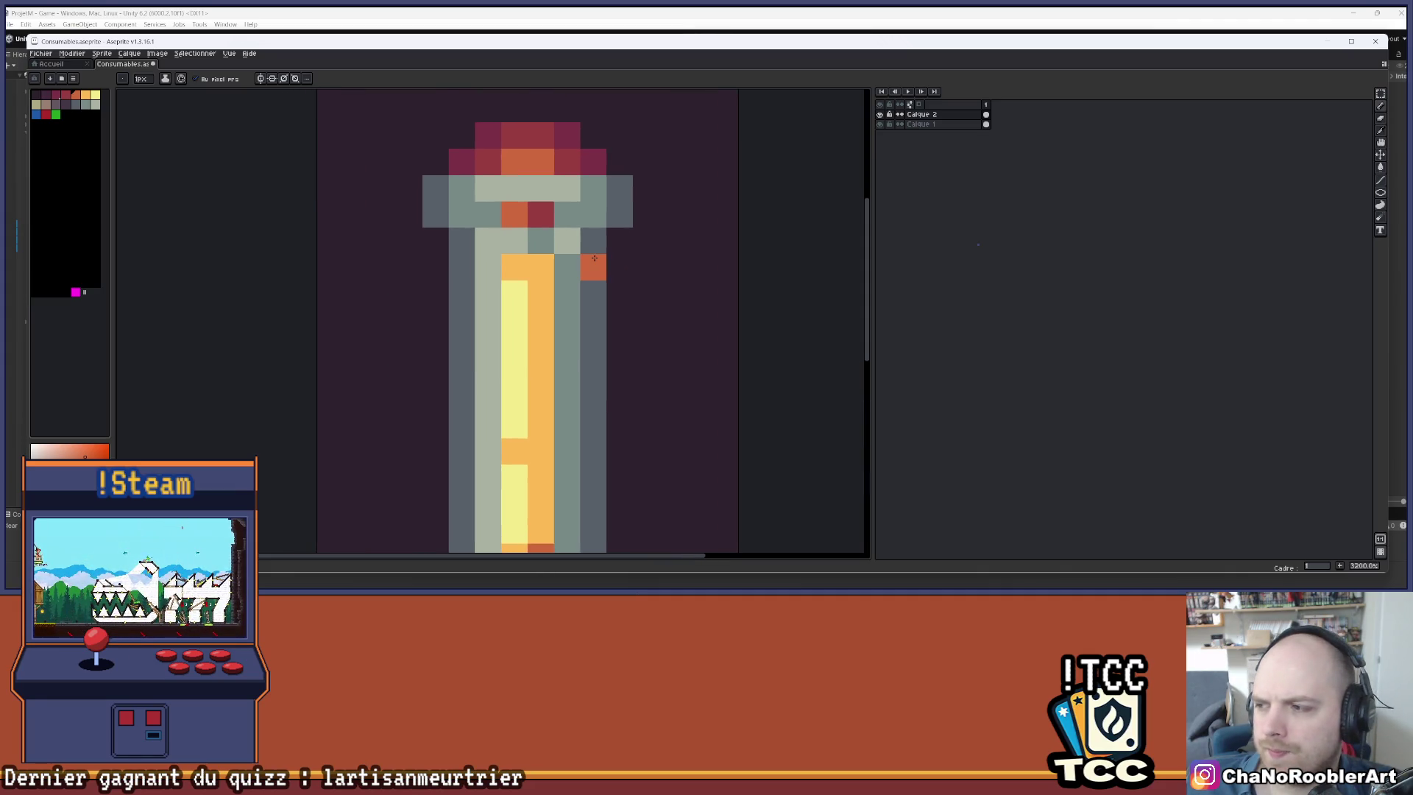
- Paint a glass edge pixel grey-green and extend the pale yellow highlight upward
{"action": "left_click", "coordinate": [563, 240], "text": "alt"}
{"action": "left_click", "coordinate": [515, 267]}
{"action": "left_click", "coordinate": [514, 287], "text": "alt"}
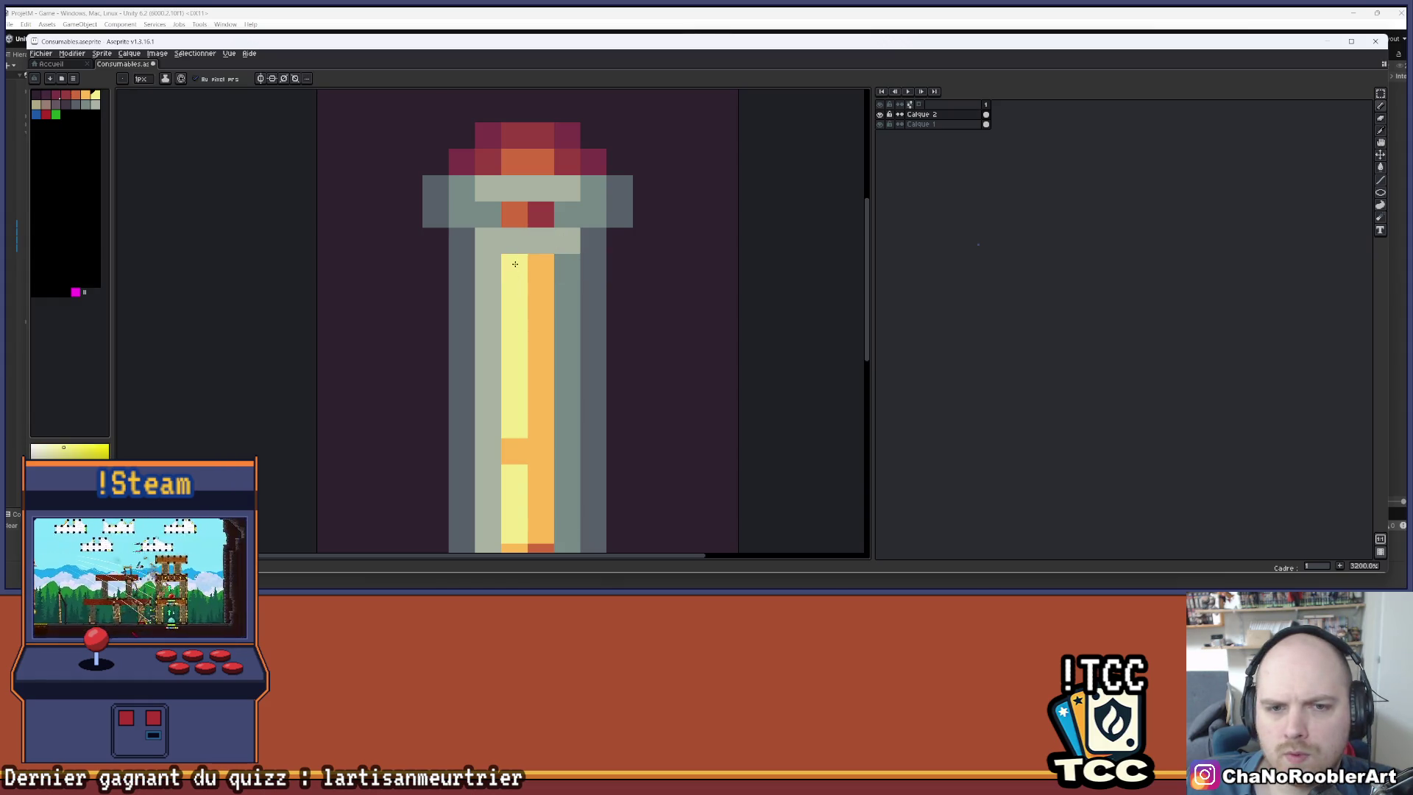
{"action": "left_click", "coordinate": [568, 241]}
{"action": "scroll", "coordinate": [617, 261], "scroll_direction": "down", "scroll_amount": 5}
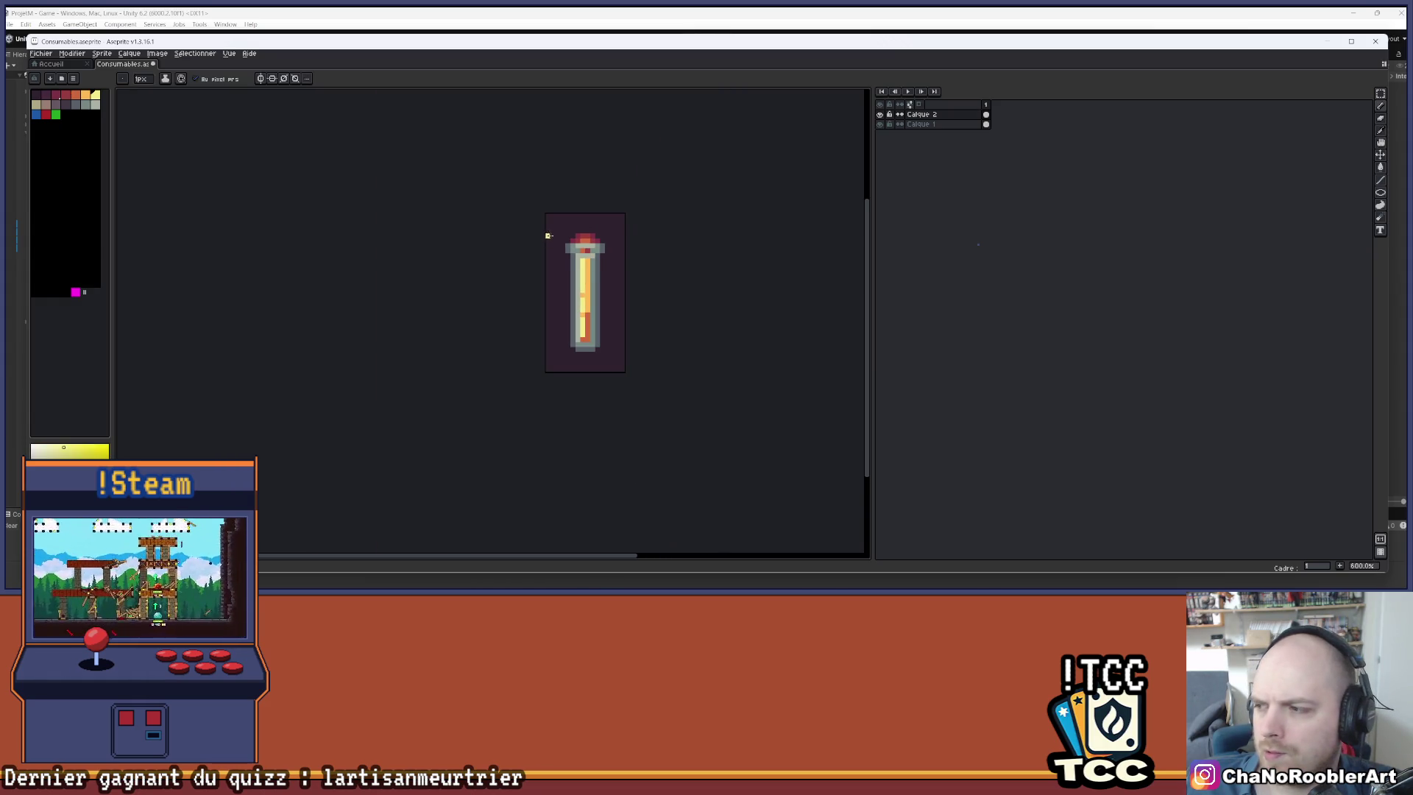
{"action": "scroll", "coordinate": [548, 236], "scroll_direction": "up", "scroll_amount": 4}
{"action": "scroll", "coordinate": [675, 250], "scroll_direction": "up", "scroll_amount": 3}
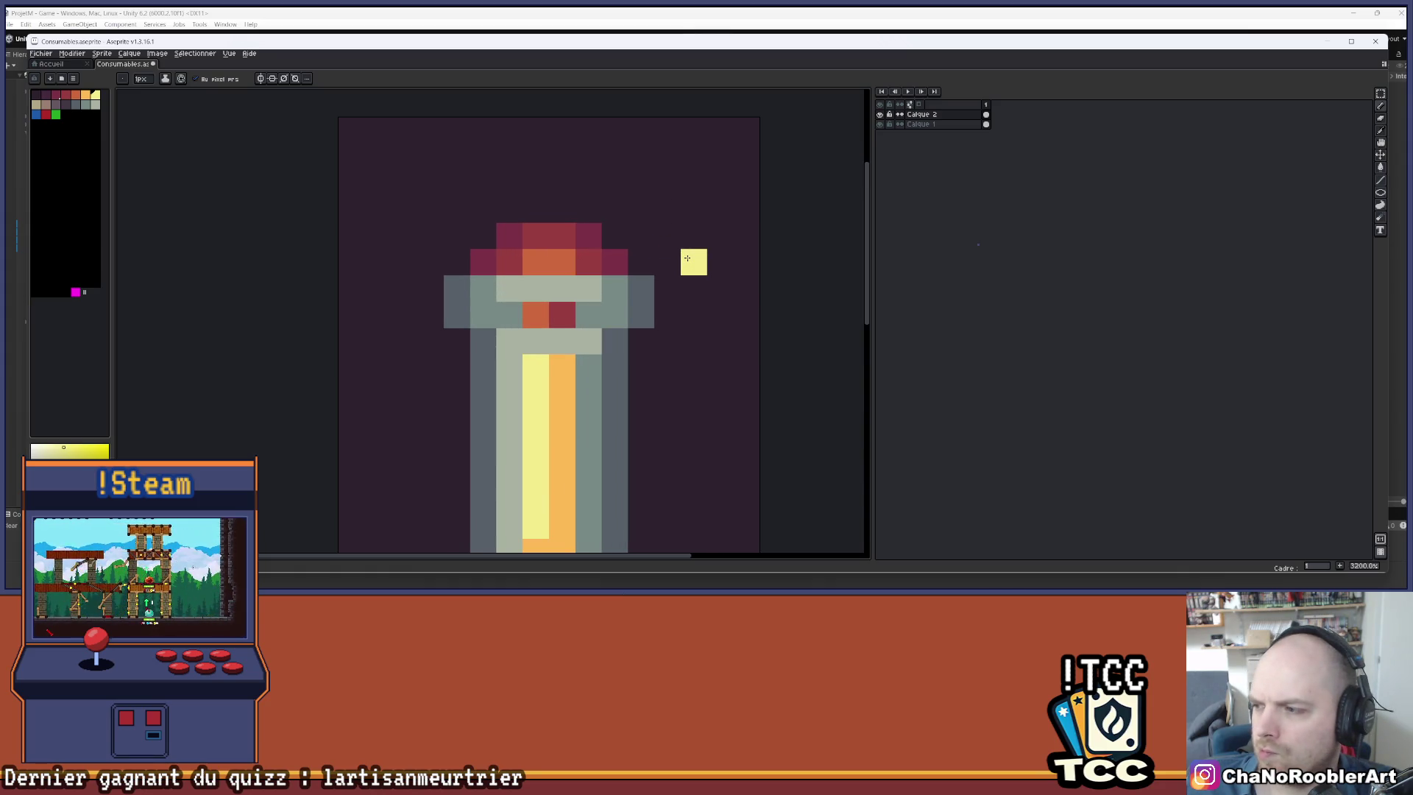
- Bring the cork into view and sample its crimson colour
{"action": "mouse_move", "coordinate": [694, 262]}
{"action": "left_mouse_down"}
{"action": "mouse_move", "coordinate": [677, 227]}
{"action": "mouse_move", "coordinate": [641, 265]}
{"action": "left_mouse_up"}
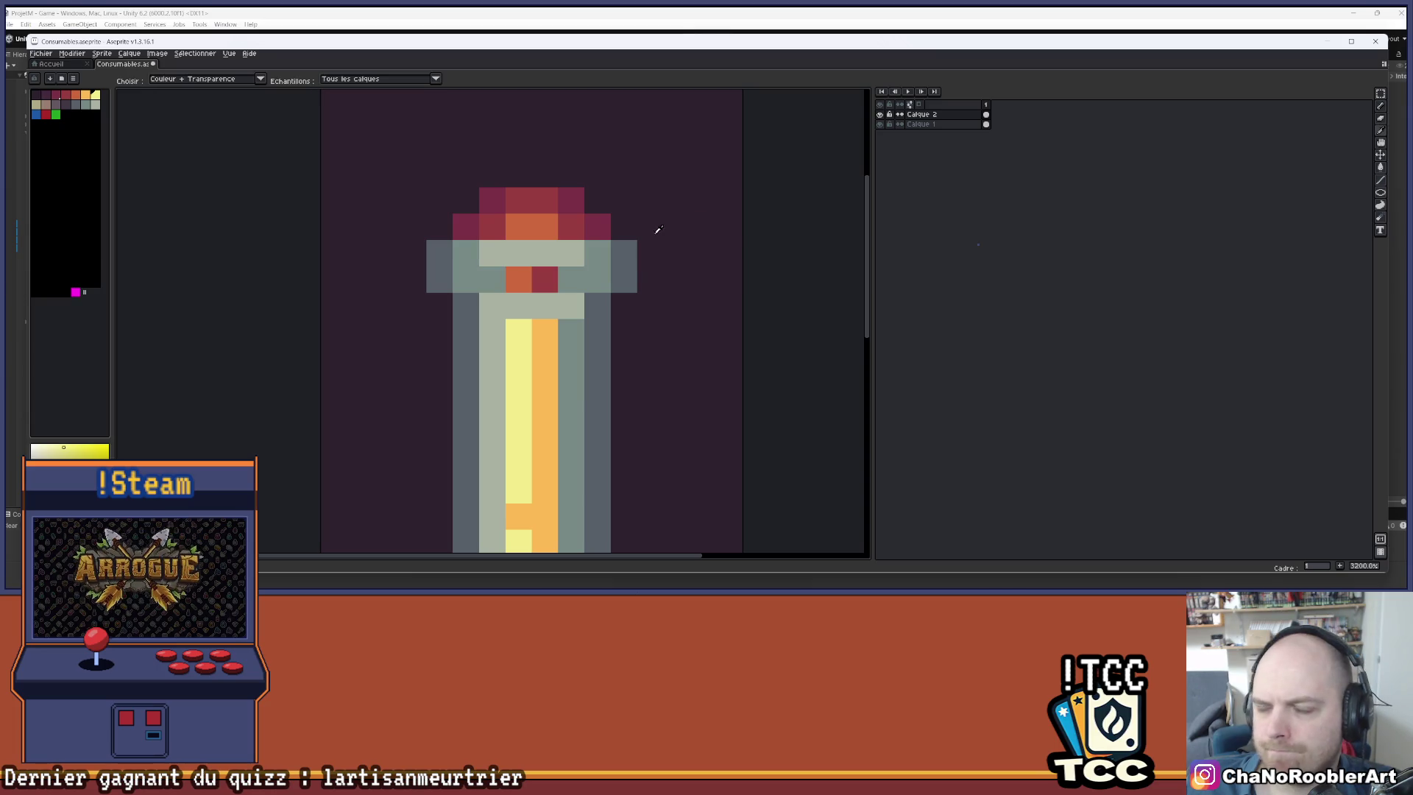
{"action": "left_click", "coordinate": [590, 233], "text": "alt"}
{"action": "scroll", "coordinate": [638, 209], "scroll_direction": "down", "scroll_amount": 6}
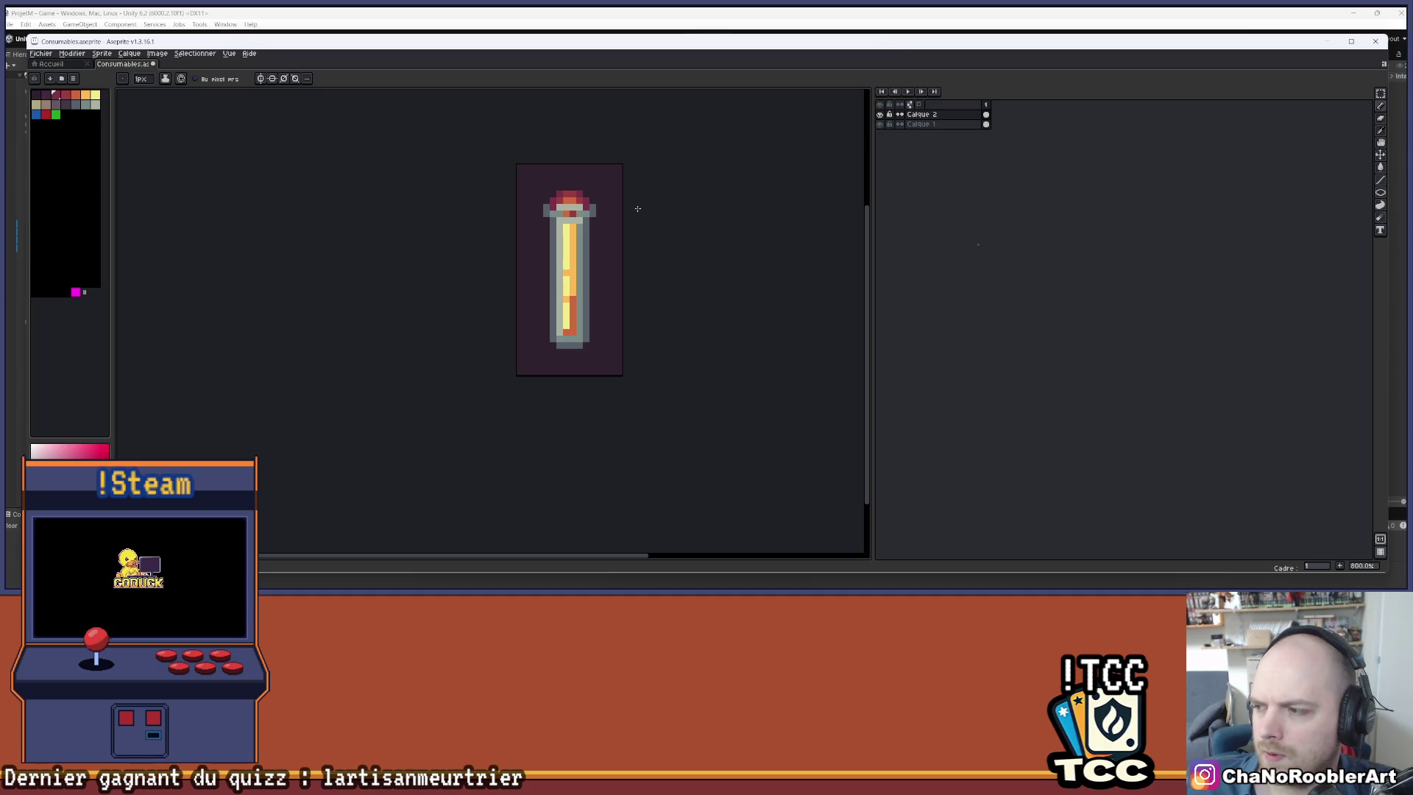
{"action": "scroll", "coordinate": [609, 209], "scroll_direction": "up", "scroll_amount": 5}
{"action": "key", "text": "ctrl"}
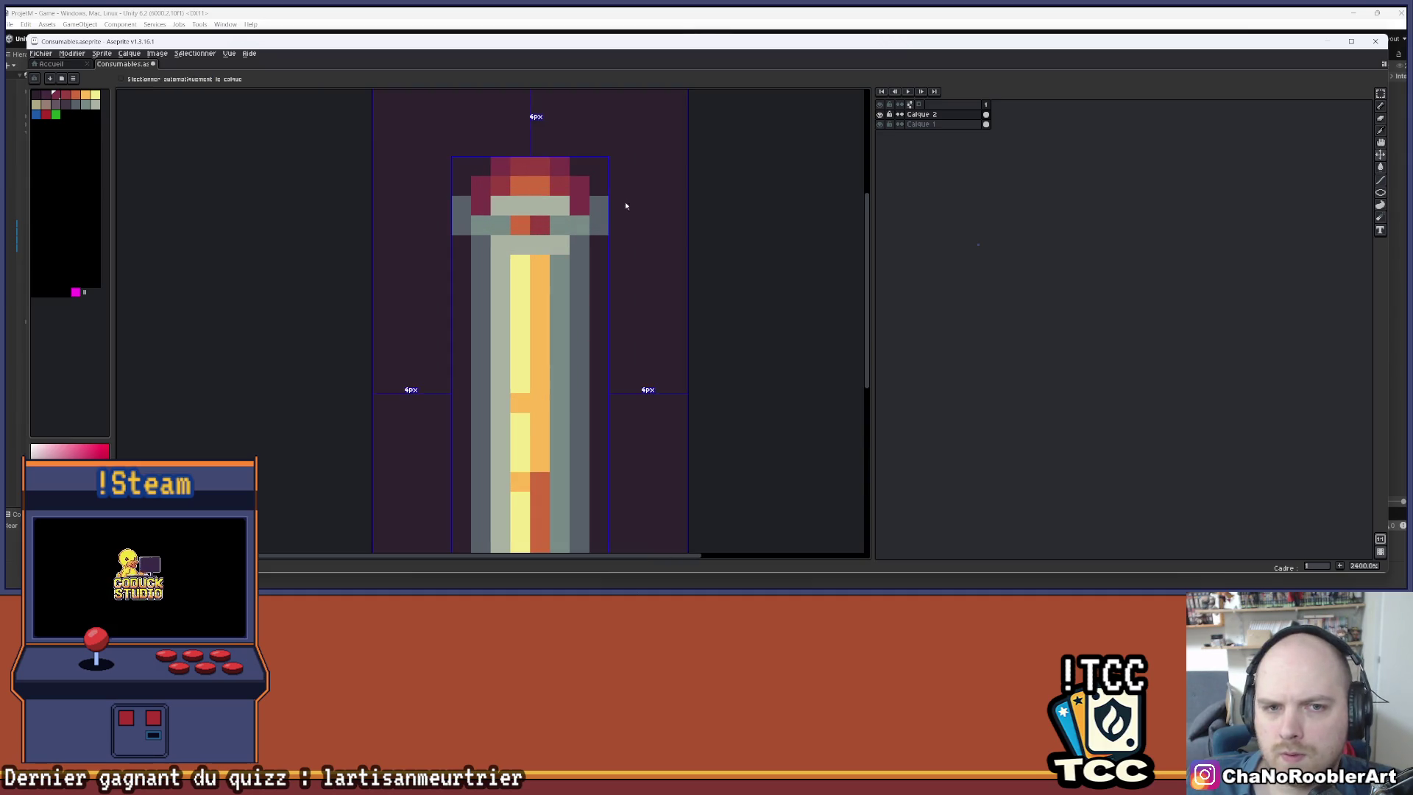
{"action": "scroll", "coordinate": [618, 184], "scroll_direction": "down", "scroll_amount": 1}
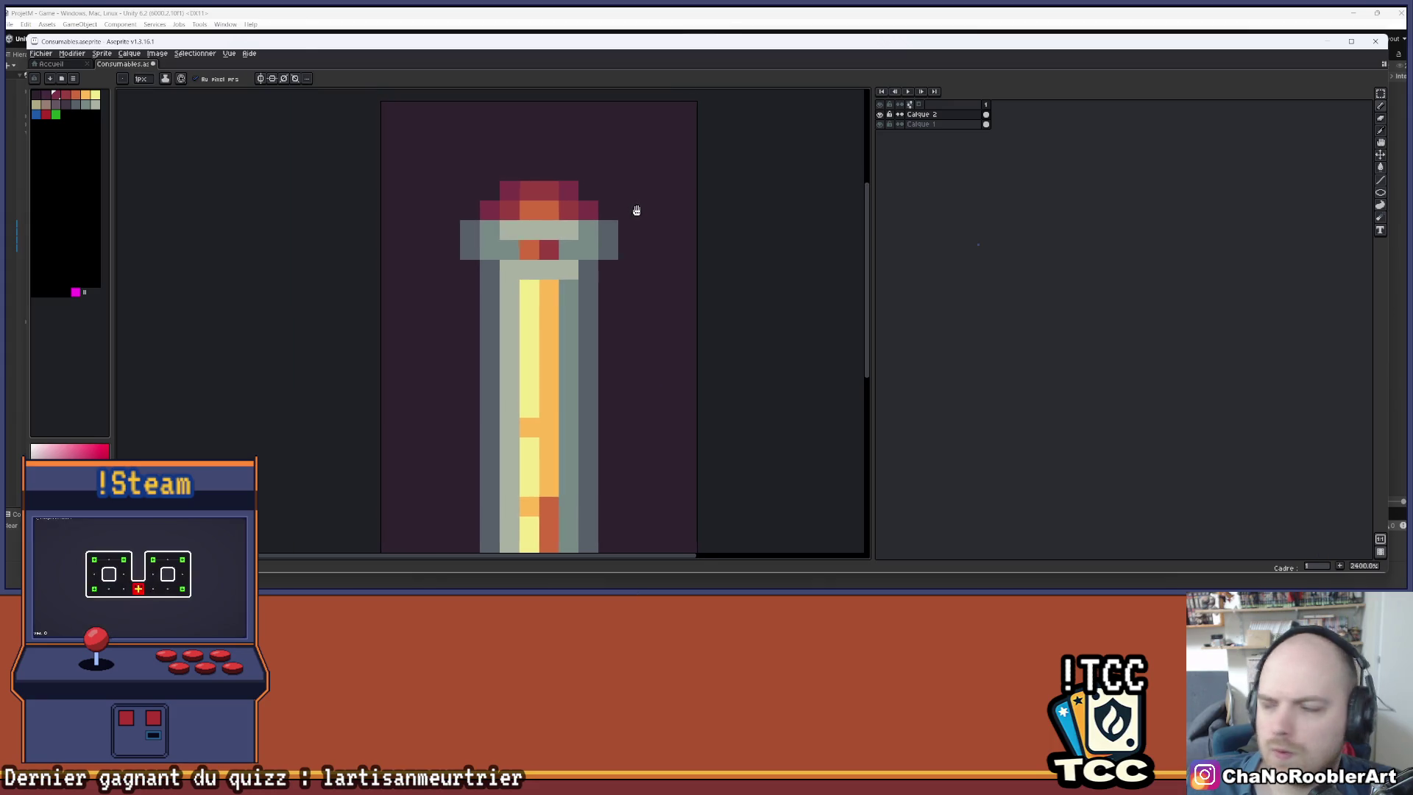
- Extend the cork's top row crimson on both ends and turn one cork pixel orange
{"action": "scroll", "coordinate": [634, 211], "scroll_direction": "up", "scroll_amount": 1}
{"action": "left_click", "coordinate": [589, 191]}
{"action": "left_click", "coordinate": [490, 191]}
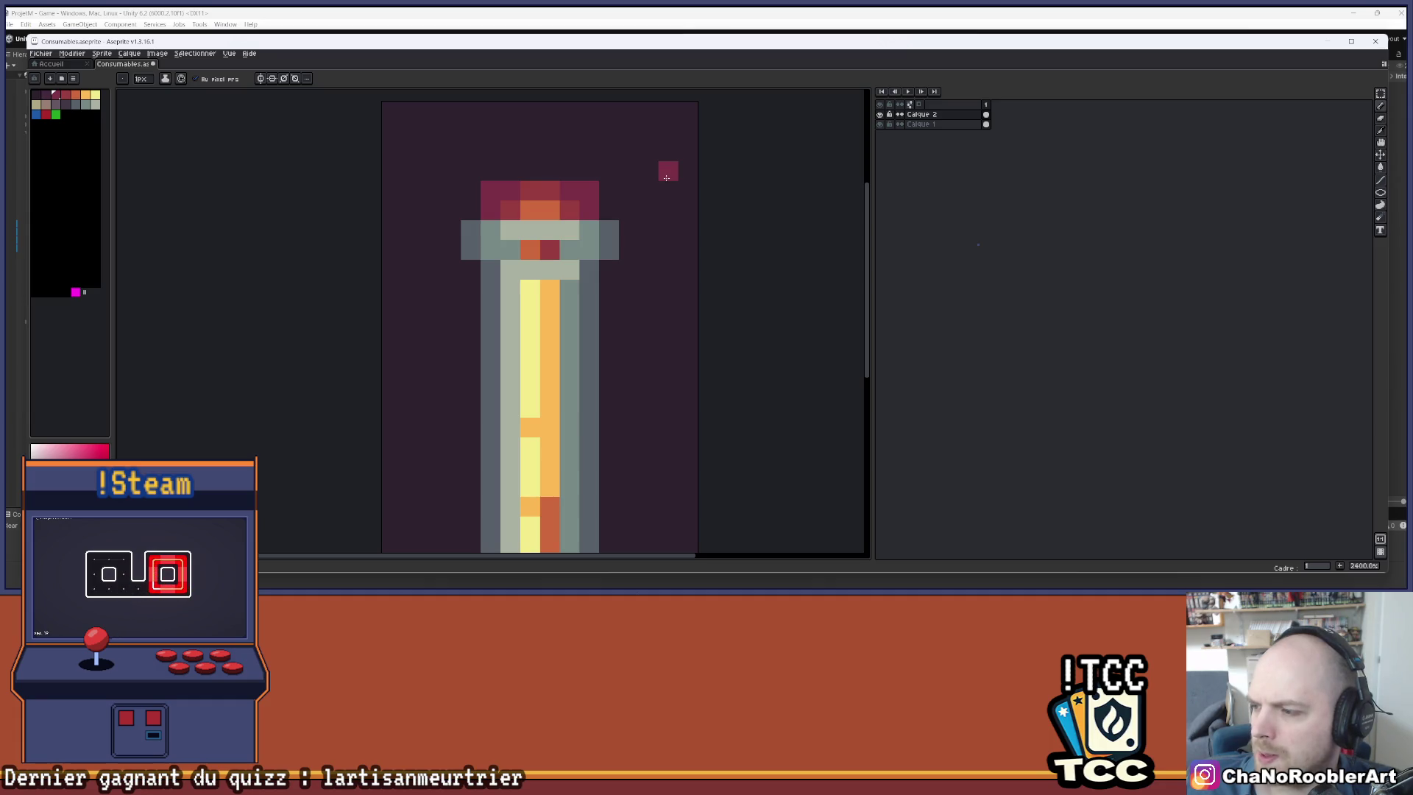
{"action": "left_click", "coordinate": [549, 208], "text": "alt"}
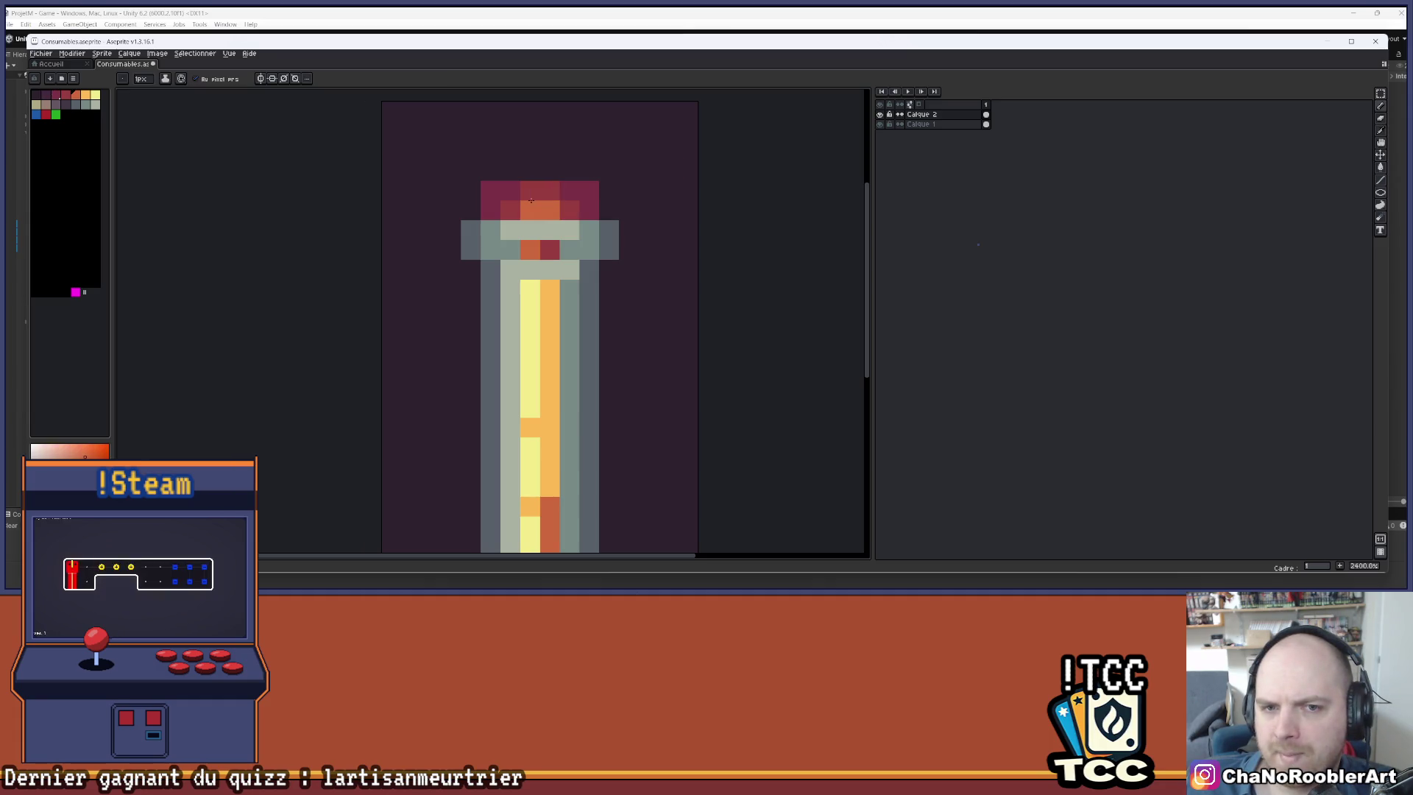
{"action": "left_click", "coordinate": [561, 210]}
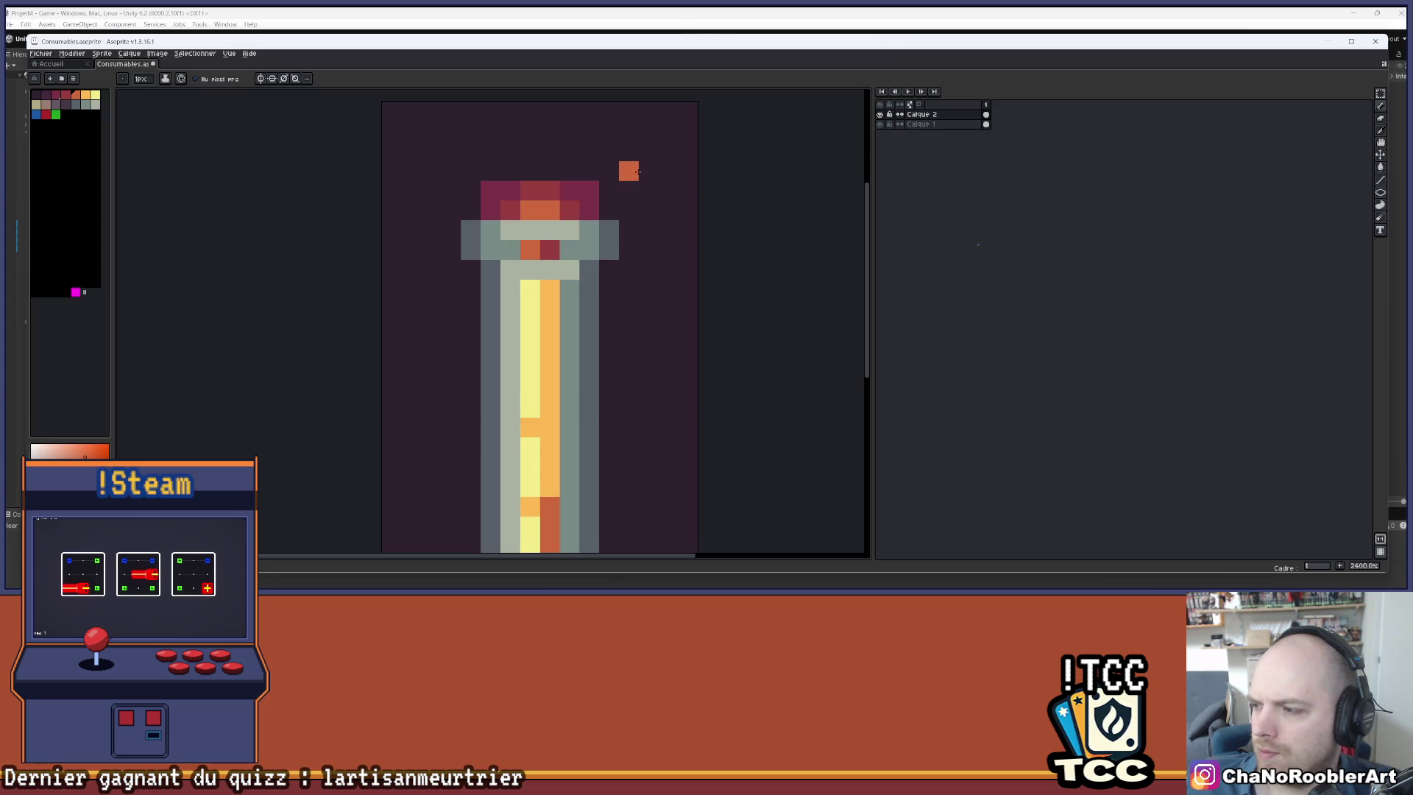
- Darken both glass rim ends and a pixel beside the cork grey-blue
{"action": "left_click", "coordinate": [474, 221], "text": "alt"}
{"action": "left_click", "coordinate": [471, 211]}
{"action": "left_click", "coordinate": [608, 211]}
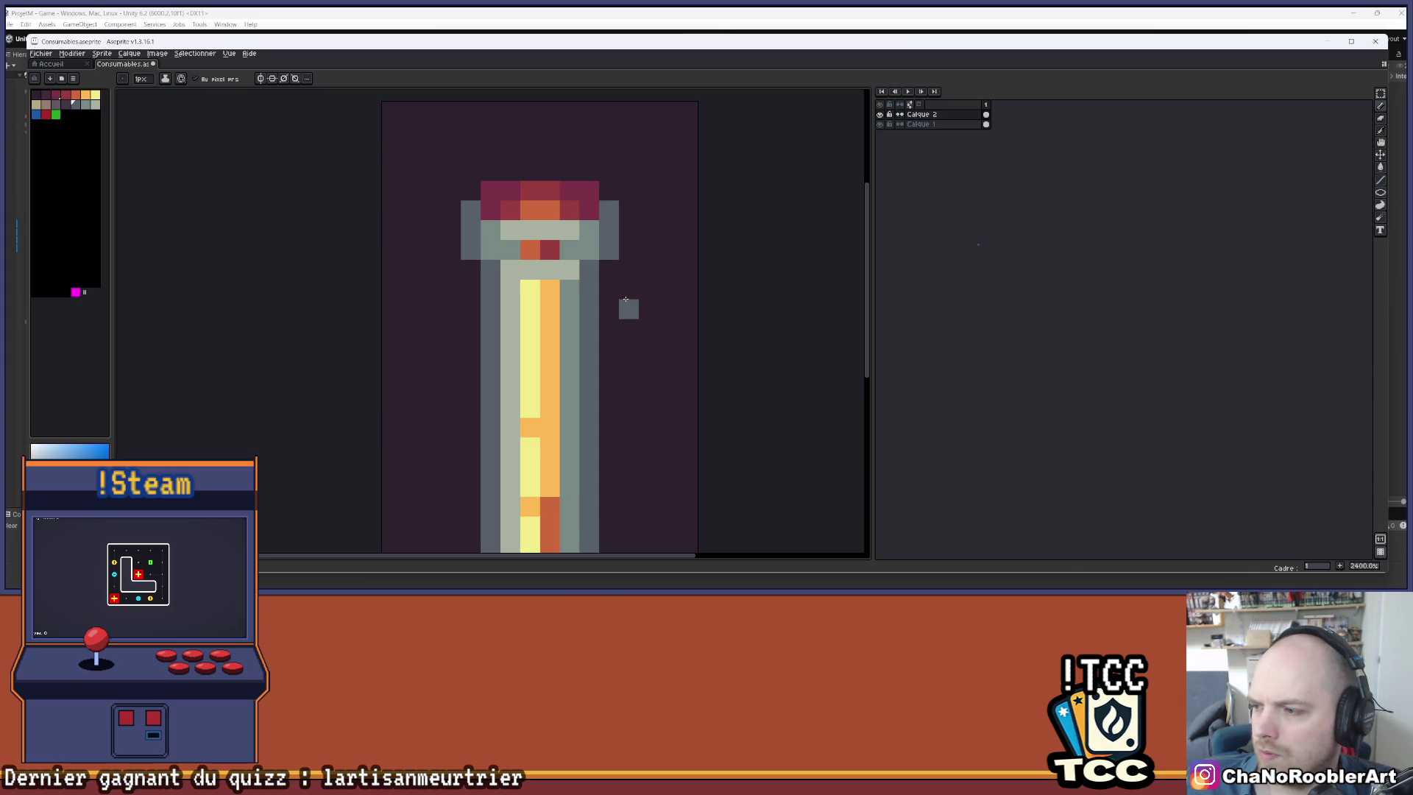
{"action": "left_click", "coordinate": [593, 254]}
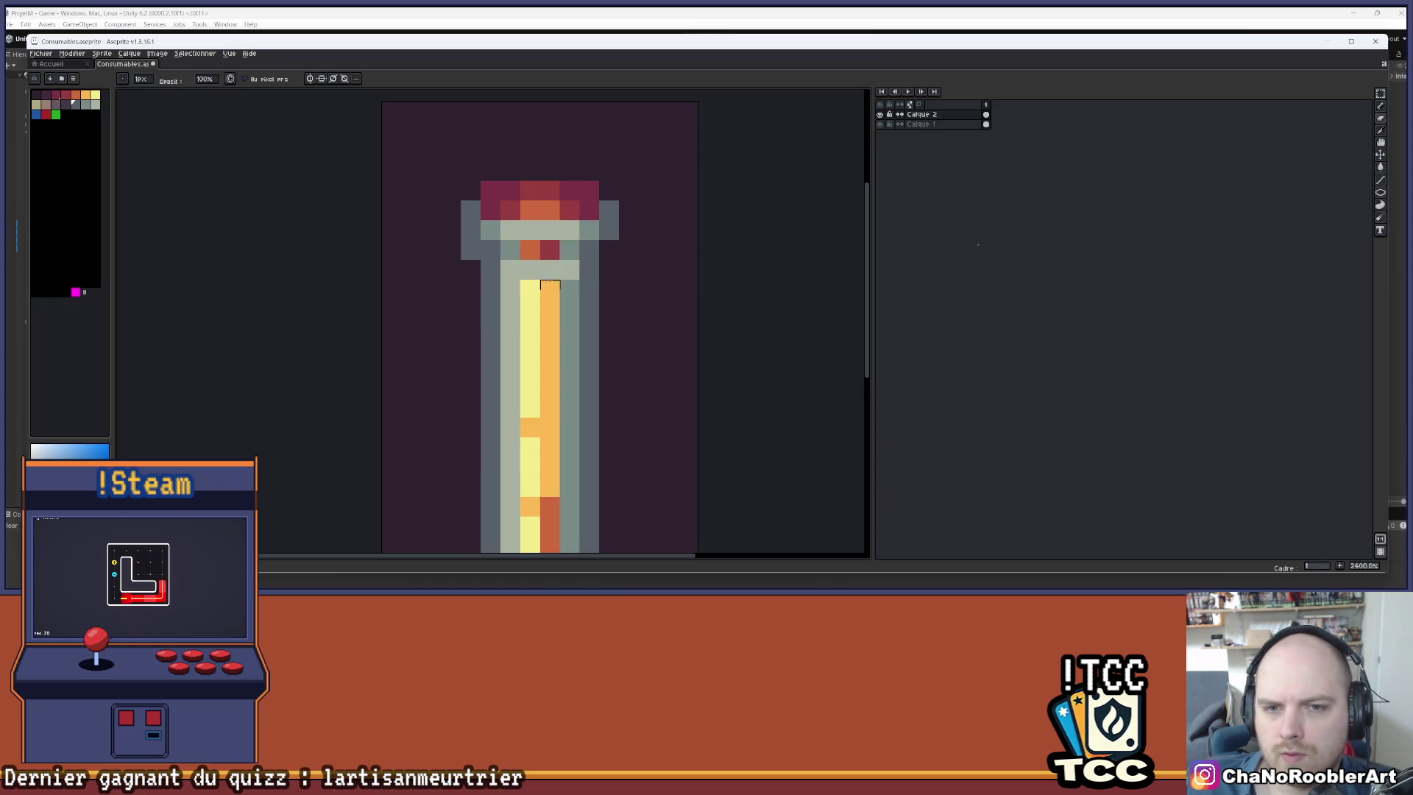
{"action": "scroll", "coordinate": [580, 355], "scroll_direction": "down", "scroll_amount": 5}
{"action": "left_click_drag", "start_coordinate": [580, 355], "coordinate": [618, 290]}
{"action": "scroll", "coordinate": [579, 290], "scroll_direction": "up", "scroll_amount": 7}
{"action": "scroll", "coordinate": [579, 290], "scroll_direction": "down", "scroll_amount": 7}
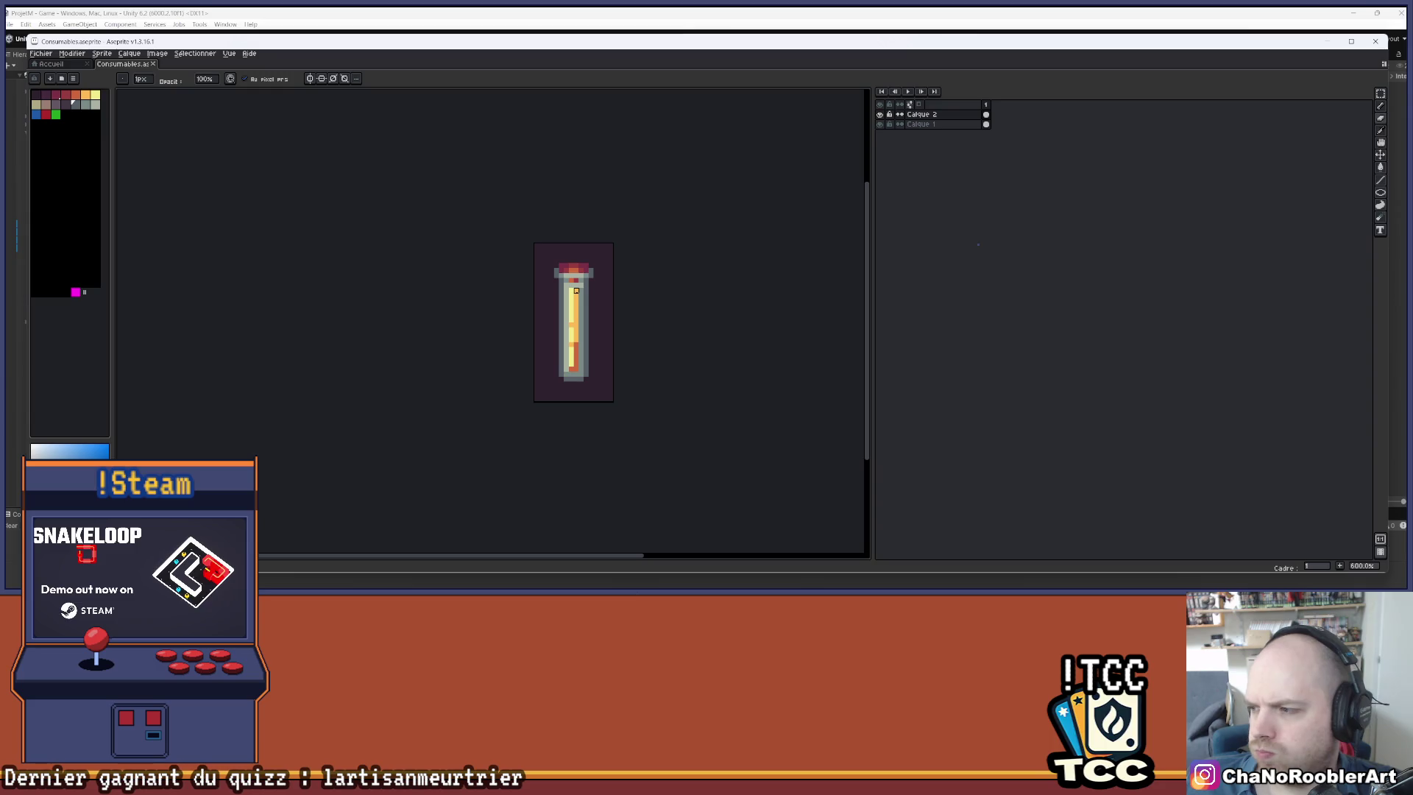
{"action": "scroll", "coordinate": [589, 295], "scroll_direction": "up", "scroll_amount": 2}
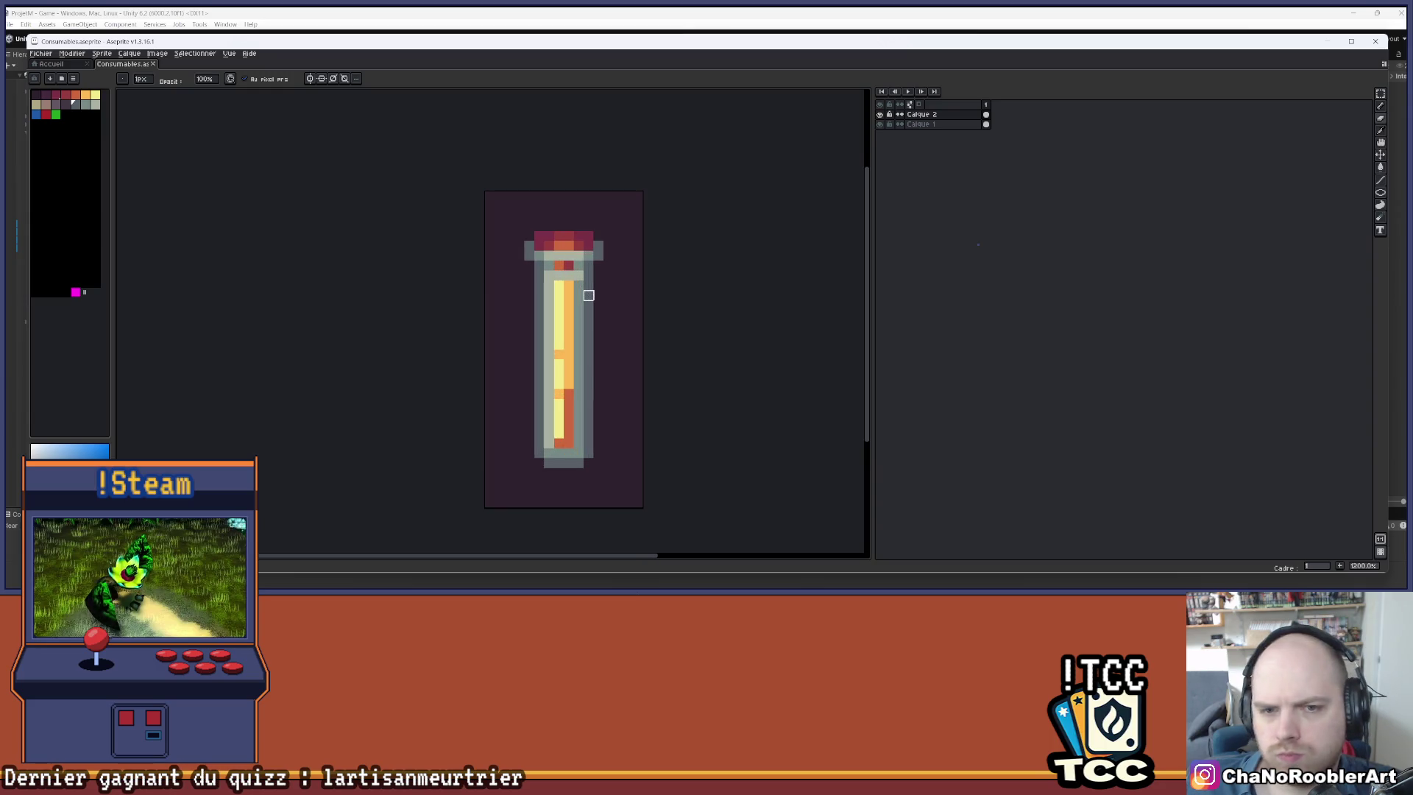
{"action": "scroll", "coordinate": [598, 305], "scroll_direction": "up", "scroll_amount": 1}
{"action": "key", "text": "e"}
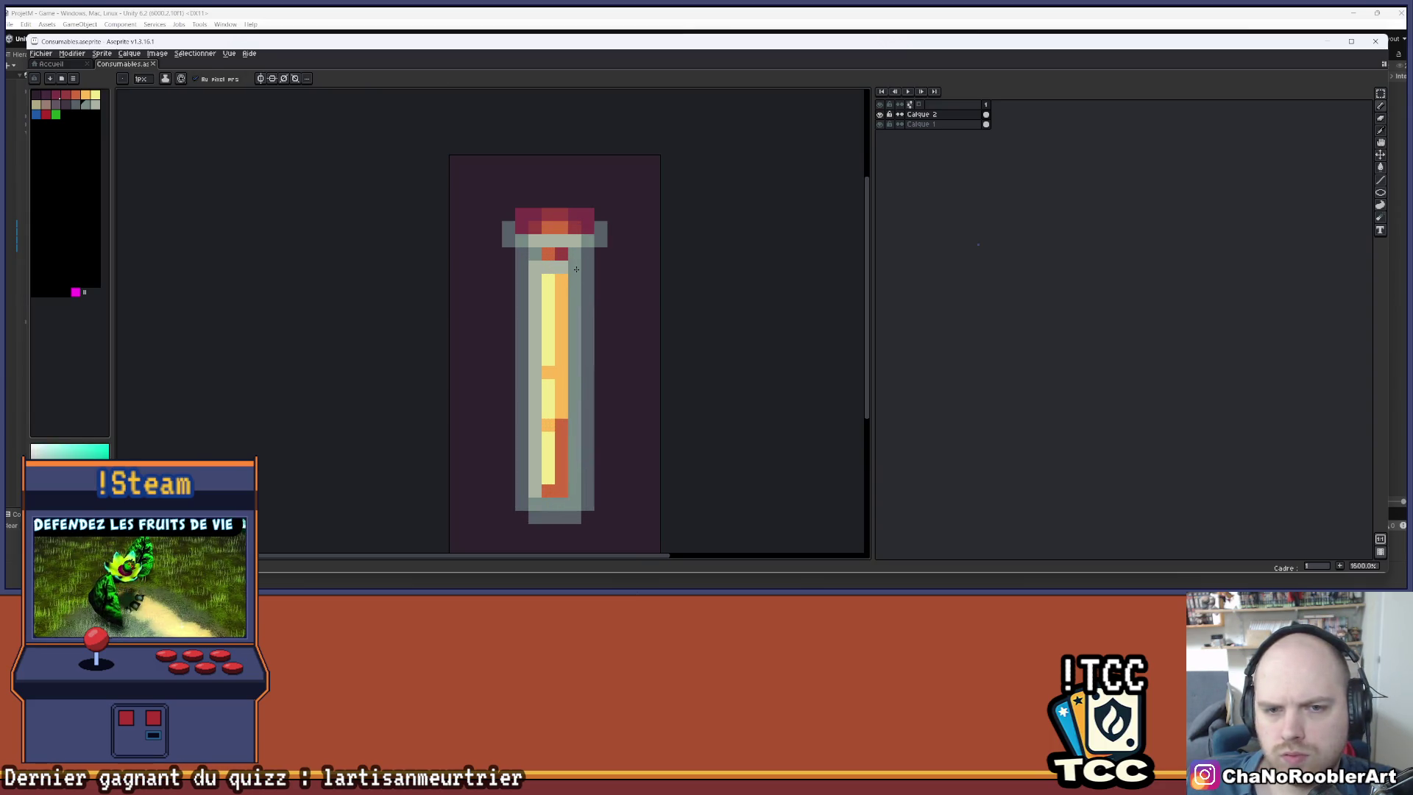
{"action": "scroll", "coordinate": [611, 275], "scroll_direction": "down", "scroll_amount": 4}
{"action": "scroll", "coordinate": [598, 273], "scroll_direction": "up", "scroll_amount": 2}
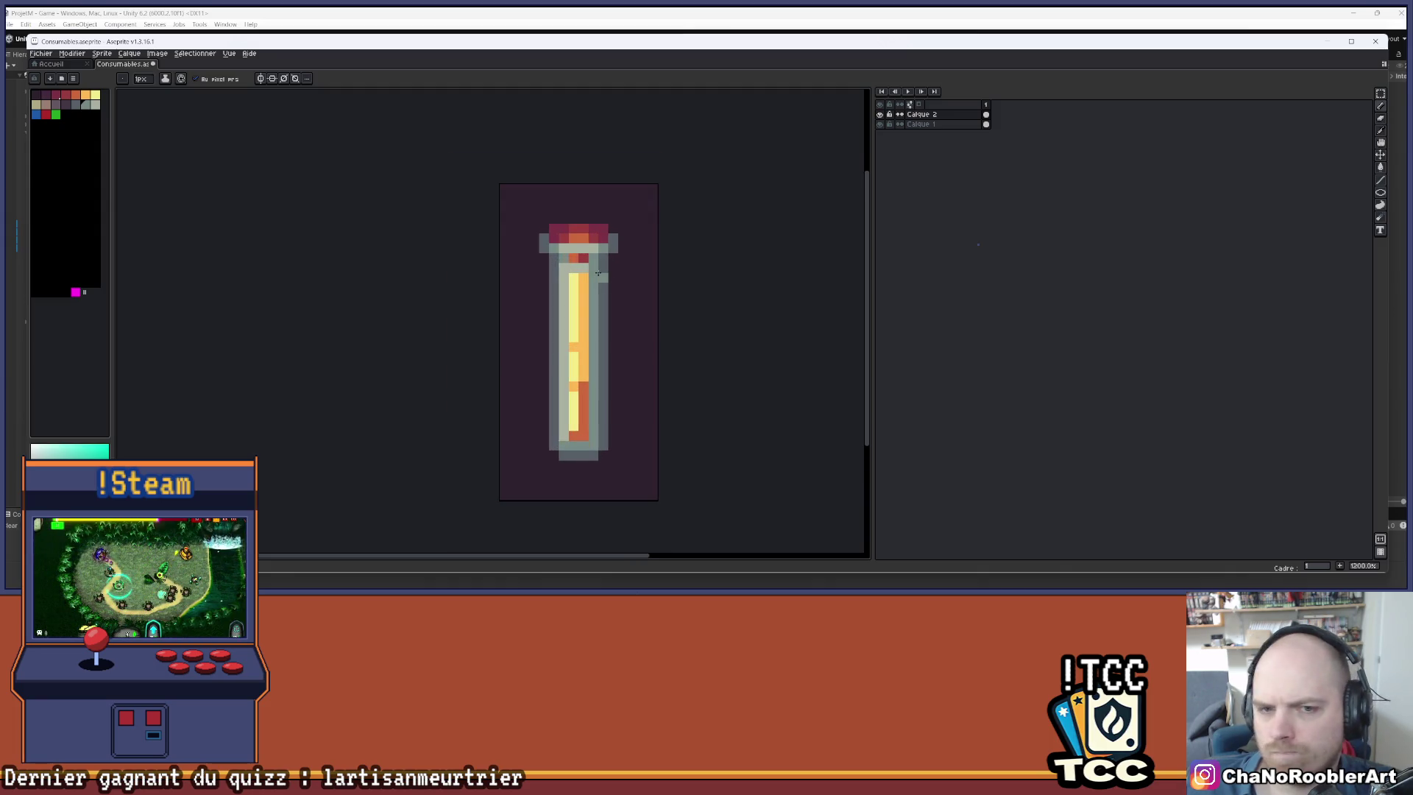
{"action": "scroll", "coordinate": [623, 259], "scroll_direction": "up", "scroll_amount": 4}
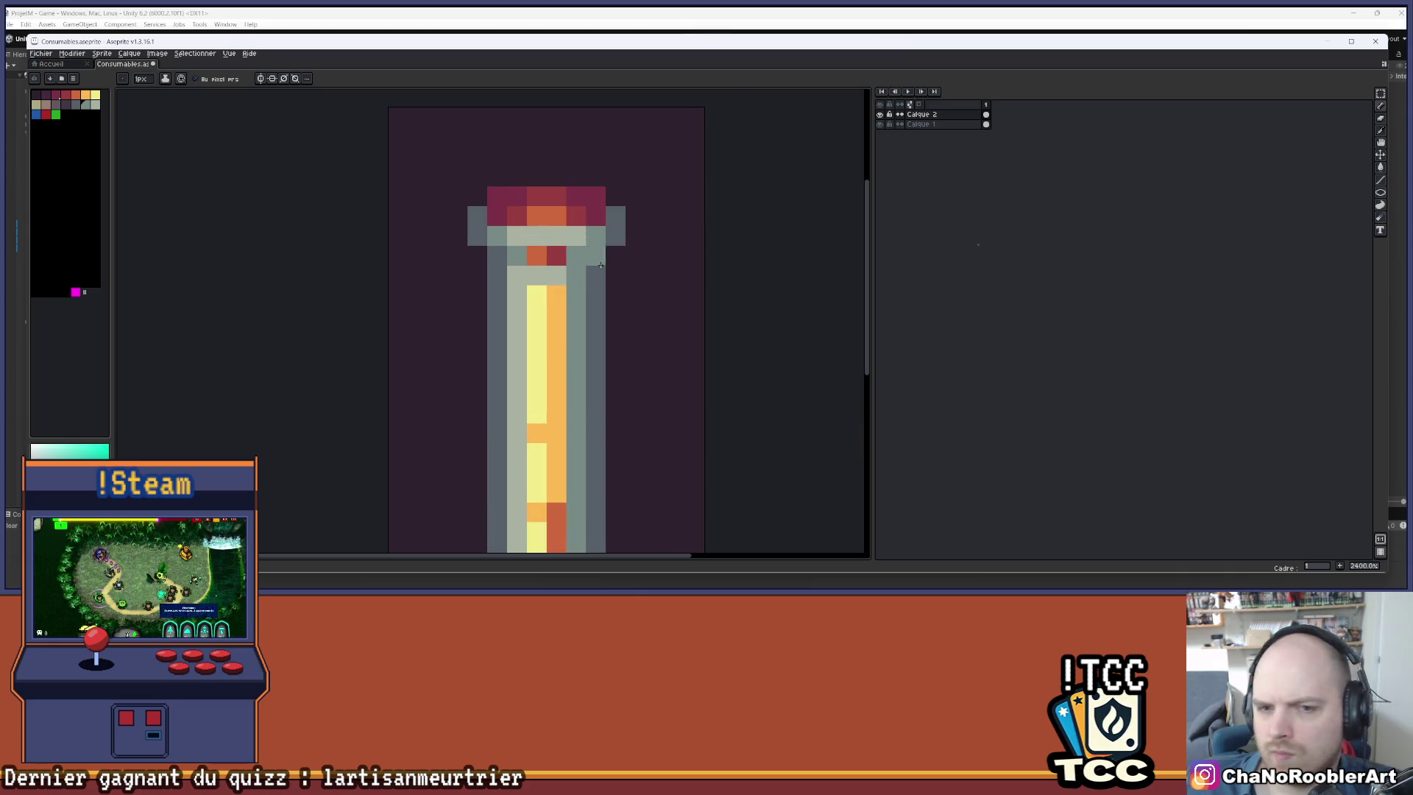
{"action": "key", "text": "i"}
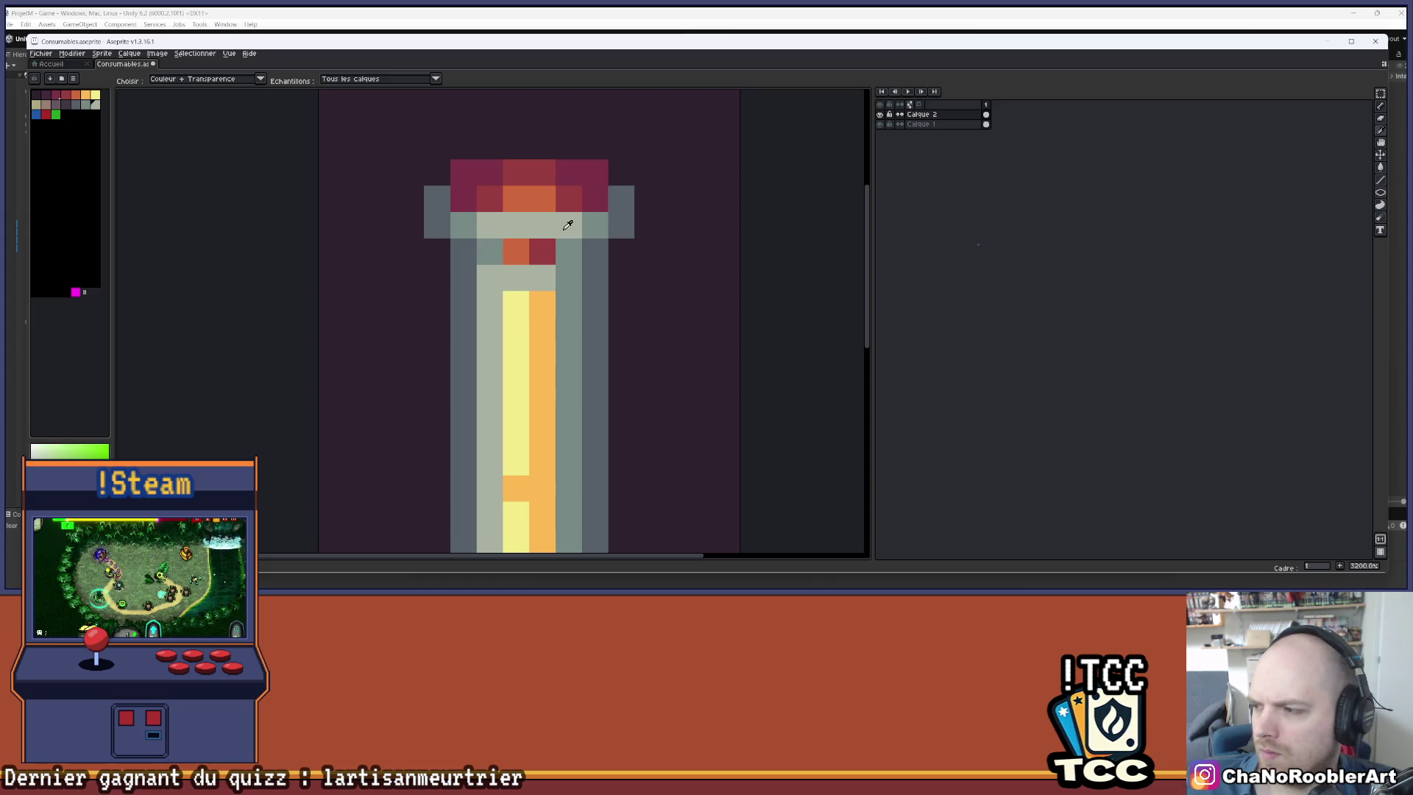
{"action": "left_click", "coordinate": [584, 224]}
{"action": "key", "text": "b"}
{"action": "scroll", "coordinate": [666, 272], "scroll_direction": "down", "scroll_amount": 6}
{"action": "scroll", "coordinate": [600, 304], "scroll_direction": "up", "scroll_amount": 1}
{"action": "scroll", "coordinate": [622, 276], "scroll_direction": "down", "scroll_amount": 1}
{"action": "scroll", "coordinate": [623, 276], "scroll_direction": "down", "scroll_amount": 1}
{"action": "mouse_move", "coordinate": [625, 278]}
{"action": "left_mouse_down"}
{"action": "mouse_move", "coordinate": [584, 243]}
{"action": "mouse_move", "coordinate": [592, 220]}
{"action": "left_mouse_up"}
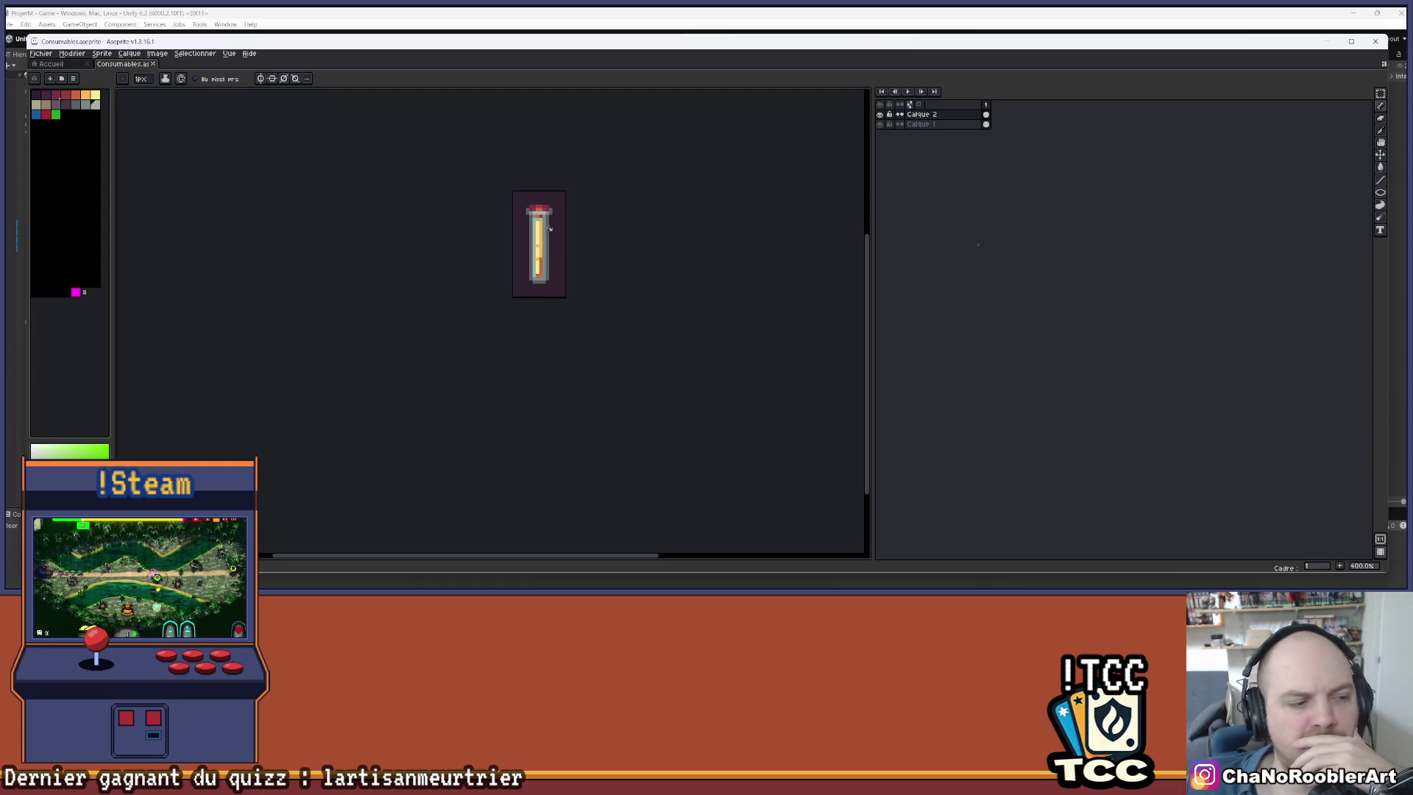
{"action": "scroll", "coordinate": [554, 232], "scroll_direction": "up", "scroll_amount": 5}
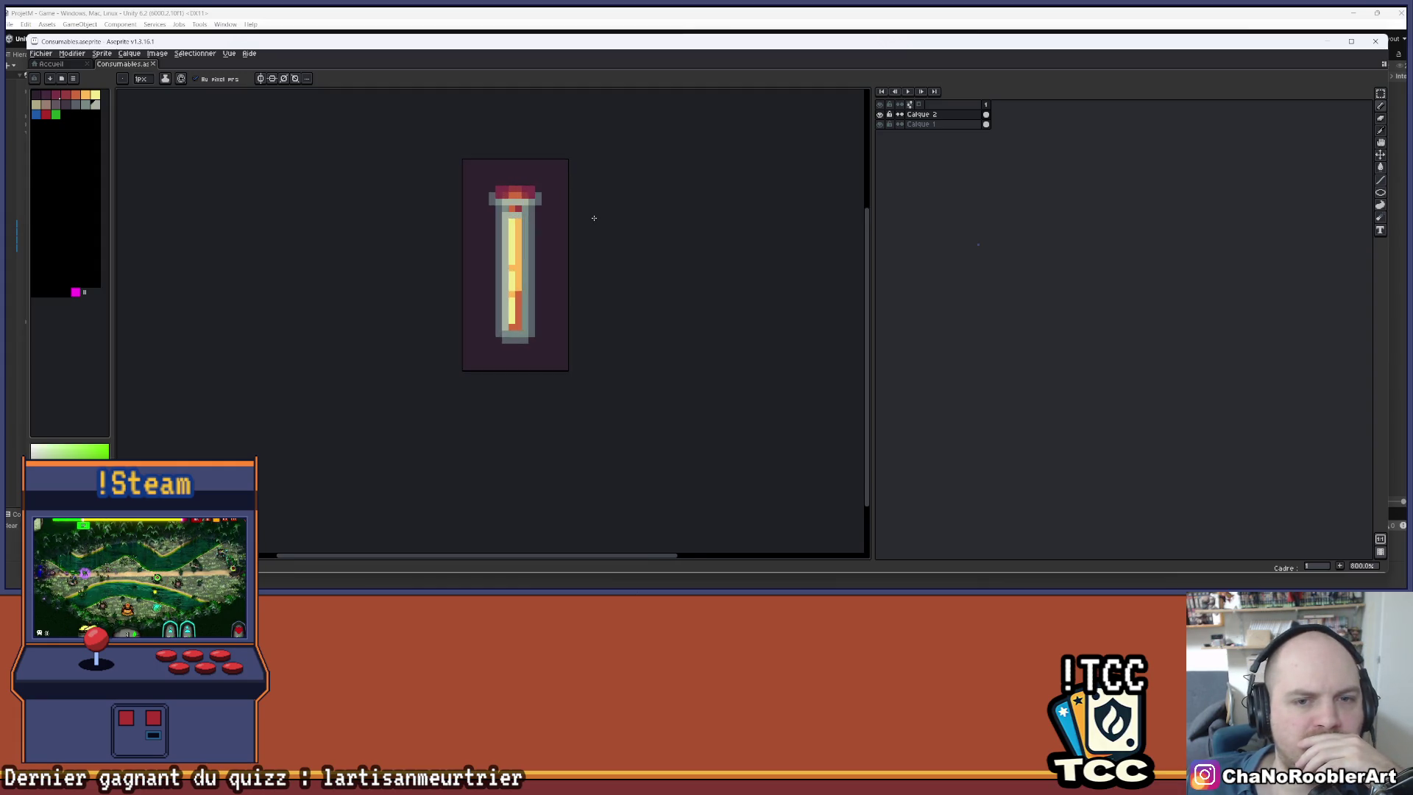
{"action": "scroll", "coordinate": [625, 223], "scroll_direction": "down", "scroll_amount": 4}
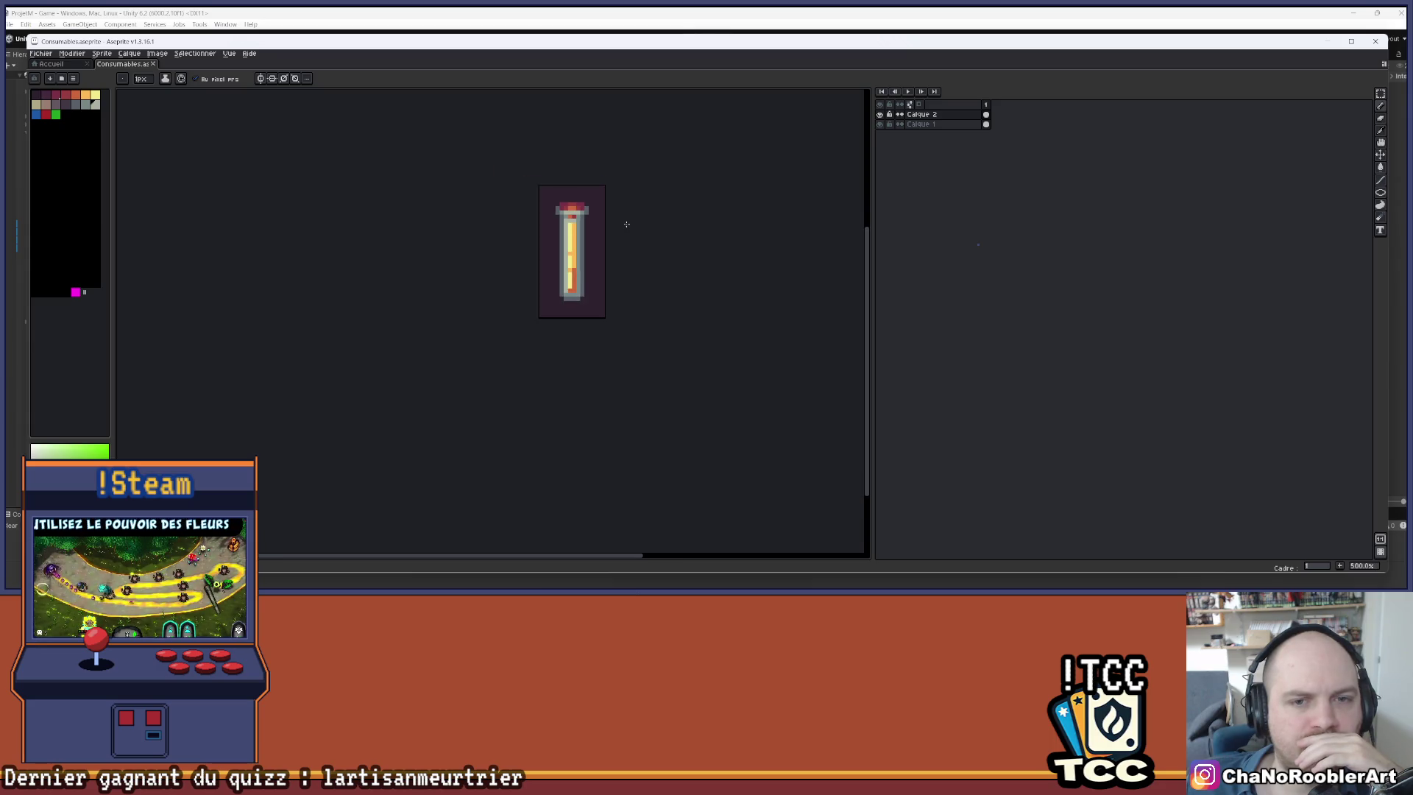
{"action": "scroll", "coordinate": [612, 225], "scroll_direction": "up", "scroll_amount": 1}
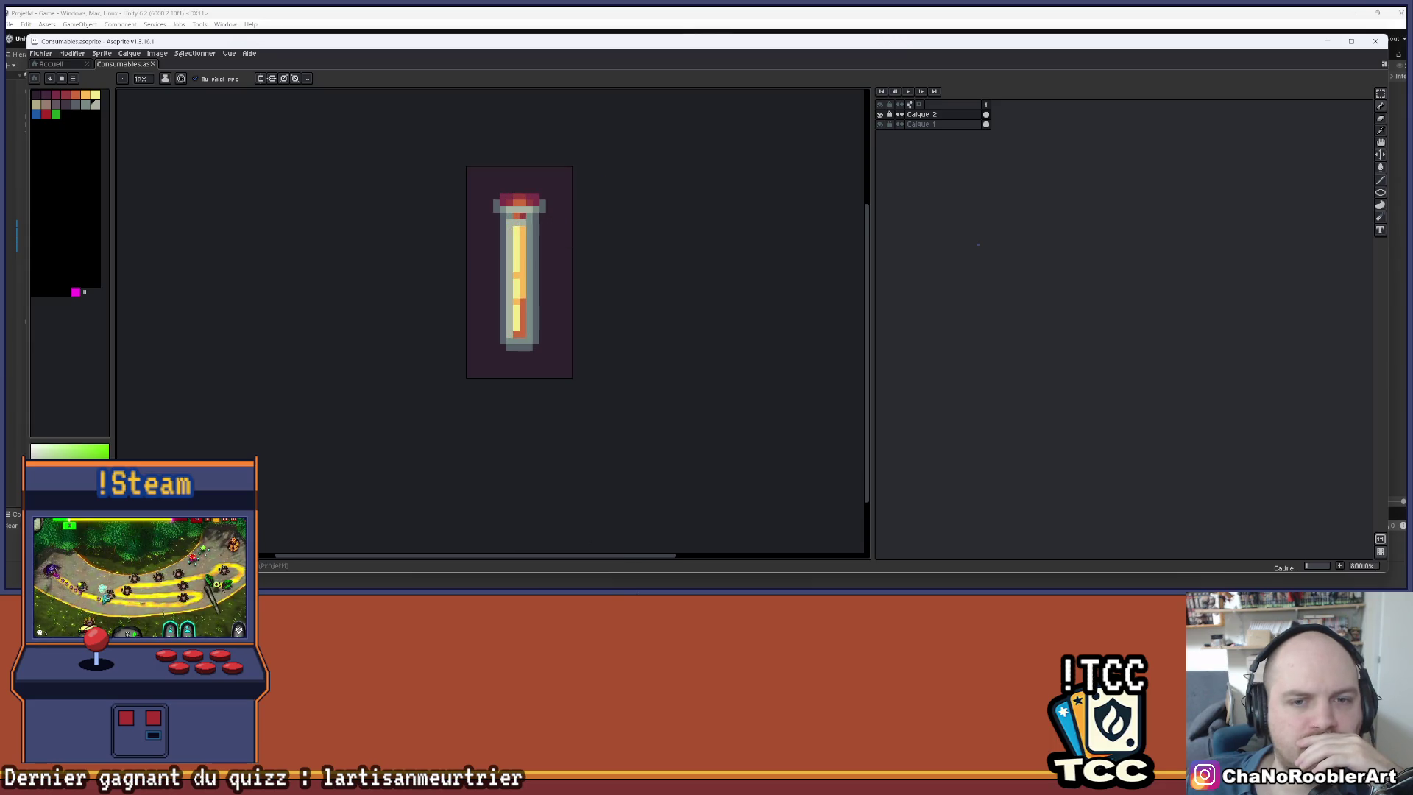
{"action": "left_click", "coordinate": [754, 585]}
{"action": "left_click", "coordinate": [753, 585]}
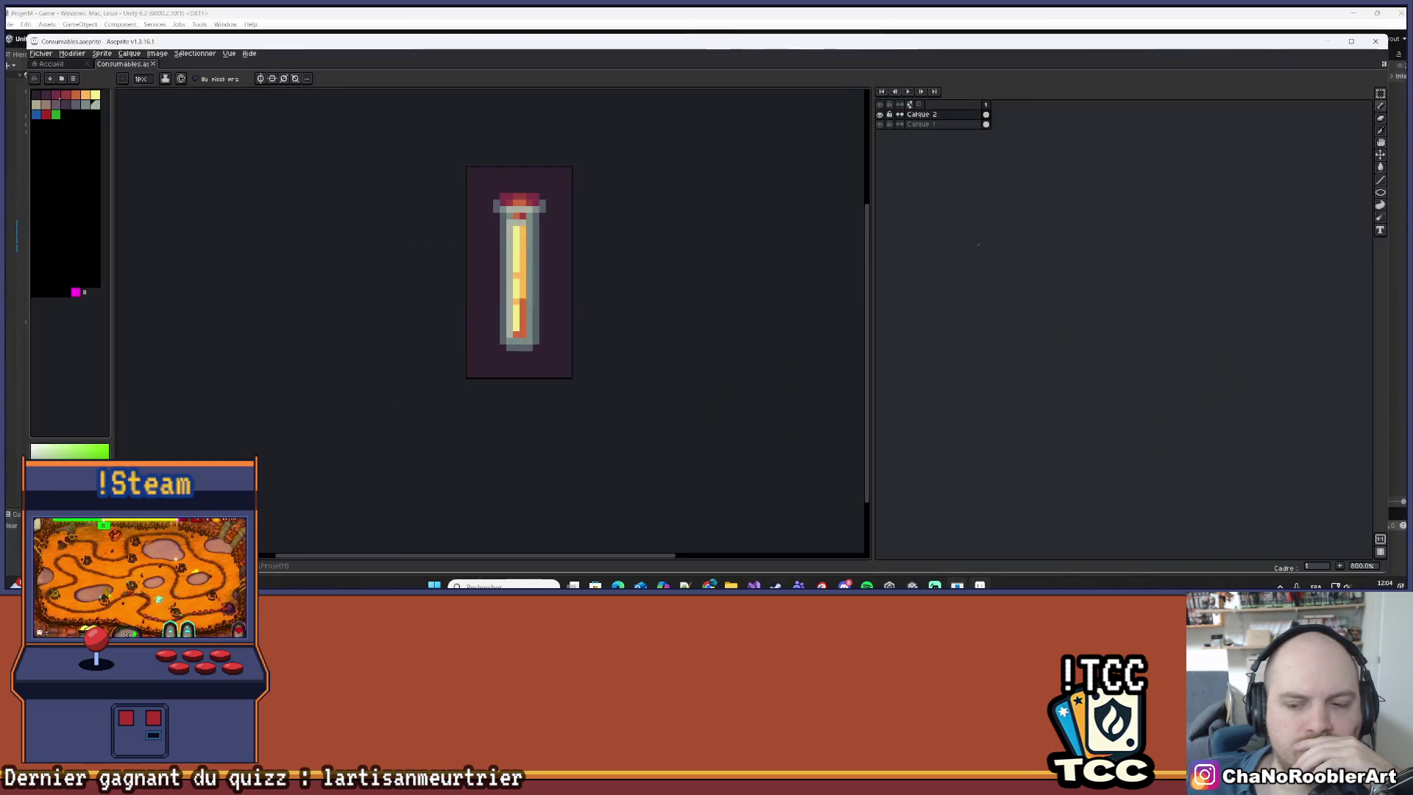
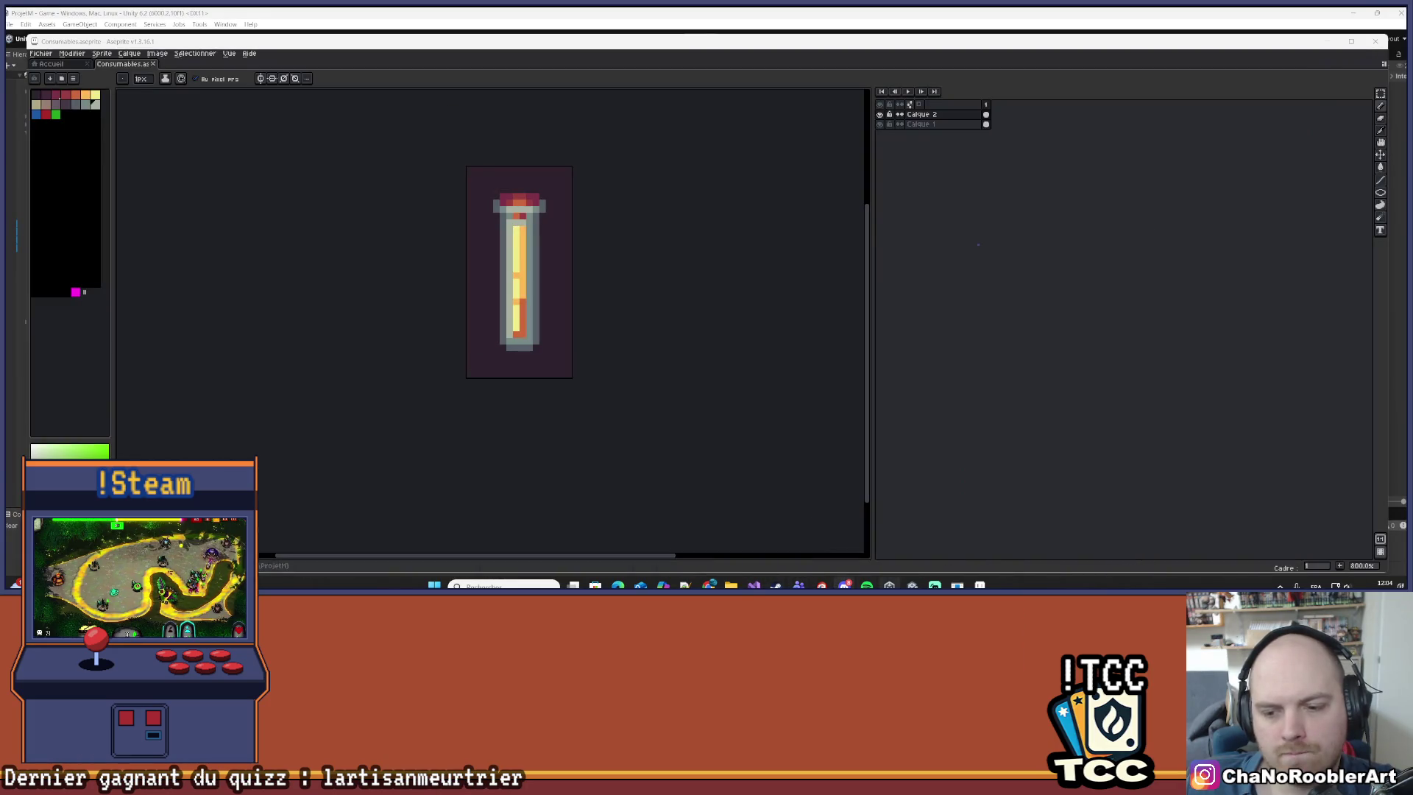
- Switch to the Unity editor showing the fight interface's potion slot
{"action": "mouse_move", "coordinate": [914, 587]}
{"action": "left_click", "coordinate": [922, 539]}
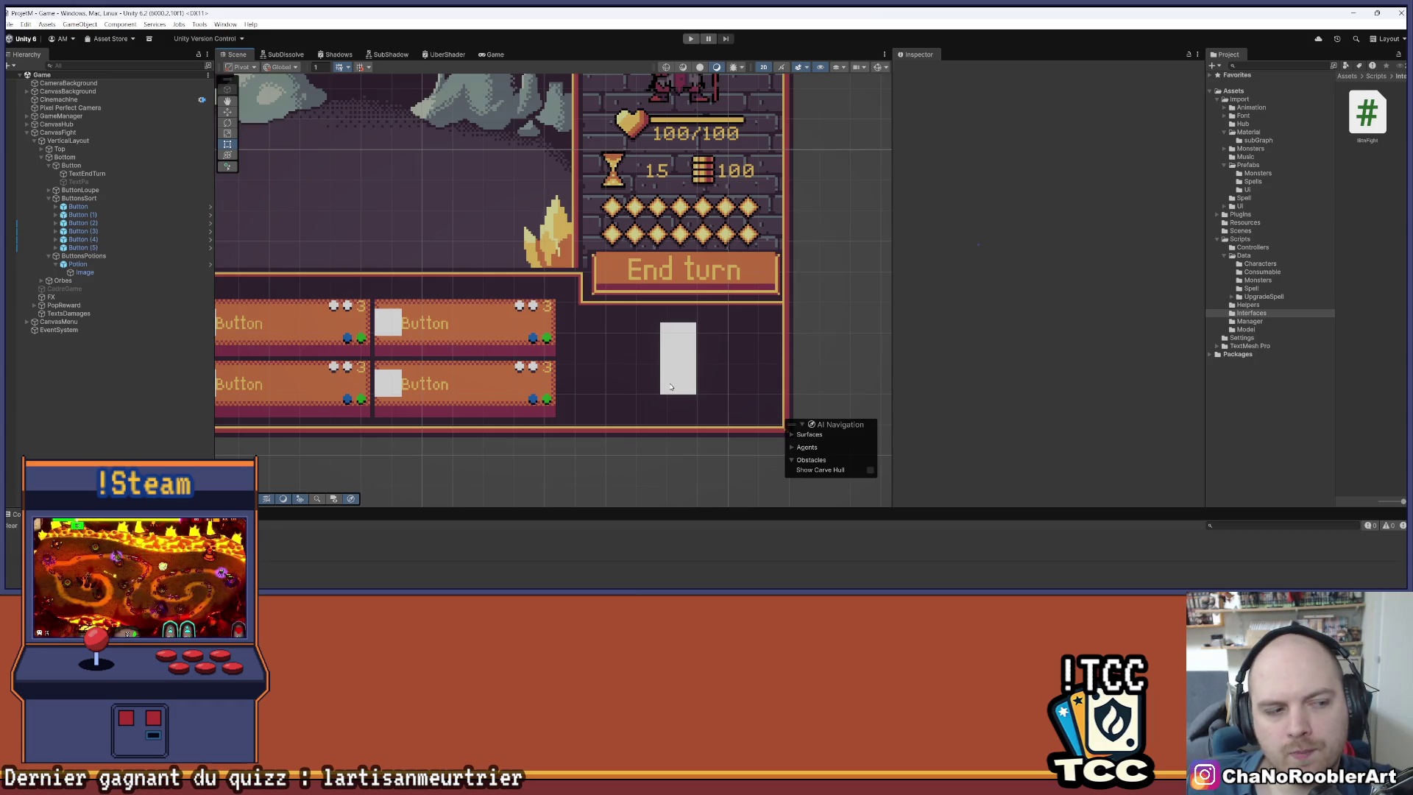
- Zoom over the Unity scene, then switch back to the potion sprite in Aseprite
{"action": "scroll", "coordinate": [635, 369], "scroll_direction": "down", "scroll_amount": 2}
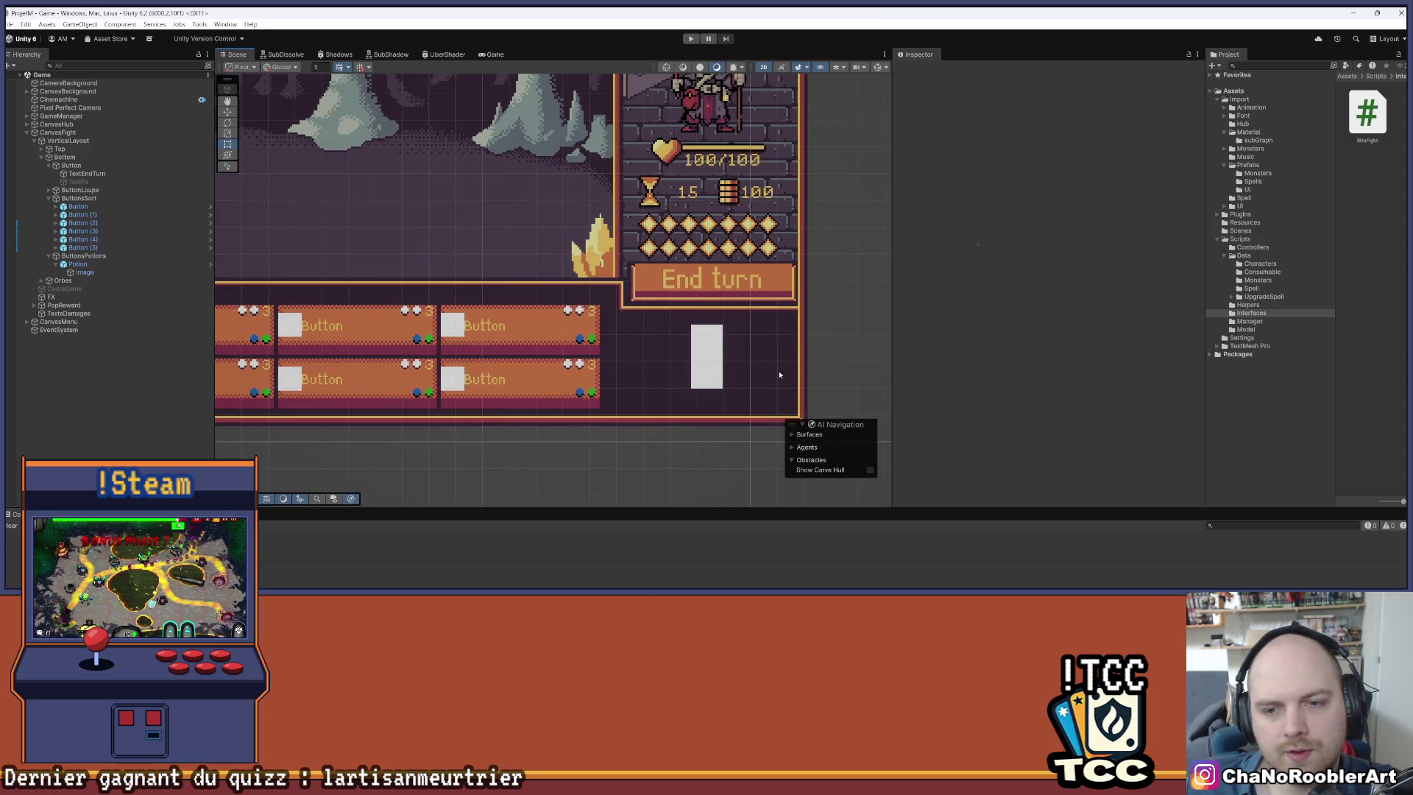
{"action": "scroll", "coordinate": [641, 350], "scroll_direction": "down", "scroll_amount": 1}
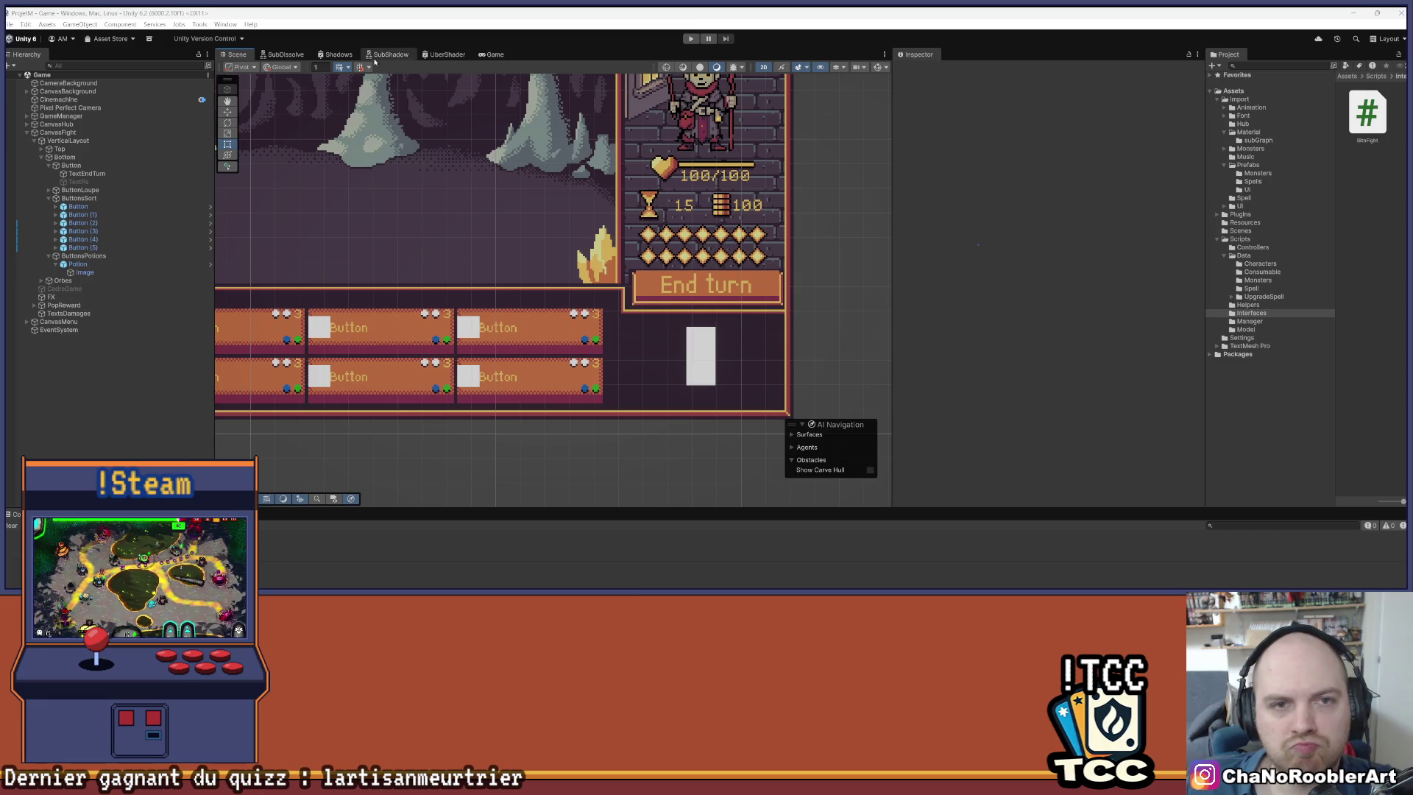
{"action": "mouse_move", "coordinate": [736, 586]}
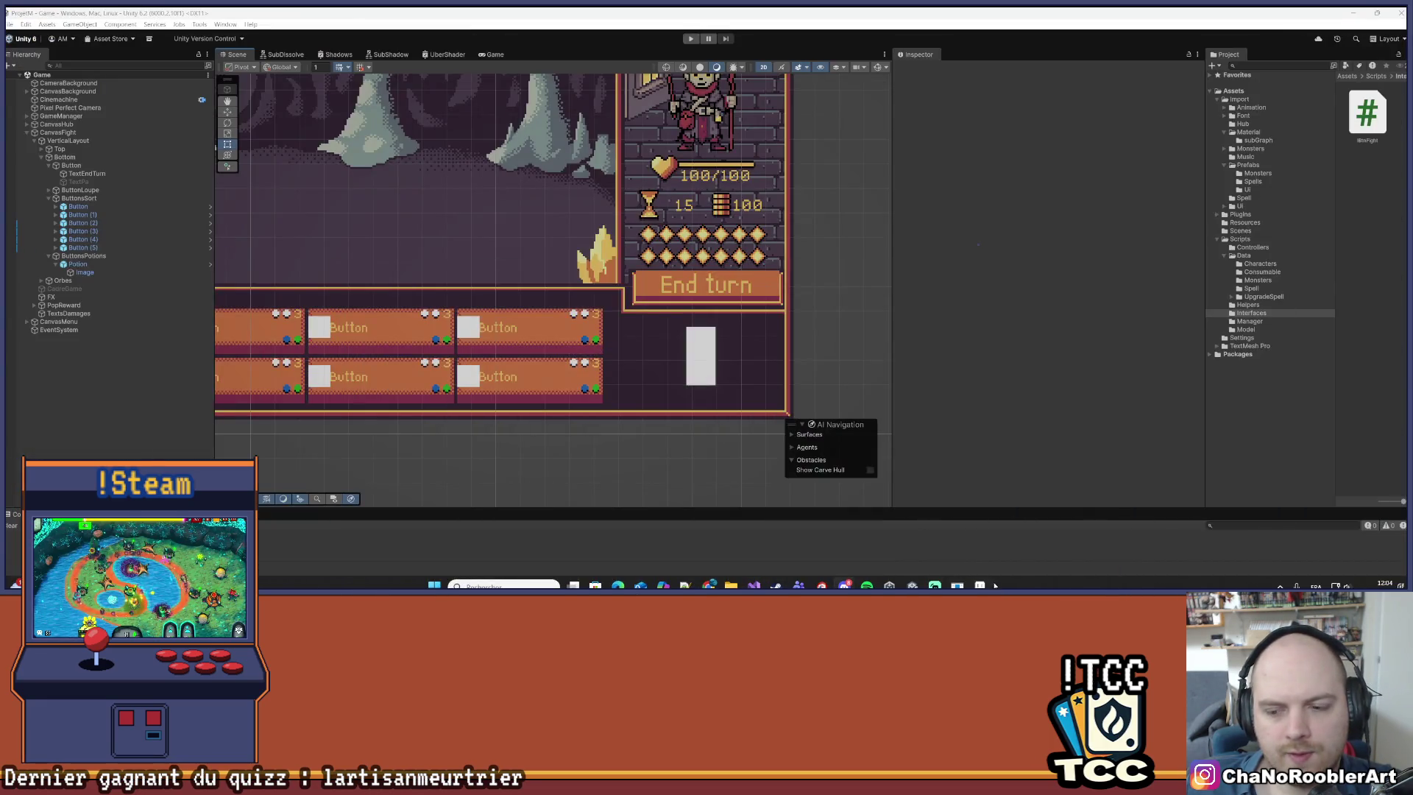
{"action": "left_click", "coordinate": [979, 586]}
- Pick a pale yellow colour and make layer Calque 1 the active layer
{"action": "scroll", "coordinate": [600, 307], "scroll_direction": "up", "scroll_amount": 3}
{"action": "scroll", "coordinate": [552, 315], "scroll_direction": "down", "scroll_amount": 1}
{"action": "left_click", "coordinate": [94, 97]}
{"action": "left_click", "coordinate": [920, 124]}
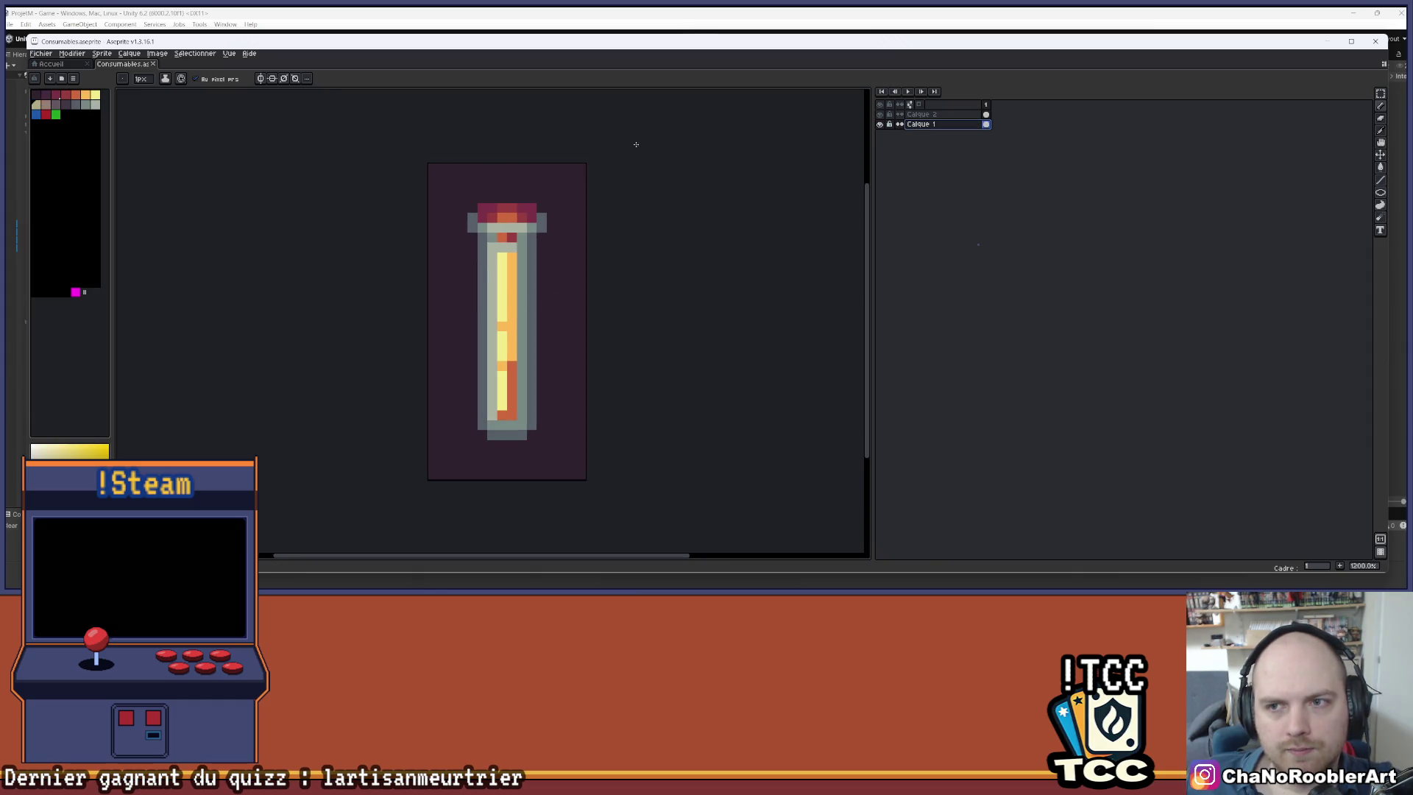
- Bucket-fill the vial's background on Calque 1 with beige
{"action": "key", "text": "g"}
{"action": "left_click", "coordinate": [574, 177]}
{"action": "scroll", "coordinate": [677, 175], "scroll_direction": "up", "scroll_amount": 1}
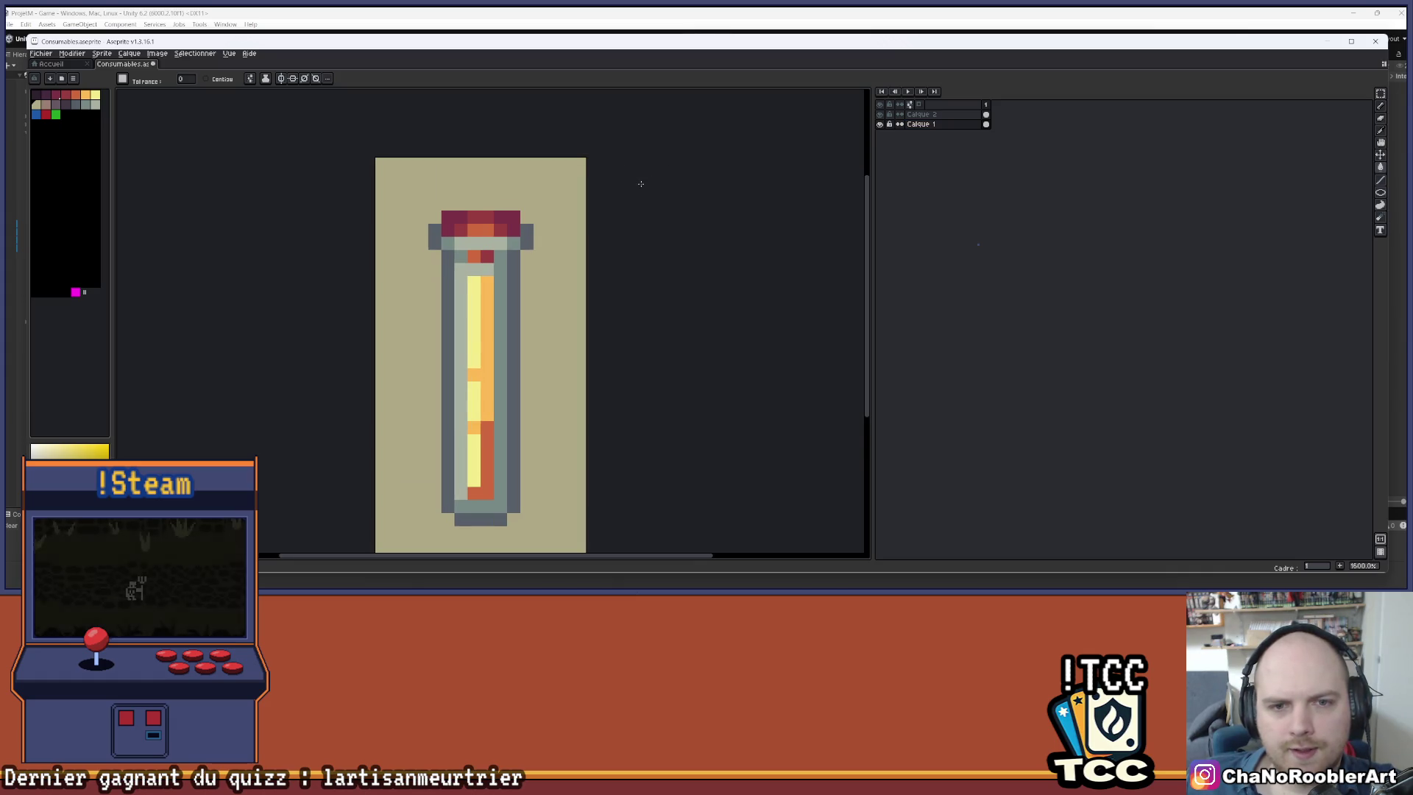
{"action": "scroll", "coordinate": [647, 142], "scroll_direction": "down", "scroll_amount": 3}
{"action": "mouse_move", "coordinate": [659, 186]}
{"action": "left_mouse_down"}
{"action": "mouse_move", "coordinate": [596, 268]}
{"action": "mouse_move", "coordinate": [655, 293]}
{"action": "left_mouse_up"}
{"action": "scroll", "coordinate": [526, 241], "scroll_direction": "up", "scroll_amount": 3}
{"action": "left_click_drag", "start_coordinate": [527, 241], "coordinate": [477, 202]}
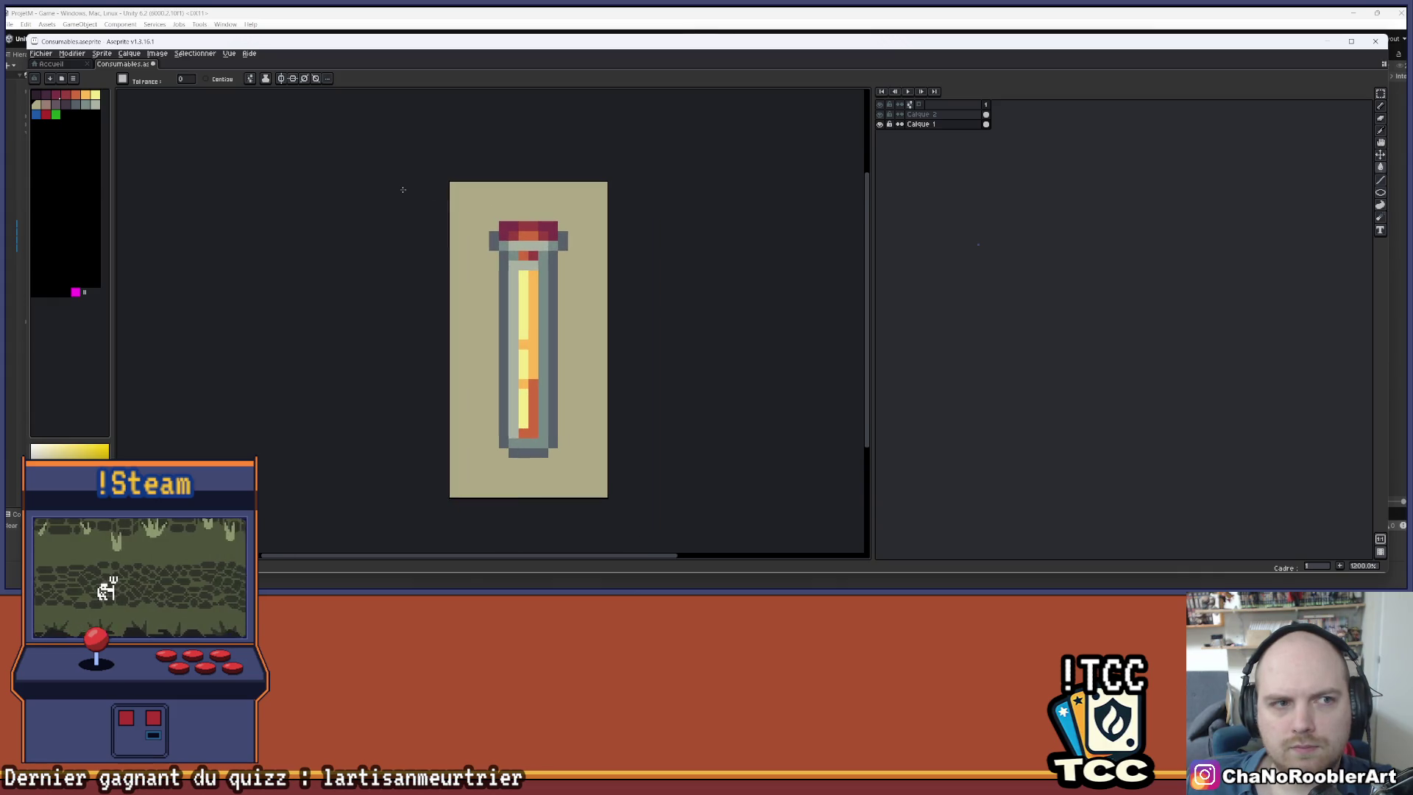
- Refill the vial's background with pinkish-brown
{"action": "left_click", "coordinate": [46, 105]}
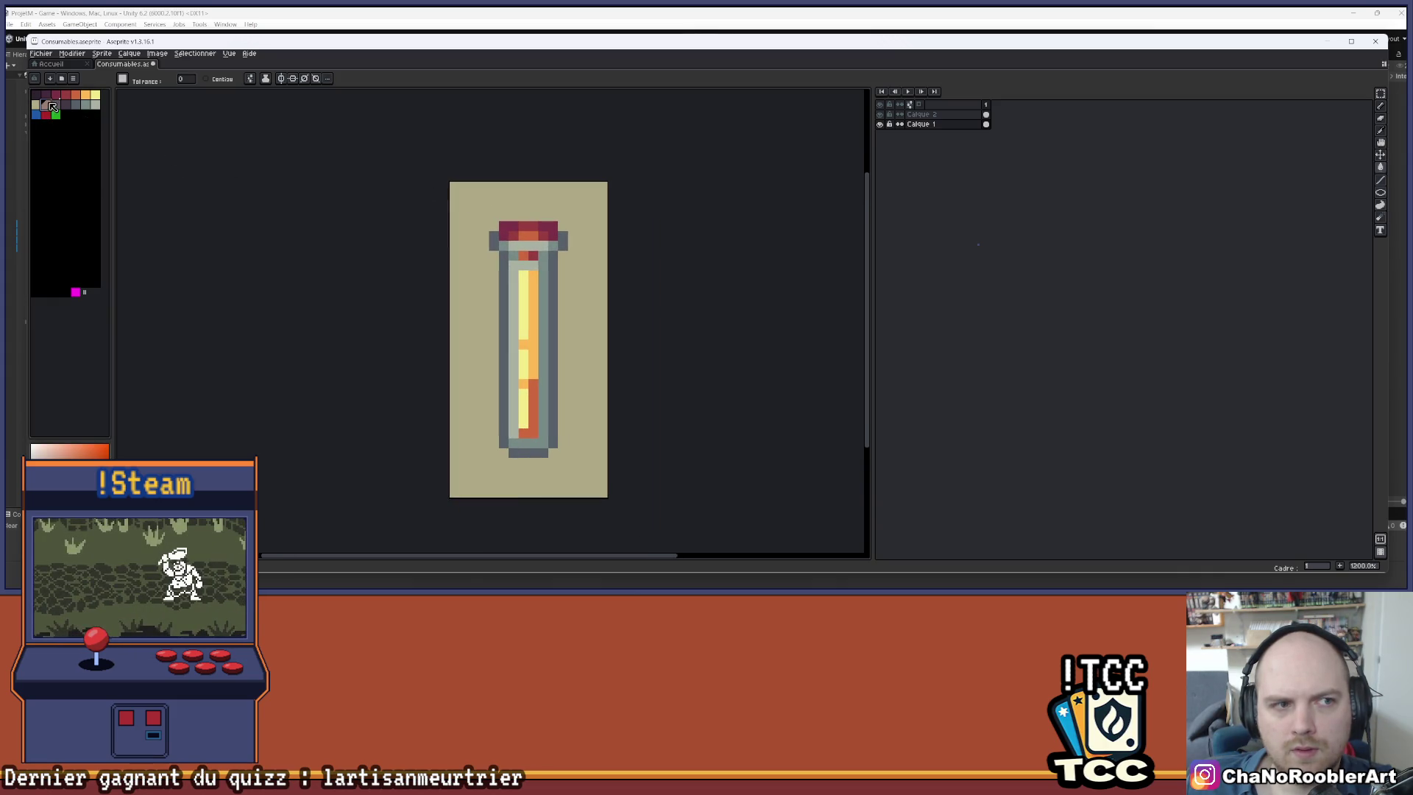
{"action": "left_click", "coordinate": [473, 194]}
{"action": "scroll", "coordinate": [684, 221], "scroll_direction": "down", "scroll_amount": 2}
{"action": "left_click_drag", "start_coordinate": [666, 233], "coordinate": [584, 214]}
{"action": "scroll", "coordinate": [481, 206], "scroll_direction": "up", "scroll_amount": 2}
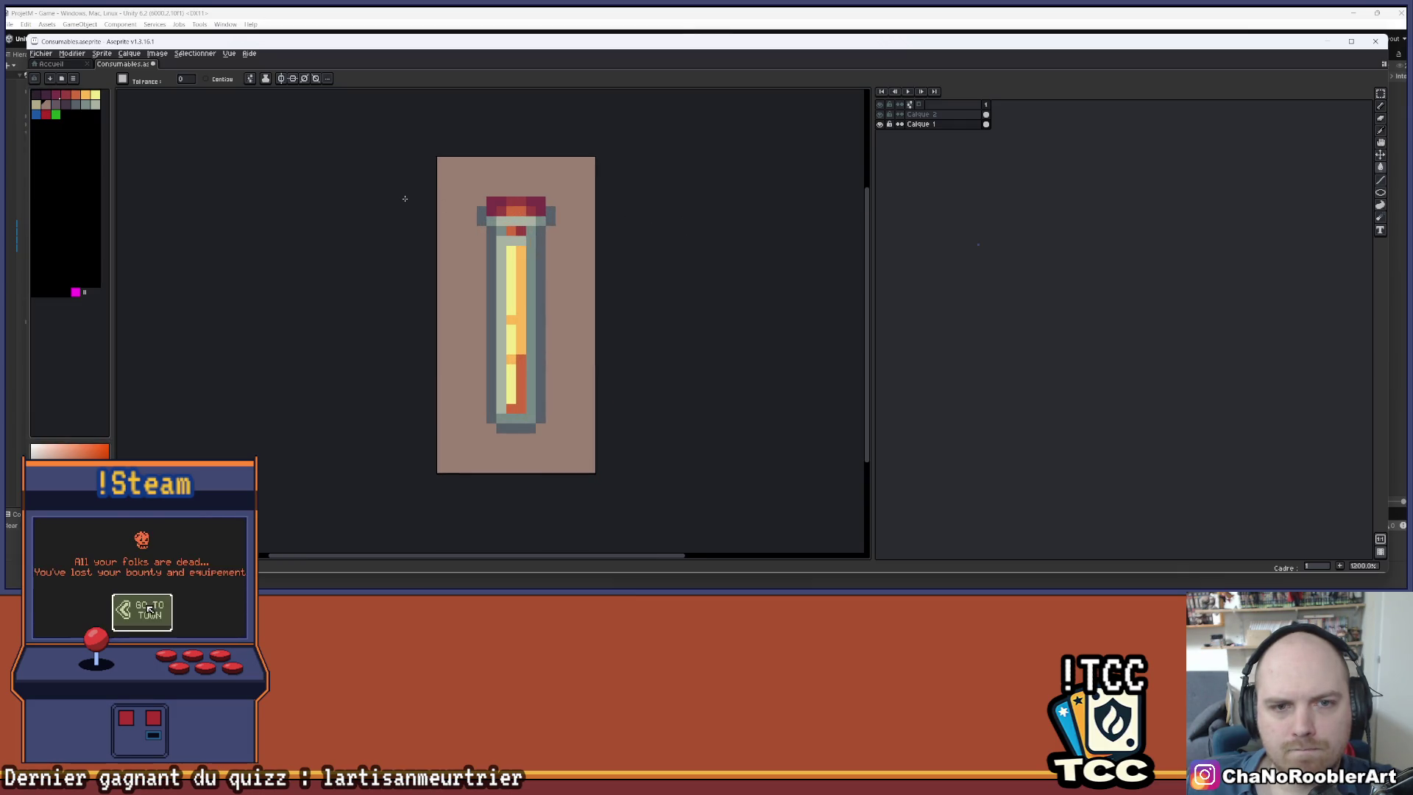
{"action": "left_click_drag", "start_coordinate": [385, 198], "coordinate": [331, 198]}
- Try khaki on the background again, then settle back on pinkish-brown
{"action": "left_click", "coordinate": [42, 104]}
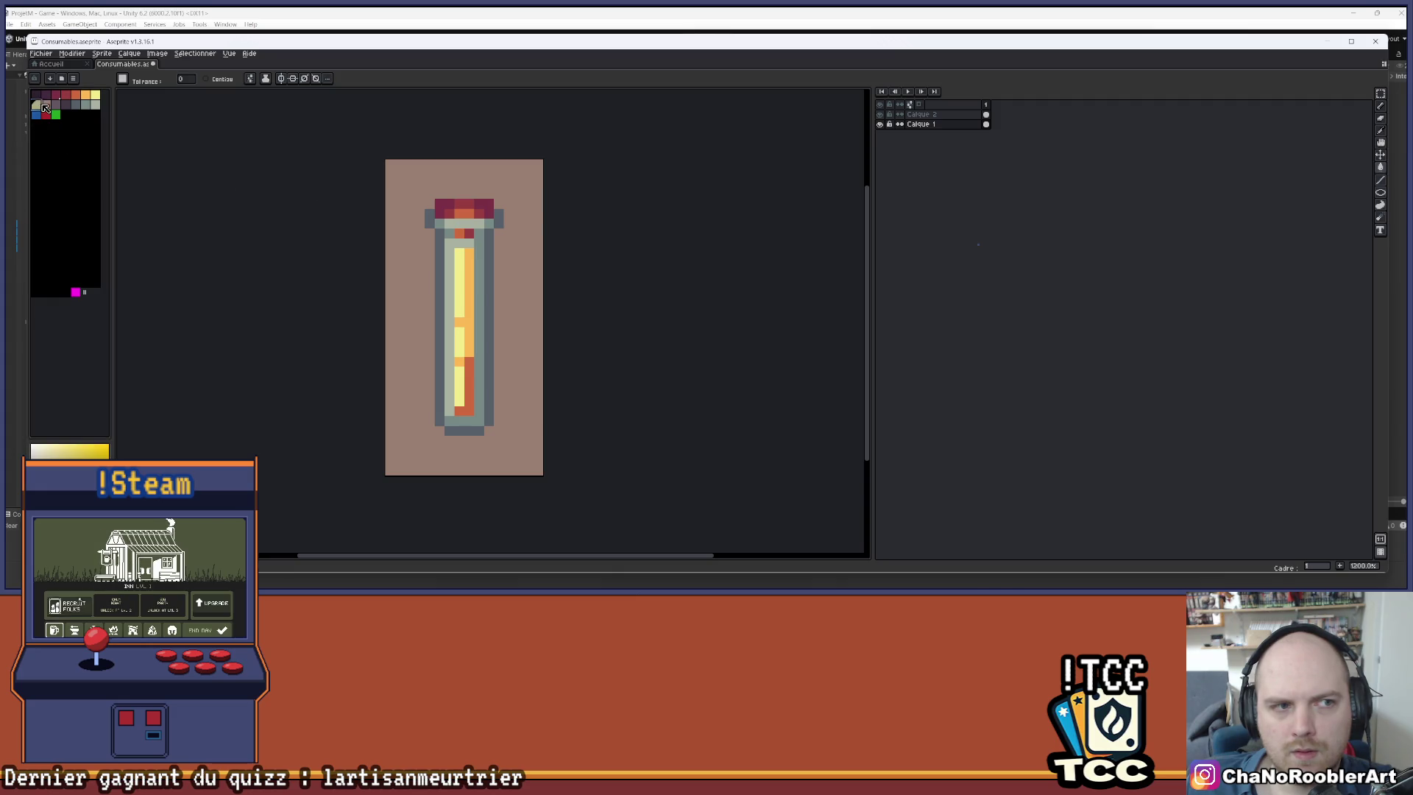
{"action": "left_click", "coordinate": [404, 162]}
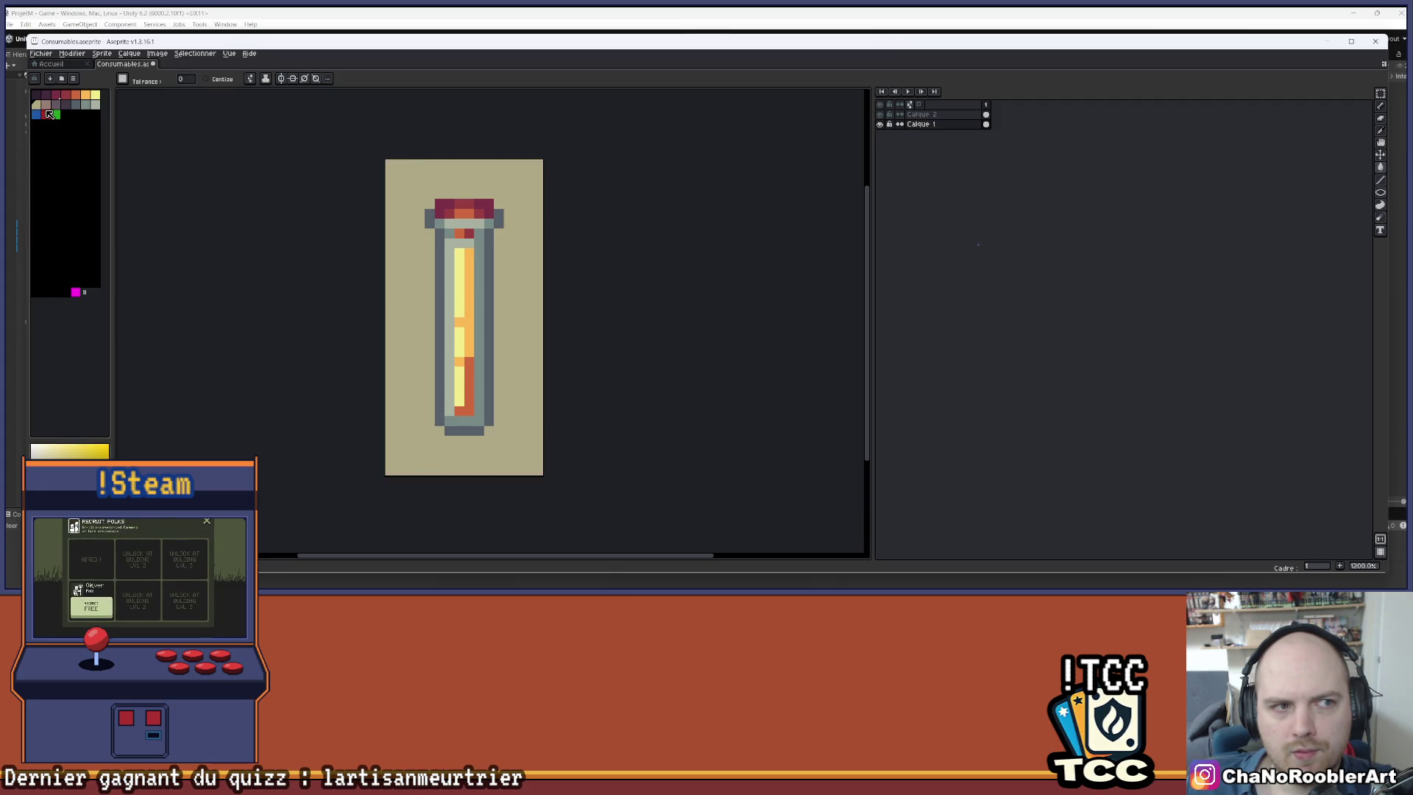
{"action": "left_click", "coordinate": [46, 105]}
{"action": "left_click", "coordinate": [412, 169]}
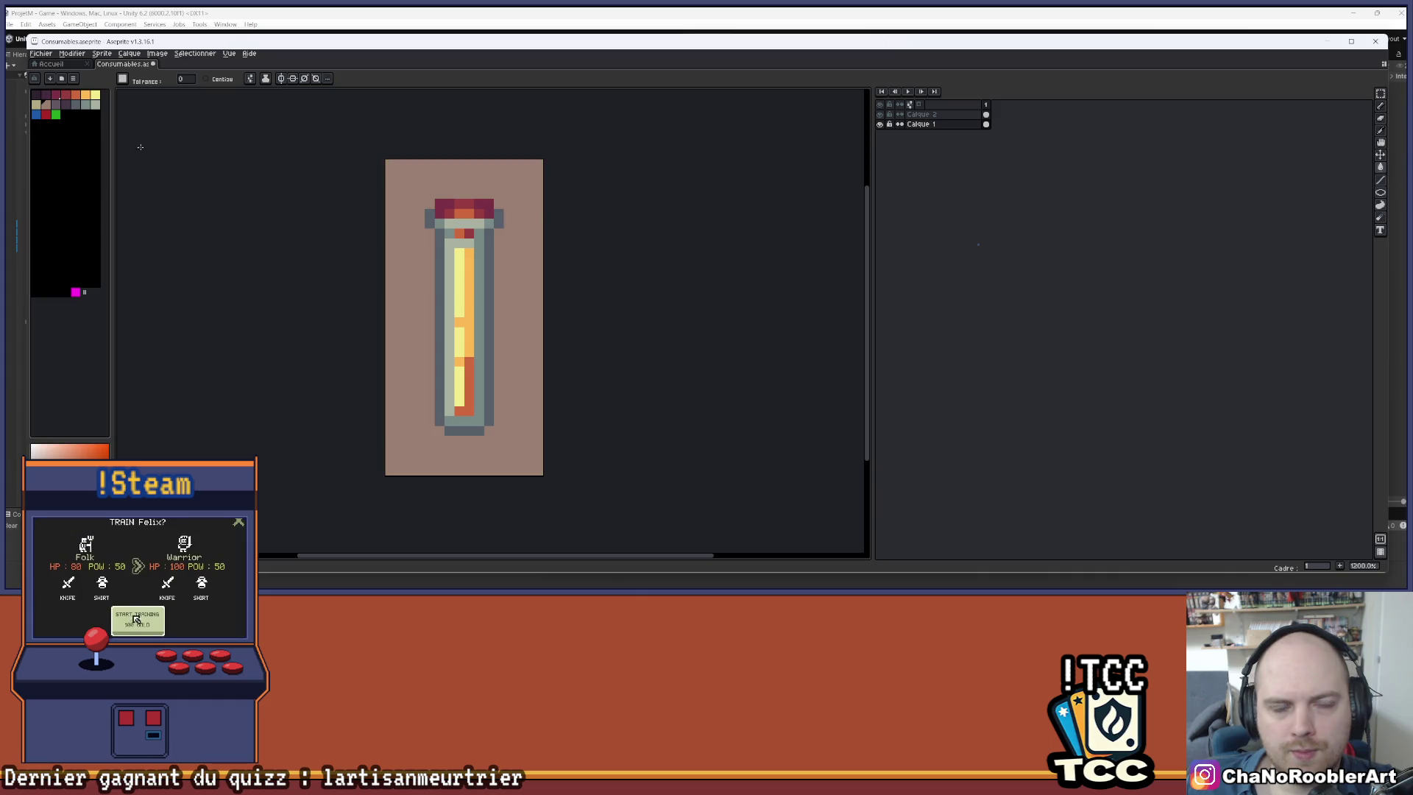
{"action": "left_click", "coordinate": [35, 95]}
{"action": "scroll", "coordinate": [502, 239], "scroll_direction": "up", "scroll_amount": 3}
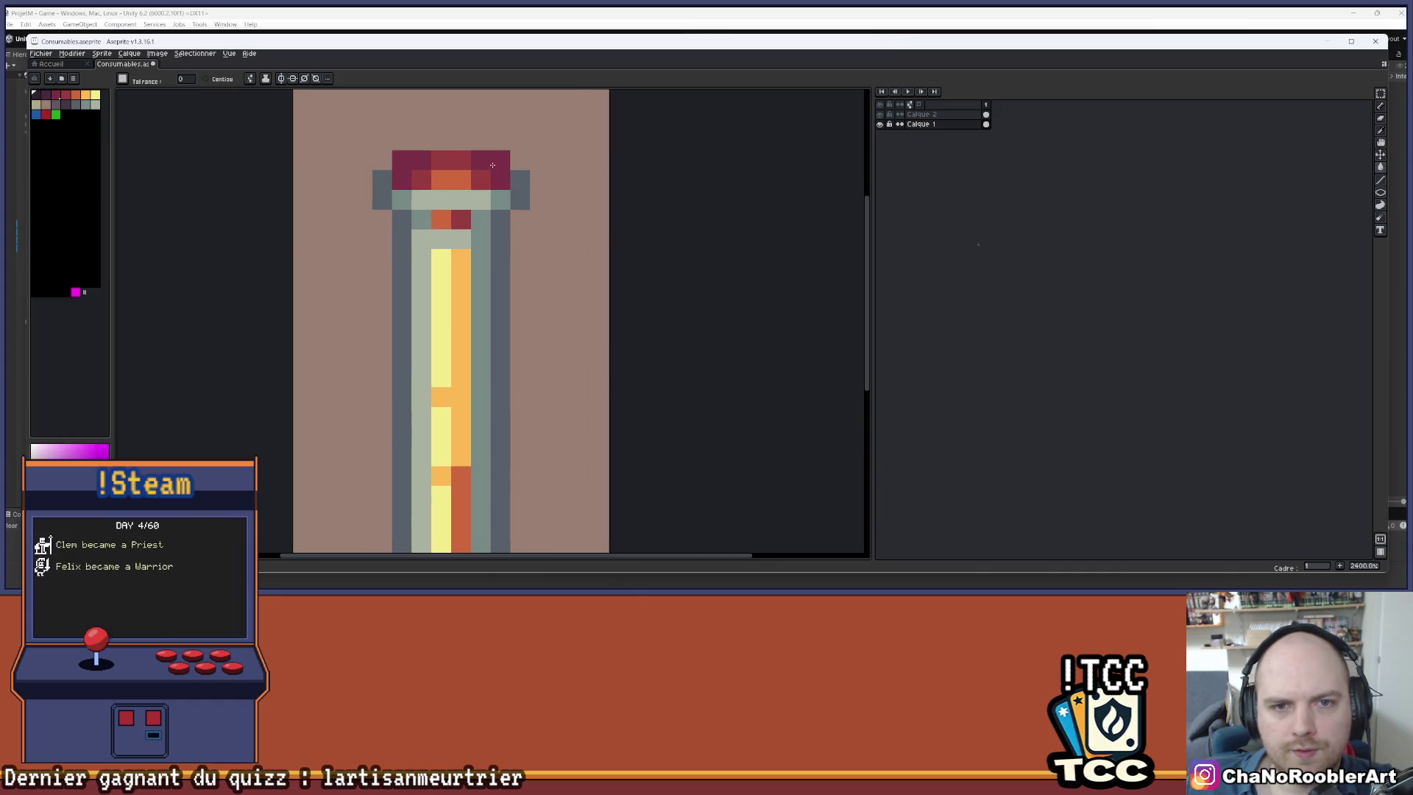
- On Calque 2, paint the red cap dark purple and recolour orange pixels dark red
{"action": "left_click", "coordinate": [921, 115]}
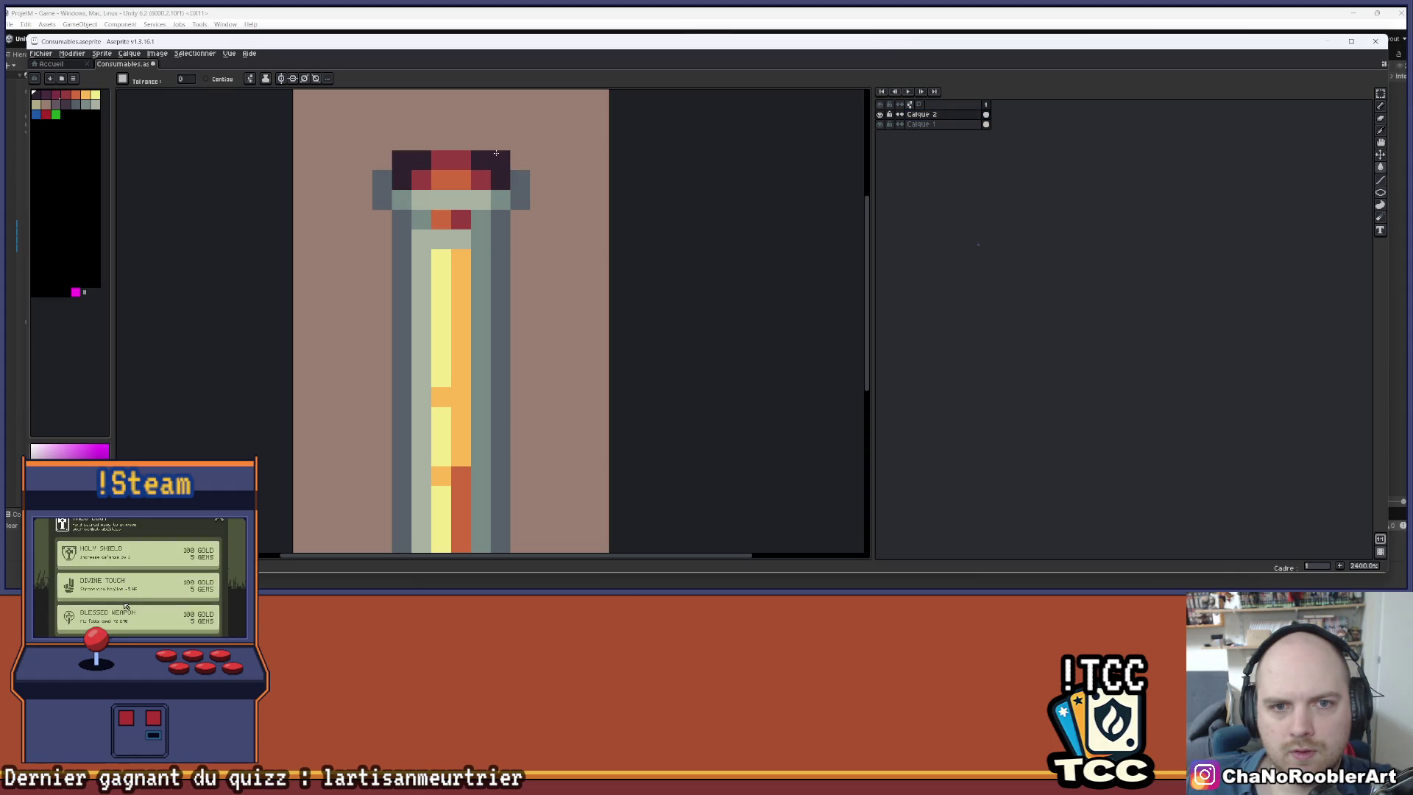
{"action": "left_click", "coordinate": [474, 181]}
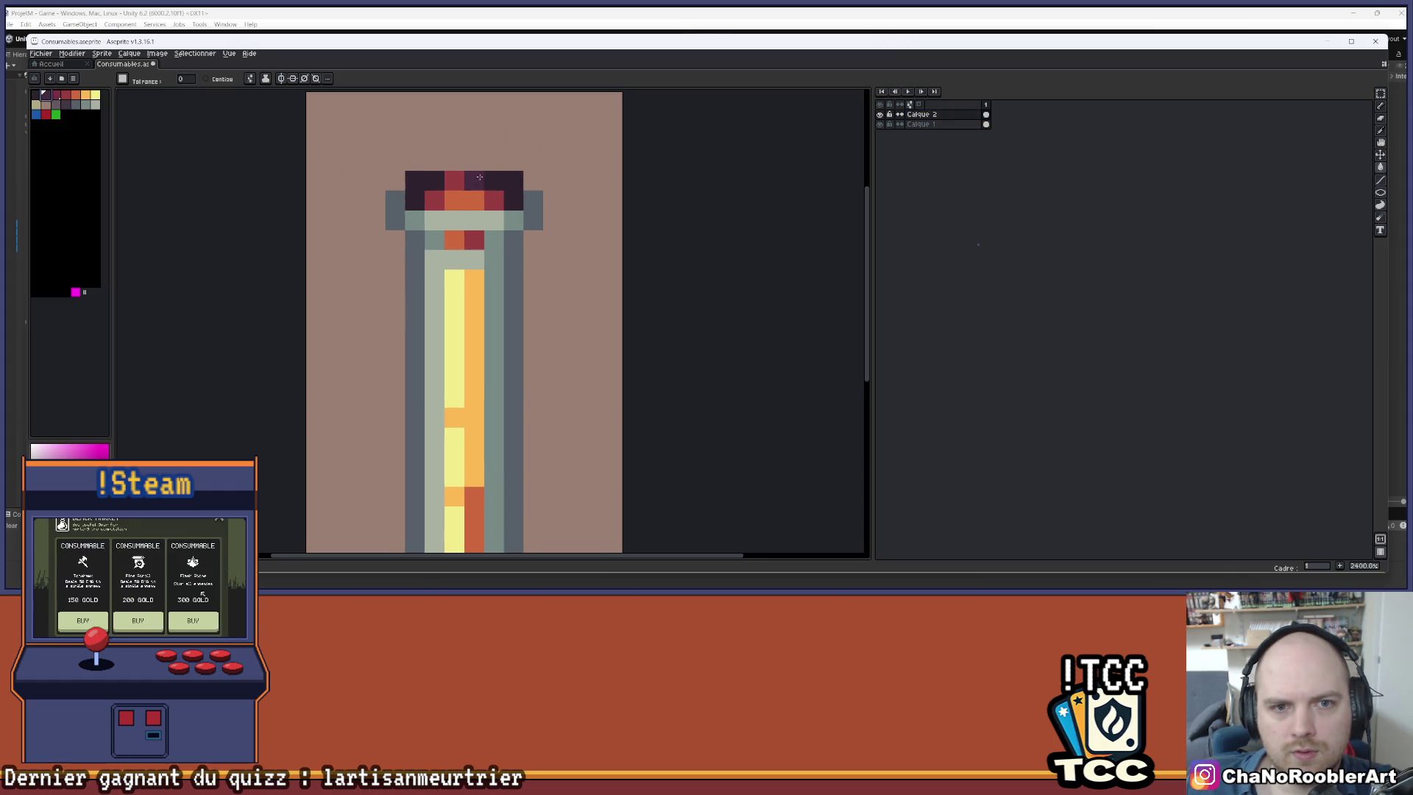
{"action": "left_click_drag", "start_coordinate": [454, 180], "coordinate": [434, 200]}
{"action": "left_click", "coordinate": [56, 94]}
{"action": "left_click", "coordinate": [463, 200]}
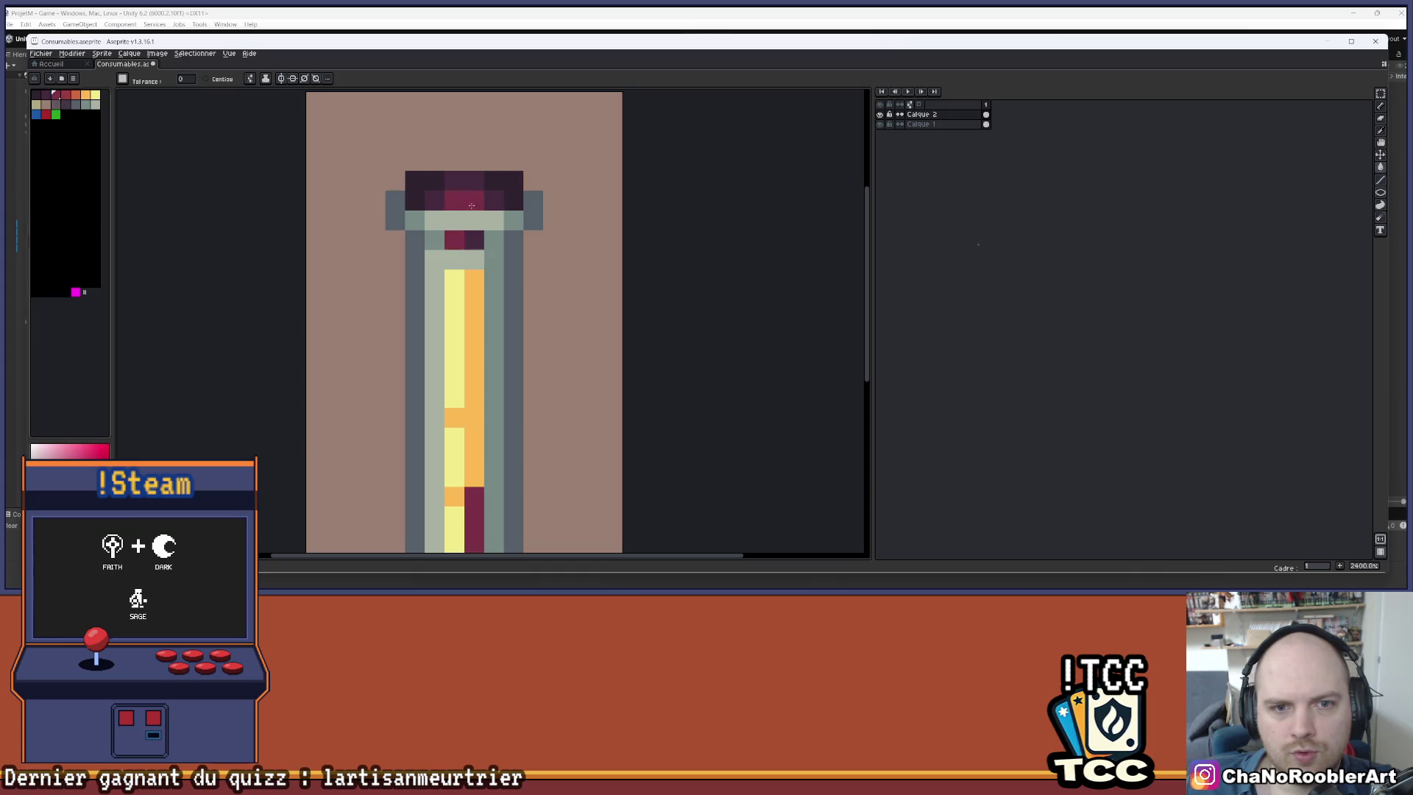
{"action": "scroll", "coordinate": [616, 213], "scroll_direction": "down", "scroll_amount": 3}
{"action": "scroll", "coordinate": [552, 287], "scroll_direction": "up", "scroll_amount": 3}
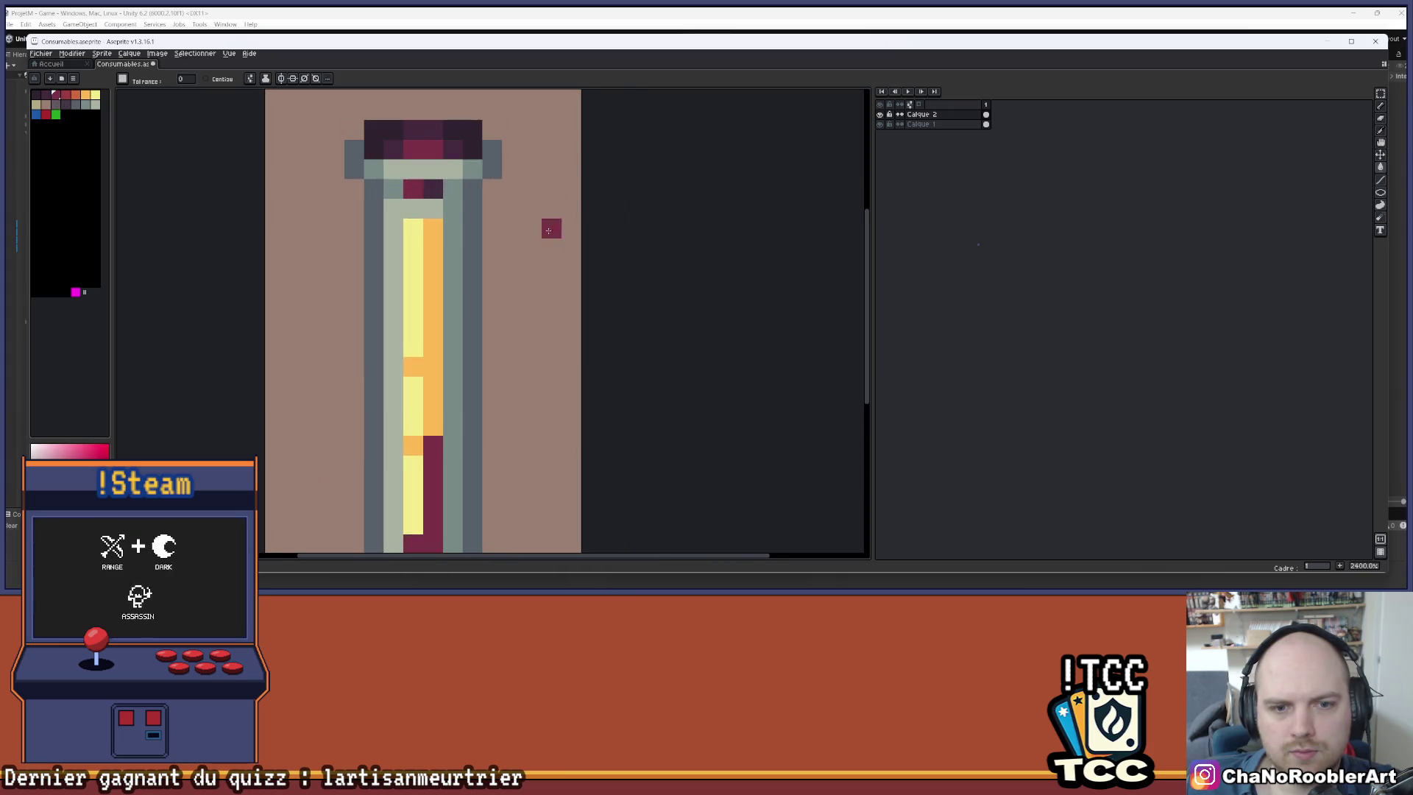
- Sample the liquid's orange and pencil it back into the liquid's bottom, undoing stray pixels
{"action": "key", "text": "i"}
{"action": "left_click", "coordinate": [441, 261]}
{"action": "key", "text": "g"}
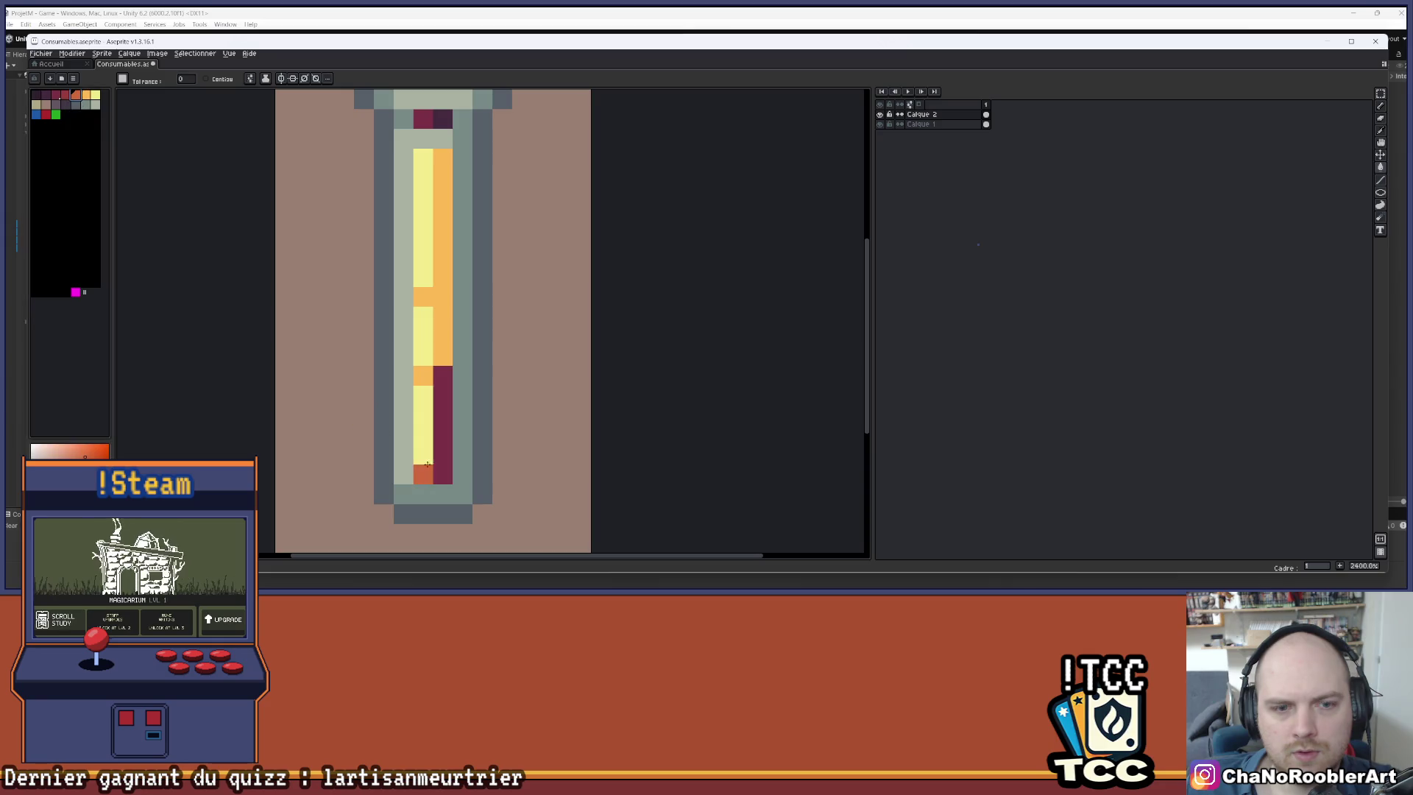
{"action": "key", "text": "b"}
{"action": "left_click", "coordinate": [442, 375]}
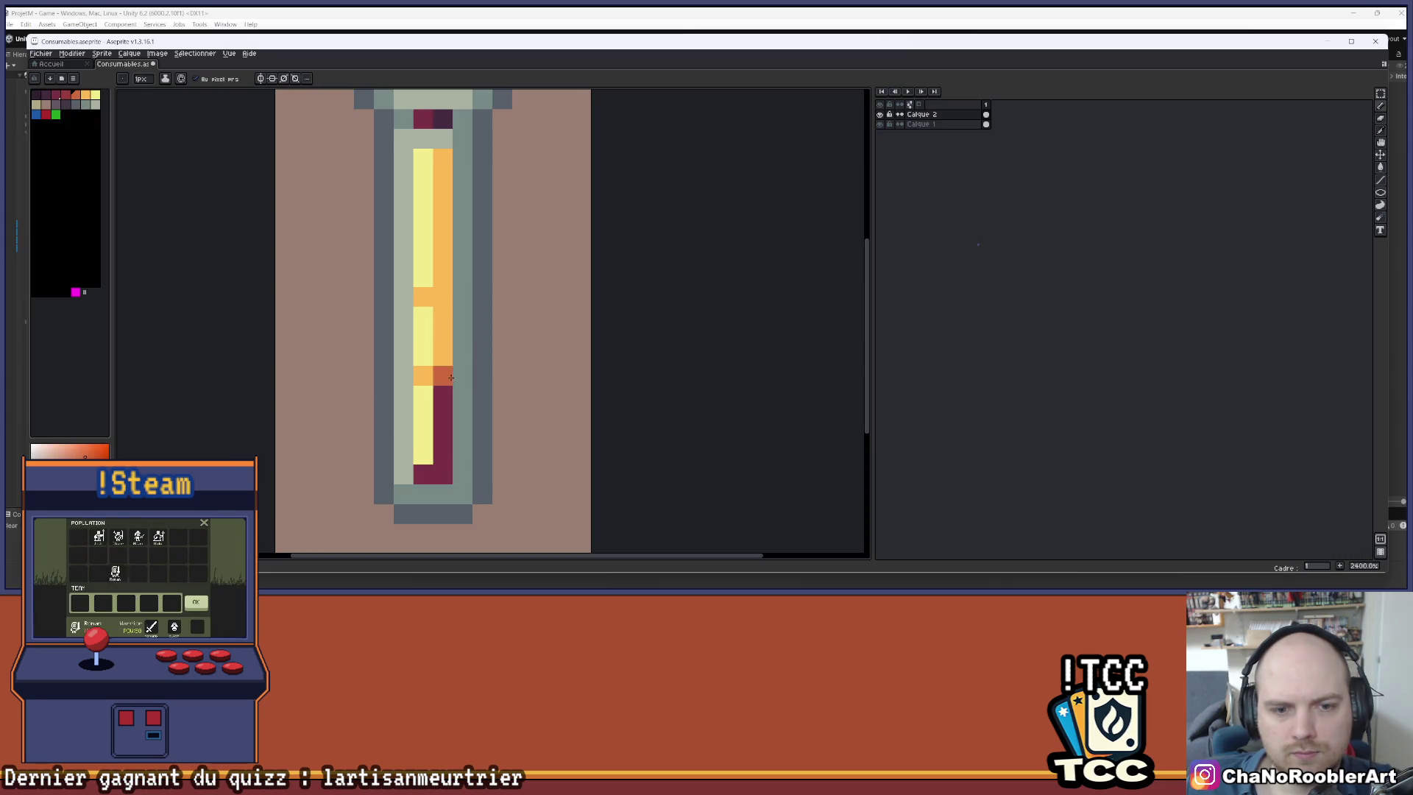
{"action": "left_click_drag", "start_coordinate": [462, 394], "coordinate": [444, 473]}
{"action": "key", "text": "ctrl+z"}
{"action": "mouse_move", "coordinate": [442, 390]}
{"action": "left_mouse_down"}
{"action": "mouse_move", "coordinate": [442, 471]}
{"action": "mouse_move", "coordinate": [423, 475]}
{"action": "left_mouse_up"}
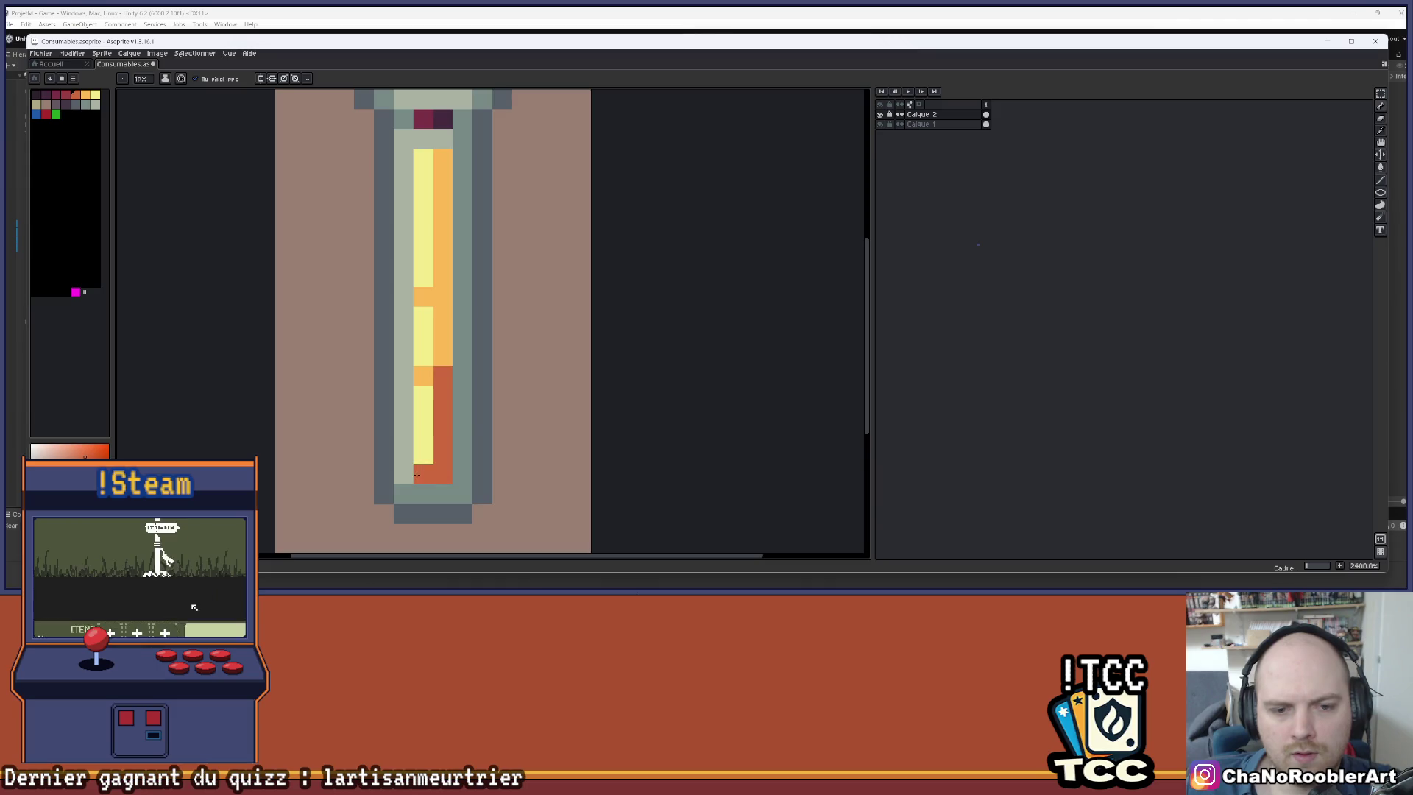
{"action": "scroll", "coordinate": [500, 413], "scroll_direction": "down", "scroll_amount": 3}
{"action": "scroll", "coordinate": [537, 347], "scroll_direction": "up", "scroll_amount": 1}
{"action": "scroll", "coordinate": [534, 354], "scroll_direction": "down", "scroll_amount": 1}
{"action": "scroll", "coordinate": [533, 353], "scroll_direction": "down", "scroll_amount": 1}
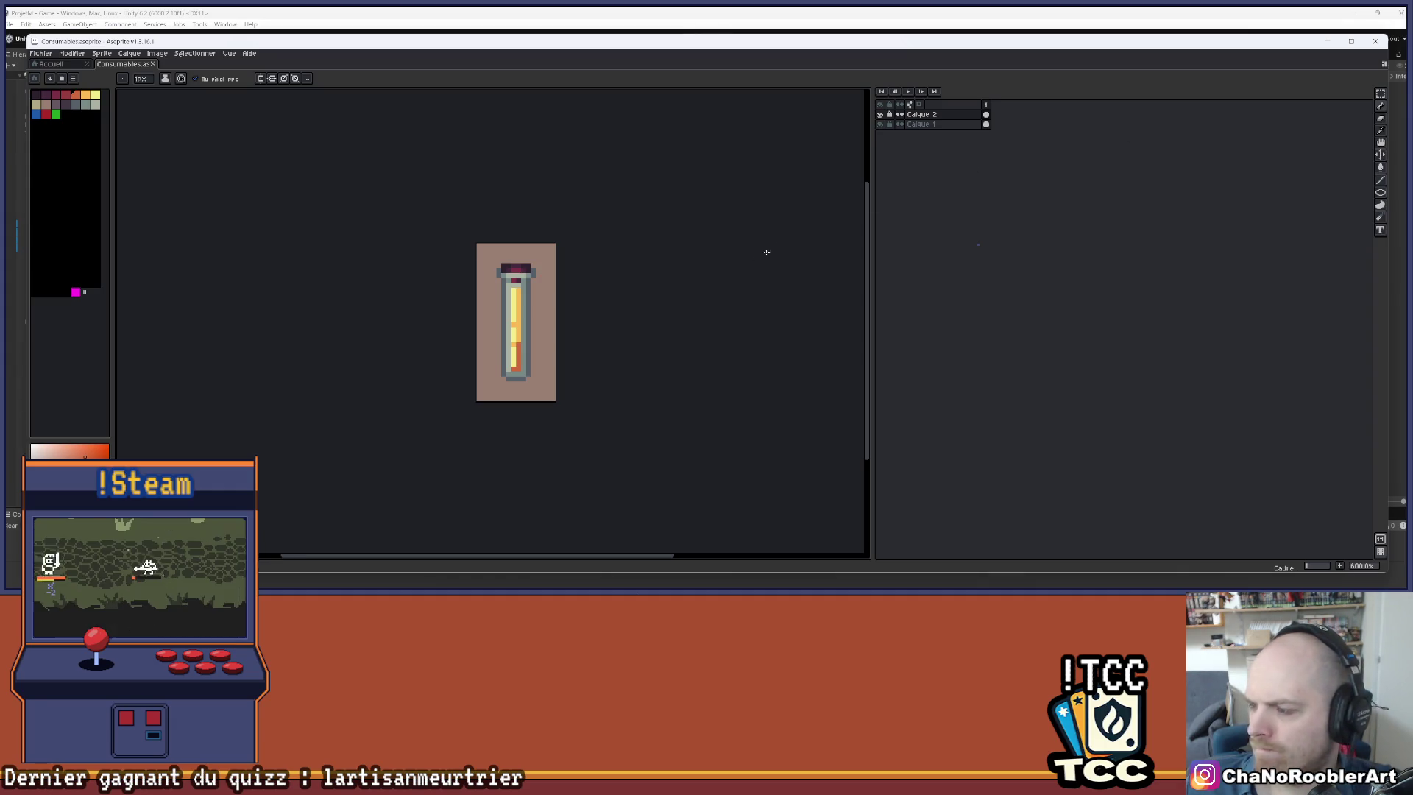
- Sample the cap's maroon, then pick red and its darker neighbouring swatch for the stopper
{"action": "scroll", "coordinate": [515, 376], "scroll_direction": "up", "scroll_amount": 5}
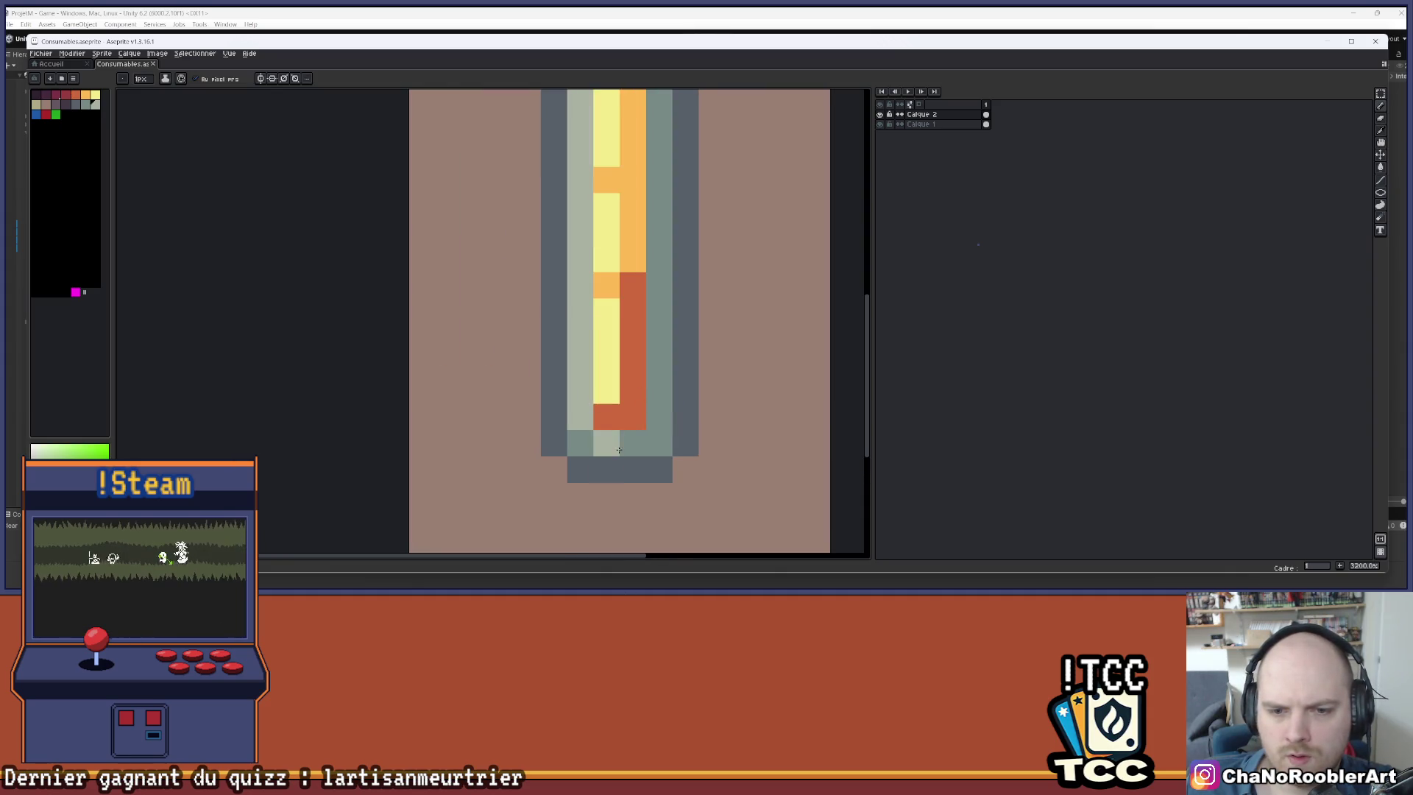
{"action": "scroll", "coordinate": [627, 430], "scroll_direction": "down", "scroll_amount": 5}
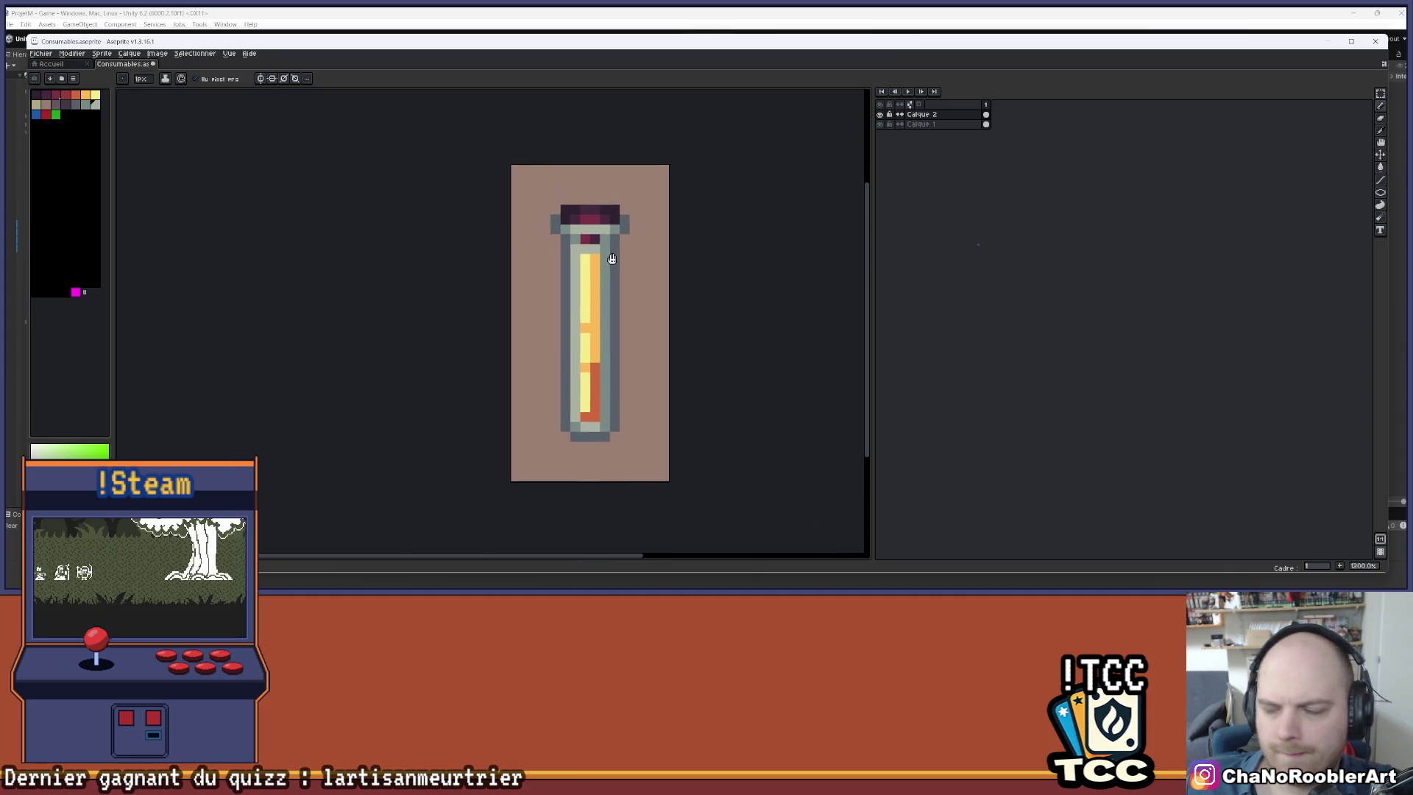
{"action": "scroll", "coordinate": [584, 271], "scroll_direction": "up", "scroll_amount": 1}
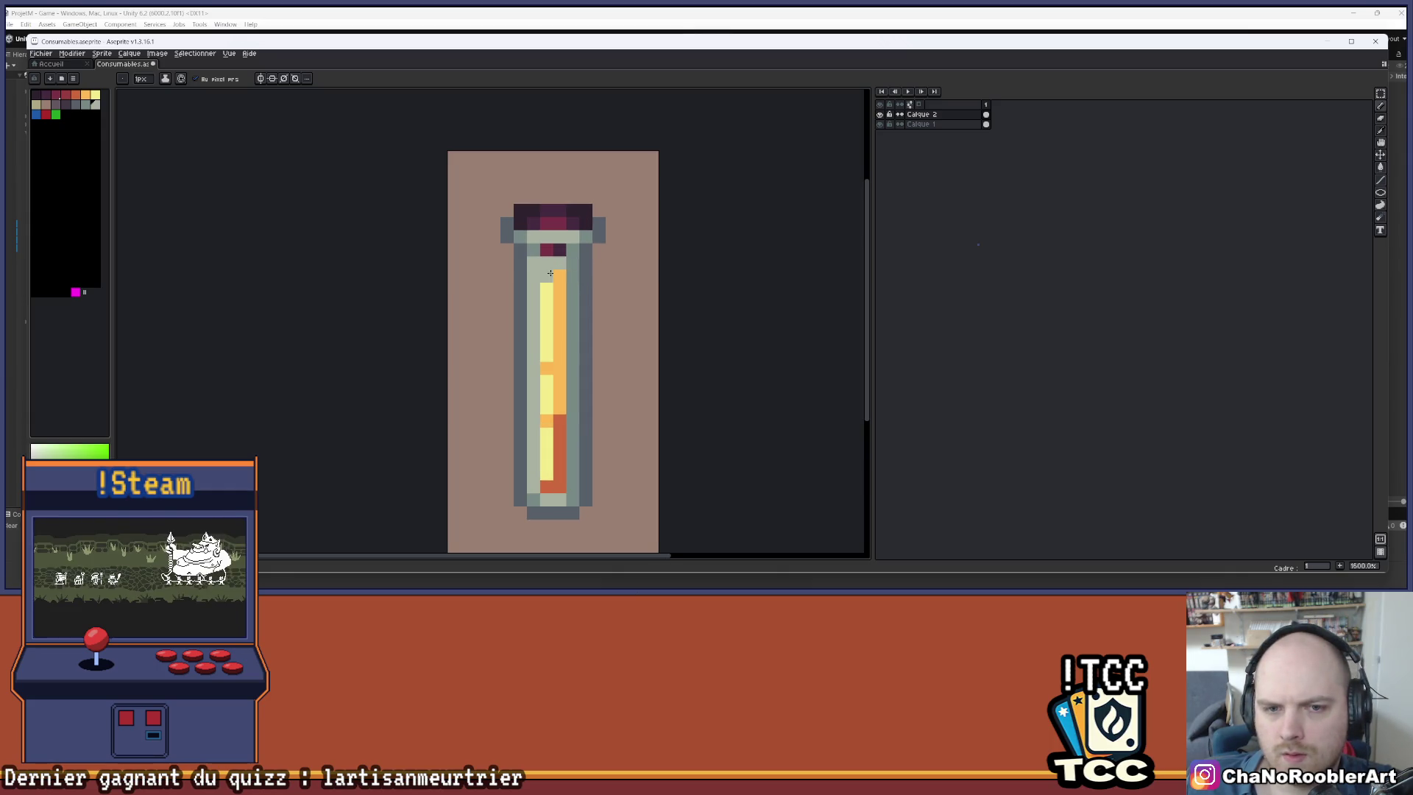
{"action": "mouse_move", "coordinate": [637, 196]}
{"action": "left_mouse_down"}
{"action": "mouse_move", "coordinate": [633, 212]}
{"action": "mouse_move", "coordinate": [592, 187]}
{"action": "left_mouse_up"}
{"action": "scroll", "coordinate": [637, 198], "scroll_direction": "down", "scroll_amount": 1}
{"action": "scroll", "coordinate": [593, 188], "scroll_direction": "up", "scroll_amount": 2}
{"action": "key", "text": "i"}
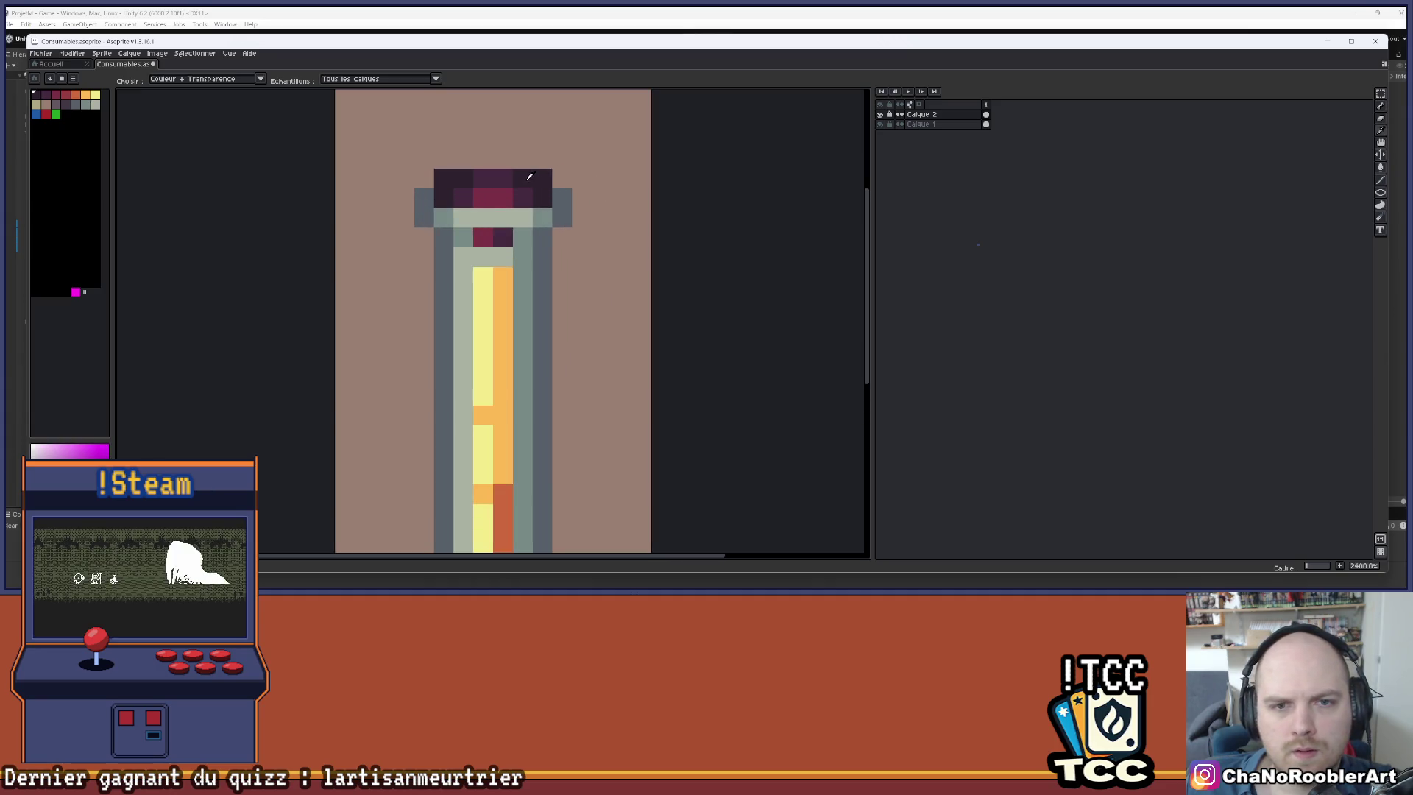
{"action": "left_click", "coordinate": [492, 194]}
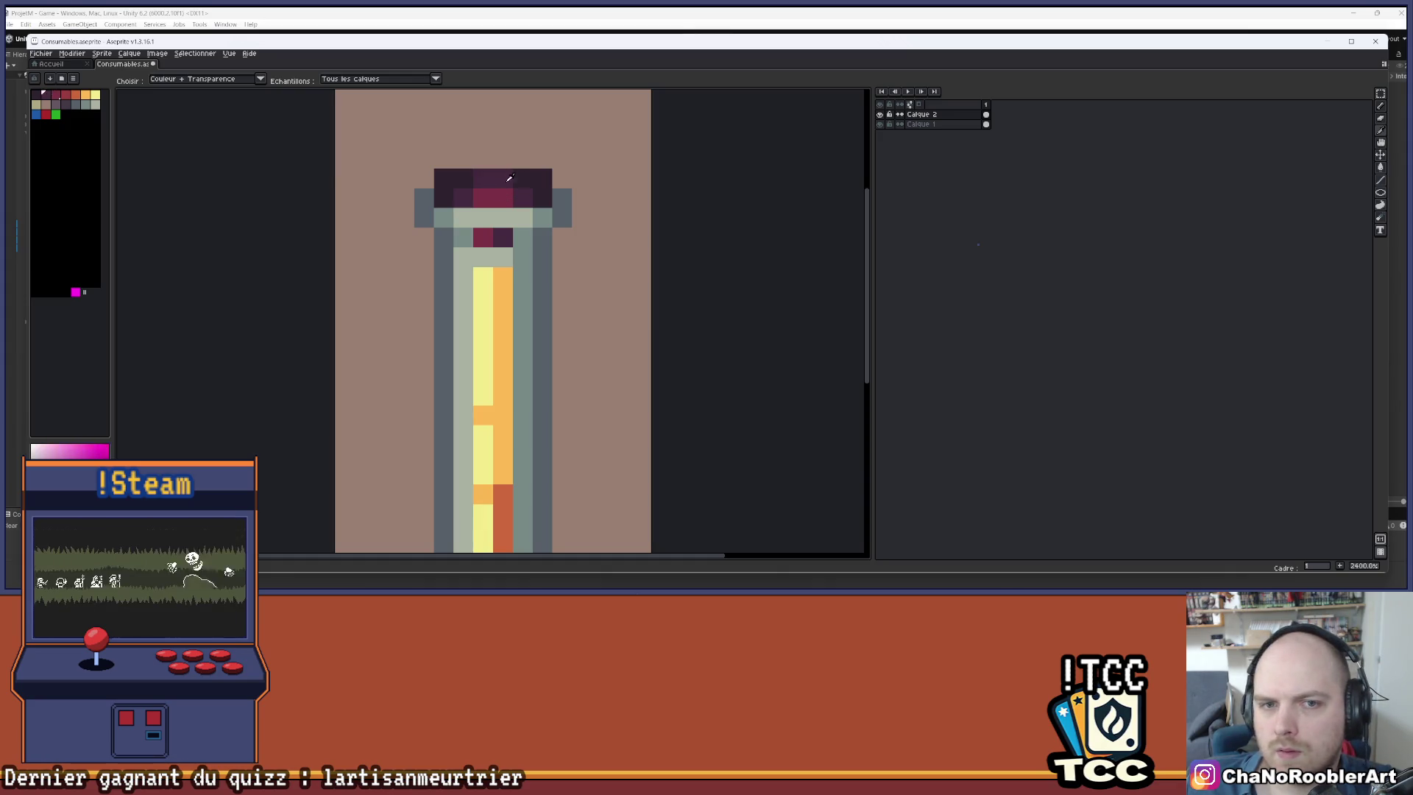
{"action": "key", "text": "b"}
{"action": "left_click", "coordinate": [65, 95]}
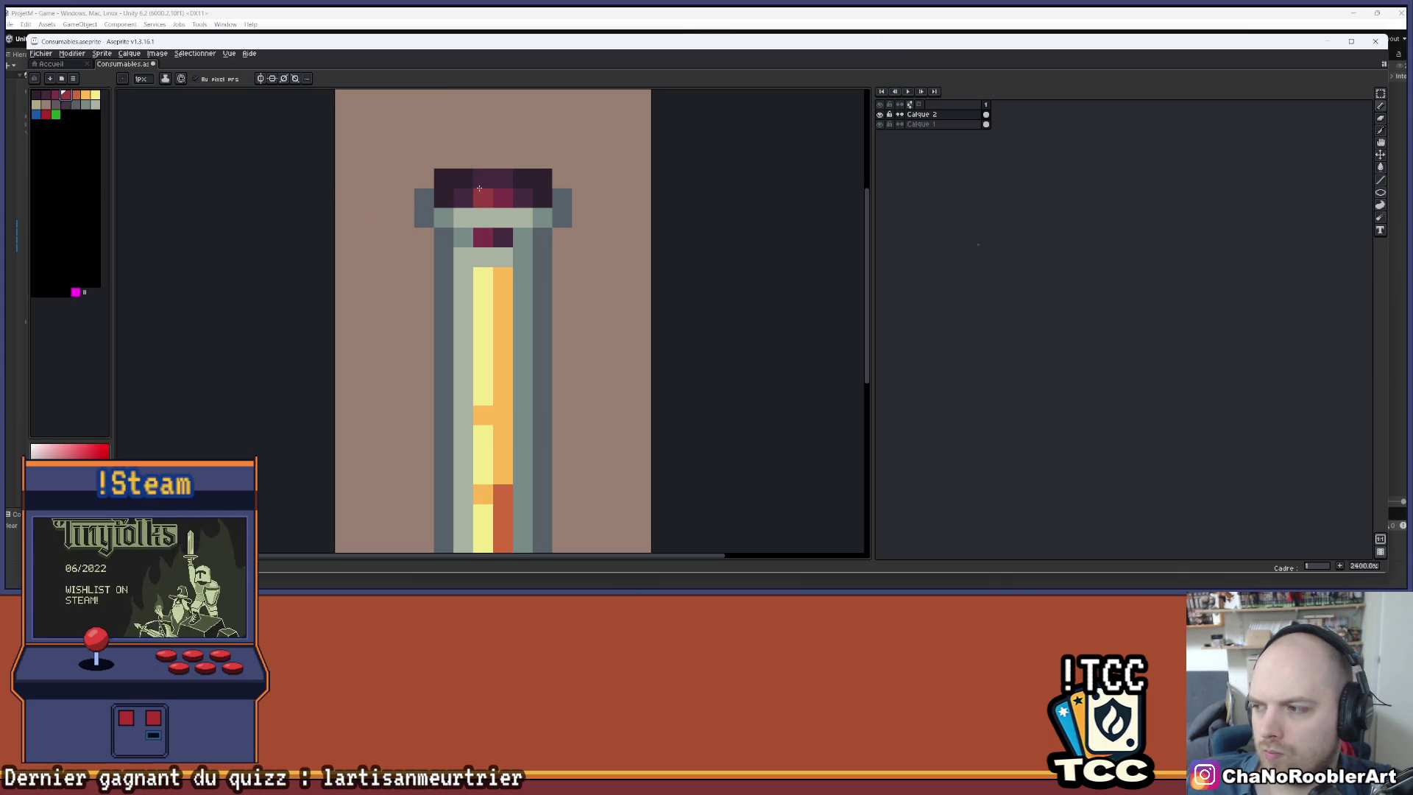
{"action": "key", "text": "bracketleft"}
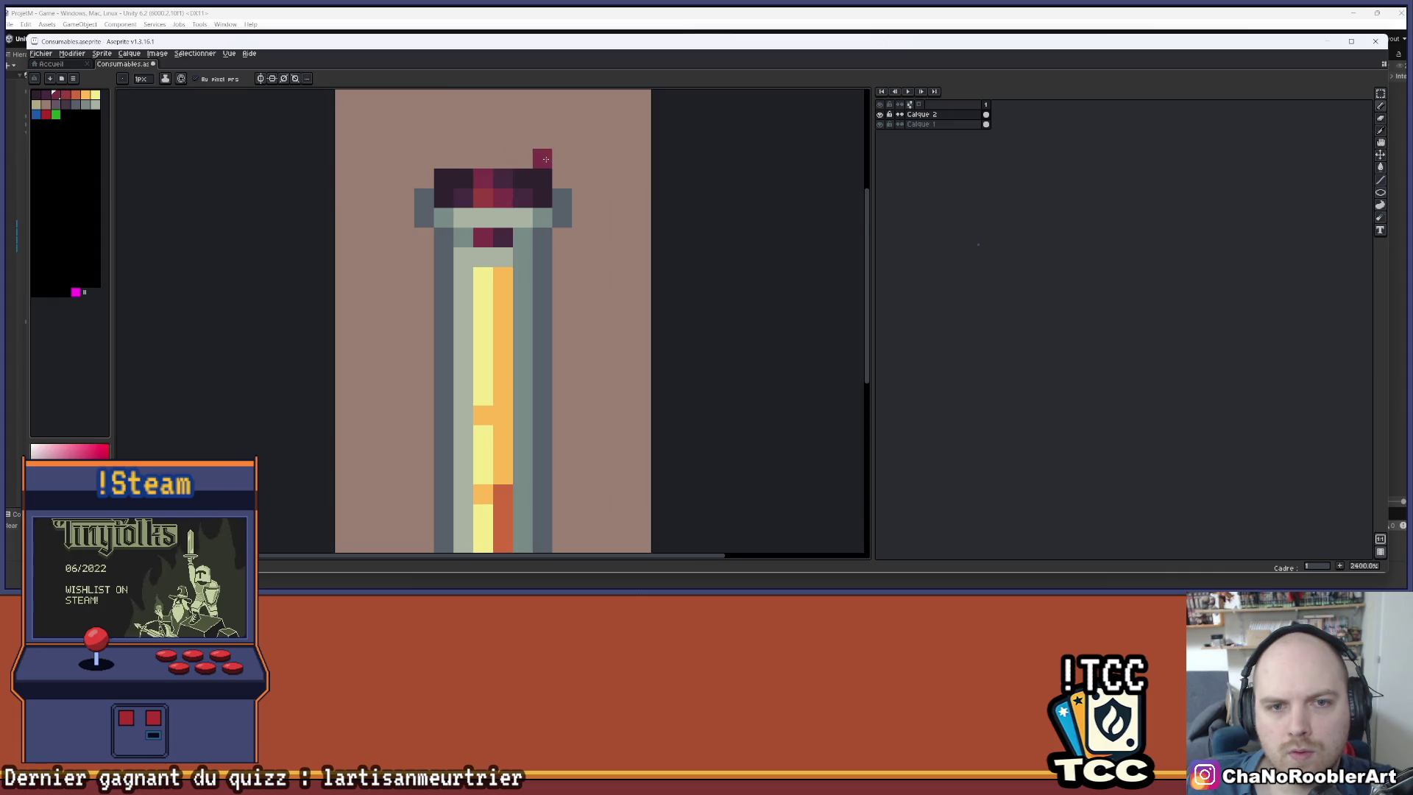
{"action": "scroll", "coordinate": [543, 159], "scroll_direction": "down", "scroll_amount": 5}
{"action": "scroll", "coordinate": [581, 193], "scroll_direction": "down", "scroll_amount": 1}
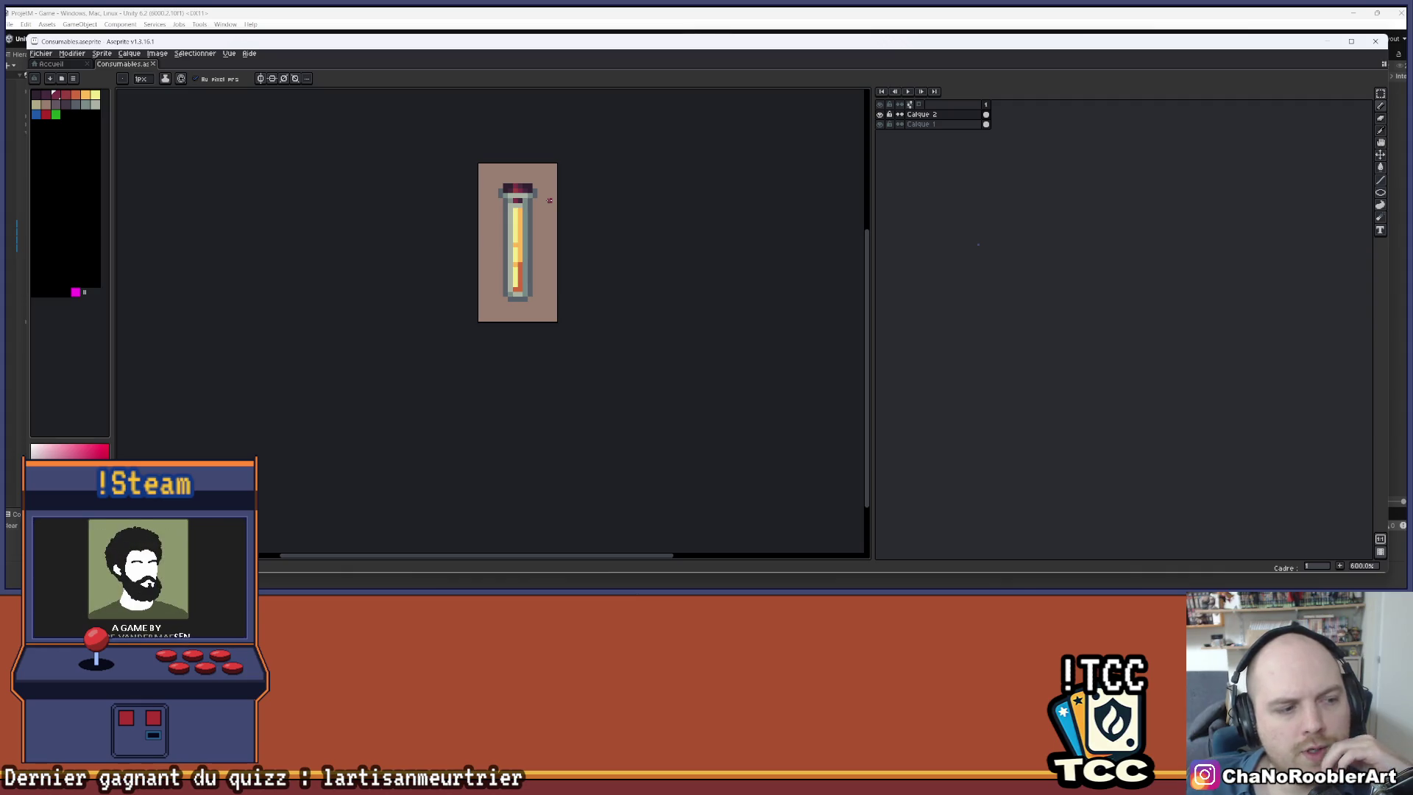
- Pencil the vial's bottom cap and right edge in dark purple
{"action": "scroll", "coordinate": [515, 201], "scroll_direction": "up", "scroll_amount": 3}
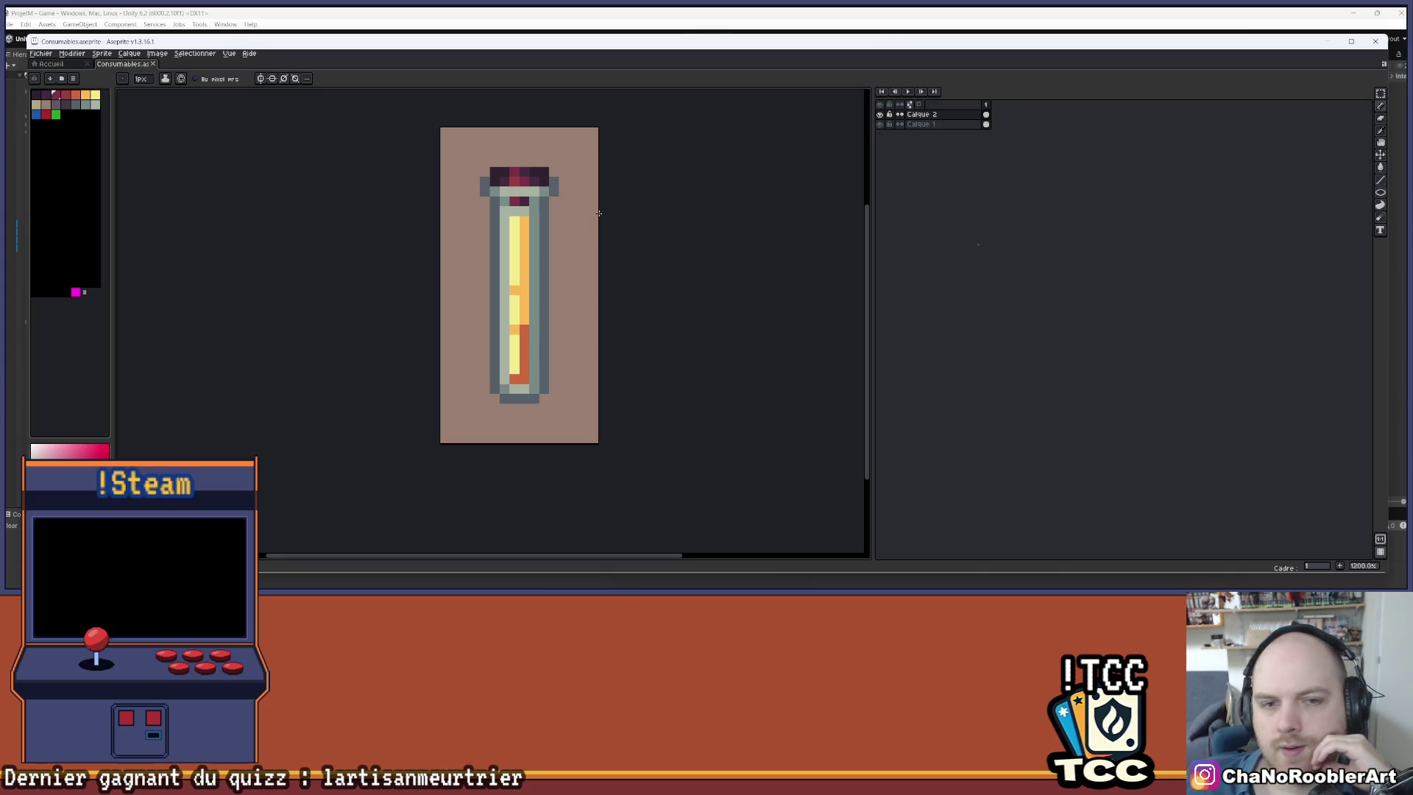
{"action": "left_click_drag", "start_coordinate": [598, 198], "coordinate": [567, 212]}
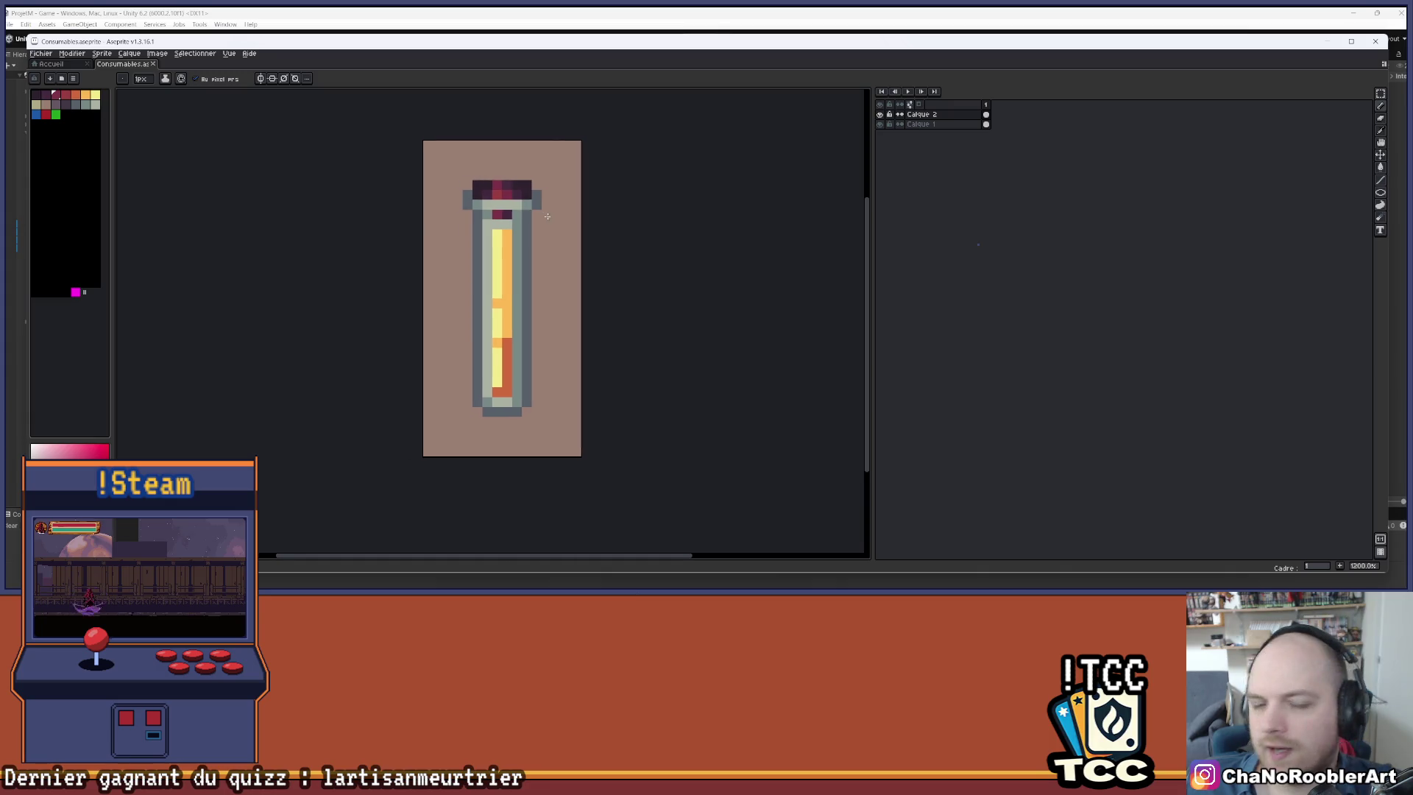
{"action": "scroll", "coordinate": [532, 258], "scroll_direction": "up", "scroll_amount": 1}
{"action": "key", "text": "i"}
{"action": "key", "text": "b"}
{"action": "left_click", "coordinate": [67, 105]}
{"action": "left_click_drag", "start_coordinate": [476, 459], "coordinate": [516, 460]}
{"action": "left_click_drag", "start_coordinate": [530, 197], "coordinate": [529, 442]}
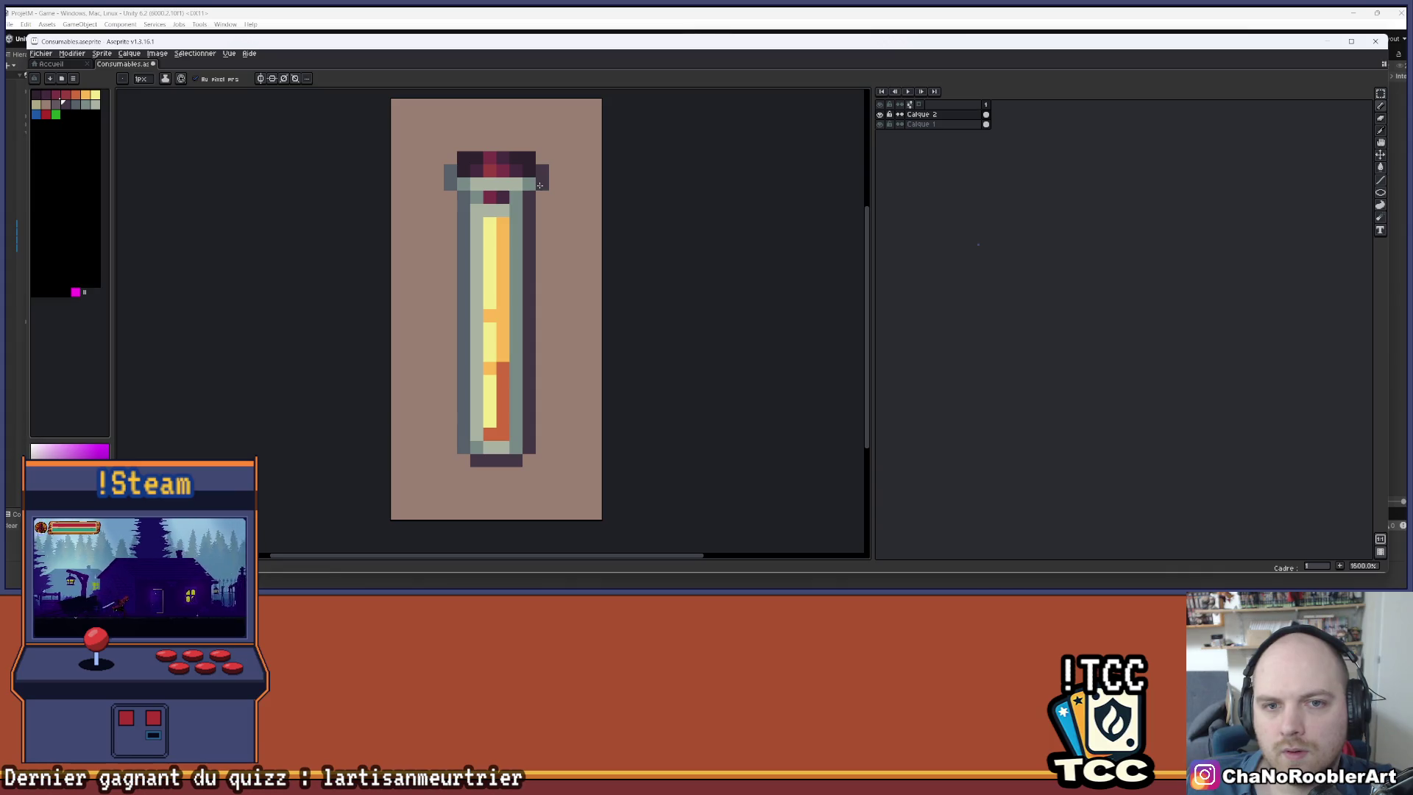
{"action": "left_click", "coordinate": [542, 223]}
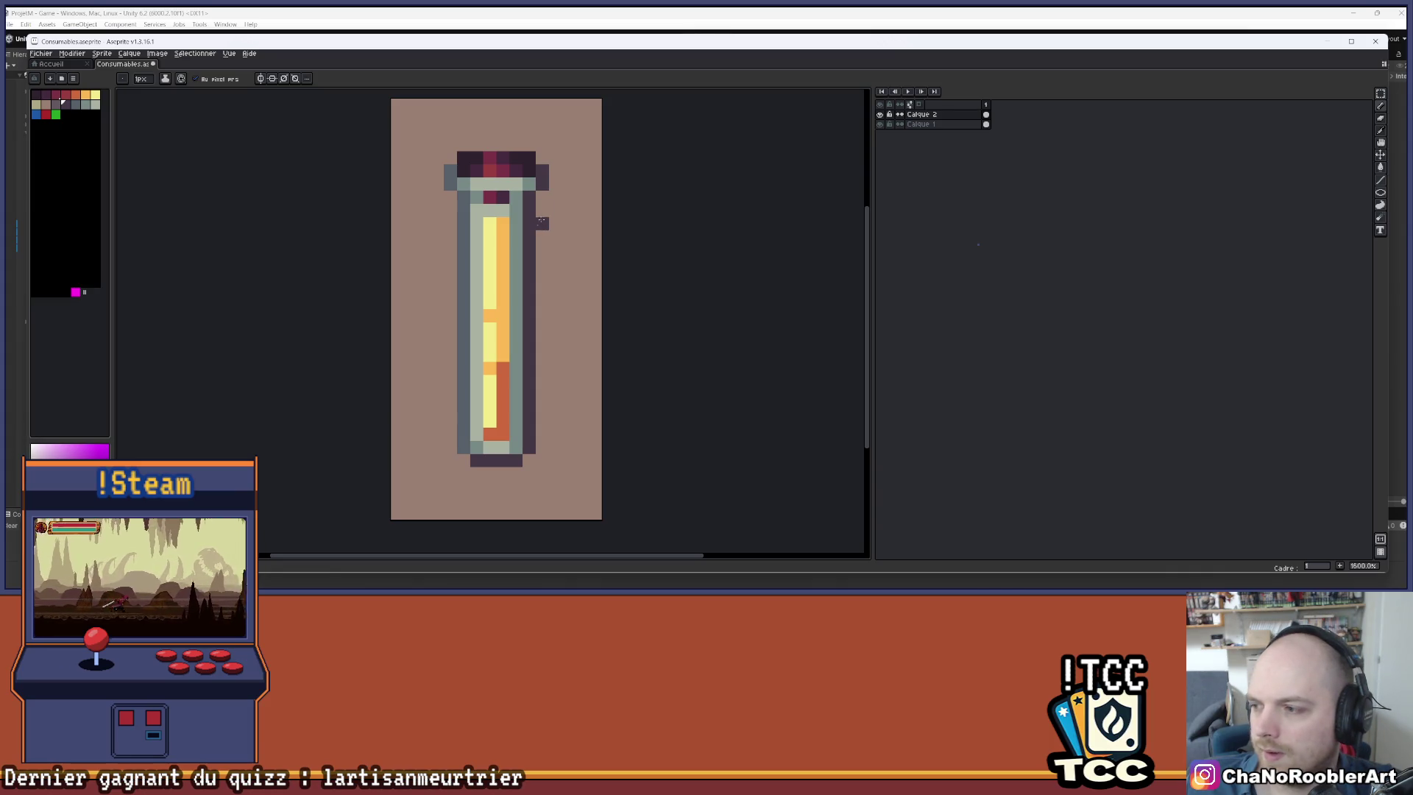
- Recolour two stray orange pixels in the liquid pale yellow
{"action": "scroll", "coordinate": [567, 309], "scroll_direction": "down", "scroll_amount": 5}
{"action": "mouse_move", "coordinate": [576, 304]}
{"action": "left_mouse_down"}
{"action": "mouse_move", "coordinate": [523, 325]}
{"action": "mouse_move", "coordinate": [551, 332]}
{"action": "mouse_move", "coordinate": [539, 315]}
{"action": "mouse_move", "coordinate": [550, 307]}
{"action": "left_mouse_up"}
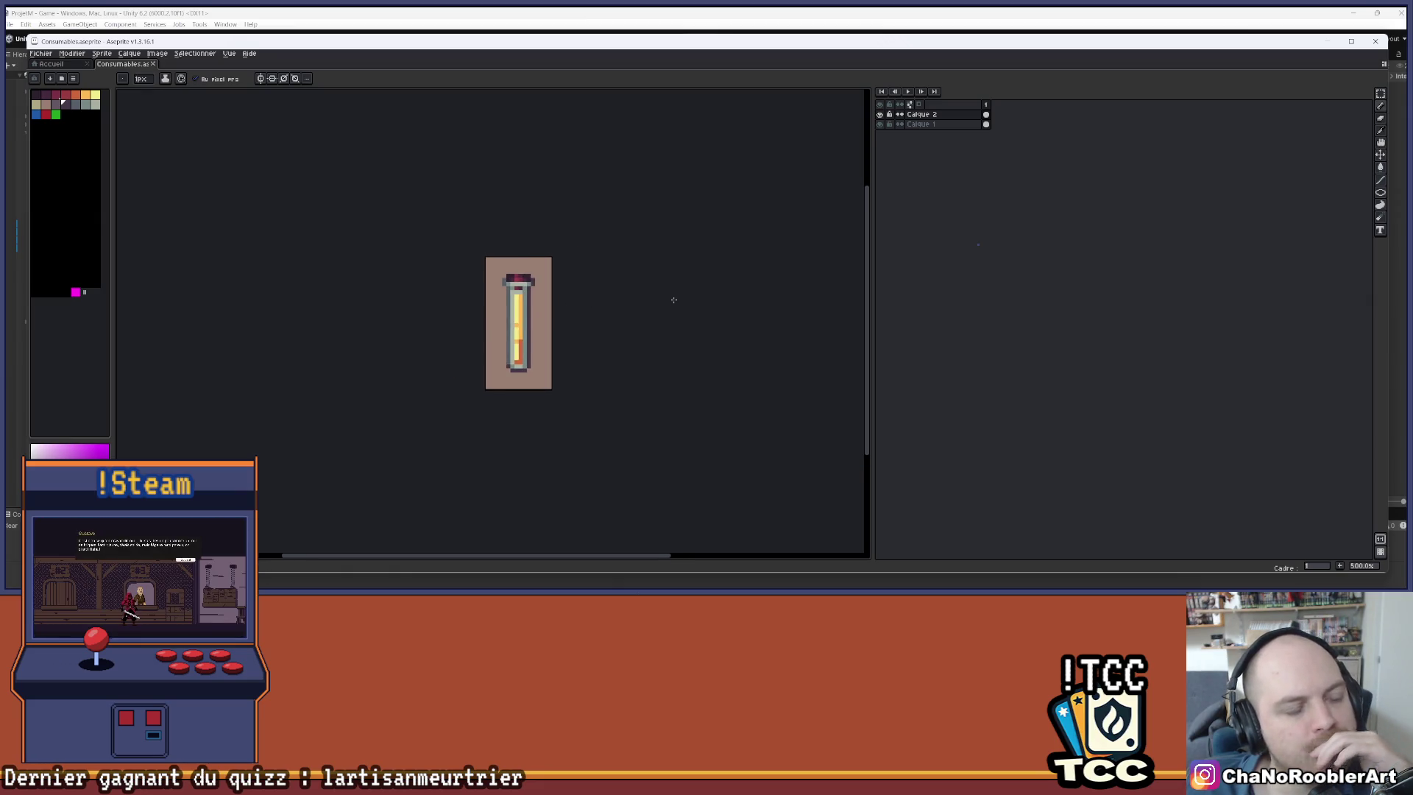
{"action": "scroll", "coordinate": [580, 312], "scroll_direction": "up", "scroll_amount": 2}
{"action": "left_click_drag", "start_coordinate": [580, 312], "coordinate": [643, 316]}
{"action": "scroll", "coordinate": [544, 310], "scroll_direction": "up", "scroll_amount": 3}
{"action": "left_click_drag", "start_coordinate": [545, 310], "coordinate": [518, 277]}
{"action": "left_click", "coordinate": [509, 287], "text": "alt"}
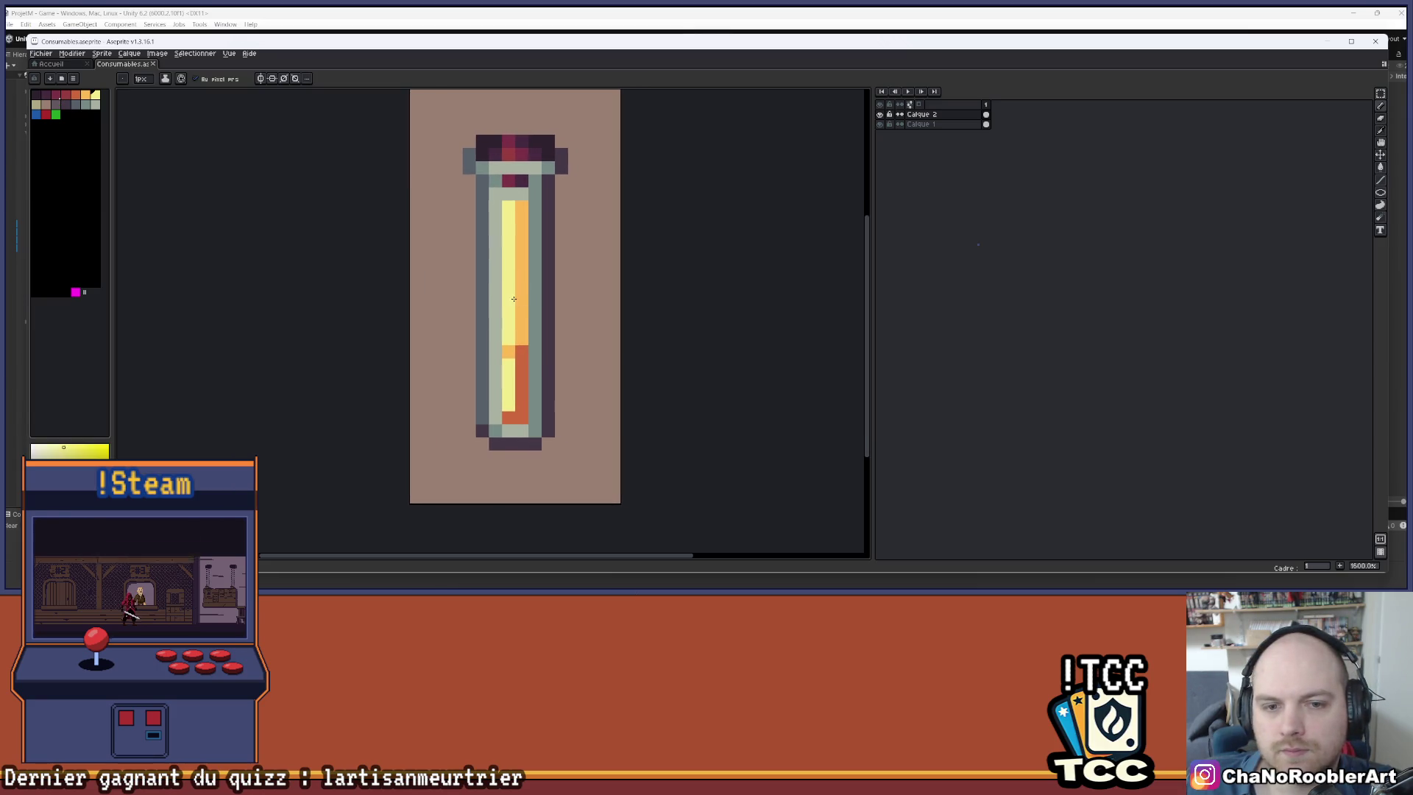
{"action": "left_click", "coordinate": [508, 352]}
{"action": "left_click", "coordinate": [506, 295]}
{"action": "scroll", "coordinate": [569, 273], "scroll_direction": "down", "scroll_amount": 3}
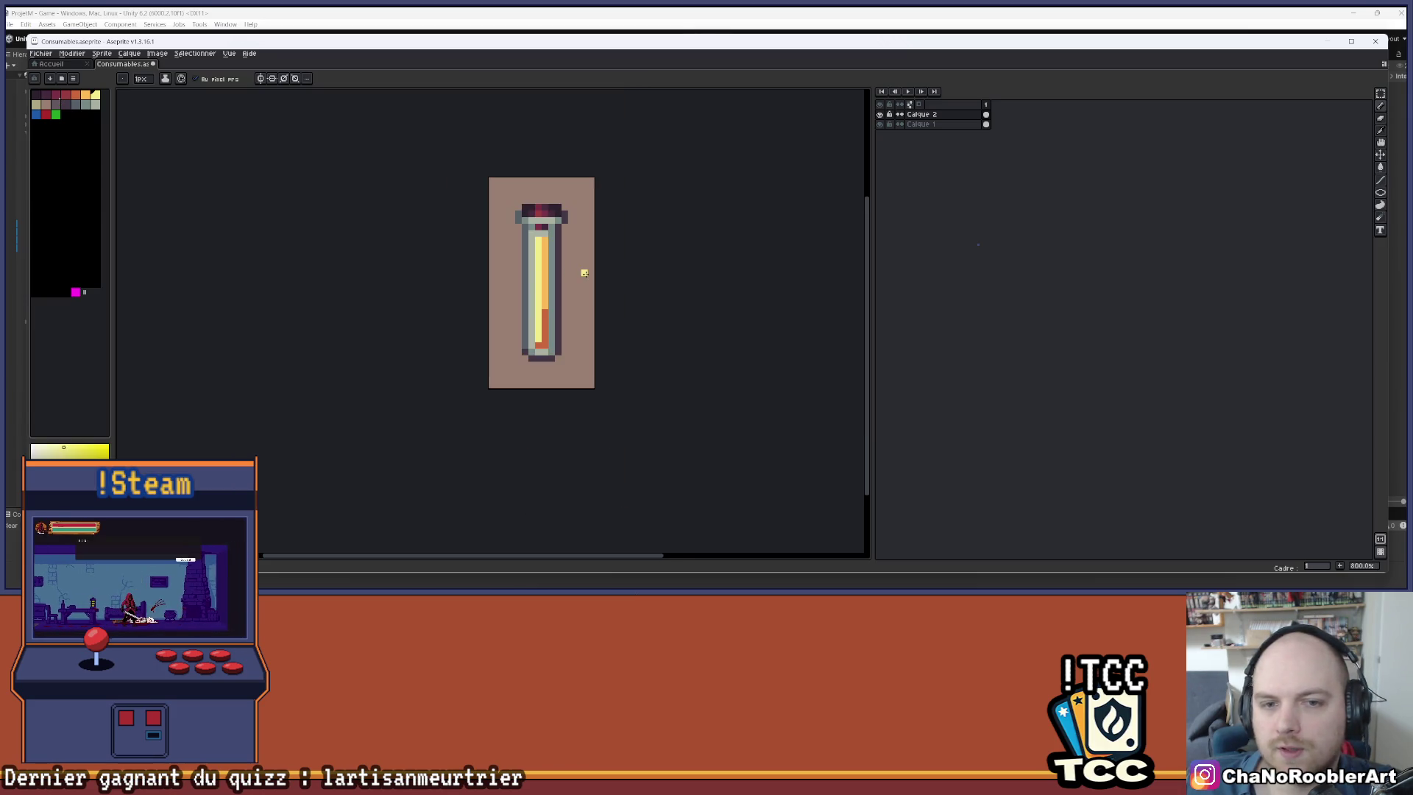
{"action": "scroll", "coordinate": [535, 269], "scroll_direction": "up", "scroll_amount": 2}
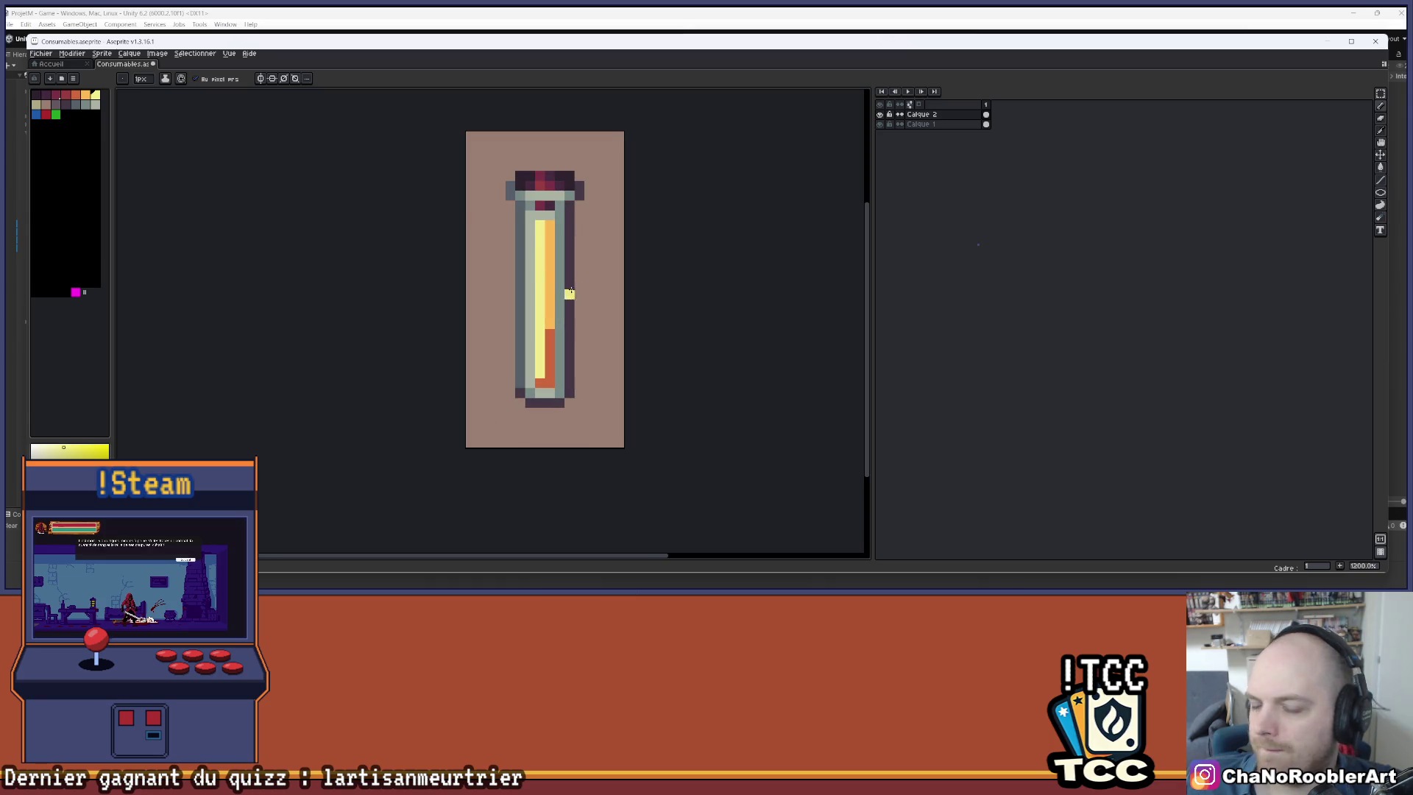
{"action": "scroll", "coordinate": [571, 293], "scroll_direction": "up", "scroll_amount": 1}
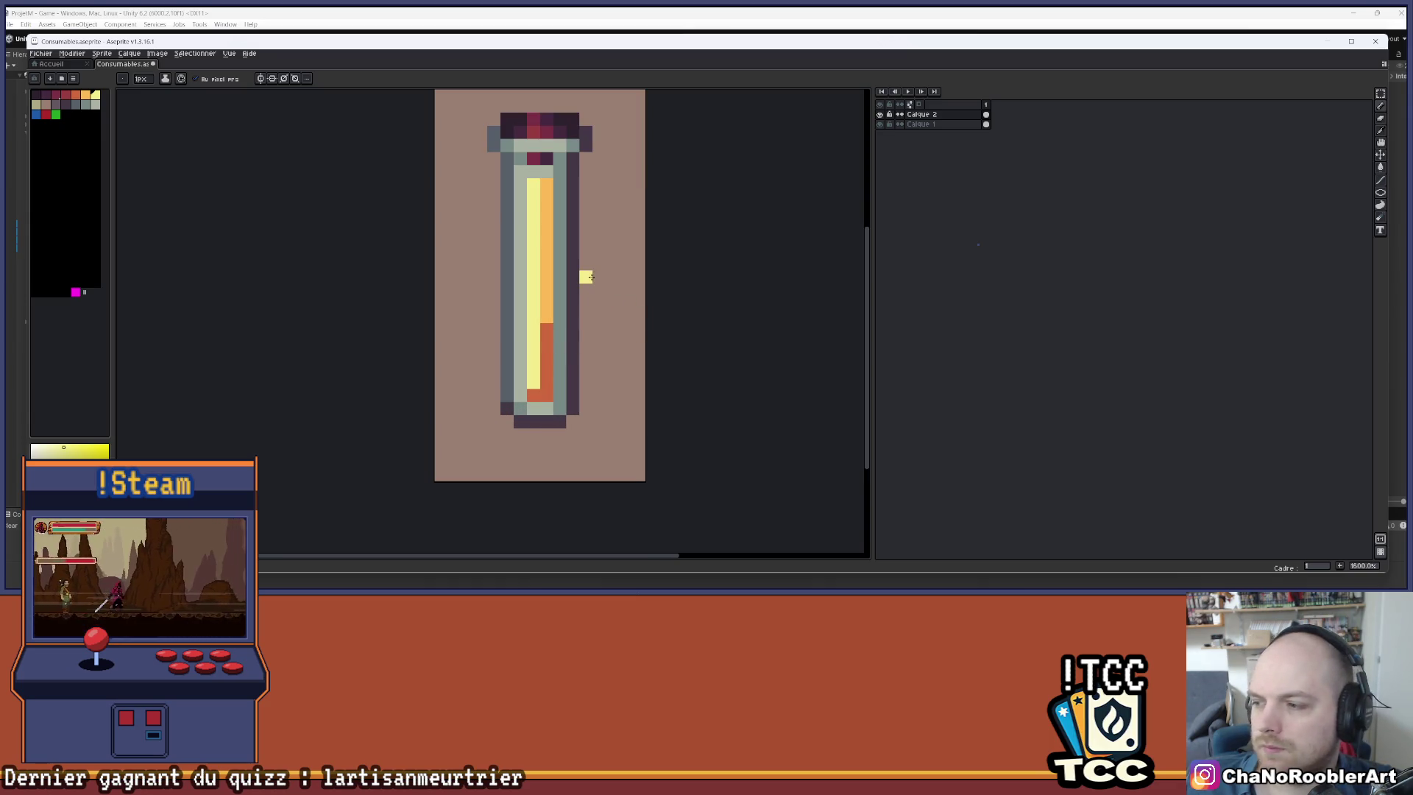
- Sample orange tones and pencil highlights into the vial's yellow liquid column
{"action": "left_click", "coordinate": [549, 324], "text": "alt"}
{"action": "left_click_drag", "start_coordinate": [547, 301], "coordinate": [559, 289]}
{"action": "scroll", "coordinate": [559, 289], "scroll_direction": "down", "scroll_amount": 4}
{"action": "scroll", "coordinate": [565, 290], "scroll_direction": "up", "scroll_amount": 3}
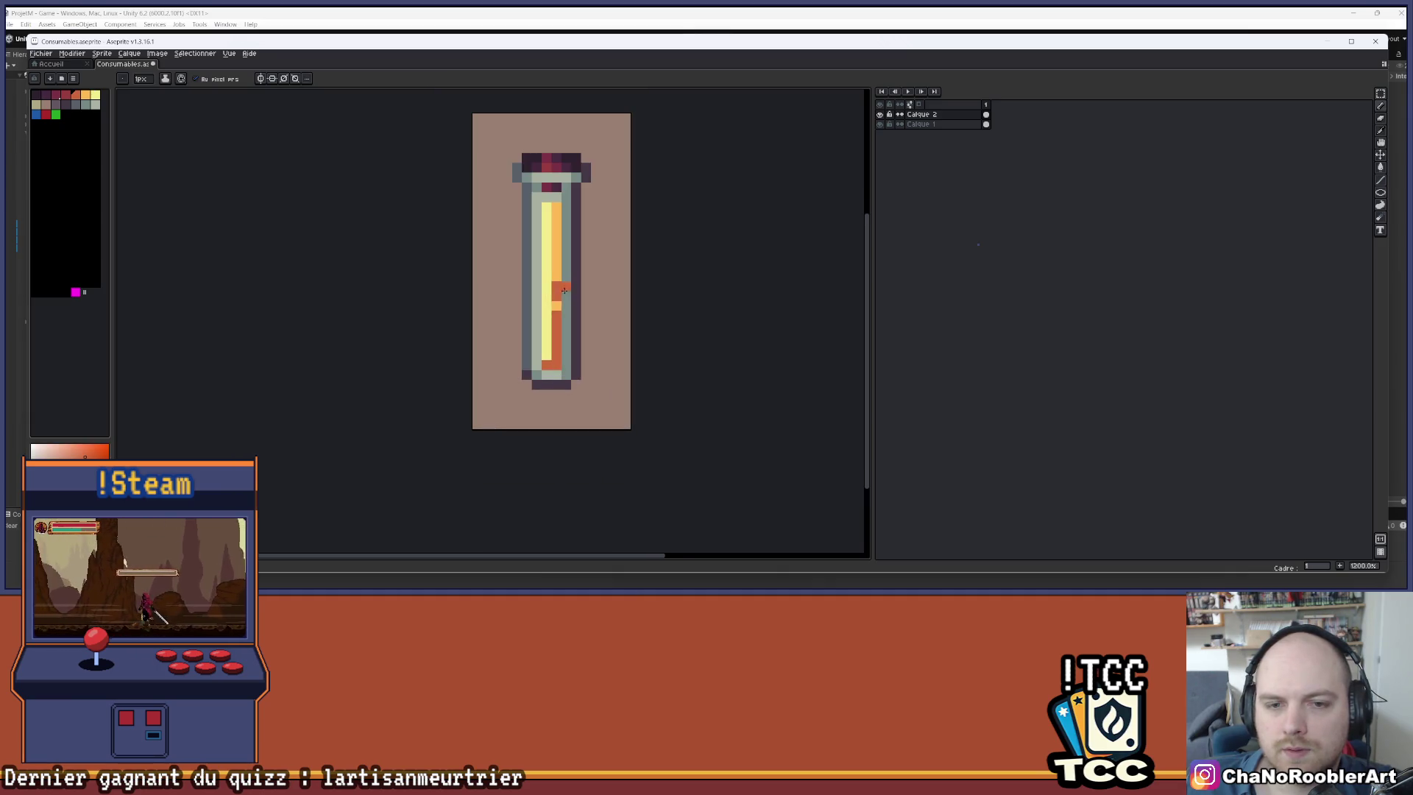
{"action": "left_click", "coordinate": [551, 307], "text": "alt"}
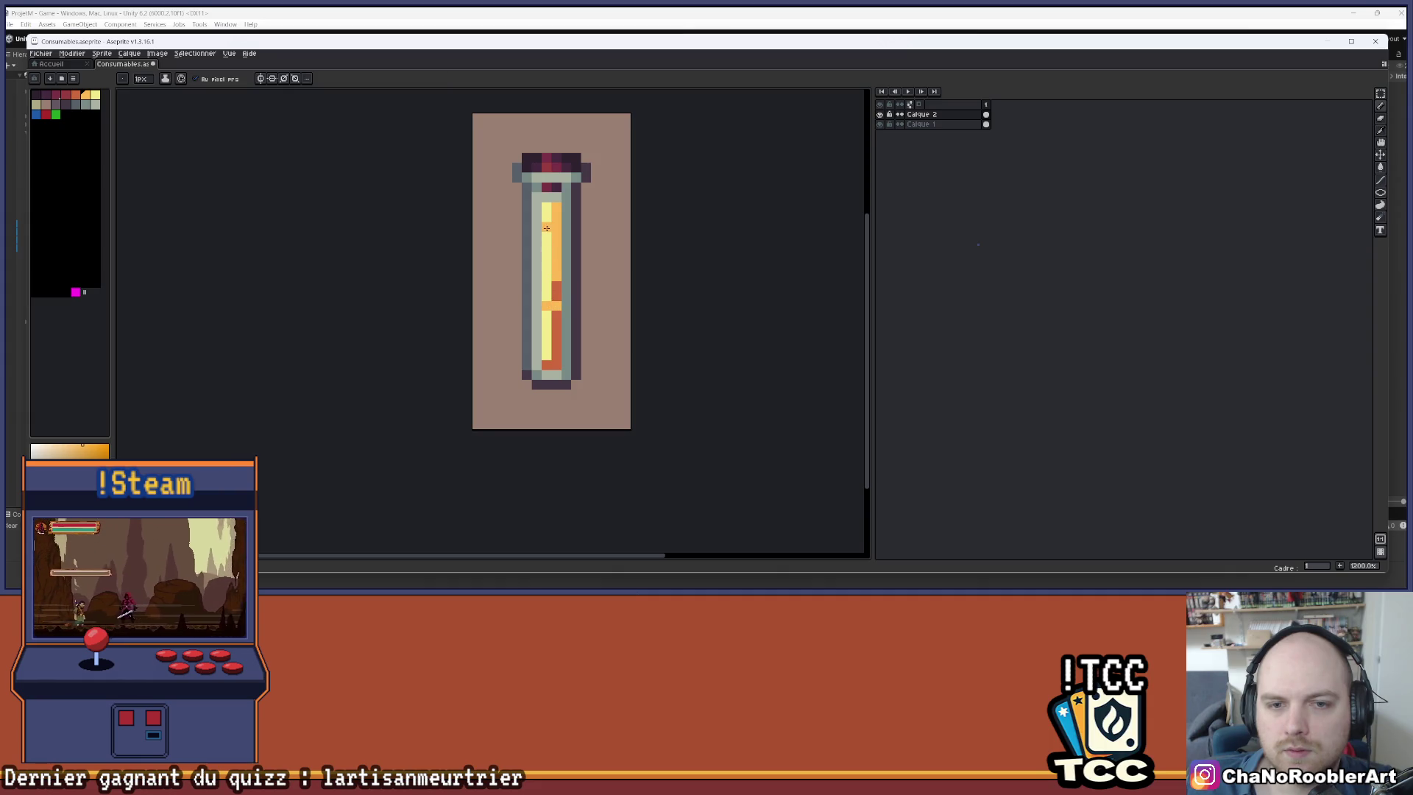
{"action": "scroll", "coordinate": [551, 295], "scroll_direction": "down", "scroll_amount": 4}
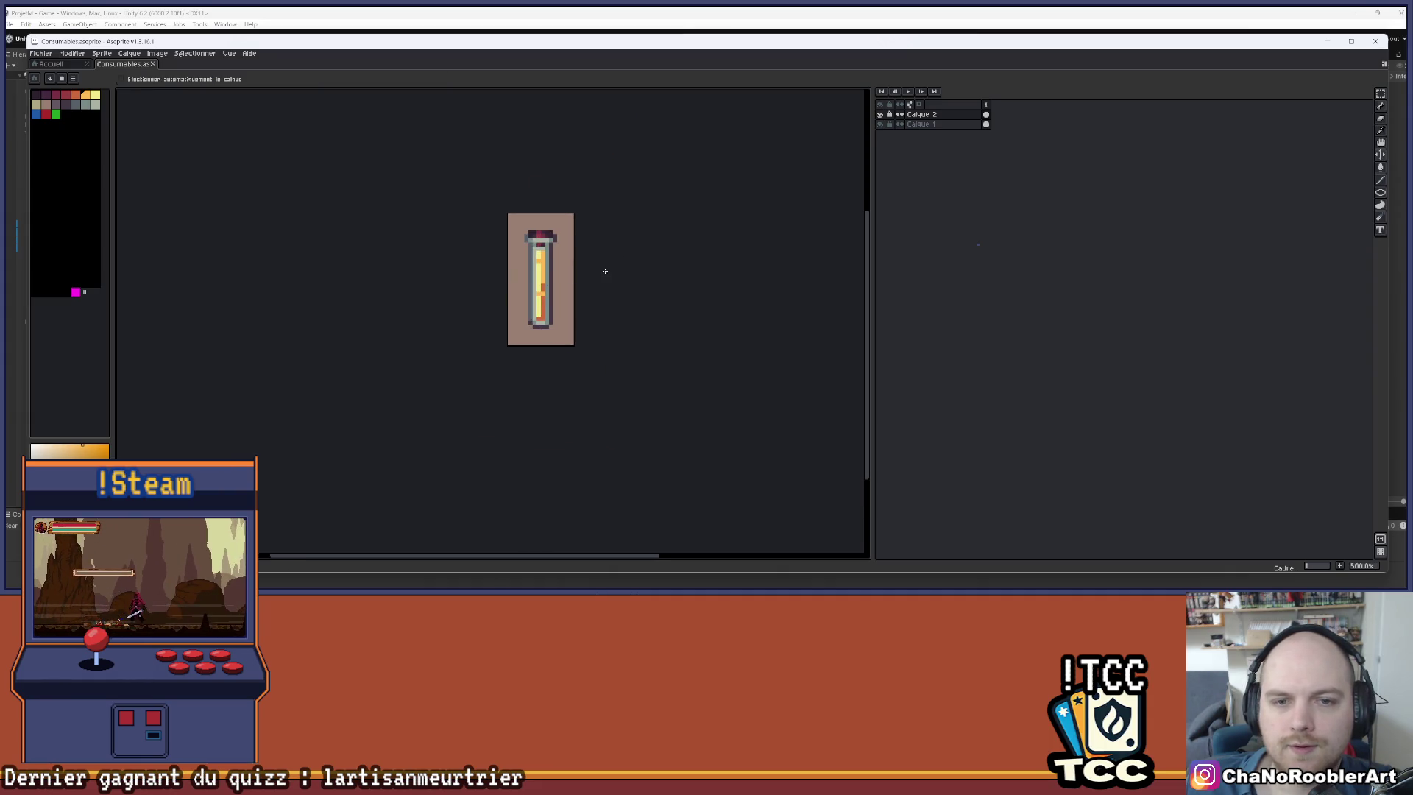
{"action": "left_click_drag", "start_coordinate": [606, 279], "coordinate": [615, 300]}
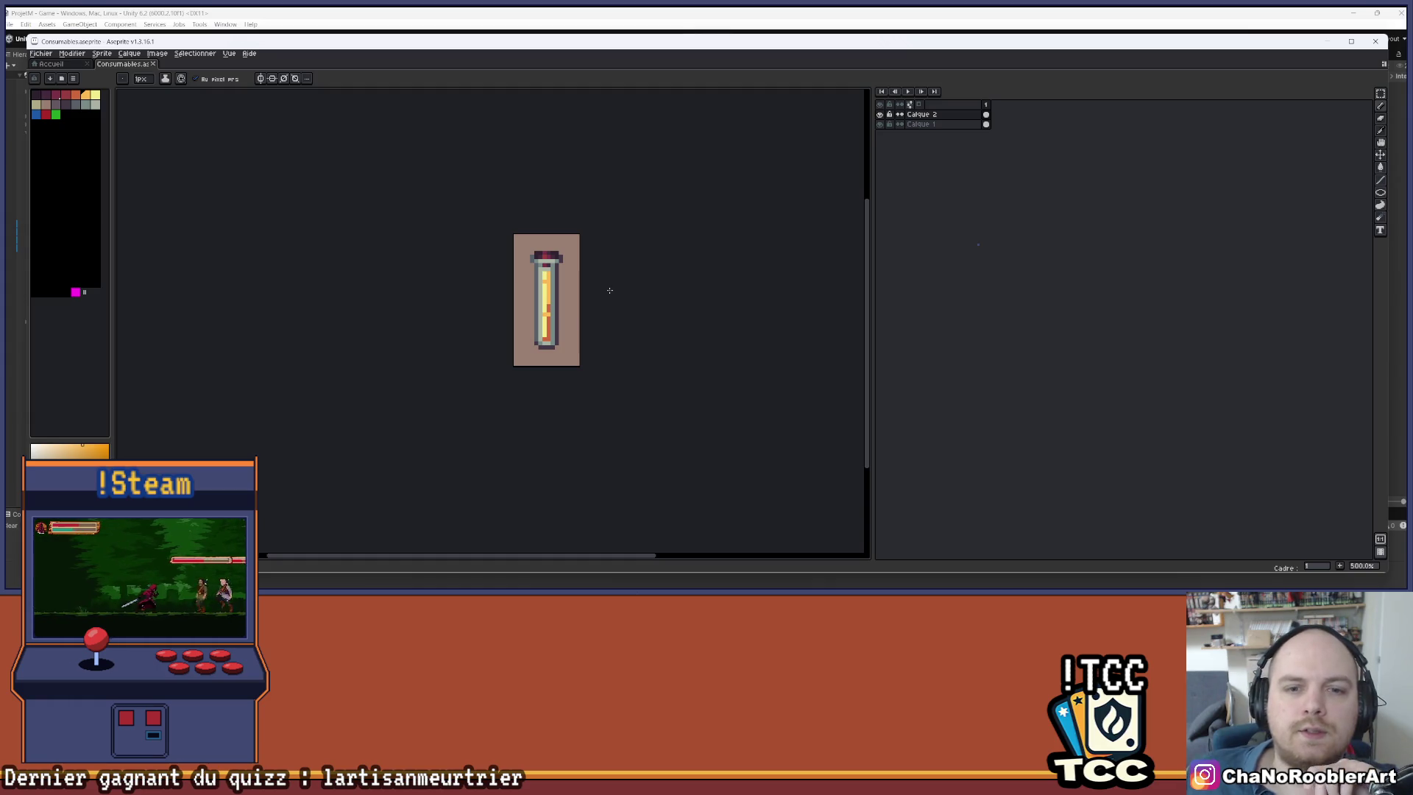
{"action": "scroll", "coordinate": [609, 290], "scroll_direction": "up", "scroll_amount": 2}
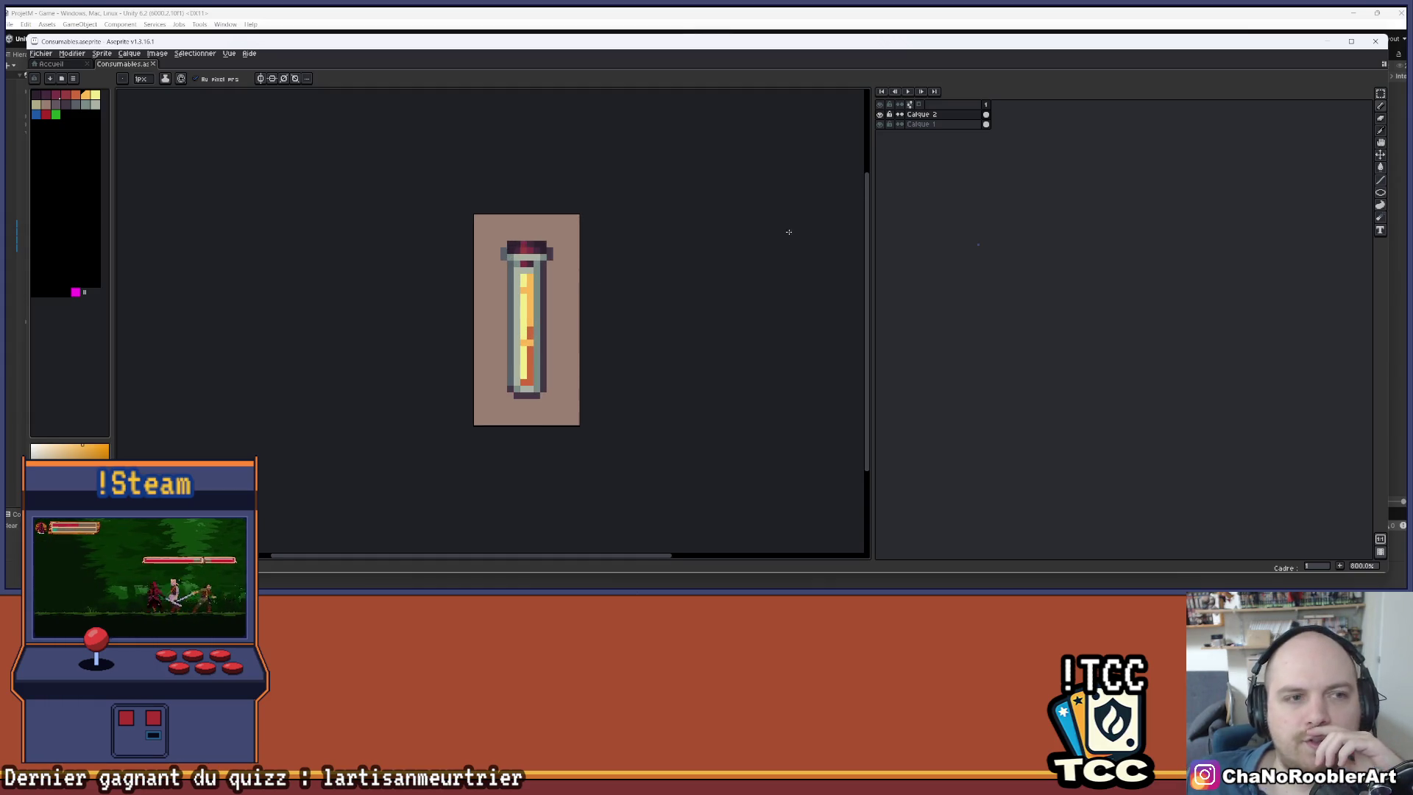
- Try a dark purple background fill on Calque 1, then undo it to keep brown
{"action": "left_click", "coordinate": [919, 125]}
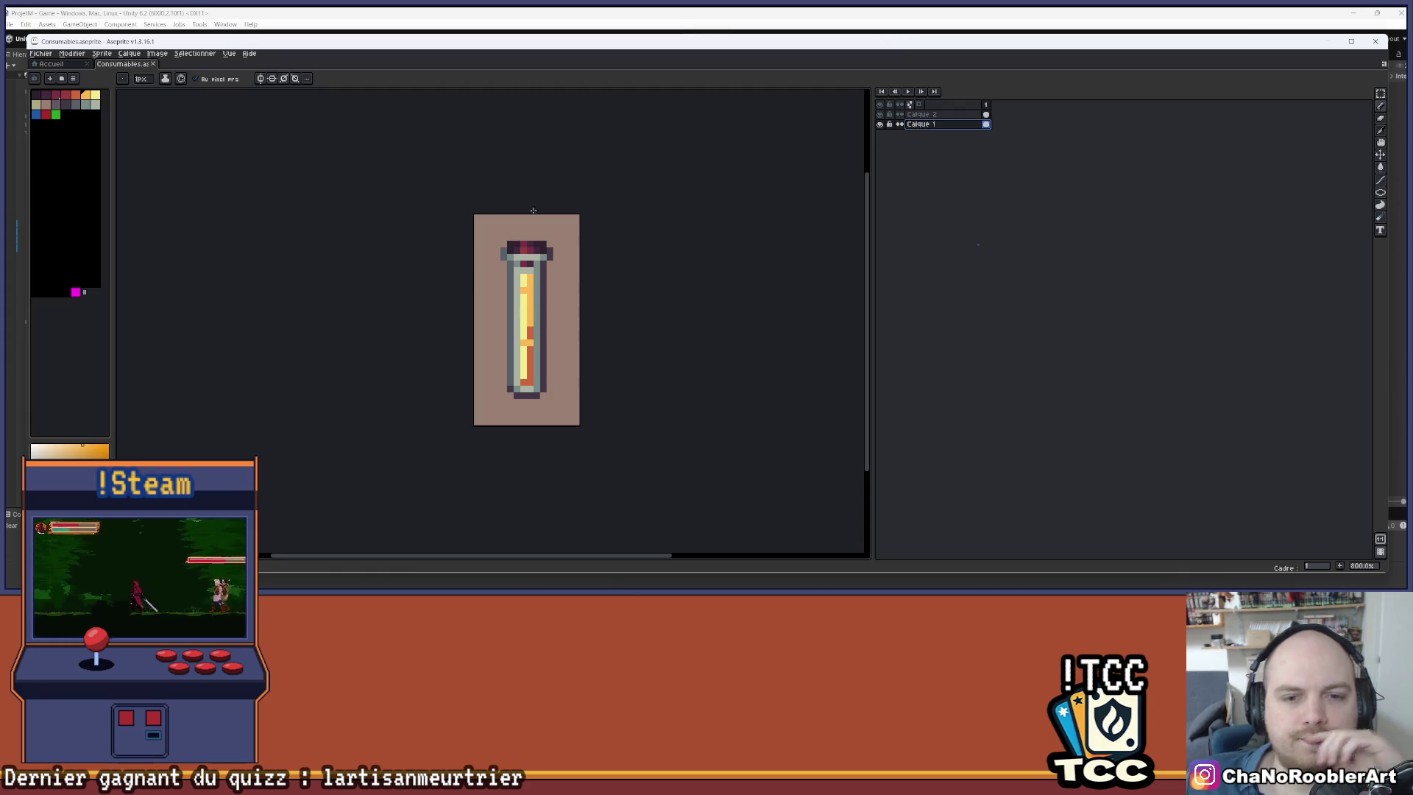
{"action": "left_click", "coordinate": [36, 94]}
{"action": "key", "text": "g"}
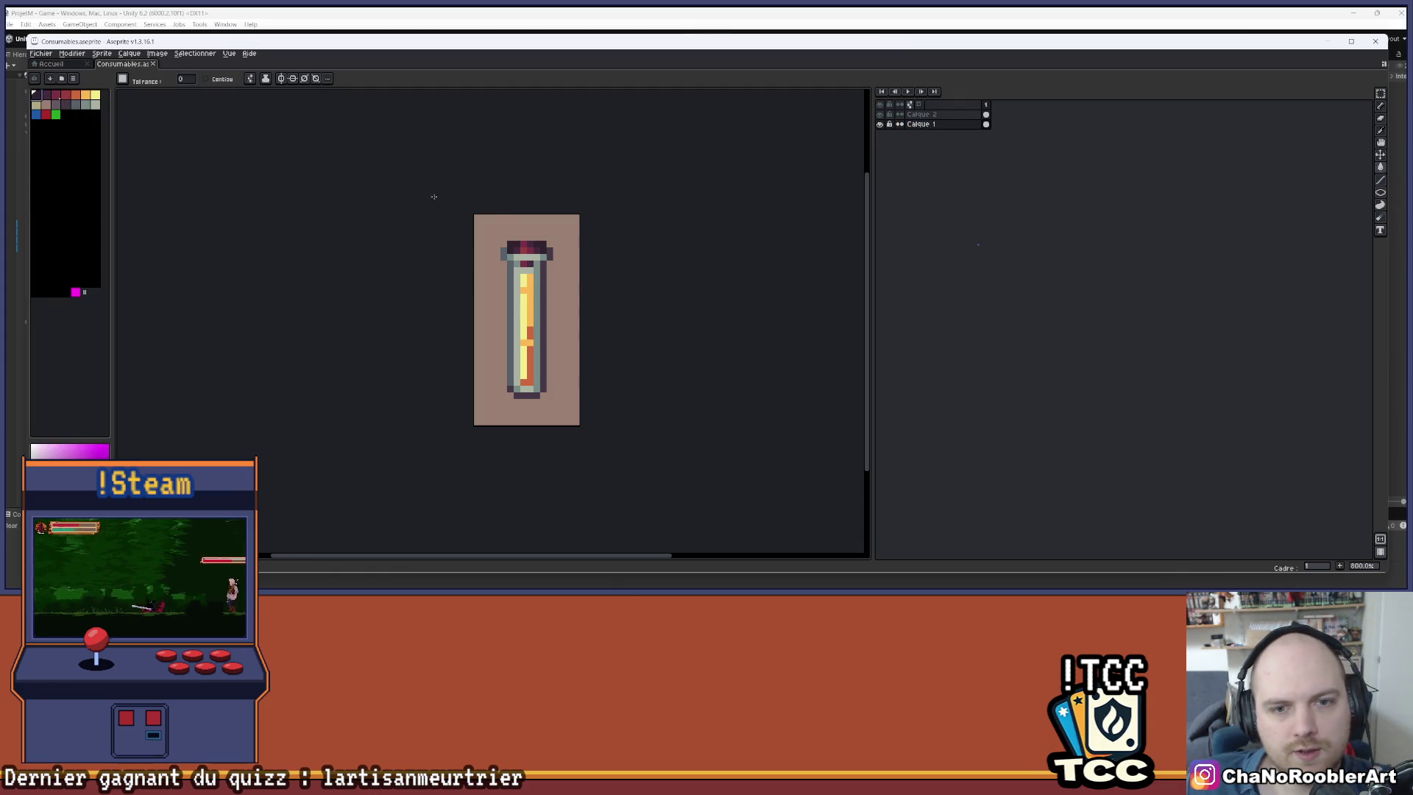
{"action": "left_click", "coordinate": [501, 227]}
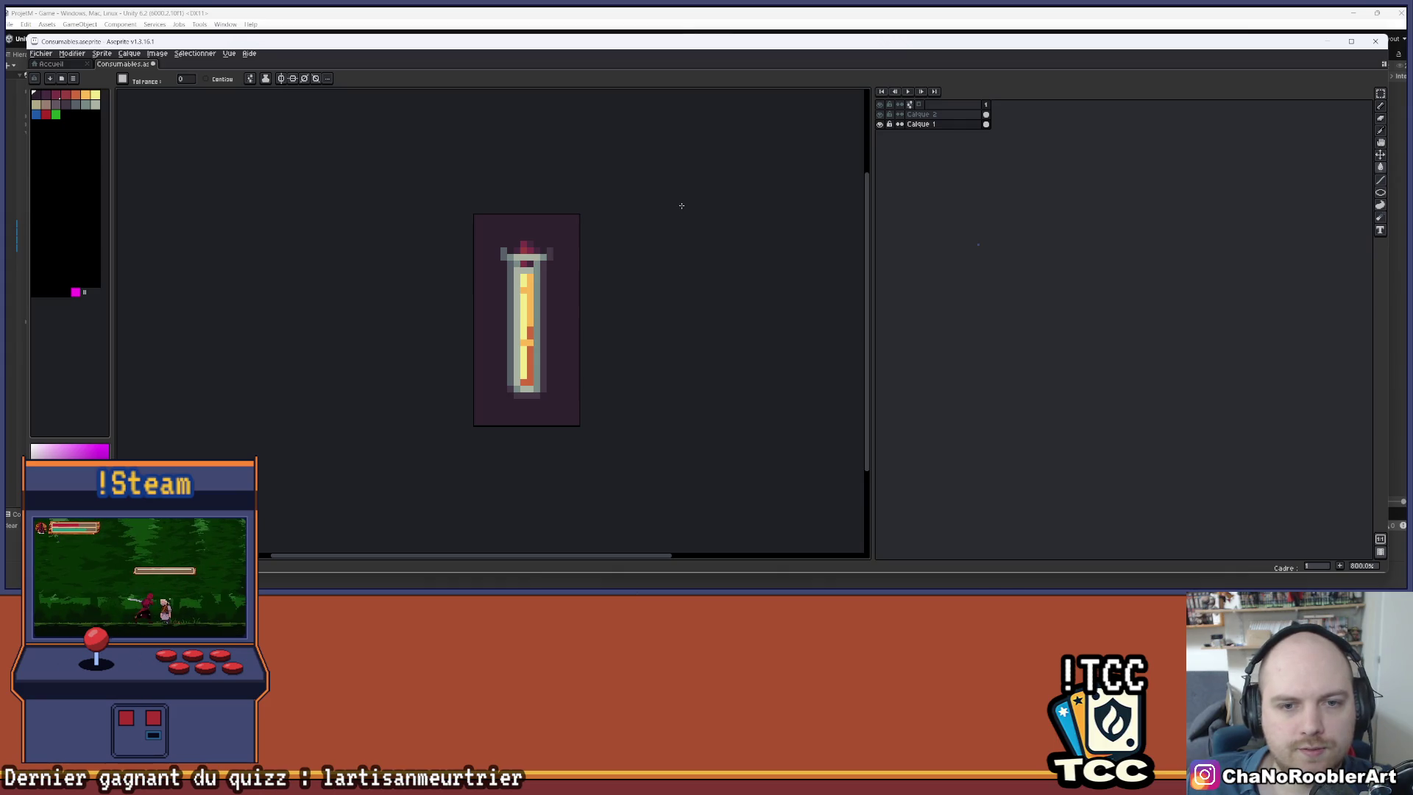
{"action": "key", "text": "ctrl+z"}
{"action": "left_click", "coordinate": [573, 227]}
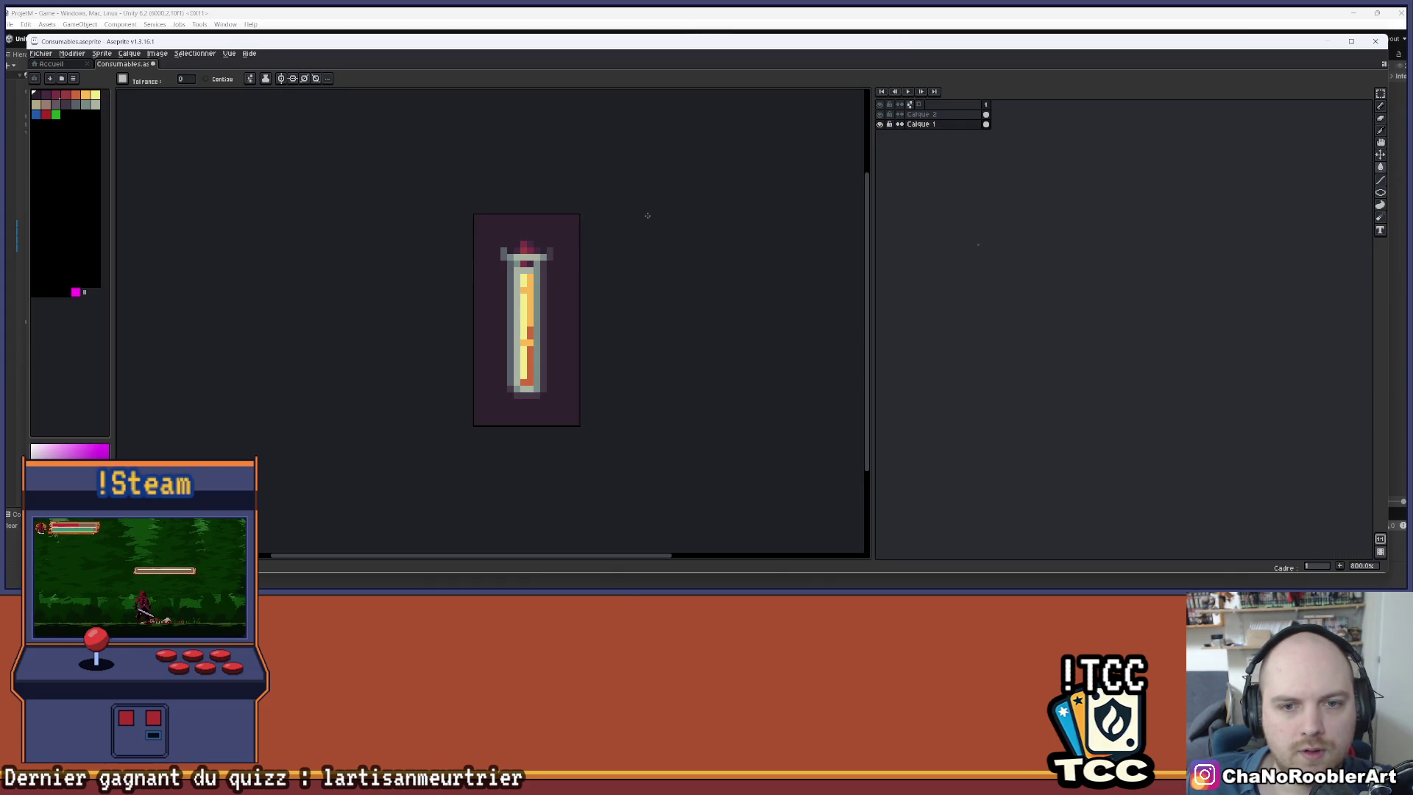
{"action": "key", "text": "ctrl+z"}
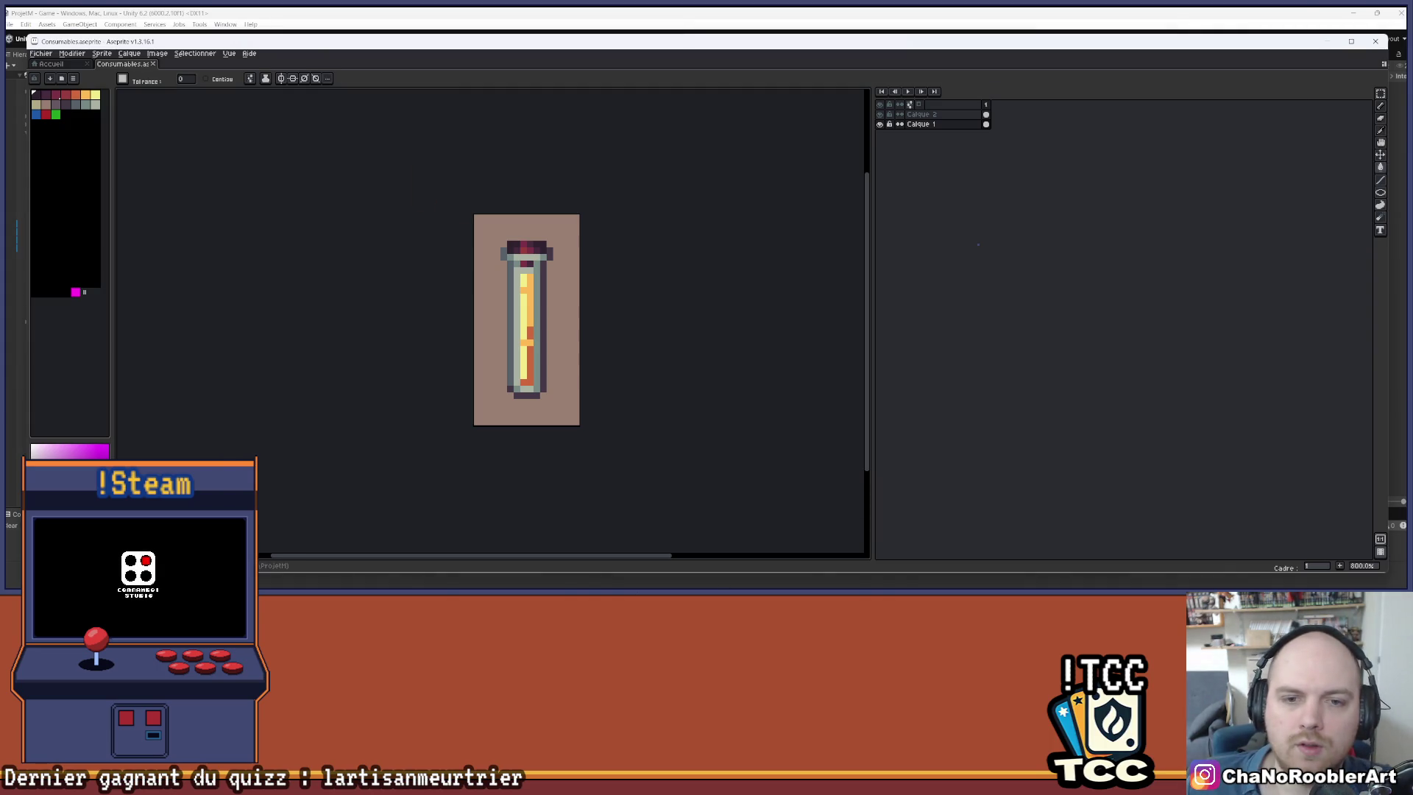
- Switch to the Visual Studio window showing the SavePlayer script
{"action": "mouse_move", "coordinate": [803, 588]}
{"action": "mouse_move", "coordinate": [754, 586]}
{"action": "left_click", "coordinate": [756, 553]}
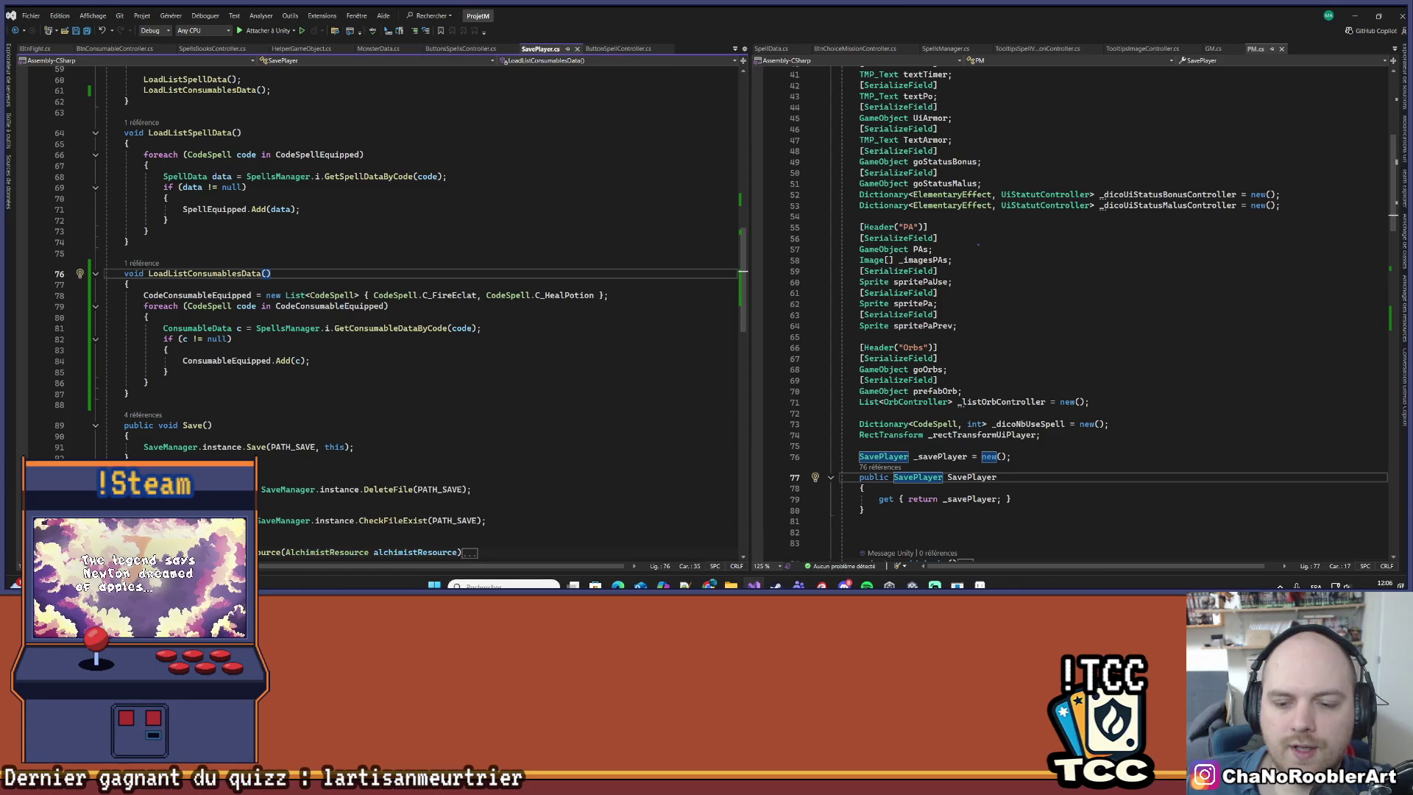
- Switch to Unity and pan the fight scene to view the buttons panel
{"action": "key", "text": "alt+Tab"}
{"action": "left_click", "coordinate": [776, 587]}
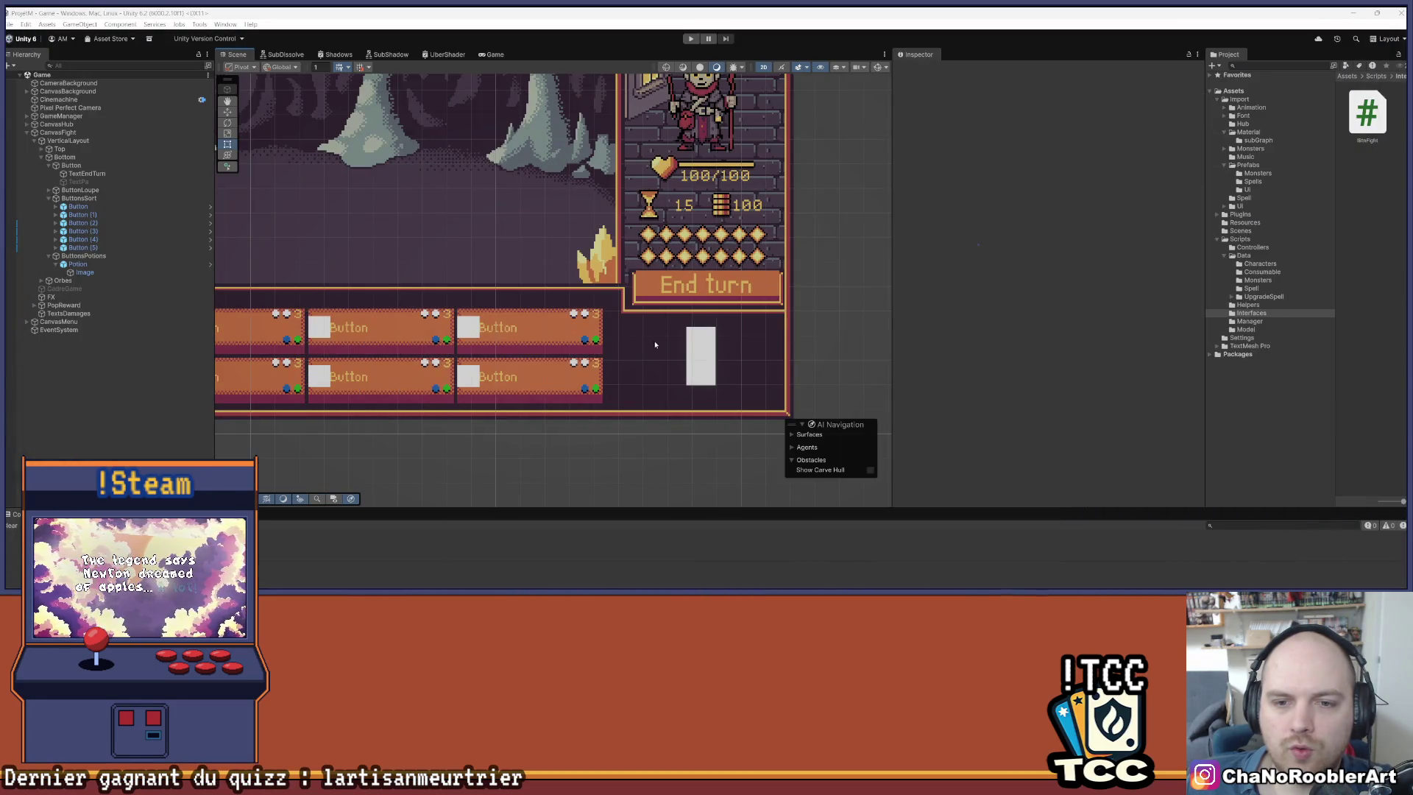
{"action": "left_click_drag", "start_coordinate": [658, 345], "coordinate": [701, 332]}
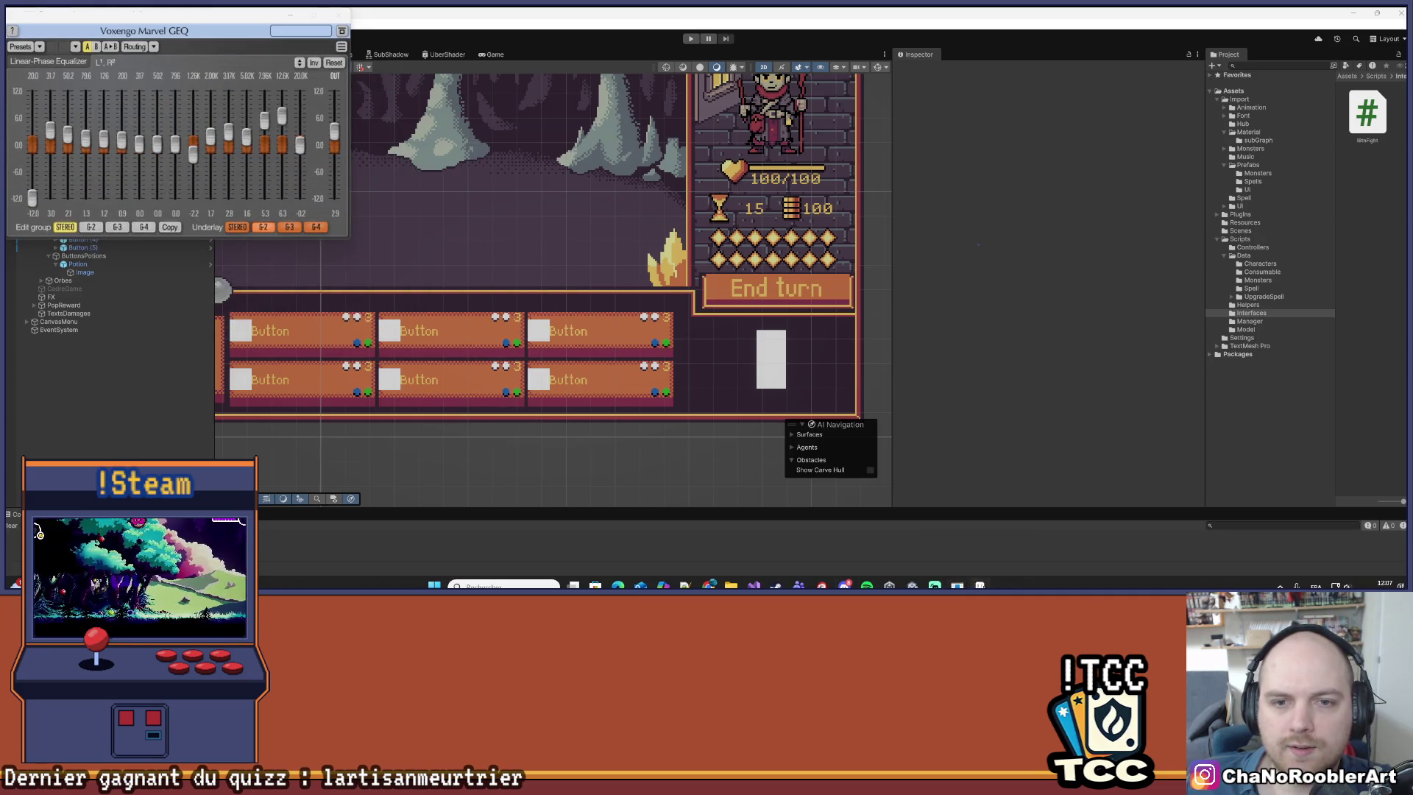
- Return to the potion vial drawing in Aseprite
{"action": "left_click", "coordinate": [957, 587]}
{"action": "scroll", "coordinate": [660, 322], "scroll_direction": "down", "scroll_amount": 2}
{"action": "scroll", "coordinate": [625, 306], "scroll_direction": "up", "scroll_amount": 2}
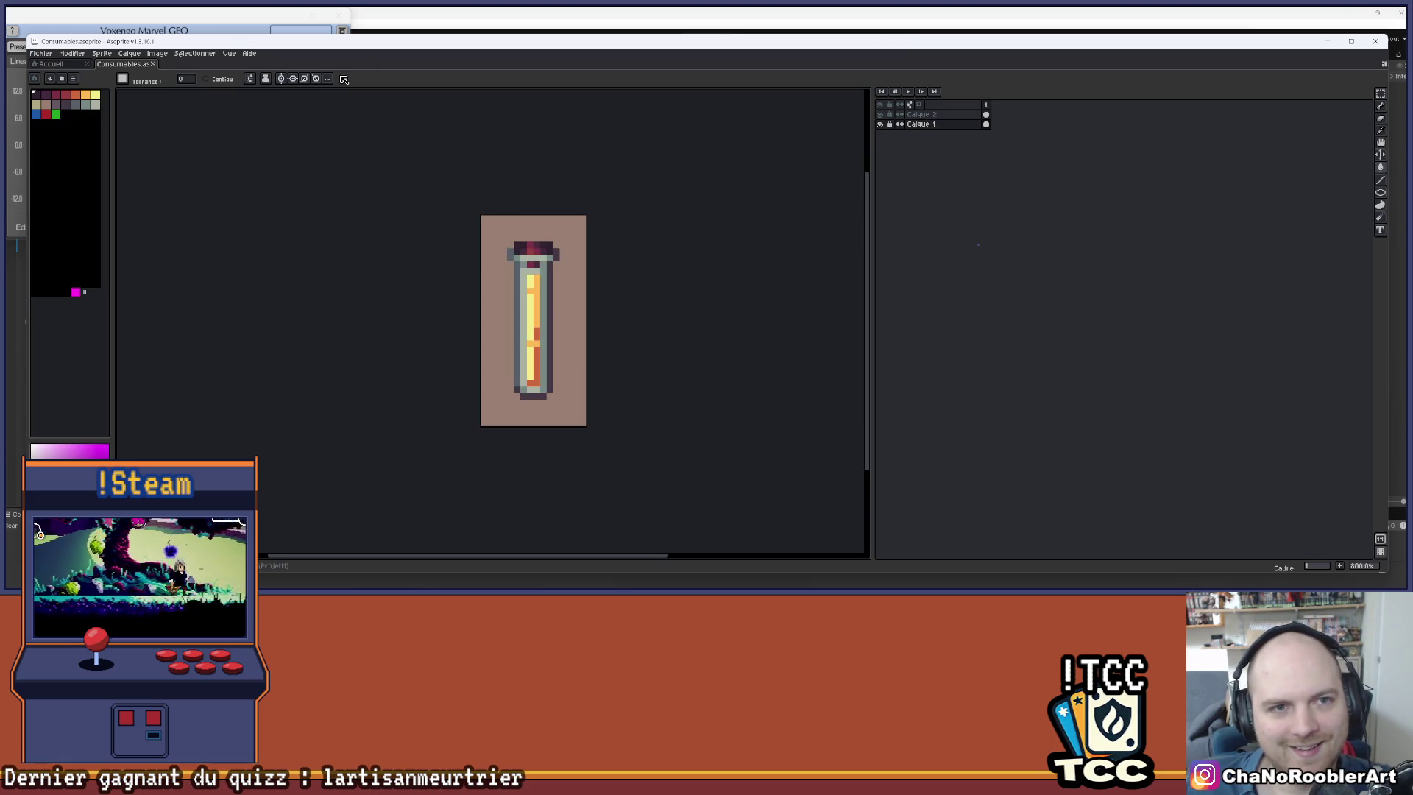
{"action": "left_click", "coordinate": [288, 16]}
- Select layer Calque 2 and rename it 'Potion' in Layer Properties
{"action": "left_click", "coordinate": [290, 14]}
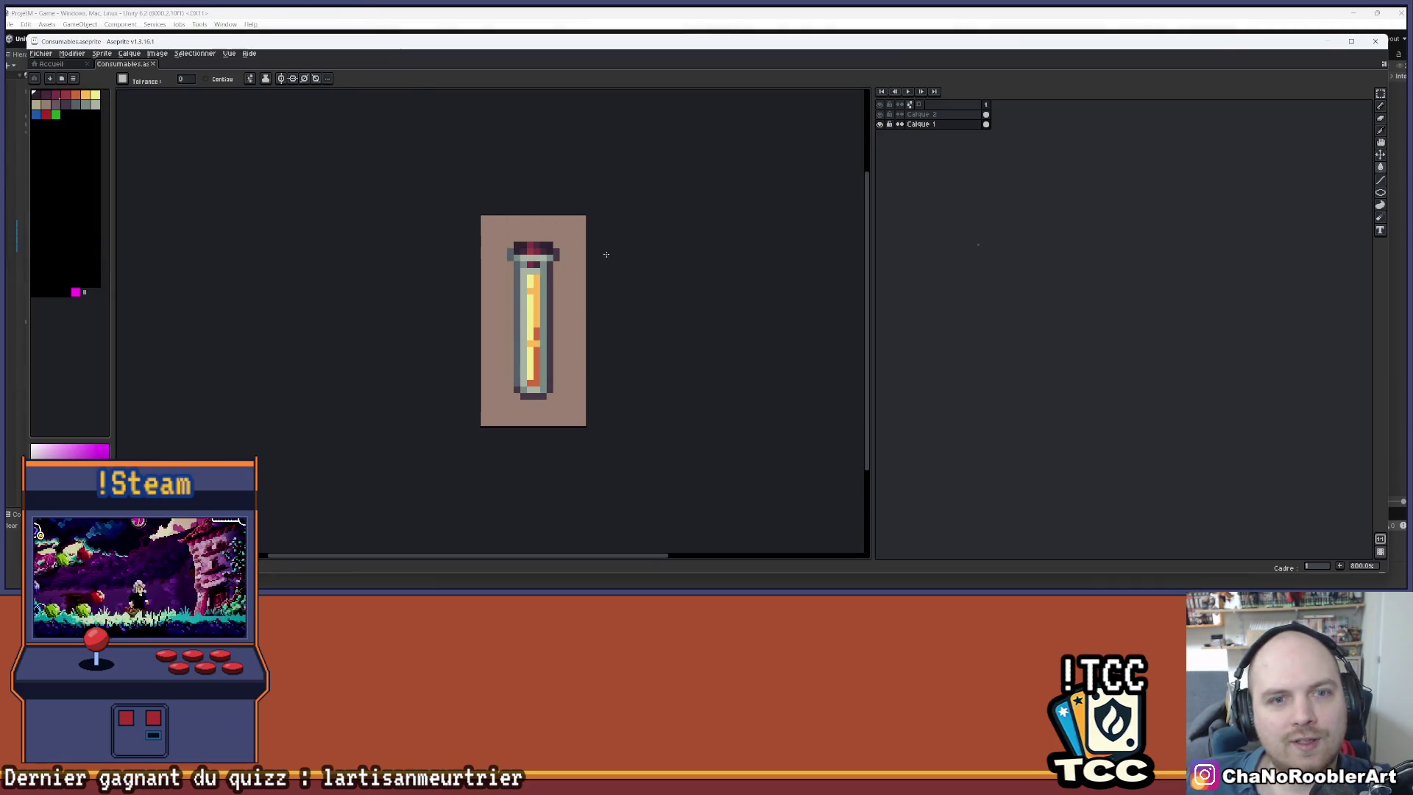
{"action": "scroll", "coordinate": [479, 214], "scroll_direction": "up", "scroll_amount": 3}
{"action": "scroll", "coordinate": [449, 175], "scroll_direction": "down", "scroll_amount": 3}
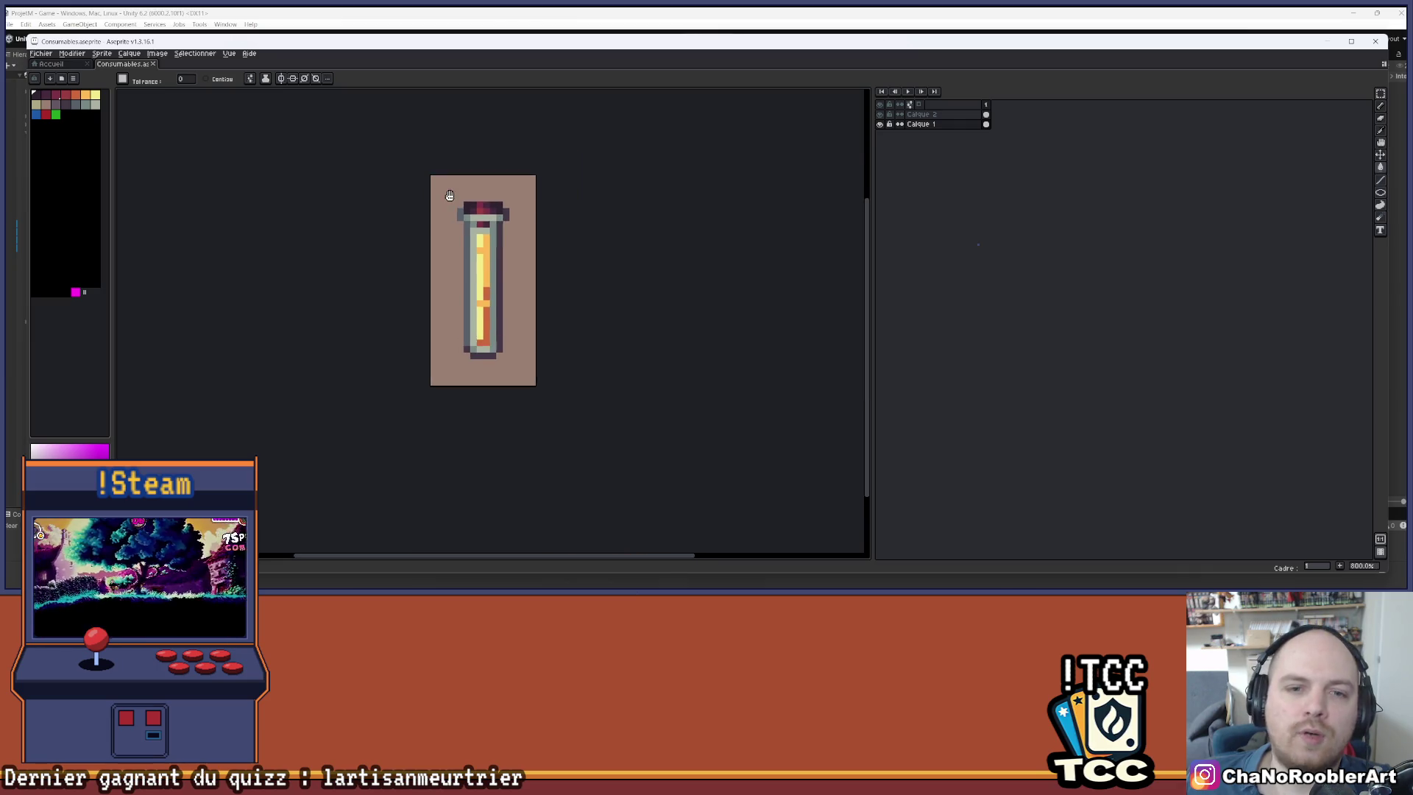
{"action": "key", "text": "v"}
{"action": "key", "text": "w"}
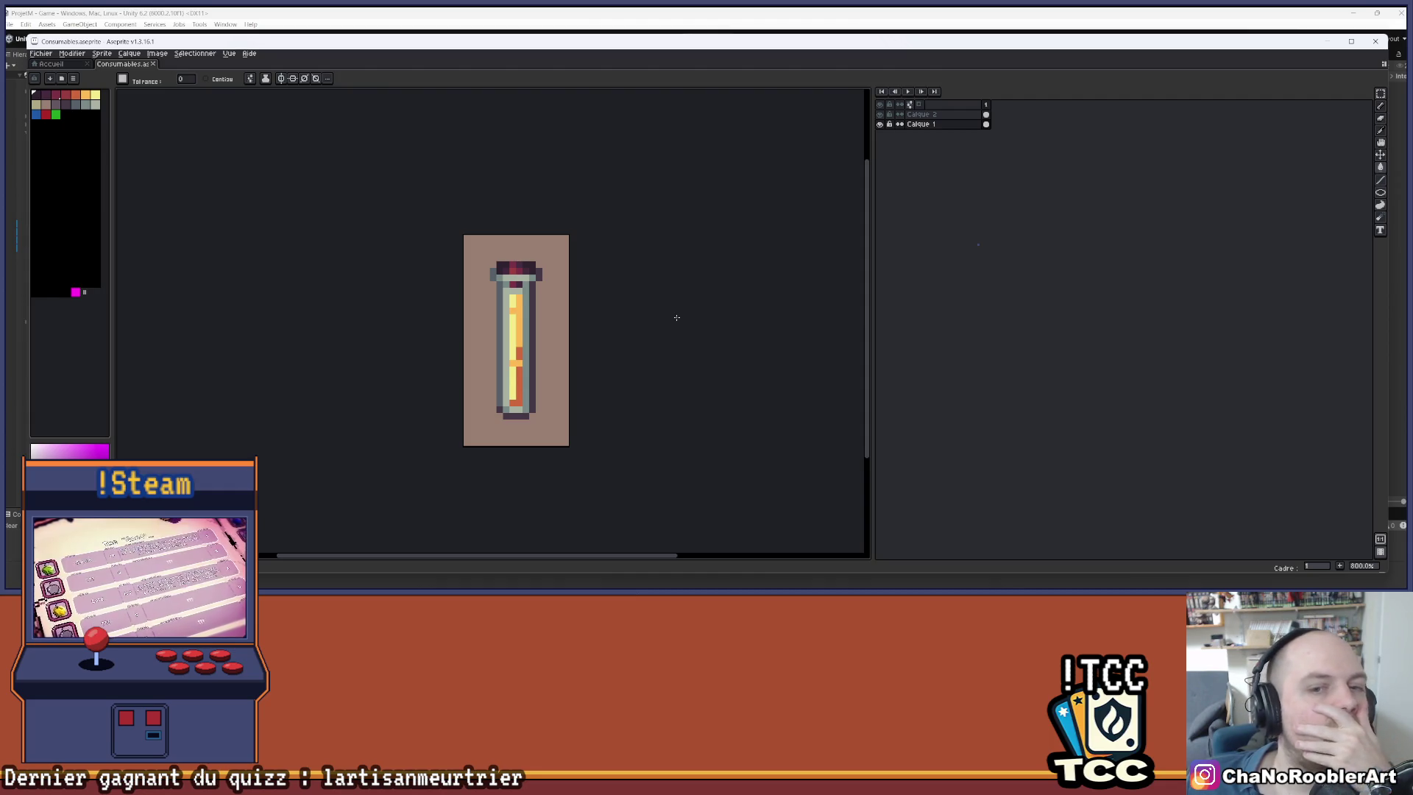
{"action": "left_click", "coordinate": [880, 114]}
{"action": "left_click", "coordinate": [880, 124]}
{"action": "left_click", "coordinate": [919, 115]}
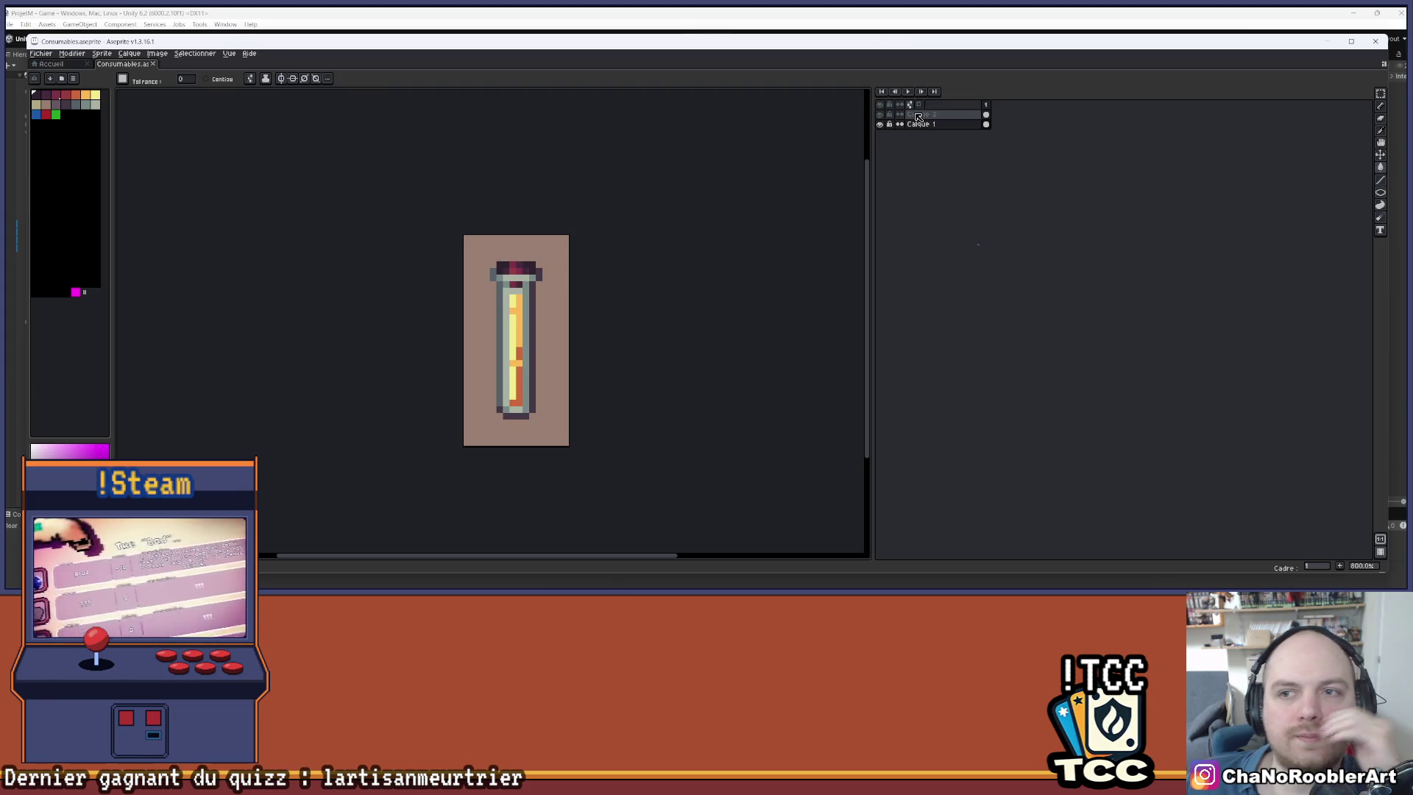
{"action": "double_click", "coordinate": [919, 114]}
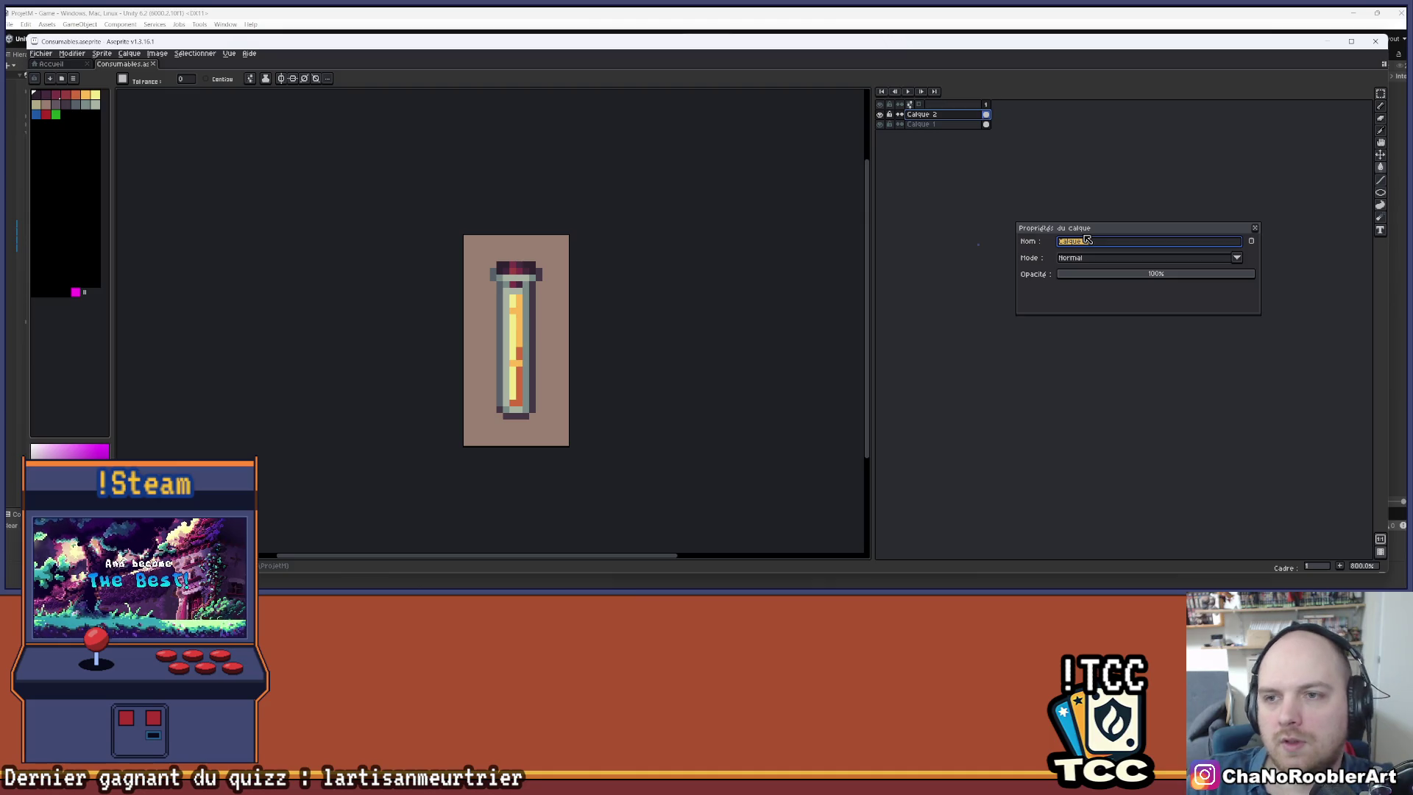
{"action": "type", "text": "Potion"}
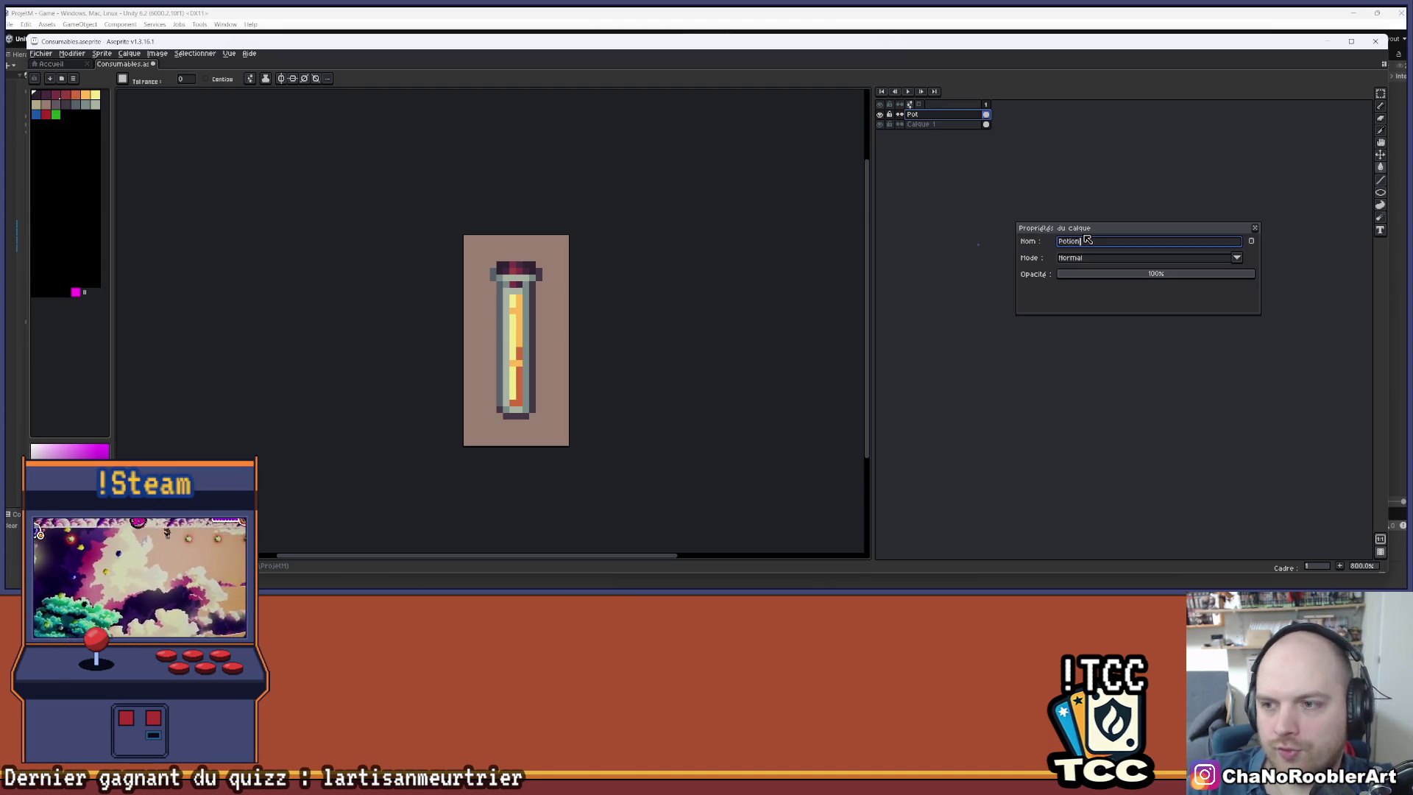
{"action": "key", "text": "Return"}
{"action": "scroll", "coordinate": [552, 284], "scroll_direction": "up", "scroll_amount": 2}
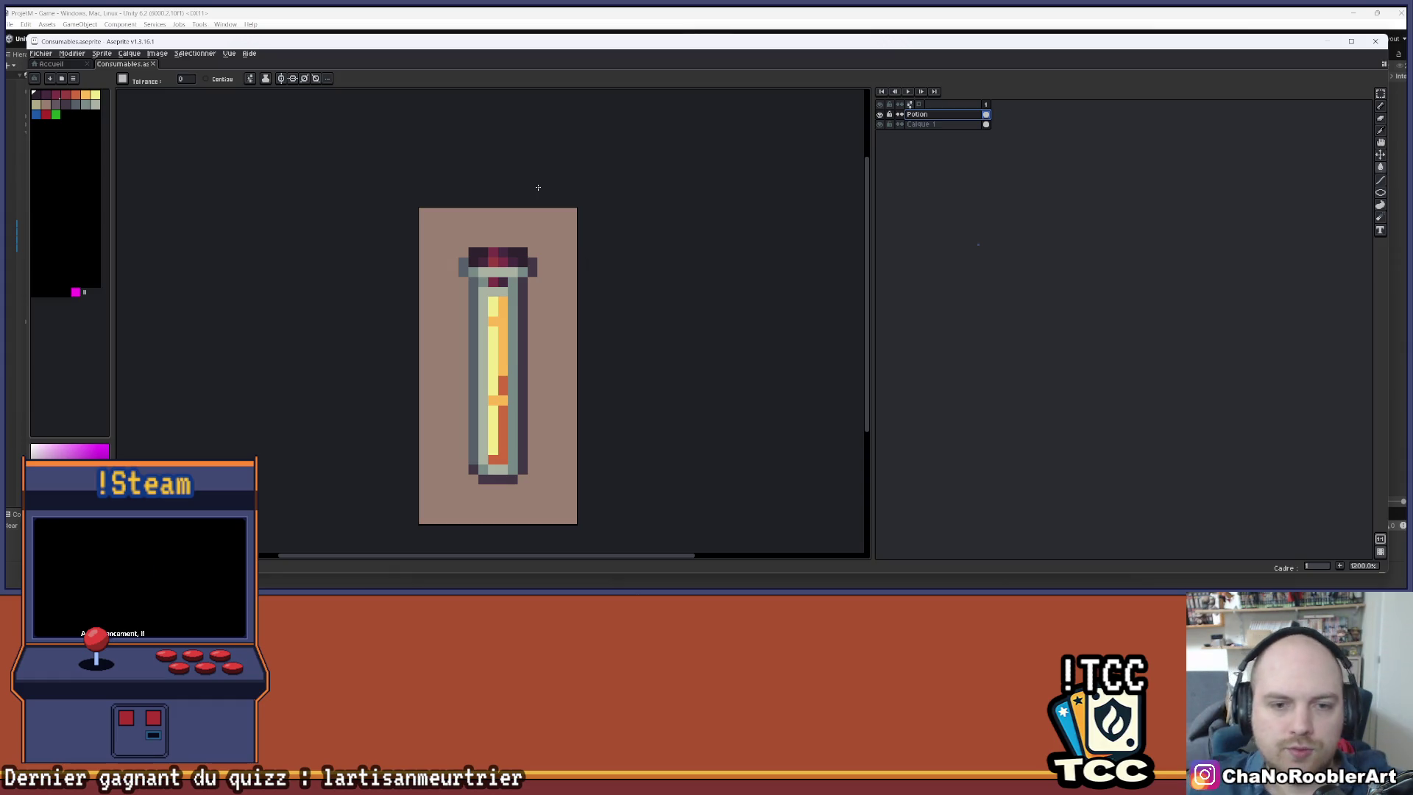
{"action": "key", "text": "ctrl+Tab"}
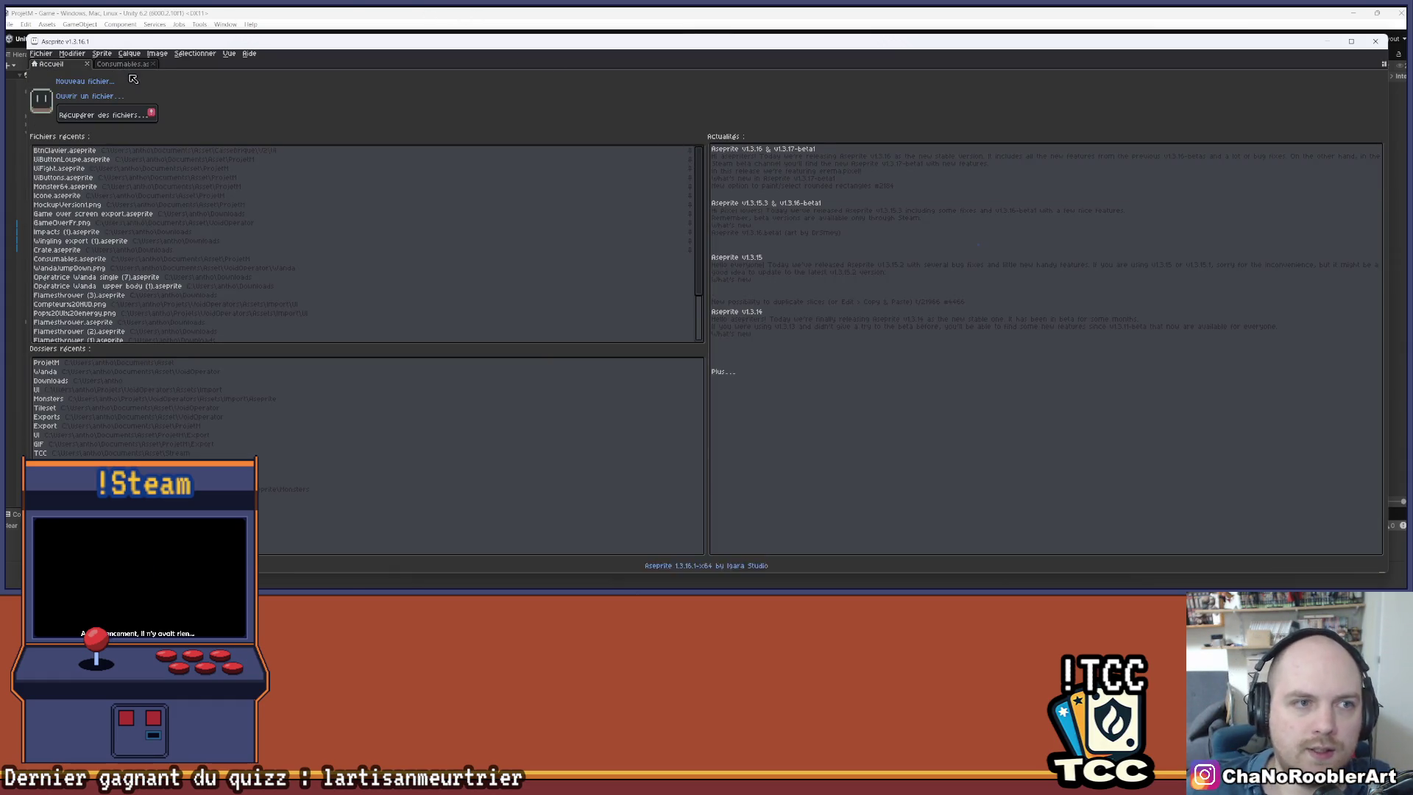
- Return to the Consumables sprite, maximize the Aseprite window and select all
{"action": "left_click", "coordinate": [123, 64]}
{"action": "left_click", "coordinate": [1351, 42]}
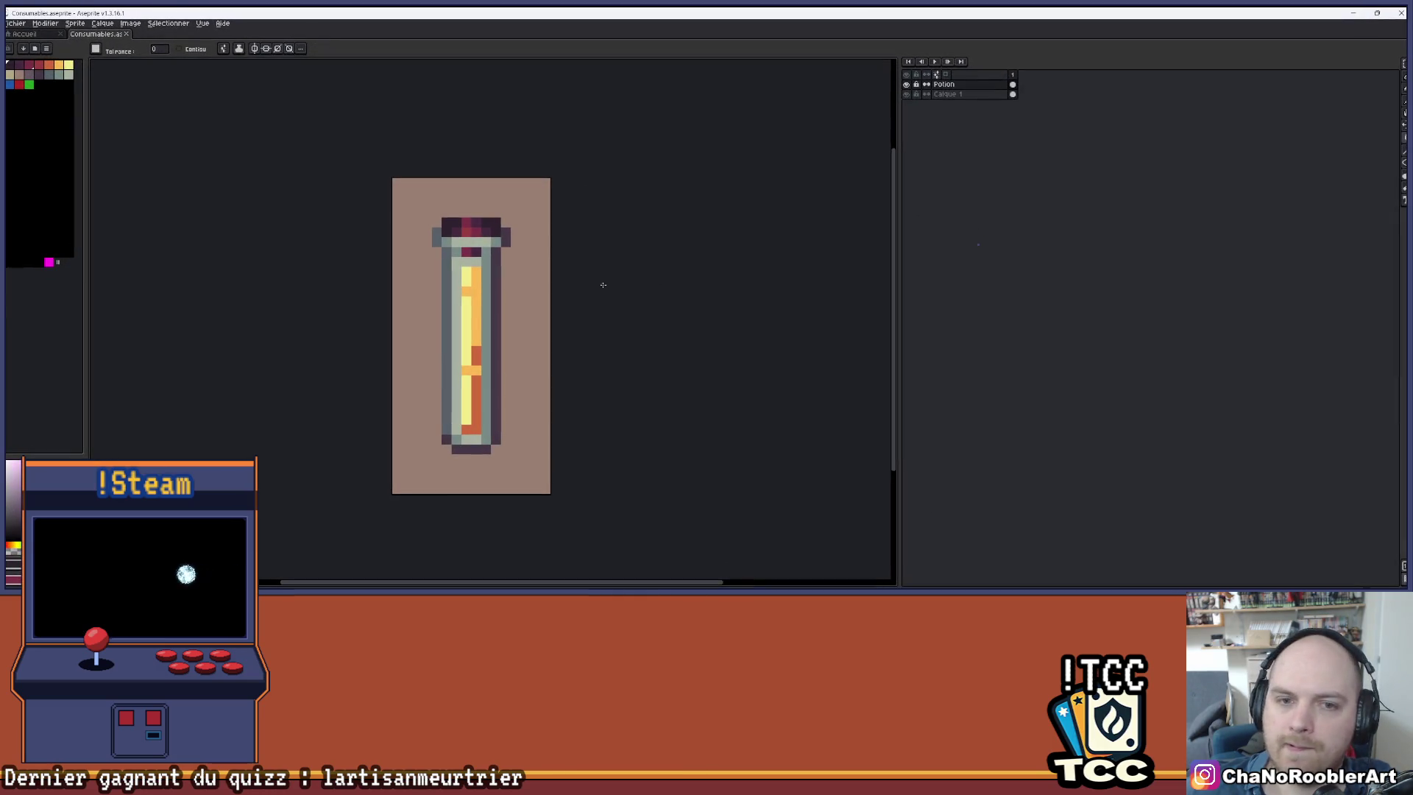
{"action": "key", "text": "ctrl+a"}
- Bring up Aseprite's library page in Steam
{"action": "key", "text": "alt+Tab"}
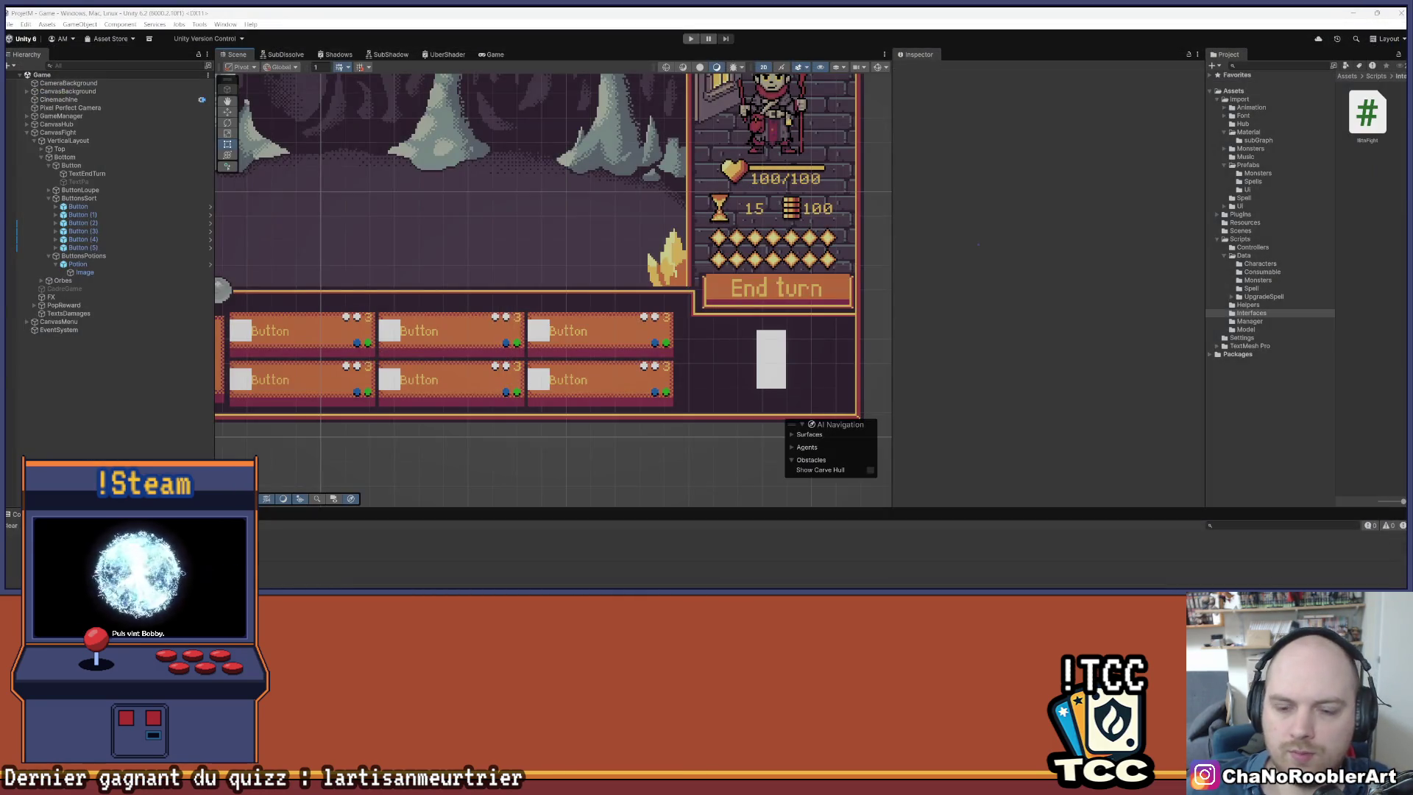
{"action": "mouse_move", "coordinate": [706, 586]}
{"action": "left_click", "coordinate": [788, 587]}
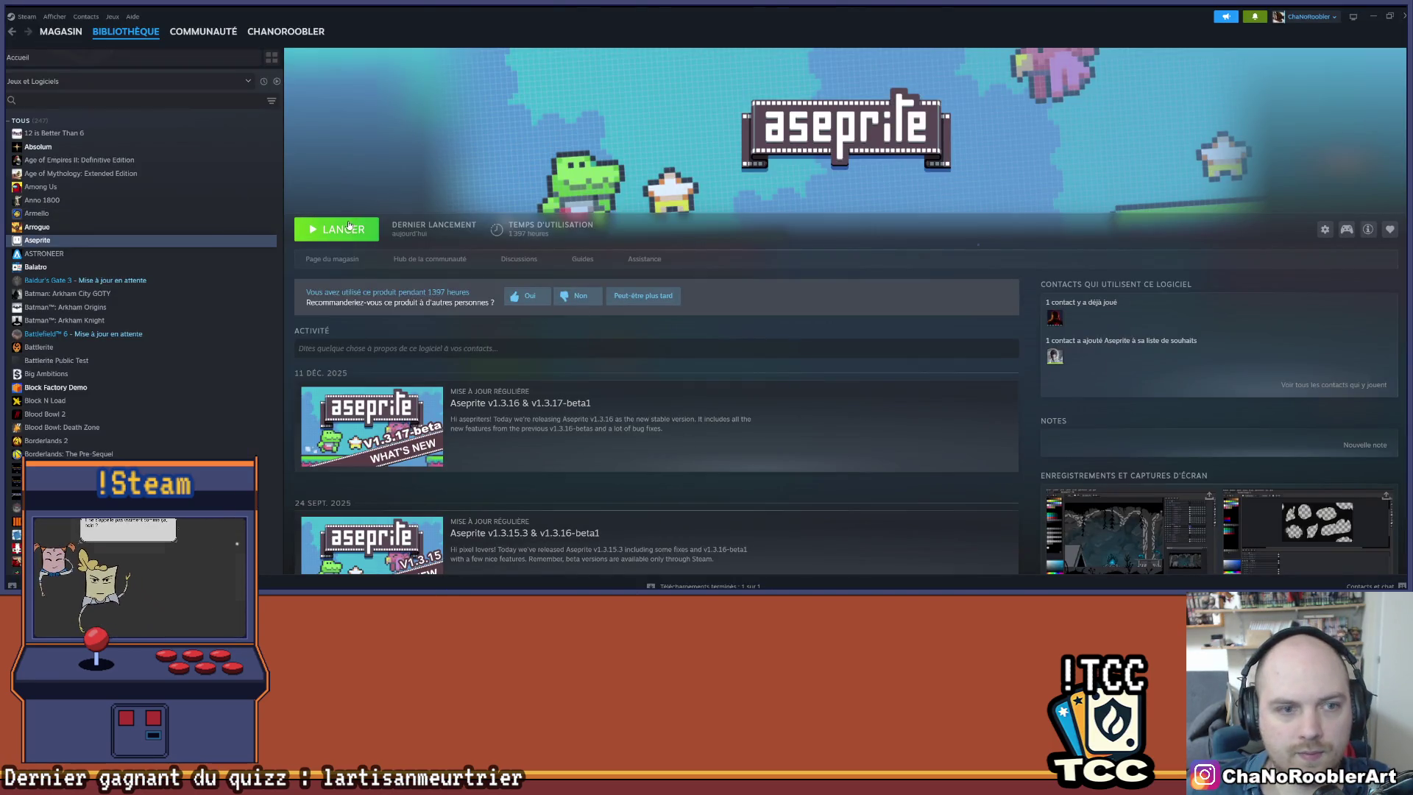
- Launch Aseprite from its Steam library page
{"action": "left_click", "coordinate": [351, 226]}
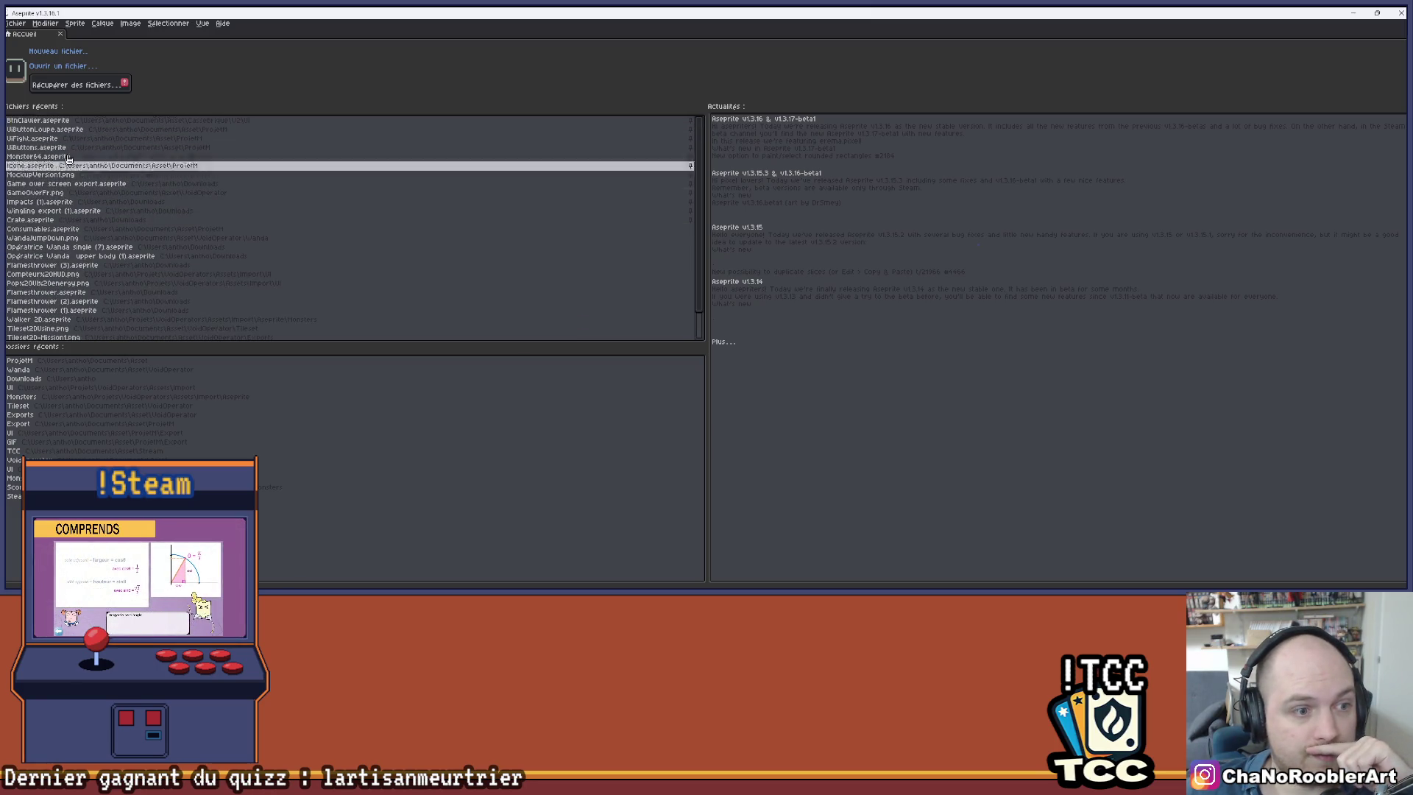
- Open Consumables.aseprite, then zoom and pan until the potion vial is centred
{"action": "left_click", "coordinate": [63, 65]}
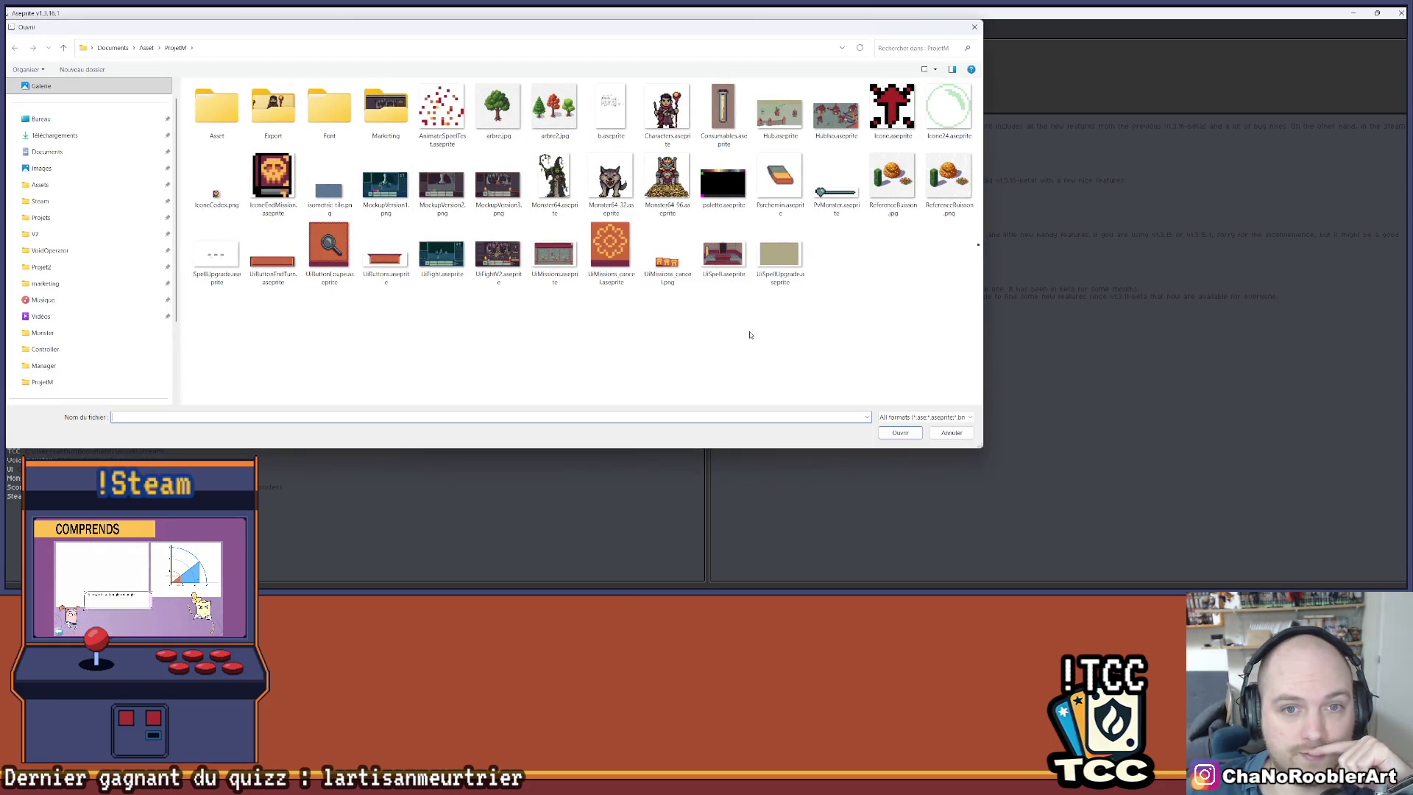
{"action": "double_click", "coordinate": [718, 111]}
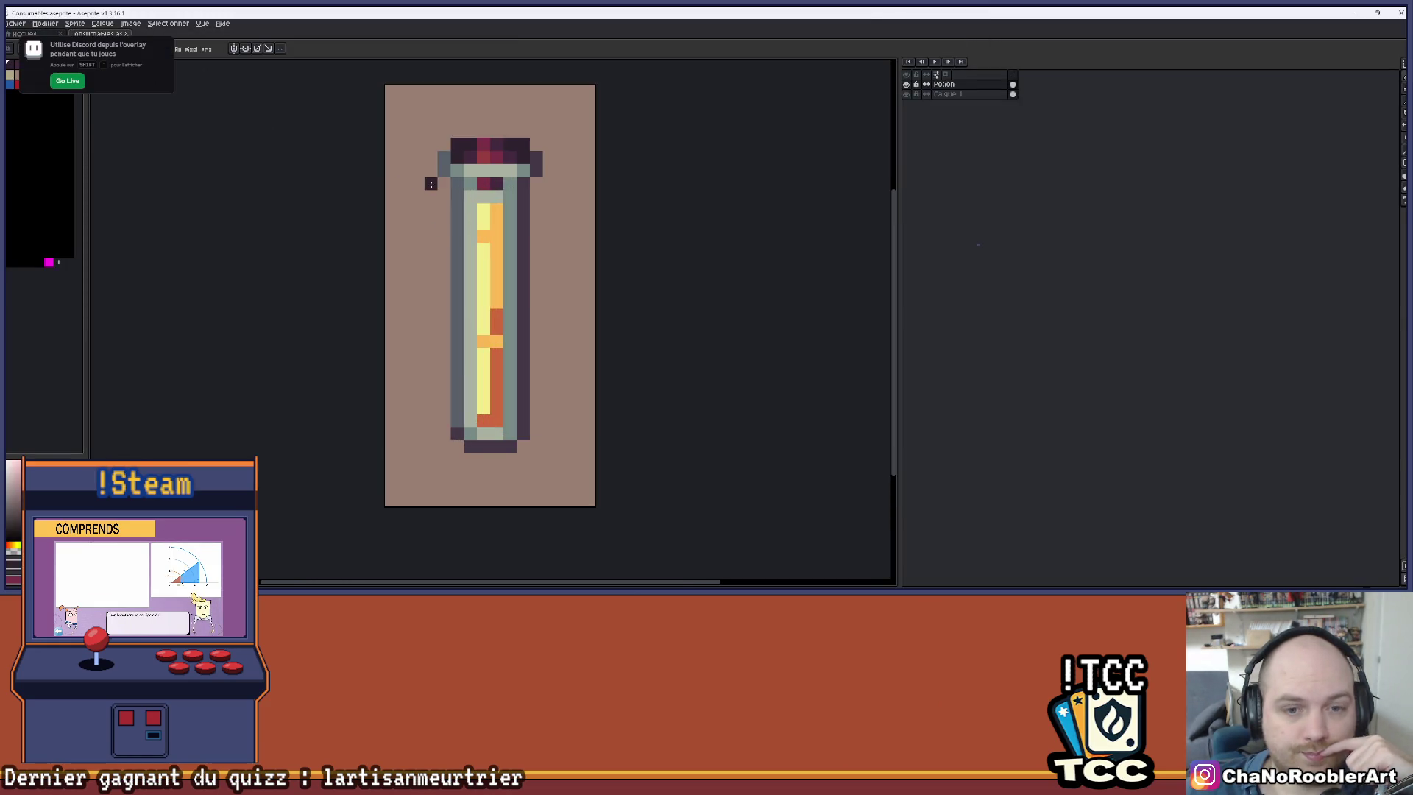
{"action": "scroll", "coordinate": [452, 260], "scroll_direction": "down", "scroll_amount": 2}
{"action": "scroll", "coordinate": [492, 260], "scroll_direction": "up", "scroll_amount": 2}
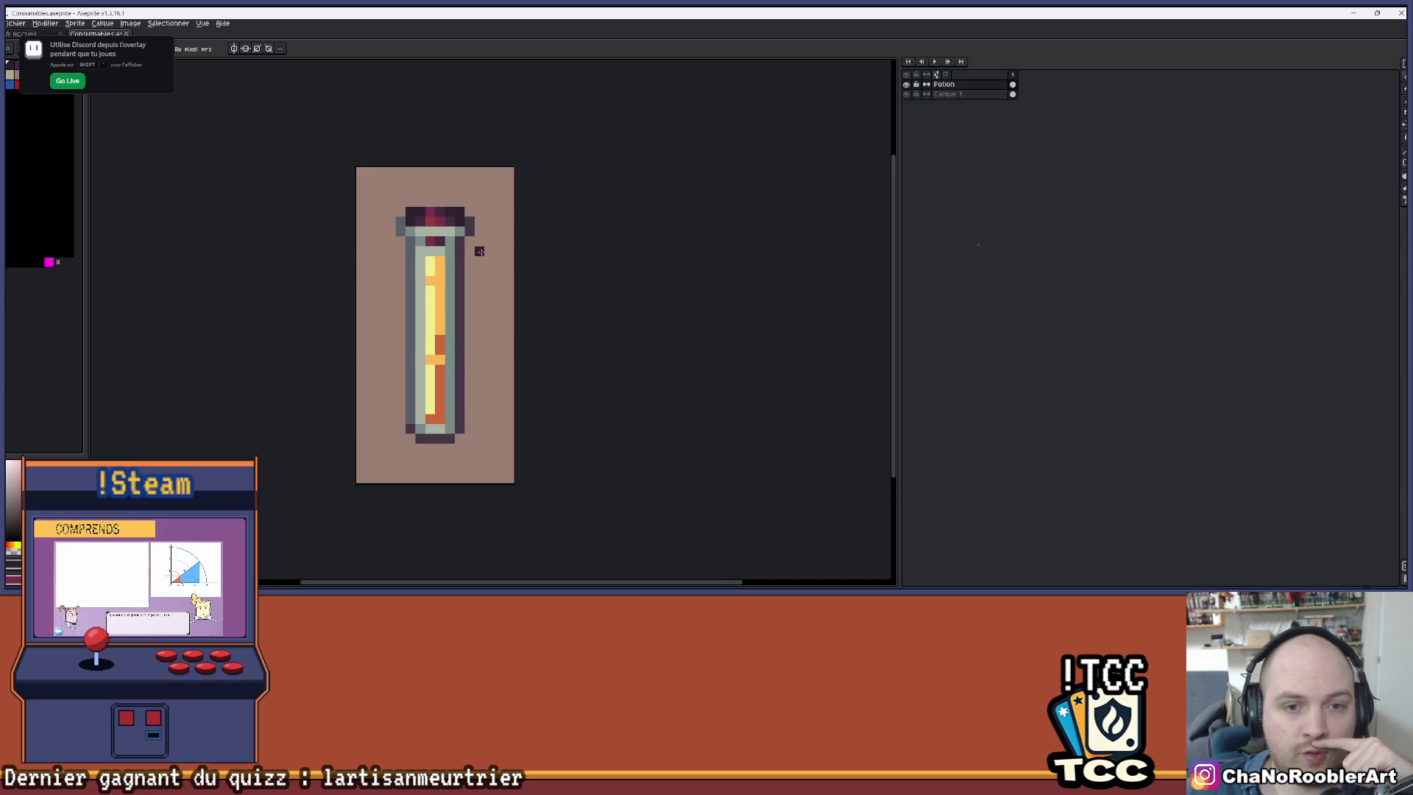
{"action": "scroll", "coordinate": [485, 233], "scroll_direction": "down", "scroll_amount": 4}
{"action": "scroll", "coordinate": [501, 251], "scroll_direction": "up", "scroll_amount": 1}
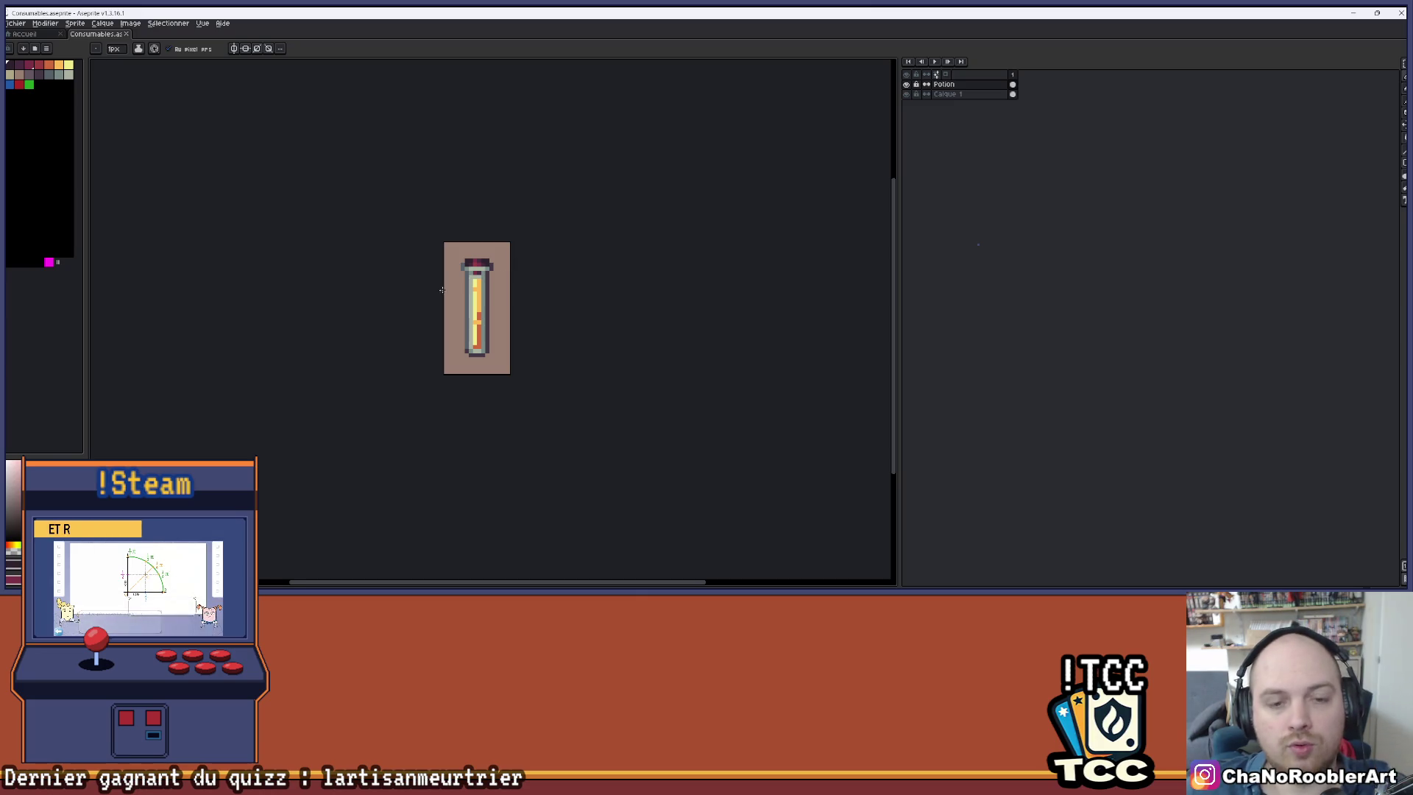
{"action": "scroll", "coordinate": [516, 260], "scroll_direction": "up", "scroll_amount": 3}
{"action": "left_click_drag", "start_coordinate": [523, 280], "coordinate": [513, 237]}
{"action": "key", "text": "Return"}
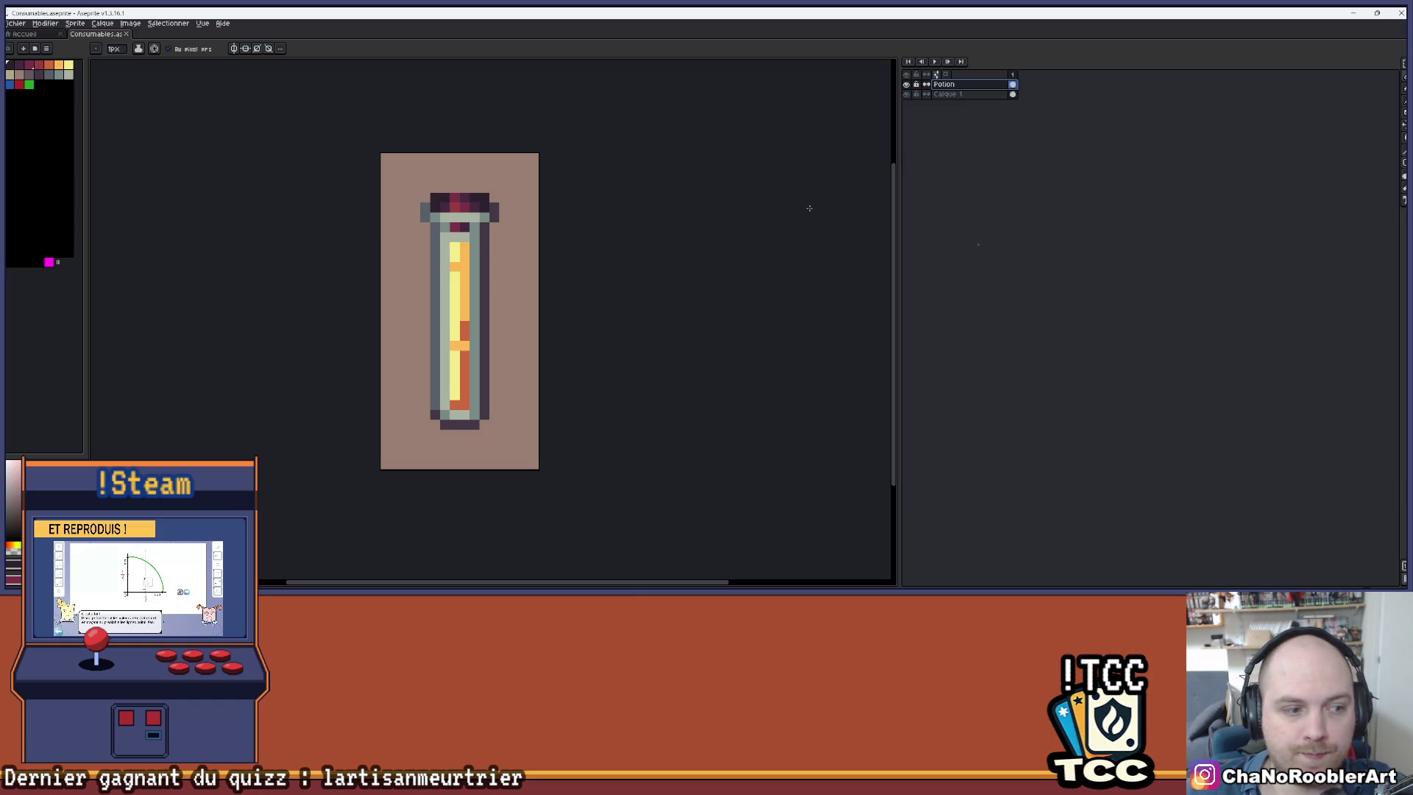
{"action": "key", "text": "ctrl+a"}
{"action": "key", "text": "Escape"}
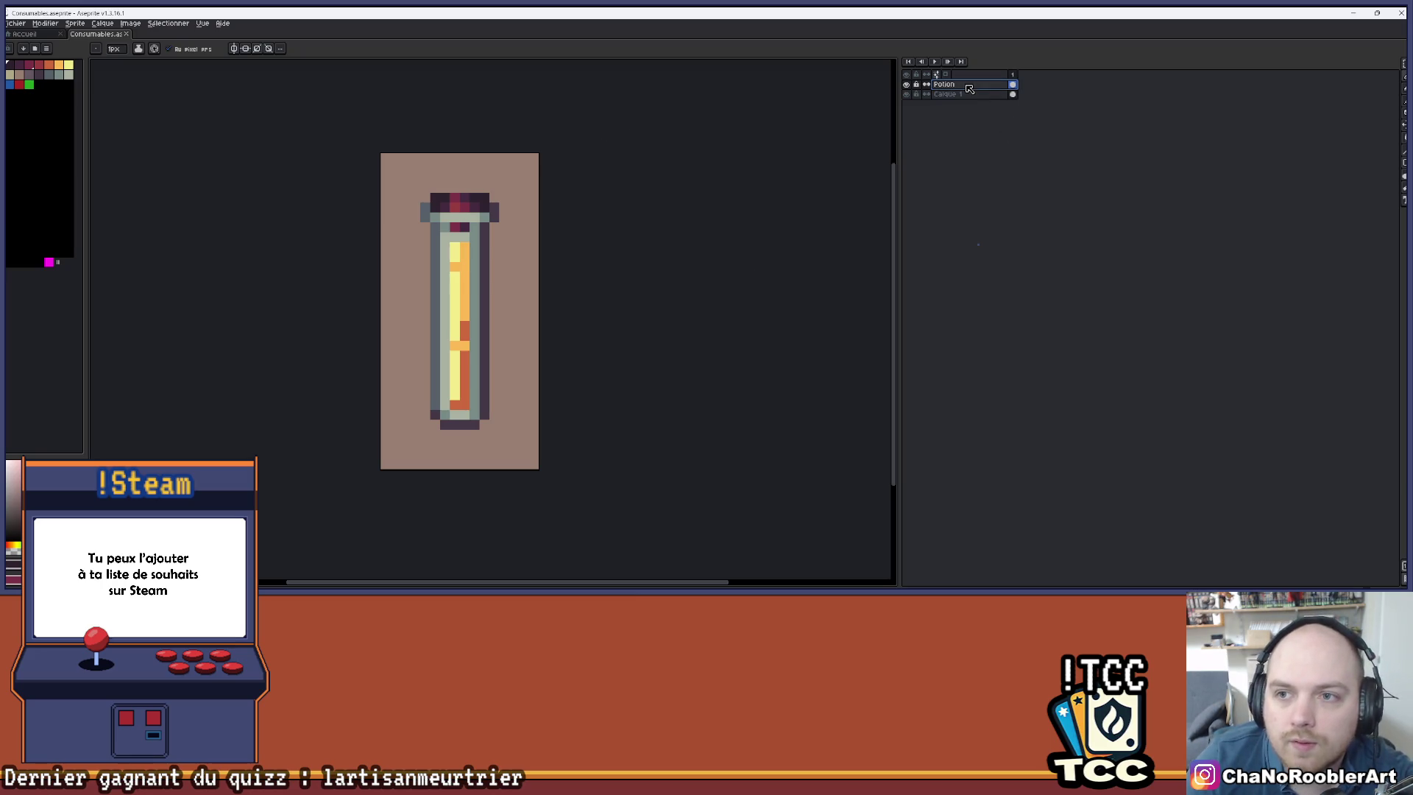
- Flip the vial sprite vertically, then undo the flip
{"action": "left_click", "coordinate": [1001, 104]}
{"action": "key", "text": "shift+v"}
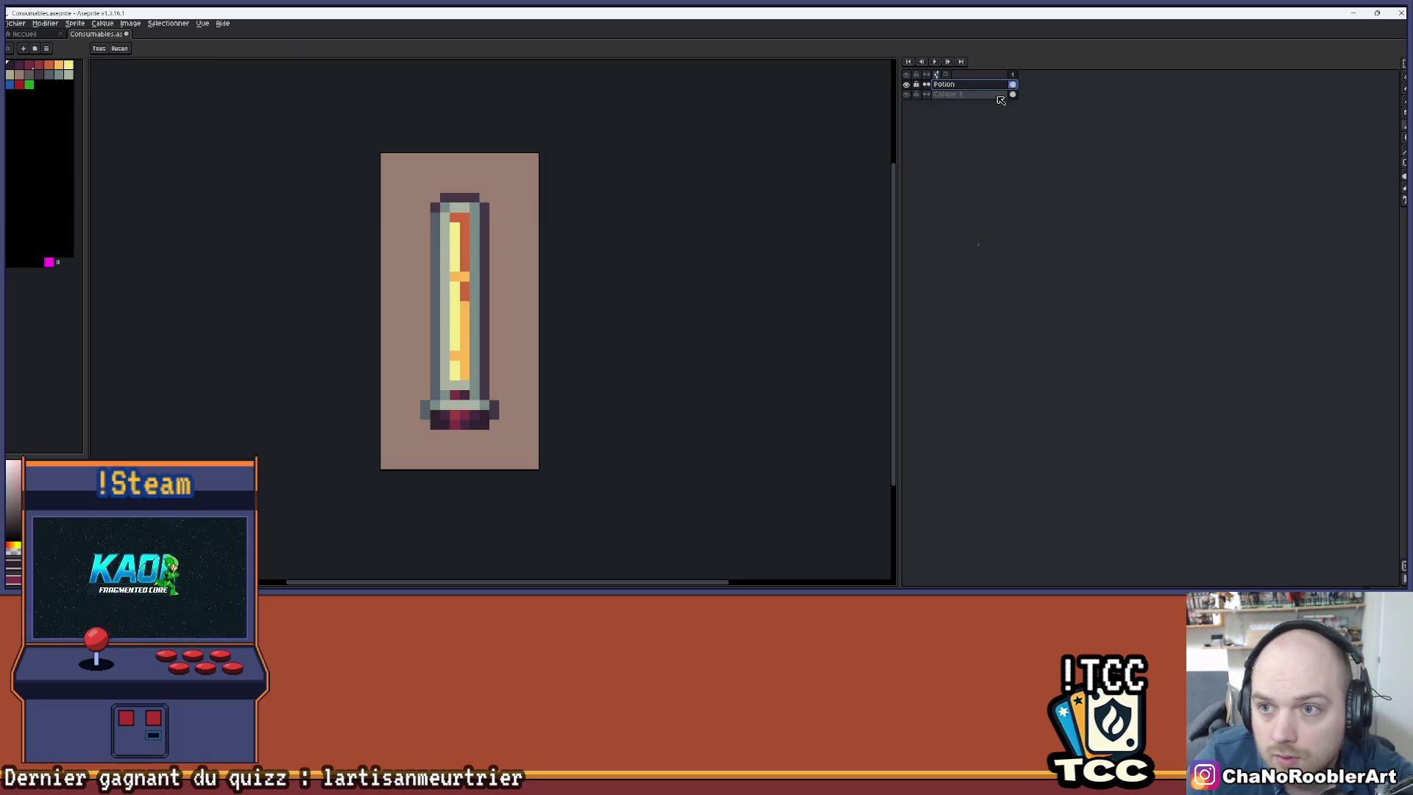
{"action": "key", "text": "ctrl+z"}
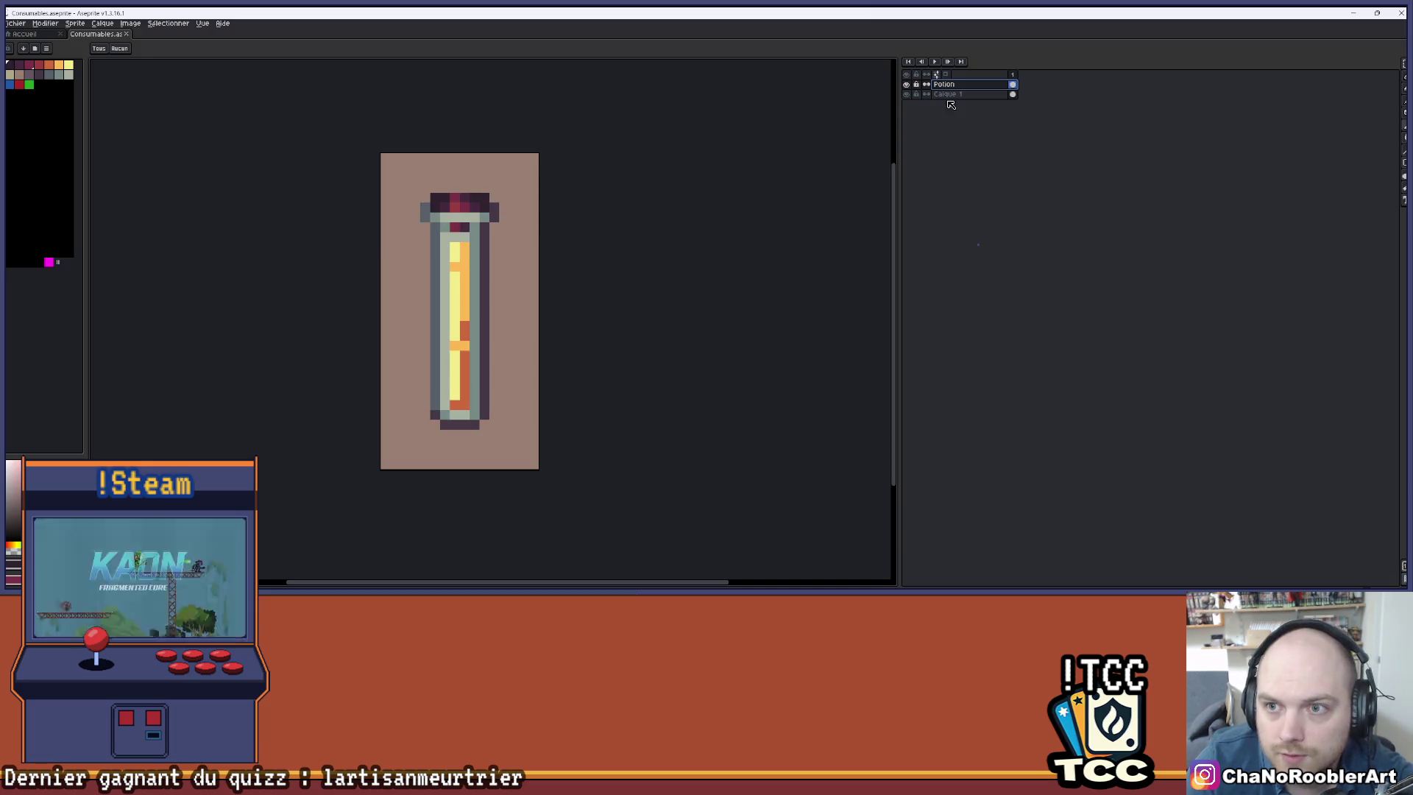
- Create a layer named Potion+ above Potion, then check Potion's visibility and select it
{"action": "key", "text": "ctrl+z"}
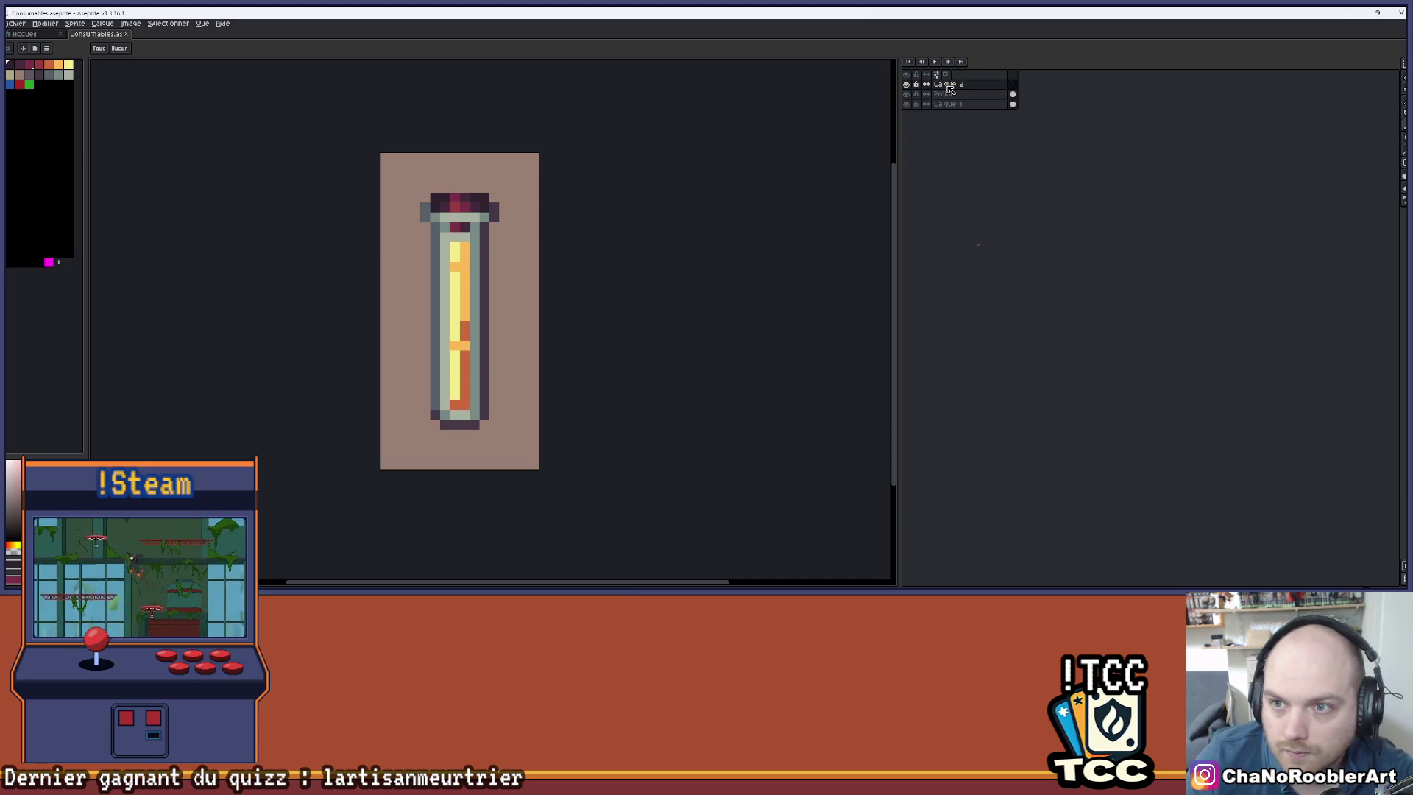
{"action": "double_click", "coordinate": [956, 86]}
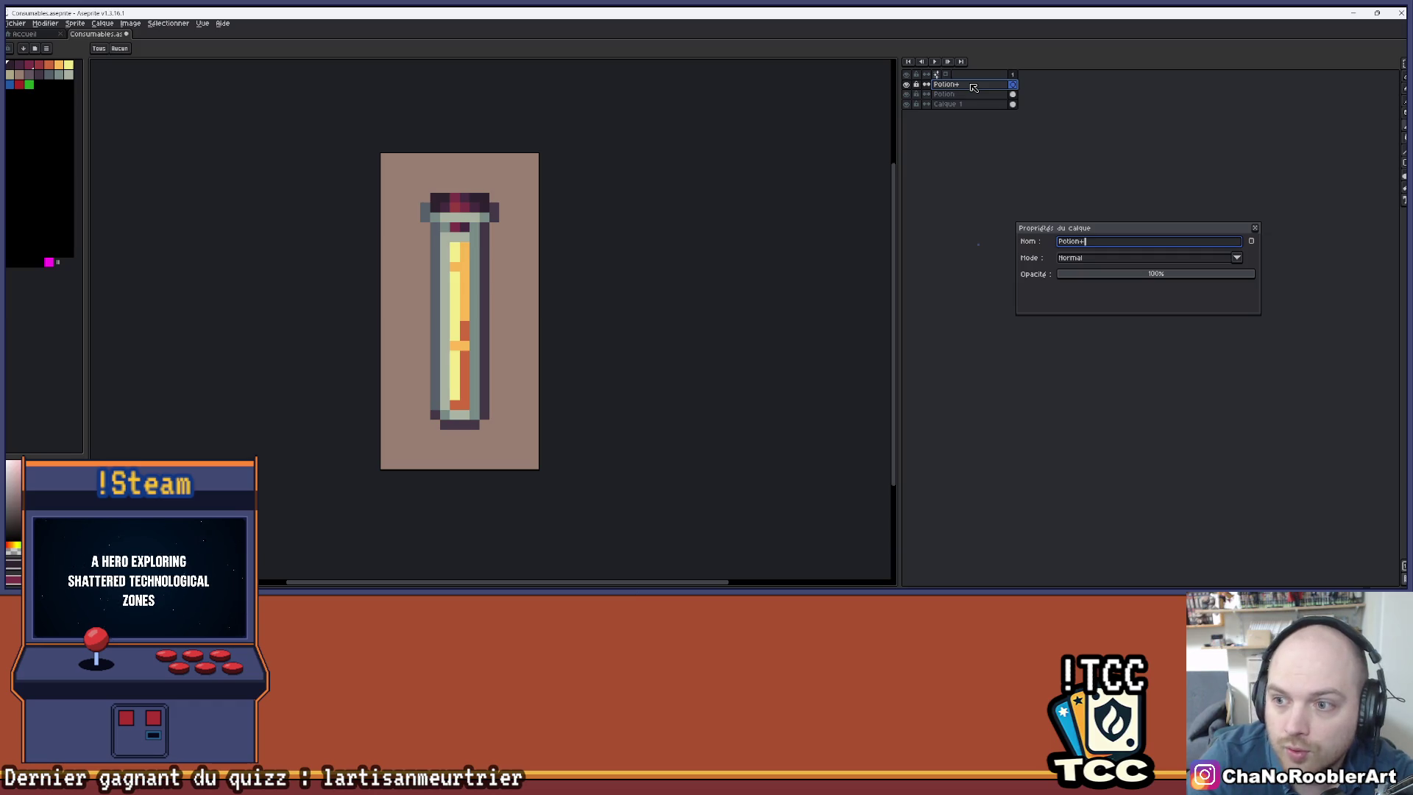
{"action": "key", "text": "Return"}
{"action": "left_click", "coordinate": [906, 95]}
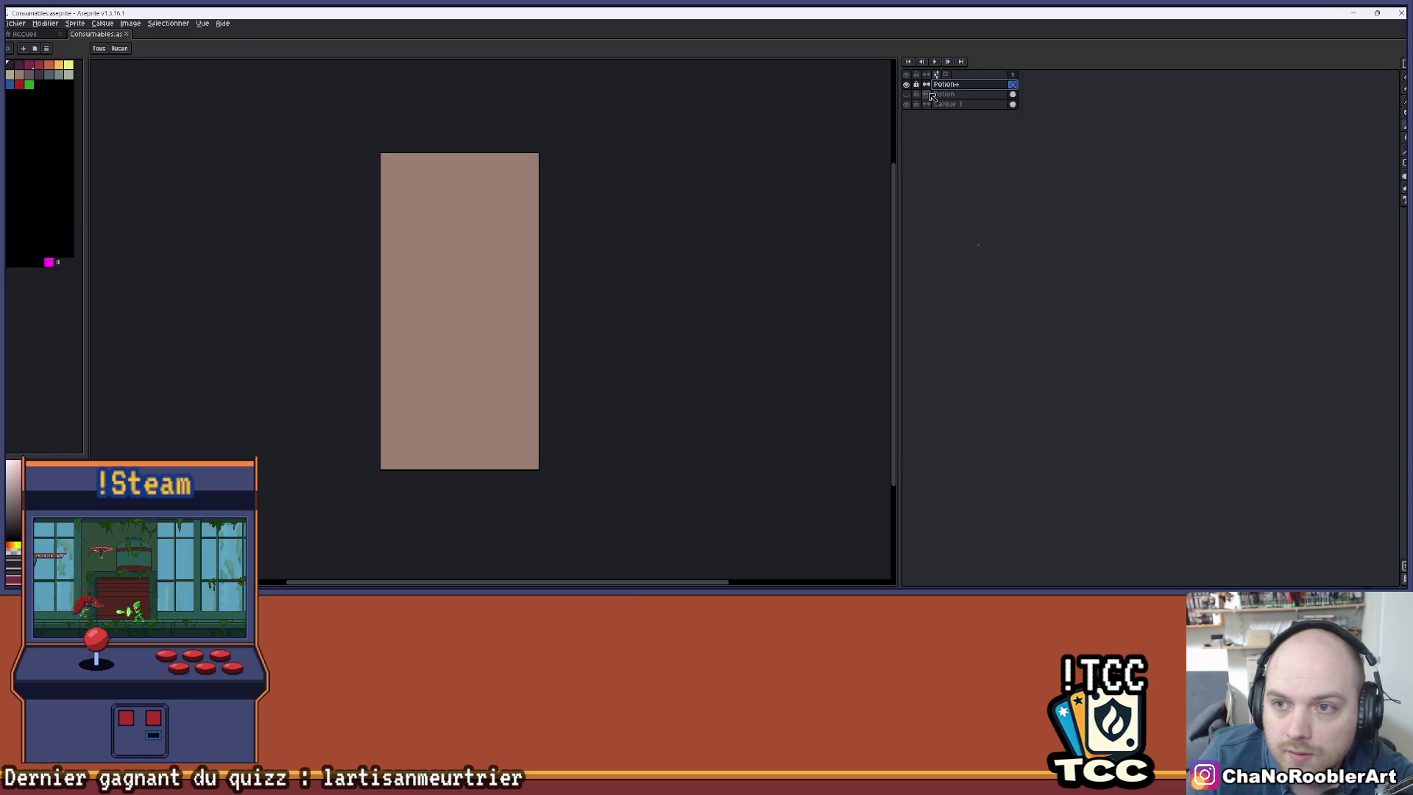
{"action": "left_click", "coordinate": [909, 95]}
{"action": "left_click", "coordinate": [940, 97]}
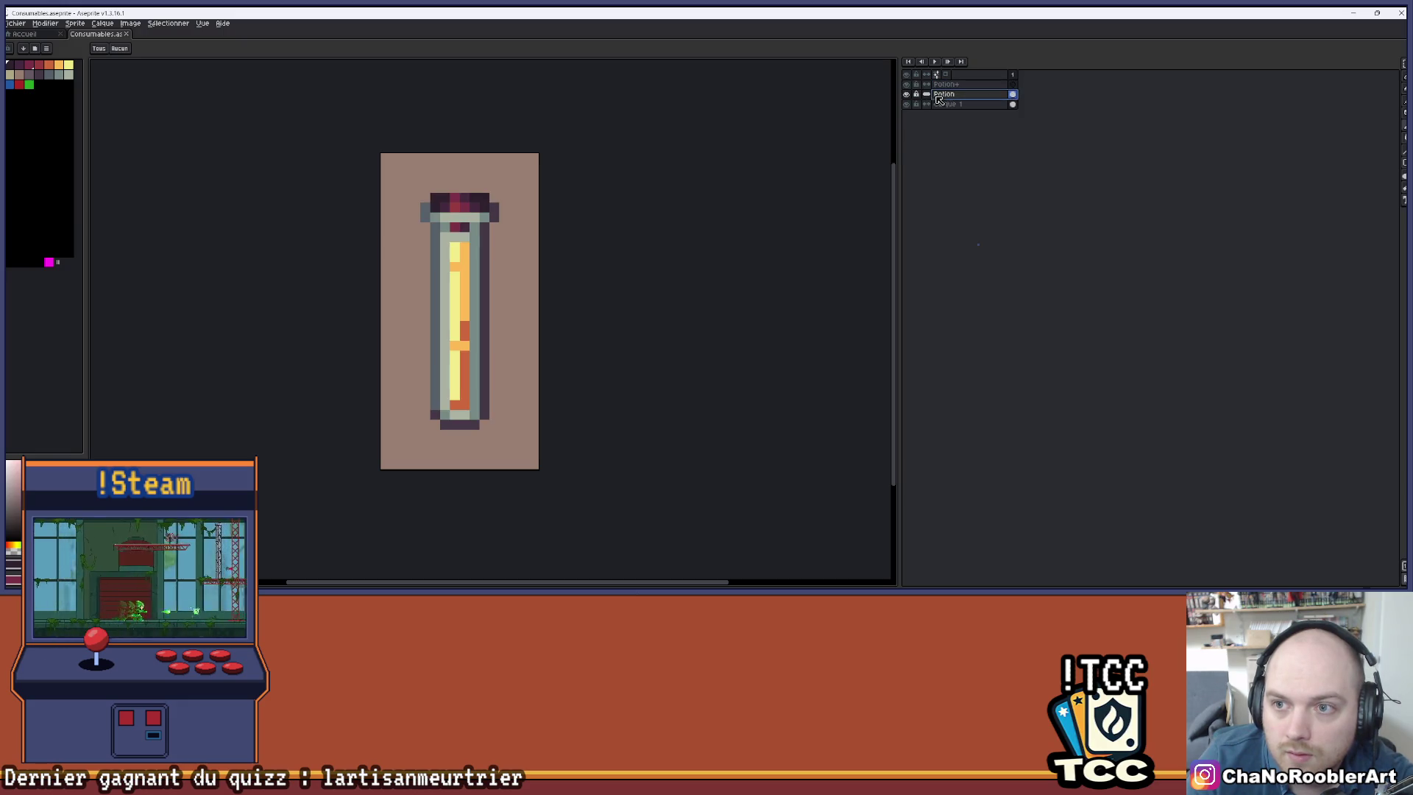
{"action": "key", "text": "ctrl+a"}
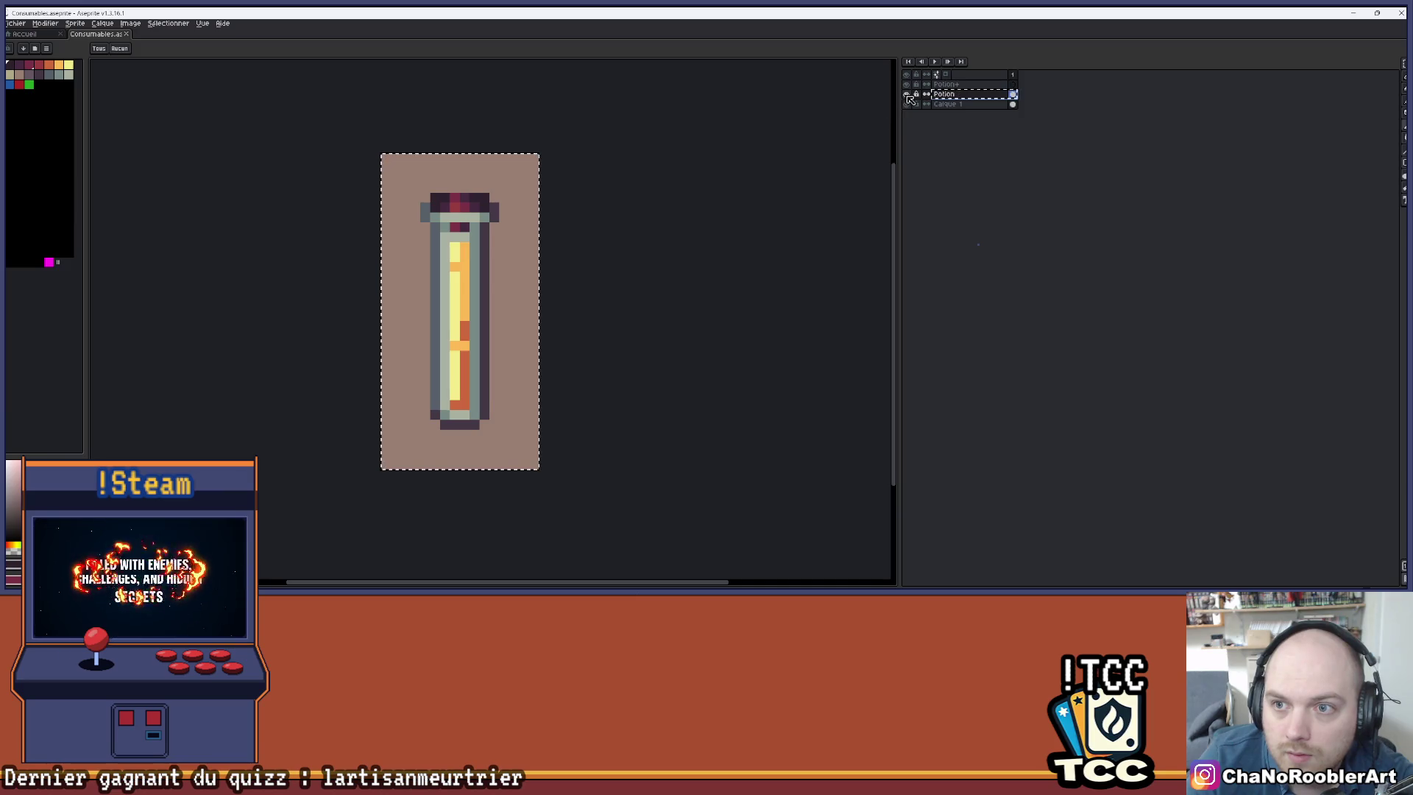
{"action": "key", "text": "ctrl+x"}
{"action": "key", "text": "ctrl+d"}
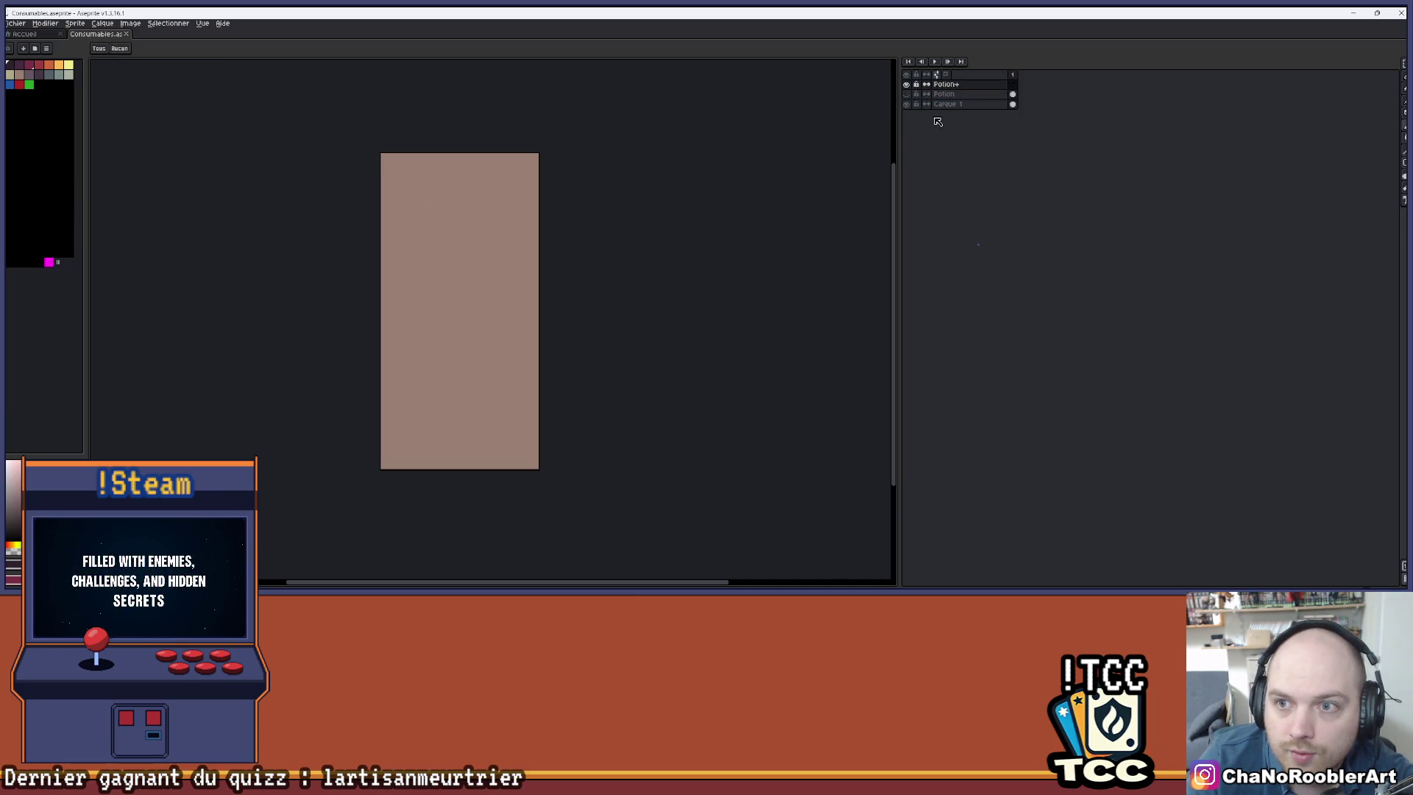
{"action": "left_click", "coordinate": [908, 94]}
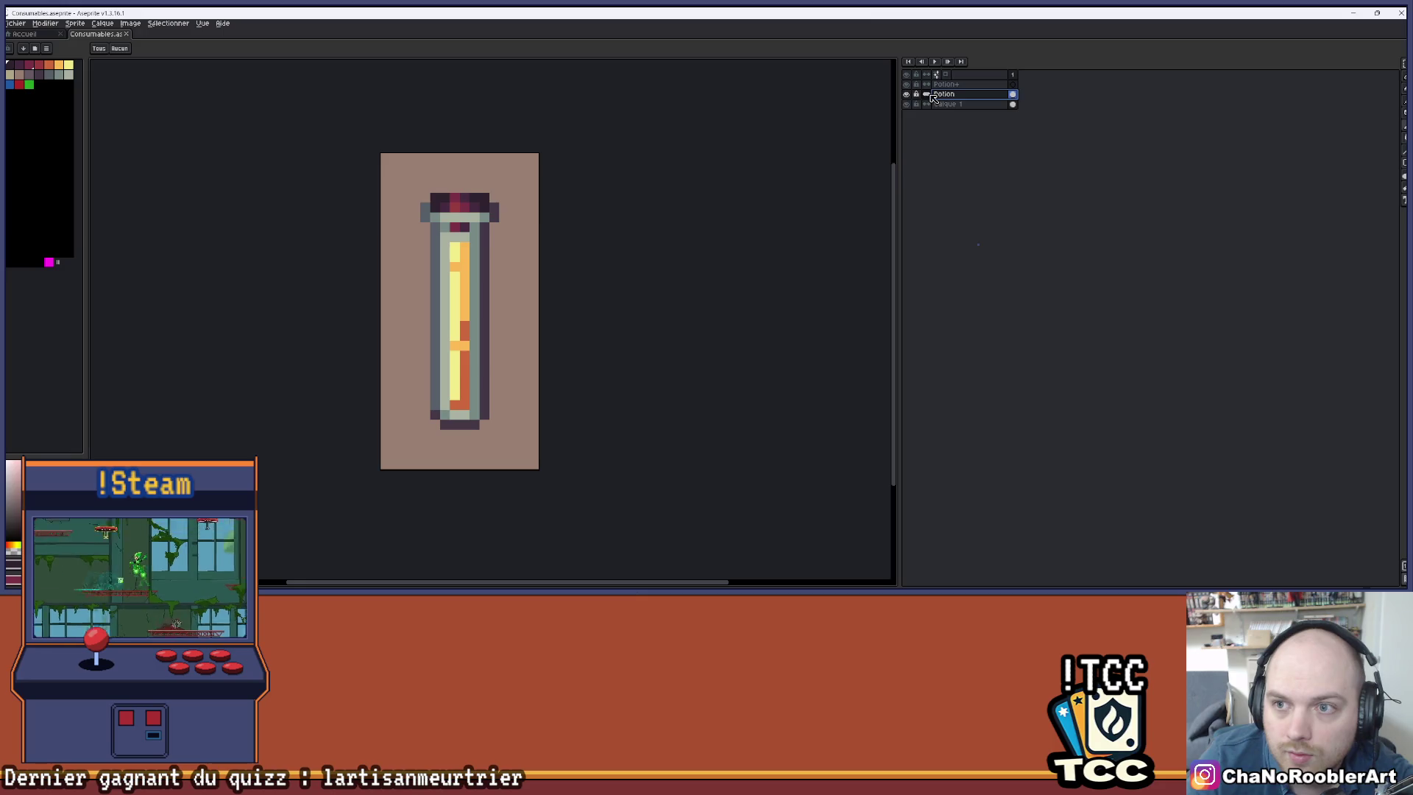
{"action": "key", "text": "ctrl+a"}
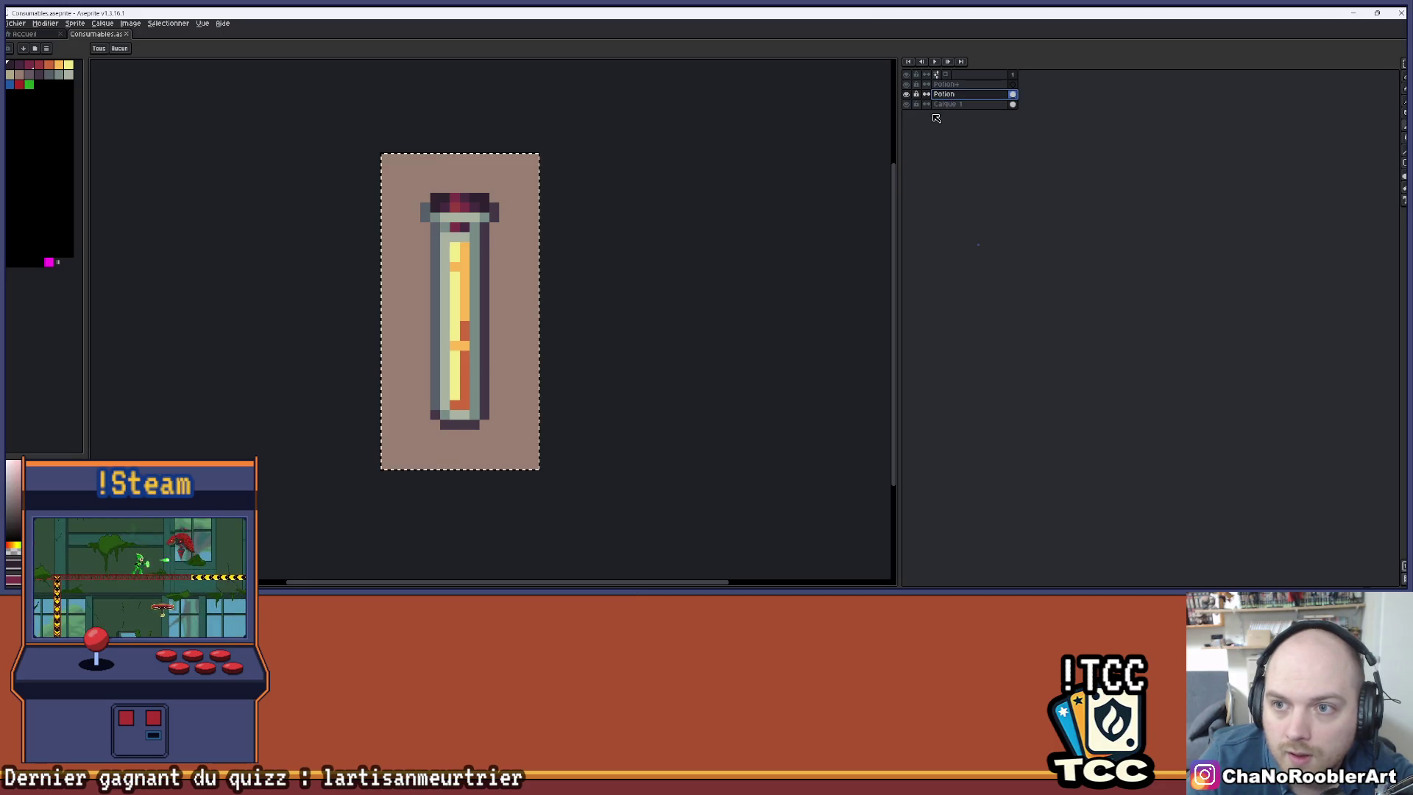
{"action": "key", "text": "ctrl+c"}
{"action": "left_click", "coordinate": [913, 94]}
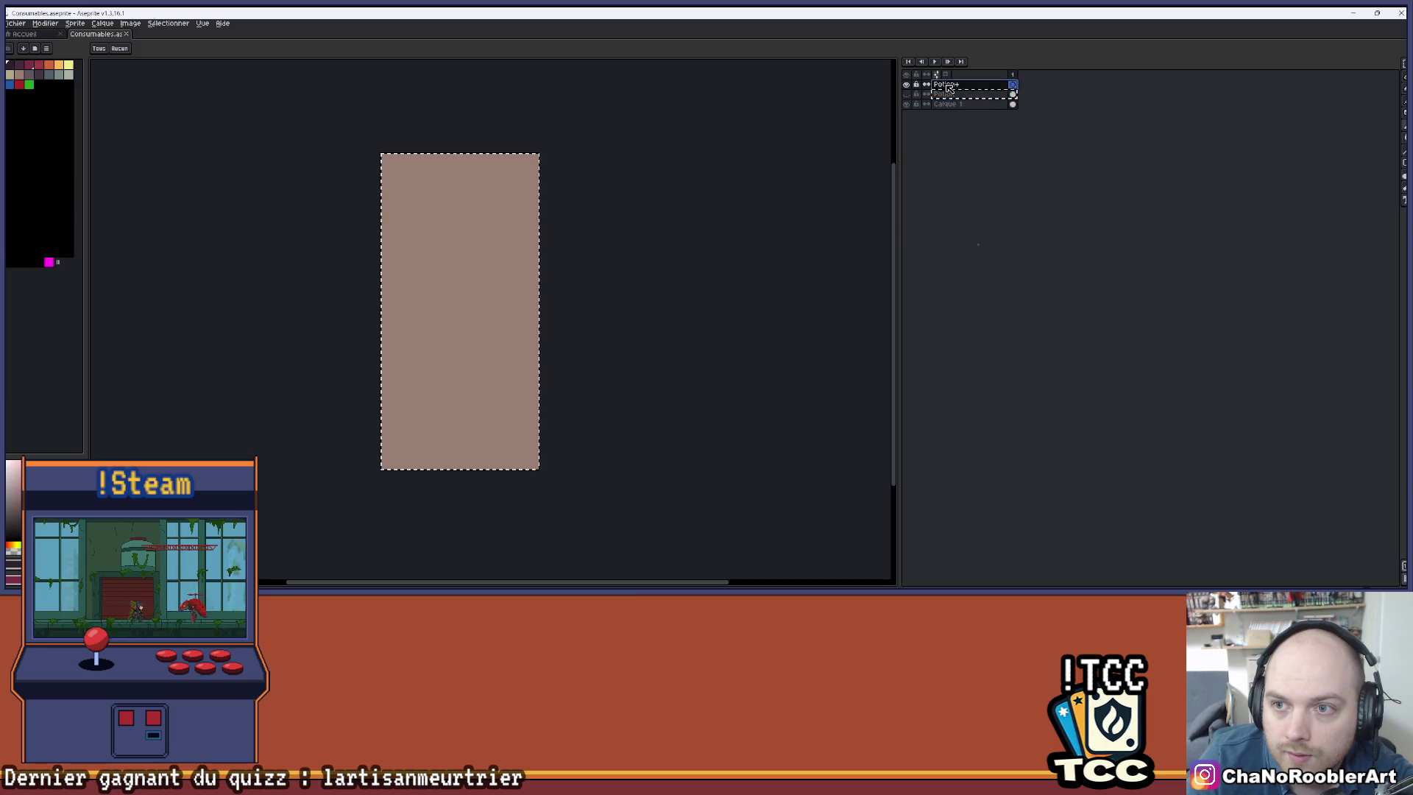
{"action": "key", "text": "ctrl+j"}
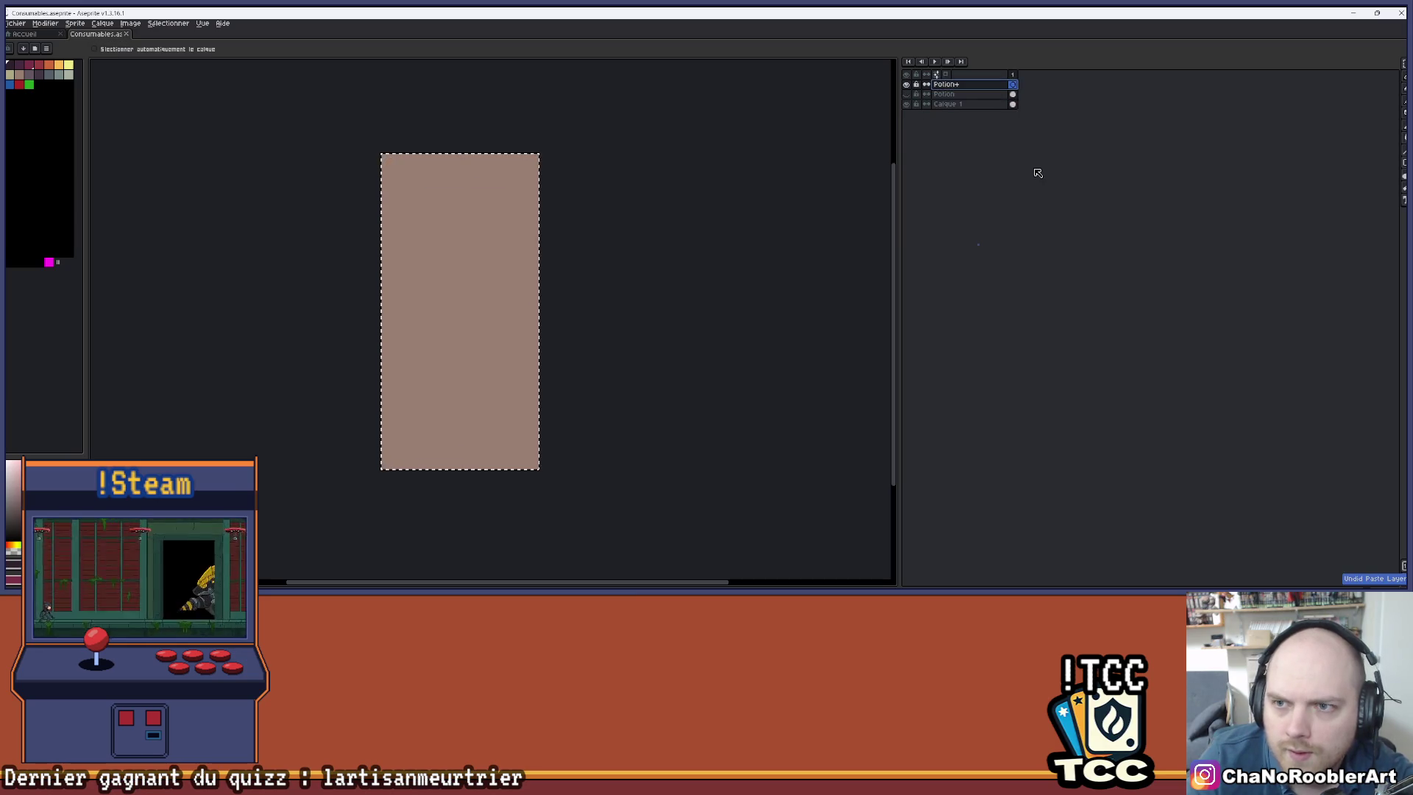
{"action": "key", "text": "ctrl+z"}
{"action": "key", "text": "ctrl+z"}
{"action": "left_click", "coordinate": [907, 94]}
{"action": "key", "text": "ctrl+a"}
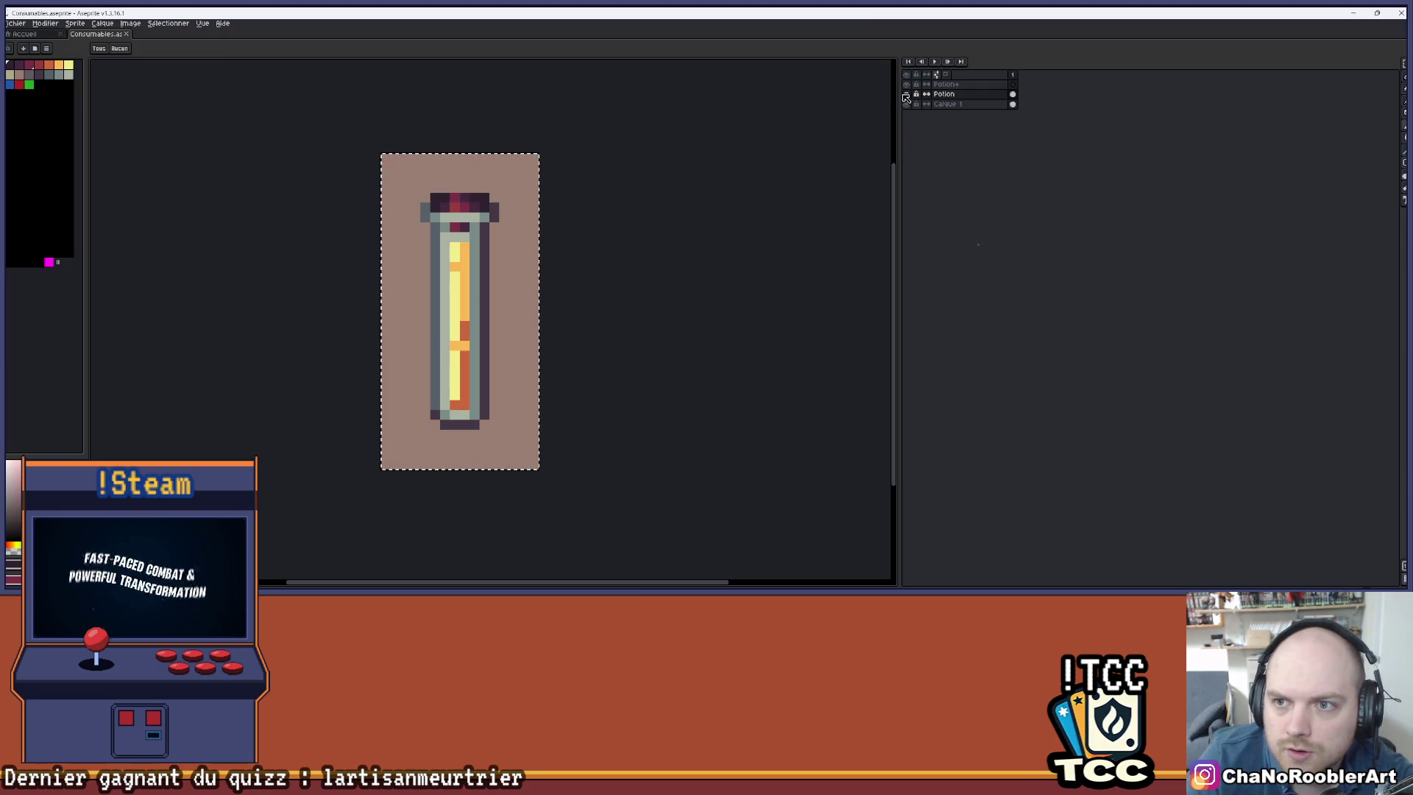
{"action": "key", "text": "ctrl+z"}
{"action": "key", "text": "ctrl+z"}
{"action": "key", "text": "ctrl+a"}
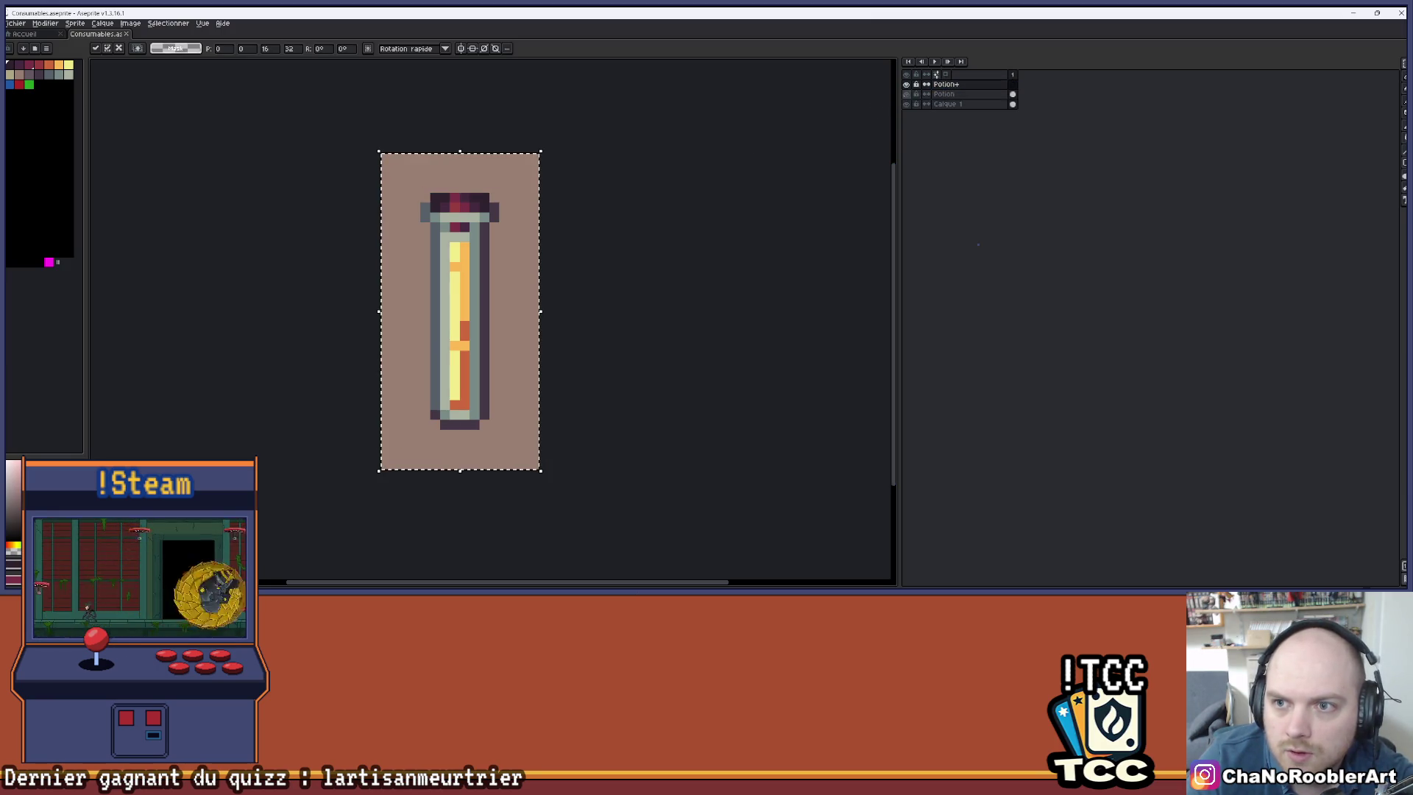
- Compare the Potion and Potion+ layers by toggling their visibility, and trial-select the lower canvas
{"action": "scroll", "coordinate": [474, 246], "scroll_direction": "up", "scroll_amount": 1}
{"action": "scroll", "coordinate": [475, 246], "scroll_direction": "down", "scroll_amount": 2}
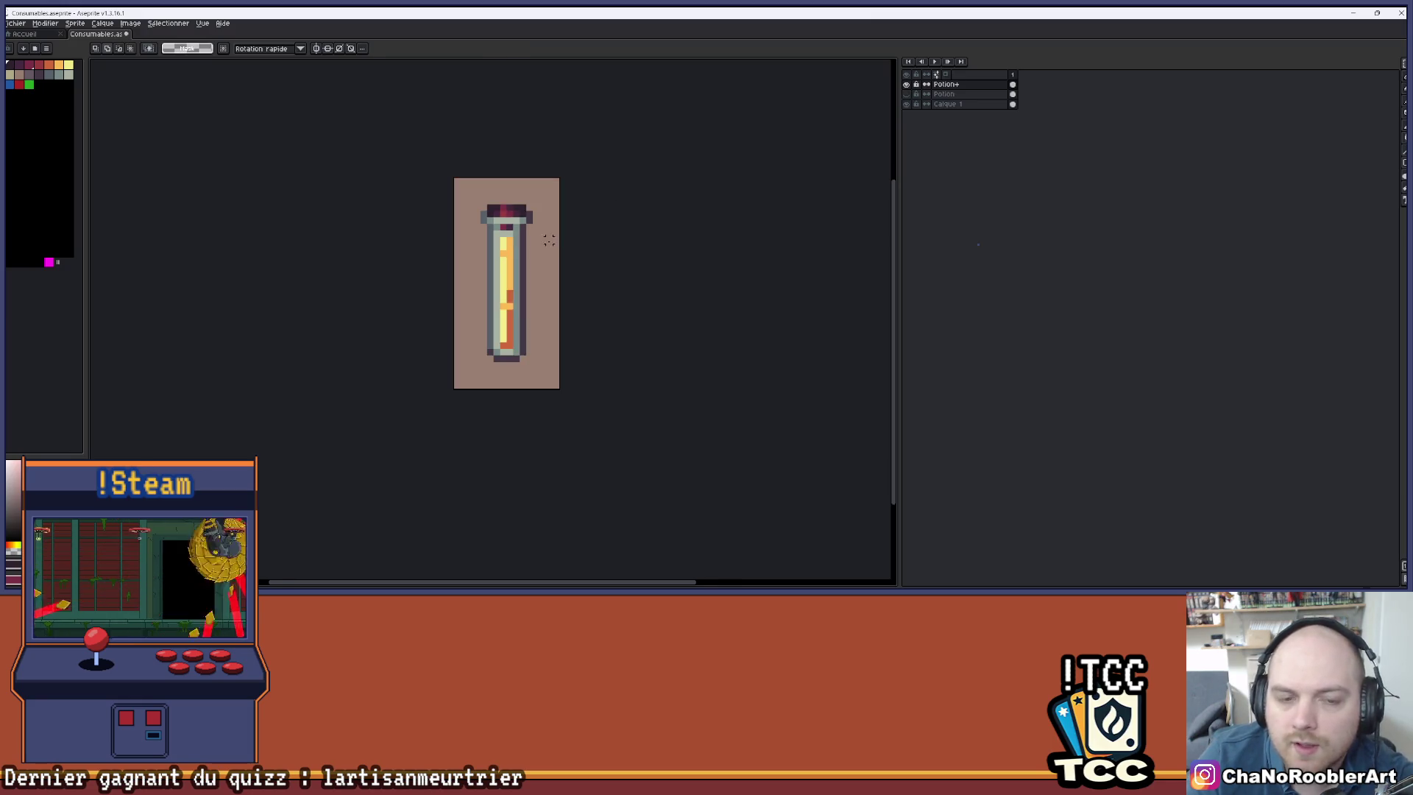
{"action": "scroll", "coordinate": [516, 246], "scroll_direction": "up", "scroll_amount": 1}
{"action": "left_click_drag", "start_coordinate": [595, 242], "coordinate": [566, 217]}
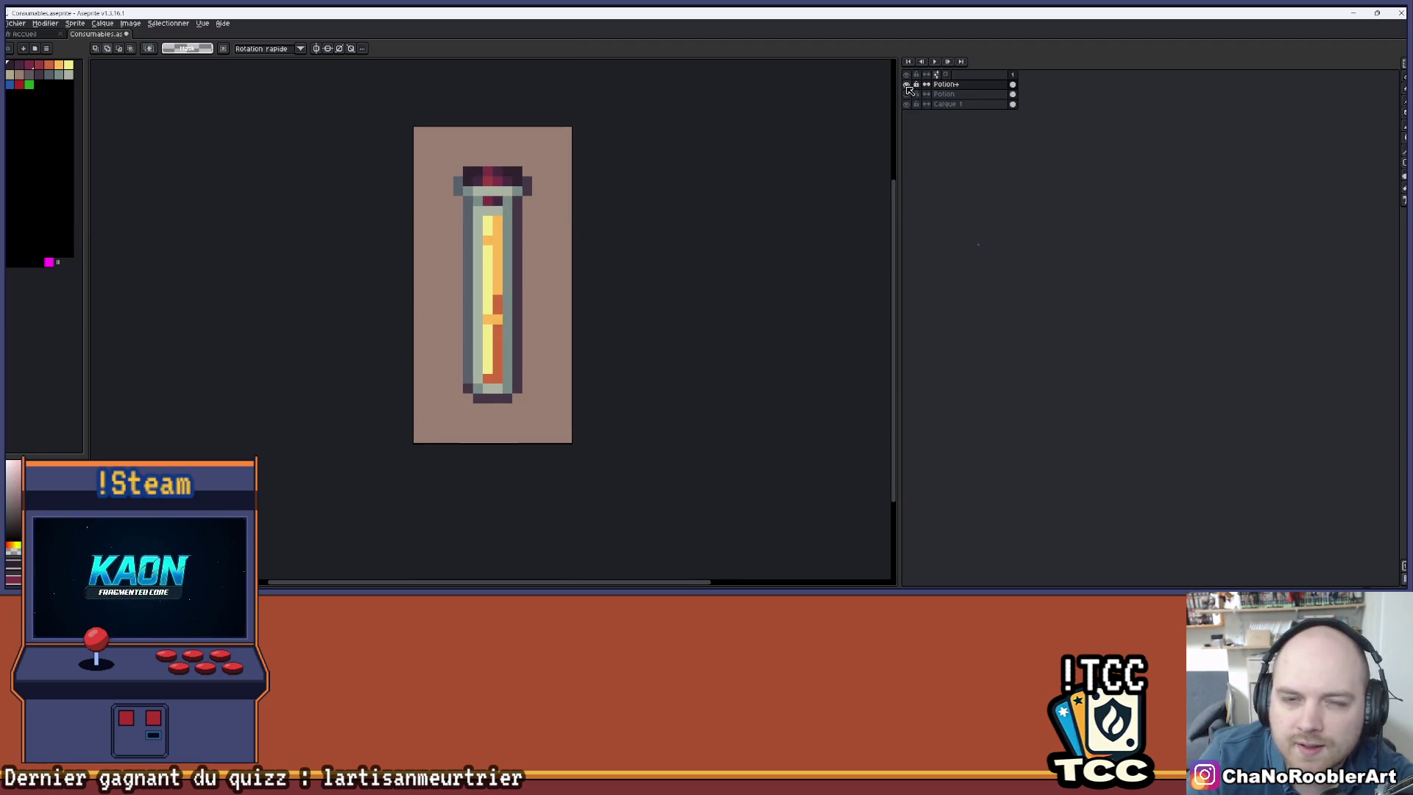
{"action": "left_click", "coordinate": [906, 84]}
{"action": "left_click", "coordinate": [906, 93]}
{"action": "scroll", "coordinate": [565, 299], "scroll_direction": "up", "scroll_amount": 1}
{"action": "left_click_drag", "start_coordinate": [570, 299], "coordinate": [620, 316]}
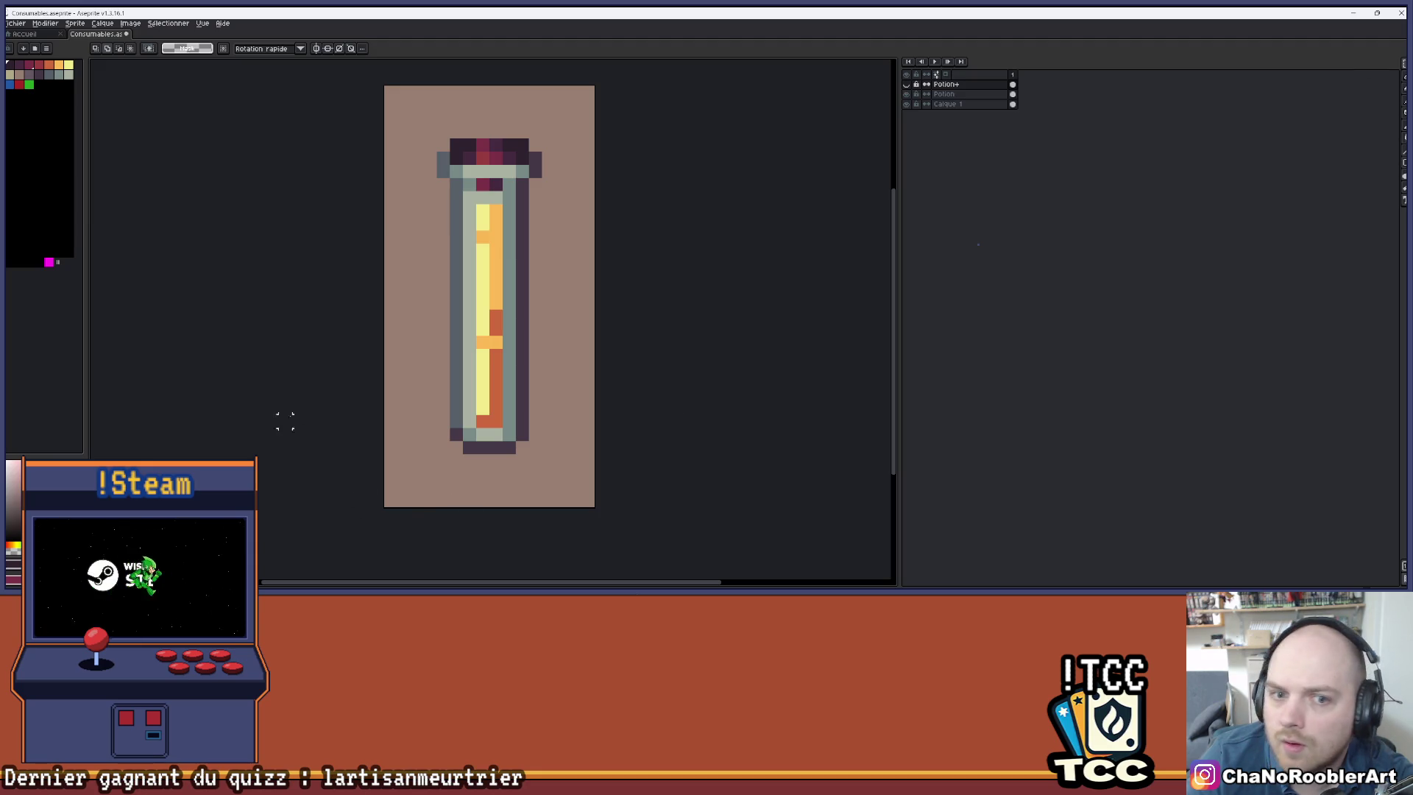
{"action": "left_click_drag", "start_coordinate": [376, 301], "coordinate": [598, 510]}
{"action": "key", "text": "ctrl+d"}
- On the Potion layer, move the vial's lower part up two pixels
{"action": "left_click", "coordinate": [949, 93]}
{"action": "left_click_drag", "start_coordinate": [337, 276], "coordinate": [611, 582]}
{"action": "left_click_drag", "start_coordinate": [559, 405], "coordinate": [557, 378]}
{"action": "left_click", "coordinate": [622, 306]}
- Select the top of the vial and move the cap down
{"action": "left_click_drag", "start_coordinate": [622, 306], "coordinate": [654, 401]}
{"action": "mouse_move", "coordinate": [397, 161]}
{"action": "left_mouse_down"}
{"action": "mouse_move", "coordinate": [411, 201]}
{"action": "mouse_move", "coordinate": [627, 333]}
{"action": "left_mouse_up"}
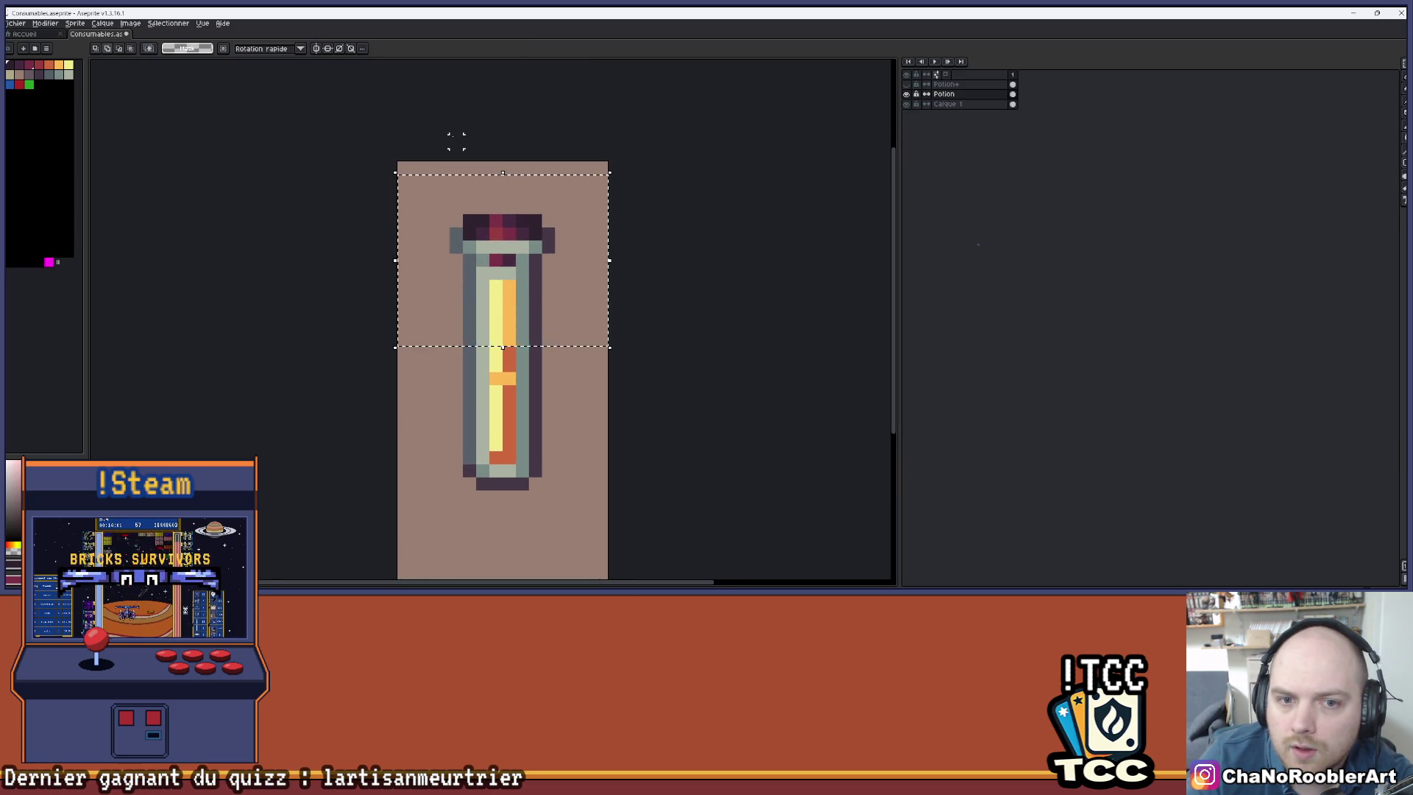
{"action": "mouse_move", "coordinate": [404, 171]}
{"action": "left_mouse_down"}
{"action": "mouse_move", "coordinate": [581, 307]}
{"action": "mouse_move", "coordinate": [571, 298]}
{"action": "left_mouse_up"}
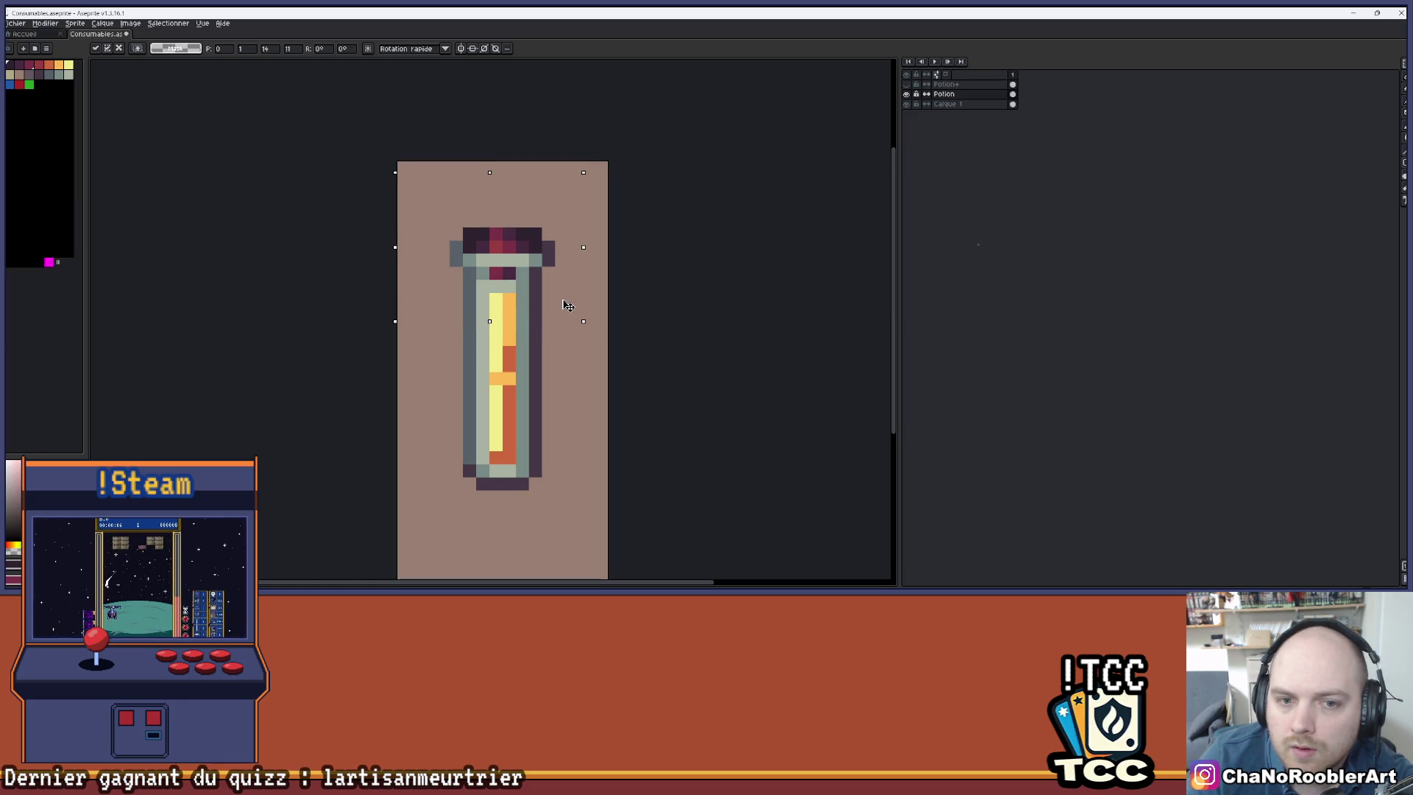
{"action": "left_click_drag", "start_coordinate": [567, 305], "coordinate": [568, 312]}
{"action": "key", "text": "Return"}
{"action": "scroll", "coordinate": [508, 301], "scroll_direction": "down", "scroll_amount": 2}
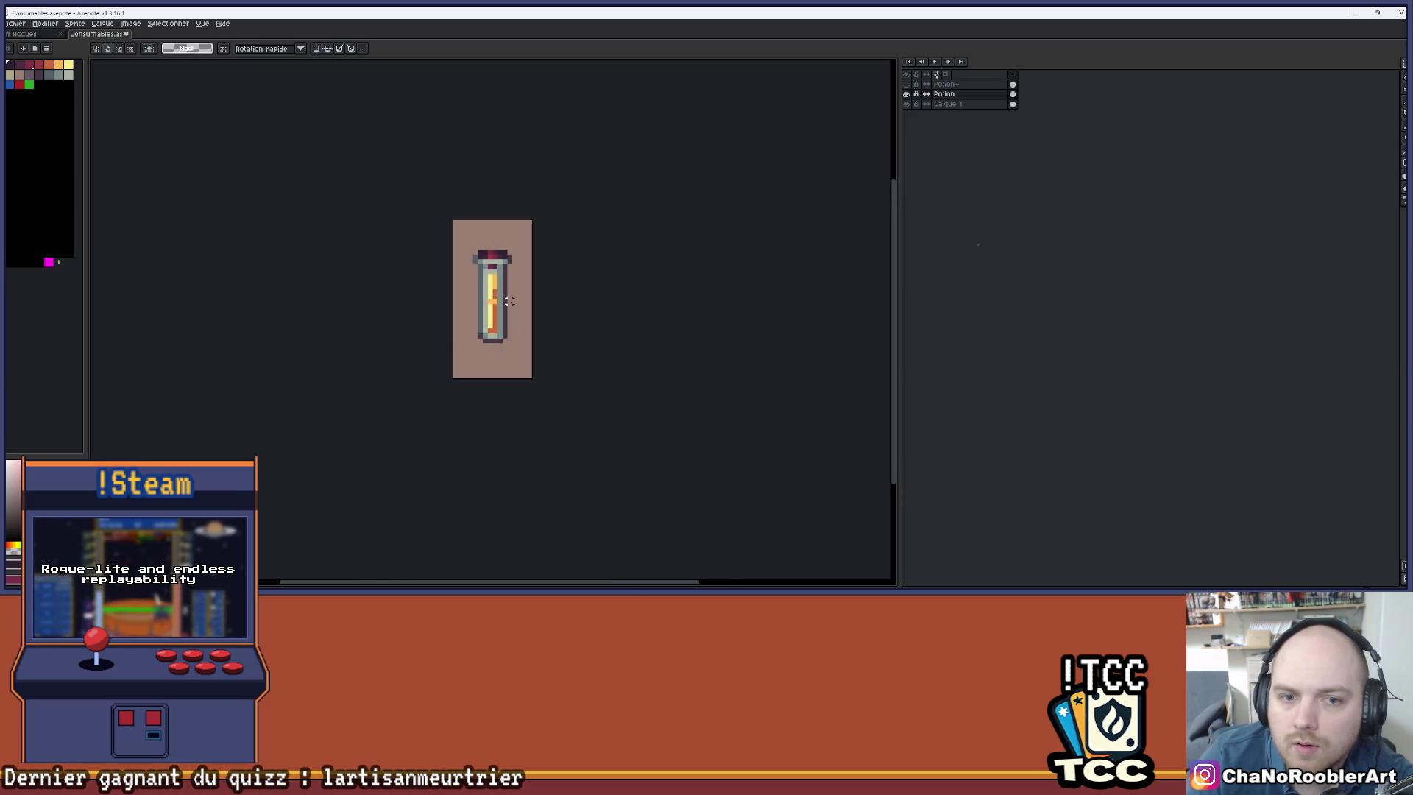
- Hide Potion+ and toggle the Potion layer on and off to compare the vials
{"action": "scroll", "coordinate": [508, 301], "scroll_direction": "up", "scroll_amount": 4}
{"action": "scroll", "coordinate": [508, 301], "scroll_direction": "down", "scroll_amount": 2}
{"action": "left_click", "coordinate": [906, 84]}
{"action": "left_click", "coordinate": [906, 94]}
{"action": "left_click", "coordinate": [906, 93]}
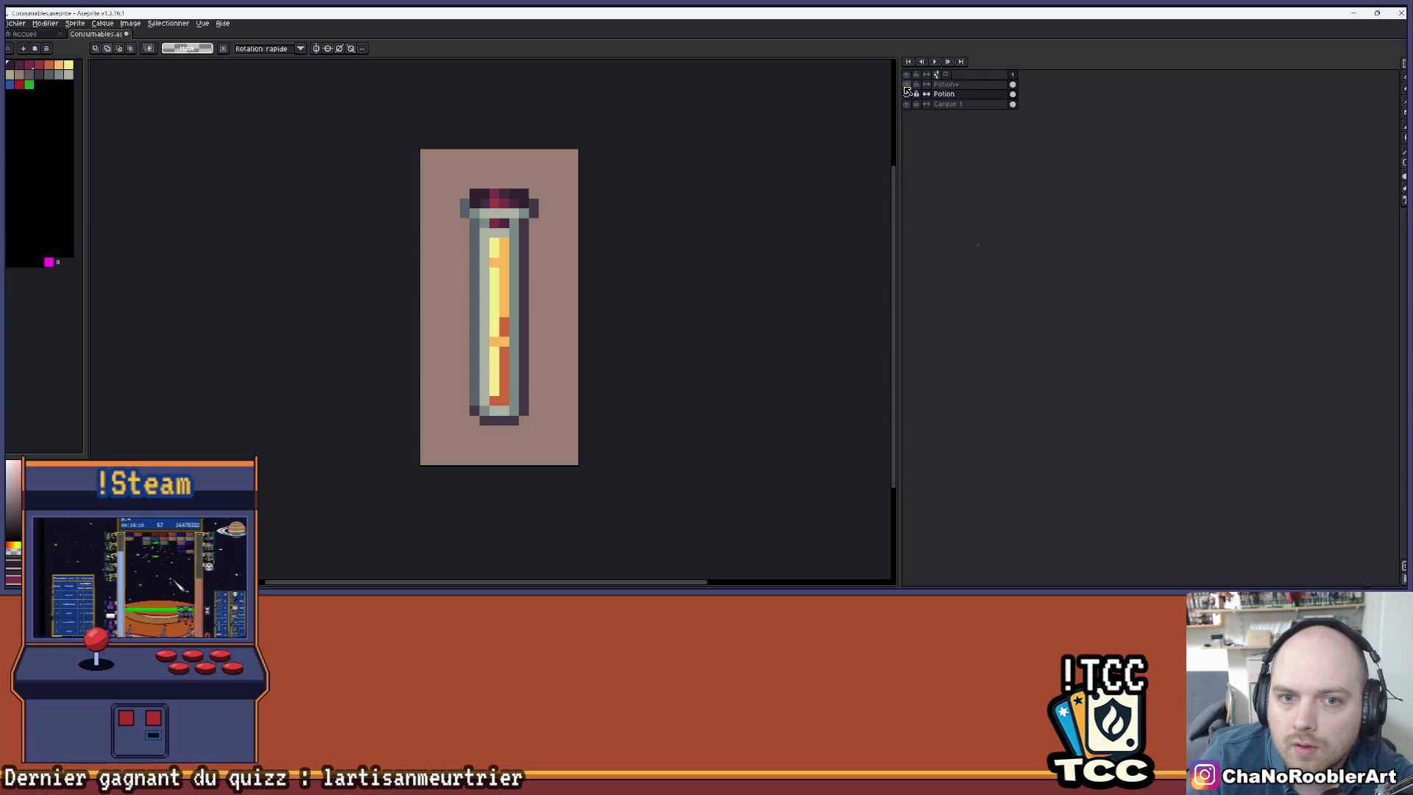
{"action": "left_click", "coordinate": [906, 93]}
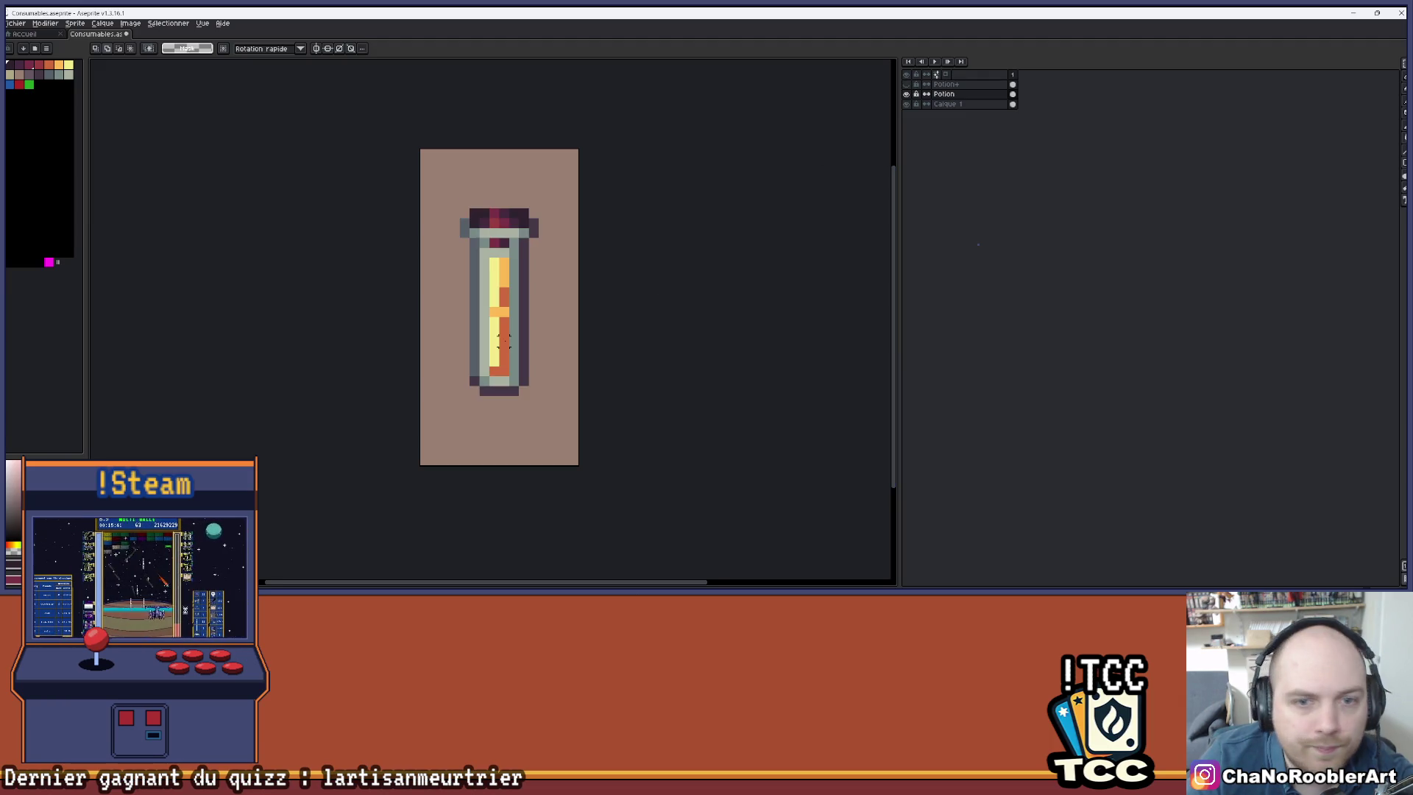
{"action": "scroll", "coordinate": [505, 268], "scroll_direction": "up", "scroll_amount": 1}
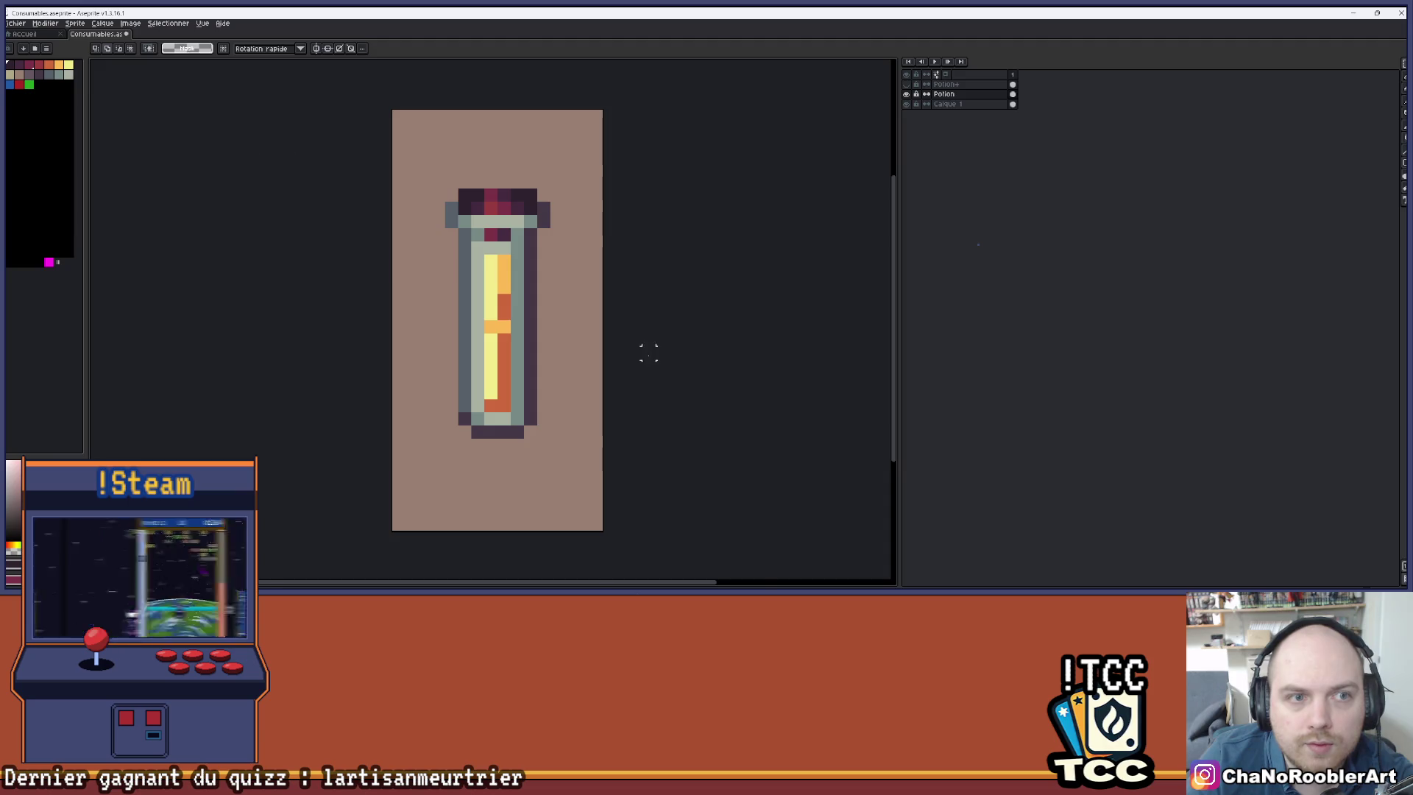
{"action": "scroll", "coordinate": [621, 309], "scroll_direction": "up", "scroll_amount": 1}
{"action": "scroll", "coordinate": [602, 302], "scroll_direction": "down", "scroll_amount": 1}
- Keep toggling Potion, Potion+ and Calque 1, ending with Potion and the background visible
{"action": "left_click", "coordinate": [907, 85]}
{"action": "left_click", "coordinate": [907, 84]}
{"action": "left_click", "coordinate": [908, 85]}
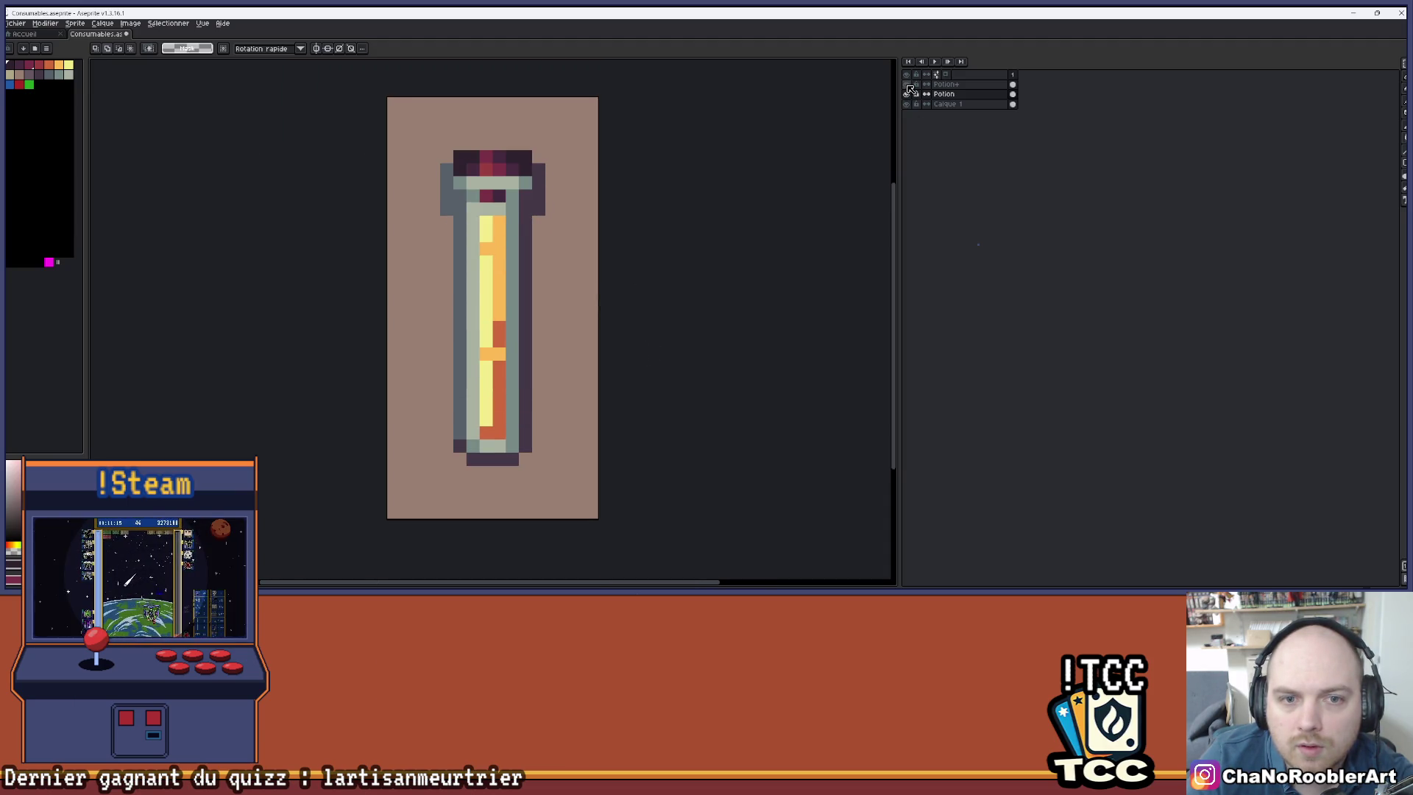
{"action": "left_click", "coordinate": [906, 96]}
{"action": "left_click", "coordinate": [906, 98]}
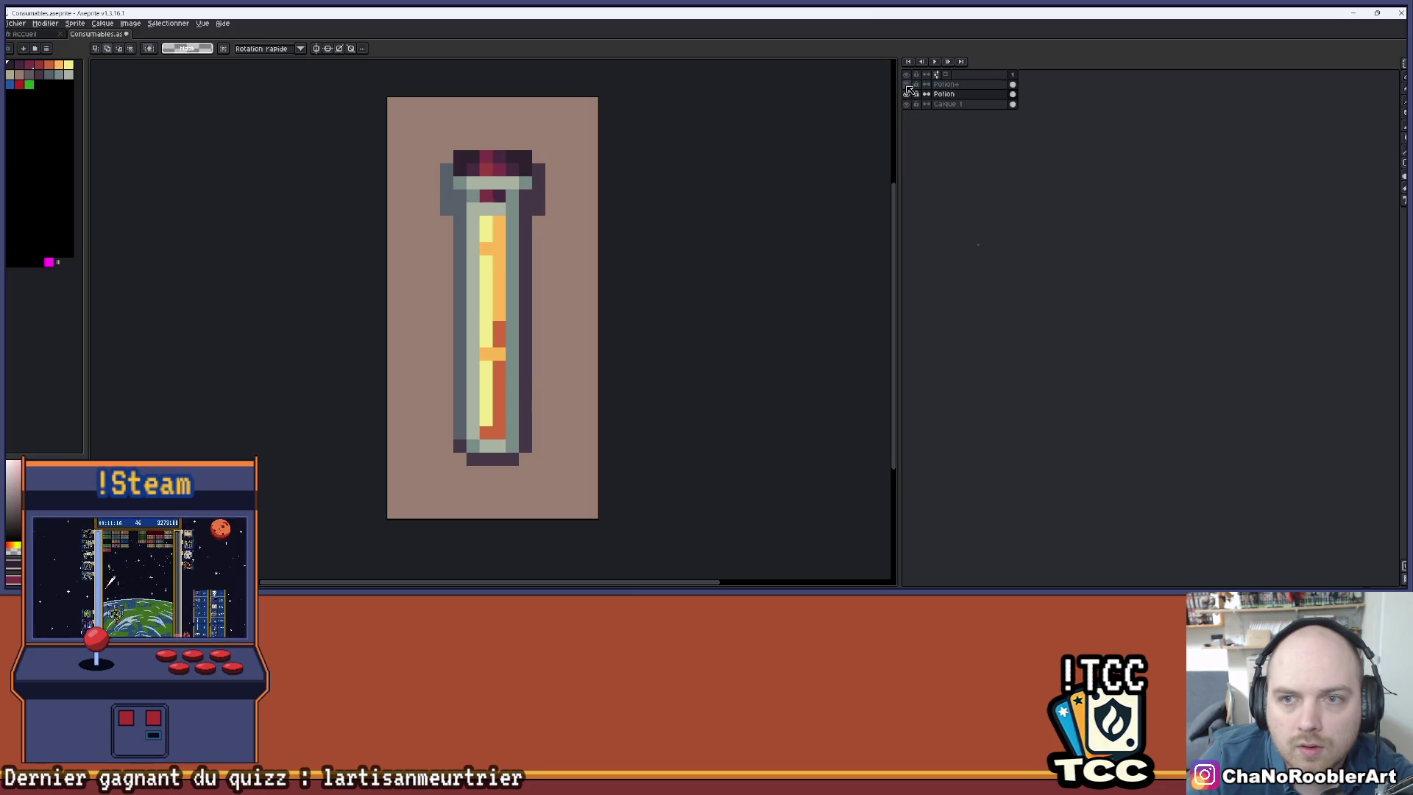
{"action": "left_click", "coordinate": [908, 87]}
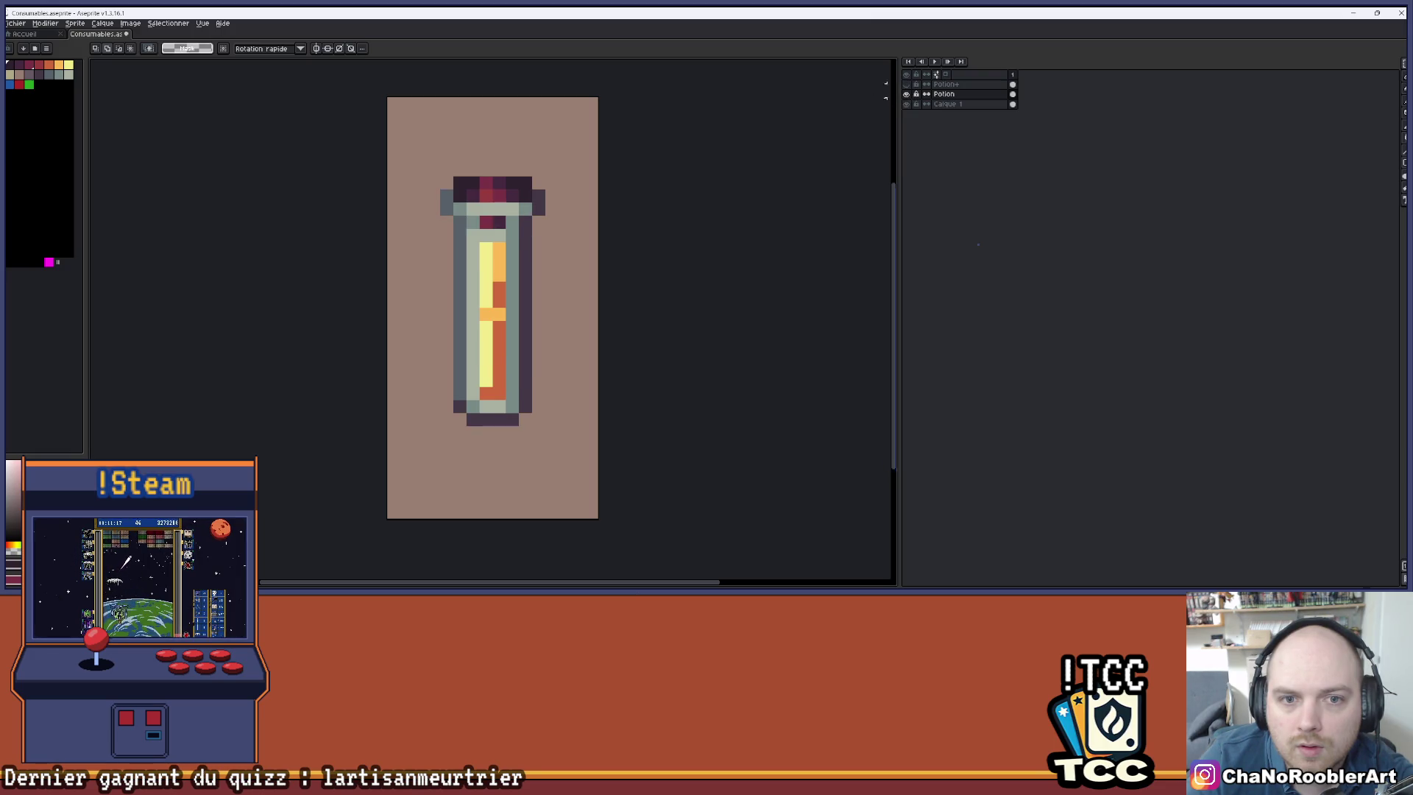
{"action": "left_click", "coordinate": [909, 85]}
{"action": "left_click", "coordinate": [908, 94]}
{"action": "left_click", "coordinate": [907, 94]}
{"action": "left_click", "coordinate": [908, 94]}
{"action": "left_click", "coordinate": [909, 86]}
{"action": "left_click", "coordinate": [909, 86]}
{"action": "left_click", "coordinate": [909, 88]}
{"action": "left_click", "coordinate": [909, 103]}
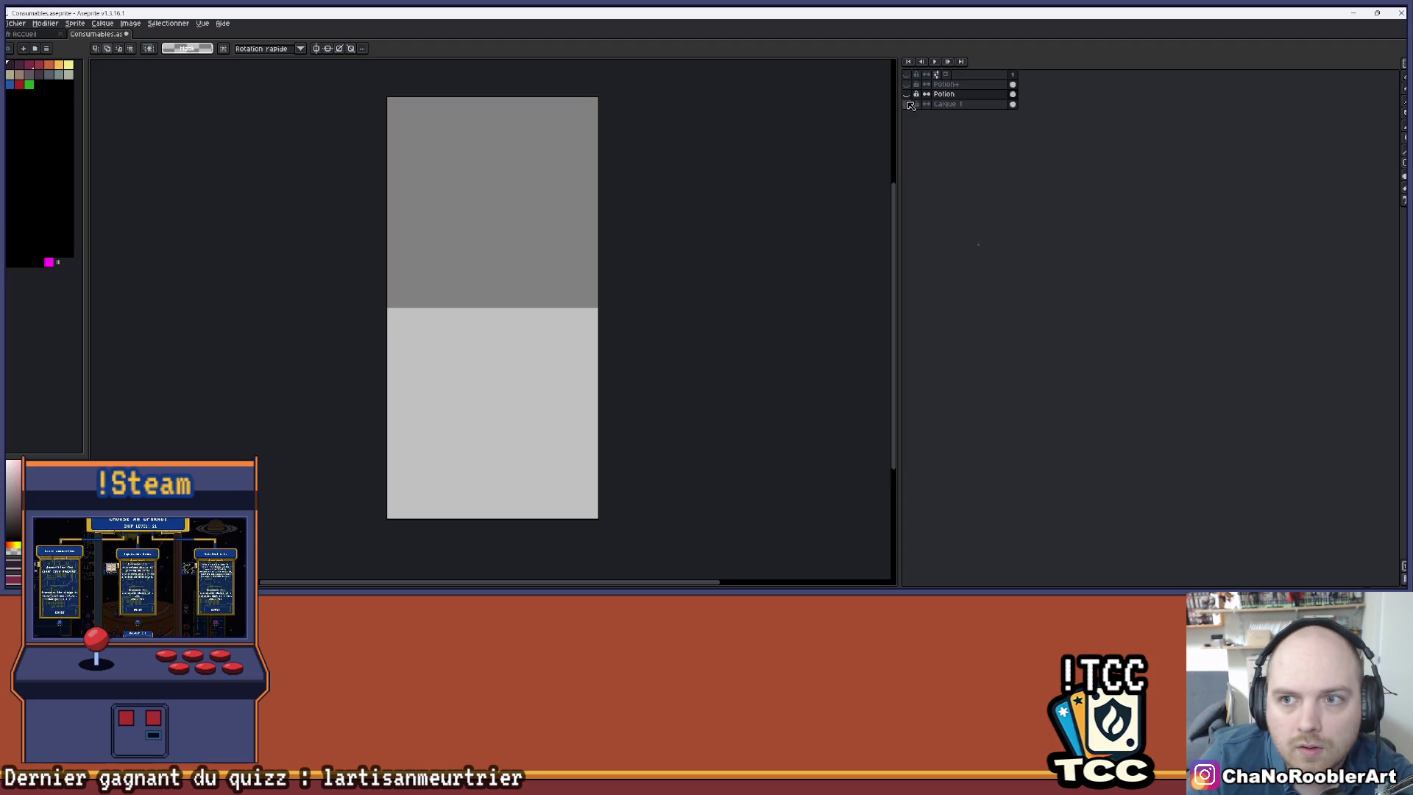
{"action": "left_click", "coordinate": [908, 104]}
{"action": "left_click", "coordinate": [907, 95]}
{"action": "scroll", "coordinate": [500, 295], "scroll_direction": "up", "scroll_amount": 1}
{"action": "scroll", "coordinate": [501, 294], "scroll_direction": "down", "scroll_amount": 1}
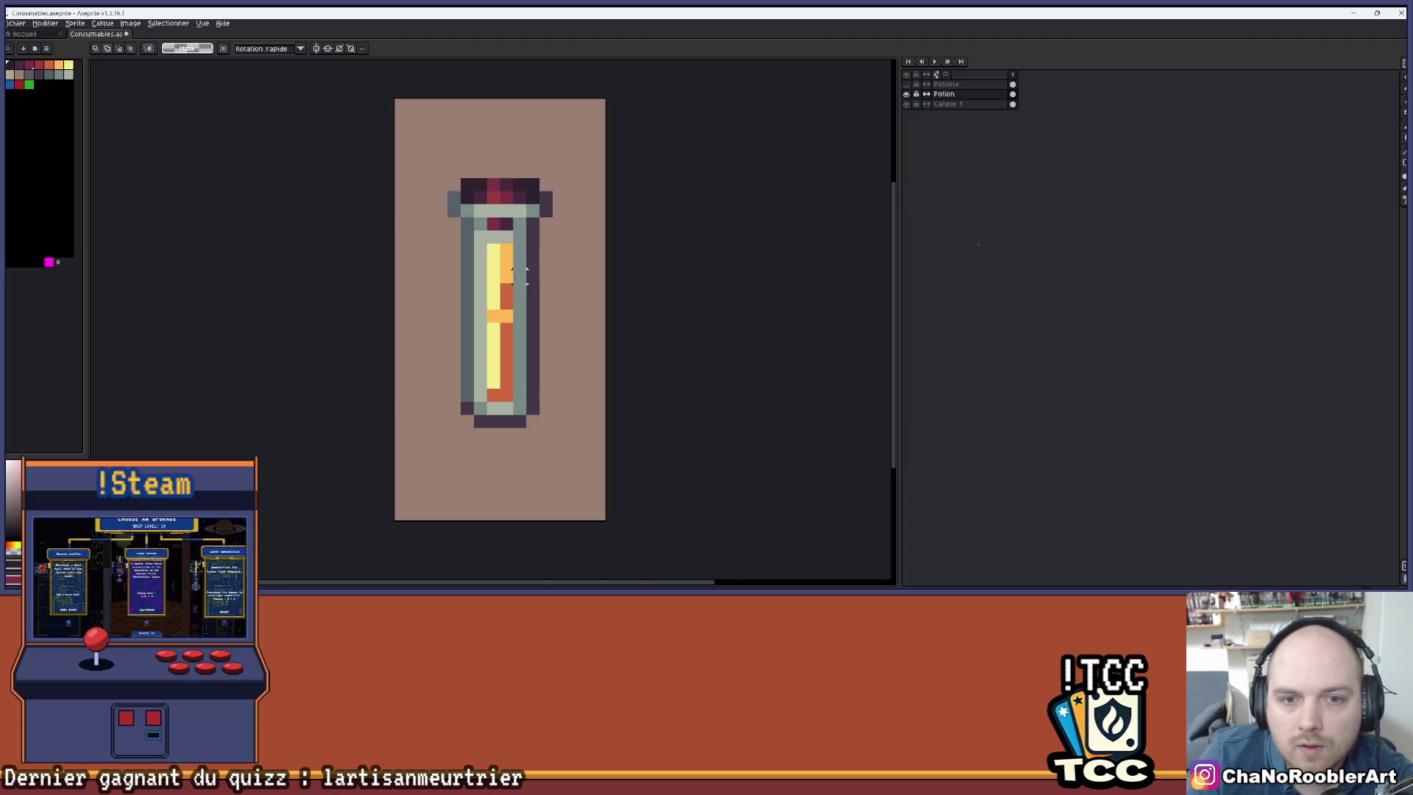
{"action": "scroll", "coordinate": [507, 302], "scroll_direction": "up", "scroll_amount": 1}
- Switch to the pencil and pick a colour from the vial
{"action": "key", "text": "b"}
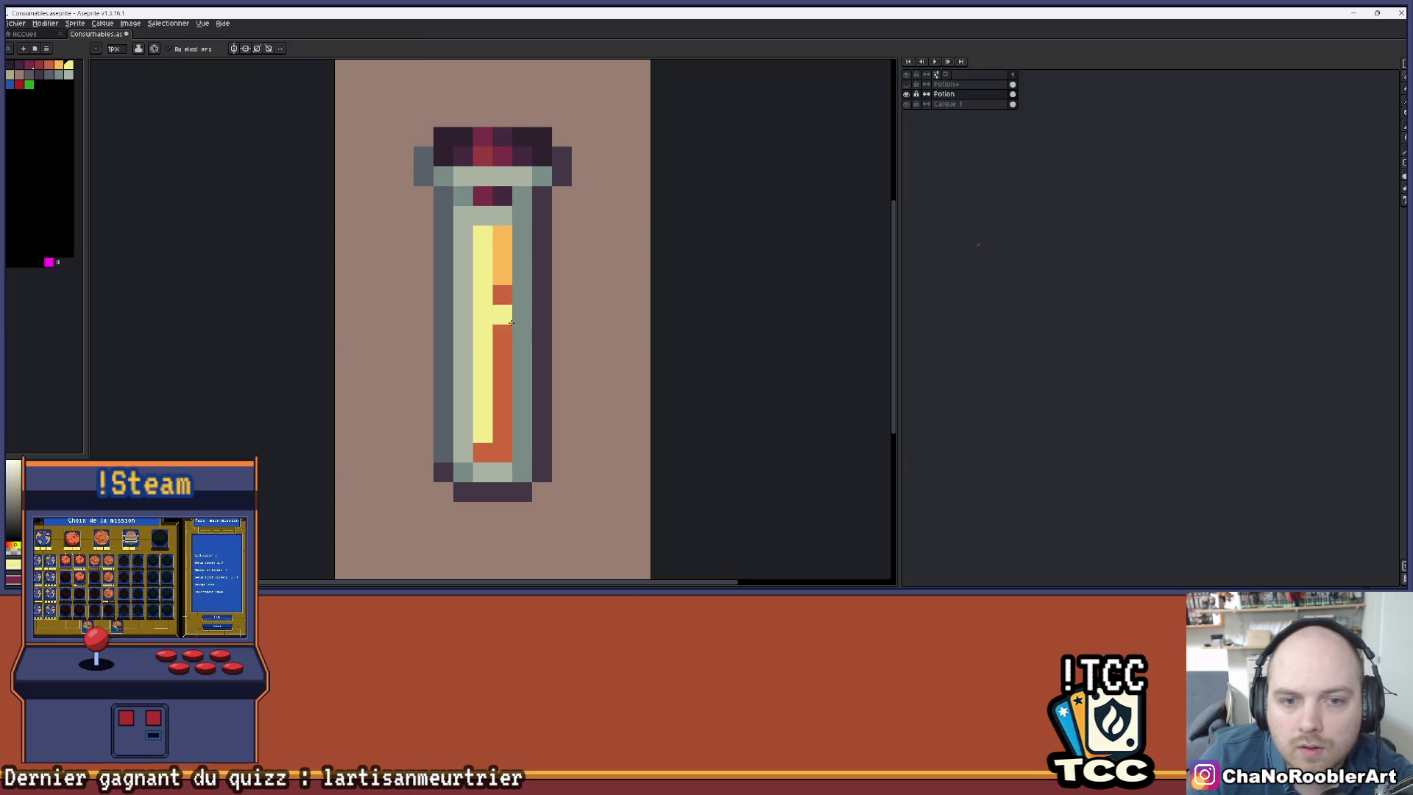
{"action": "scroll", "coordinate": [516, 324], "scroll_direction": "down", "scroll_amount": 3}
{"action": "scroll", "coordinate": [530, 329], "scroll_direction": "up", "scroll_amount": 3}
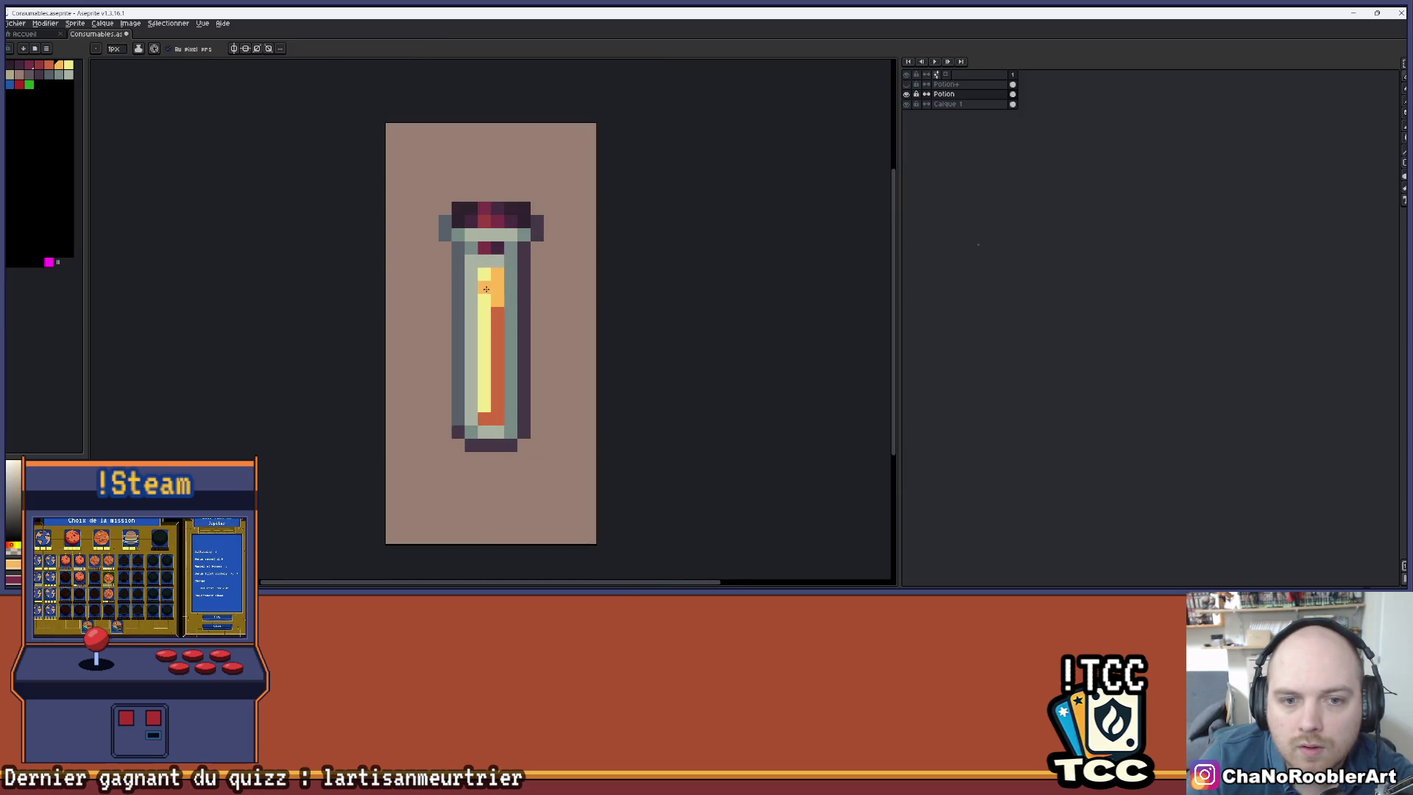
{"action": "scroll", "coordinate": [533, 273], "scroll_direction": "down", "scroll_amount": 1}
{"action": "scroll", "coordinate": [540, 277], "scroll_direction": "down", "scroll_amount": 3}
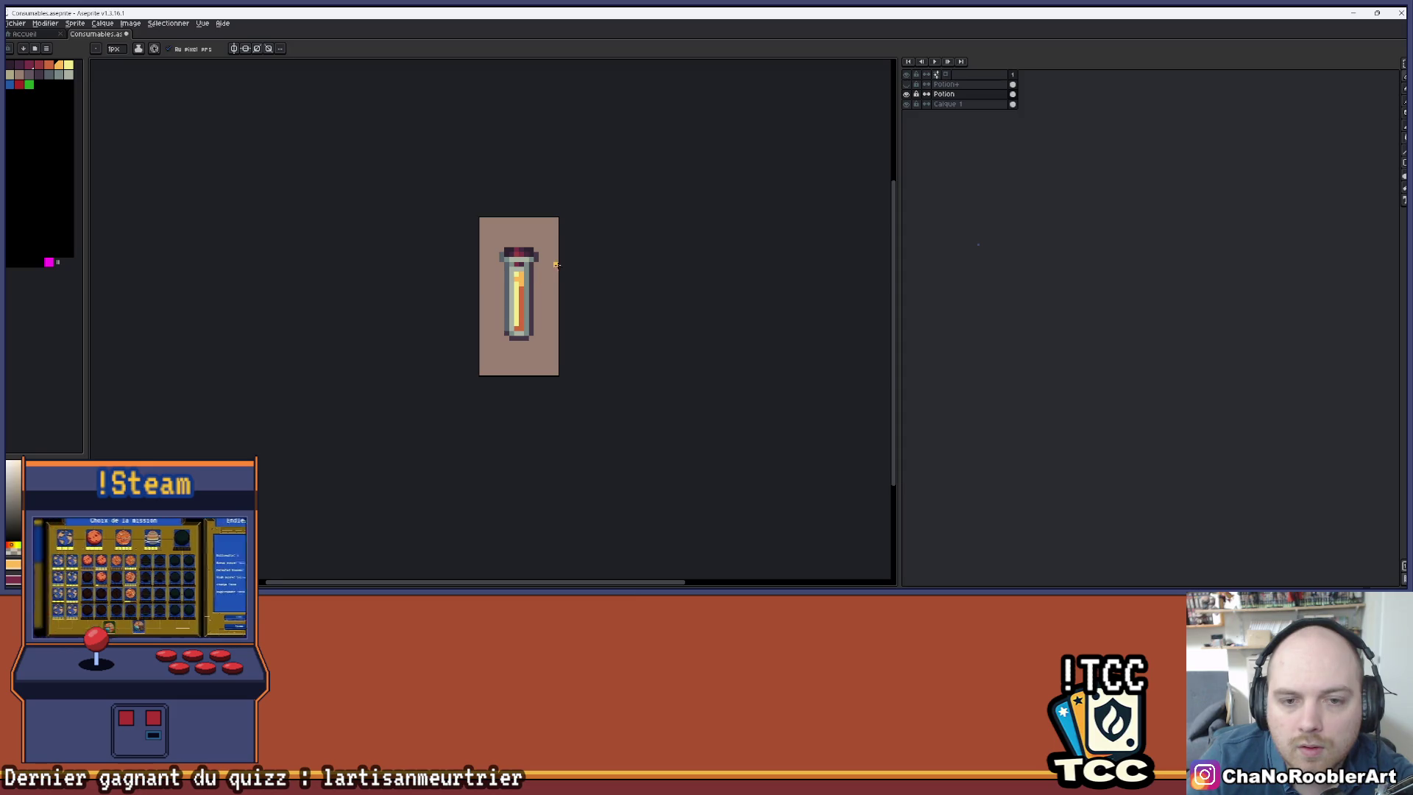
{"action": "scroll", "coordinate": [479, 332], "scroll_direction": "up", "scroll_amount": 1}
{"action": "scroll", "coordinate": [480, 332], "scroll_direction": "up", "scroll_amount": 3}
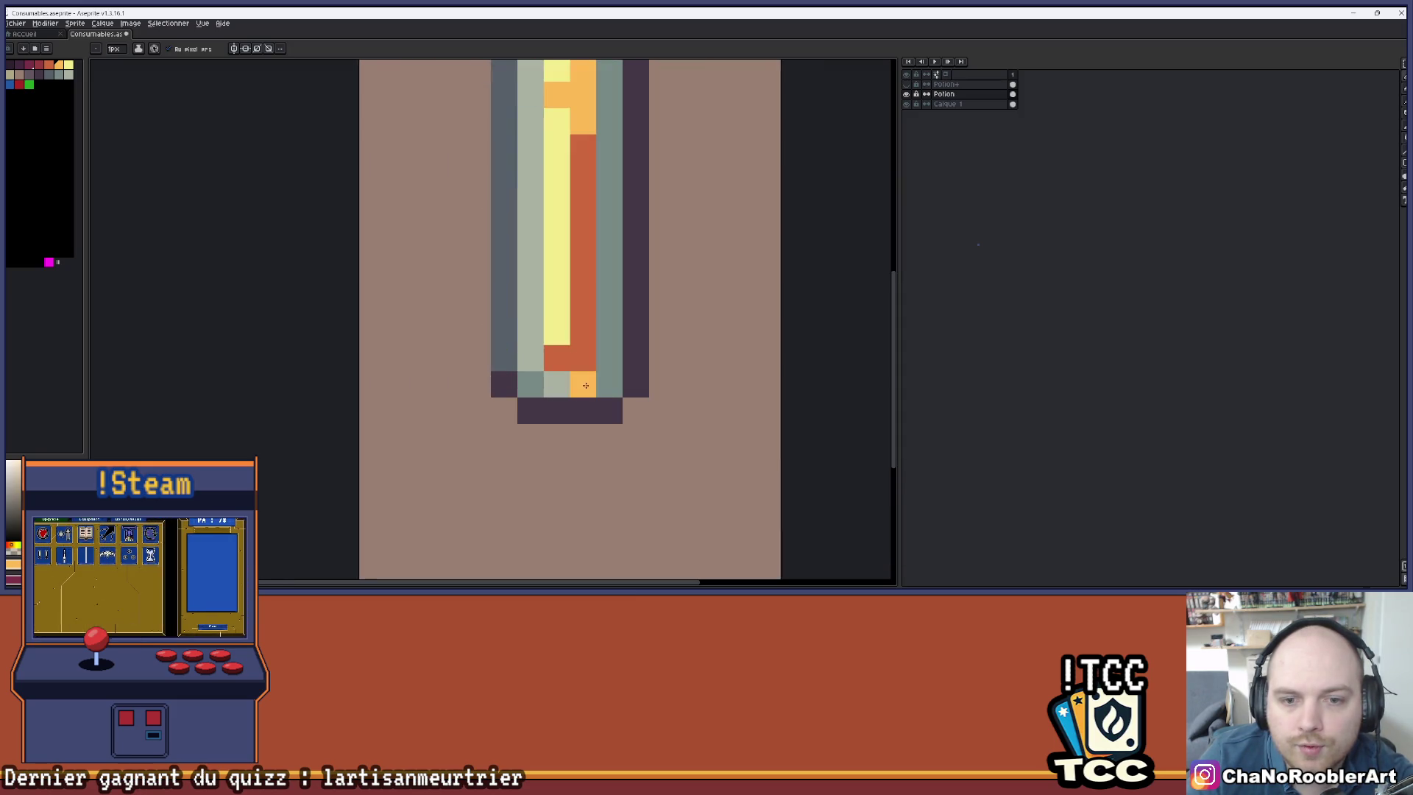
{"action": "key", "text": "alt"}
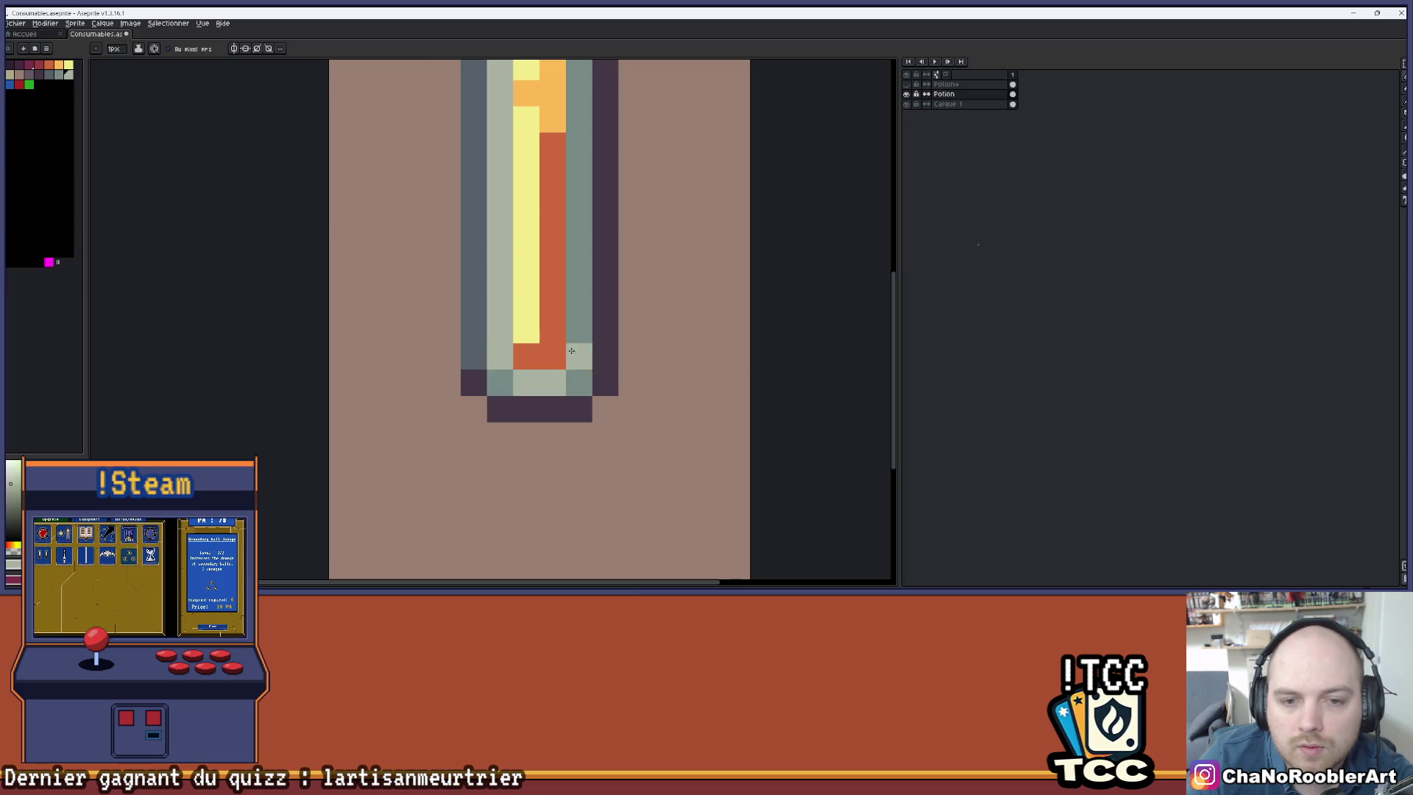
{"action": "scroll", "coordinate": [523, 366], "scroll_direction": "down", "scroll_amount": 3}
{"action": "scroll", "coordinate": [566, 353], "scroll_direction": "right", "scroll_amount": 1}
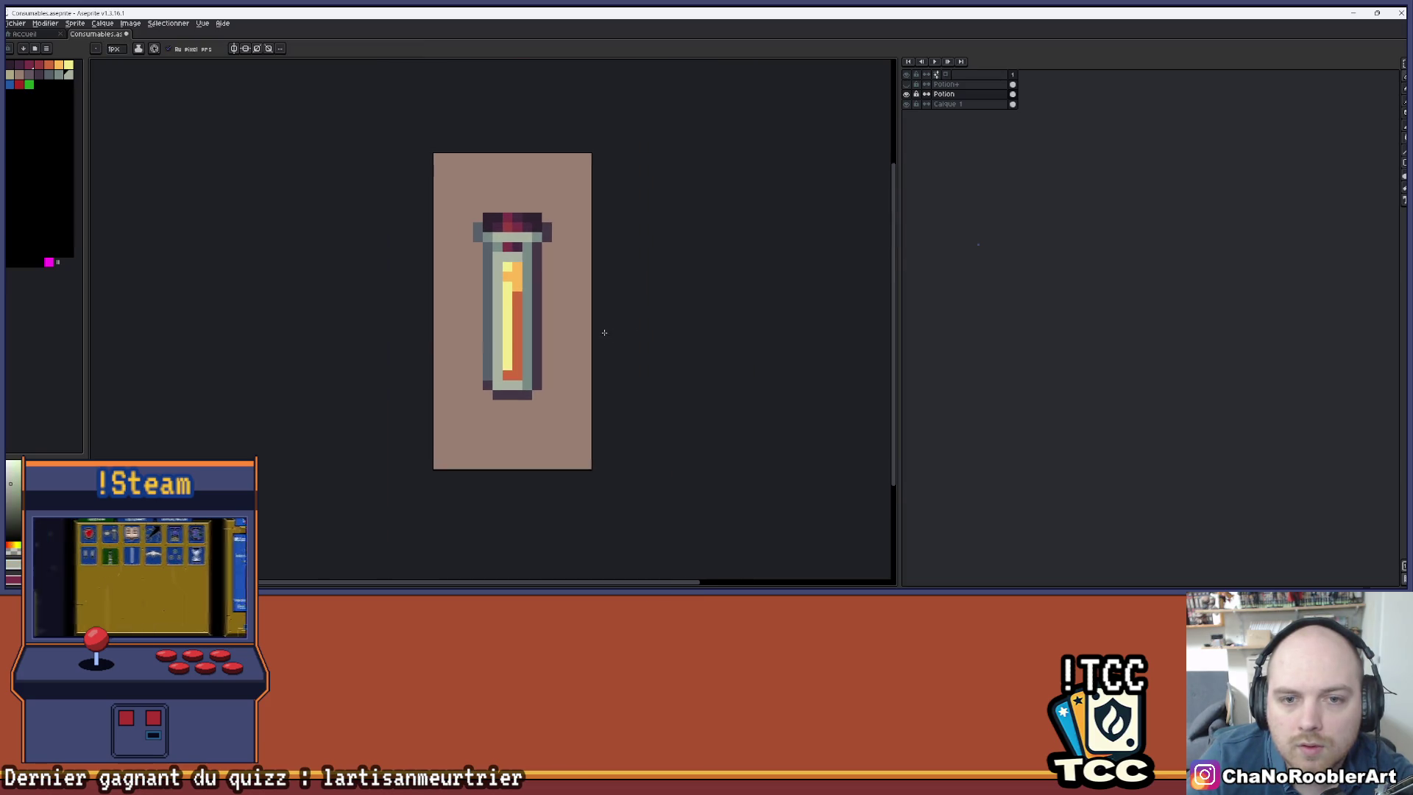
{"action": "scroll", "coordinate": [618, 296], "scroll_direction": "right", "scroll_amount": 1}
- Show Potion+ instead of Potion, select Potion+ and duplicate it as a new top layer
{"action": "left_click", "coordinate": [906, 93]}
{"action": "left_click", "coordinate": [906, 84]}
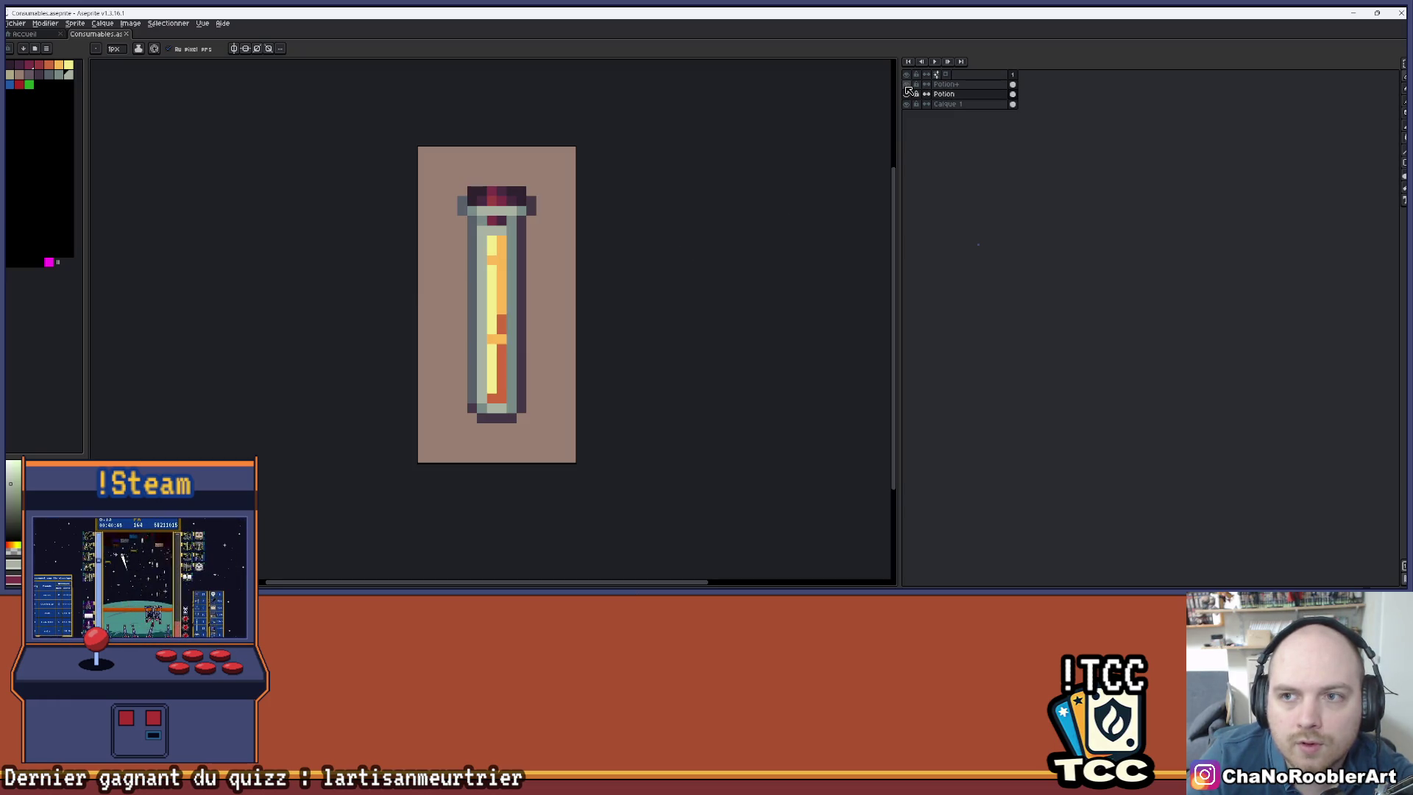
{"action": "left_click", "coordinate": [906, 83]}
{"action": "left_click", "coordinate": [907, 93]}
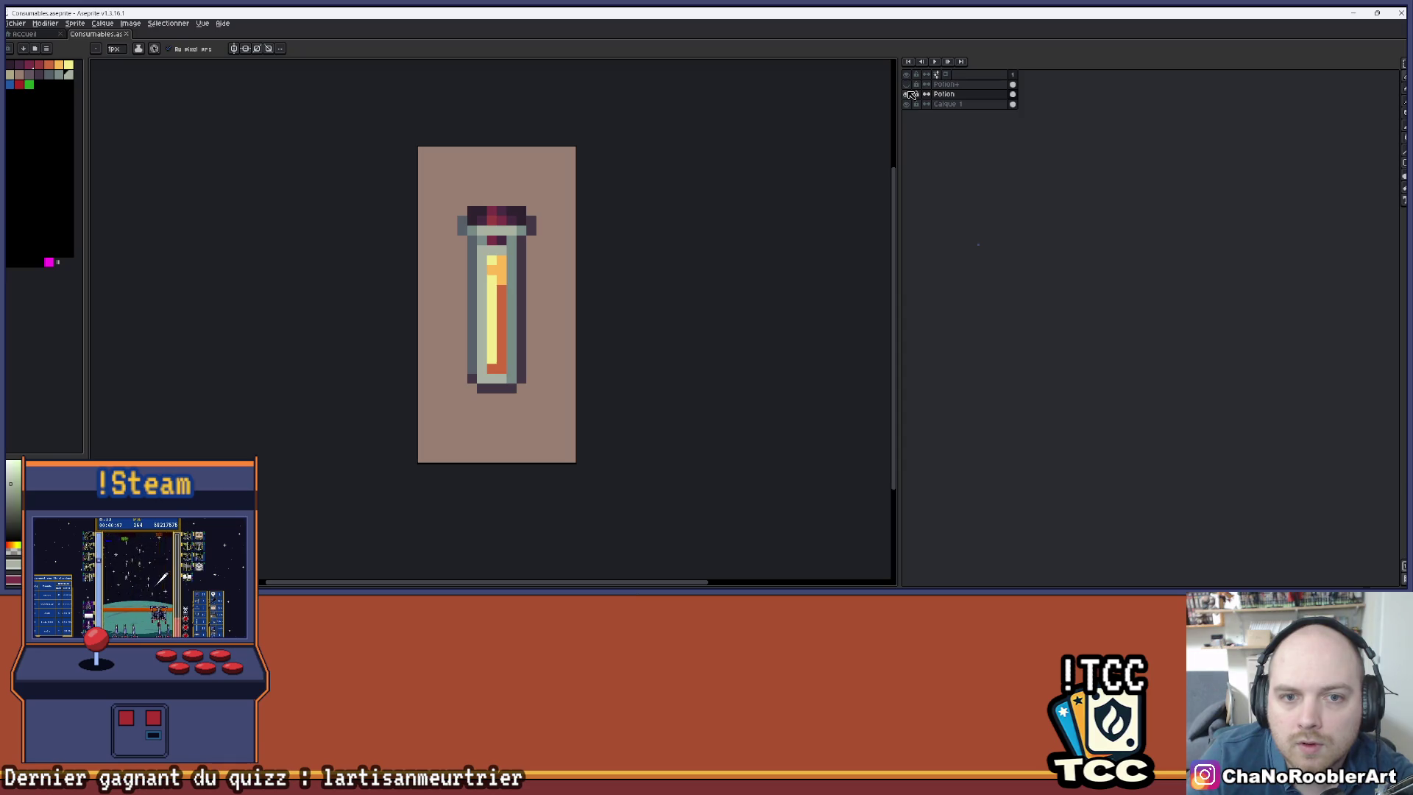
{"action": "left_click", "coordinate": [906, 93]}
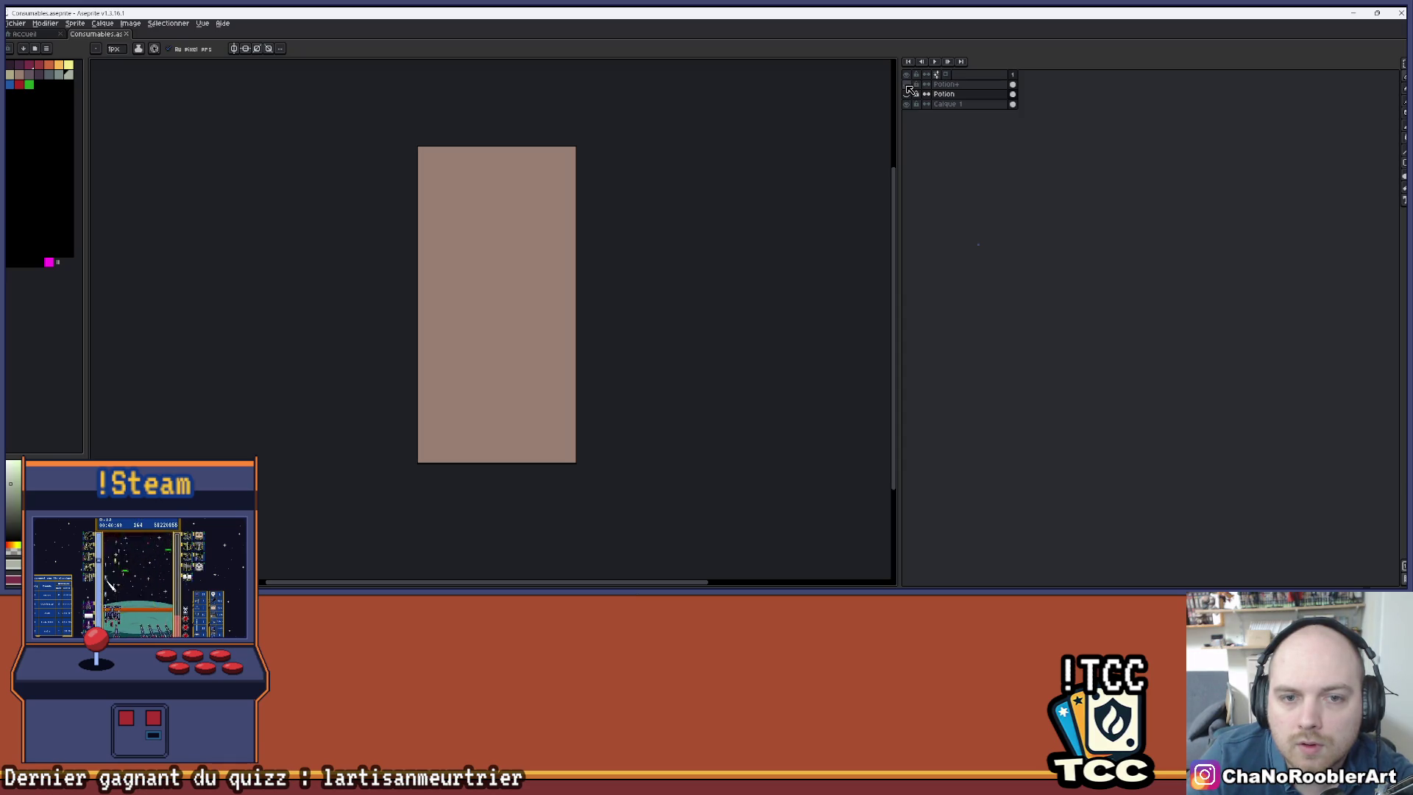
{"action": "left_click", "coordinate": [906, 84]}
{"action": "left_click", "coordinate": [939, 84]}
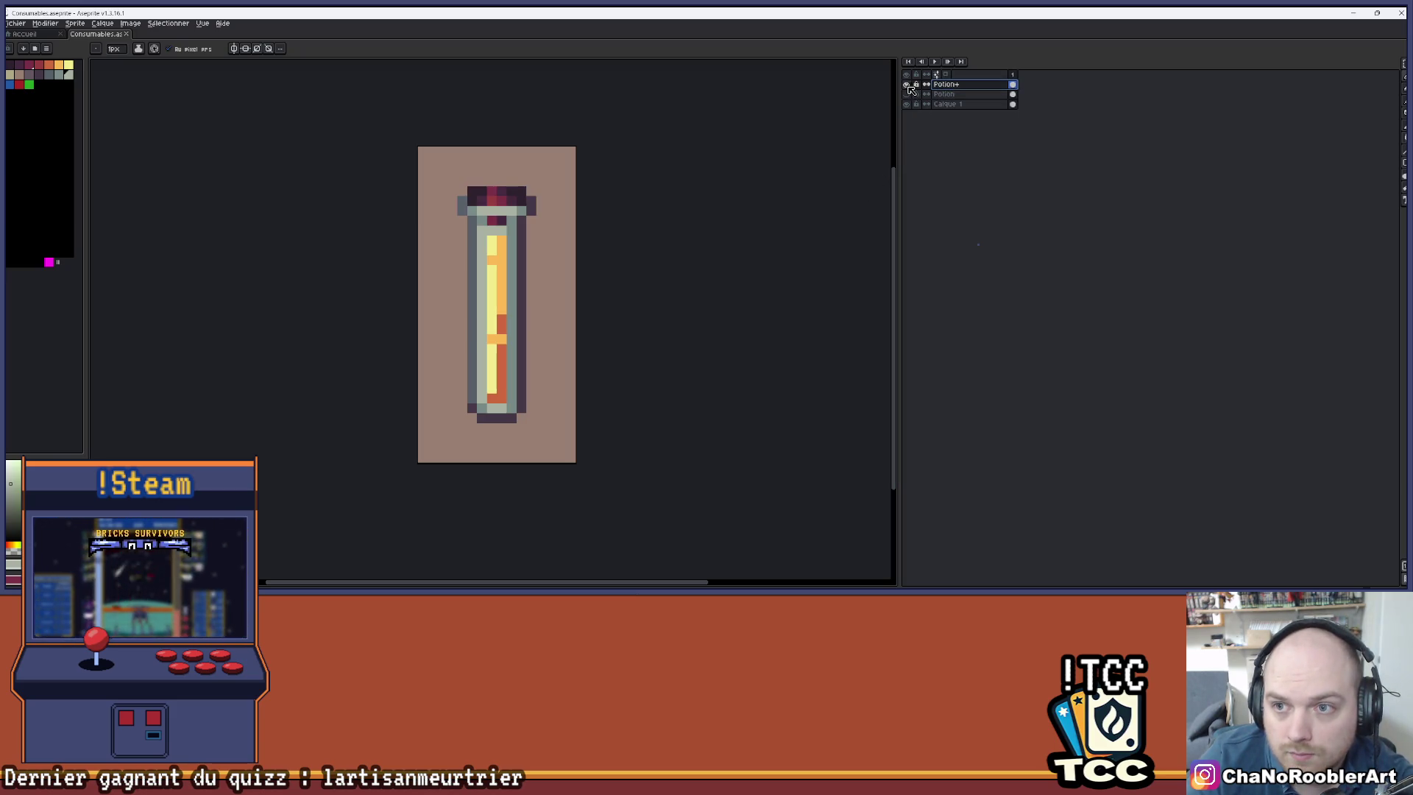
{"action": "left_click_drag", "start_coordinate": [913, 87], "coordinate": [921, 96]}
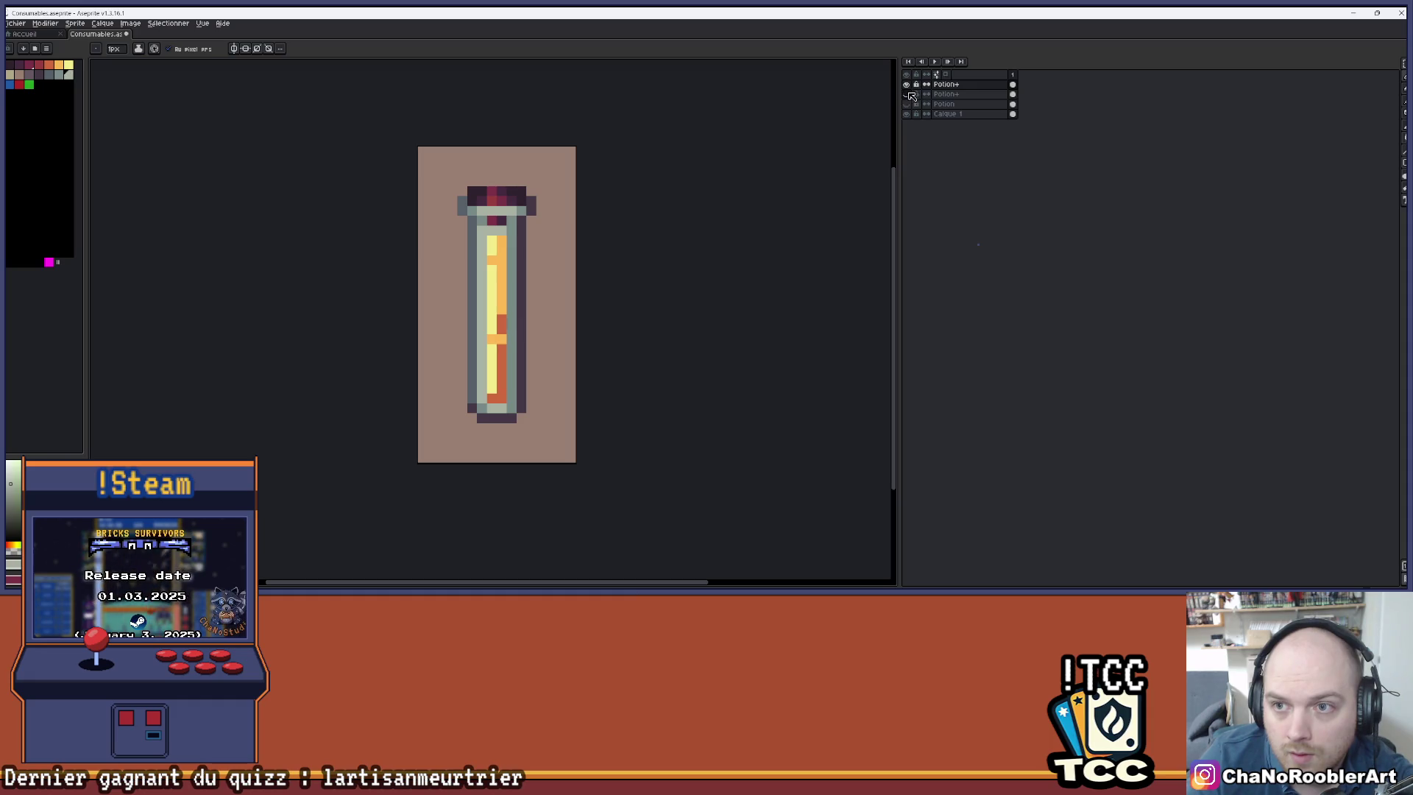
- Rename the duplicated top layer to PotionX
{"action": "double_click", "coordinate": [966, 86]}
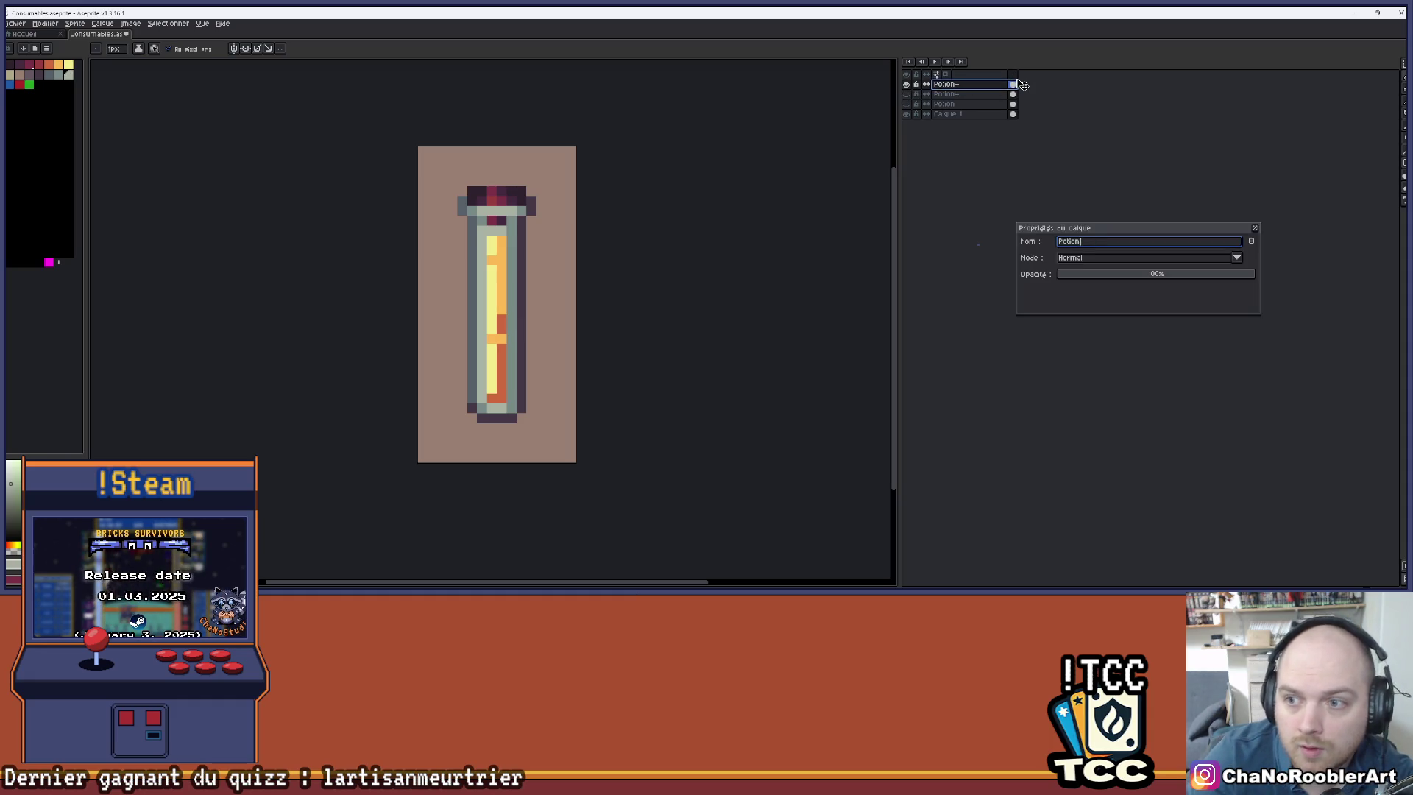
{"action": "type", "text": "X"}
{"action": "key", "text": "Return"}
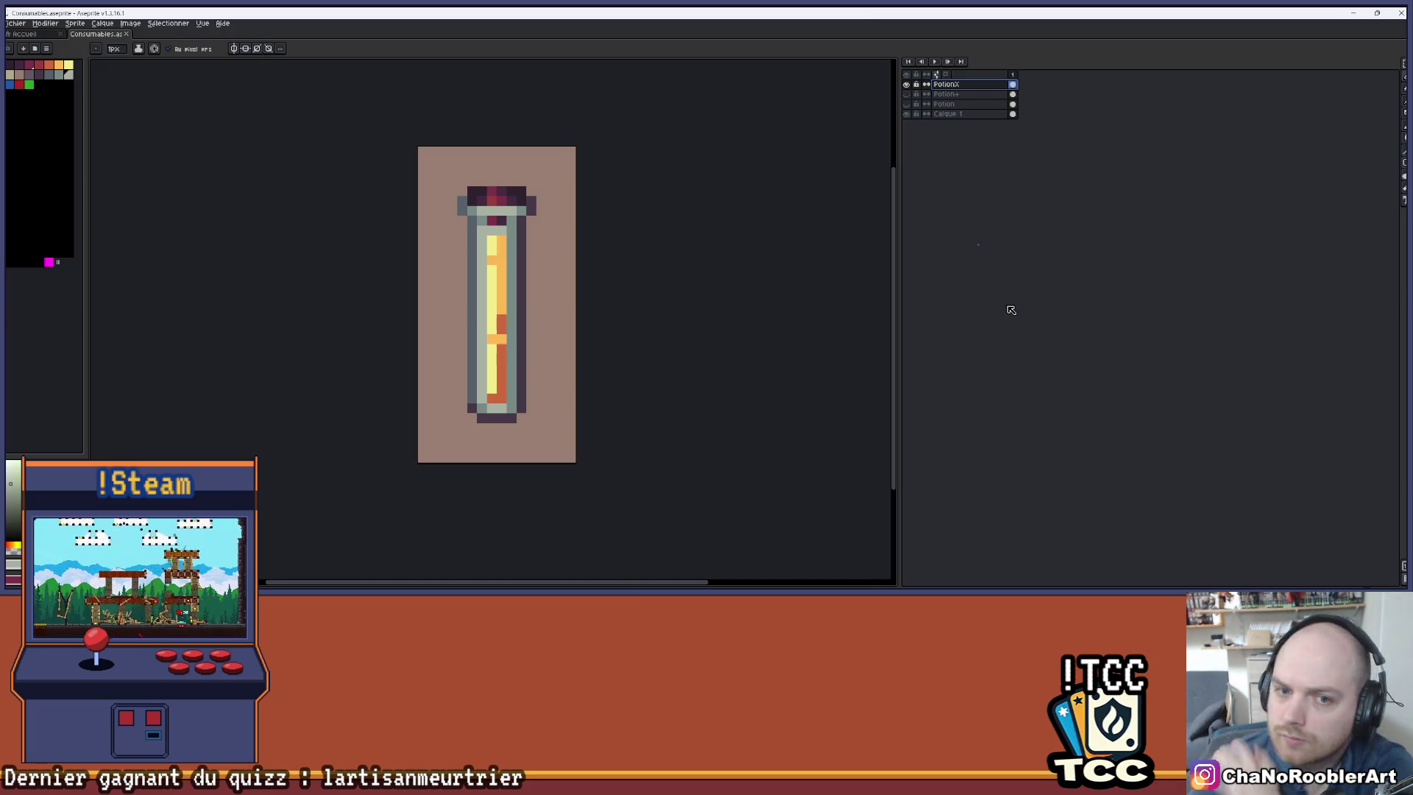
- Marquee-select the vial's right half and shift it several pixels right
{"action": "scroll", "coordinate": [486, 269], "scroll_direction": "up", "scroll_amount": 1}
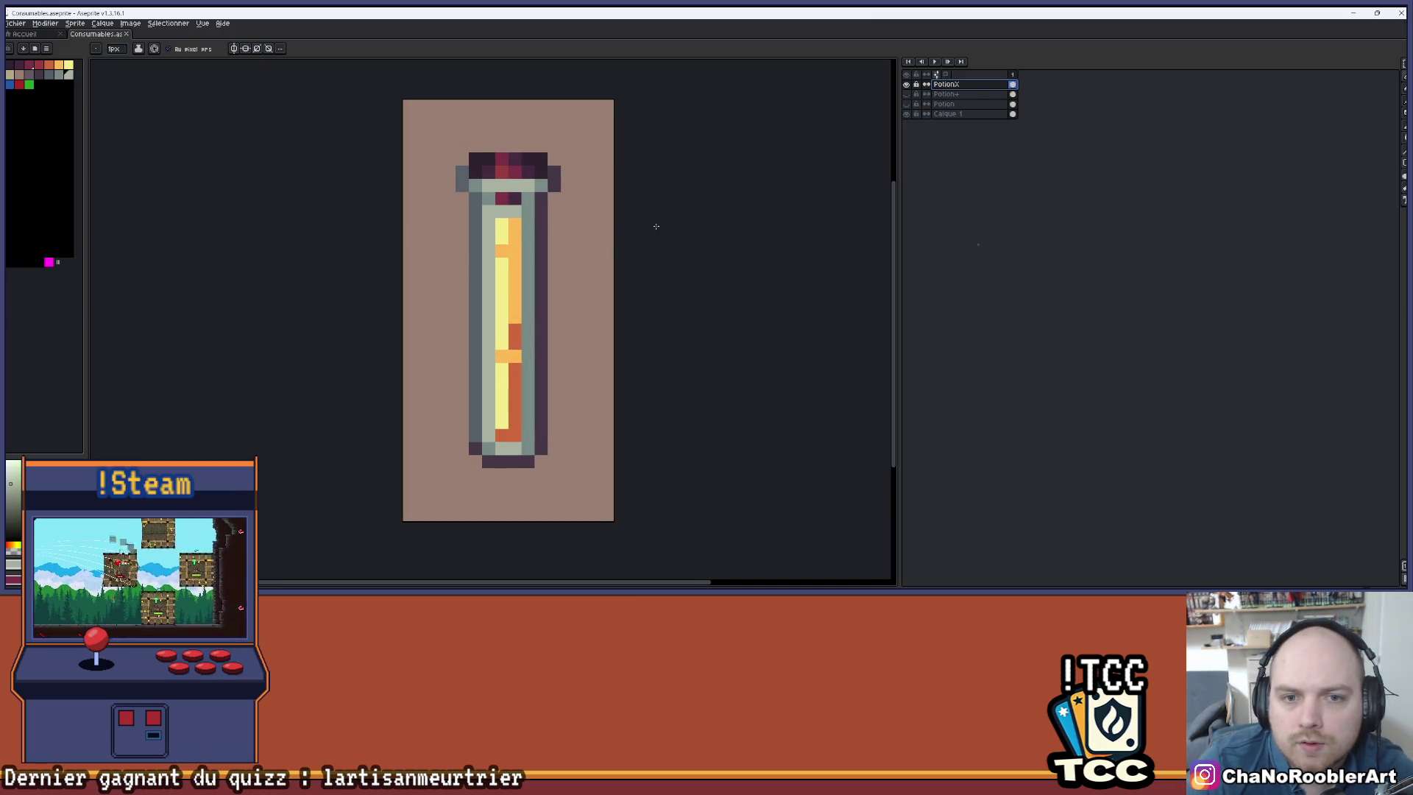
{"action": "key", "text": "m"}
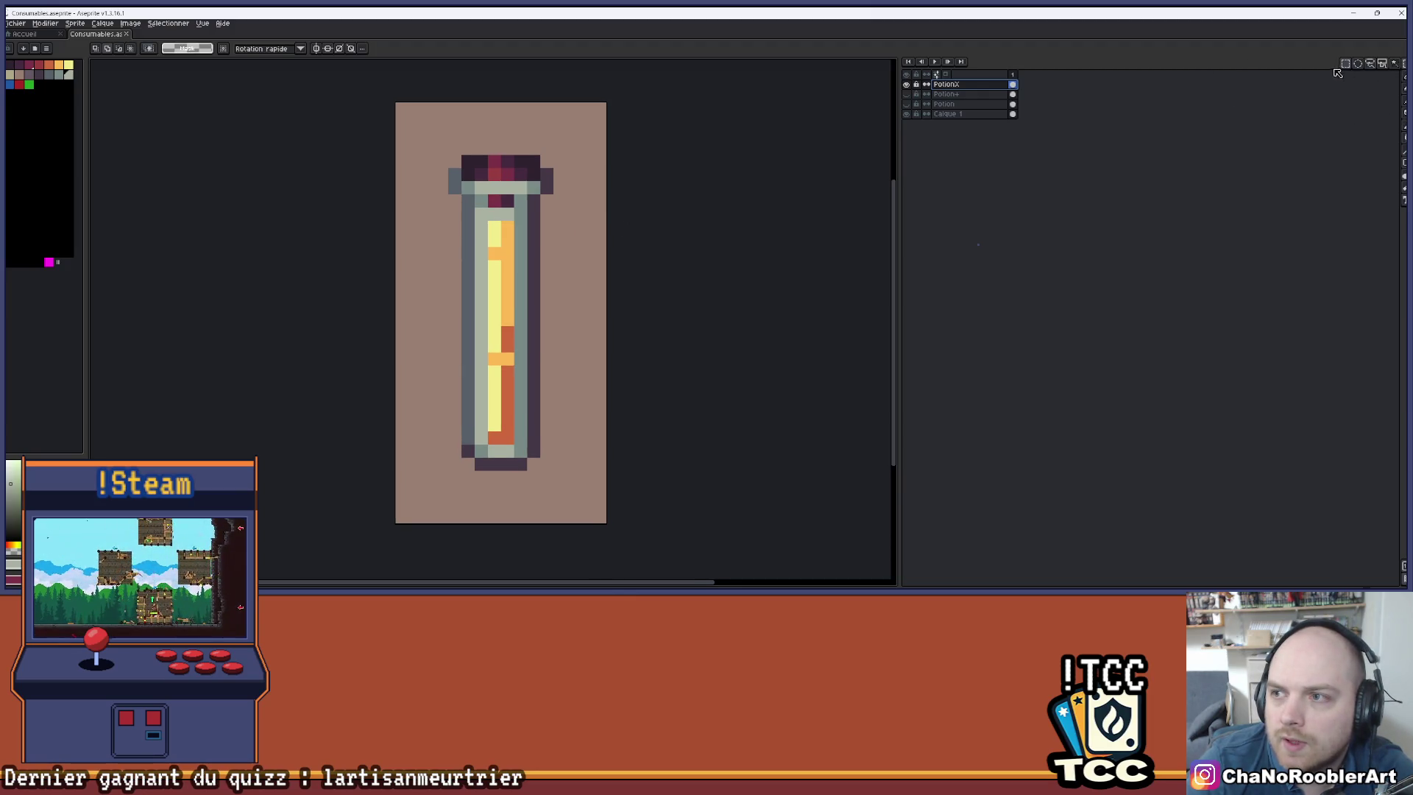
{"action": "left_click_drag", "start_coordinate": [497, 131], "coordinate": [608, 512]}
{"action": "left_click_drag", "start_coordinate": [573, 451], "coordinate": [586, 451]}
{"action": "left_click_drag", "start_coordinate": [420, 113], "coordinate": [503, 511]}
- Nudge the vial's left half one pixel left and drop the selection
{"action": "left_click_drag", "start_coordinate": [500, 453], "coordinate": [487, 452]}
{"action": "key", "text": "ctrl+d"}
{"action": "scroll", "coordinate": [592, 361], "scroll_direction": "down", "scroll_amount": 1}
{"action": "scroll", "coordinate": [530, 327], "scroll_direction": "up", "scroll_amount": 3}
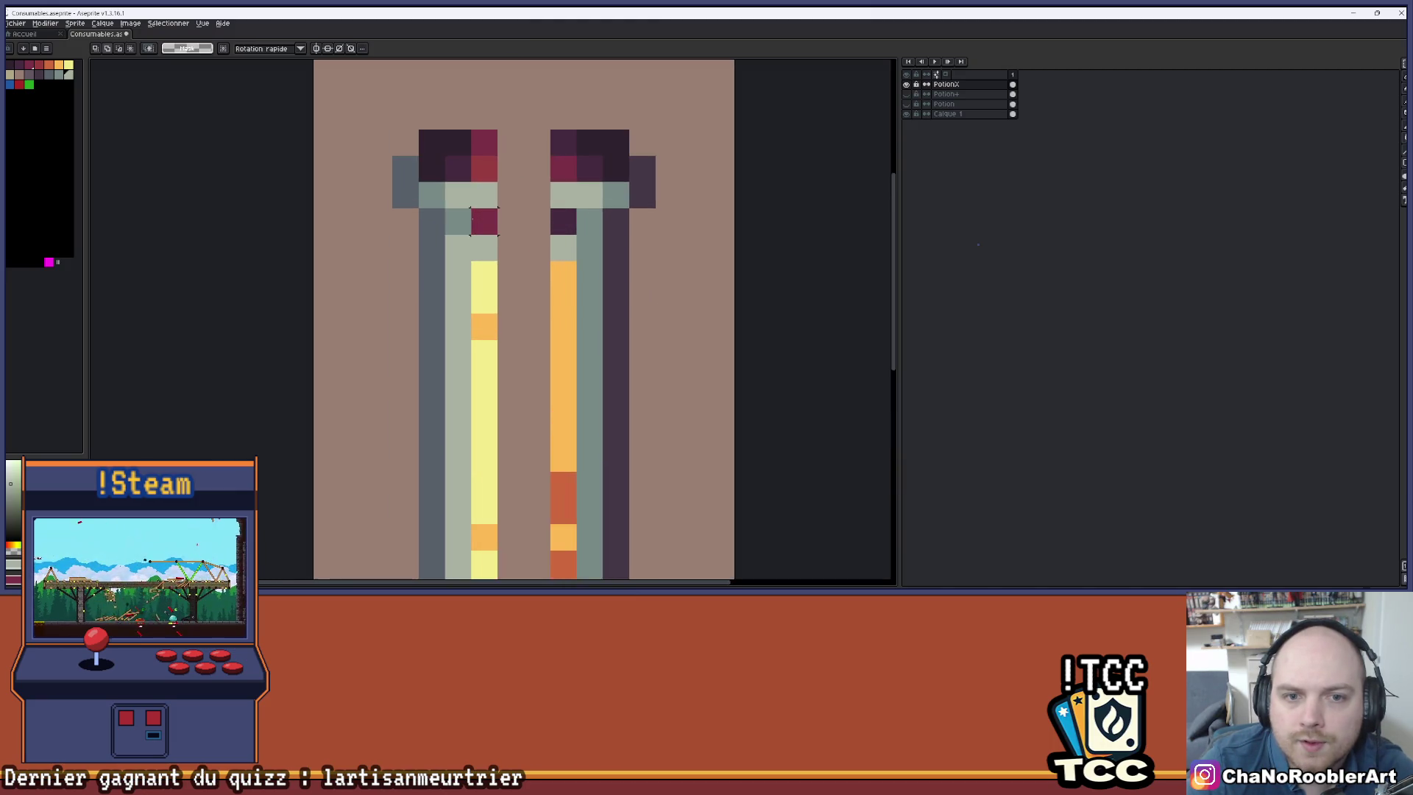
- With the pencil, fill the gaps in the cap's top row, crimson band and rim
{"action": "key", "text": "b"}
{"action": "mouse_move", "coordinate": [466, 179]}
{"action": "left_mouse_down"}
{"action": "mouse_move", "coordinate": [445, 179]}
{"action": "mouse_move", "coordinate": [445, 206]}
{"action": "left_mouse_up"}
{"action": "left_click", "coordinate": [444, 232]}
{"action": "left_click", "coordinate": [476, 232]}
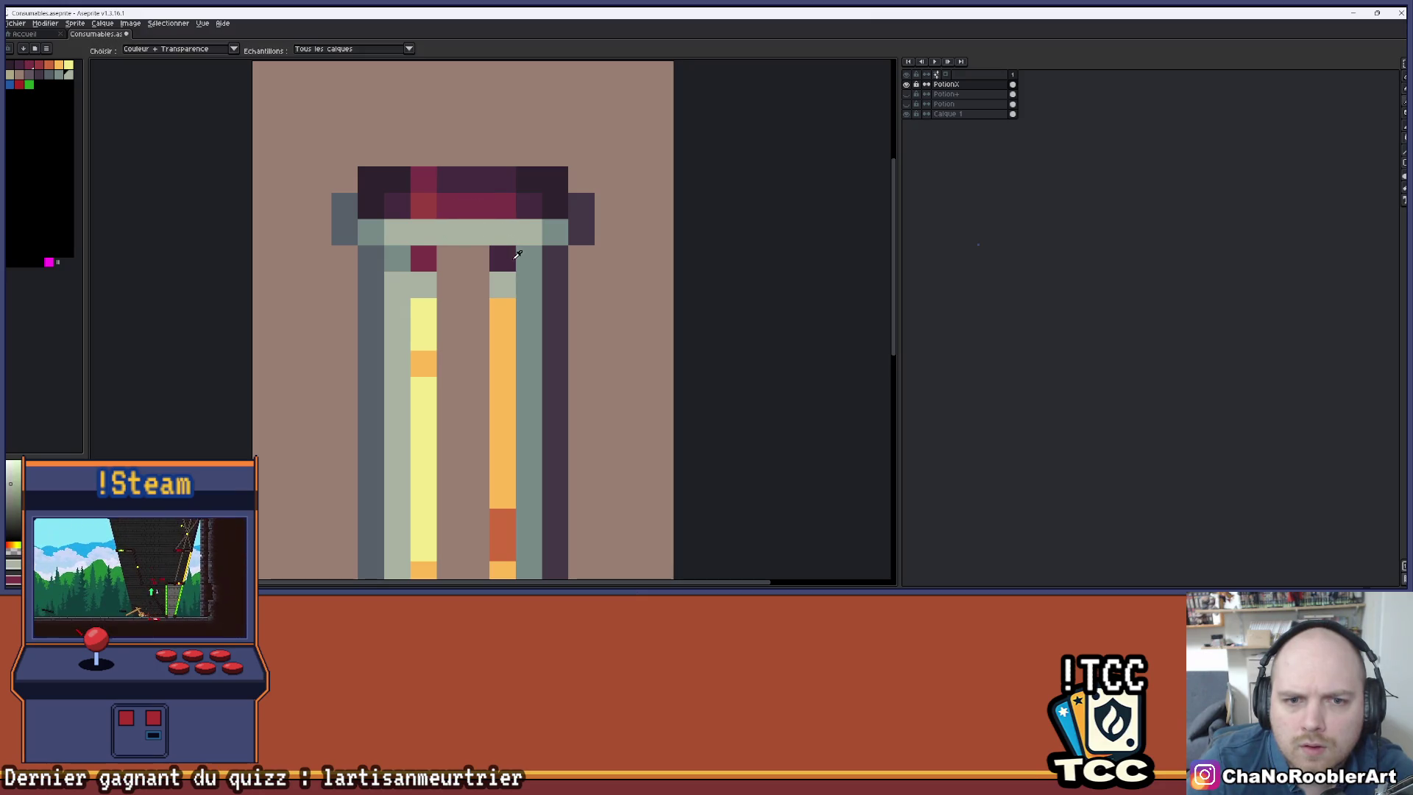
{"action": "left_click", "coordinate": [502, 258], "text": "alt"}
{"action": "left_click_drag", "start_coordinate": [451, 259], "coordinate": [476, 259]}
{"action": "left_click", "coordinate": [424, 206], "text": "alt"}
{"action": "left_click", "coordinate": [462, 205]}
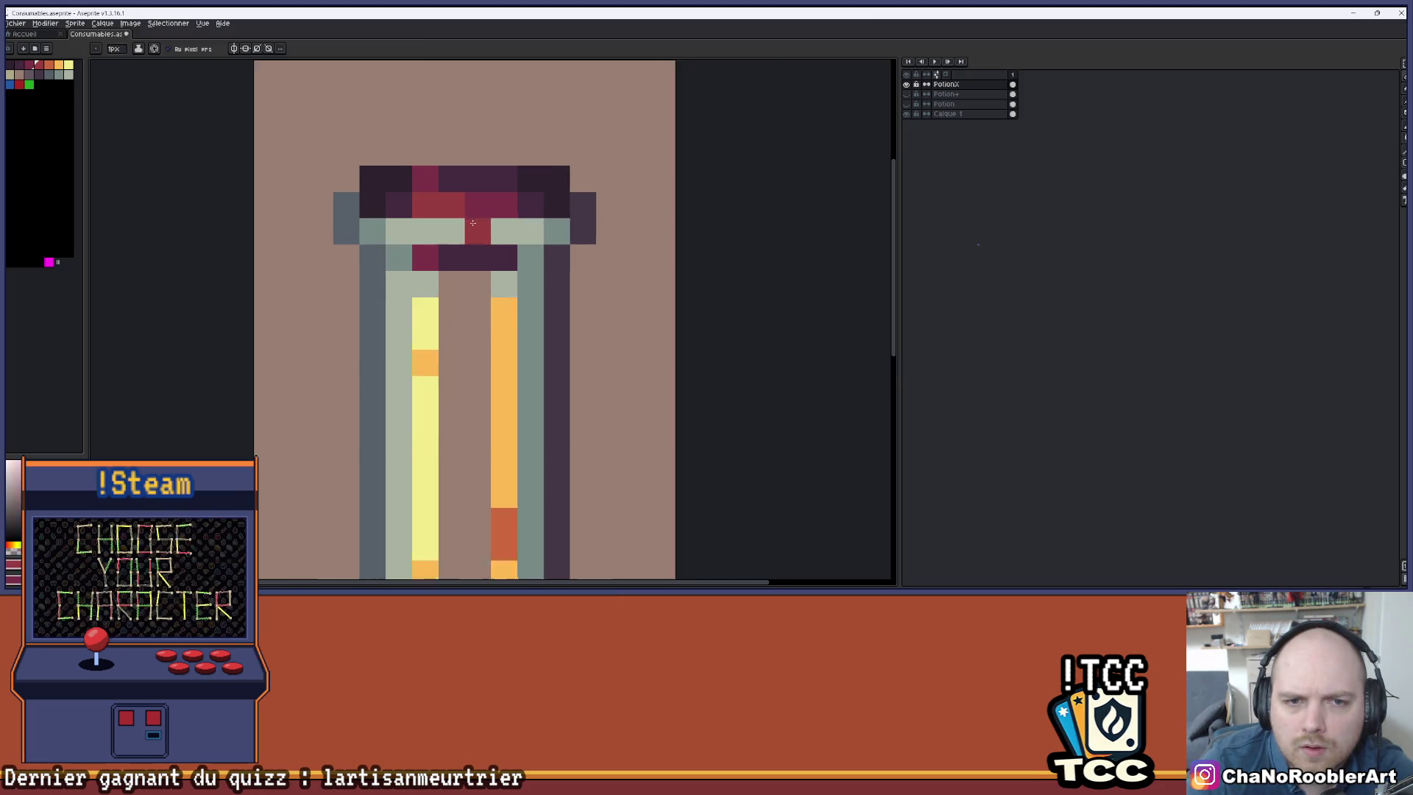
- Paint a light row below the cap and extend the orange liquid column
{"action": "scroll", "coordinate": [461, 204], "scroll_direction": "up", "scroll_amount": 1}
{"action": "scroll", "coordinate": [486, 256], "scroll_direction": "down", "scroll_amount": 4}
{"action": "scroll", "coordinate": [485, 255], "scroll_direction": "up", "scroll_amount": 6}
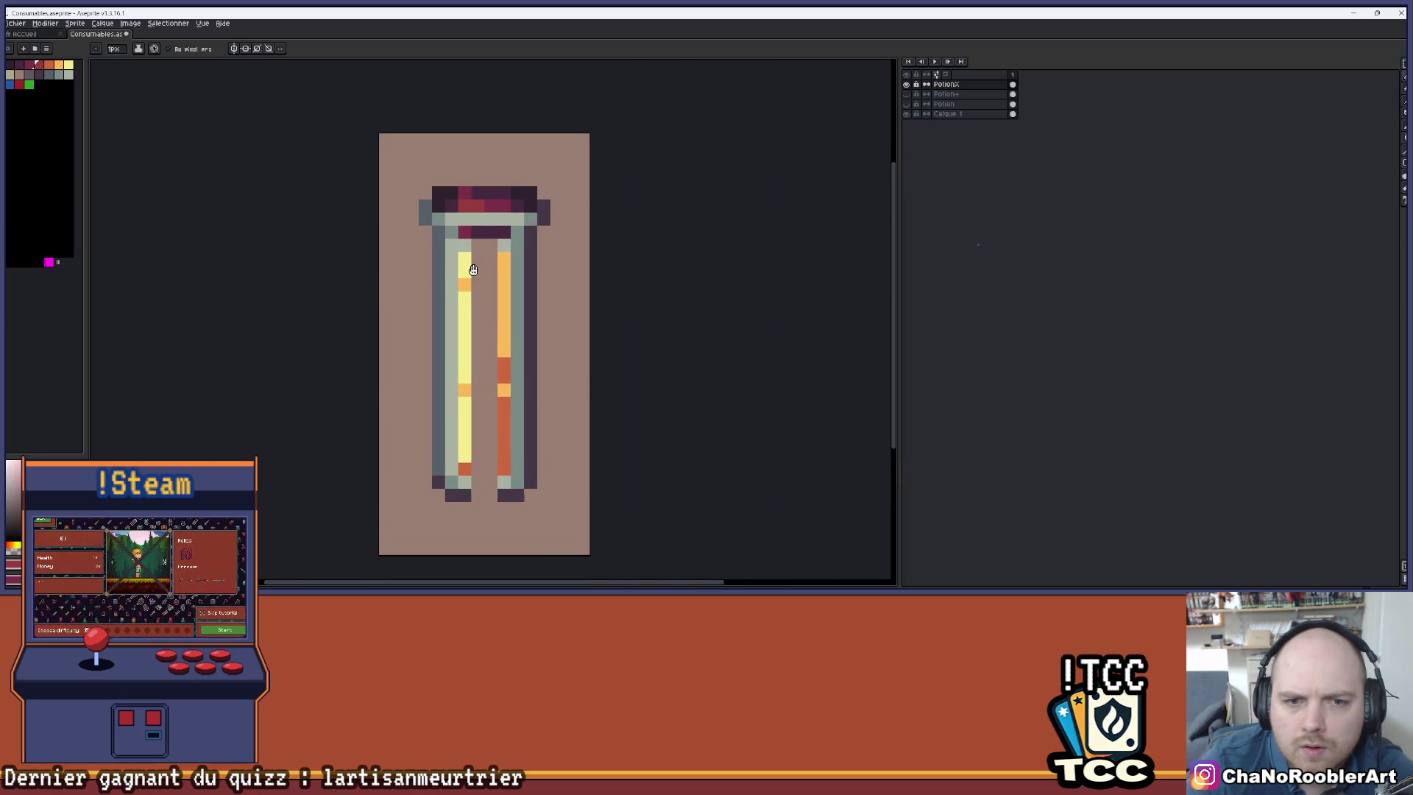
{"action": "mouse_move", "coordinate": [543, 182]}
{"action": "left_mouse_down"}
{"action": "mouse_move", "coordinate": [489, 189]}
{"action": "mouse_move", "coordinate": [513, 228]}
{"action": "mouse_move", "coordinate": [510, 423]}
{"action": "left_mouse_up"}
{"action": "scroll", "coordinate": [489, 189], "scroll_direction": "down", "scroll_amount": 3}
{"action": "left_click", "coordinate": [523, 221], "text": "alt"}
{"action": "key", "text": "ctrl+z"}
{"action": "key", "text": "ctrl+z"}
{"action": "key", "text": "ctrl+z"}
{"action": "left_click_drag", "start_coordinate": [497, 194], "coordinate": [501, 397]}
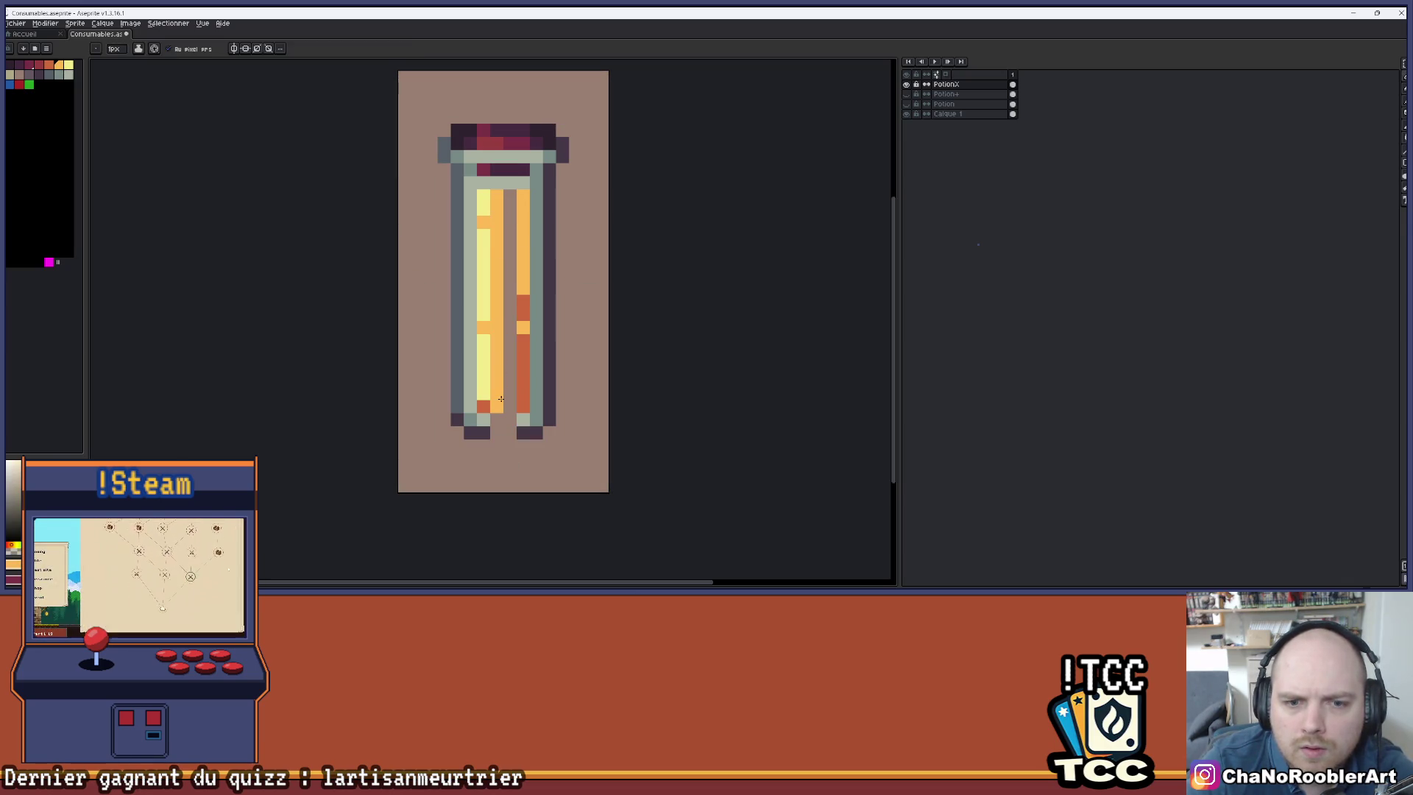
- Fill the empty middle liquid column orange and paint dark-orange shading runs in the liquid
{"action": "left_click_drag", "start_coordinate": [510, 193], "coordinate": [510, 397]}
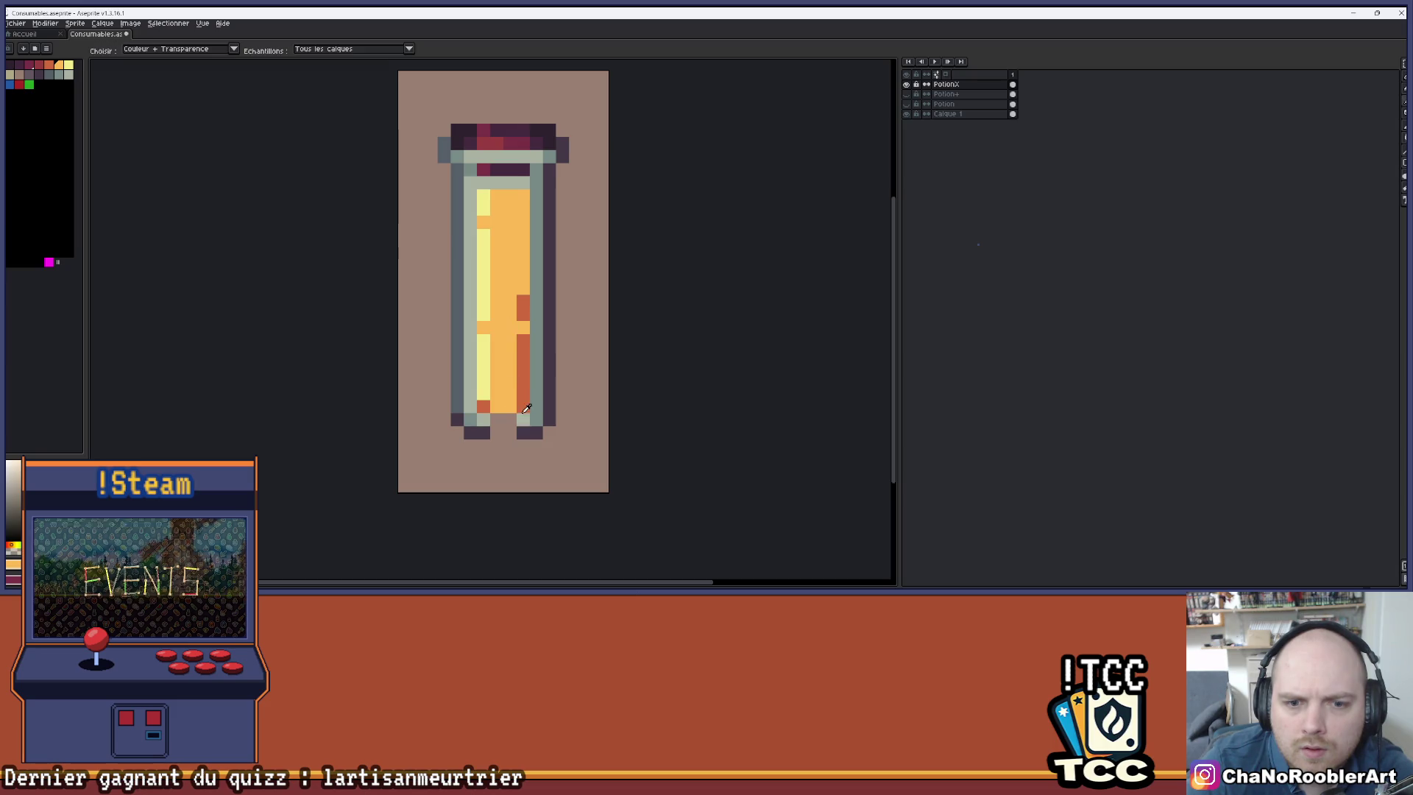
{"action": "left_click", "coordinate": [518, 438], "text": "alt"}
{"action": "key", "text": "i"}
{"action": "scroll", "coordinate": [507, 263], "scroll_direction": "up", "scroll_amount": 1}
{"action": "key", "text": "b"}
{"action": "left_click_drag", "start_coordinate": [535, 352], "coordinate": [534, 372]}
{"action": "scroll", "coordinate": [514, 448], "scroll_direction": "down", "scroll_amount": 3}
{"action": "left_click", "coordinate": [529, 250]}
{"action": "scroll", "coordinate": [505, 265], "scroll_direction": "up", "scroll_amount": 4}
{"action": "scroll", "coordinate": [506, 266], "scroll_direction": "down", "scroll_amount": 1}
{"action": "scroll", "coordinate": [506, 265], "scroll_direction": "up", "scroll_amount": 1}
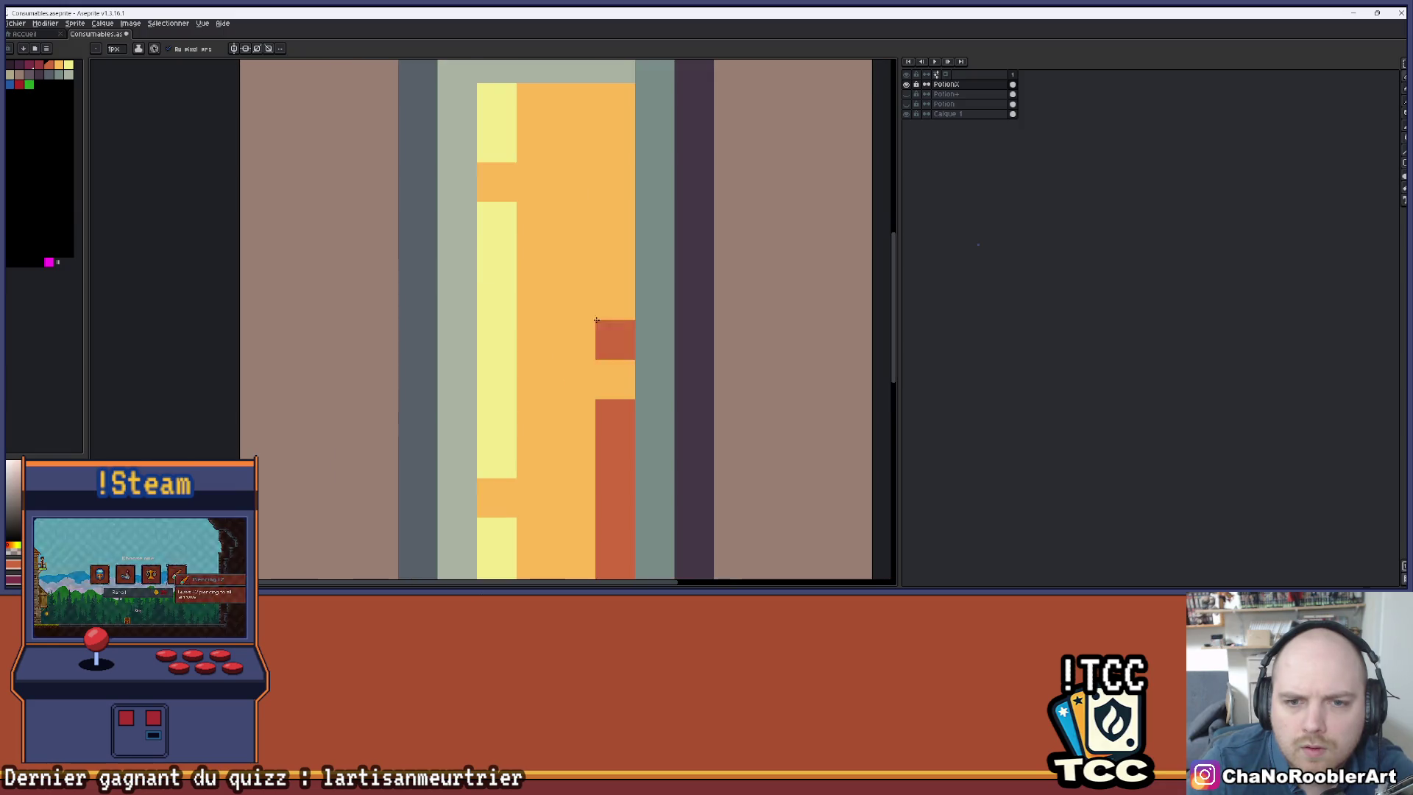
{"action": "left_click_drag", "start_coordinate": [615, 261], "coordinate": [614, 340]}
{"action": "scroll", "coordinate": [565, 338], "scroll_direction": "down", "scroll_amount": 4}
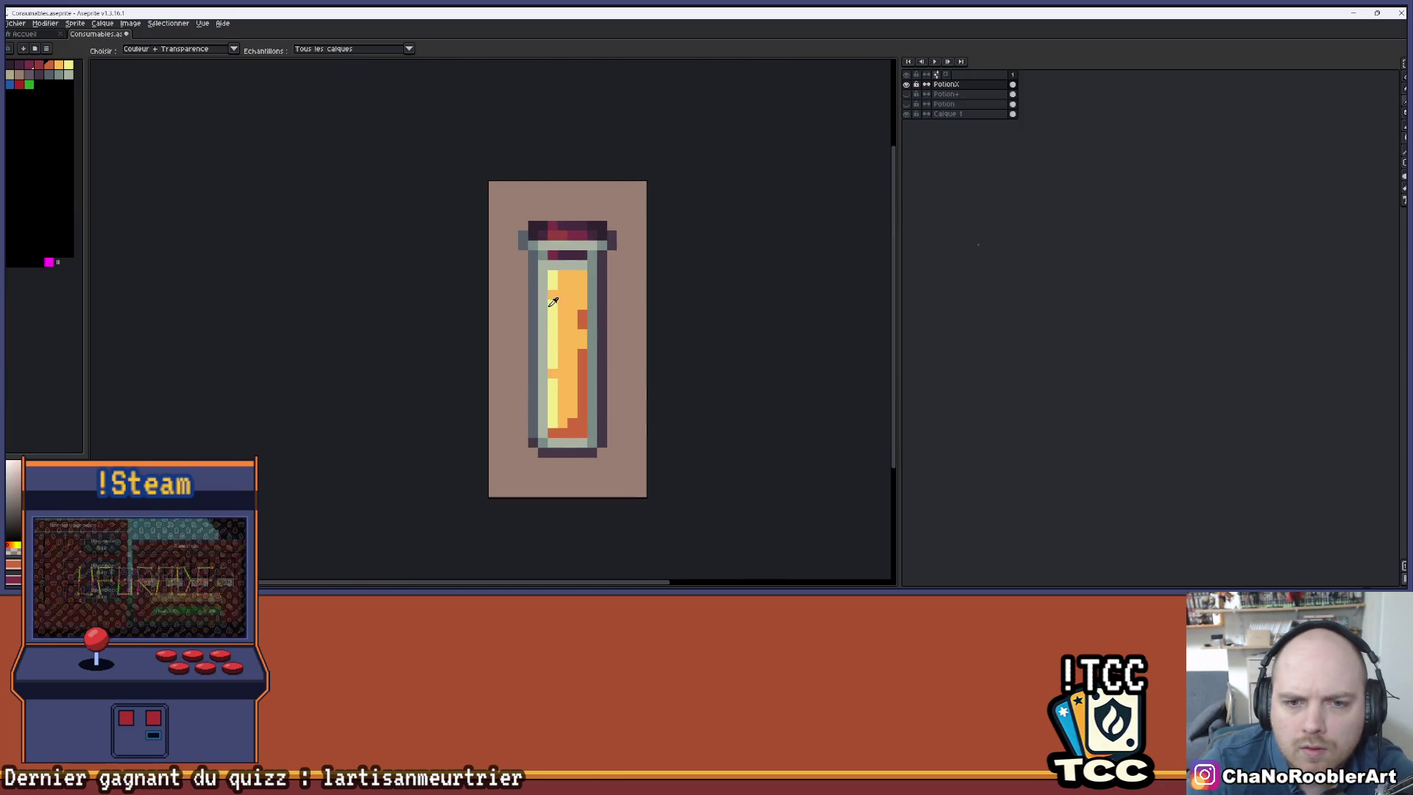
{"action": "scroll", "coordinate": [589, 365], "scroll_direction": "up", "scroll_amount": 1}
- Turn a pale-yellow liquid pixel orange and add a light-yellow highlight pixel
{"action": "left_click", "coordinate": [590, 352], "text": "alt"}
{"action": "left_click", "coordinate": [591, 364]}
{"action": "scroll", "coordinate": [566, 402], "scroll_direction": "down", "scroll_amount": 2}
{"action": "scroll", "coordinate": [571, 356], "scroll_direction": "up", "scroll_amount": 1}
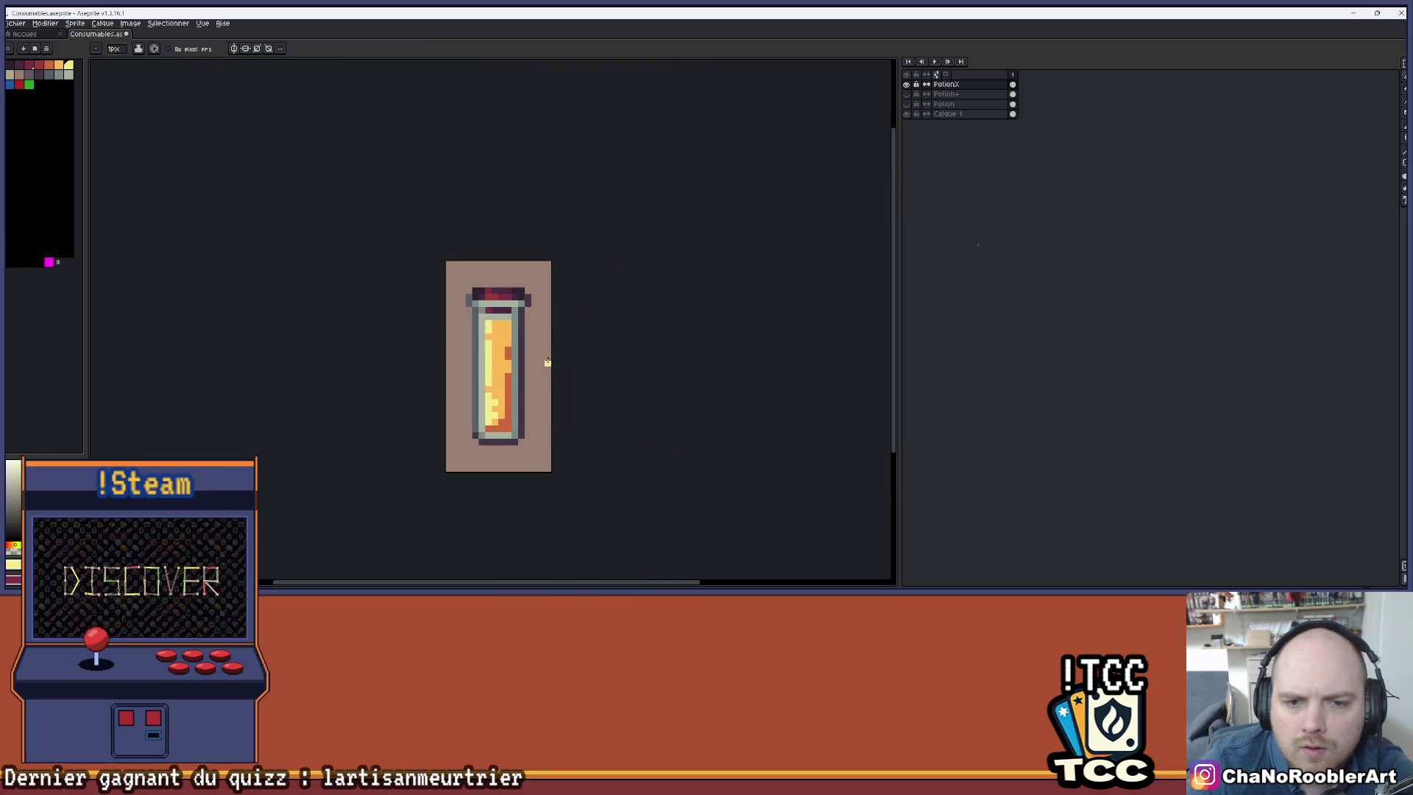
{"action": "scroll", "coordinate": [575, 327], "scroll_direction": "down", "scroll_amount": 1}
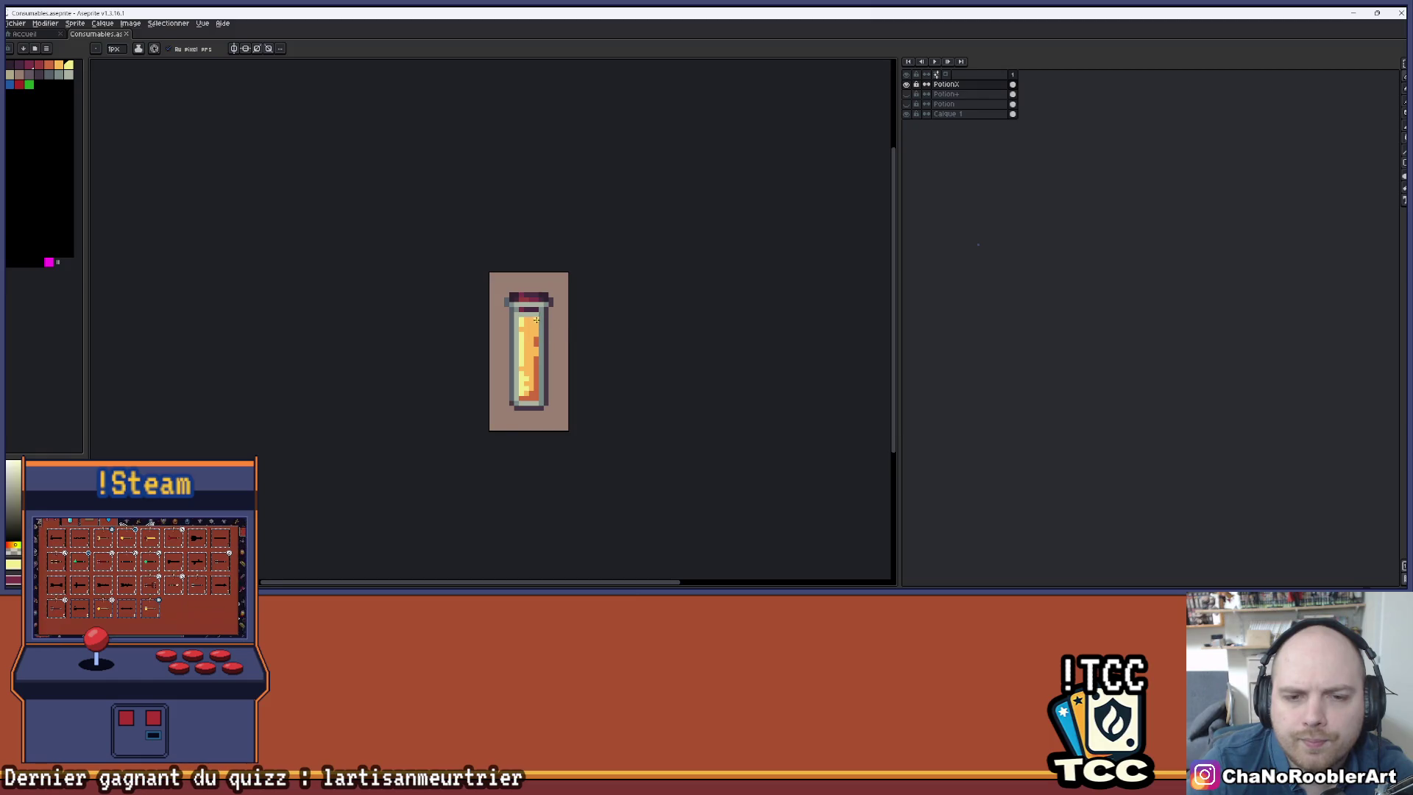
{"action": "scroll", "coordinate": [538, 322], "scroll_direction": "up", "scroll_amount": 1}
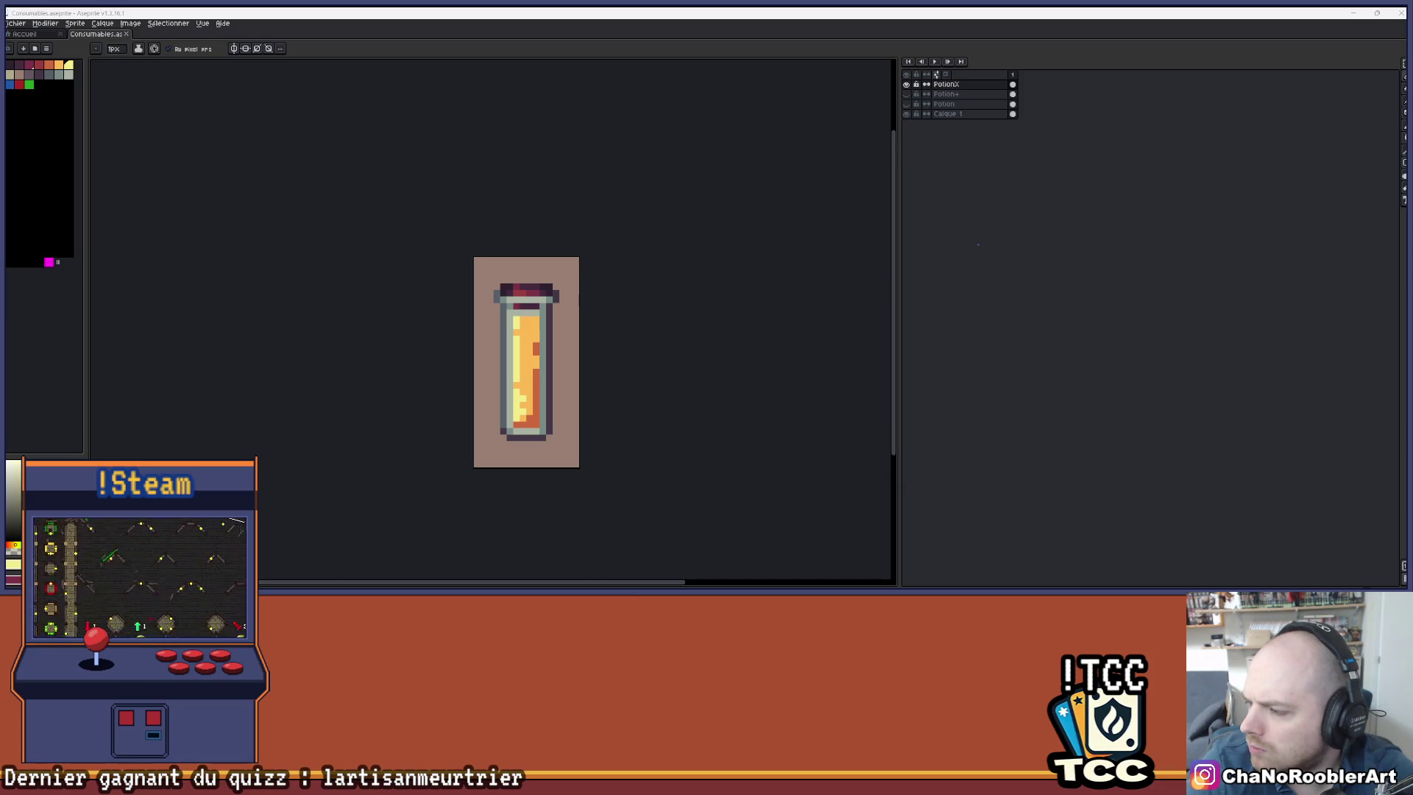
{"action": "scroll", "coordinate": [561, 435], "scroll_direction": "up", "scroll_amount": 4}
{"action": "scroll", "coordinate": [473, 276], "scroll_direction": "down", "scroll_amount": 3}
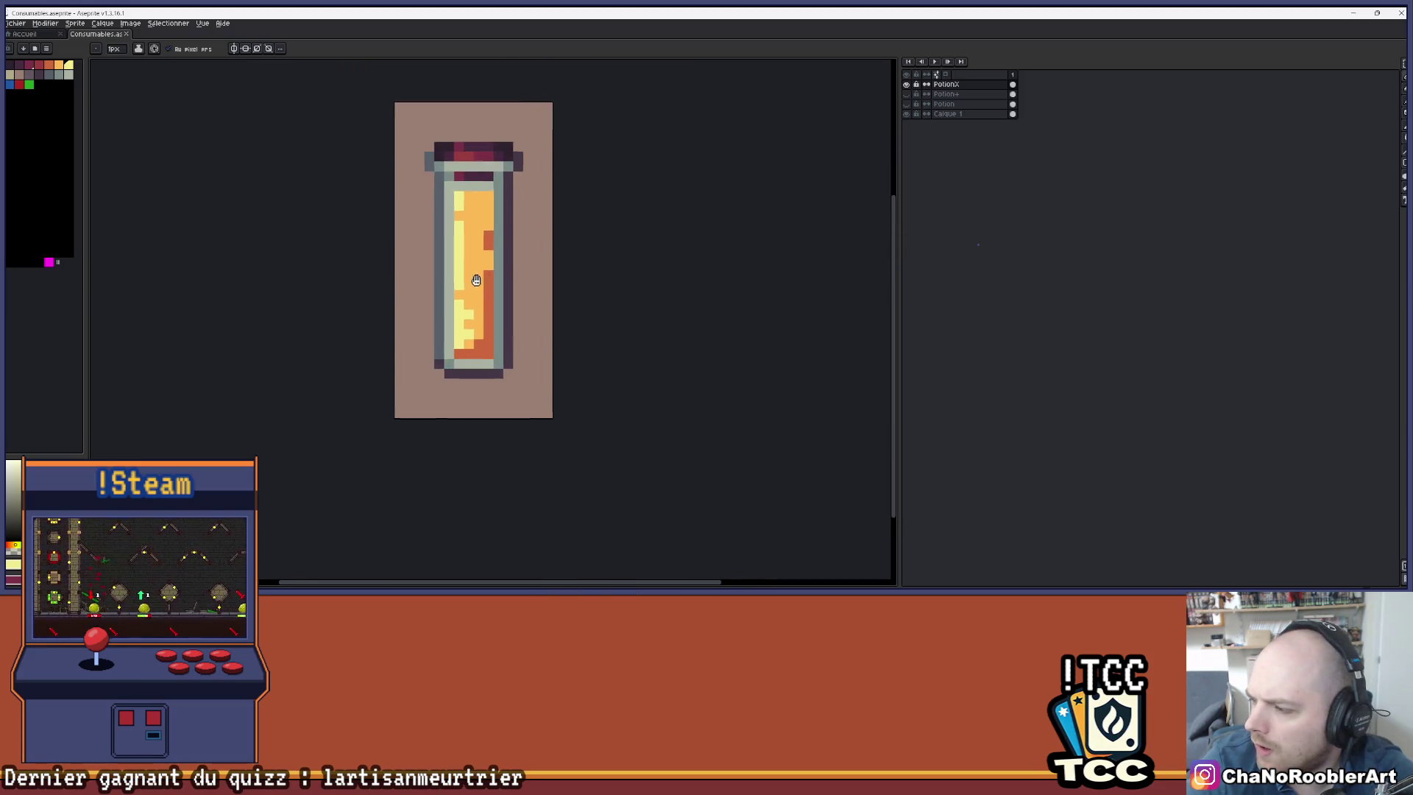
{"action": "left_click_drag", "start_coordinate": [473, 276], "coordinate": [499, 317]}
{"action": "left_click", "coordinate": [503, 272]}
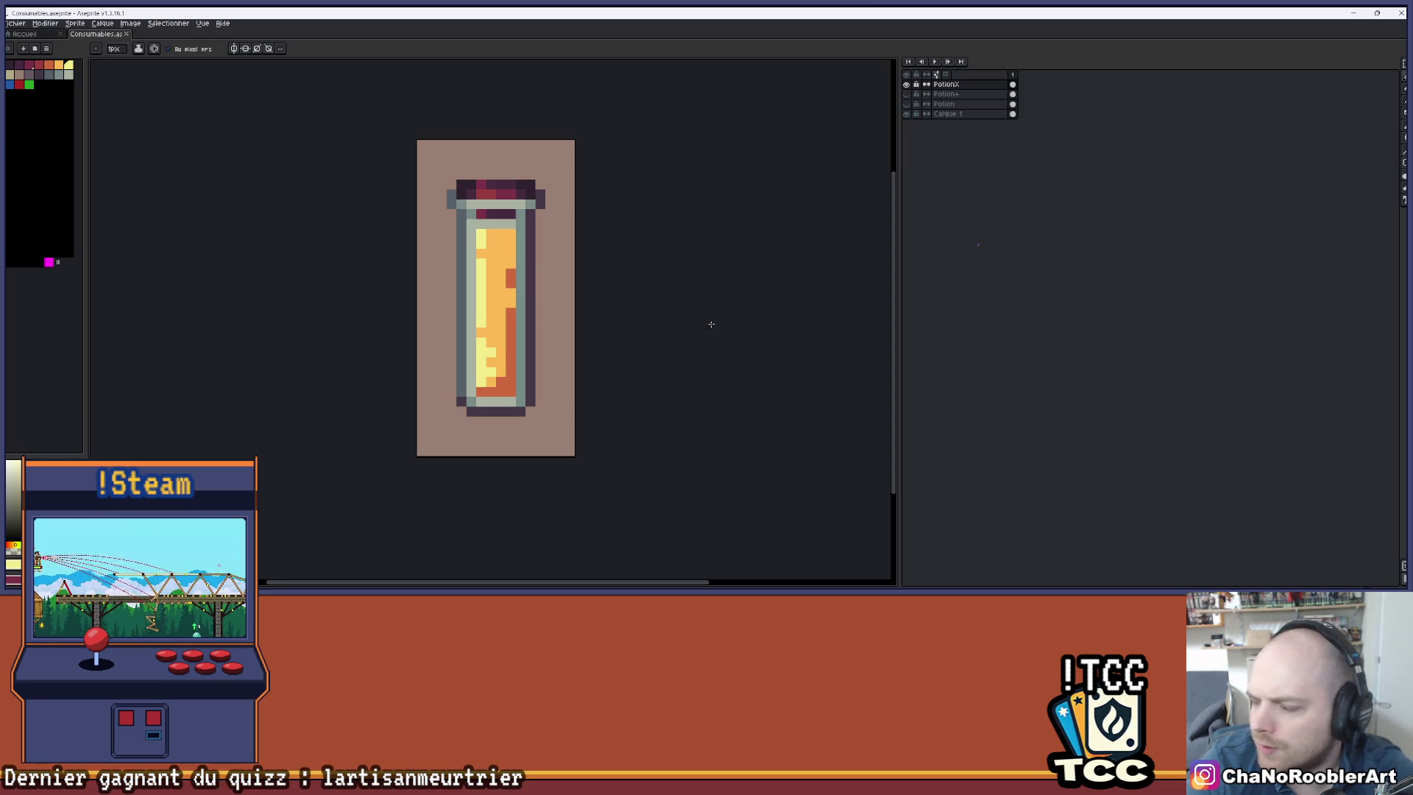
{"action": "scroll", "coordinate": [510, 398], "scroll_direction": "up", "scroll_amount": 1}
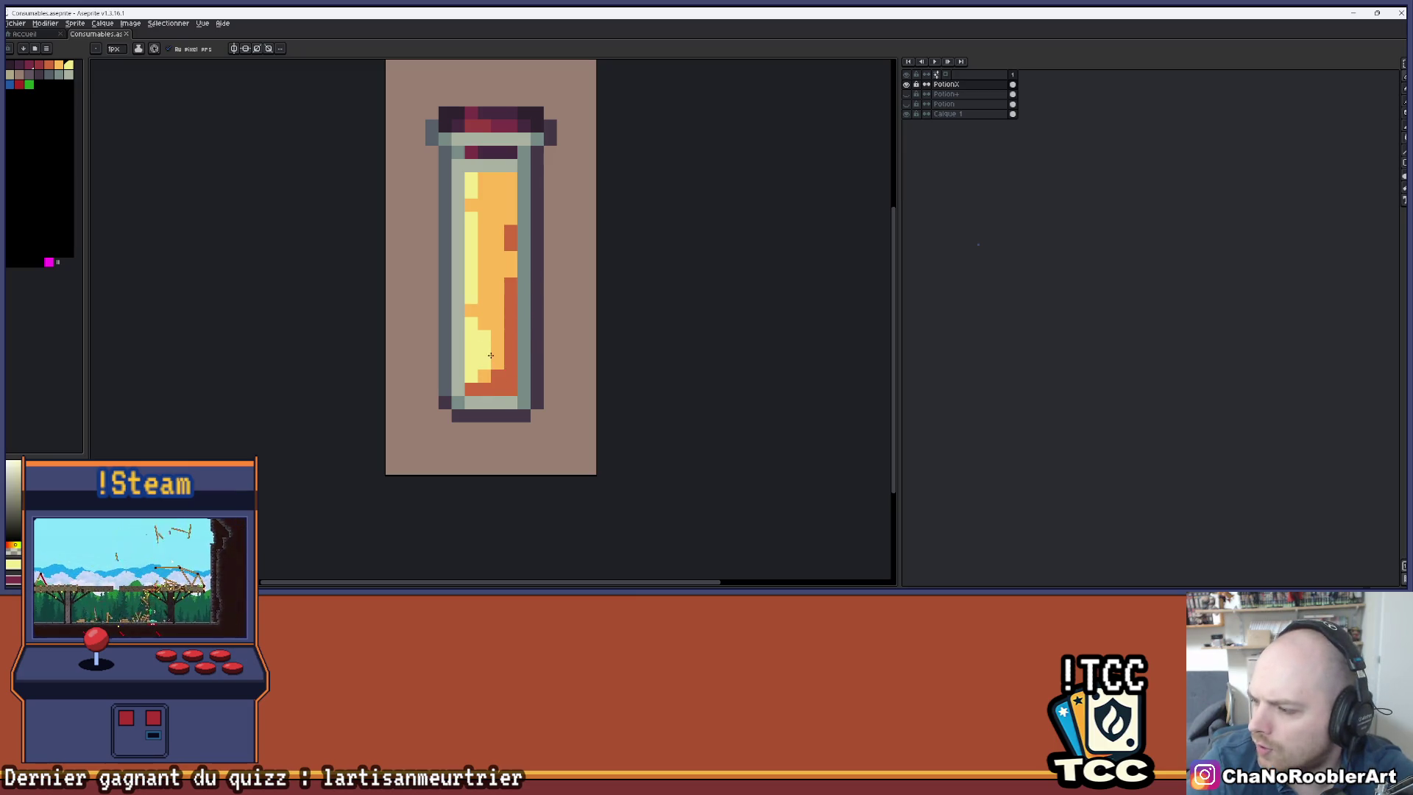
{"action": "scroll", "coordinate": [488, 361], "scroll_direction": "up", "scroll_amount": 1}
{"action": "key", "text": "i"}
{"action": "scroll", "coordinate": [538, 306], "scroll_direction": "down", "scroll_amount": 2}
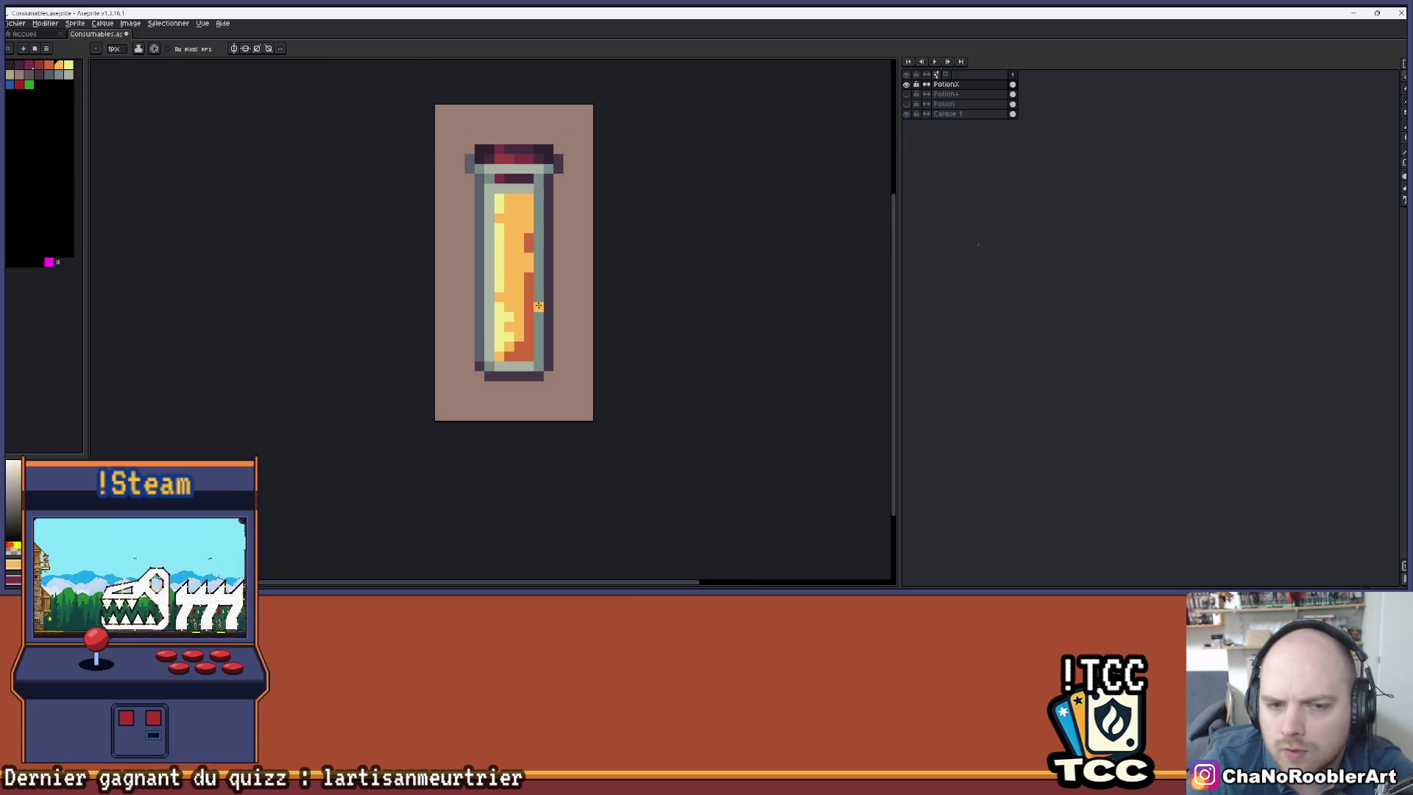
{"action": "scroll", "coordinate": [543, 291], "scroll_direction": "up", "scroll_amount": 1}
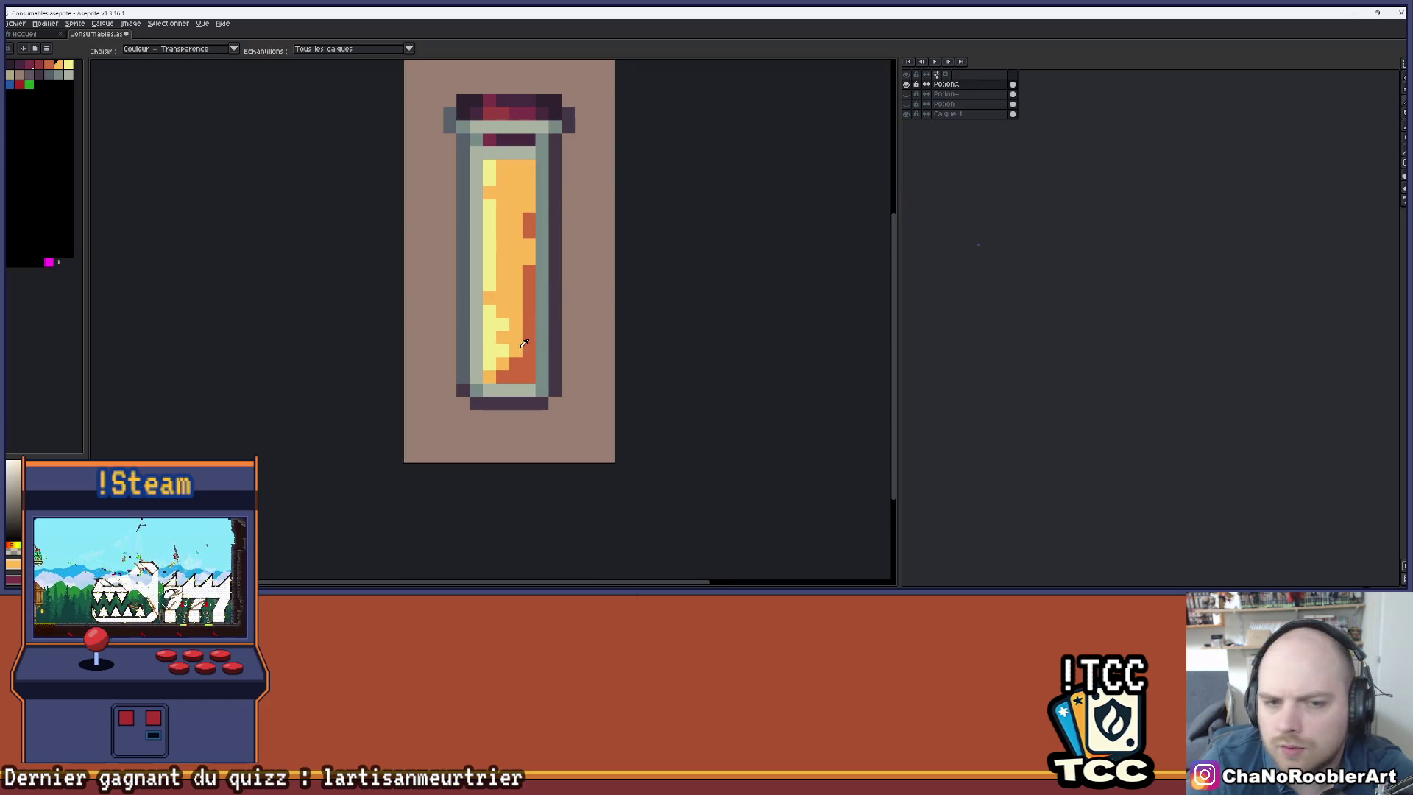
- Repaint the vial cap's red pixels crimson
{"action": "left_click_drag", "start_coordinate": [508, 314], "coordinate": [521, 379]}
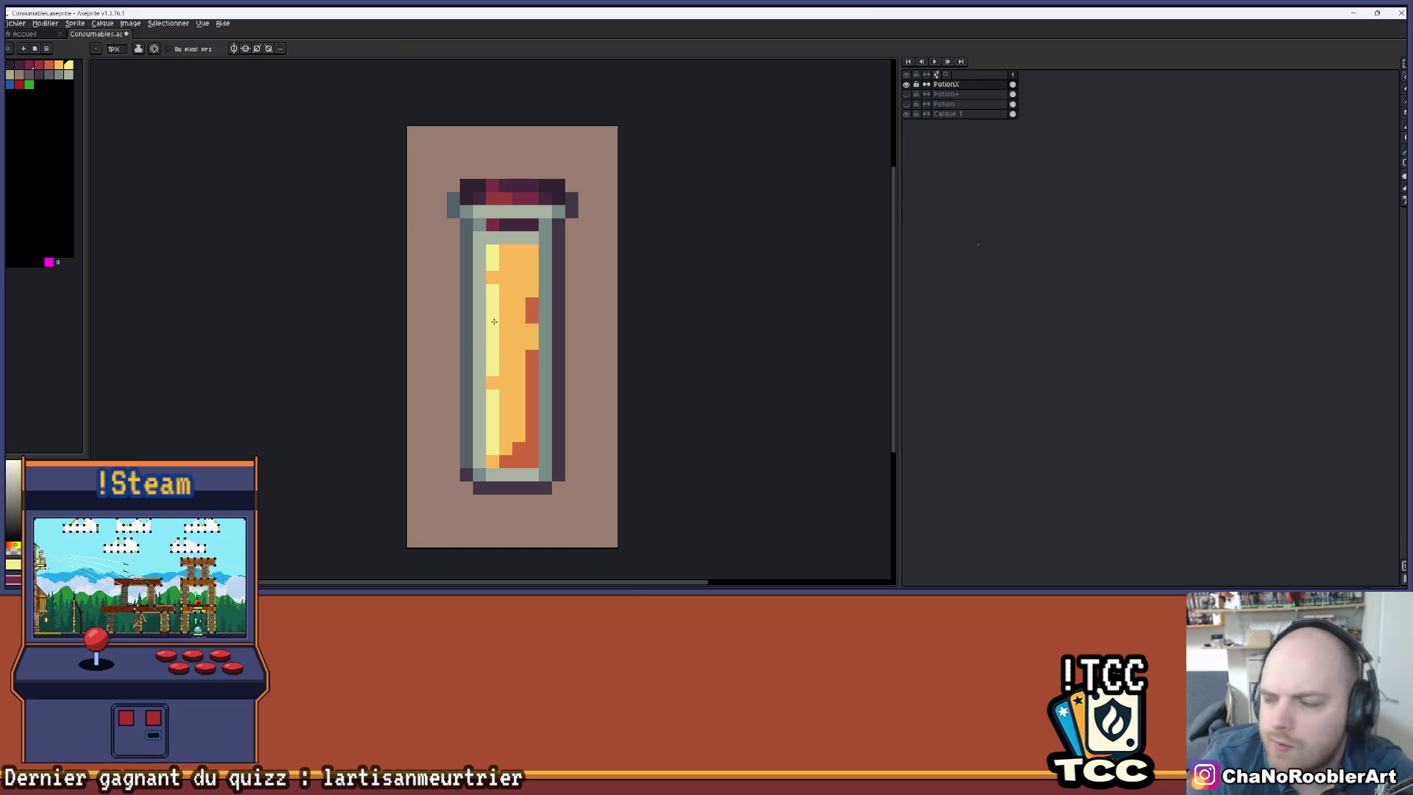
{"action": "scroll", "coordinate": [501, 237], "scroll_direction": "up", "scroll_amount": 2}
{"action": "left_click", "coordinate": [519, 262], "text": "alt"}
{"action": "key", "text": "i"}
{"action": "left_click", "coordinate": [555, 207]}
{"action": "key", "text": "b"}
{"action": "left_click_drag", "start_coordinate": [494, 209], "coordinate": [521, 210]}
{"action": "left_click", "coordinate": [519, 193]}
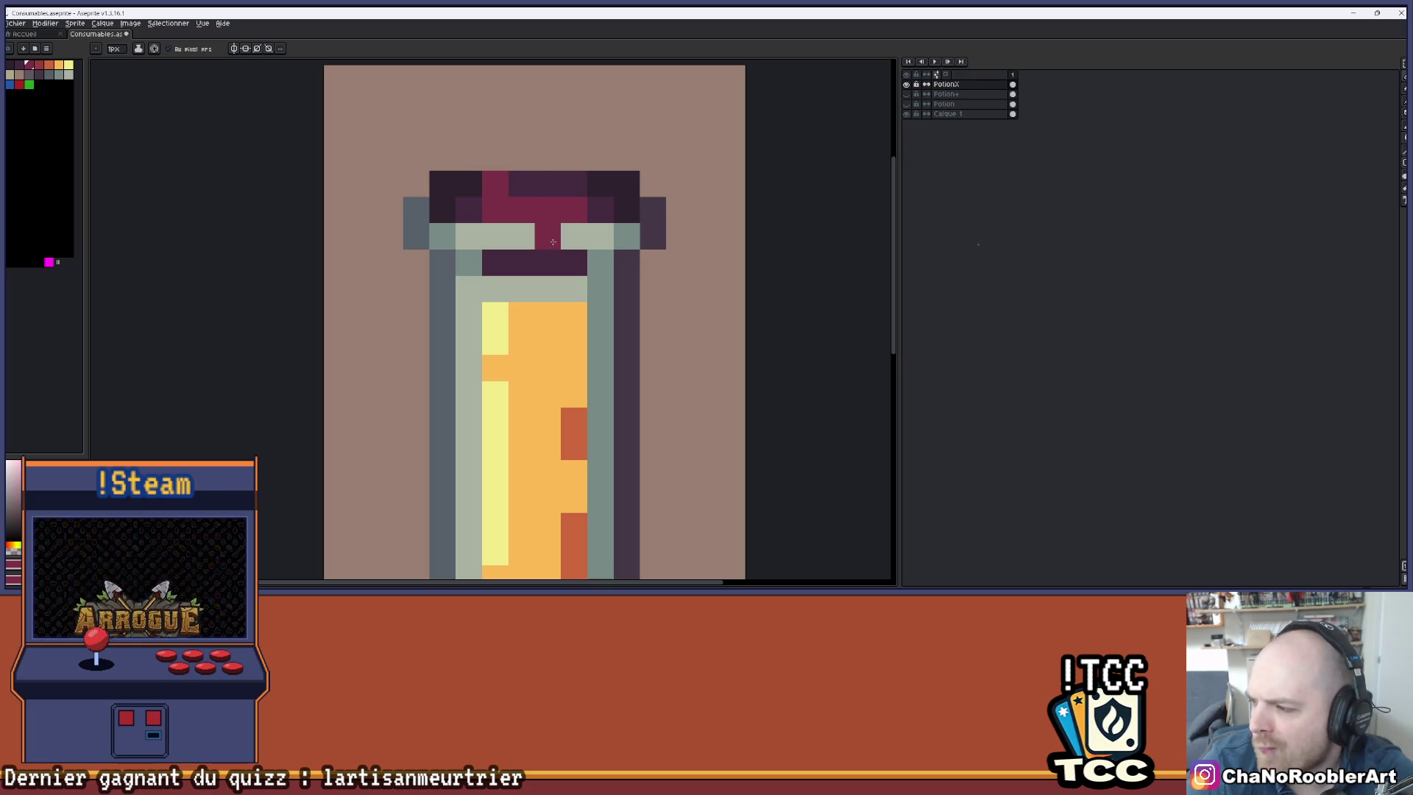
- Turn the cap's top-left crimson pixel dark and paint an L of crimson pixels in the cap
{"action": "left_click", "coordinate": [521, 183], "text": "alt"}
{"action": "left_click", "coordinate": [494, 183]}
{"action": "scroll", "coordinate": [524, 312], "scroll_direction": "down", "scroll_amount": 4}
{"action": "scroll", "coordinate": [531, 312], "scroll_direction": "up", "scroll_amount": 5}
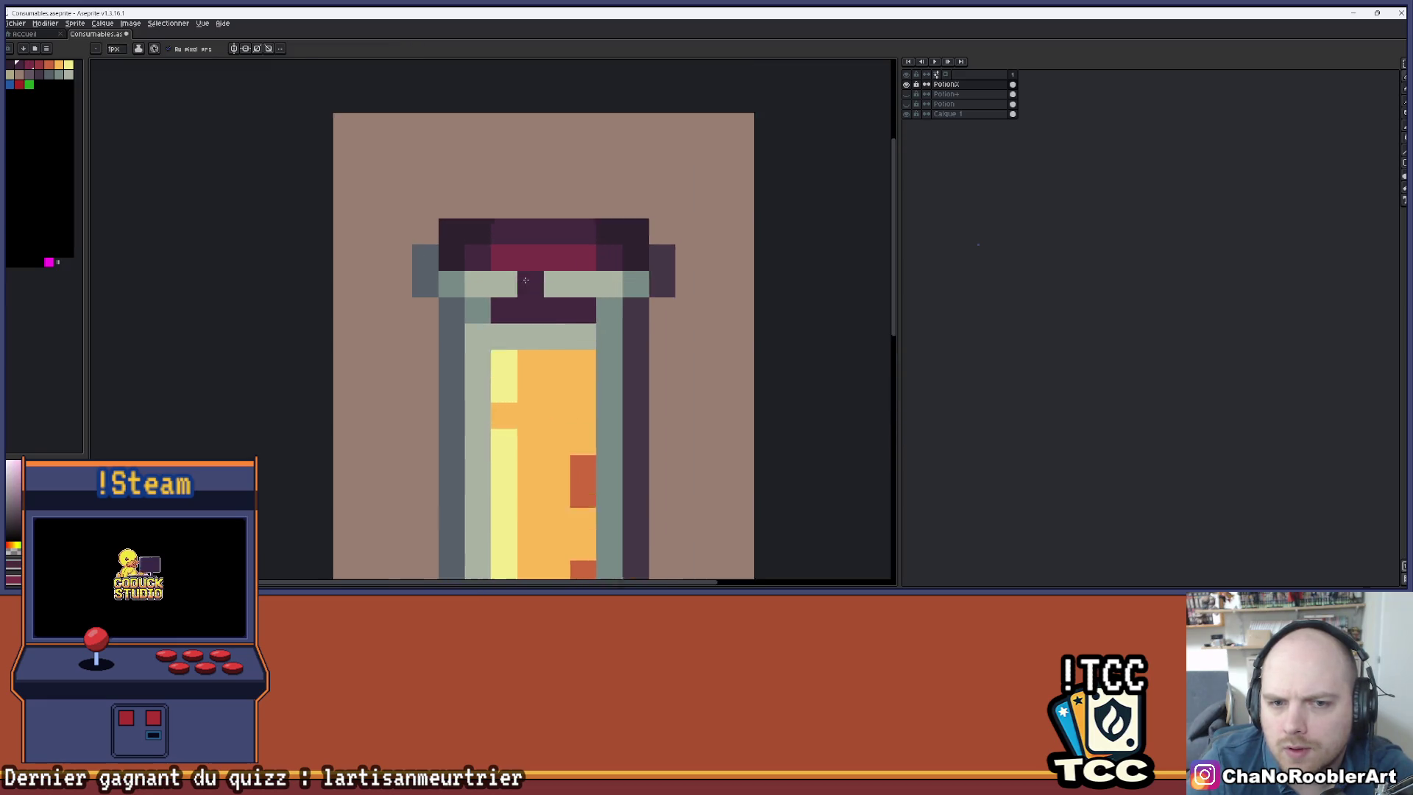
{"action": "left_click", "coordinate": [530, 250], "text": "alt"}
{"action": "left_click", "coordinate": [48, 65]}
{"action": "mouse_move", "coordinate": [533, 246]}
{"action": "left_mouse_down"}
{"action": "mouse_move", "coordinate": [572, 246]}
{"action": "mouse_move", "coordinate": [572, 285]}
{"action": "left_mouse_up"}
{"action": "scroll", "coordinate": [571, 285], "scroll_direction": "down", "scroll_amount": 2}
{"action": "scroll", "coordinate": [563, 276], "scroll_direction": "up", "scroll_amount": 2}
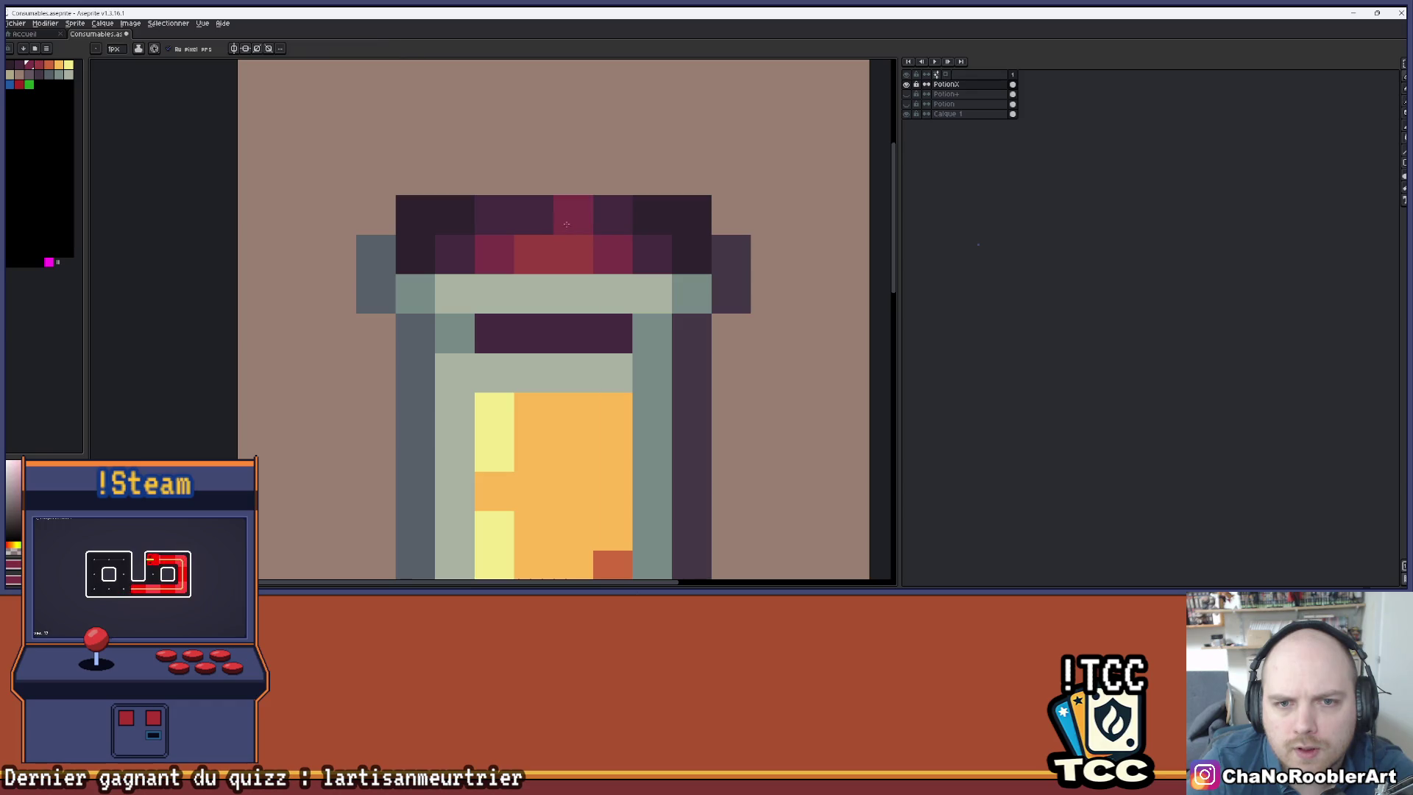
{"action": "scroll", "coordinate": [564, 301], "scroll_direction": "down", "scroll_amount": 5}
{"action": "scroll", "coordinate": [563, 306], "scroll_direction": "up", "scroll_amount": 5}
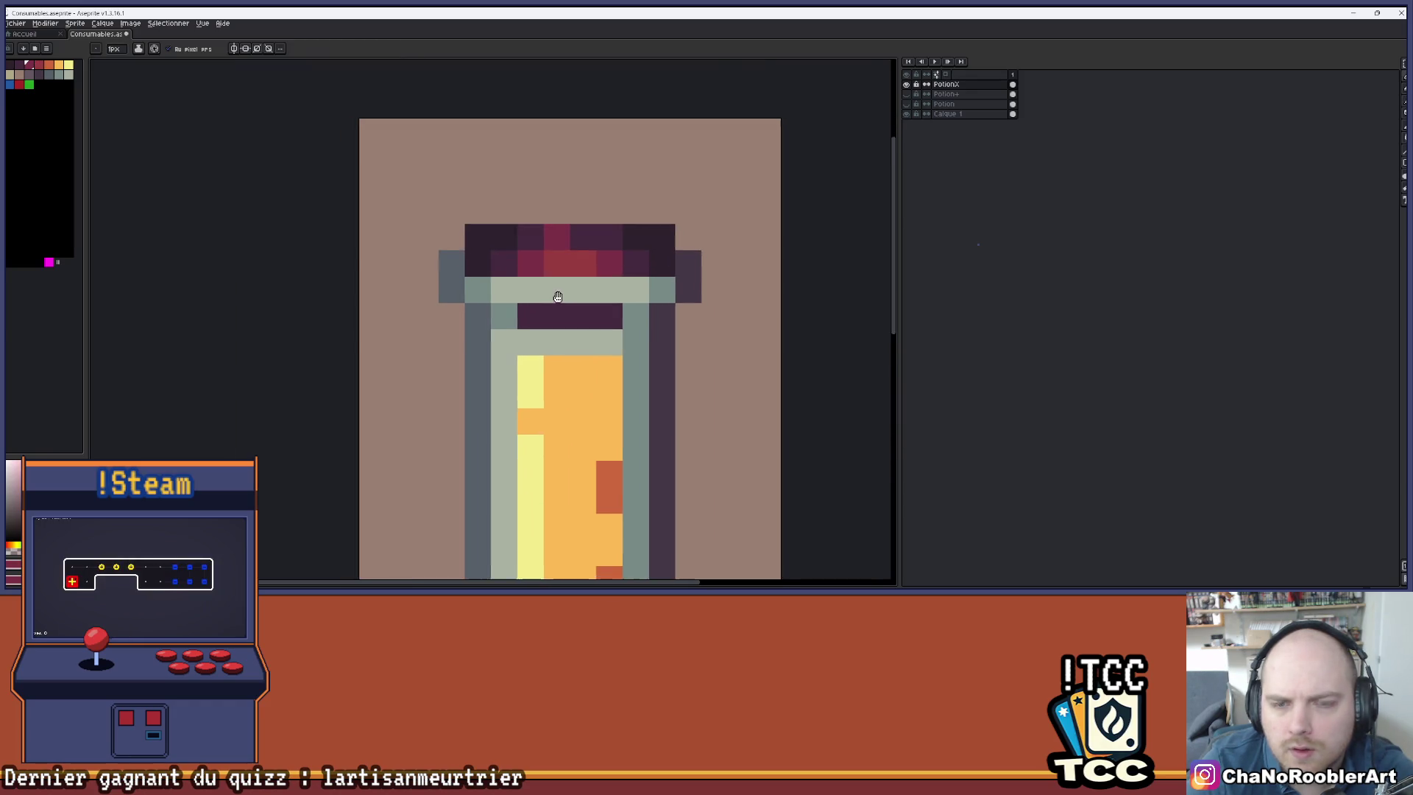
- Undo the last stroke and repaint a cap pixel with a colour sampled from the cap
{"action": "key", "text": "ctrl+z"}
{"action": "left_click", "coordinate": [543, 292]}
{"action": "left_click", "coordinate": [596, 292]}
{"action": "scroll", "coordinate": [589, 290], "scroll_direction": "down", "scroll_amount": 5}
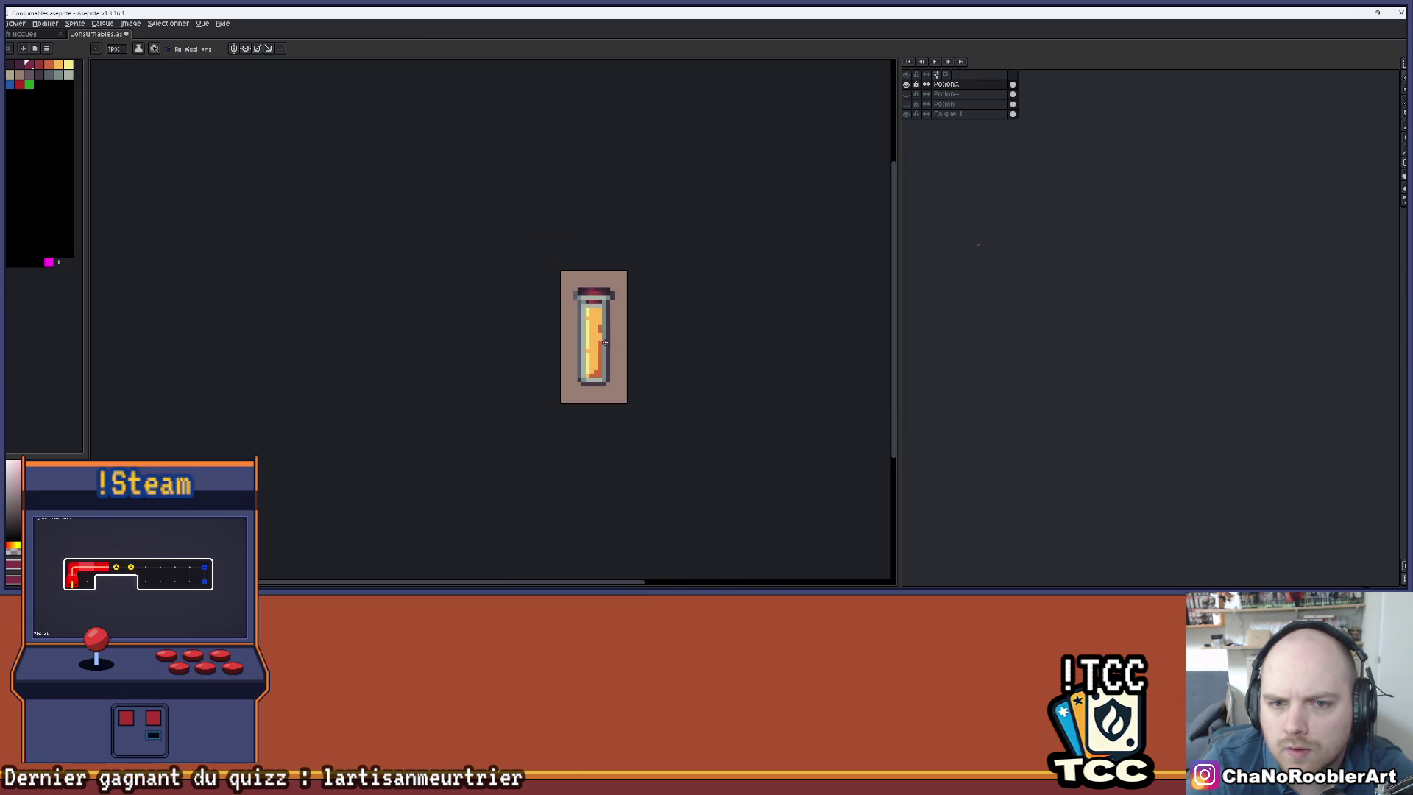
{"action": "scroll", "coordinate": [591, 333], "scroll_direction": "up", "scroll_amount": 1}
{"action": "right_click", "coordinate": [658, 272]}
{"action": "key", "text": "Escape"}
{"action": "left_click_drag", "start_coordinate": [598, 283], "coordinate": [586, 276]}
{"action": "scroll", "coordinate": [586, 276], "scroll_direction": "up", "scroll_amount": 2}
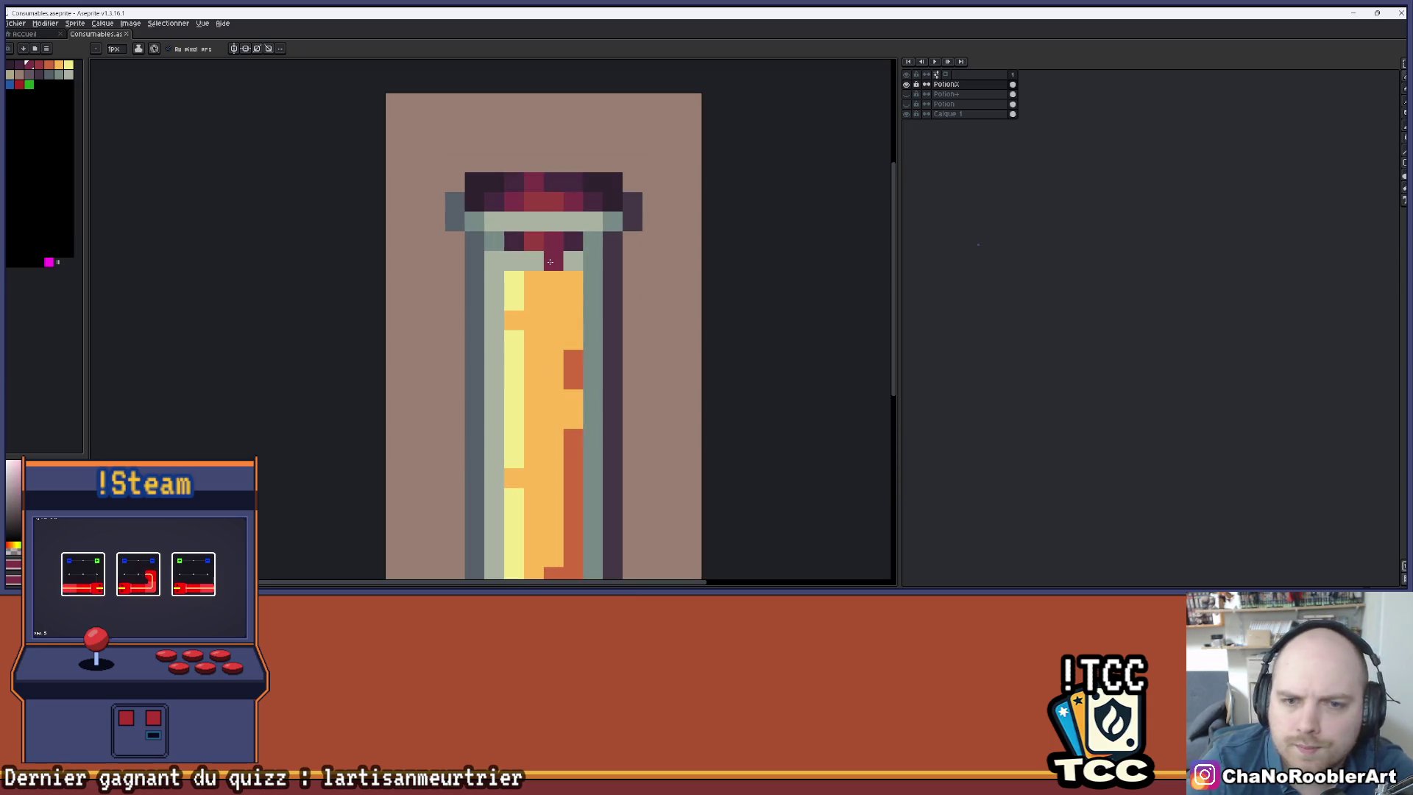
- Undo the red pixel below the cap and repaint that spot in grey glass tones
{"action": "key", "text": "ctrl+z"}
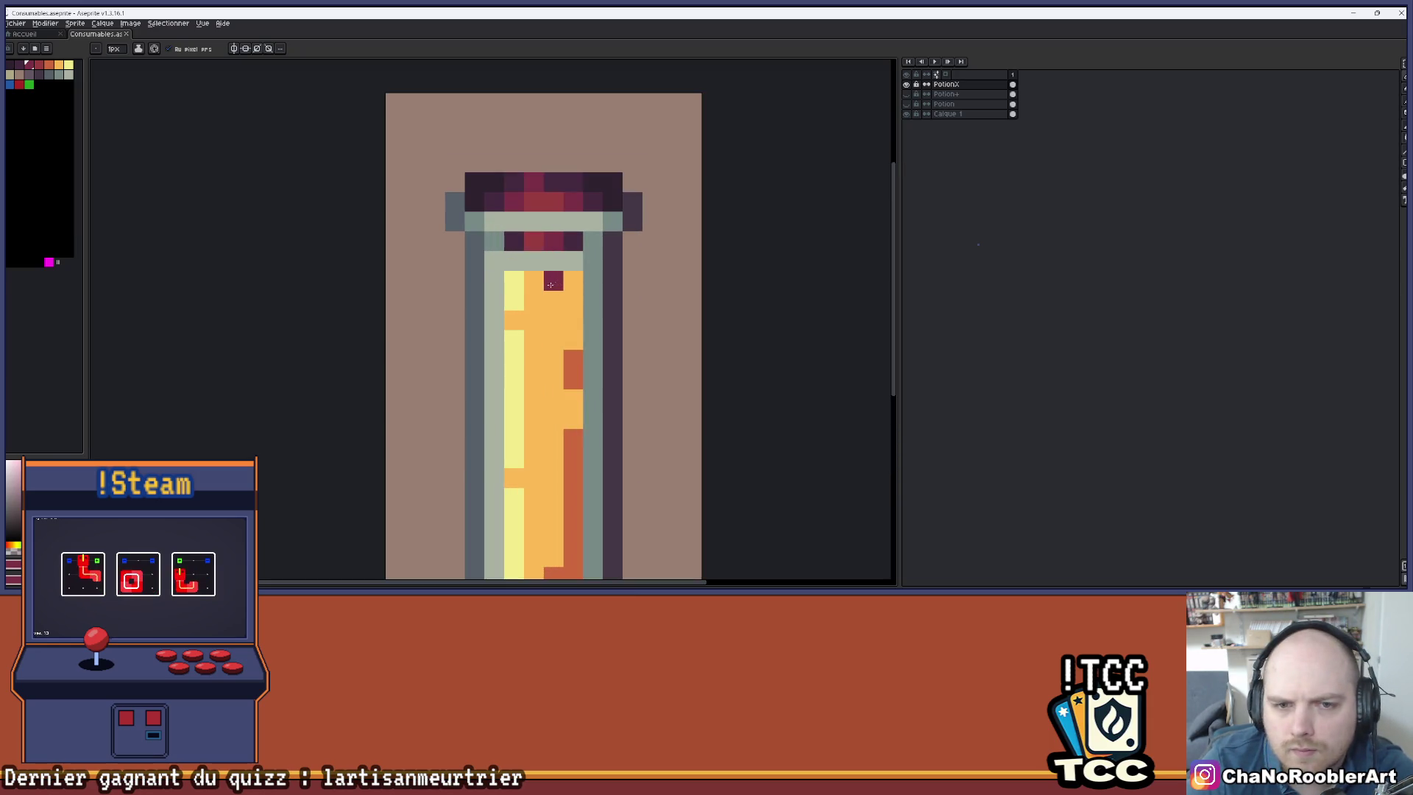
{"action": "left_click", "coordinate": [573, 218], "text": "alt"}
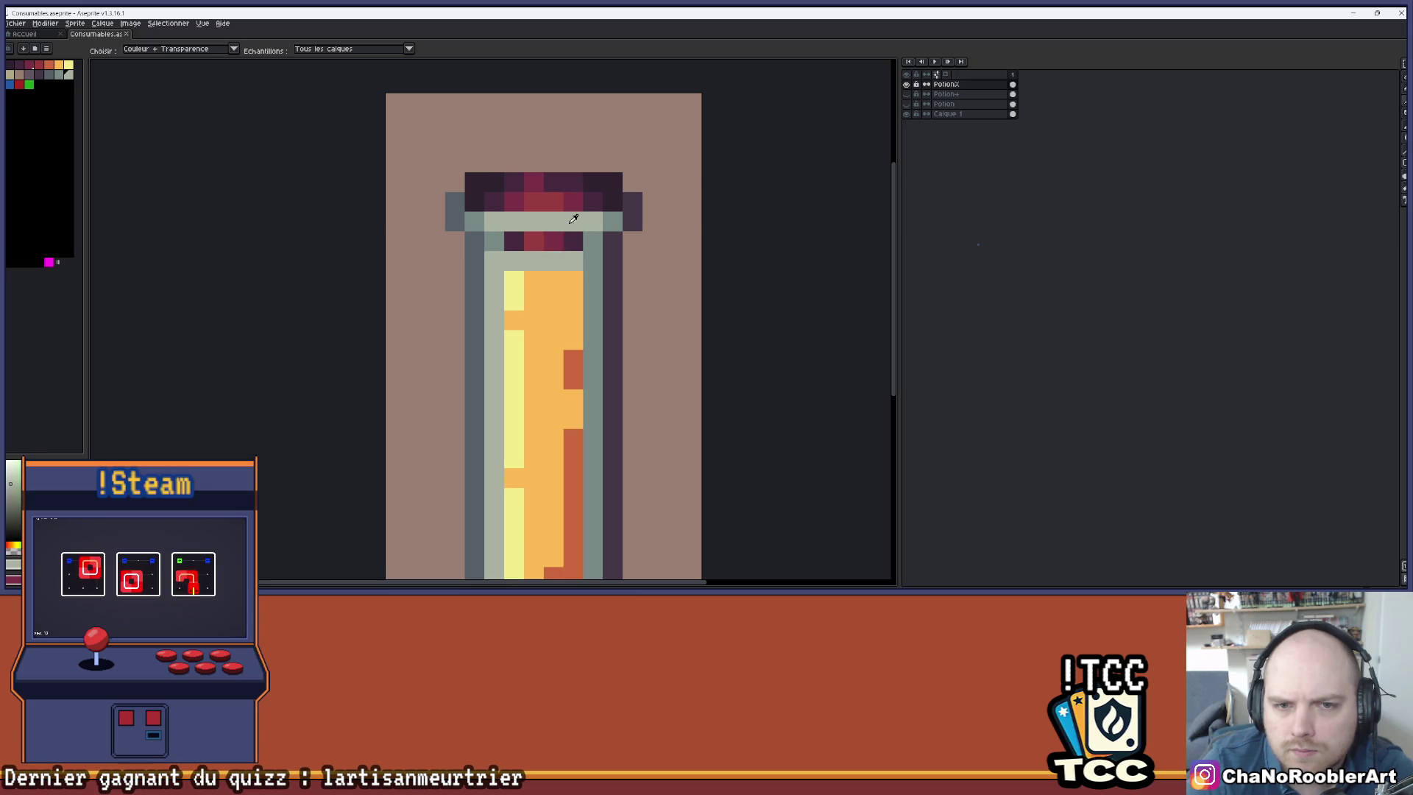
{"action": "left_click", "coordinate": [613, 241], "text": "alt"}
{"action": "left_click", "coordinate": [554, 261]}
{"action": "scroll", "coordinate": [582, 260], "scroll_direction": "down", "scroll_amount": 2}
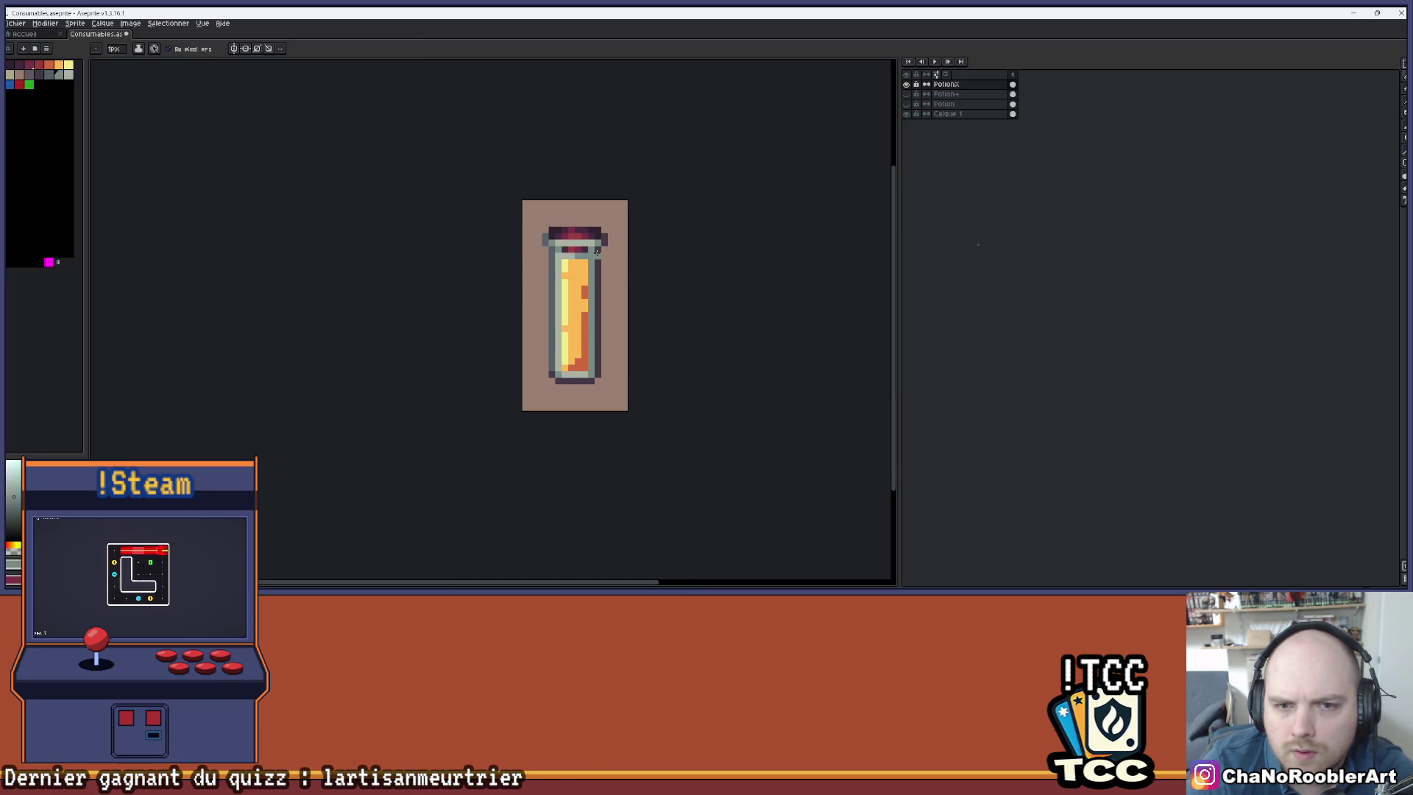
- Extend the liquid's yellow highlight by two pixels
{"action": "scroll", "coordinate": [550, 256], "scroll_direction": "up", "scroll_amount": 1}
{"action": "scroll", "coordinate": [562, 257], "scroll_direction": "down", "scroll_amount": 2}
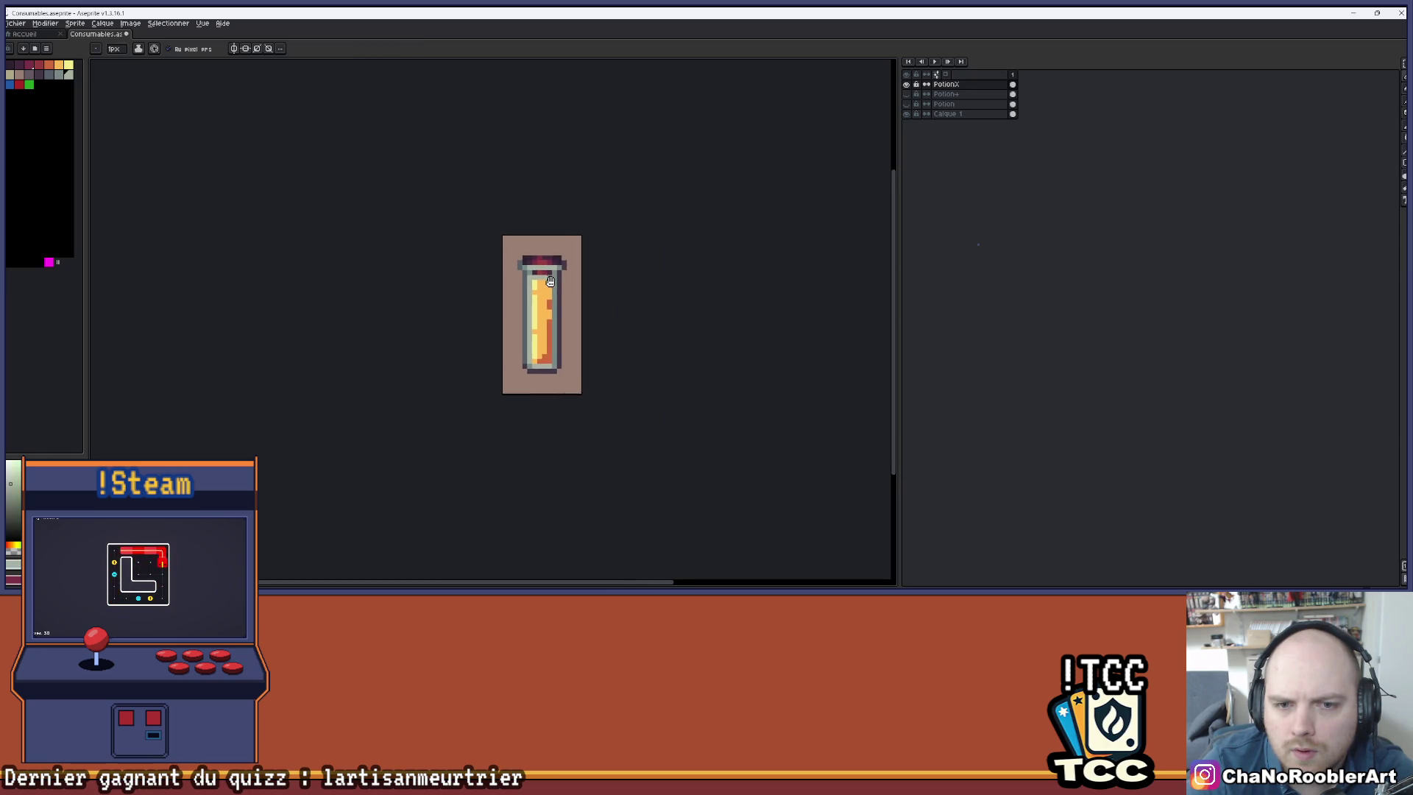
{"action": "scroll", "coordinate": [565, 270], "scroll_direction": "down", "scroll_amount": 1}
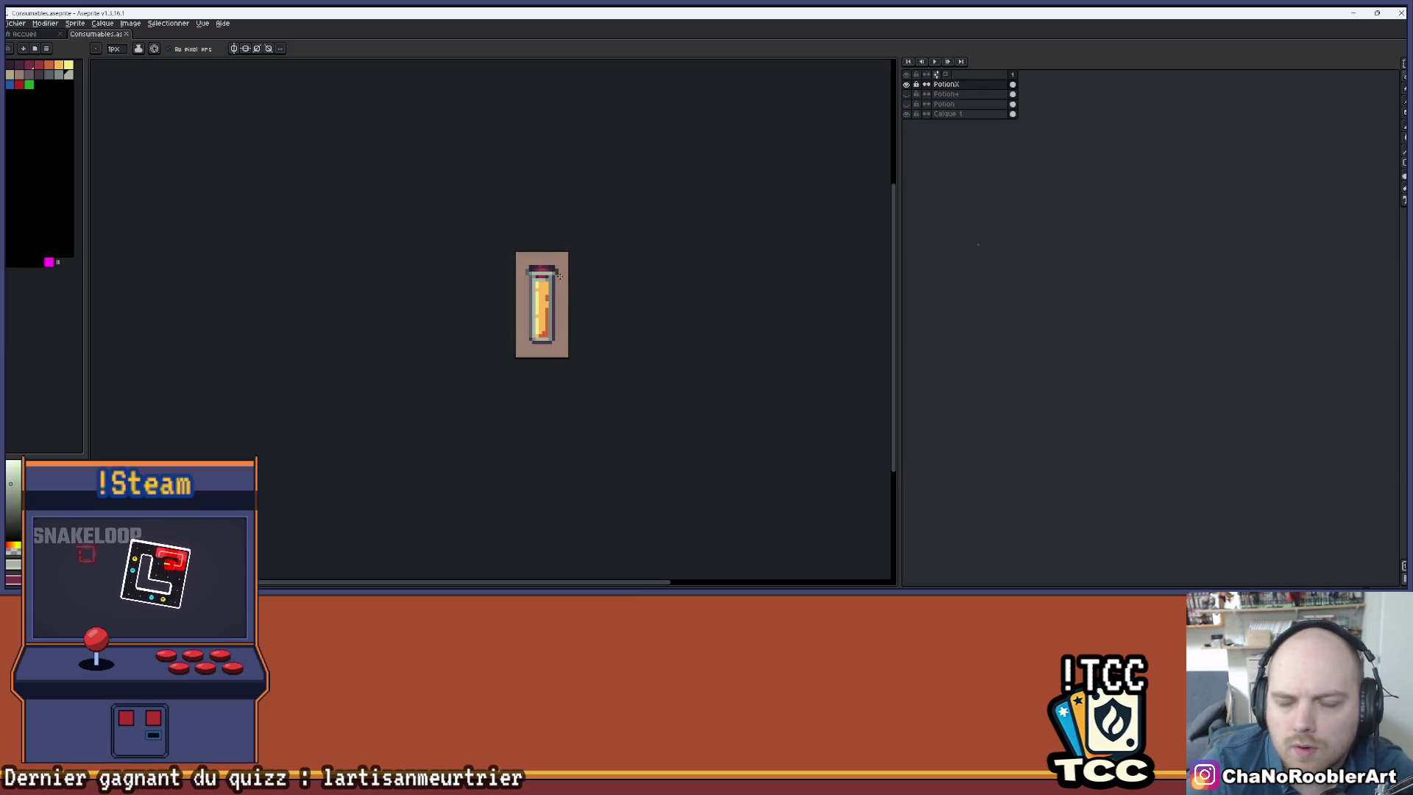
{"action": "scroll", "coordinate": [560, 278], "scroll_direction": "up", "scroll_amount": 2}
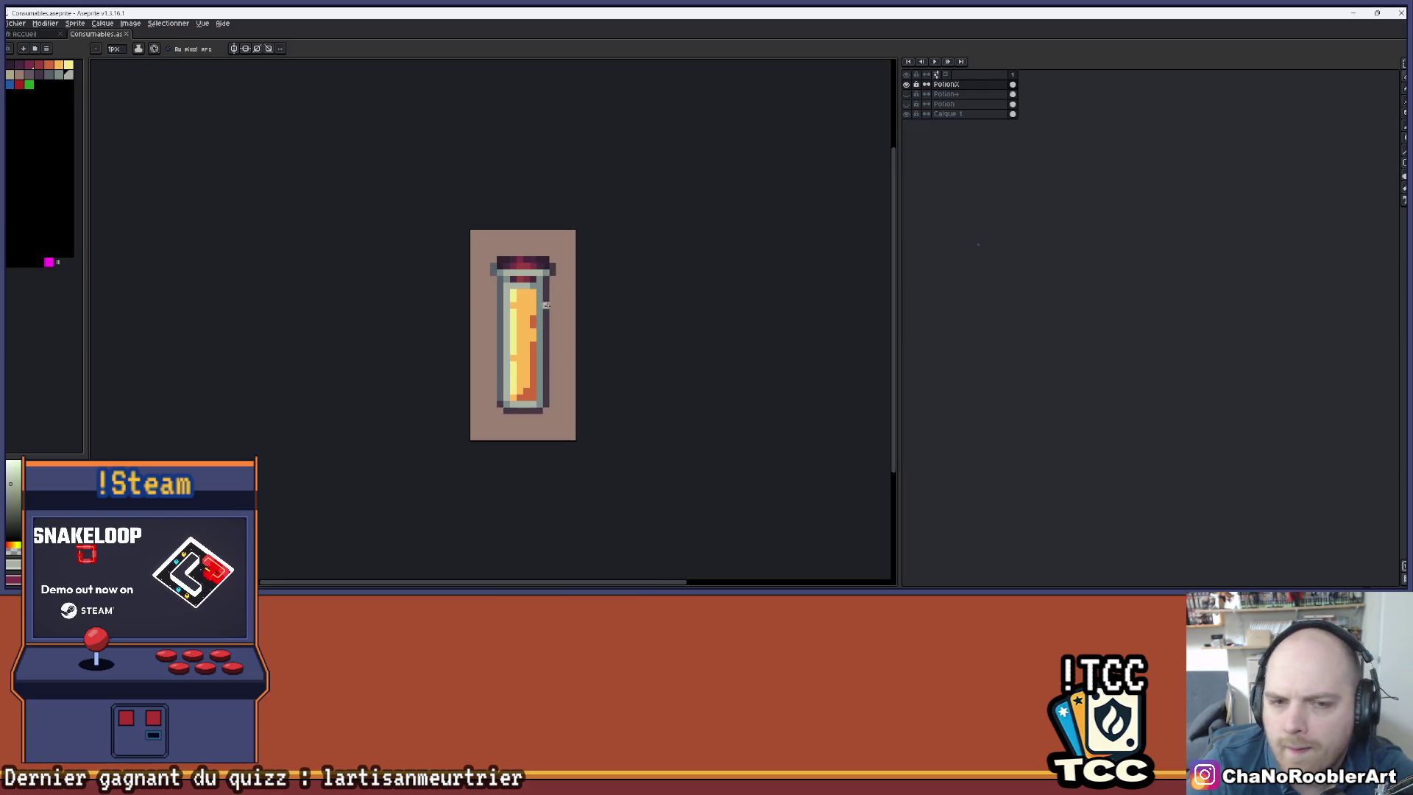
{"action": "scroll", "coordinate": [548, 286], "scroll_direction": "up", "scroll_amount": 3}
{"action": "left_click_drag", "start_coordinate": [501, 259], "coordinate": [501, 279]}
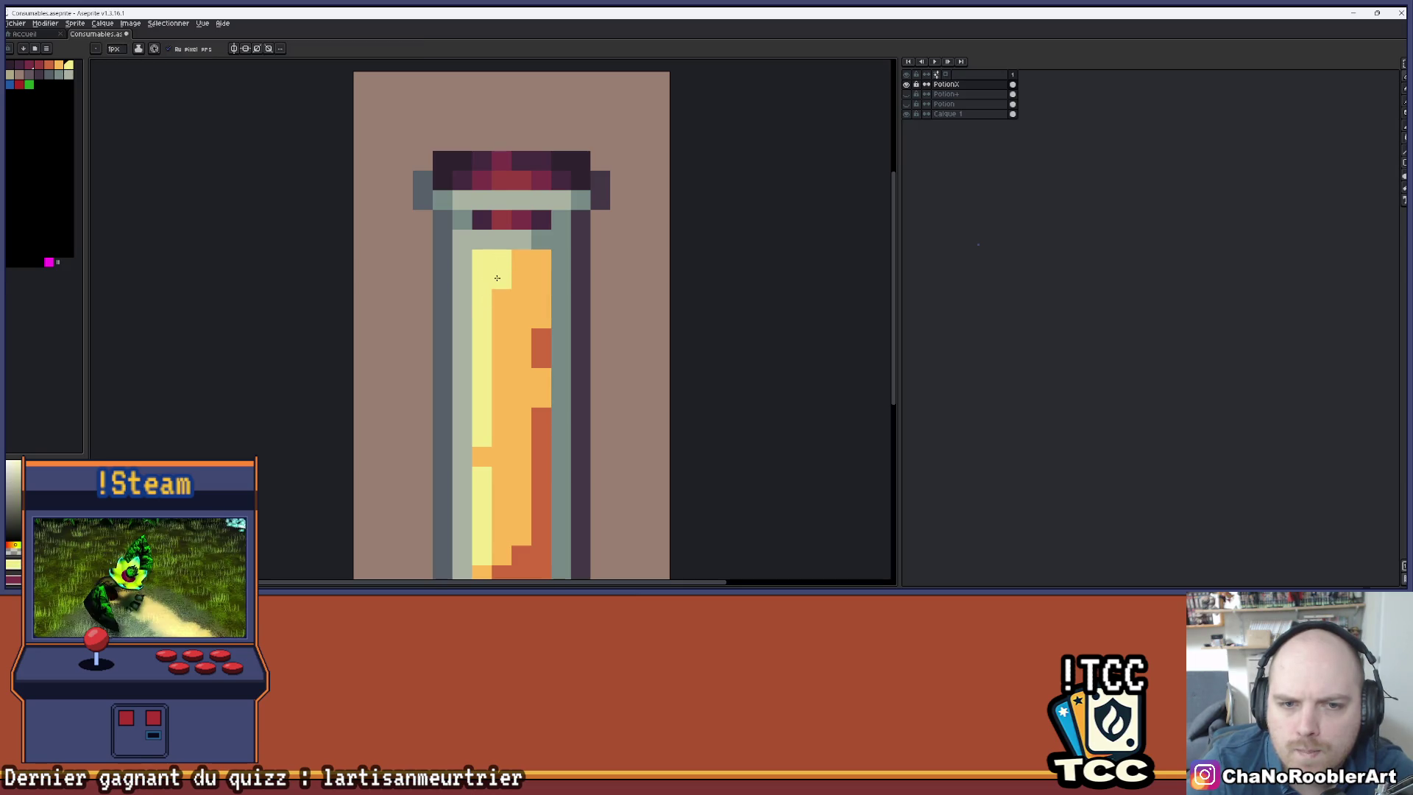
{"action": "scroll", "coordinate": [513, 353], "scroll_direction": "down", "scroll_amount": 4}
{"action": "scroll", "coordinate": [513, 354], "scroll_direction": "up", "scroll_amount": 3}
{"action": "scroll", "coordinate": [512, 354], "scroll_direction": "down", "scroll_amount": 2}
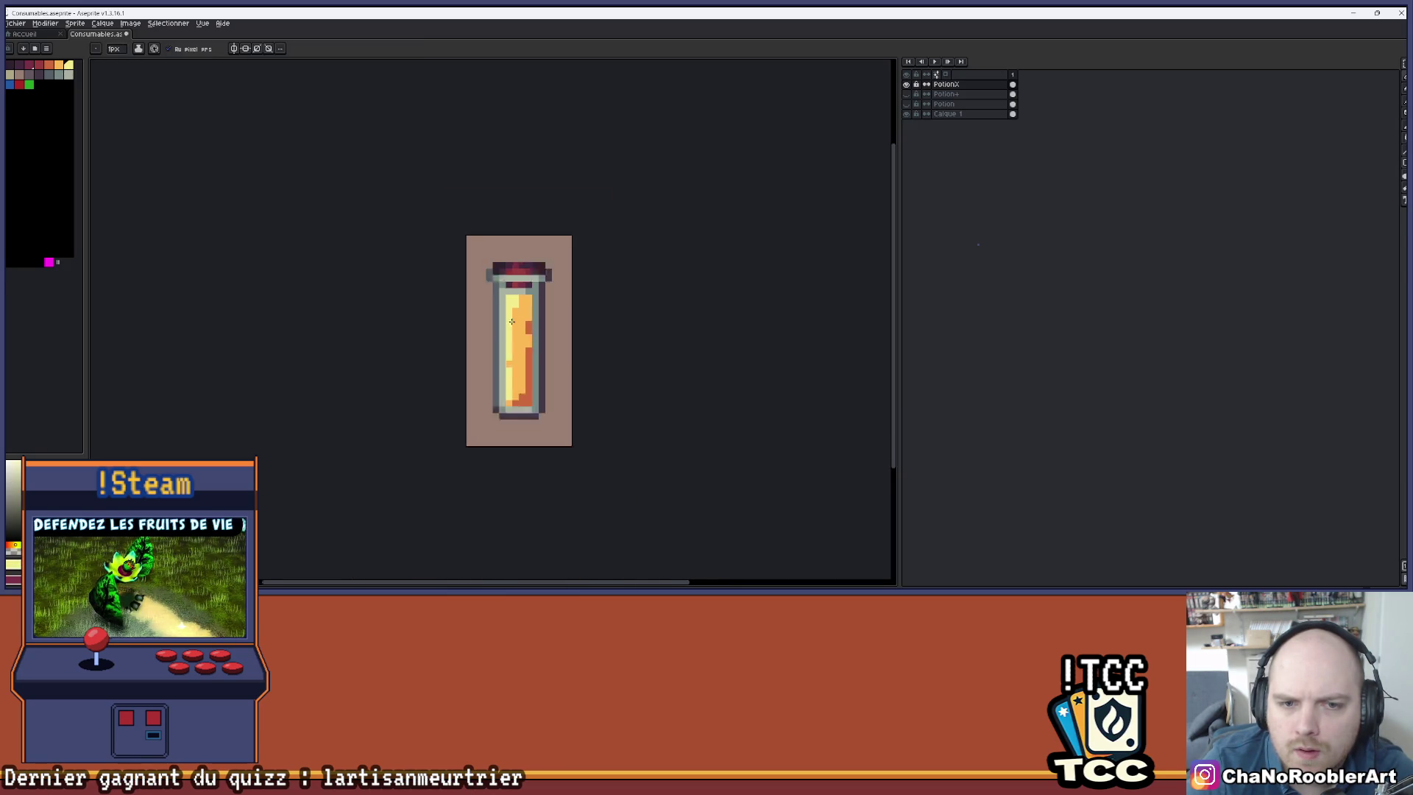
{"action": "scroll", "coordinate": [510, 357], "scroll_direction": "up", "scroll_amount": 2}
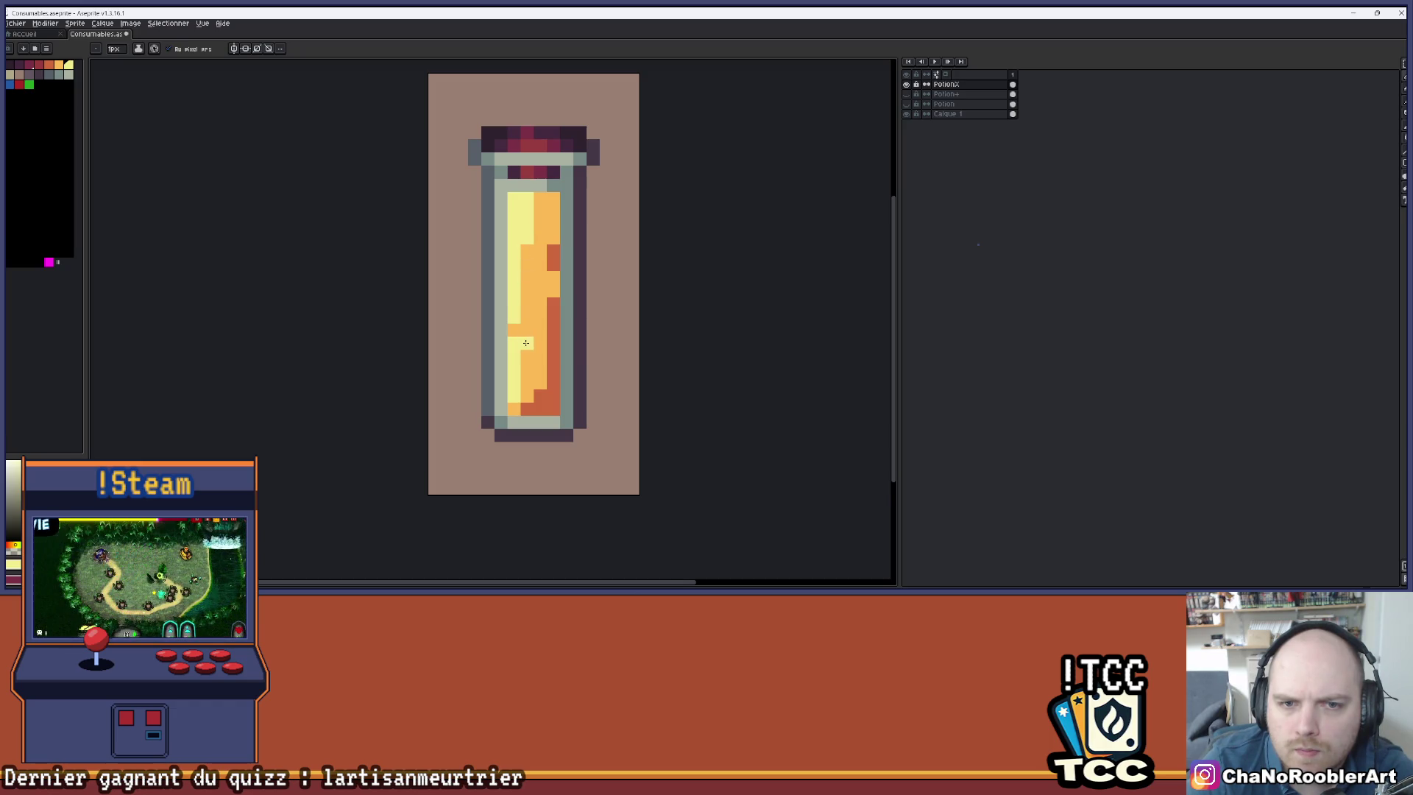
{"action": "scroll", "coordinate": [525, 346], "scroll_direction": "down", "scroll_amount": 3}
{"action": "scroll", "coordinate": [524, 346], "scroll_direction": "up", "scroll_amount": 3}
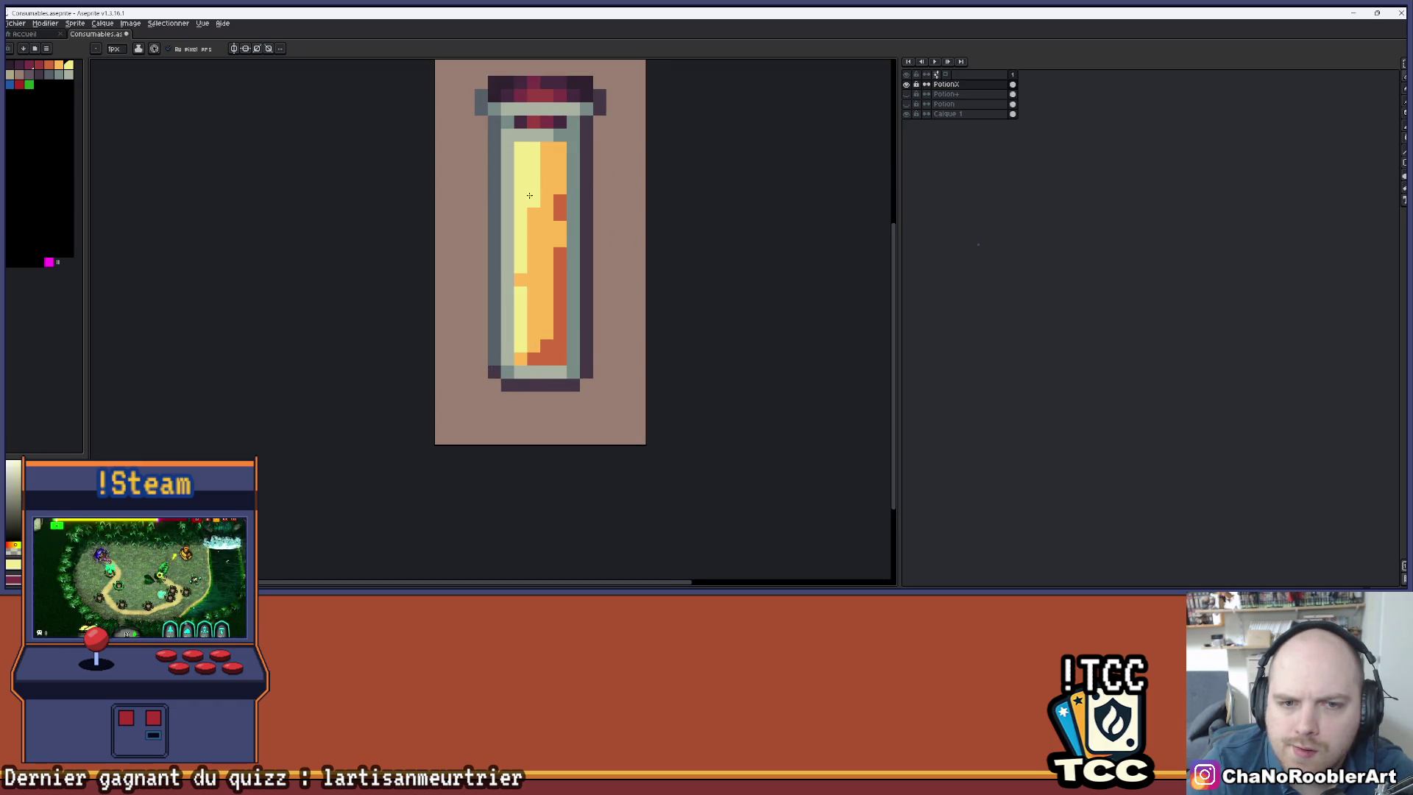
{"action": "scroll", "coordinate": [519, 265], "scroll_direction": "up", "scroll_amount": 2}
{"action": "scroll", "coordinate": [522, 301], "scroll_direction": "down", "scroll_amount": 2}
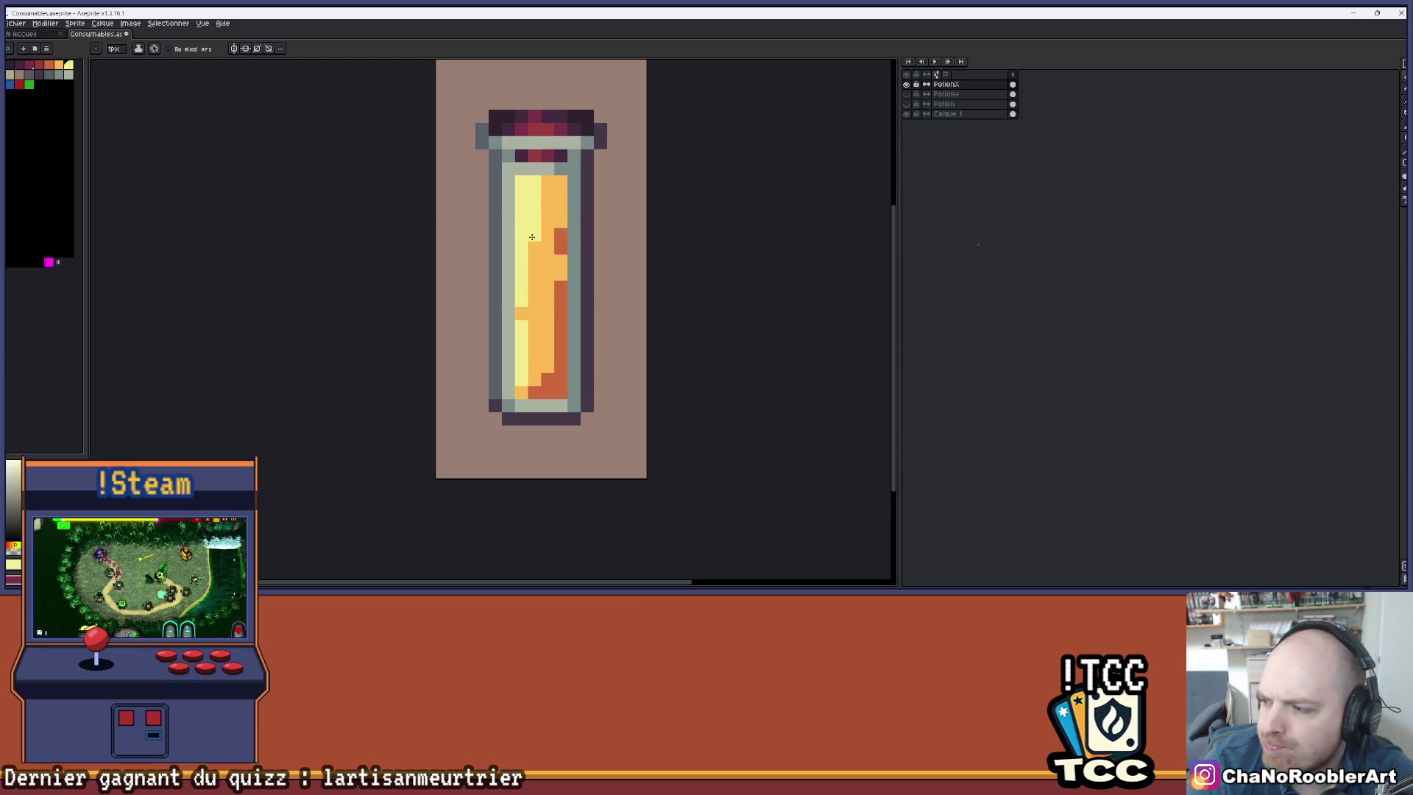
{"action": "scroll", "coordinate": [532, 236], "scroll_direction": "down", "scroll_amount": 4}
{"action": "scroll", "coordinate": [536, 229], "scroll_direction": "up", "scroll_amount": 6}
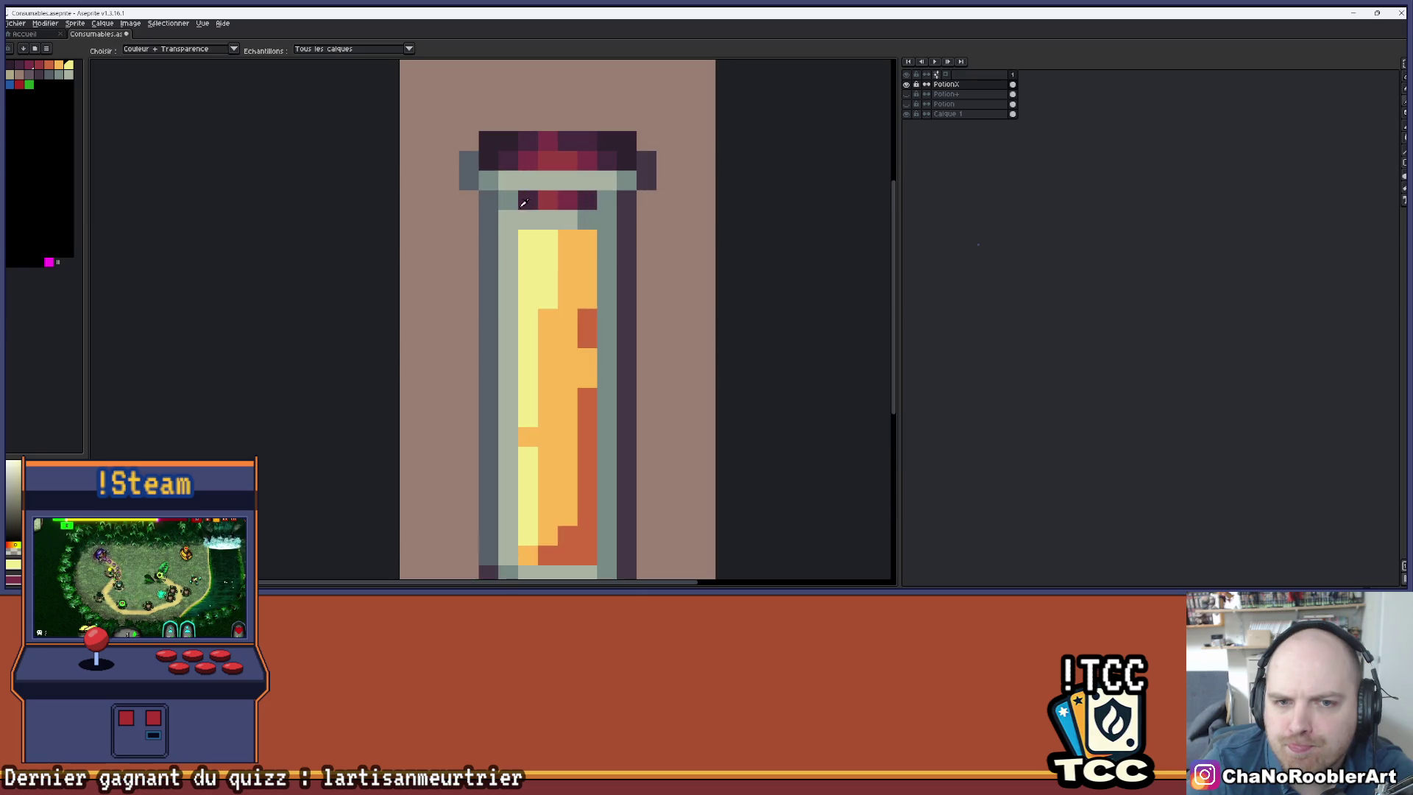
{"action": "scroll", "coordinate": [592, 195], "scroll_direction": "down", "scroll_amount": 3}
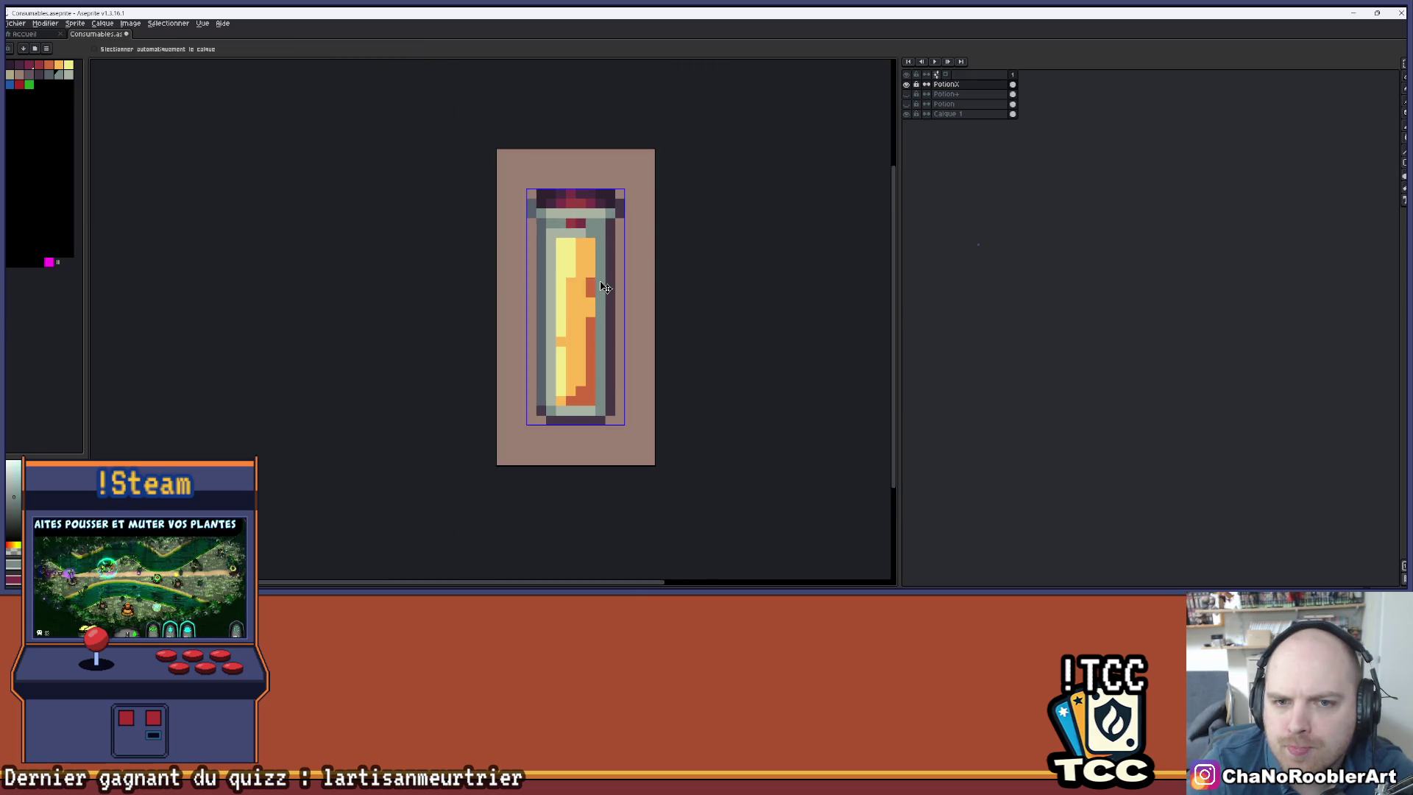
{"action": "scroll", "coordinate": [600, 279], "scroll_direction": "down", "scroll_amount": 3}
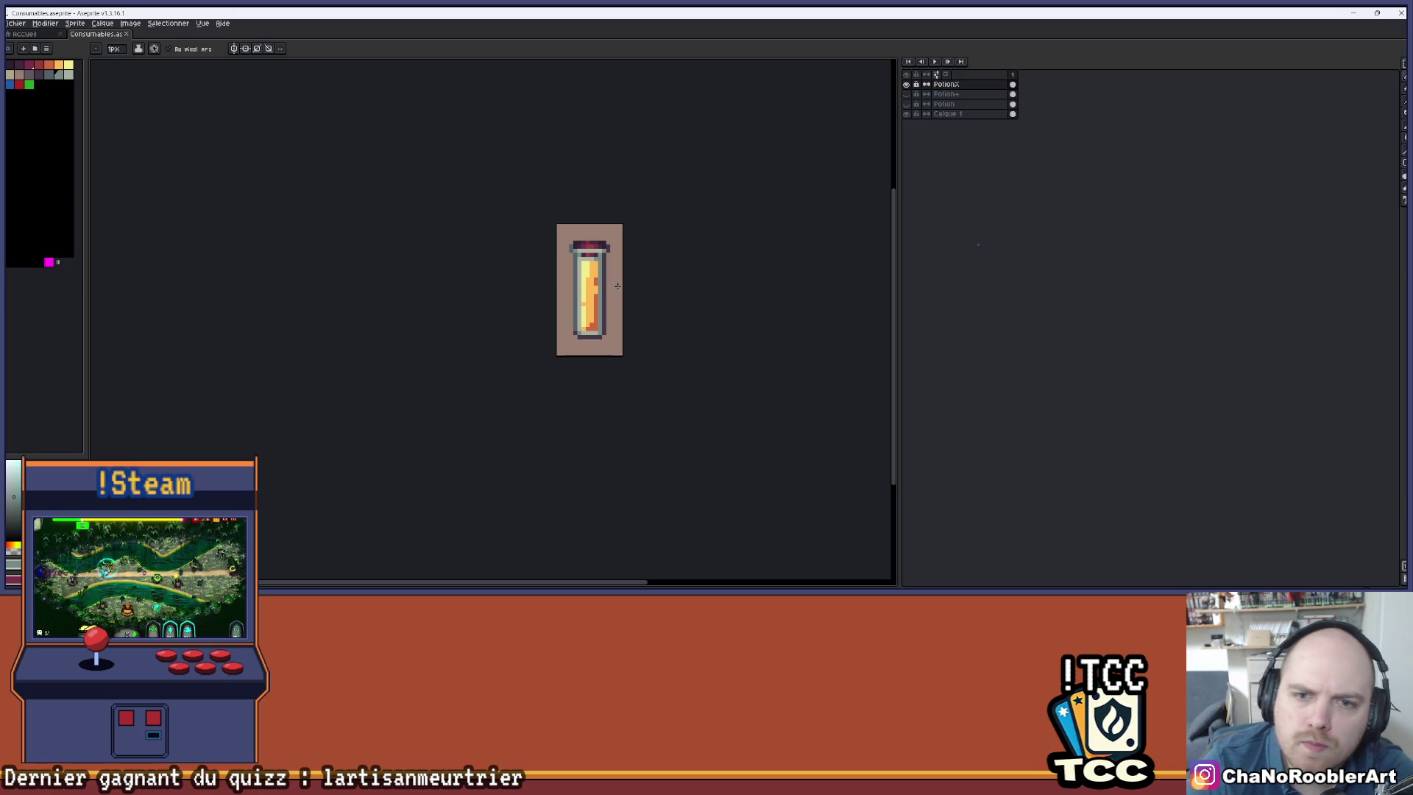
{"action": "scroll", "coordinate": [611, 290], "scroll_direction": "down", "scroll_amount": 1}
{"action": "scroll", "coordinate": [552, 280], "scroll_direction": "up", "scroll_amount": 2}
{"action": "scroll", "coordinate": [552, 280], "scroll_direction": "up", "scroll_amount": 2}
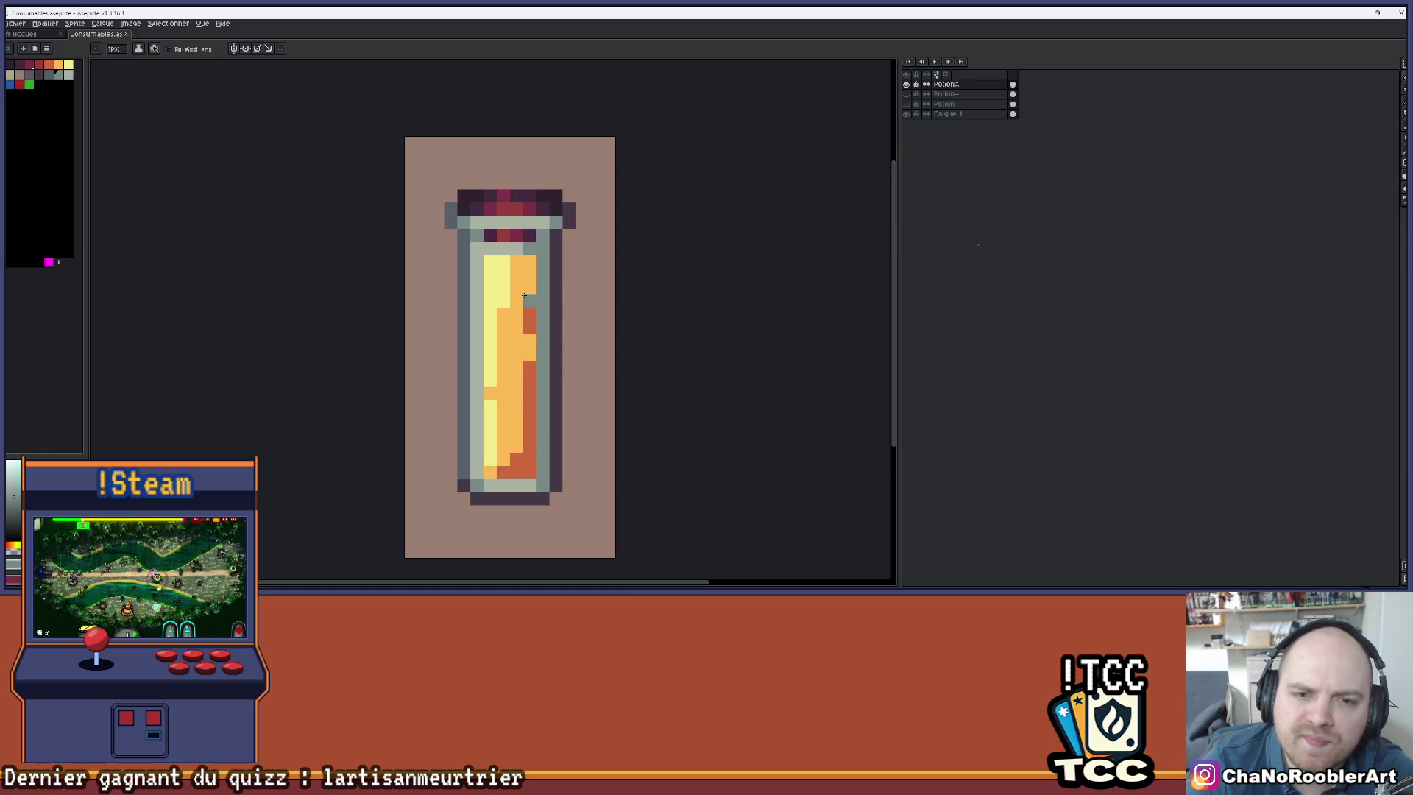
- Turn a yellow liquid pixel orange and save the sprite
{"action": "left_click", "coordinate": [520, 285], "text": "alt"}
{"action": "left_click", "coordinate": [506, 286]}
{"action": "scroll", "coordinate": [524, 280], "scroll_direction": "down", "scroll_amount": 3}
{"action": "scroll", "coordinate": [524, 279], "scroll_direction": "up", "scroll_amount": 3}
{"action": "scroll", "coordinate": [554, 278], "scroll_direction": "down", "scroll_amount": 4}
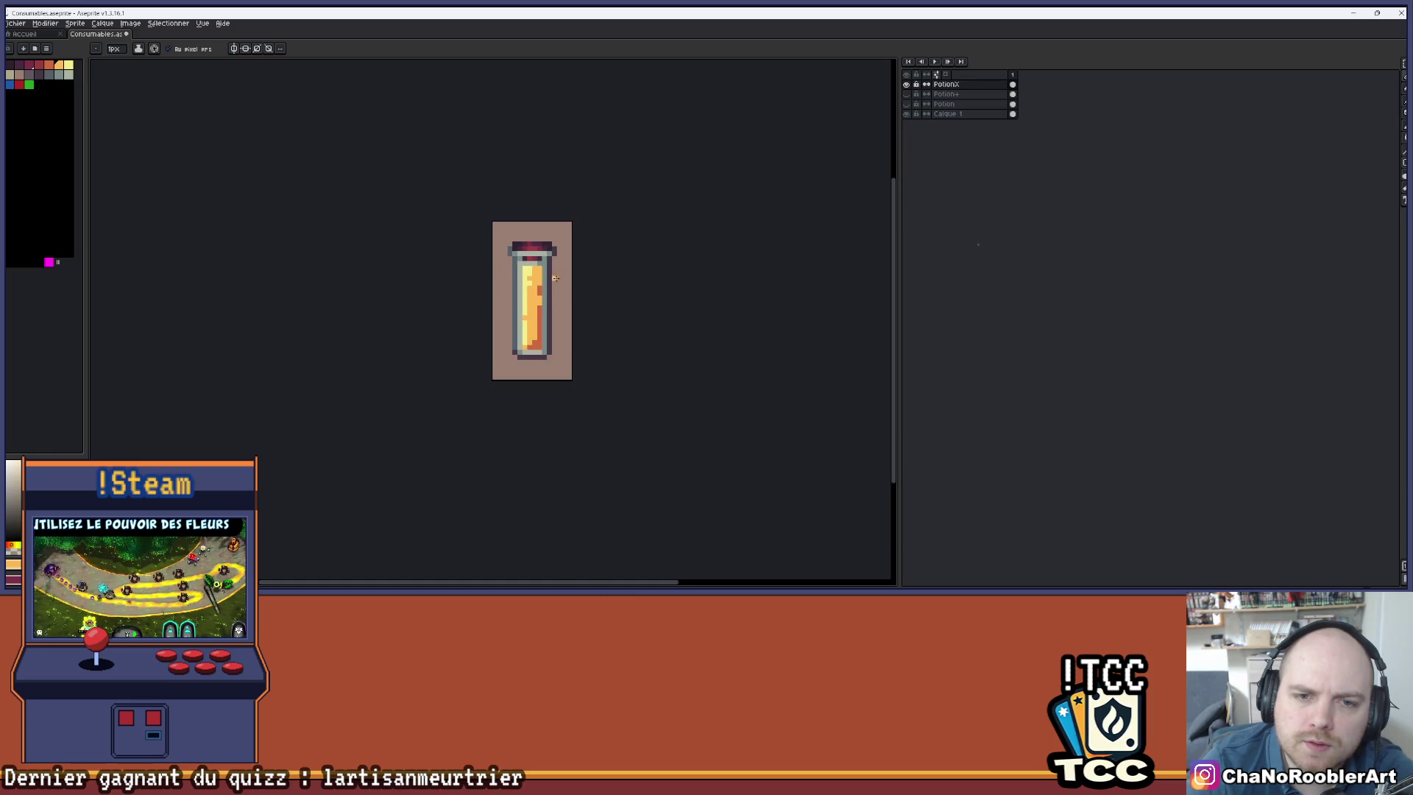
{"action": "scroll", "coordinate": [554, 279], "scroll_direction": "up", "scroll_amount": 4}
{"action": "scroll", "coordinate": [567, 311], "scroll_direction": "down", "scroll_amount": 5}
{"action": "key", "text": "ctrl+s"}
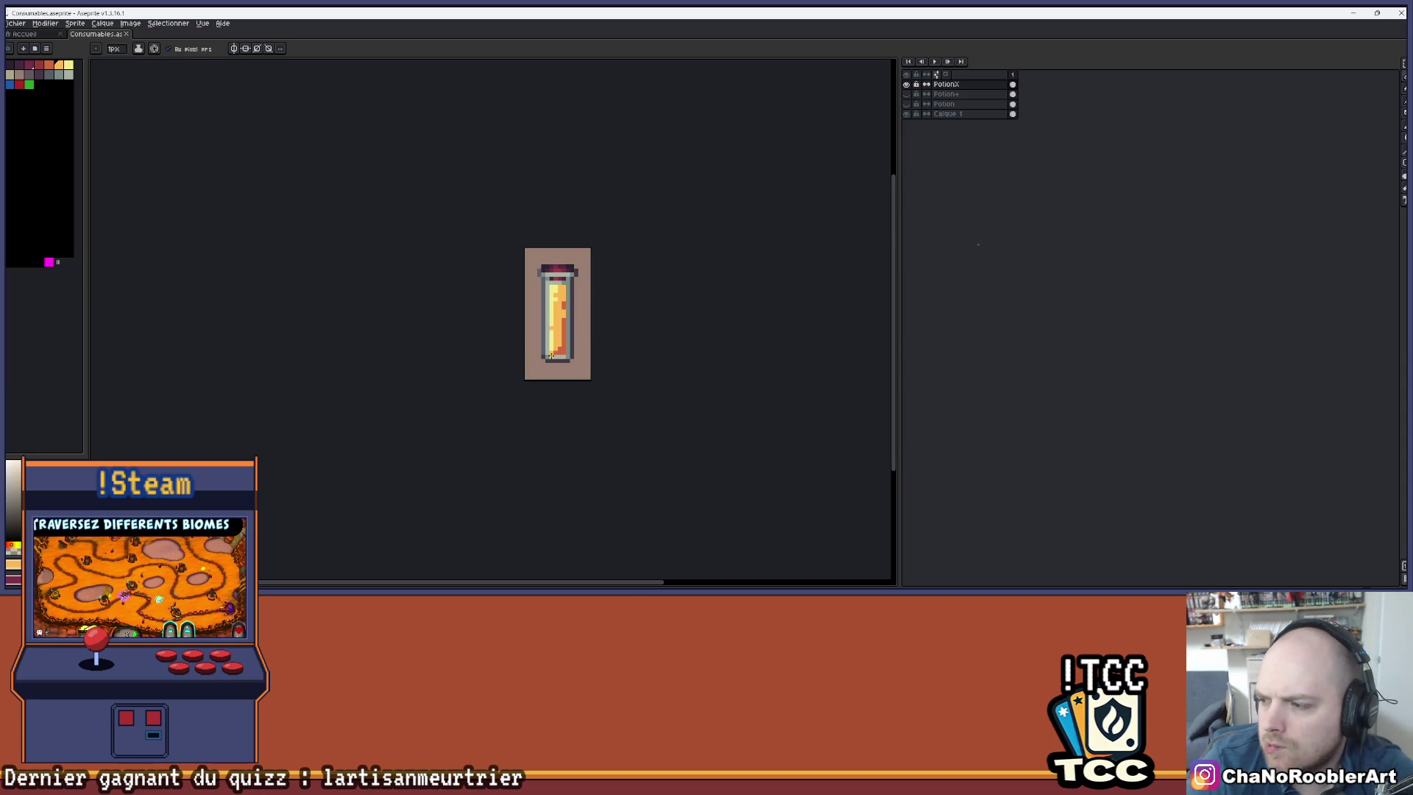
- Darken an orange liquid pixel to red and two light glass pixels, then hide the PotionX layer
{"action": "scroll", "coordinate": [551, 356], "scroll_direction": "up", "scroll_amount": 5}
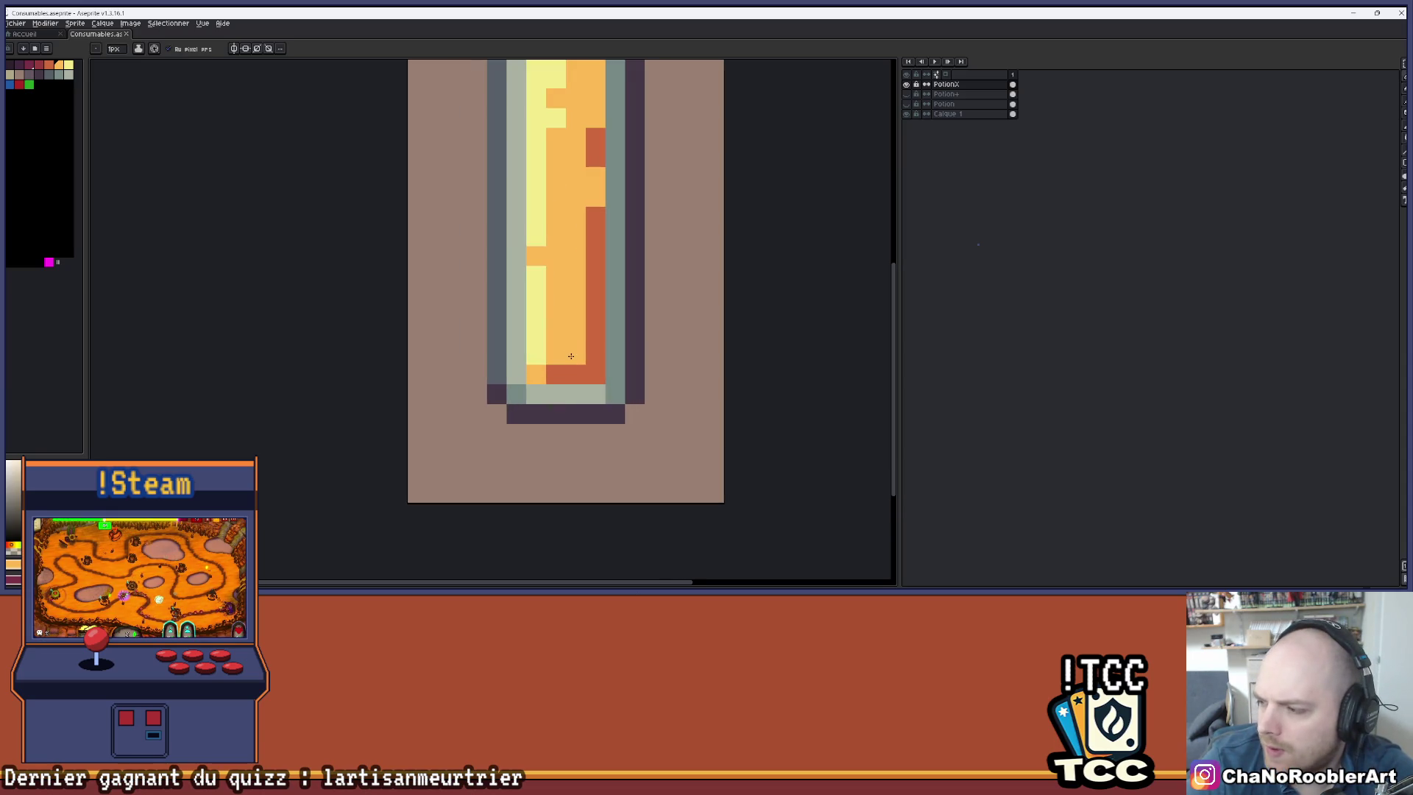
{"action": "left_click", "coordinate": [571, 357]}
{"action": "key", "text": "alt"}
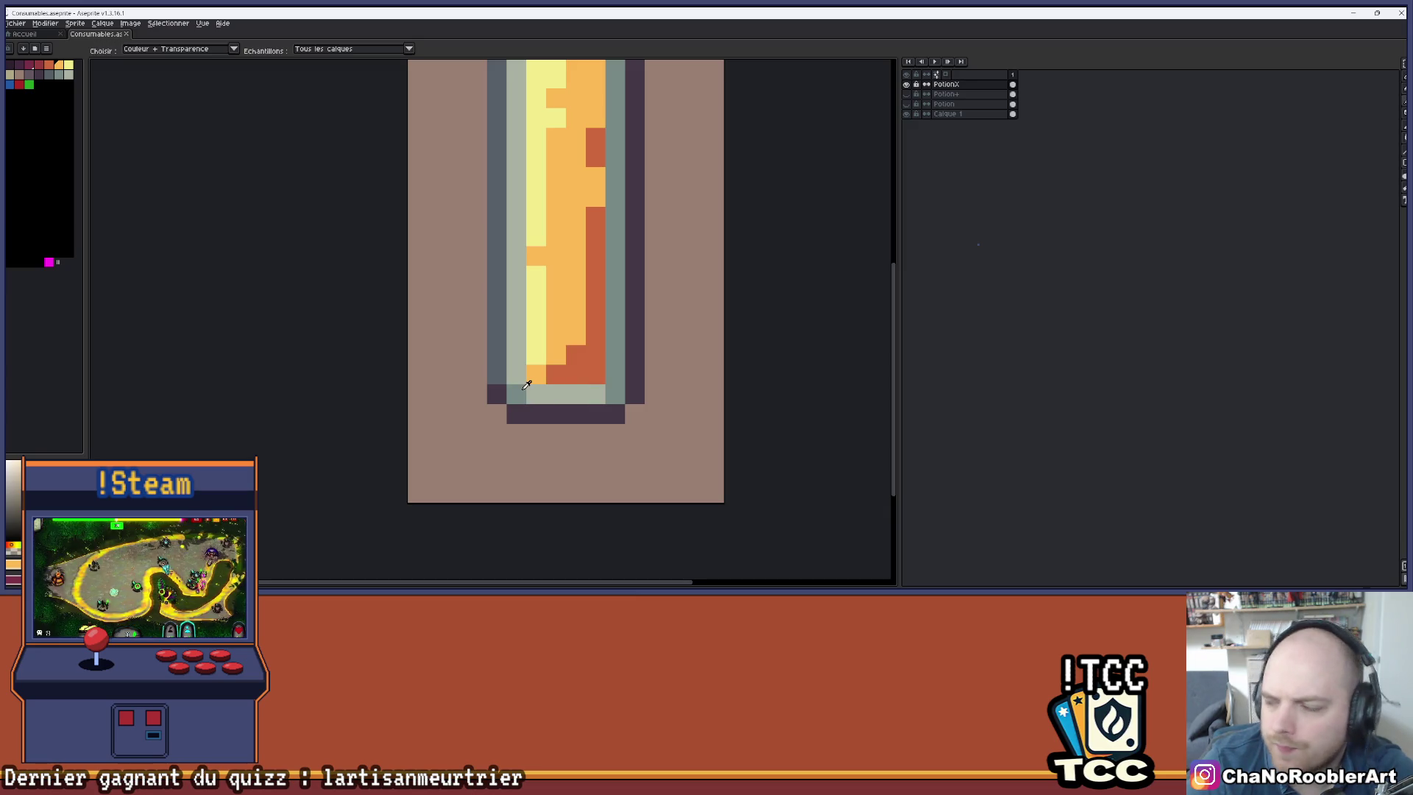
{"action": "left_click", "coordinate": [521, 369]}
{"action": "left_click", "coordinate": [615, 356], "text": "alt"}
{"action": "left_click", "coordinate": [519, 348]}
{"action": "scroll", "coordinate": [549, 376], "scroll_direction": "down", "scroll_amount": 5}
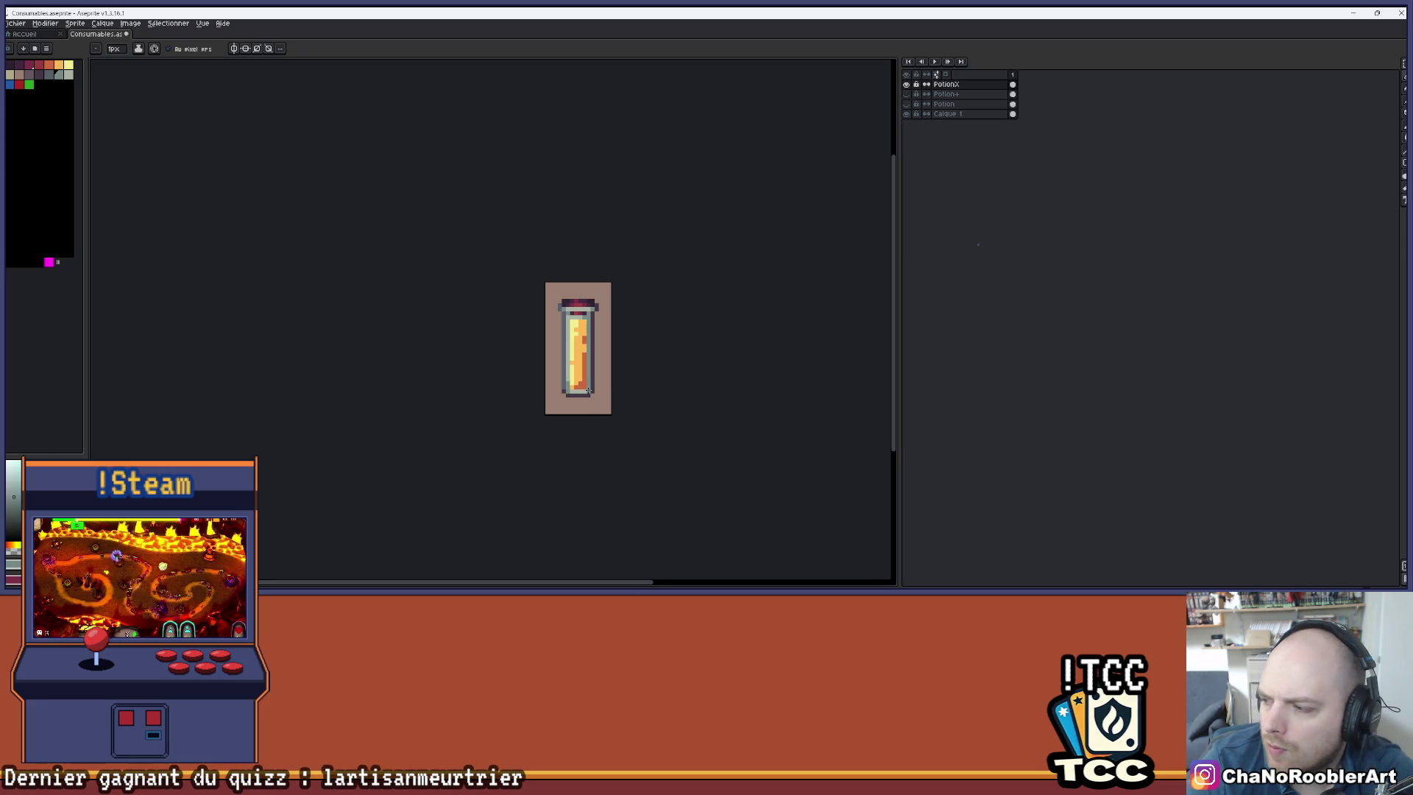
{"action": "scroll", "coordinate": [583, 392], "scroll_direction": "up", "scroll_amount": 2}
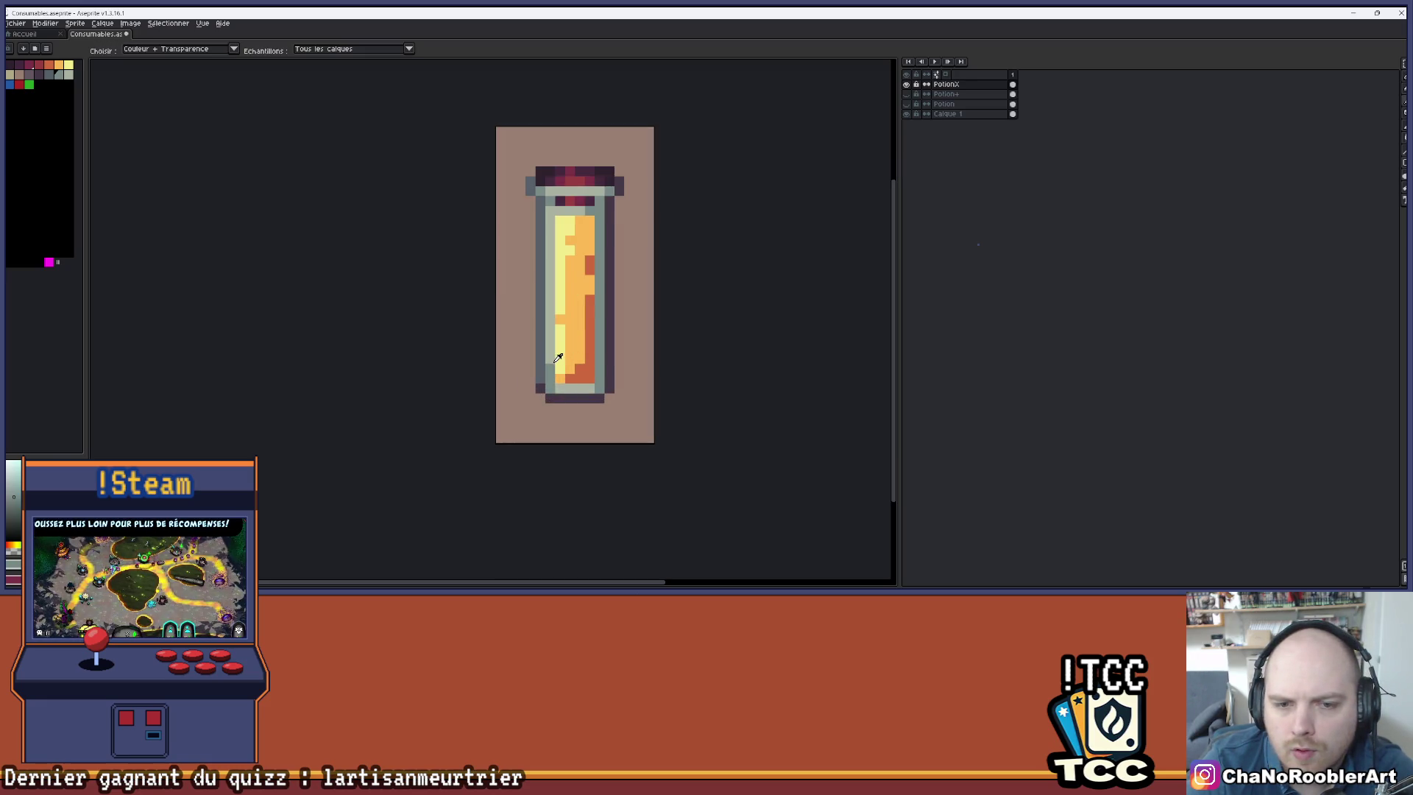
{"action": "scroll", "coordinate": [594, 358], "scroll_direction": "down", "scroll_amount": 2}
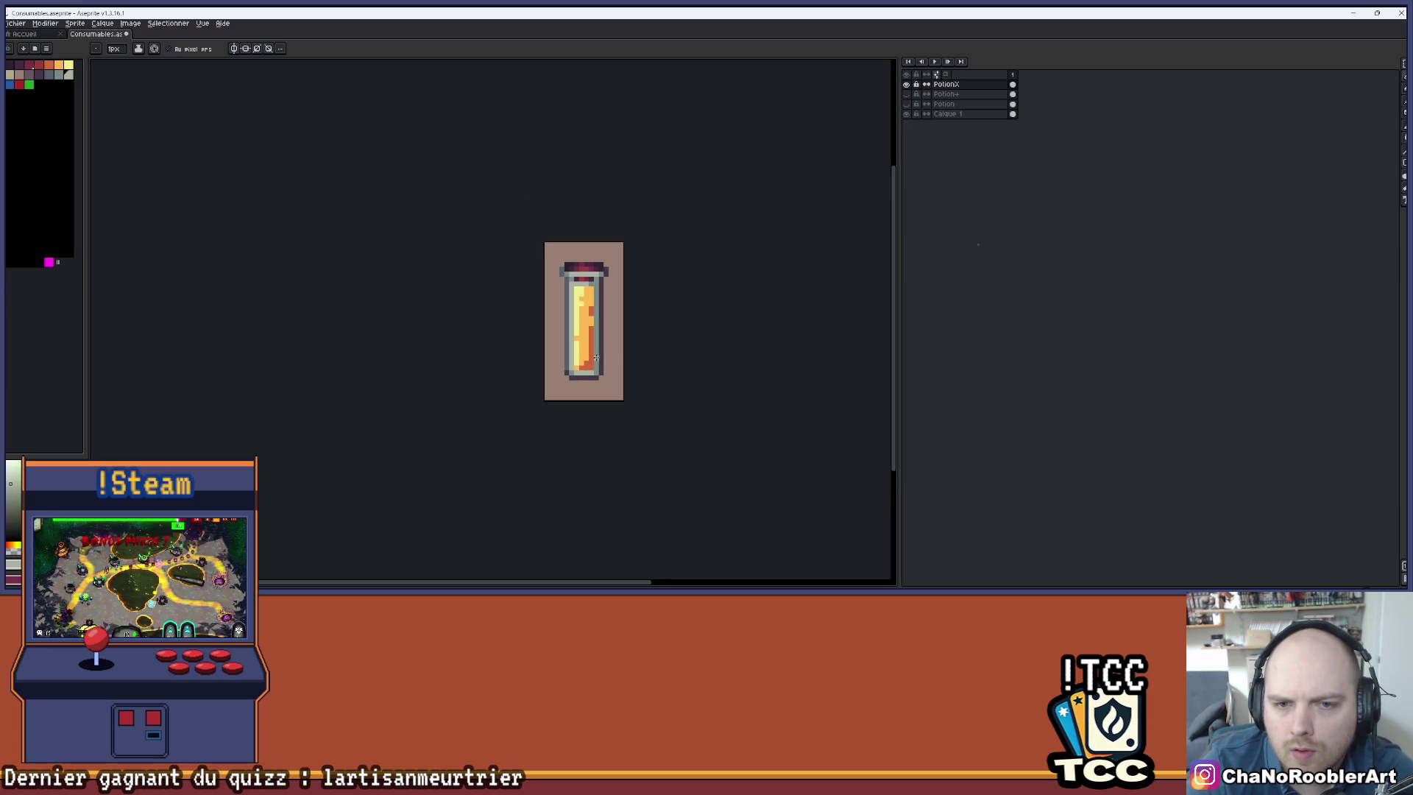
{"action": "scroll", "coordinate": [601, 358], "scroll_direction": "down", "scroll_amount": 1}
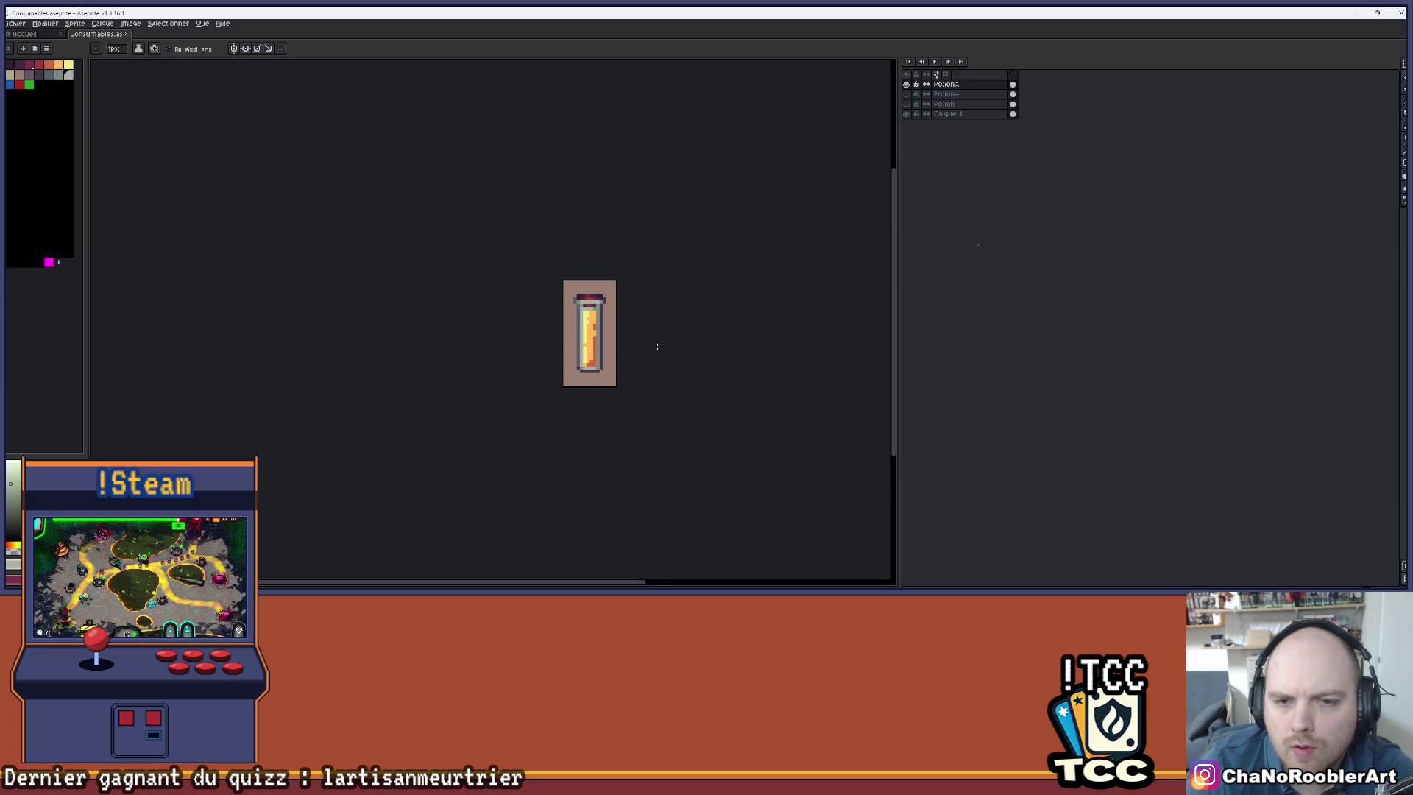
{"action": "scroll", "coordinate": [613, 224], "scroll_direction": "up", "scroll_amount": 2}
{"action": "scroll", "coordinate": [613, 225], "scroll_direction": "up", "scroll_amount": 1}
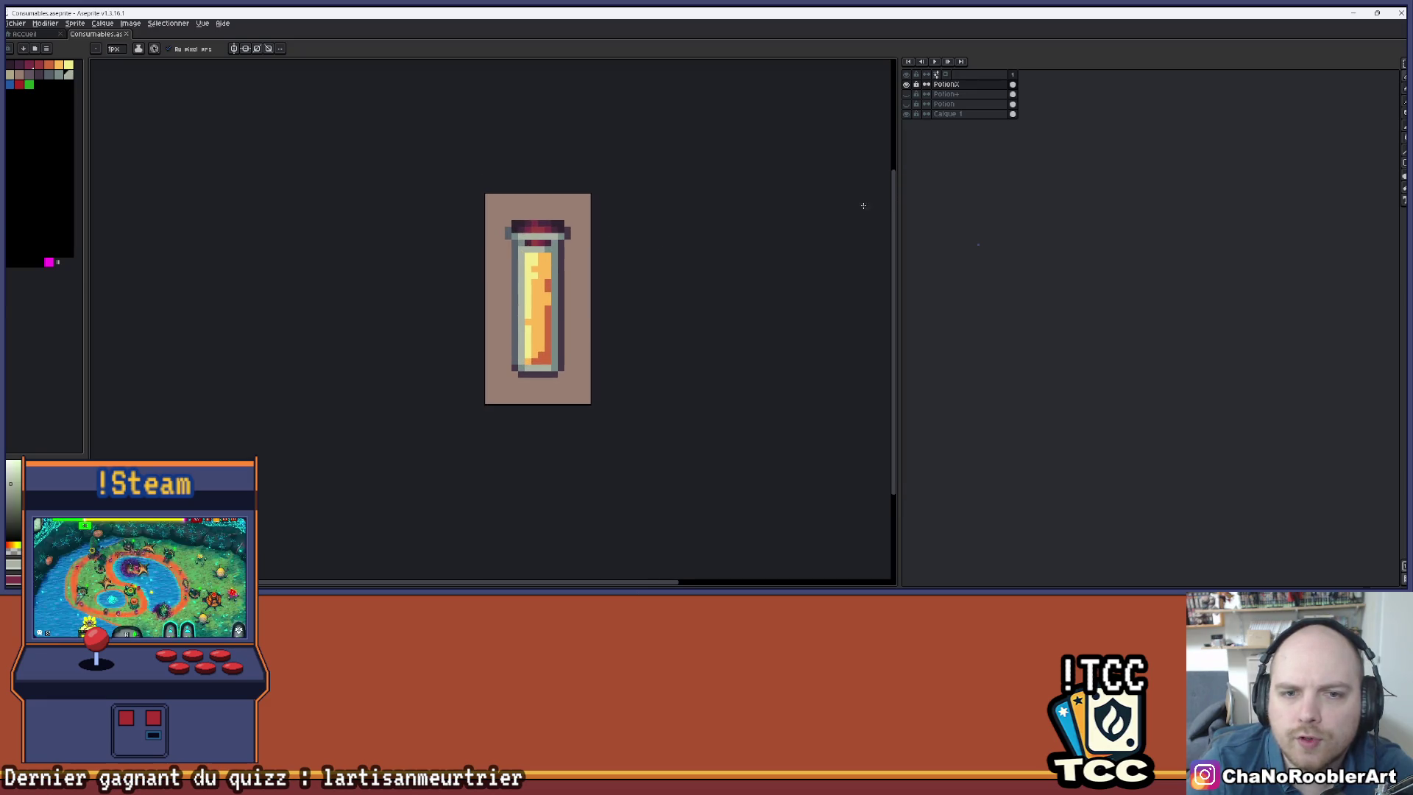
{"action": "left_click", "coordinate": [906, 84]}
- Hide the thin Potion+ vial and show the wide PotionX vial again
{"action": "left_click", "coordinate": [906, 103]}
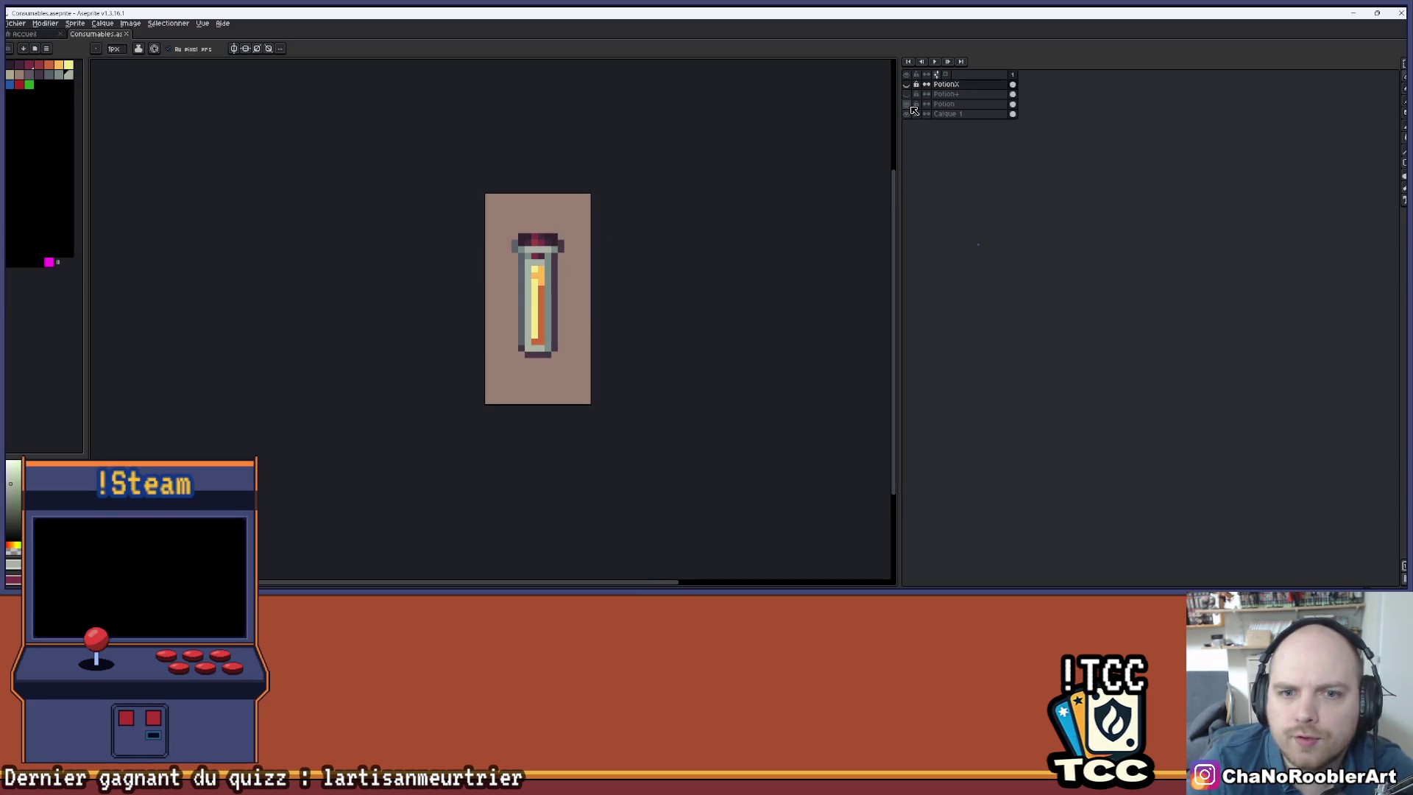
{"action": "left_click", "coordinate": [906, 103]}
{"action": "left_click", "coordinate": [906, 94]}
{"action": "left_click", "coordinate": [906, 93]}
{"action": "left_click", "coordinate": [906, 84]}
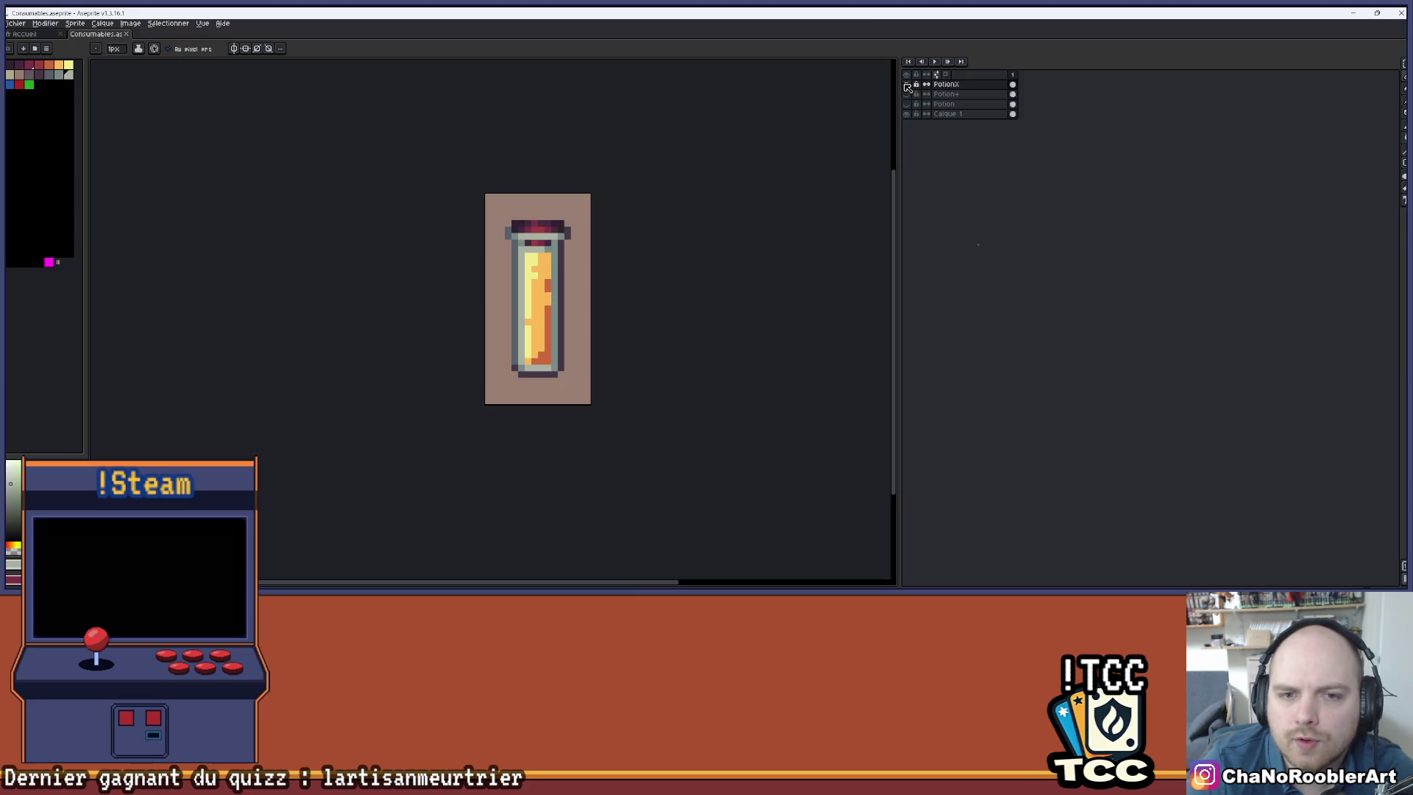
- Lighten three glass pixels on the left and right sides of the PotionX vial
{"action": "scroll", "coordinate": [525, 226], "scroll_direction": "up", "scroll_amount": 5}
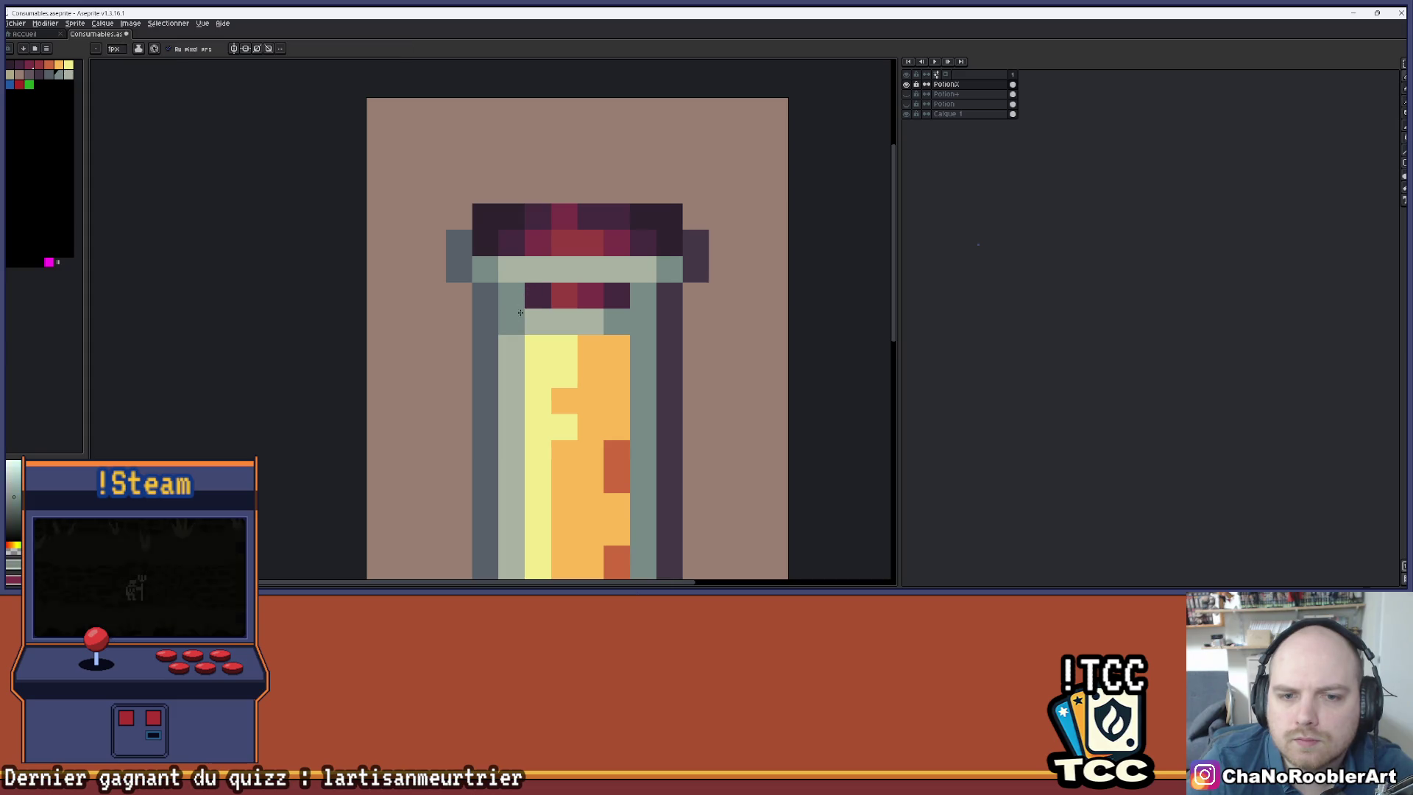
{"action": "scroll", "coordinate": [514, 318], "scroll_direction": "down", "scroll_amount": 5}
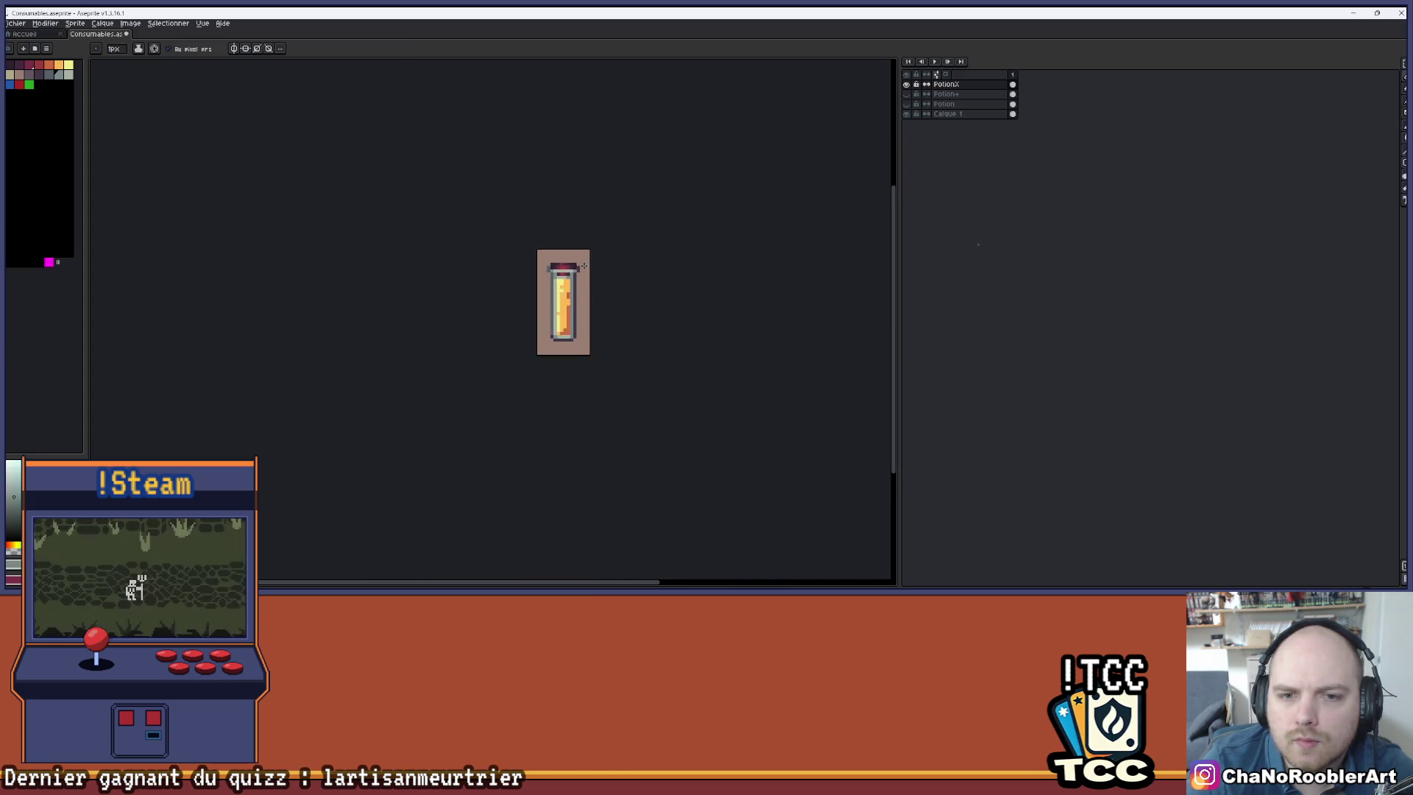
{"action": "scroll", "coordinate": [584, 266], "scroll_direction": "down", "scroll_amount": 1}
{"action": "scroll", "coordinate": [571, 266], "scroll_direction": "up", "scroll_amount": 7}
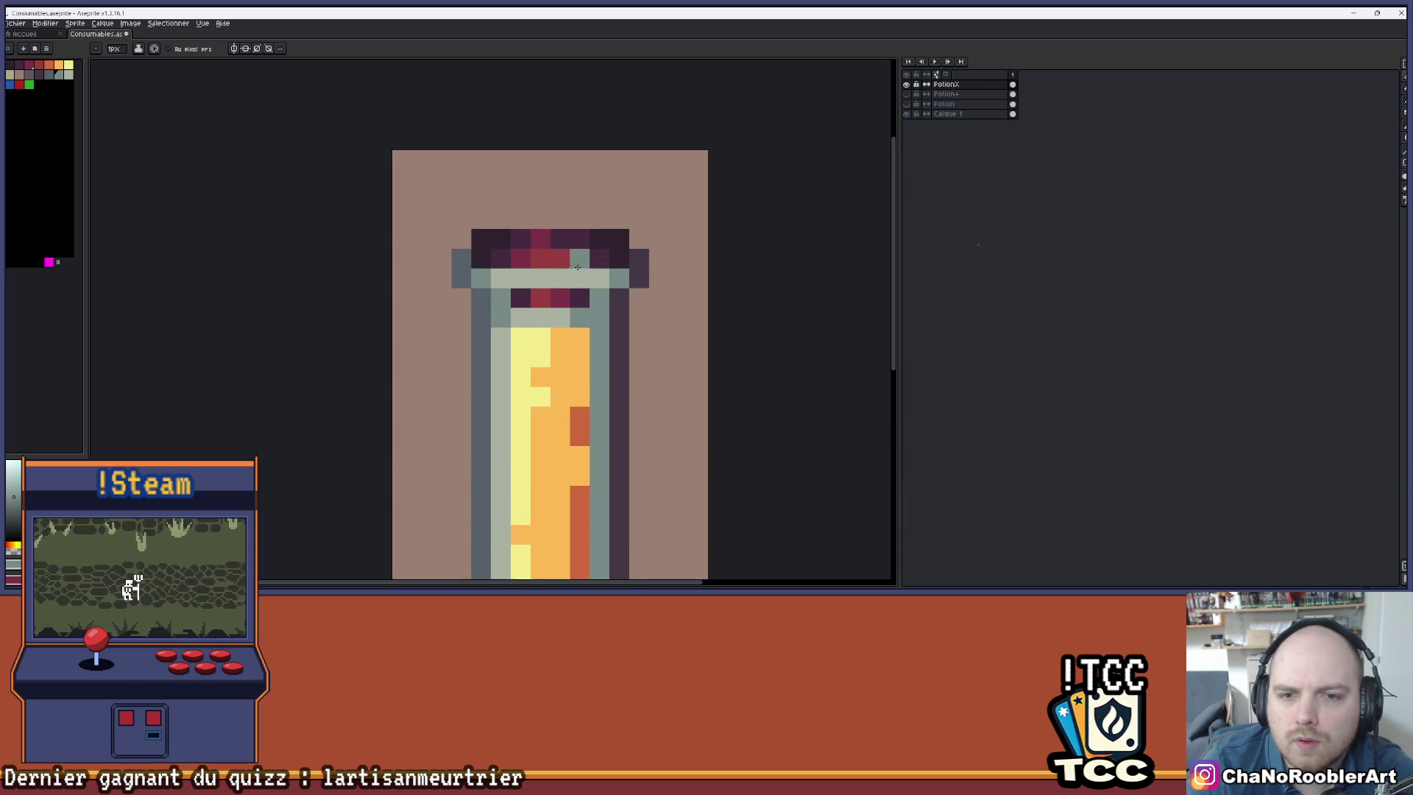
{"action": "left_click", "coordinate": [500, 316]}
{"action": "left_click", "coordinate": [501, 297]}
{"action": "left_click", "coordinate": [579, 316]}
- Inspect the PotionX vial up close, then undo the last pencil pixel with Ctrl+Z
{"action": "scroll", "coordinate": [580, 314], "scroll_direction": "down", "scroll_amount": 4}
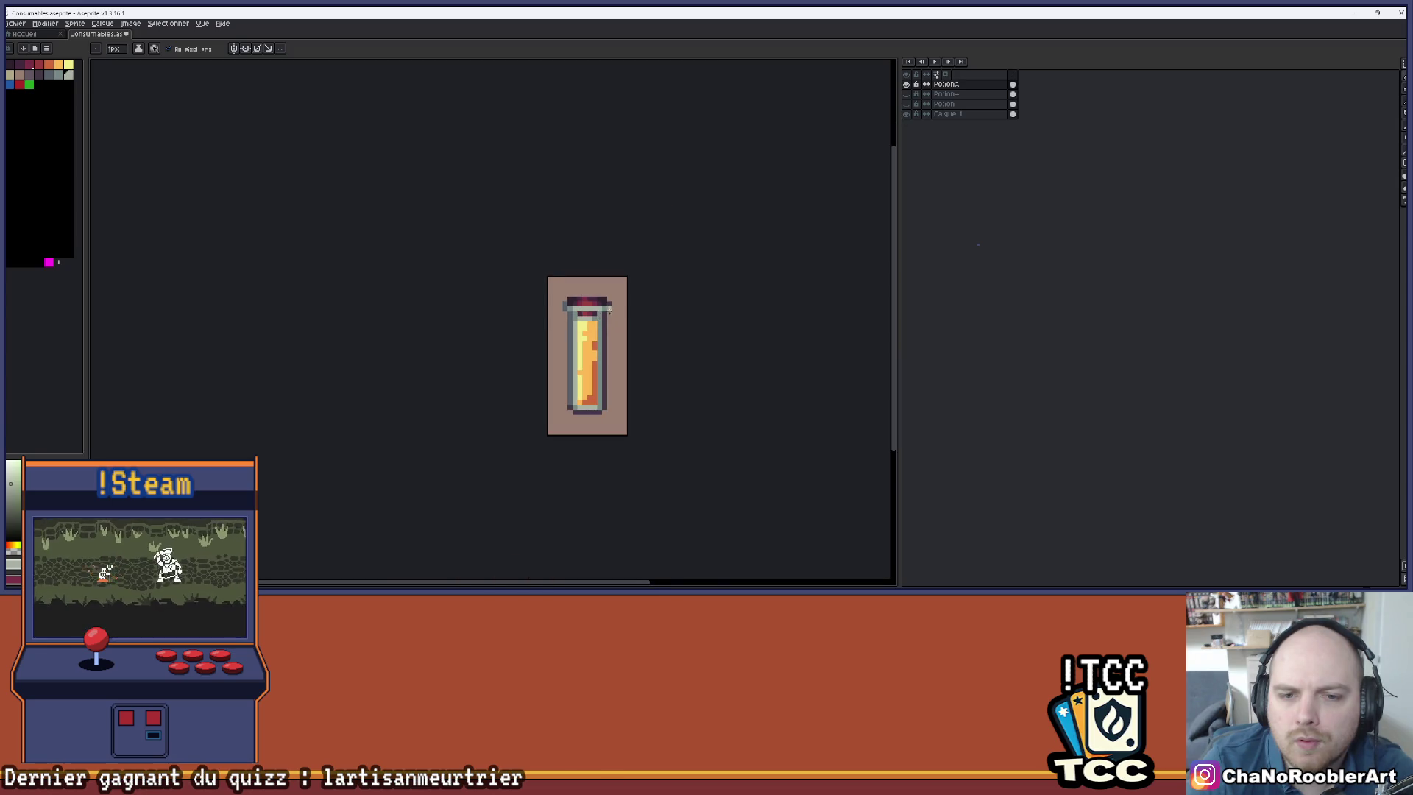
{"action": "scroll", "coordinate": [537, 328], "scroll_direction": "up", "scroll_amount": 3}
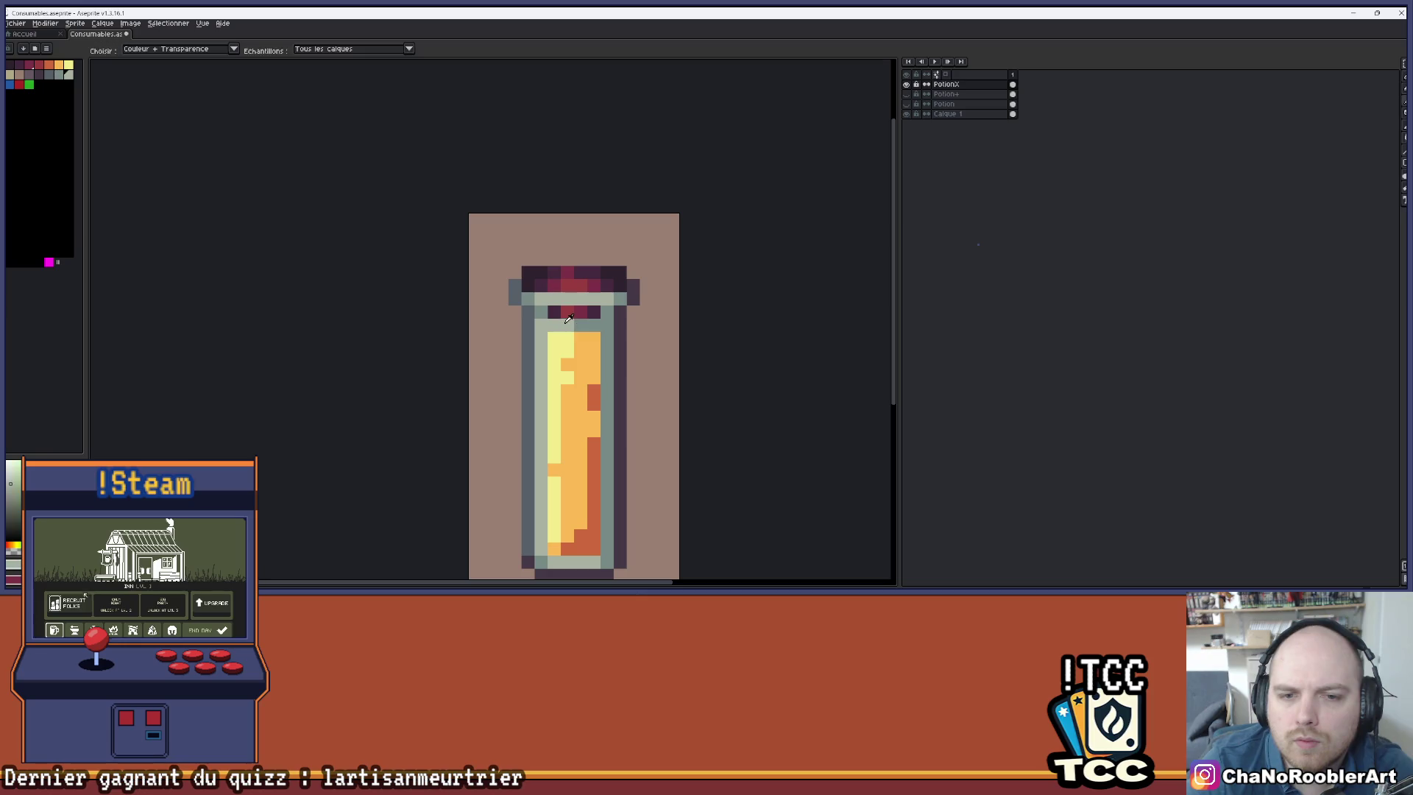
{"action": "scroll", "coordinate": [620, 315], "scroll_direction": "down", "scroll_amount": 3}
{"action": "mouse_move", "coordinate": [676, 320]}
{"action": "left_mouse_down"}
{"action": "mouse_move", "coordinate": [617, 335]}
{"action": "mouse_move", "coordinate": [628, 280]}
{"action": "left_mouse_up"}
{"action": "scroll", "coordinate": [617, 335], "scroll_direction": "down", "scroll_amount": 3}
{"action": "right_click", "coordinate": [634, 290]}
{"action": "key", "text": "Escape"}
{"action": "scroll", "coordinate": [631, 298], "scroll_direction": "up", "scroll_amount": 1}
{"action": "scroll", "coordinate": [631, 298], "scroll_direction": "up", "scroll_amount": 2}
{"action": "scroll", "coordinate": [627, 277], "scroll_direction": "down", "scroll_amount": 2}
{"action": "scroll", "coordinate": [627, 278], "scroll_direction": "up", "scroll_amount": 3}
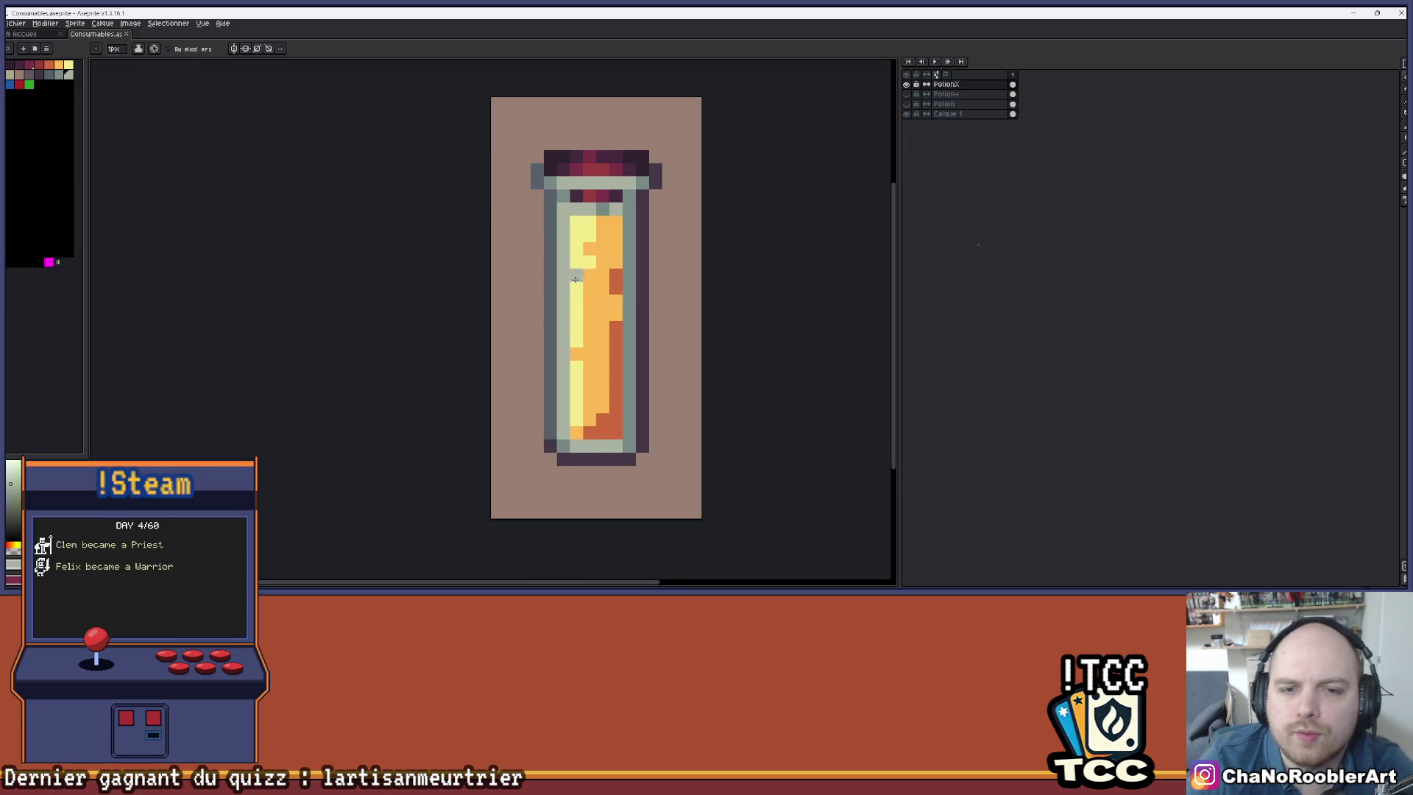
{"action": "scroll", "coordinate": [634, 229], "scroll_direction": "down", "scroll_amount": 1}
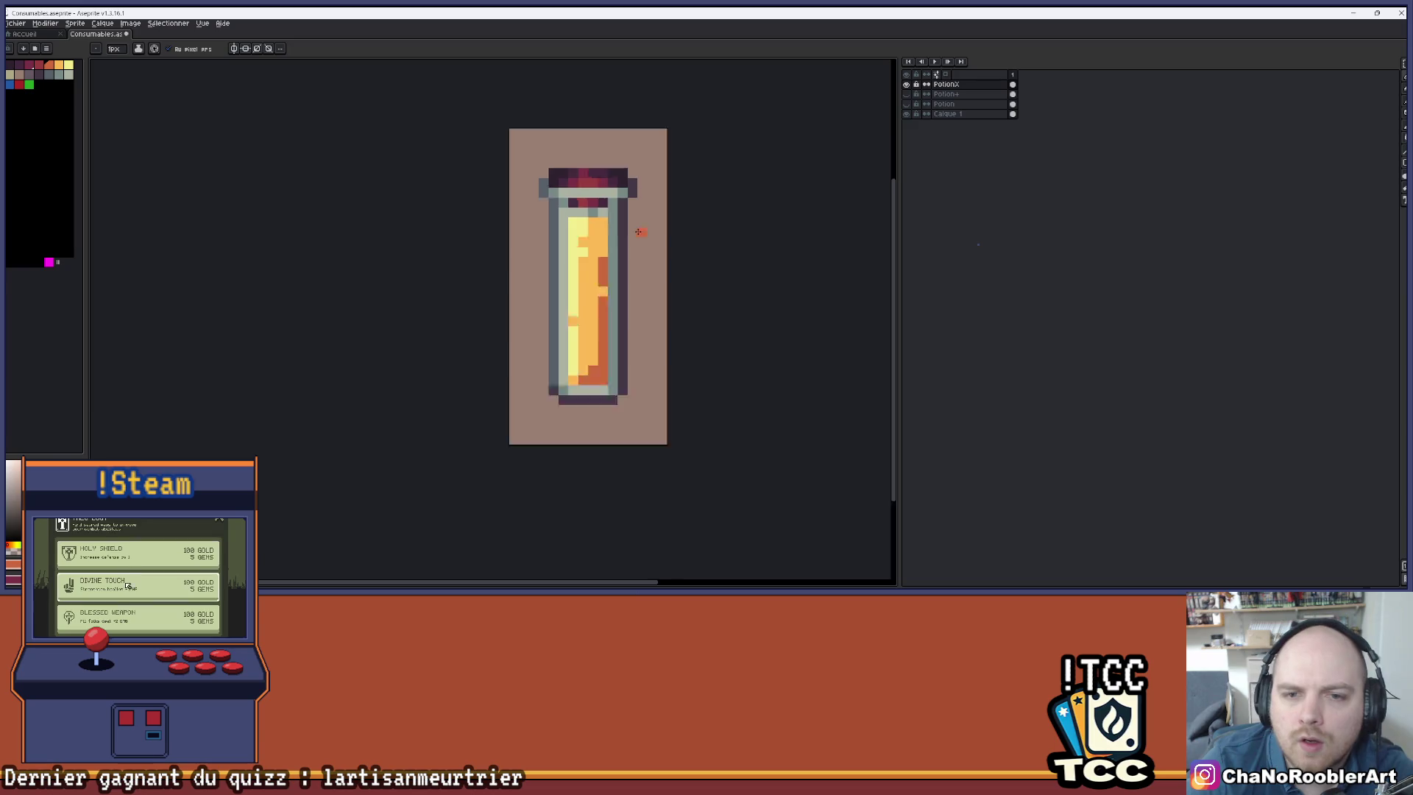
{"action": "scroll", "coordinate": [637, 230], "scroll_direction": "down", "scroll_amount": 1}
{"action": "left_click_drag", "start_coordinate": [659, 236], "coordinate": [629, 286]}
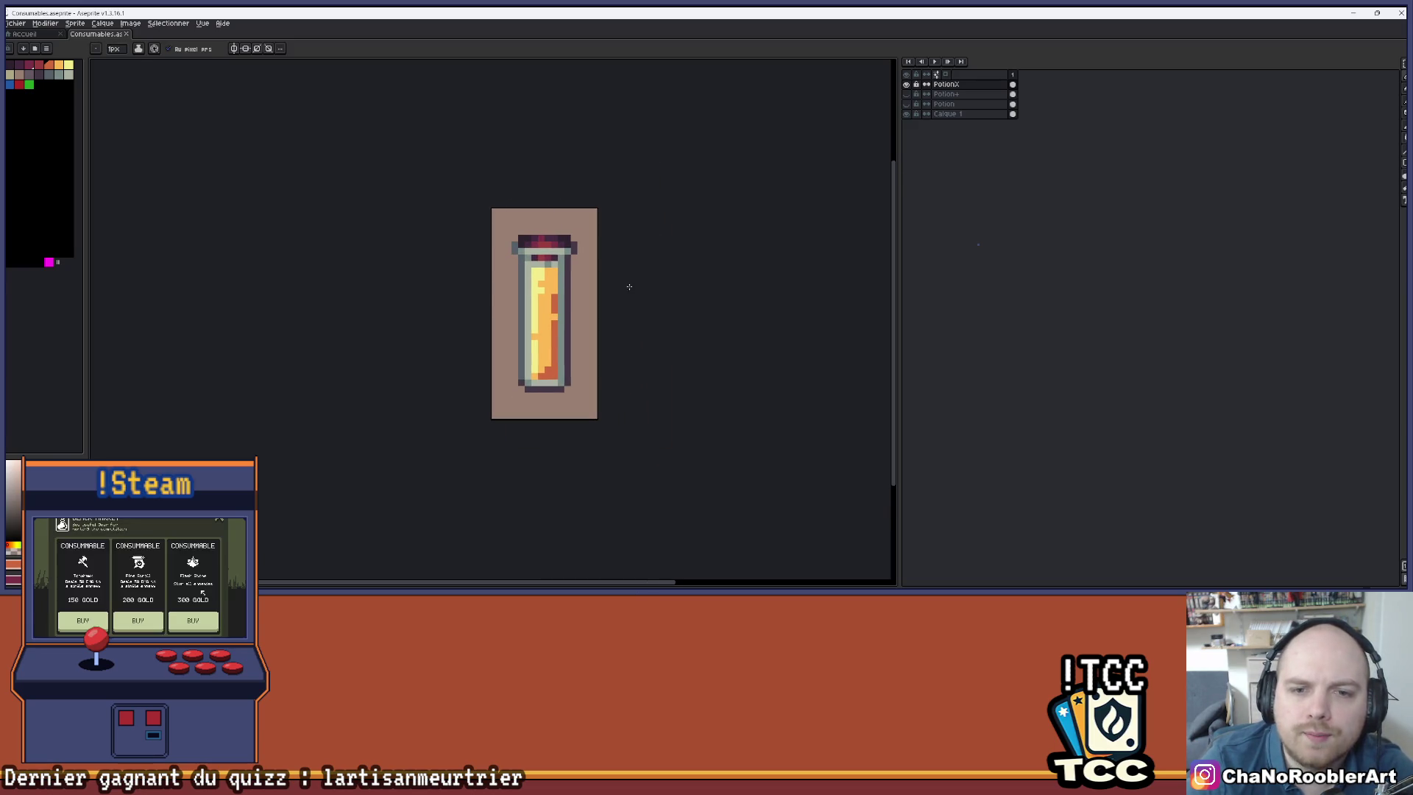
{"action": "scroll", "coordinate": [584, 276], "scroll_direction": "up", "scroll_amount": 2}
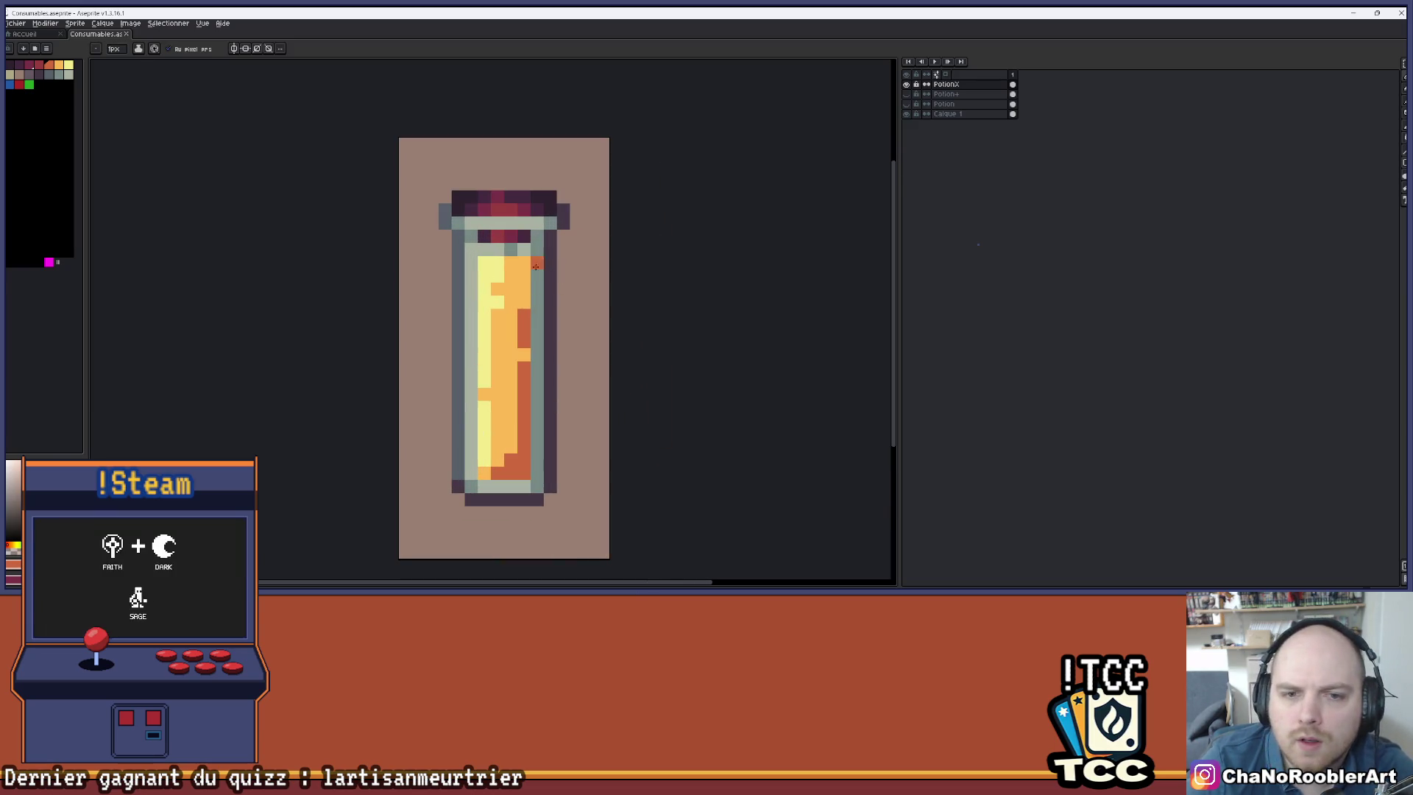
{"action": "scroll", "coordinate": [574, 346], "scroll_direction": "down", "scroll_amount": 4}
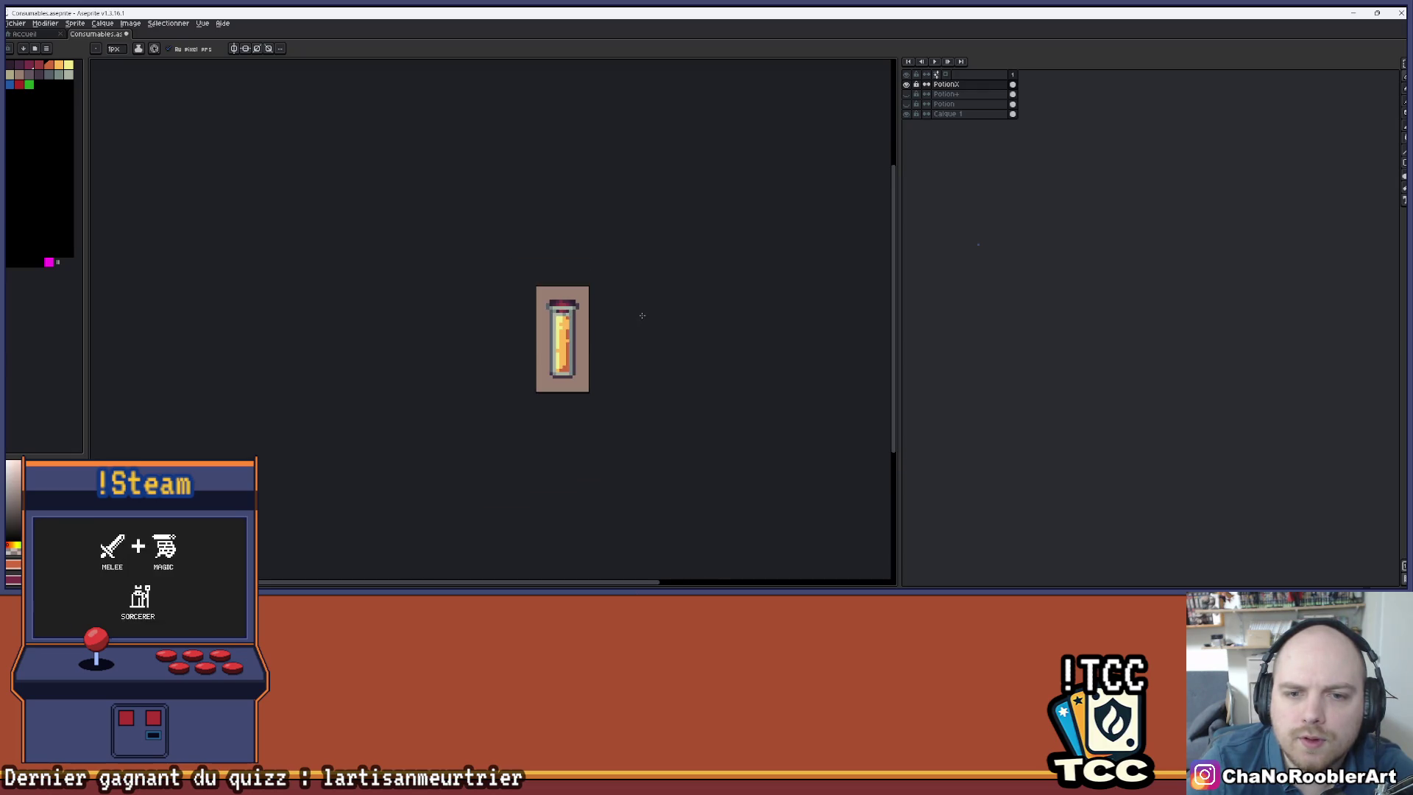
{"action": "scroll", "coordinate": [573, 327], "scroll_direction": "up", "scroll_amount": 3}
{"action": "scroll", "coordinate": [573, 328], "scroll_direction": "up", "scroll_amount": 1}
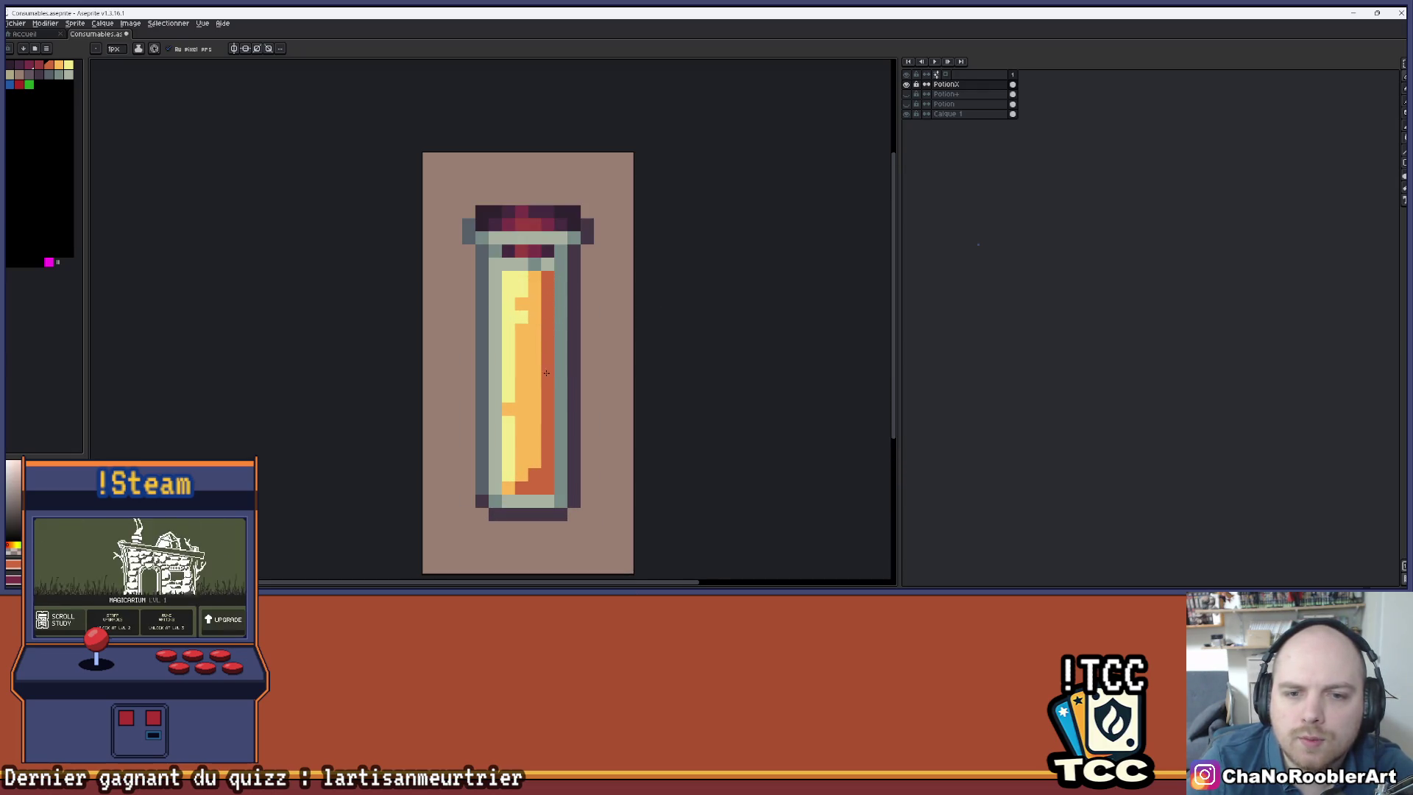
{"action": "scroll", "coordinate": [546, 373], "scroll_direction": "down", "scroll_amount": 4}
{"action": "scroll", "coordinate": [600, 346], "scroll_direction": "up", "scroll_amount": 1}
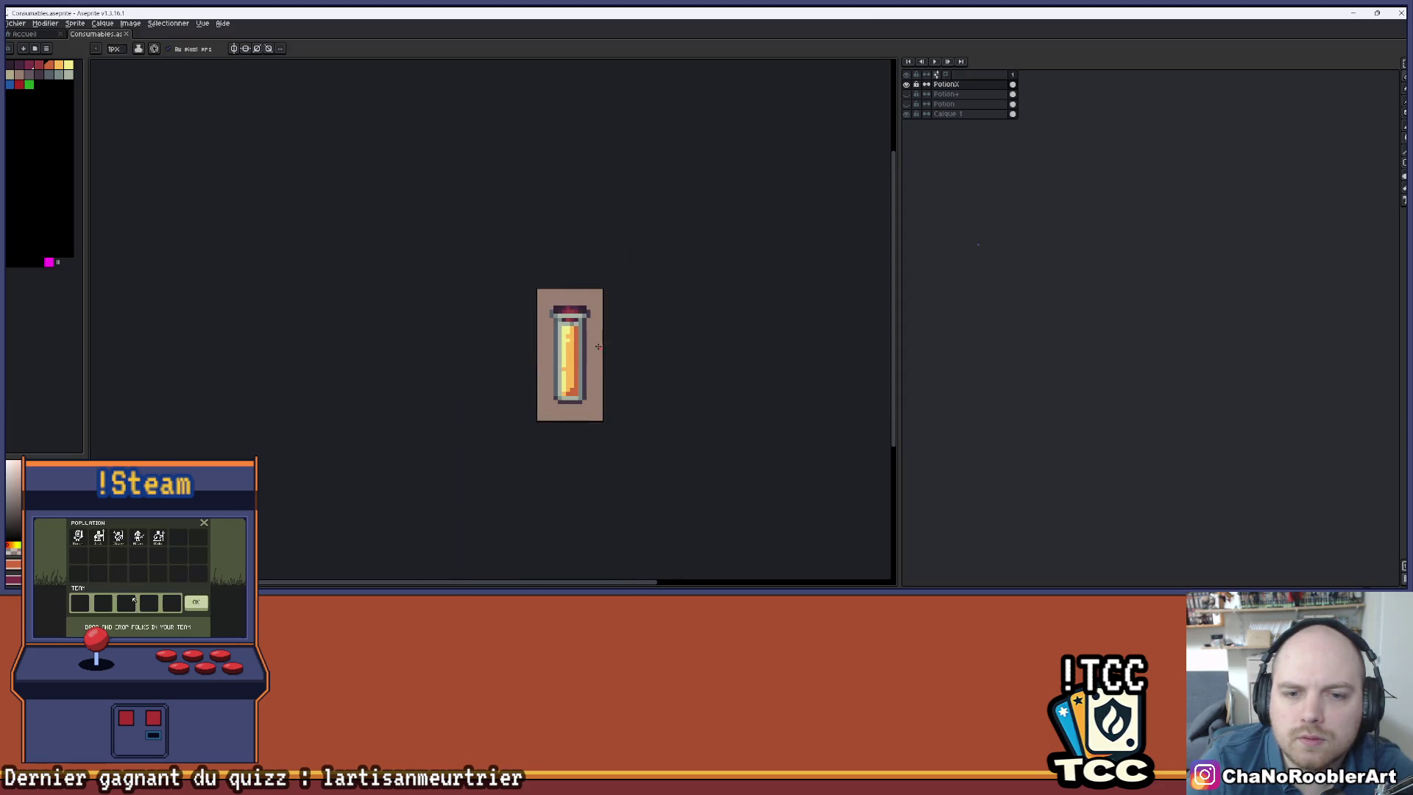
{"action": "scroll", "coordinate": [601, 346], "scroll_direction": "up", "scroll_amount": 3}
{"action": "scroll", "coordinate": [585, 313], "scroll_direction": "up", "scroll_amount": 1}
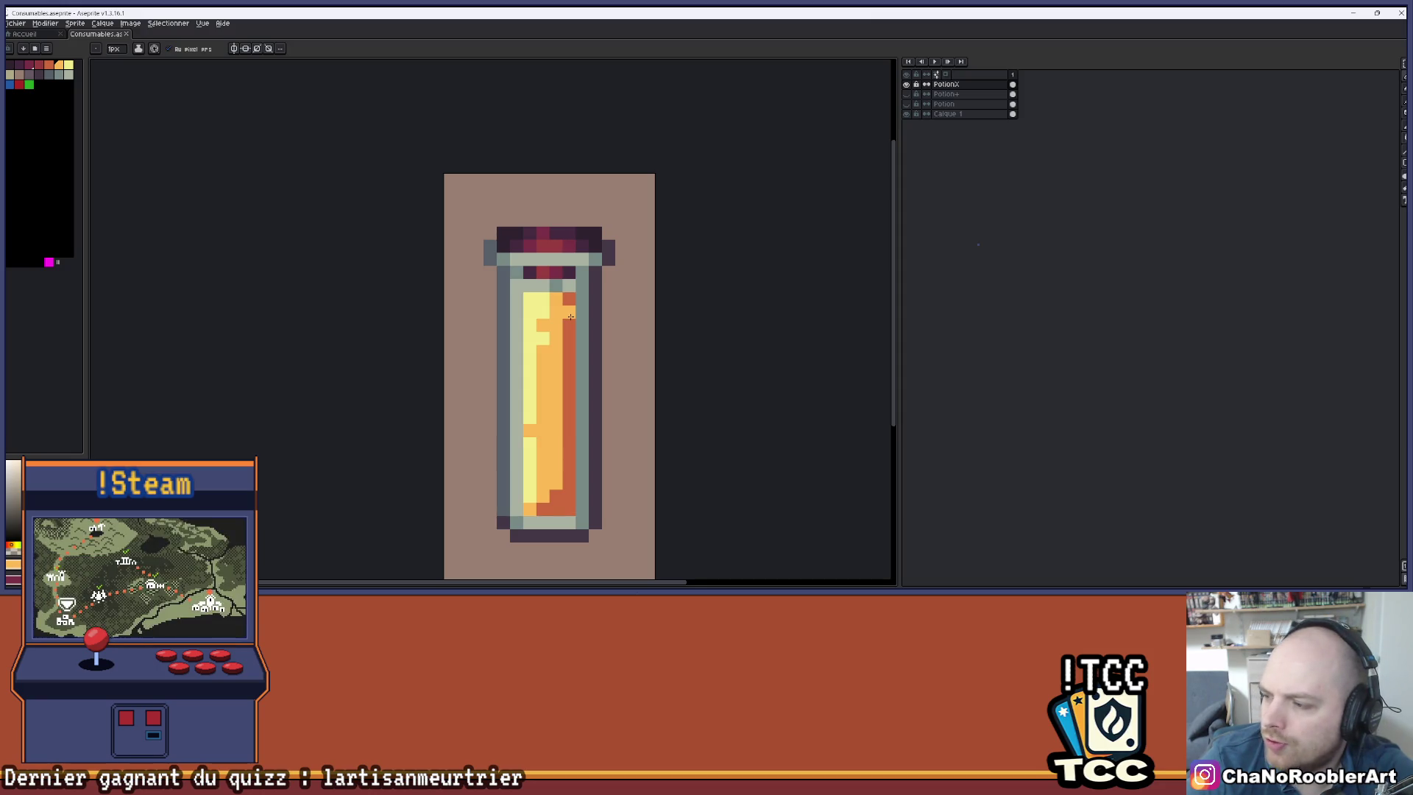
{"action": "scroll", "coordinate": [565, 375], "scroll_direction": "down", "scroll_amount": 1}
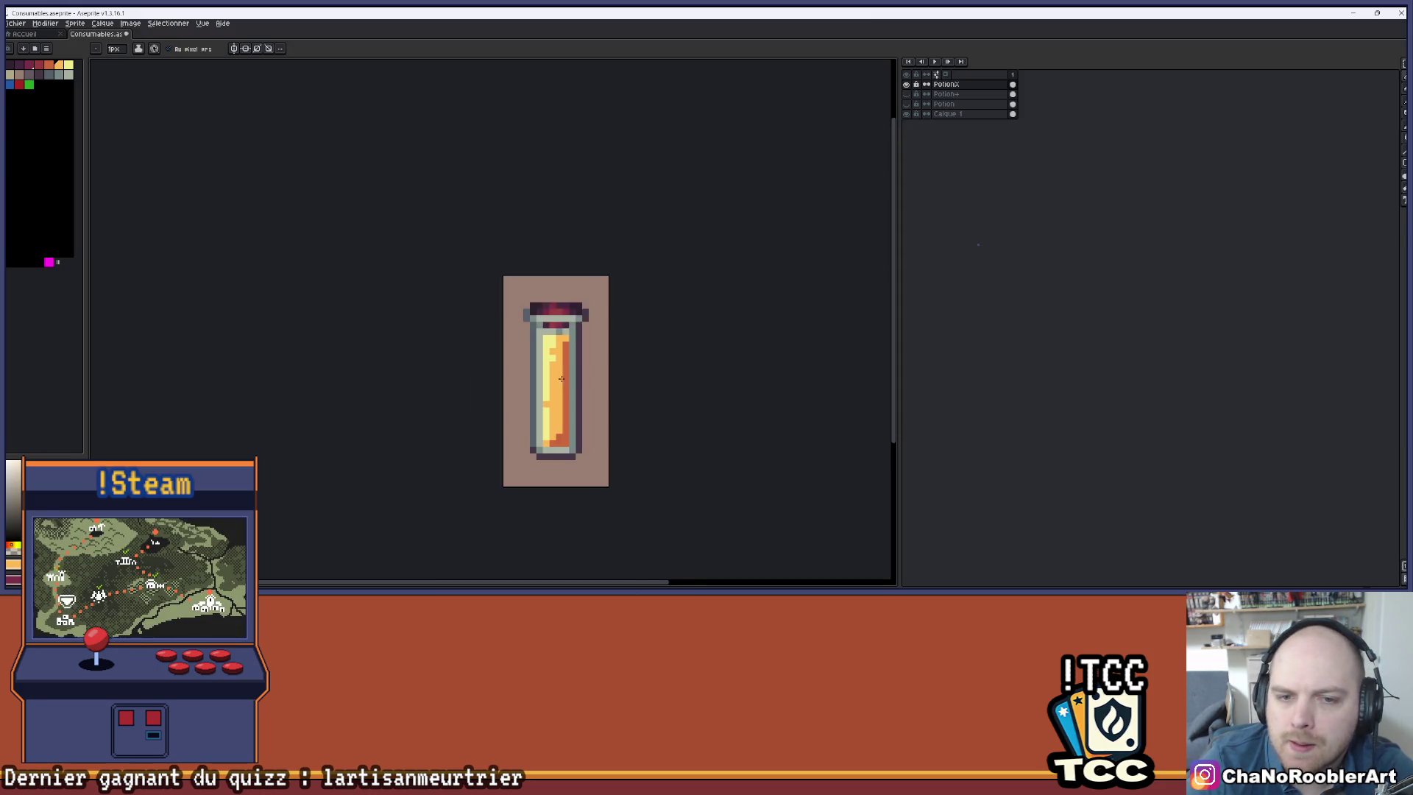
{"action": "scroll", "coordinate": [564, 375], "scroll_direction": "down", "scroll_amount": 1}
{"action": "scroll", "coordinate": [563, 375], "scroll_direction": "up", "scroll_amount": 1}
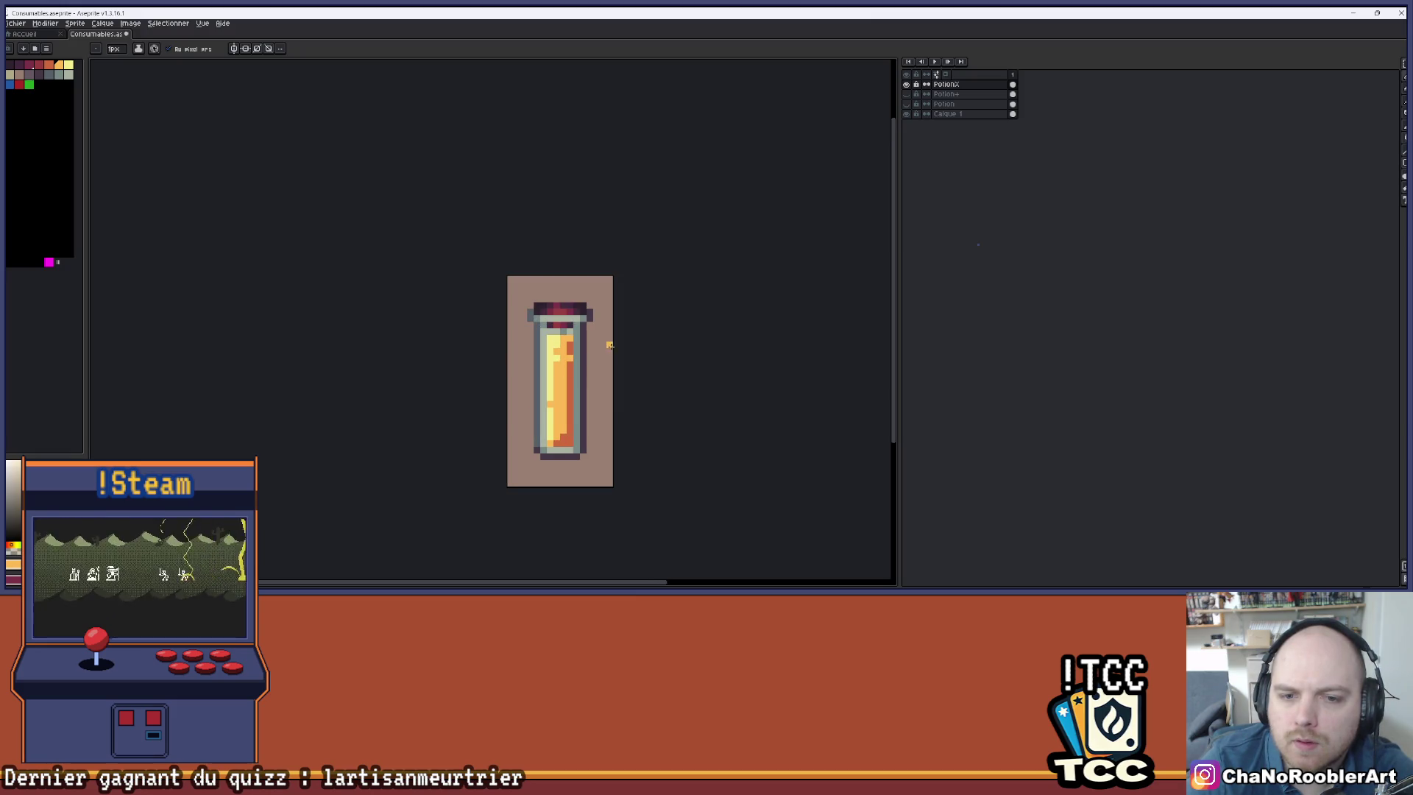
{"action": "scroll", "coordinate": [609, 344], "scroll_direction": "up", "scroll_amount": 2}
{"action": "scroll", "coordinate": [611, 345], "scroll_direction": "up", "scroll_amount": 1}
{"action": "scroll", "coordinate": [612, 347], "scroll_direction": "down", "scroll_amount": 4}
{"action": "mouse_move", "coordinate": [643, 354]}
{"action": "left_mouse_down"}
{"action": "mouse_move", "coordinate": [661, 354]}
{"action": "mouse_move", "coordinate": [608, 347]}
{"action": "left_mouse_up"}
{"action": "scroll", "coordinate": [661, 355], "scroll_direction": "down", "scroll_amount": 3}
{"action": "scroll", "coordinate": [609, 347], "scroll_direction": "up", "scroll_amount": 1}
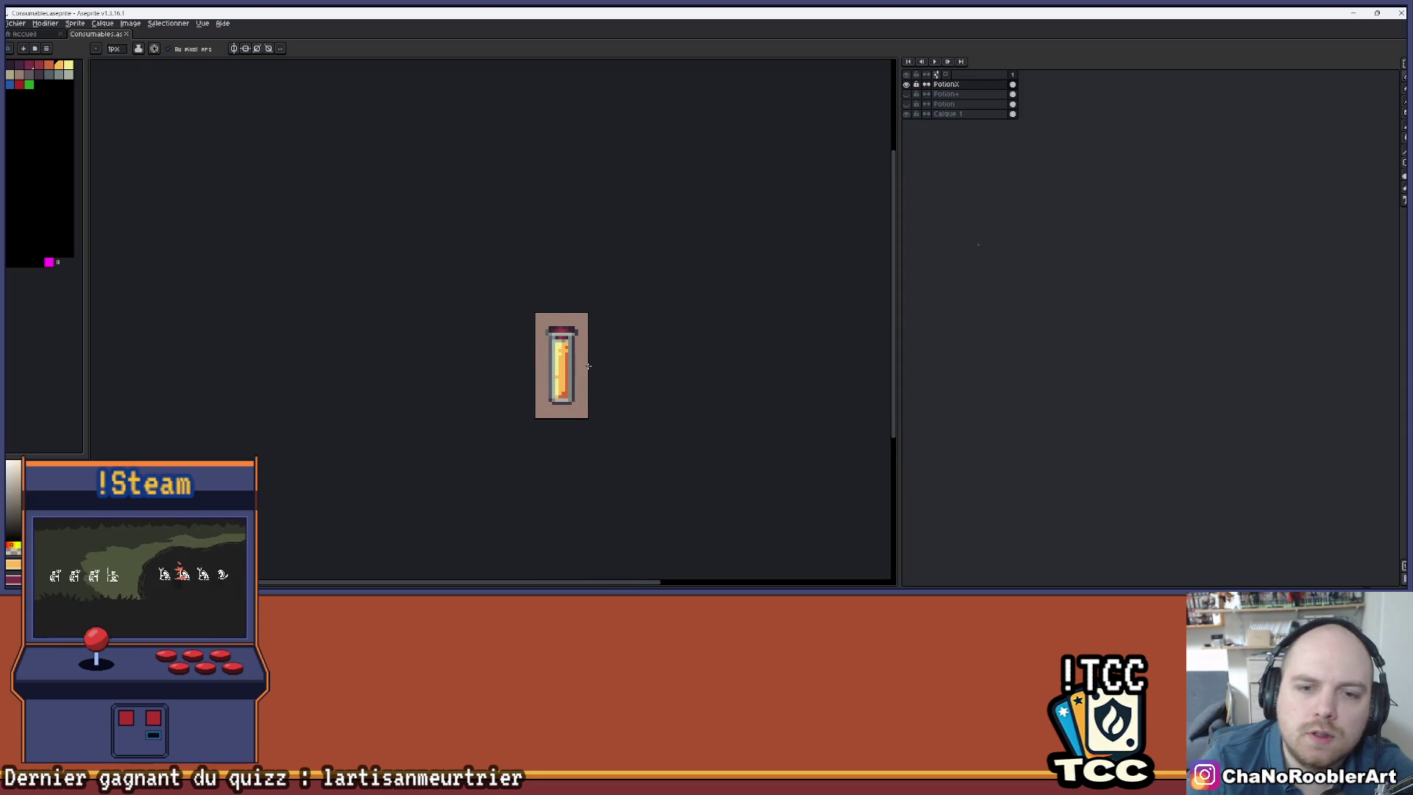
{"action": "scroll", "coordinate": [585, 371], "scroll_direction": "up", "scroll_amount": 1}
{"action": "scroll", "coordinate": [580, 383], "scroll_direction": "up", "scroll_amount": 3}
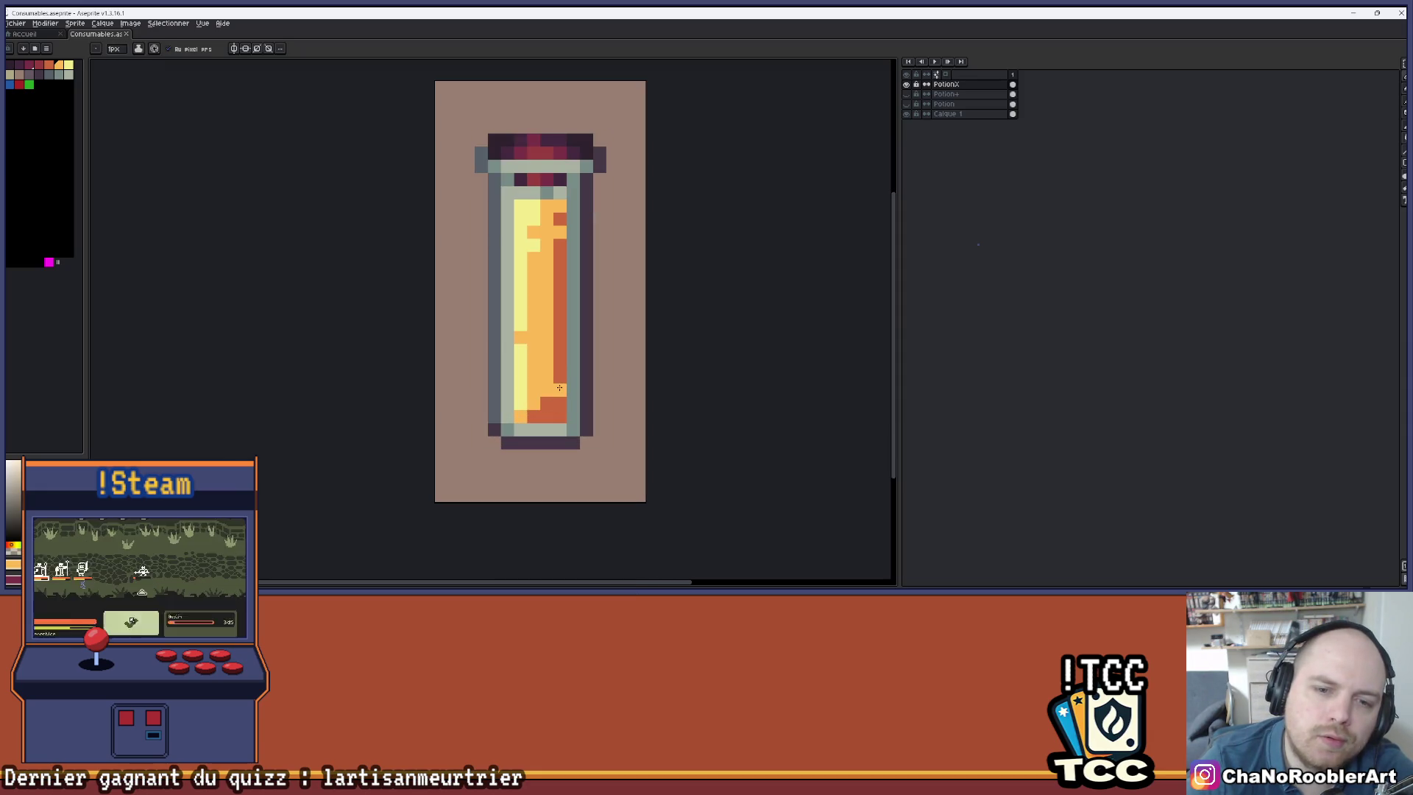
{"action": "key", "text": "ctrl+z"}
{"action": "key", "text": "super"}
{"action": "key", "text": "super"}
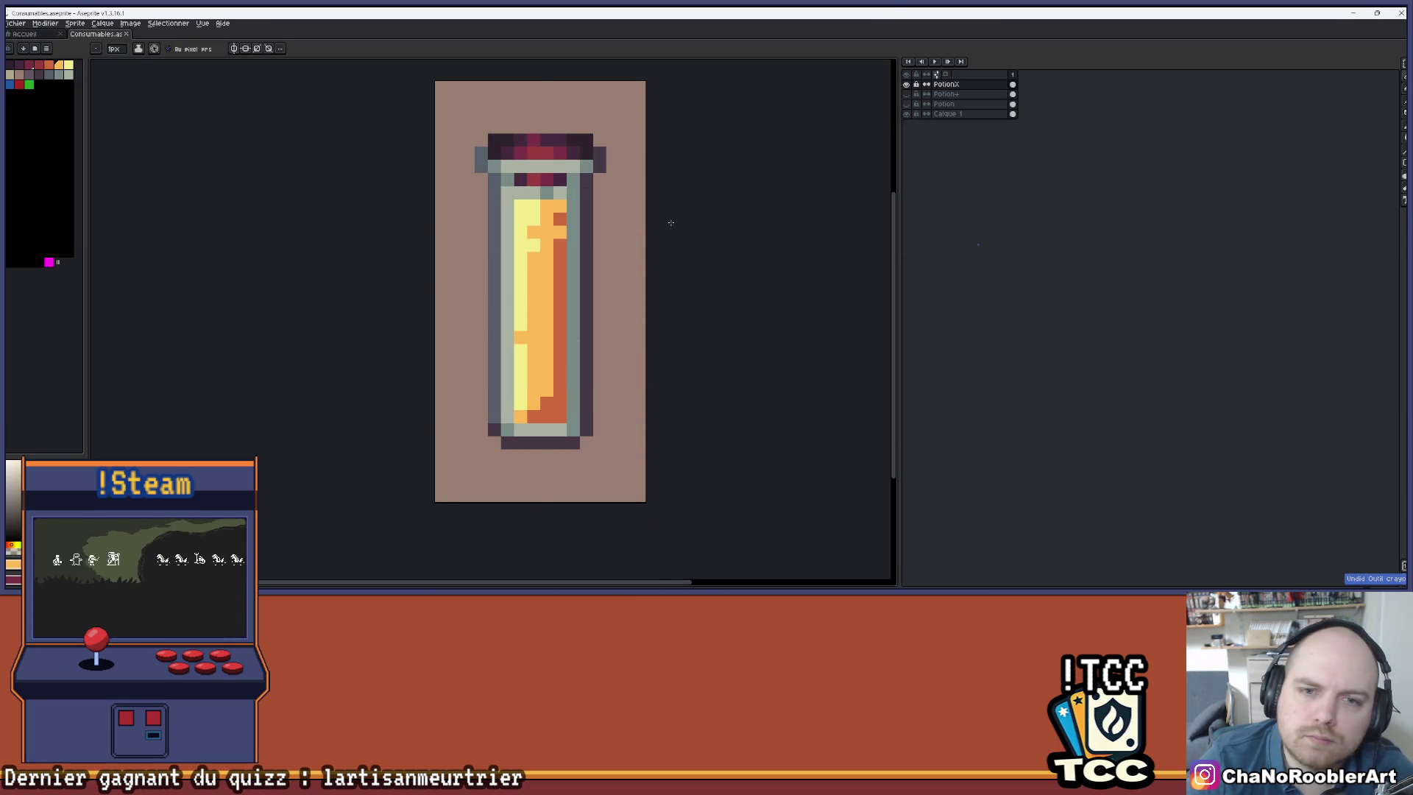
{"action": "scroll", "coordinate": [671, 220], "scroll_direction": "down", "scroll_amount": 1}
{"action": "scroll", "coordinate": [659, 243], "scroll_direction": "down", "scroll_amount": 1}
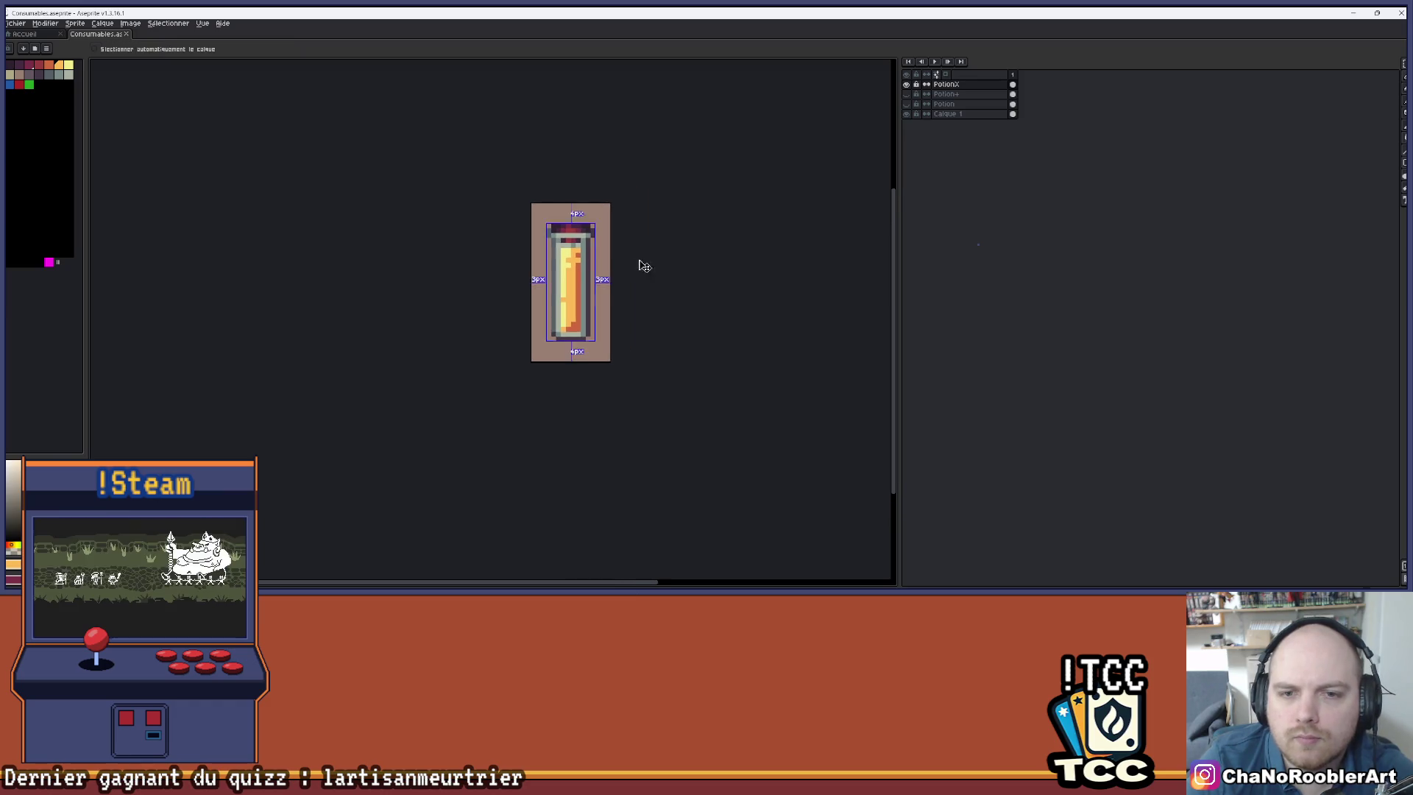
- Compare the PotionX and Potion+ vials and make Potion+ the active layer
{"action": "left_click_drag", "start_coordinate": [649, 253], "coordinate": [660, 268]}
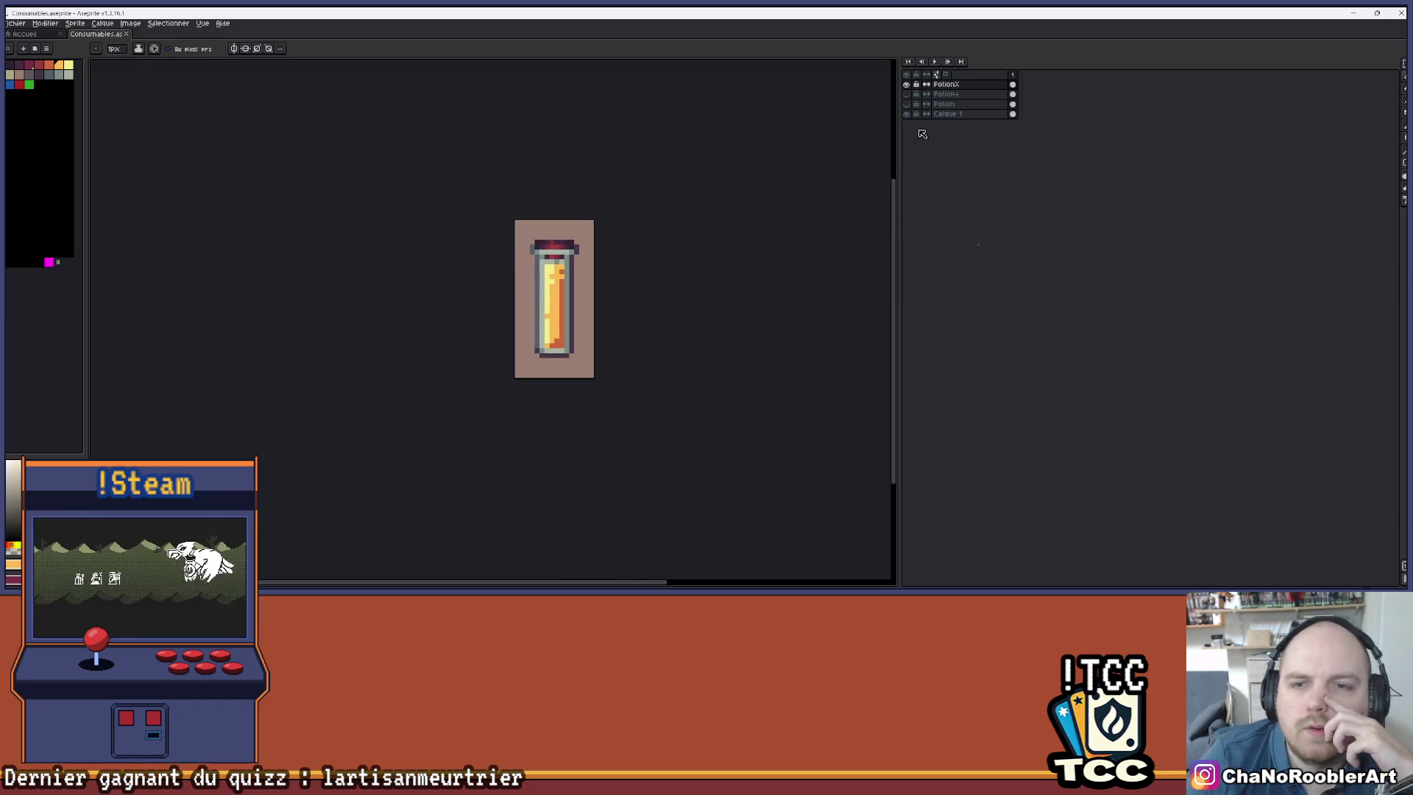
{"action": "left_click", "coordinate": [906, 84]}
{"action": "left_click", "coordinate": [906, 94]}
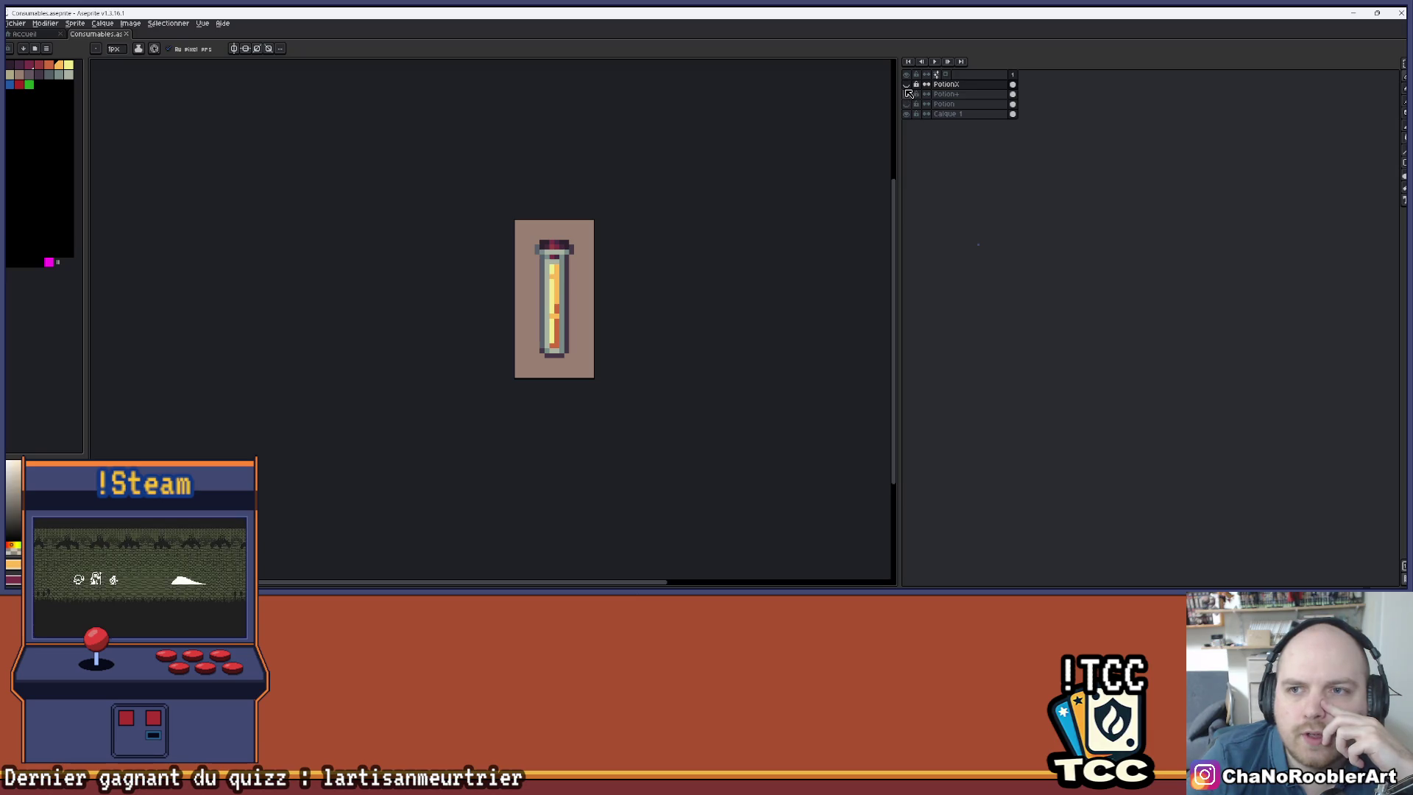
{"action": "left_click", "coordinate": [906, 93]}
{"action": "left_click", "coordinate": [906, 84]}
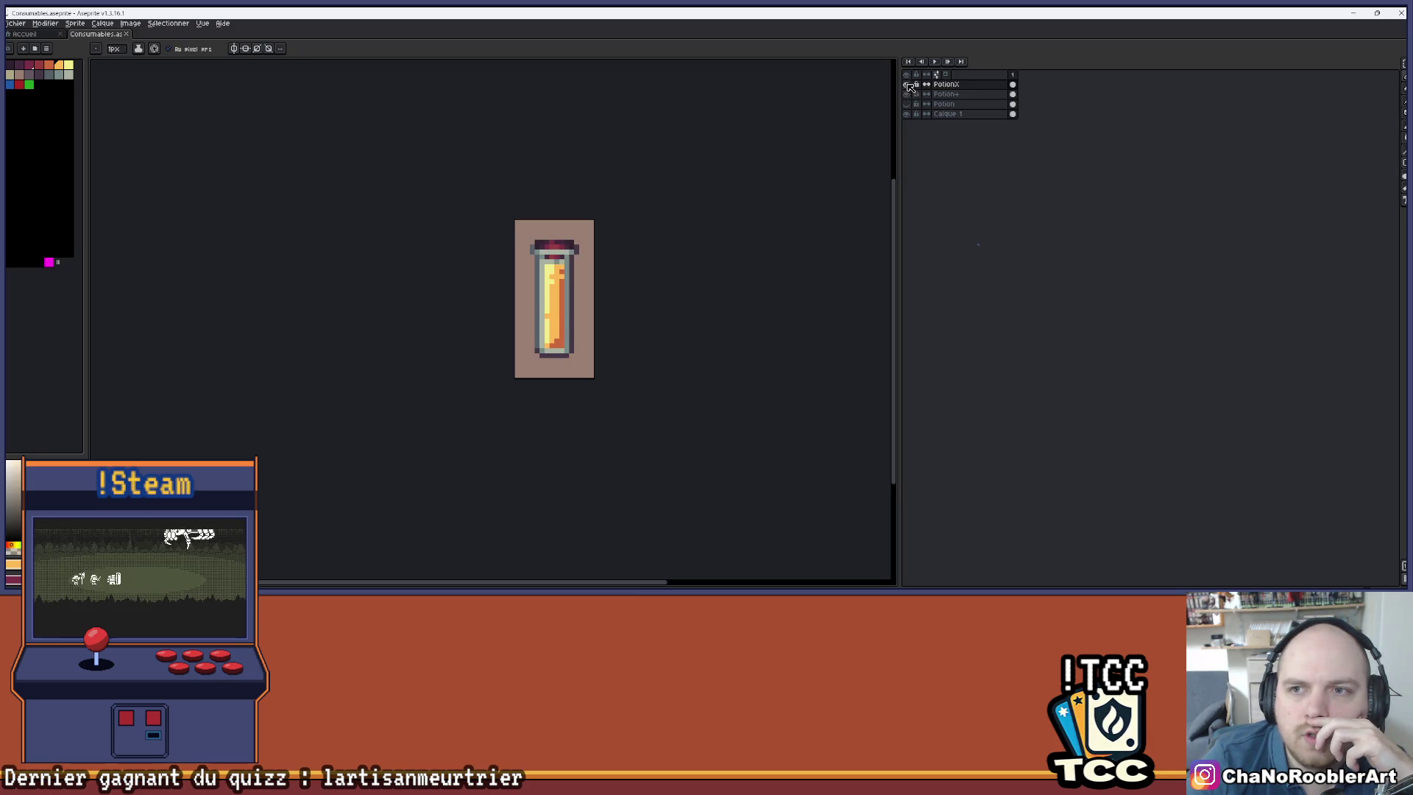
{"action": "left_click", "coordinate": [906, 85]}
{"action": "left_click", "coordinate": [906, 93]}
{"action": "left_click", "coordinate": [946, 95]}
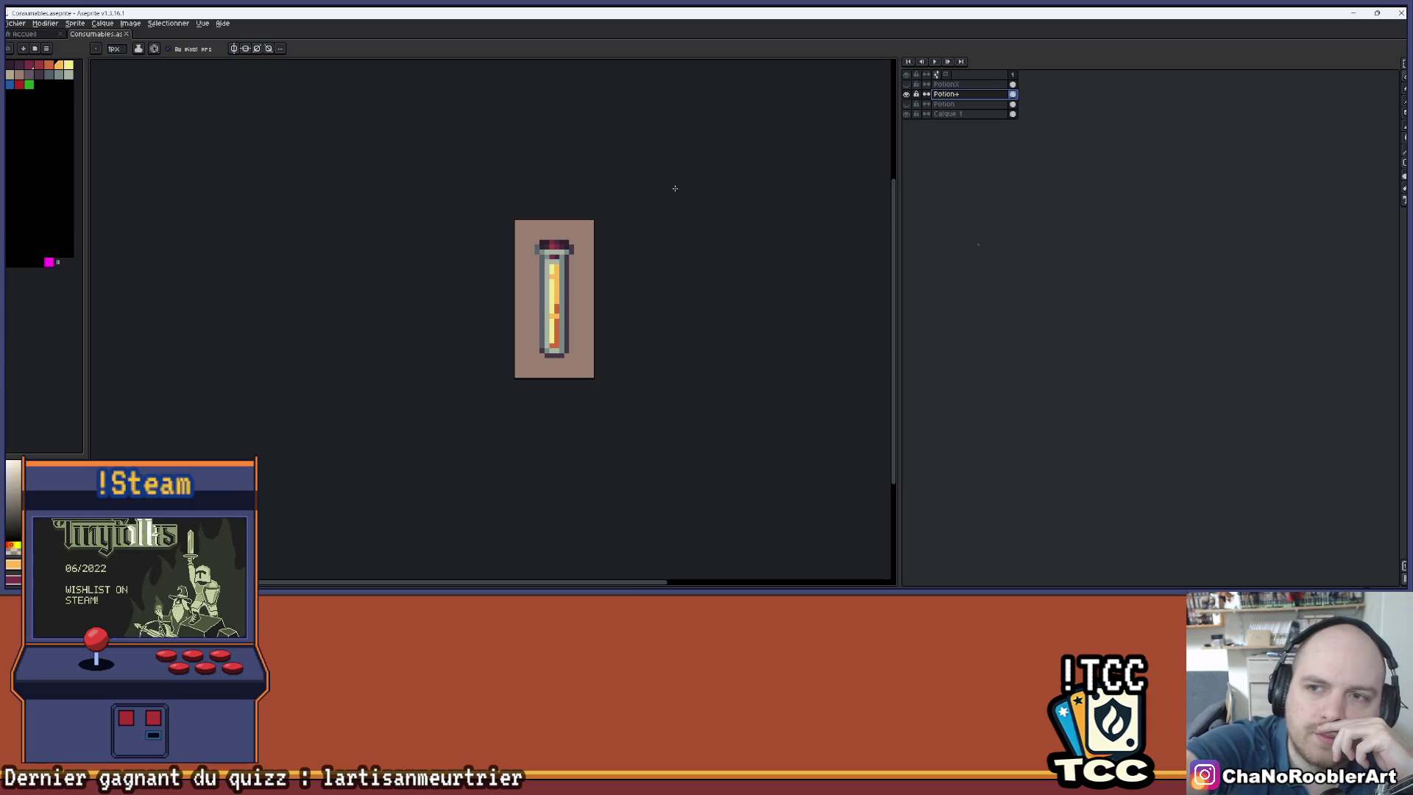
- Cycle through the Potion, Potion+ and PotionX vials, ending with the thin Potion vial showing
{"action": "left_click", "coordinate": [906, 94]}
{"action": "left_click", "coordinate": [906, 104]}
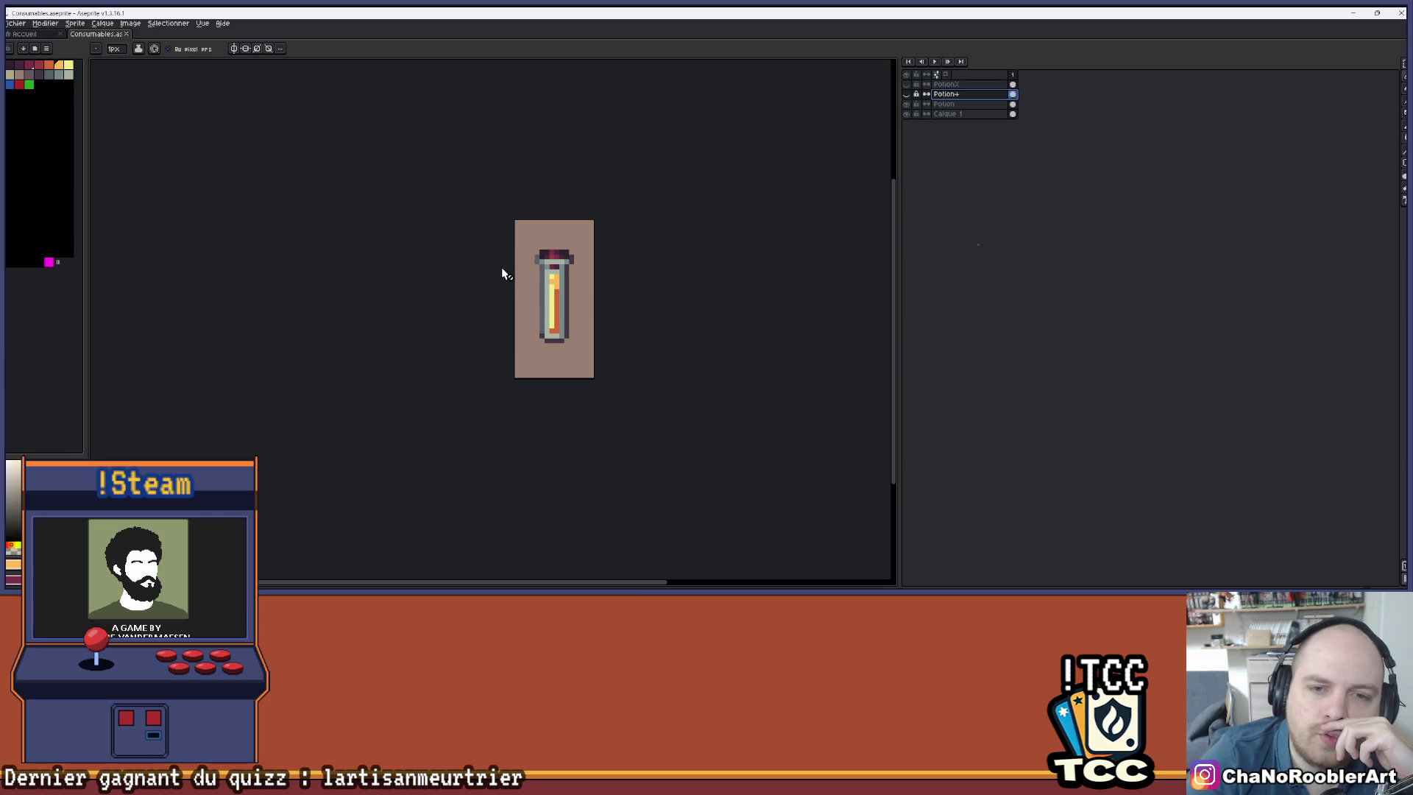
{"action": "left_click", "coordinate": [906, 104]}
{"action": "left_click", "coordinate": [906, 93]}
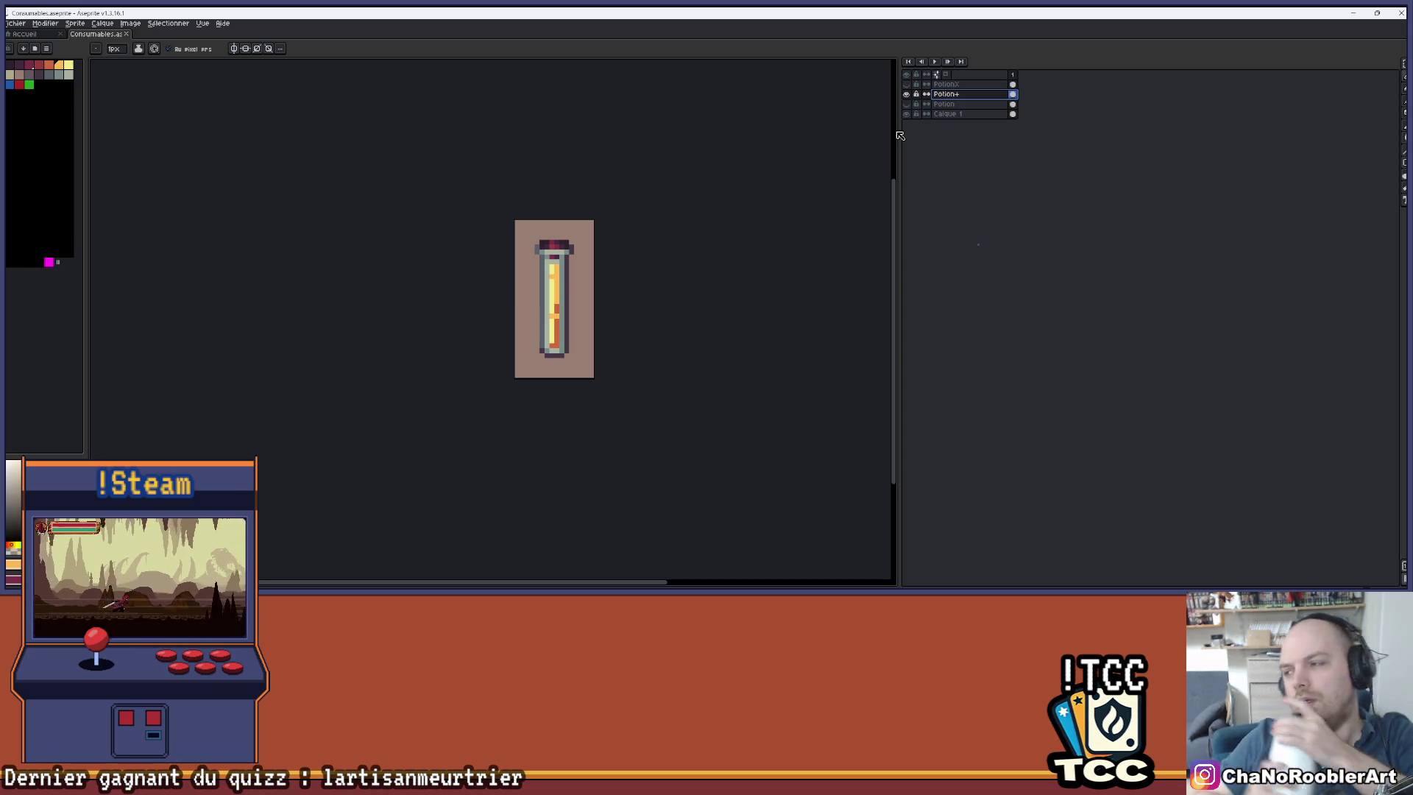
{"action": "left_click", "coordinate": [906, 86]}
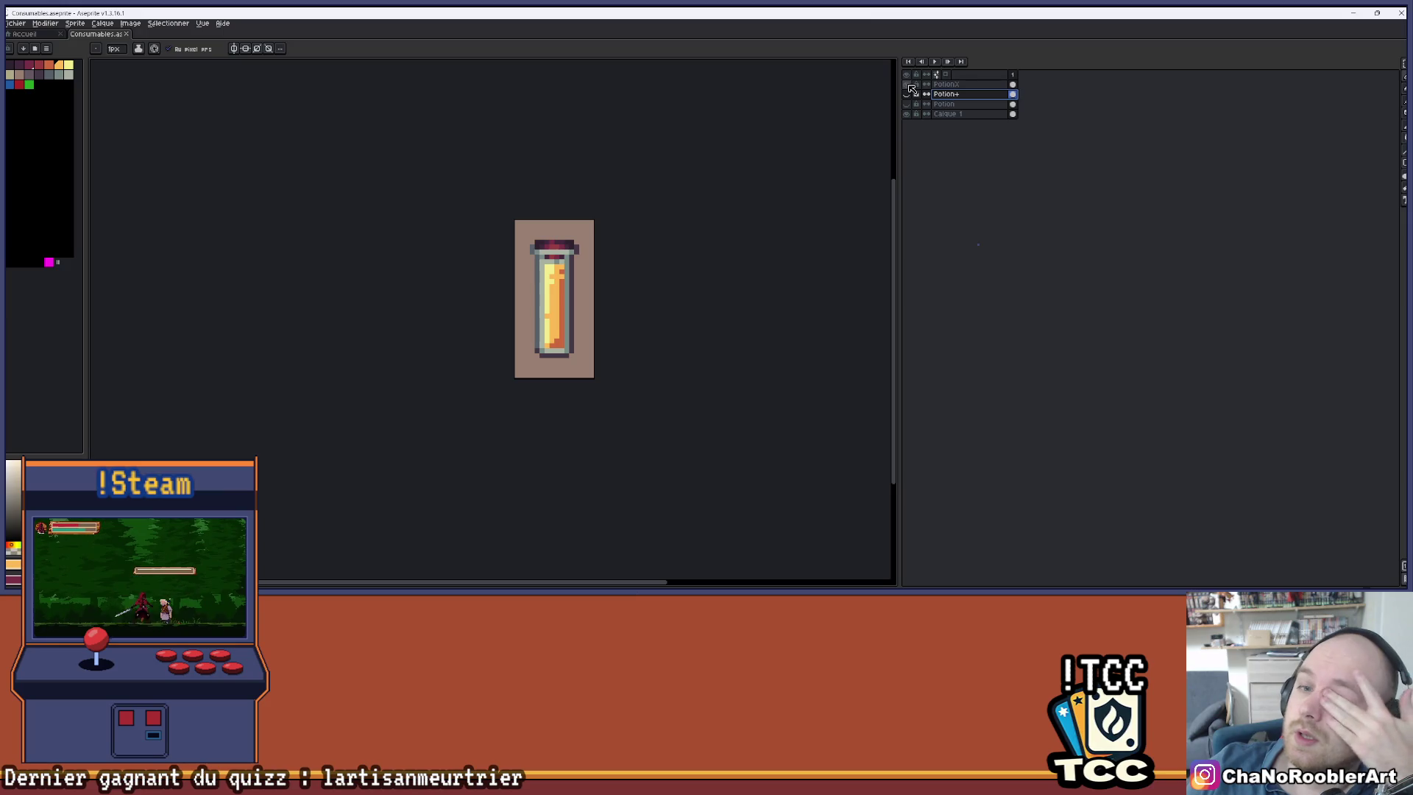
{"action": "left_click", "coordinate": [906, 93]}
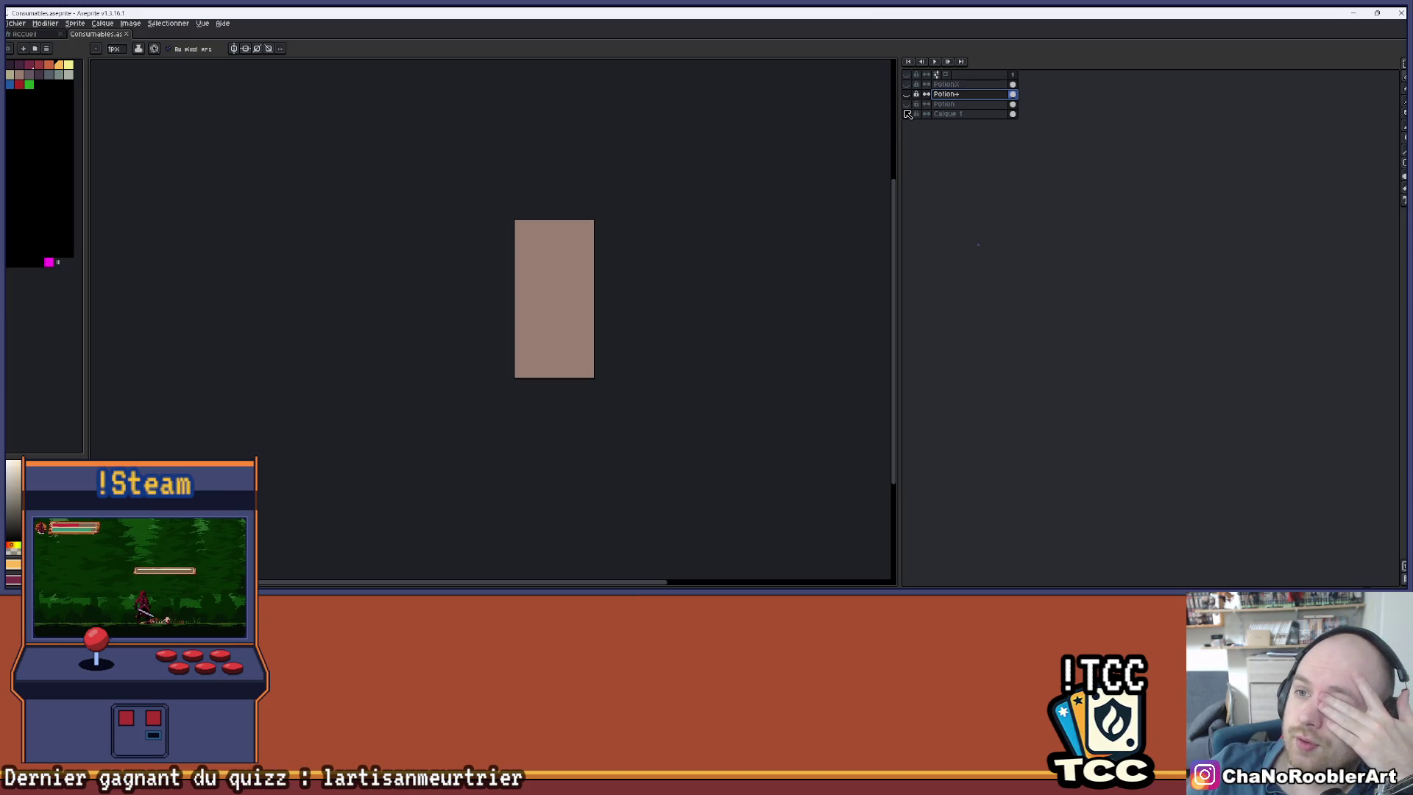
{"action": "left_click", "coordinate": [908, 105]}
- Rename the Potion layer to PotionHeal
{"action": "left_click", "coordinate": [906, 105]}
{"action": "left_click", "coordinate": [906, 105]}
{"action": "double_click", "coordinate": [957, 106]}
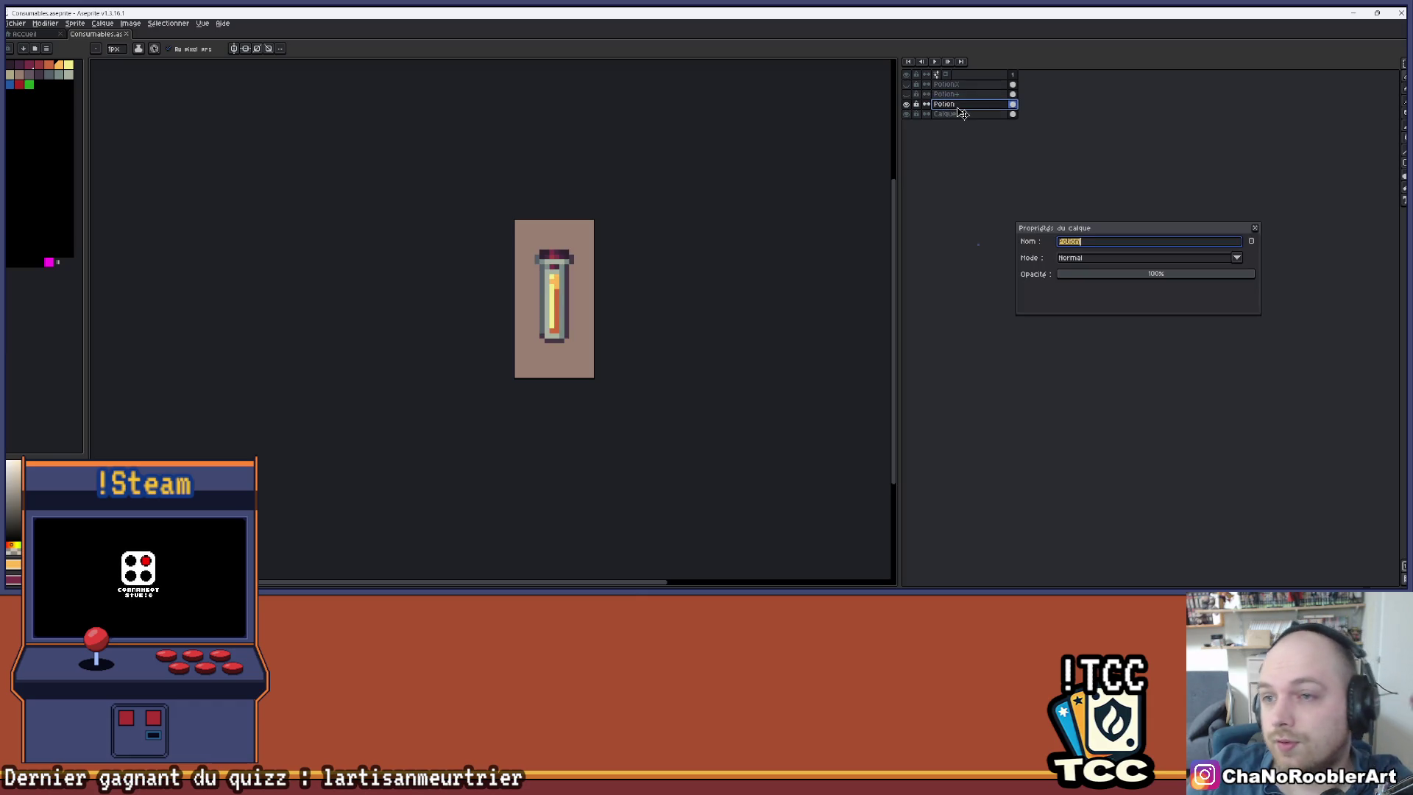
{"action": "left_click", "coordinate": [1096, 243]}
{"action": "type", "text": "eal"}
{"action": "key", "text": "Return"}
- Rename the Potion+ layer to PotionHeal+
{"action": "double_click", "coordinate": [948, 95]}
{"action": "left_click", "coordinate": [1088, 243]}
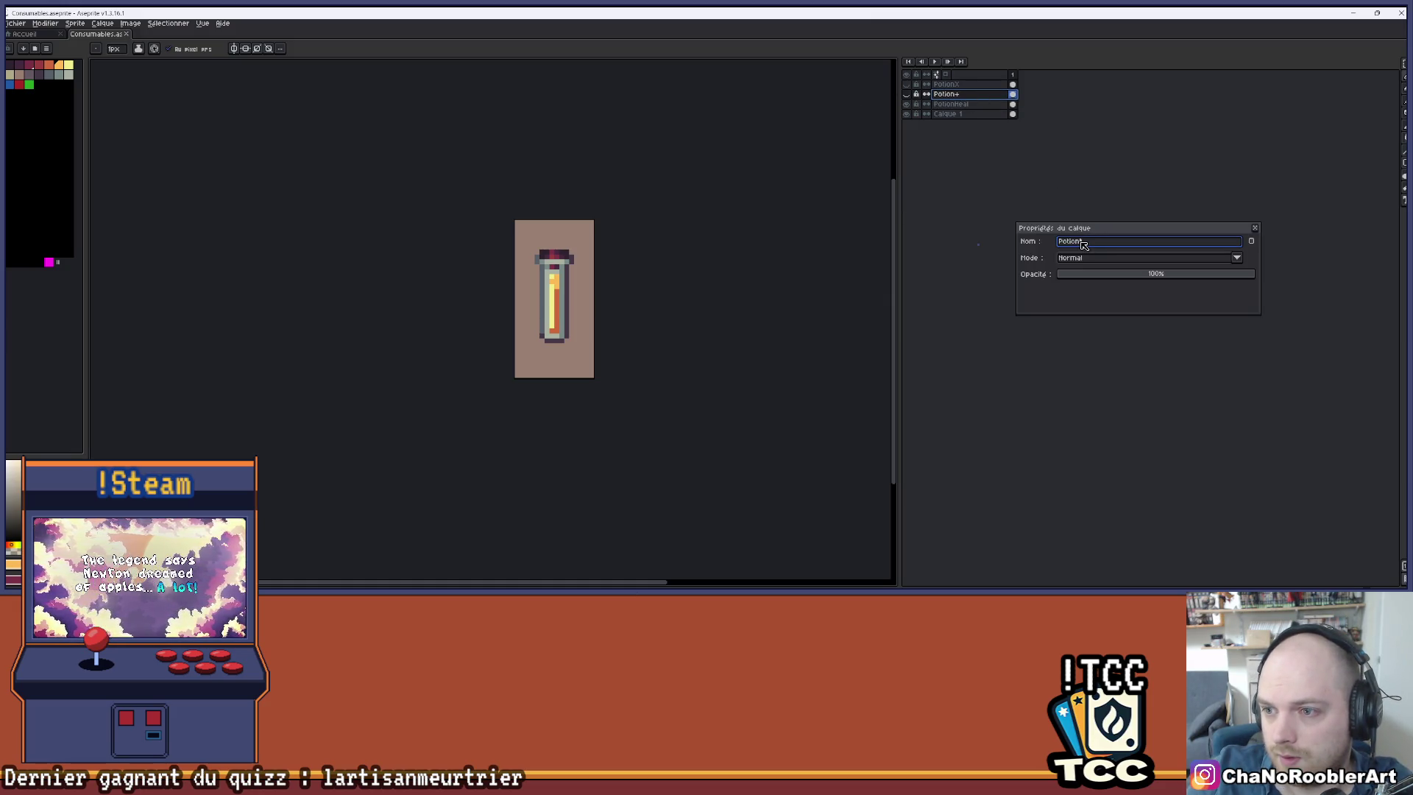
{"action": "type", "text": "eal"}
{"action": "left_click", "coordinate": [1252, 230]}
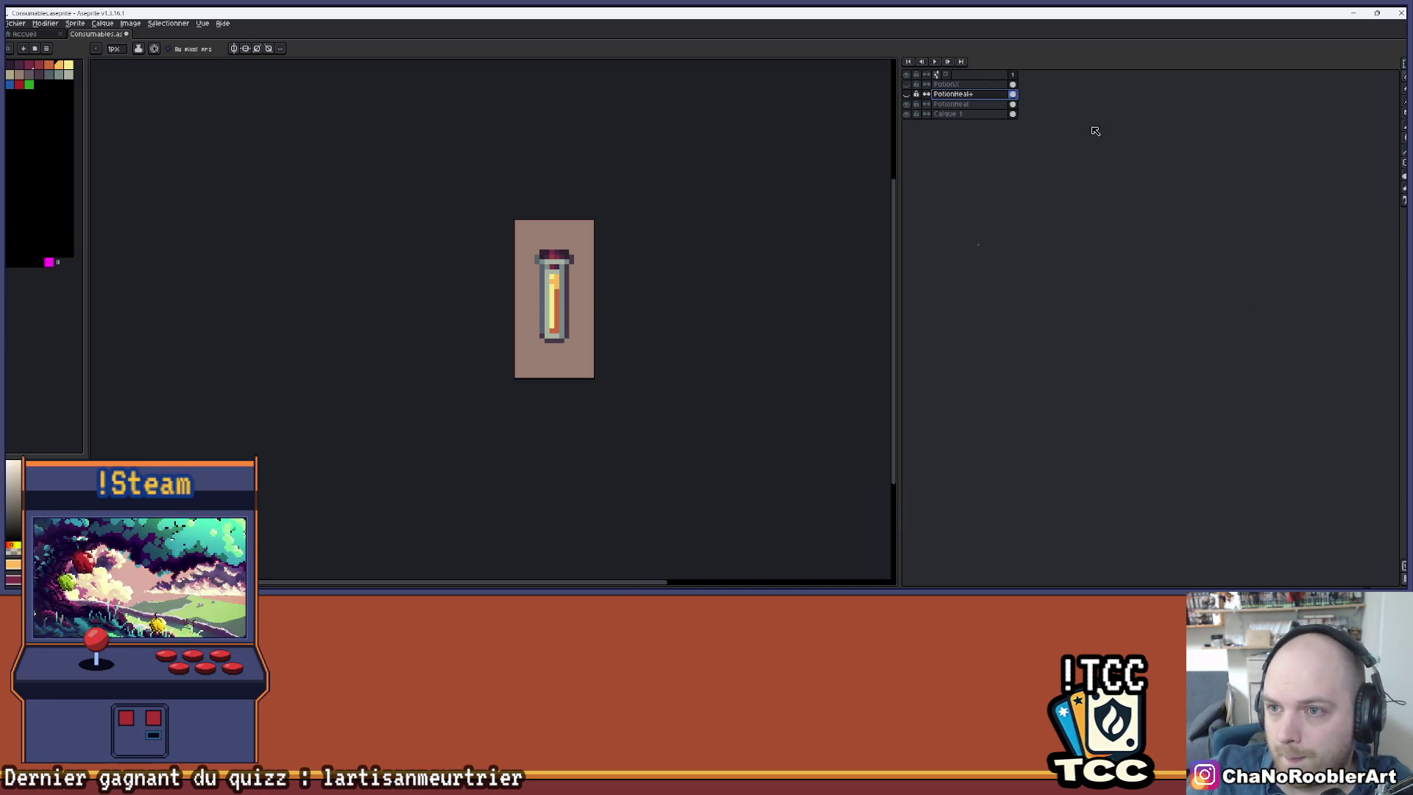
- Rename the PotionX layer to PotionHealX
{"action": "double_click", "coordinate": [947, 84]}
{"action": "key", "text": "End"}
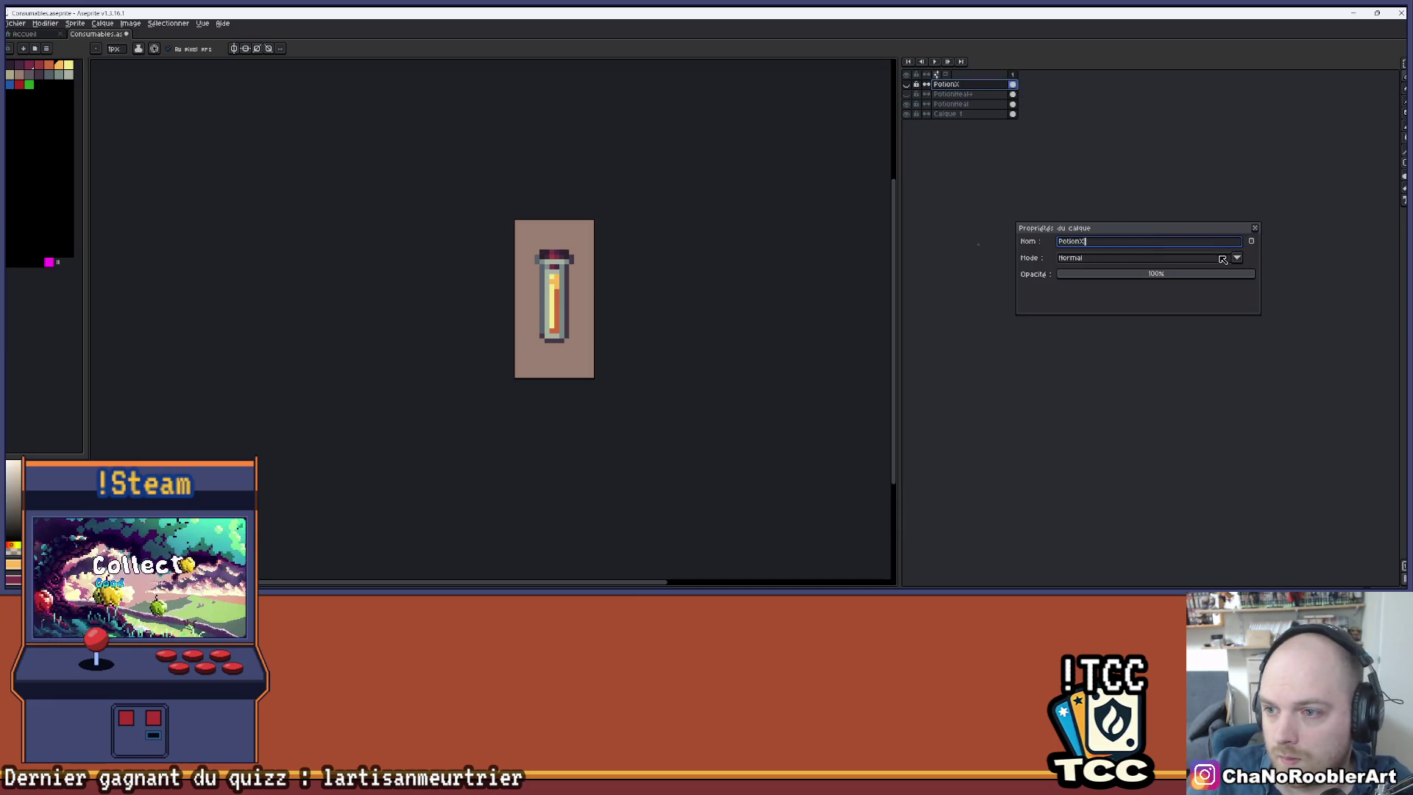
{"action": "type", "text": "al"}
{"action": "key", "text": "Return"}
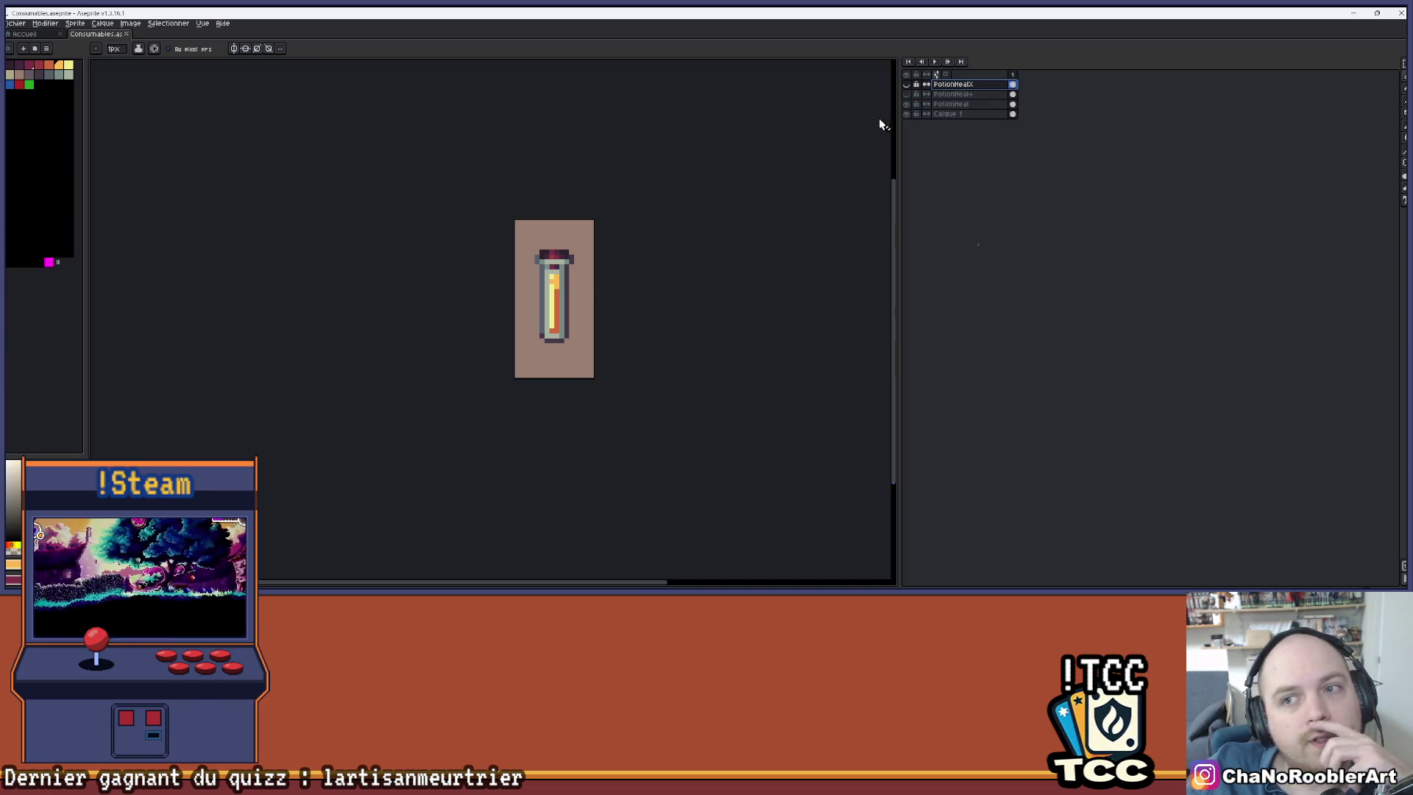
{"action": "left_click", "coordinate": [907, 104]}
- Toggle the potion layers' visibility to compare the renamed vials
{"action": "left_click", "coordinate": [907, 104]}
{"action": "left_click", "coordinate": [909, 94]}
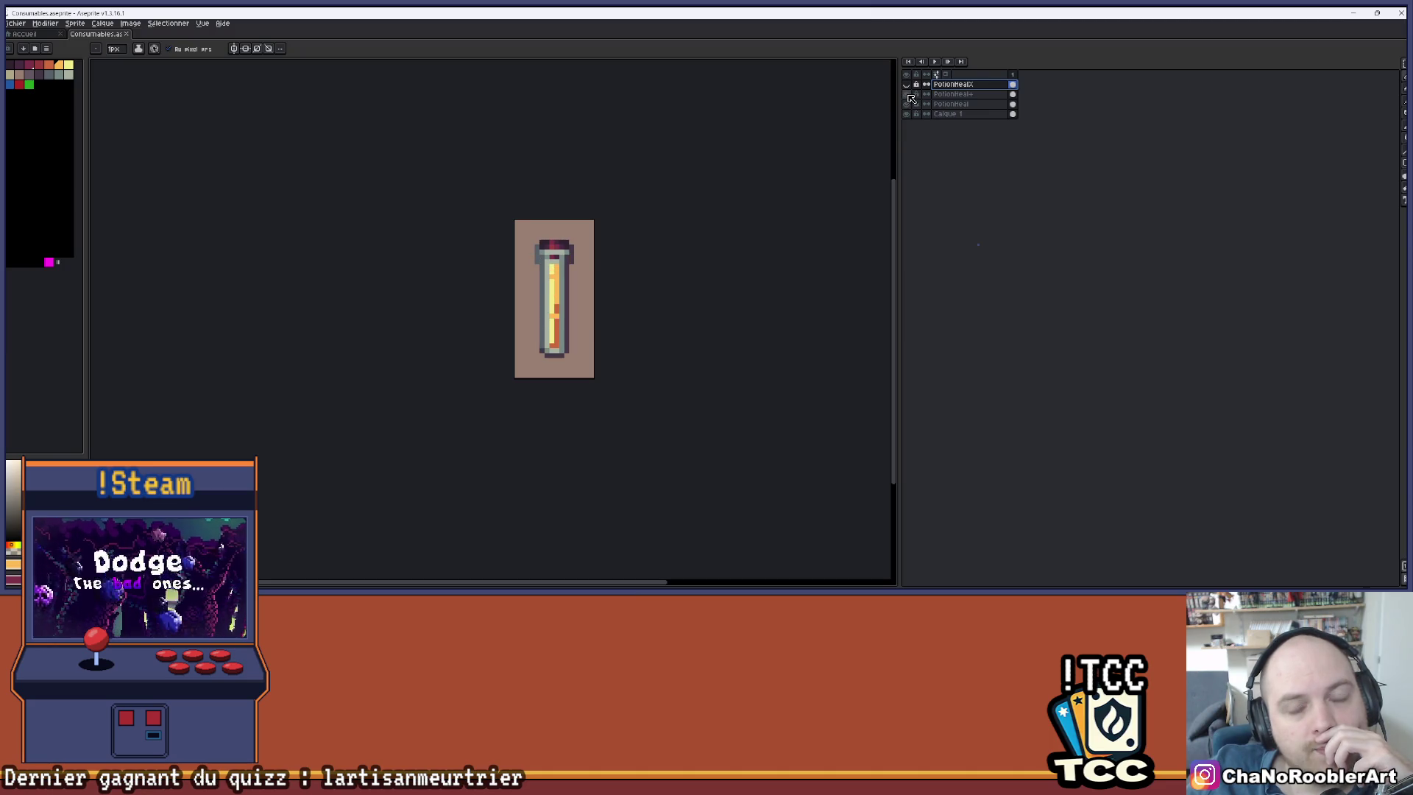
{"action": "left_click", "coordinate": [909, 94]}
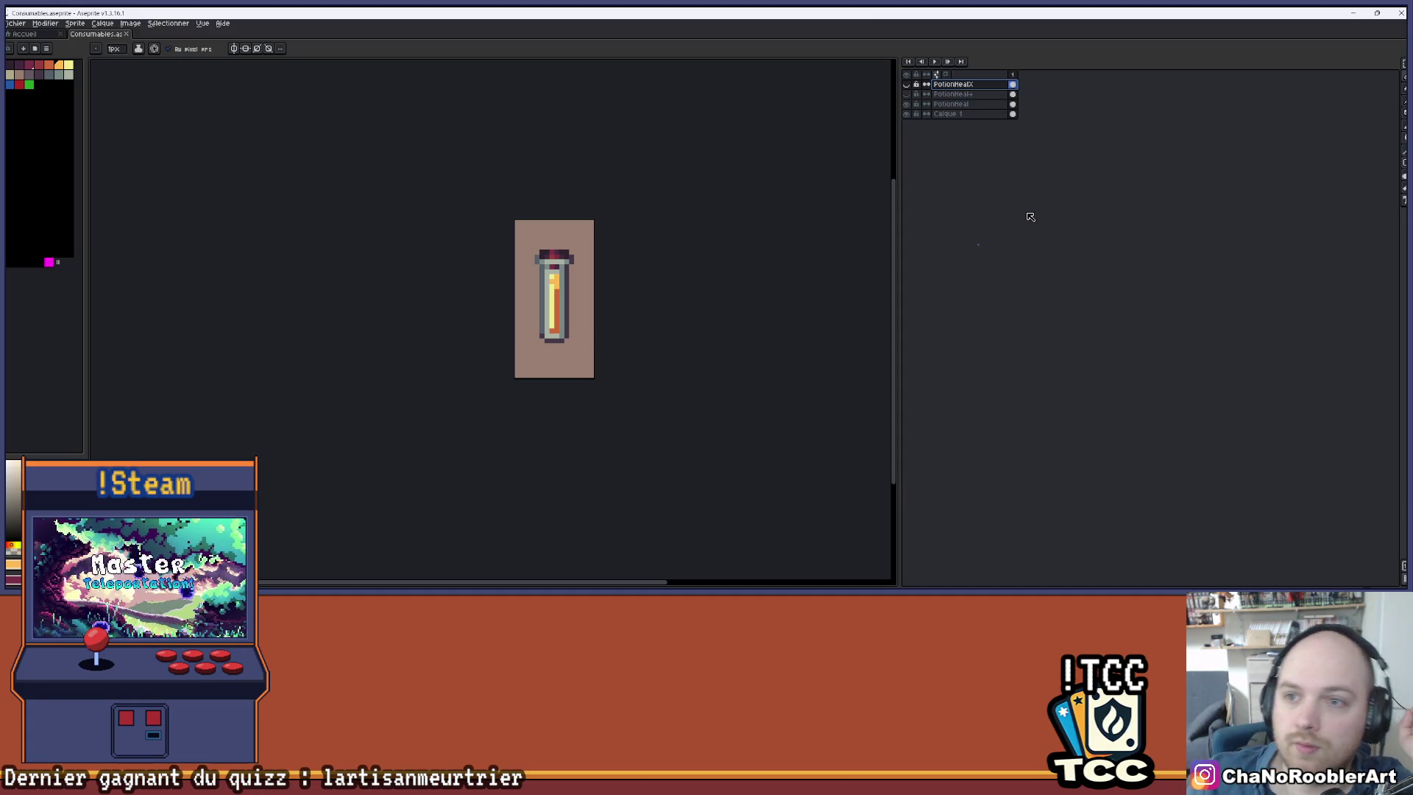
{"action": "left_click", "coordinate": [911, 95]}
{"action": "left_click", "coordinate": [911, 95]}
{"action": "double_click", "coordinate": [909, 107]}
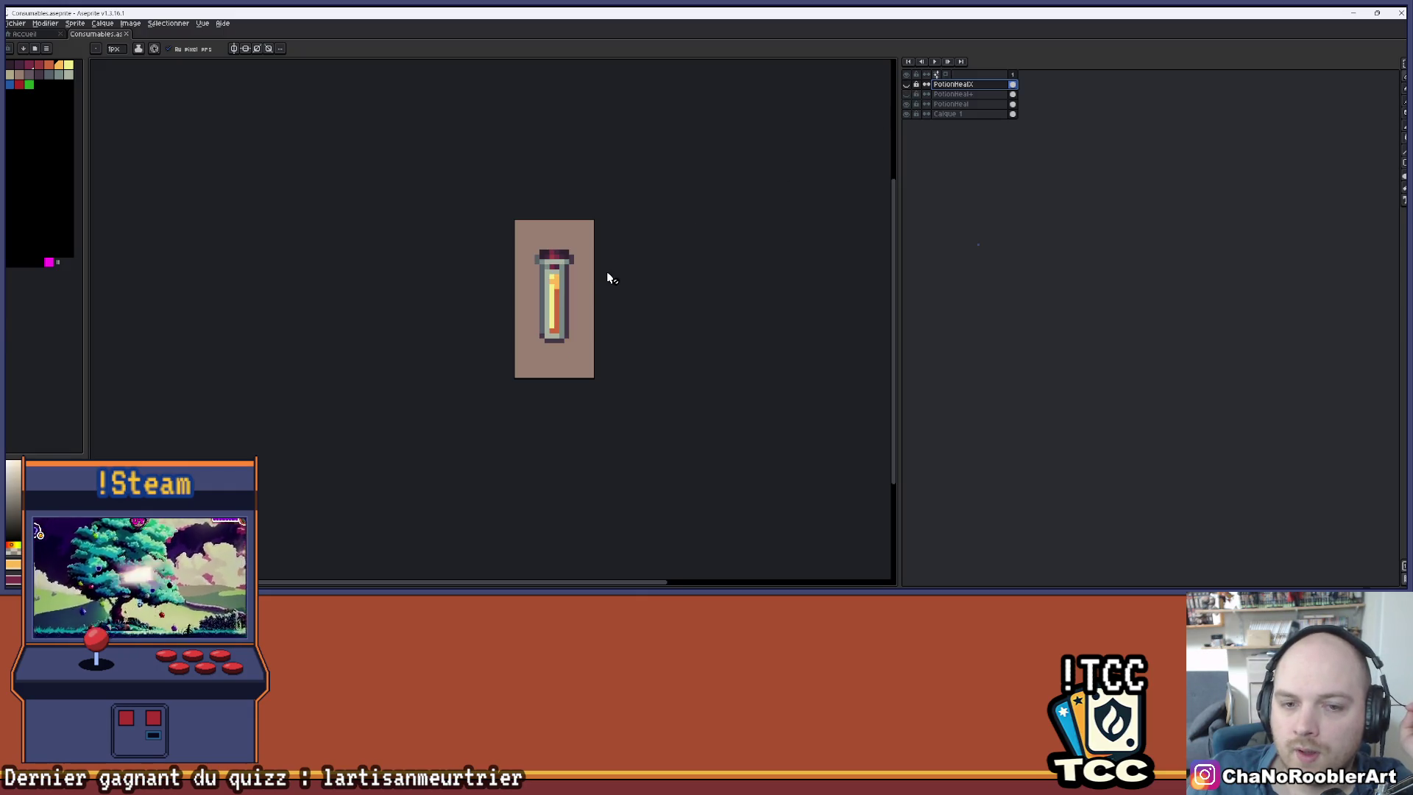
- Hide the PotionHeal vial and make PotionHeal the active layer
{"action": "scroll", "coordinate": [571, 254], "scroll_direction": "up", "scroll_amount": 3}
{"action": "mouse_move", "coordinate": [549, 234]}
{"action": "left_mouse_down"}
{"action": "mouse_move", "coordinate": [523, 161]}
{"action": "mouse_move", "coordinate": [569, 211]}
{"action": "left_mouse_up"}
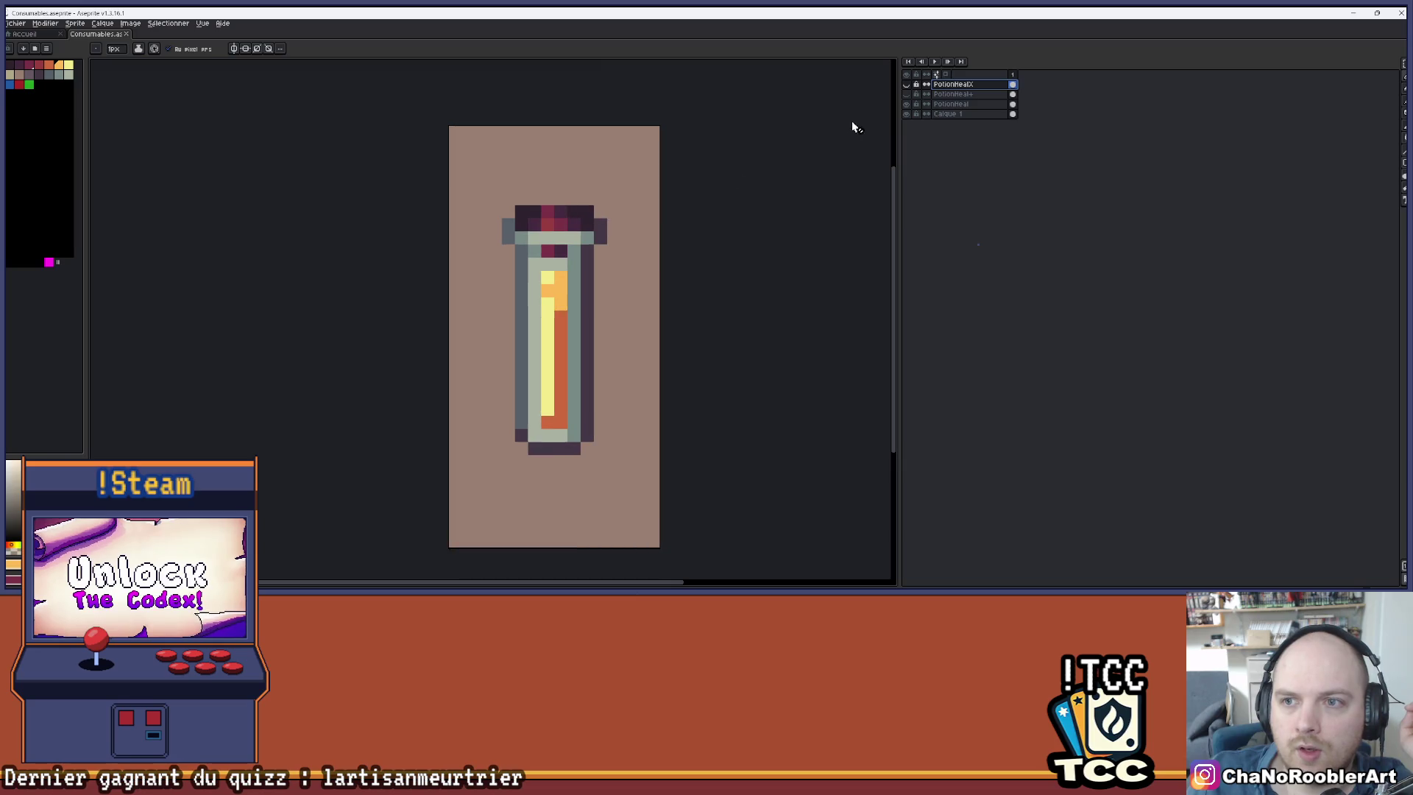
{"action": "left_click", "coordinate": [907, 104]}
{"action": "left_click", "coordinate": [936, 107]}
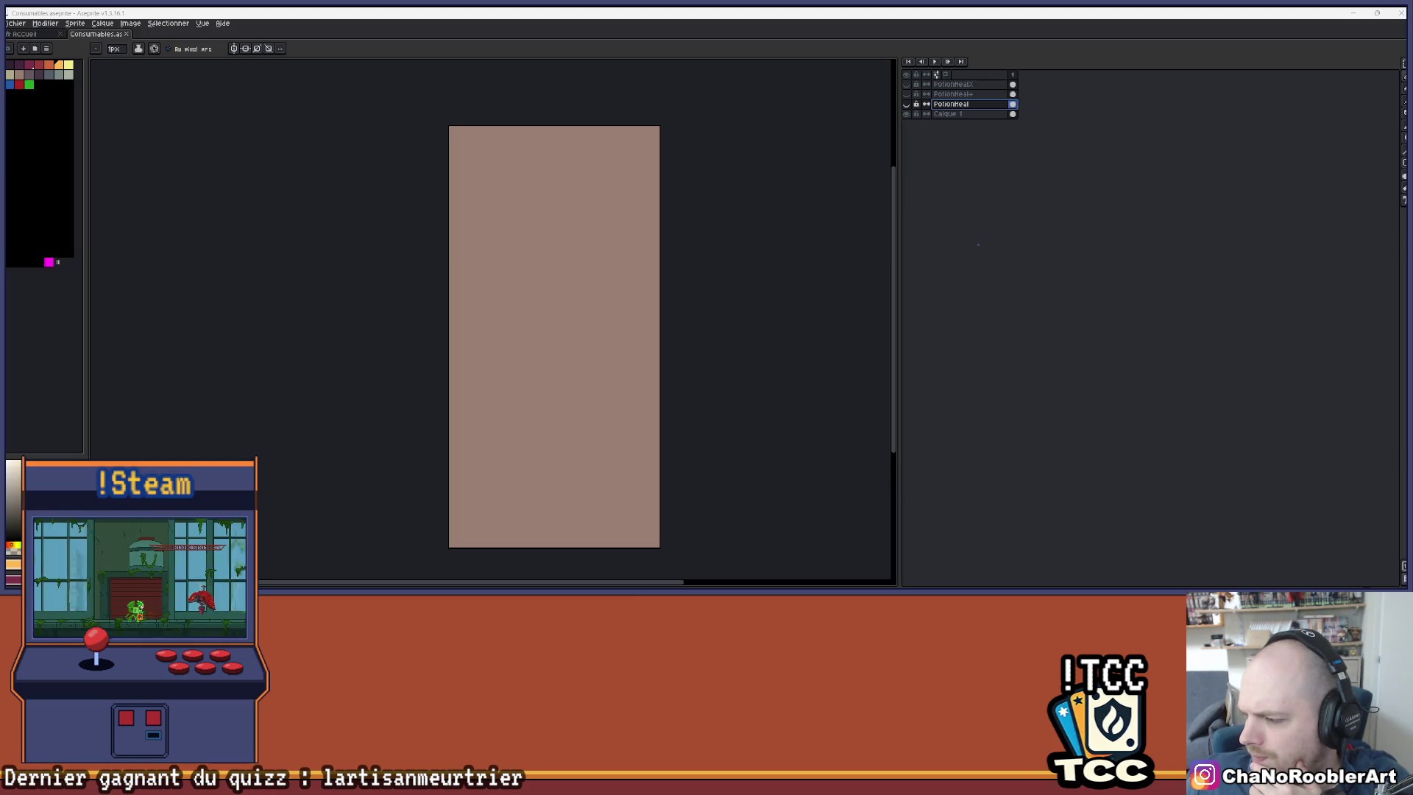
{"action": "left_click", "coordinate": [906, 104]}
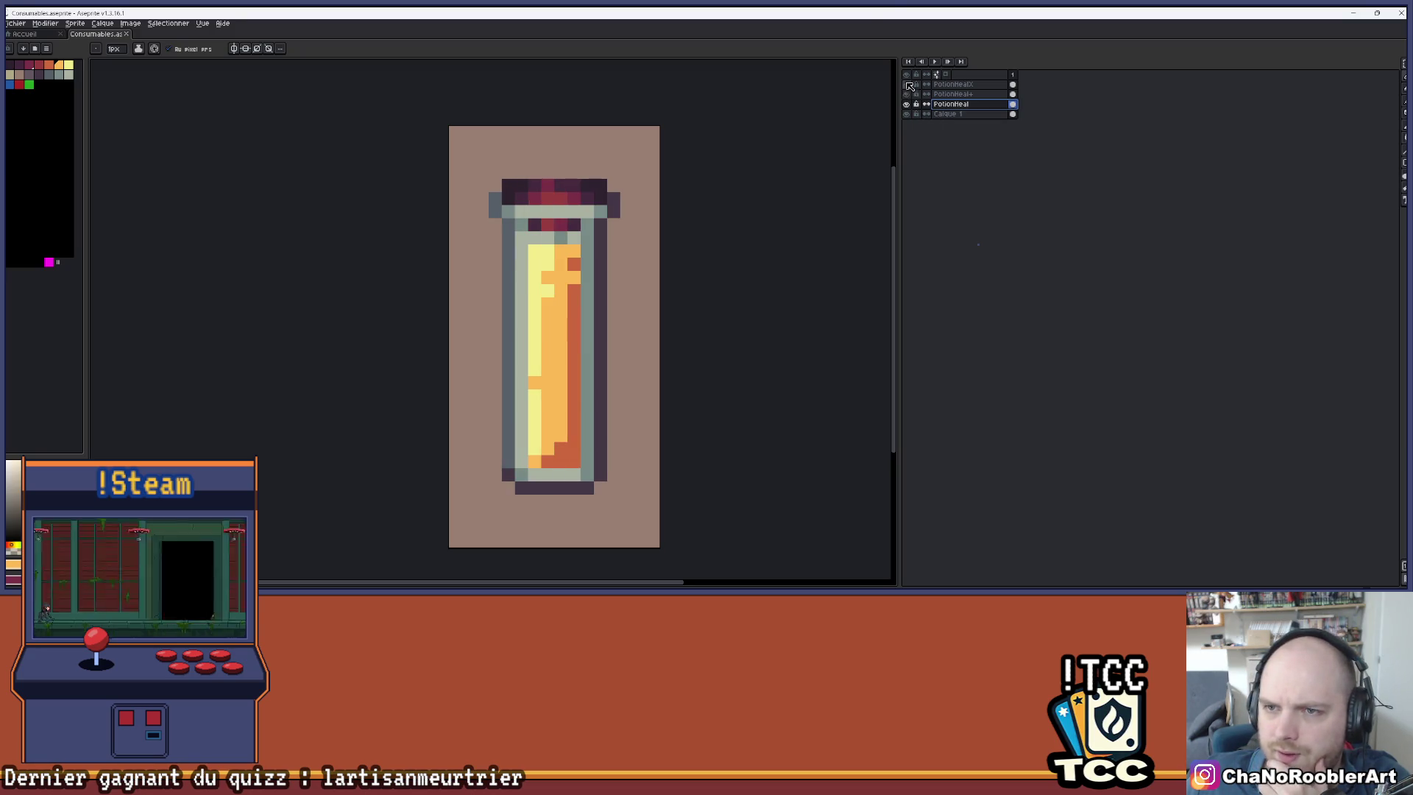
{"action": "left_click", "coordinate": [906, 84]}
{"action": "left_click", "coordinate": [906, 104]}
{"action": "left_click", "coordinate": [907, 104]}
{"action": "left_click", "coordinate": [907, 105]}
{"action": "left_click", "coordinate": [910, 86]}
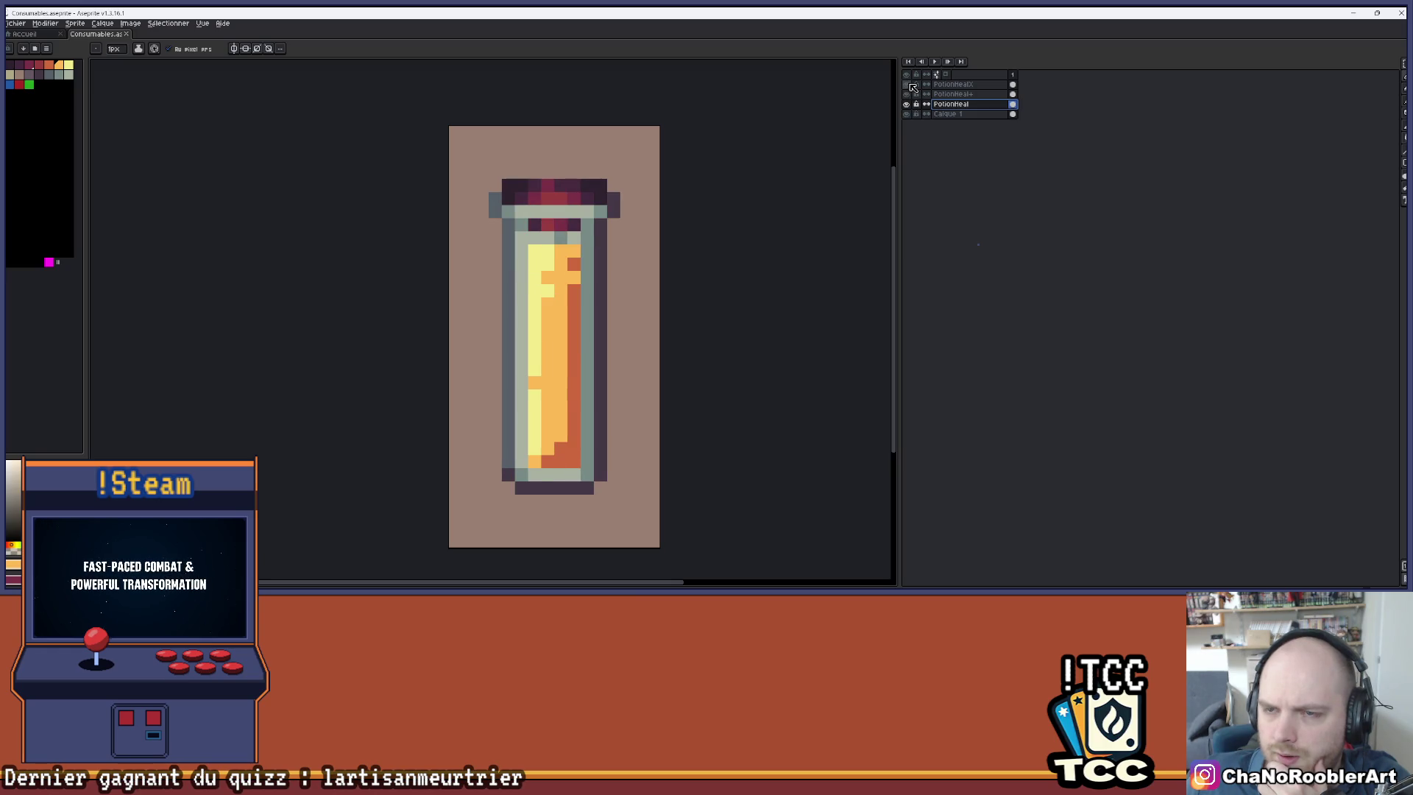
{"action": "left_click", "coordinate": [906, 84]}
{"action": "left_click", "coordinate": [906, 94]}
{"action": "left_click", "coordinate": [906, 104]}
{"action": "left_click", "coordinate": [906, 104]}
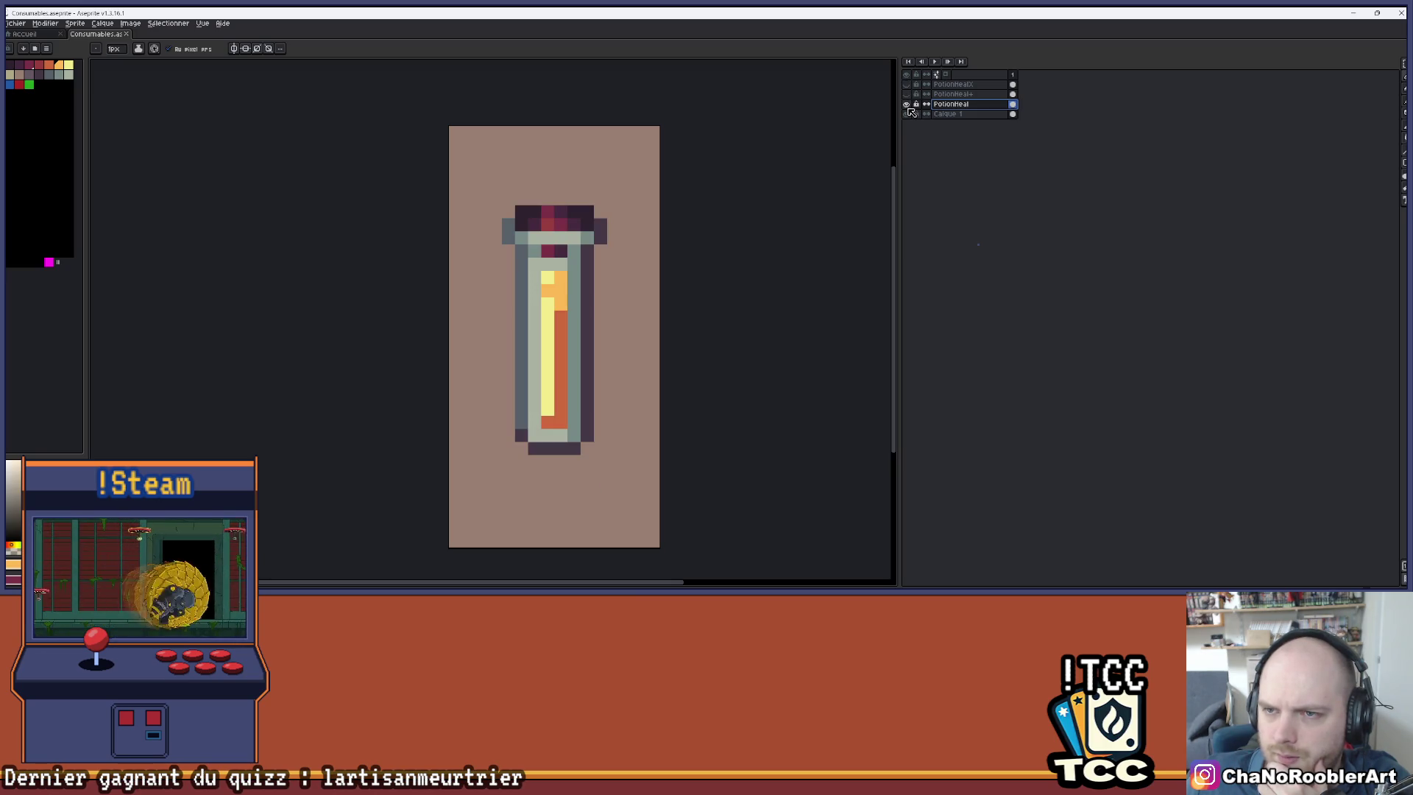
{"action": "left_click", "coordinate": [908, 93]}
{"action": "left_click", "coordinate": [908, 104]}
{"action": "left_click", "coordinate": [907, 104]}
{"action": "left_click", "coordinate": [908, 104]}
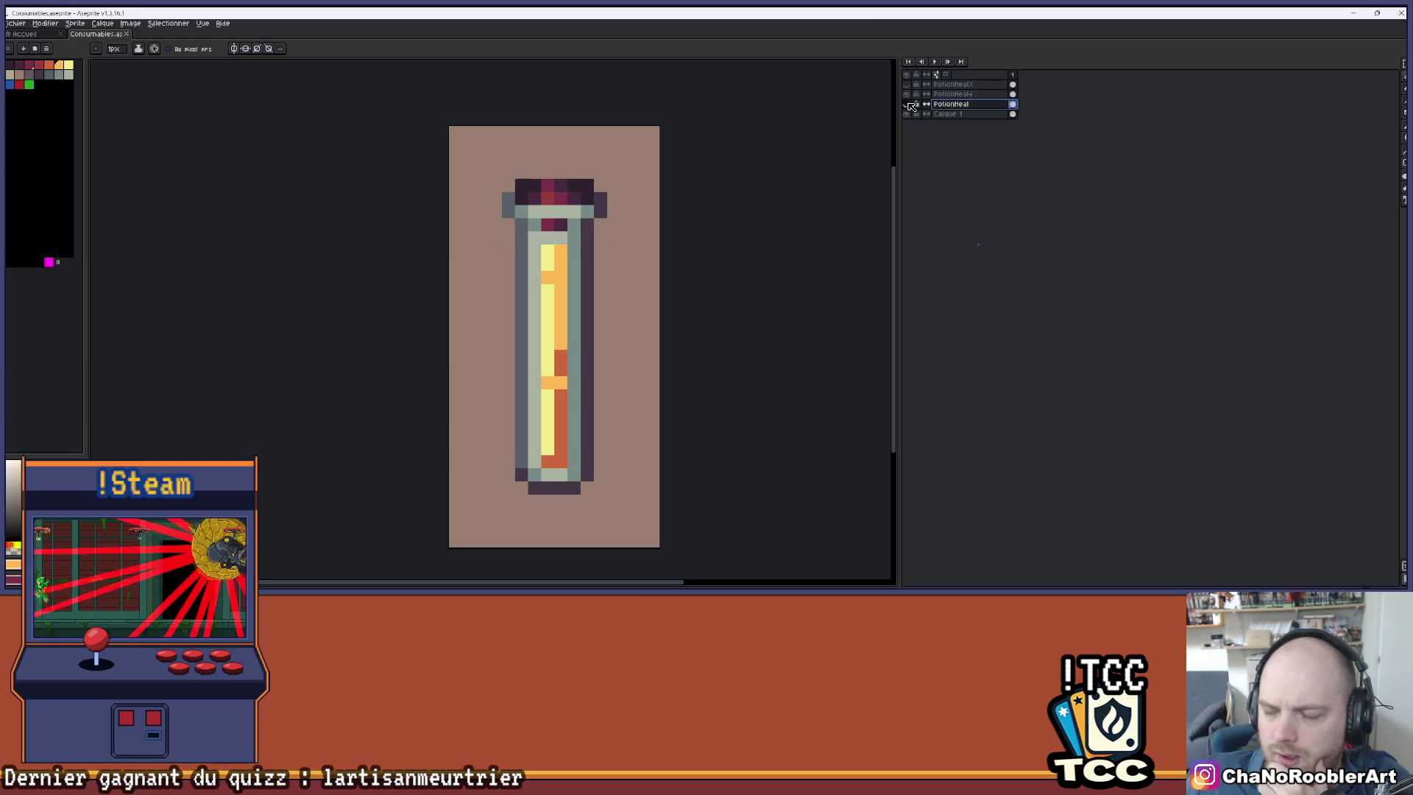
{"action": "left_click", "coordinate": [906, 93]}
{"action": "left_click", "coordinate": [907, 93]}
{"action": "left_click", "coordinate": [906, 94]}
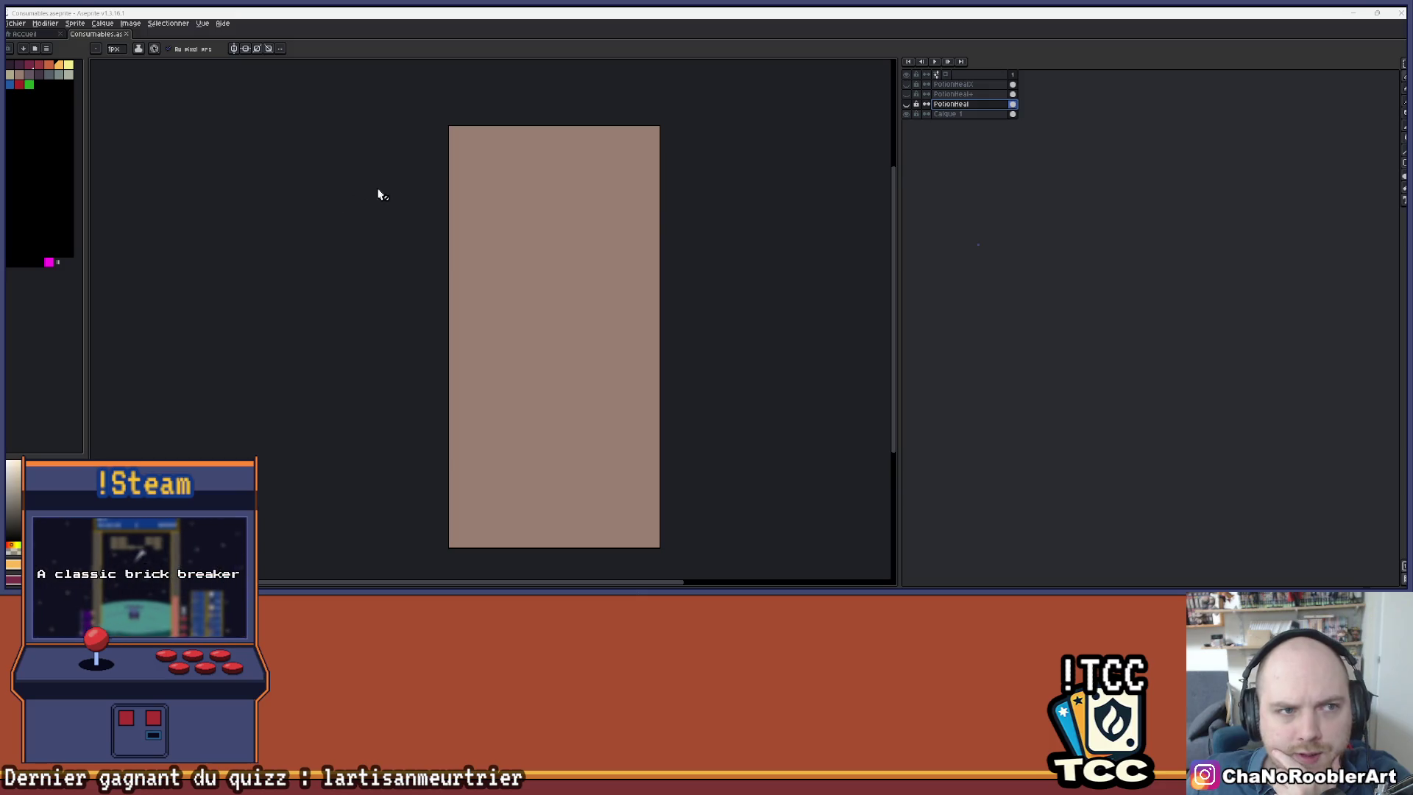
- Select PotionHealX and add a new empty layer, Calque 2, above it with Shift+N
{"action": "left_click", "coordinate": [961, 86]}
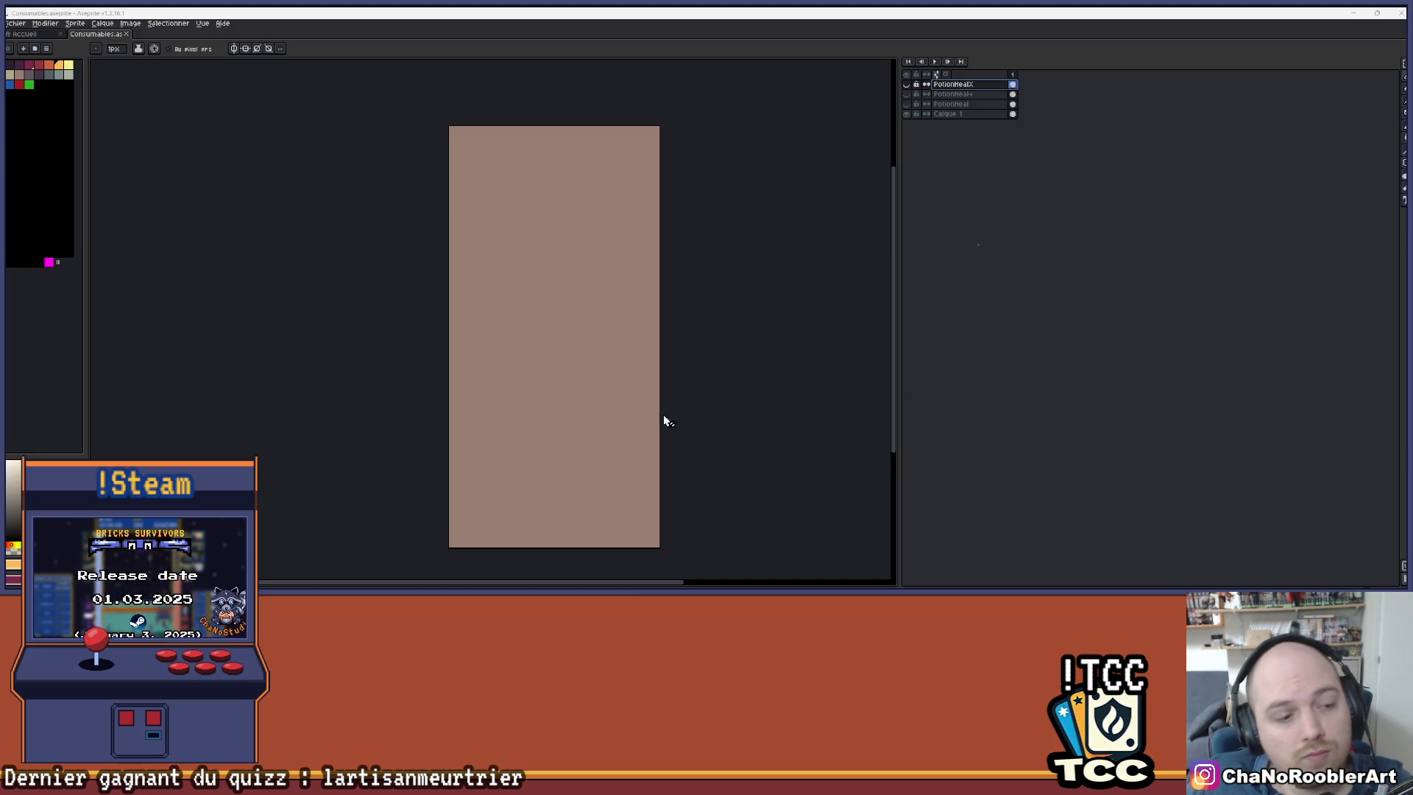
{"action": "scroll", "coordinate": [568, 366], "scroll_direction": "up", "scroll_amount": 1}
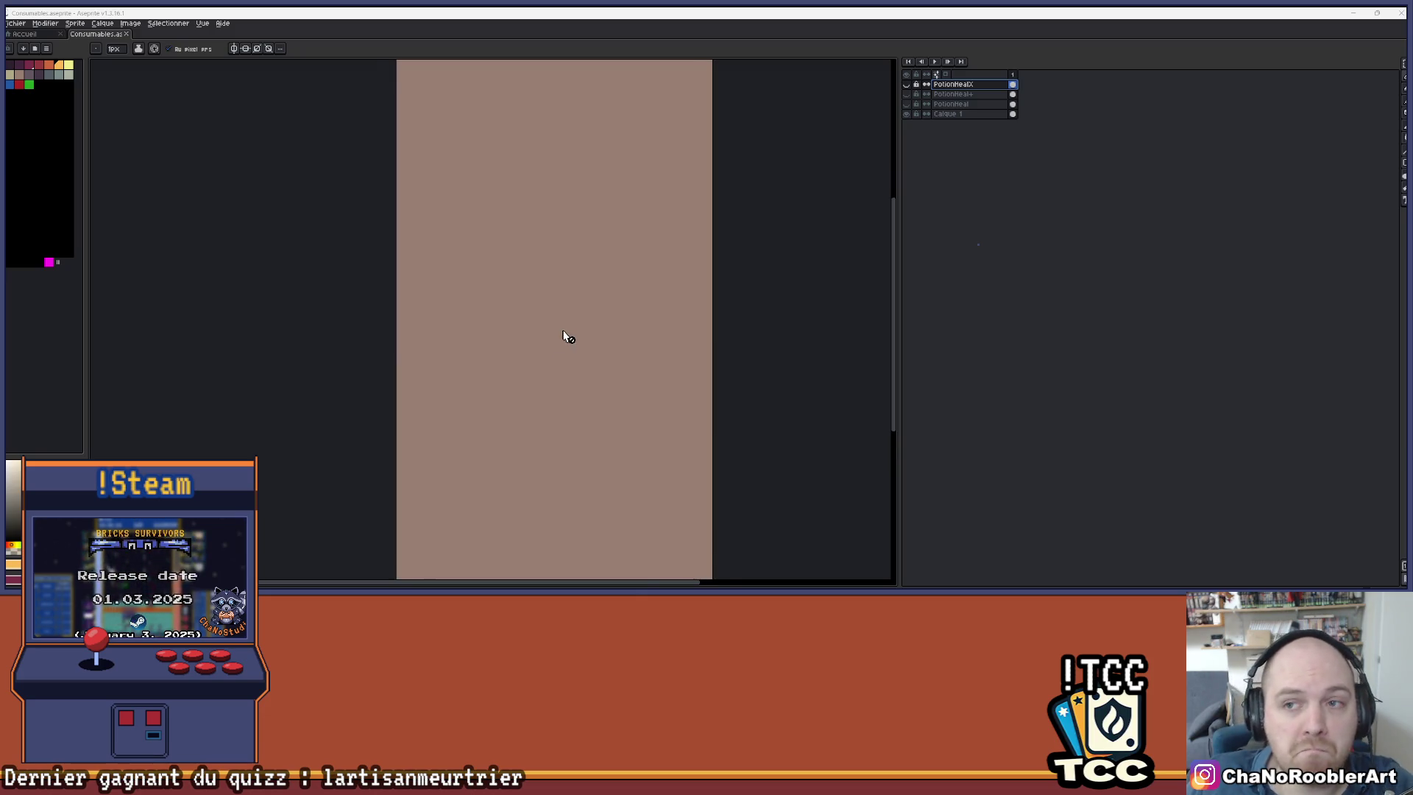
{"action": "left_click_drag", "start_coordinate": [568, 331], "coordinate": [504, 305]}
{"action": "key", "text": "shift+n"}
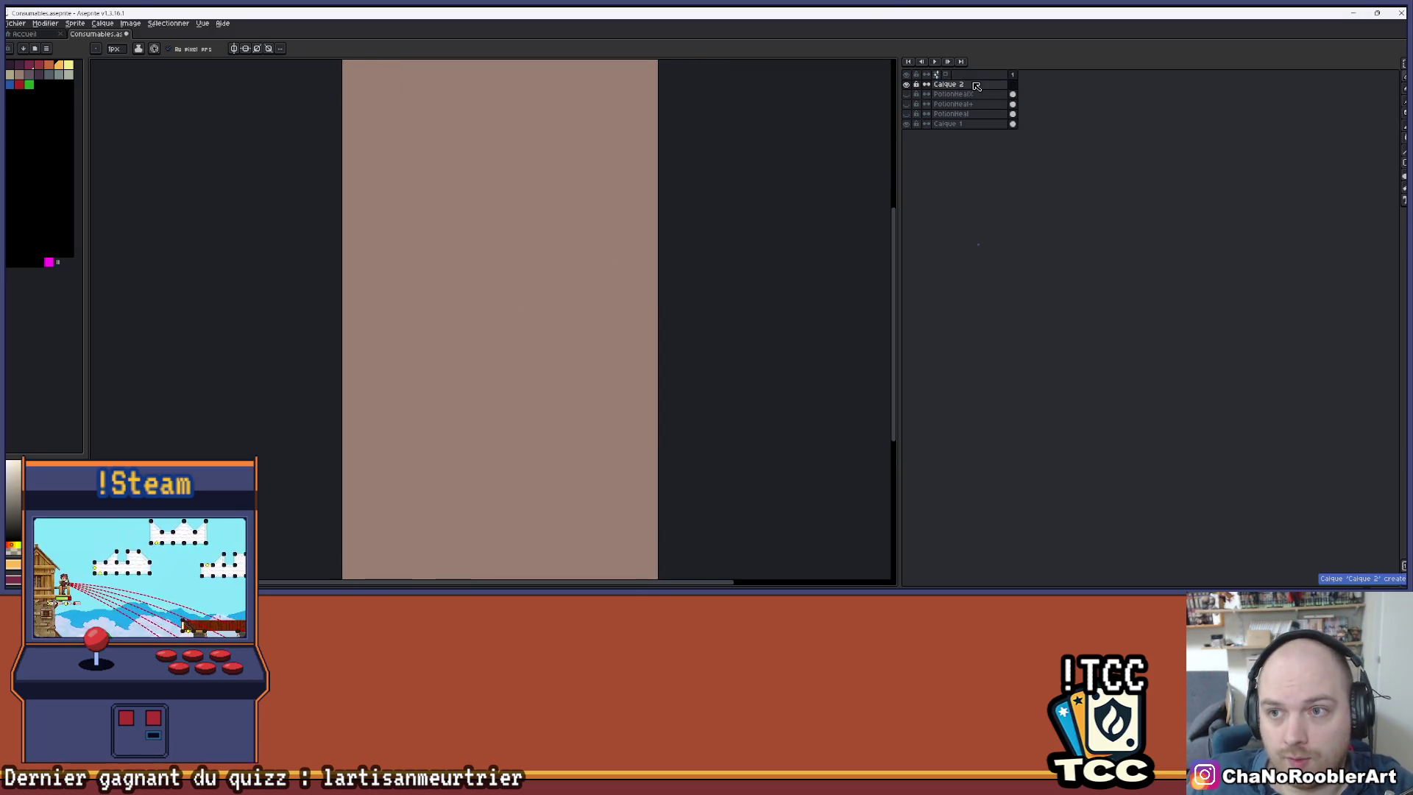
- Briefly show a potion layer for reference, then hide it again
{"action": "scroll", "coordinate": [587, 196], "scroll_direction": "down", "scroll_amount": 2}
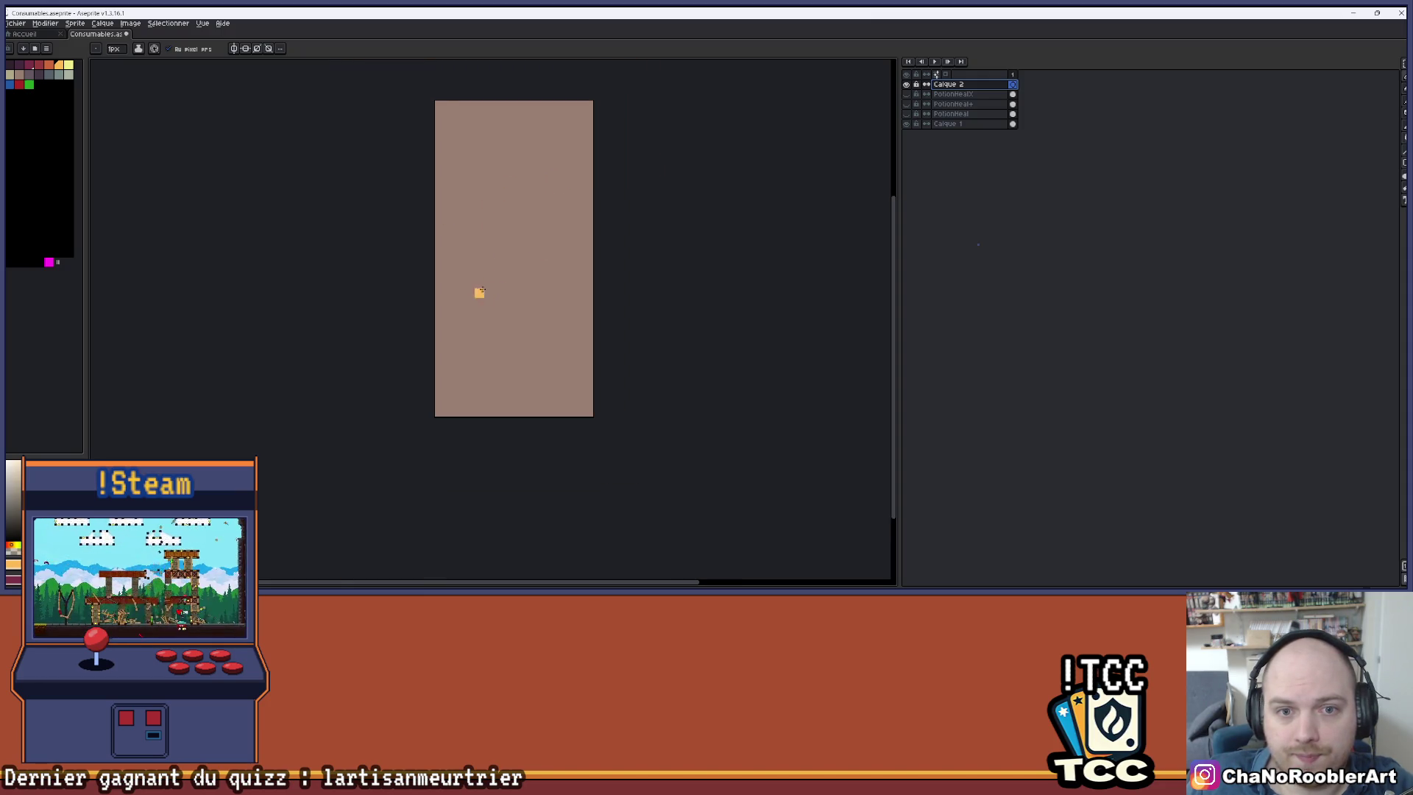
{"action": "scroll", "coordinate": [469, 223], "scroll_direction": "up", "scroll_amount": 2}
{"action": "scroll", "coordinate": [501, 218], "scroll_direction": "down", "scroll_amount": 2}
{"action": "scroll", "coordinate": [489, 221], "scroll_direction": "up", "scroll_amount": 1}
{"action": "left_click_drag", "start_coordinate": [476, 227], "coordinate": [452, 258]}
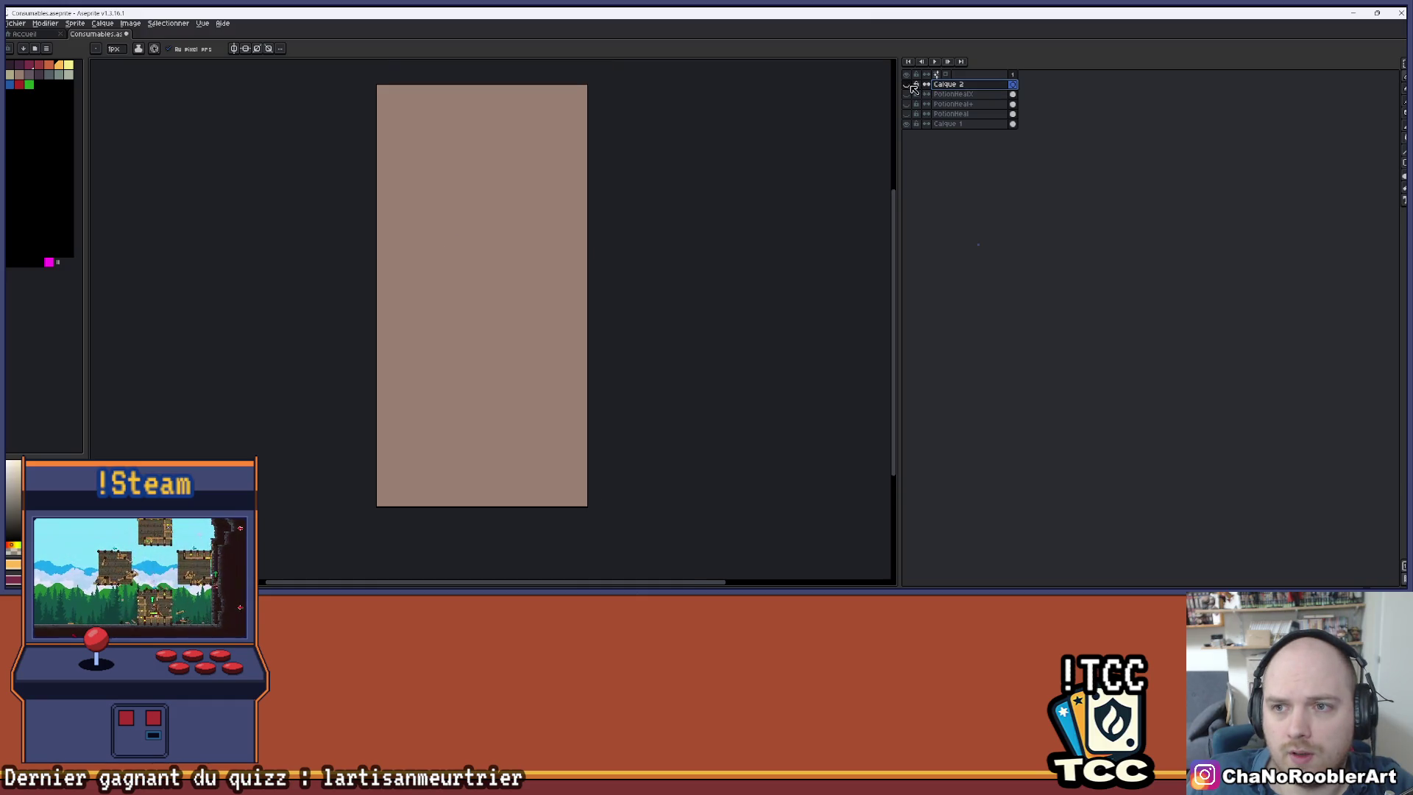
{"action": "left_click", "coordinate": [906, 114]}
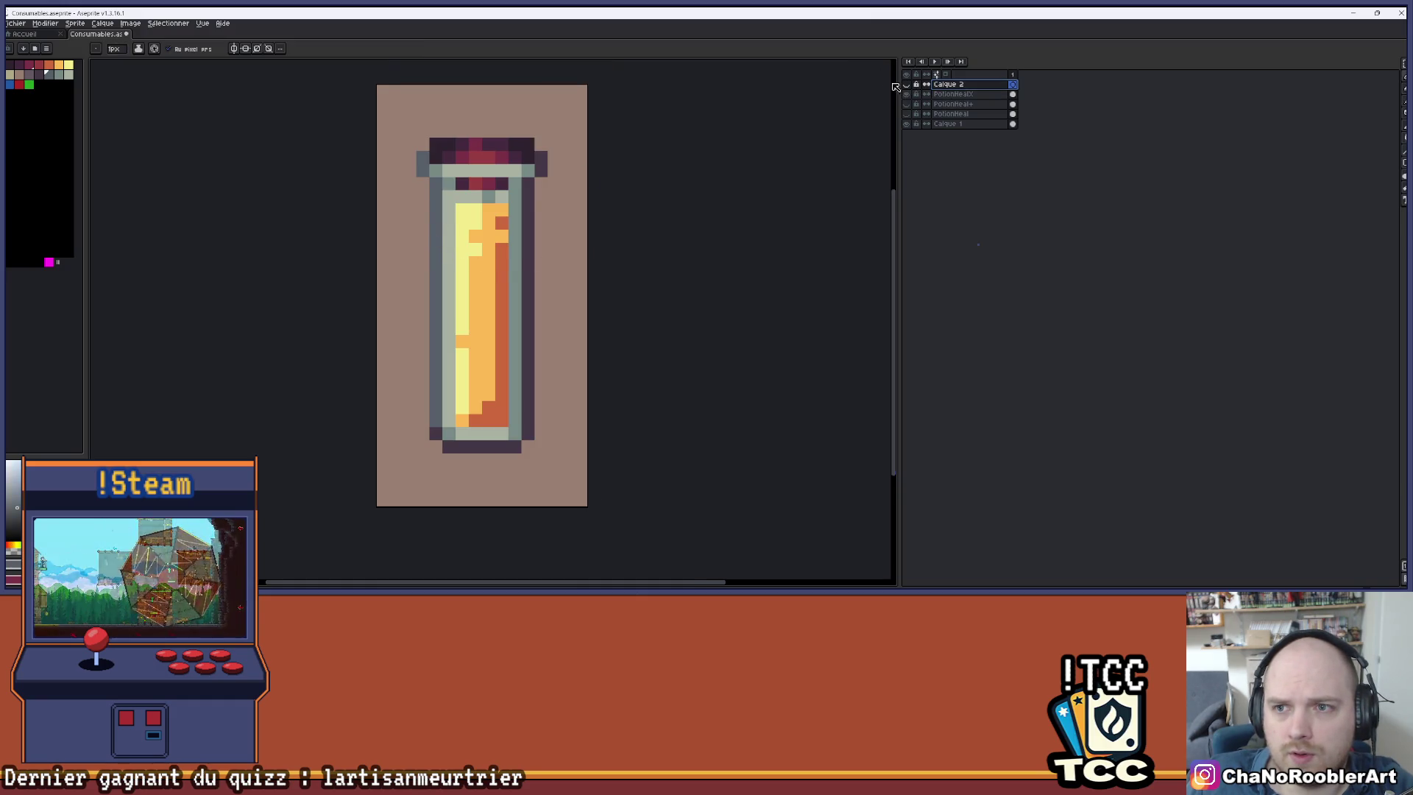
{"action": "left_click", "coordinate": [906, 84]}
{"action": "scroll", "coordinate": [448, 221], "scroll_direction": "up", "scroll_amount": 1}
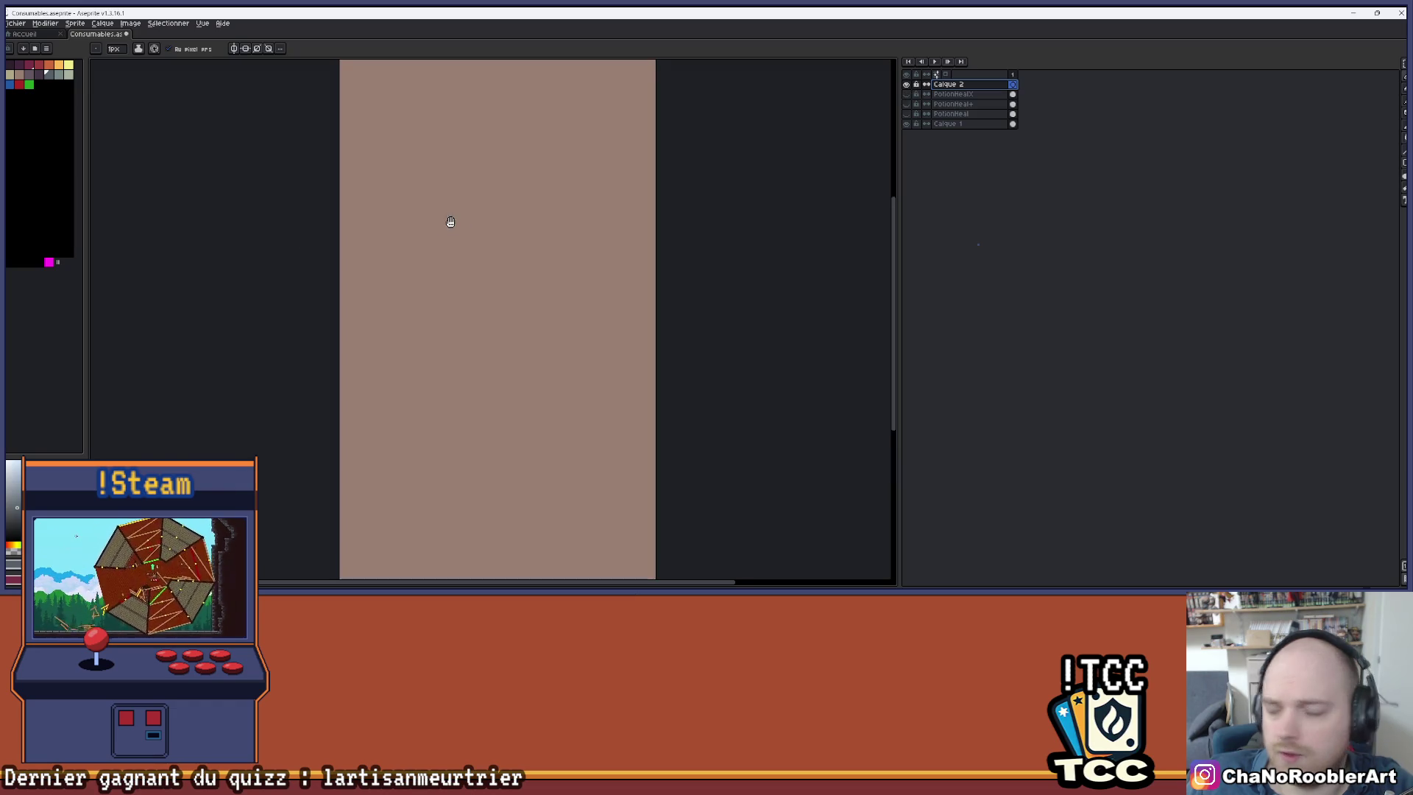
{"action": "scroll", "coordinate": [439, 194], "scroll_direction": "down", "scroll_amount": 1}
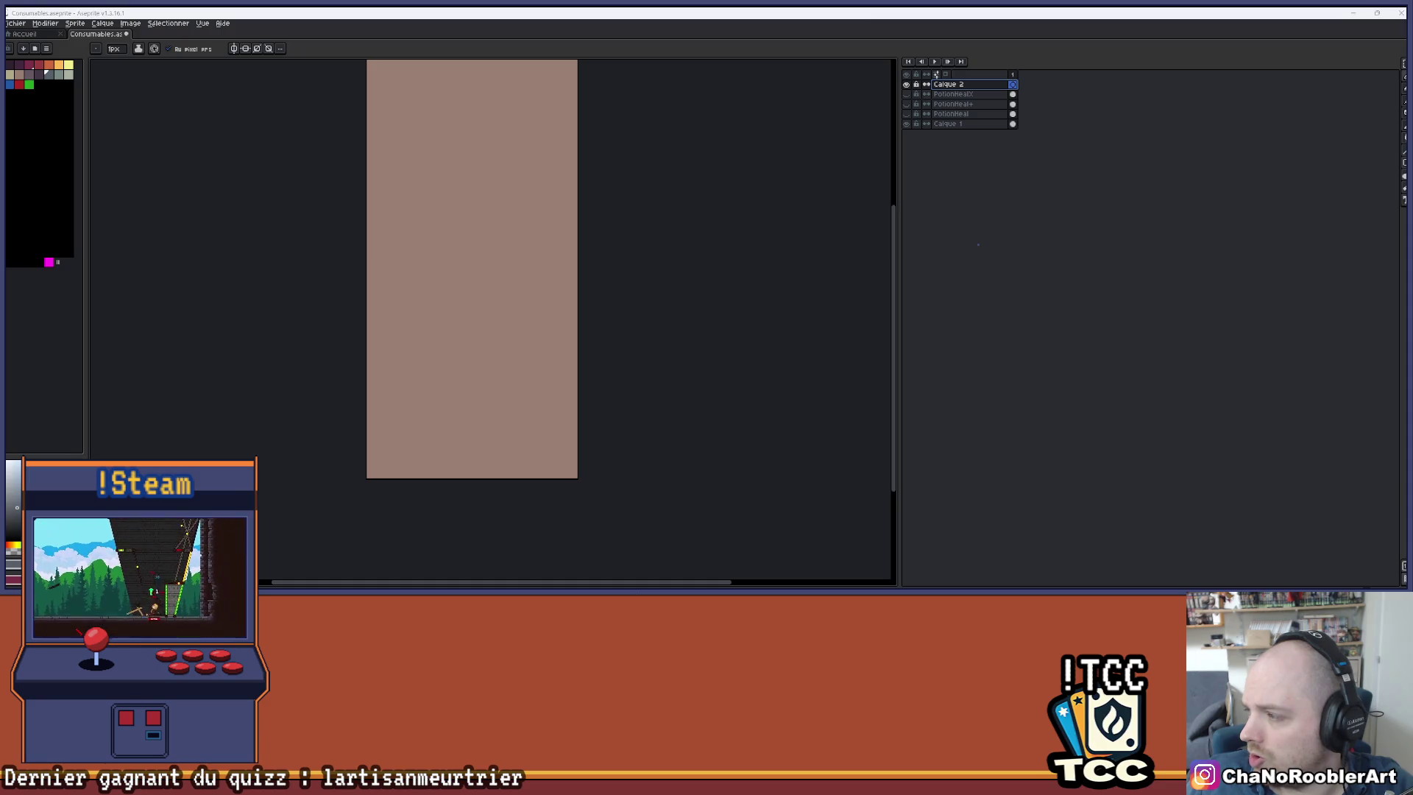
{"action": "scroll", "coordinate": [426, 247], "scroll_direction": "down", "scroll_amount": 1}
{"action": "scroll", "coordinate": [444, 288], "scroll_direction": "up", "scroll_amount": 1}
{"action": "scroll", "coordinate": [443, 313], "scroll_direction": "up", "scroll_amount": 1}
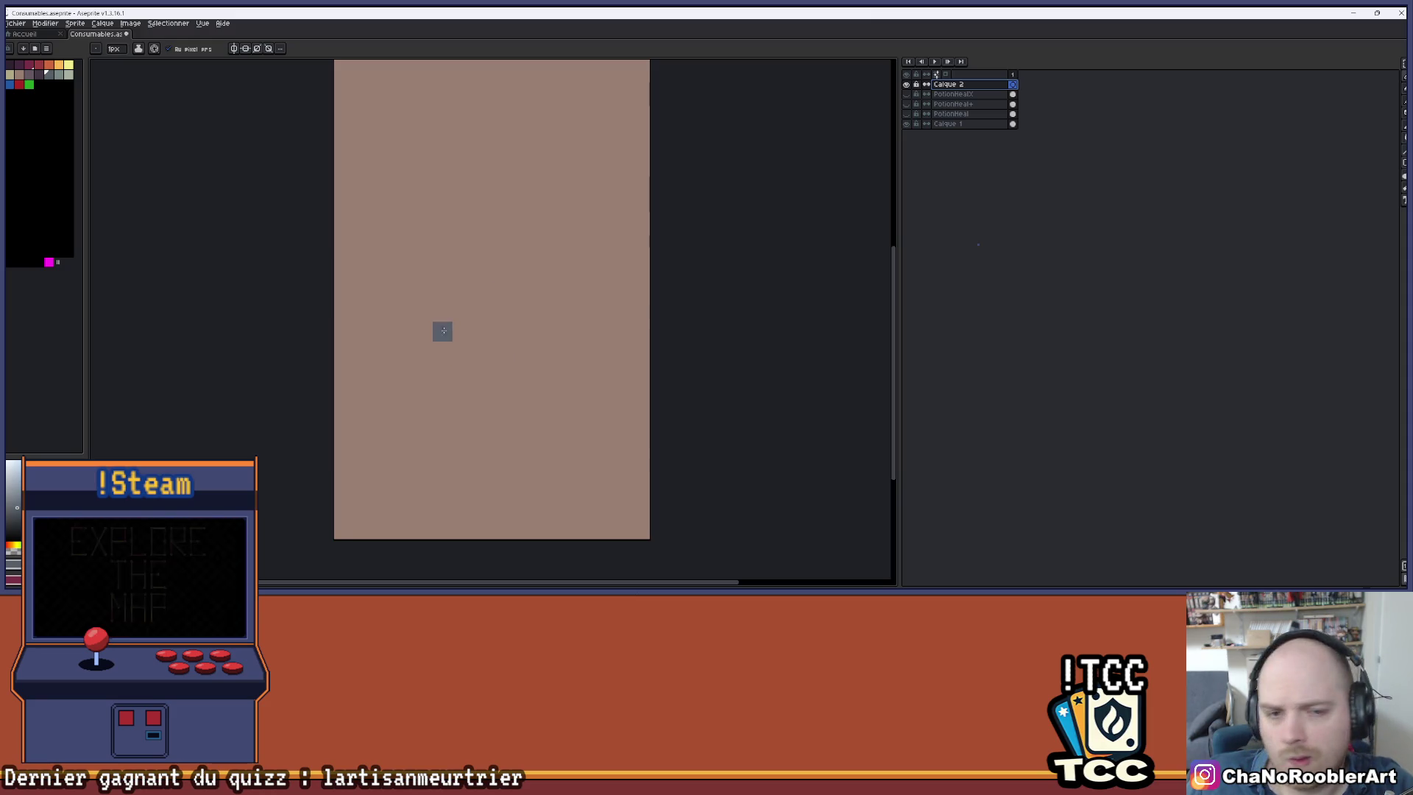
- Turn on vertical symmetry and draw the mirrored flat bottom and diagonal lower curve
{"action": "left_click", "coordinate": [234, 49]}
{"action": "left_click_drag", "start_coordinate": [478, 352], "coordinate": [461, 351]}
{"action": "left_click", "coordinate": [442, 331]}
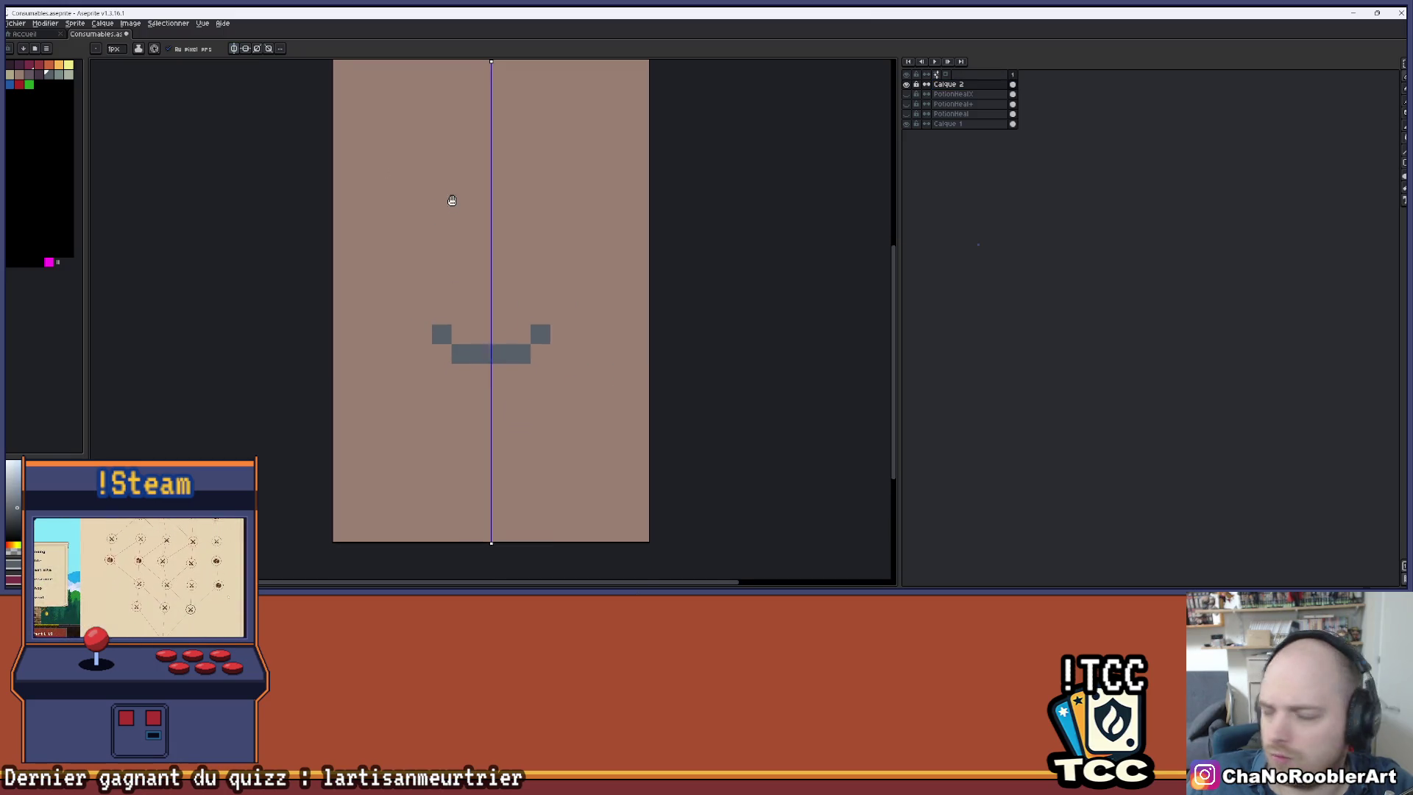
{"action": "left_click_drag", "start_coordinate": [454, 194], "coordinate": [453, 237]}
{"action": "left_click", "coordinate": [422, 354]}
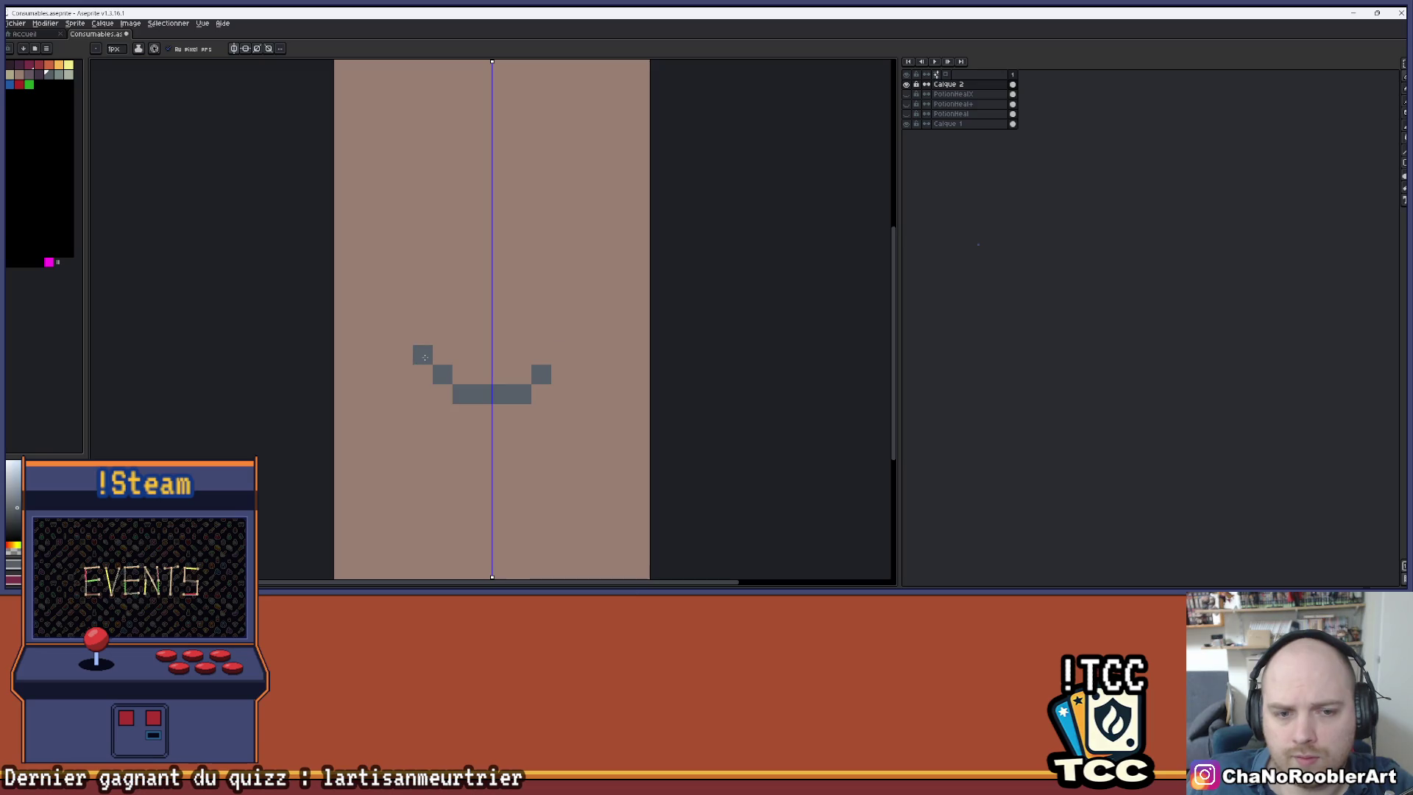
{"action": "left_click", "coordinate": [403, 335]}
- Draw the mirrored vertical sides, redoing them shorter after undoing the too-tall version
{"action": "left_click_drag", "start_coordinate": [403, 315], "coordinate": [402, 255]}
{"action": "scroll", "coordinate": [500, 221], "scroll_direction": "down", "scroll_amount": 1}
{"action": "key", "text": "ctrl+z"}
{"action": "scroll", "coordinate": [473, 263], "scroll_direction": "up", "scroll_amount": 1}
{"action": "left_click_drag", "start_coordinate": [433, 344], "coordinate": [434, 318]}
{"action": "left_click", "coordinate": [433, 291]}
{"action": "scroll", "coordinate": [471, 252], "scroll_direction": "up", "scroll_amount": 1}
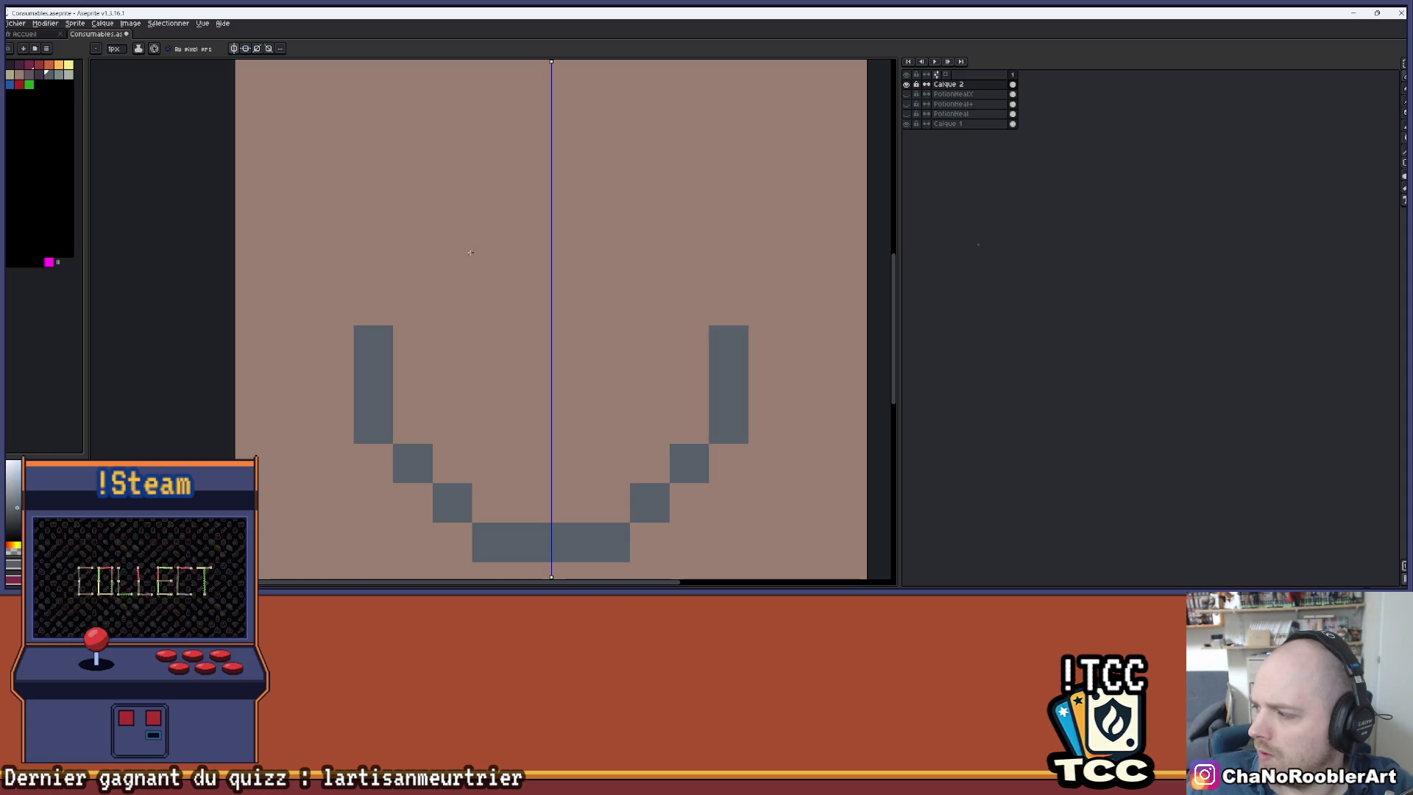
{"action": "left_click", "coordinate": [471, 252]}
{"action": "scroll", "coordinate": [470, 251], "scroll_direction": "down", "scroll_amount": 1}
- Add the upper mirrored diagonal pixels and the top row to close the circle
{"action": "left_click", "coordinate": [368, 302]}
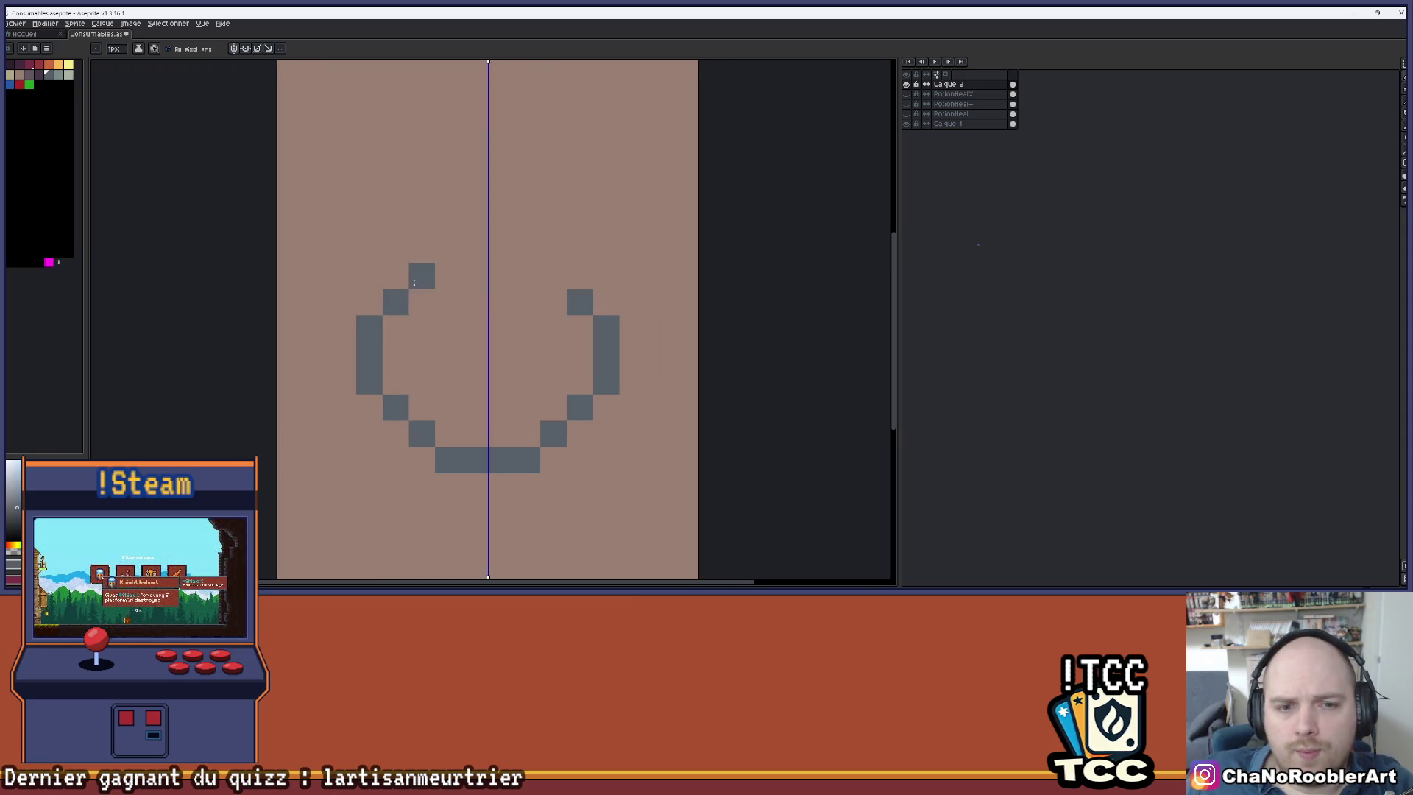
{"action": "left_click", "coordinate": [396, 267]}
{"action": "left_click", "coordinate": [421, 250]}
{"action": "mouse_move", "coordinate": [448, 223]}
{"action": "left_mouse_down"}
{"action": "mouse_move", "coordinate": [473, 218]}
{"action": "mouse_move", "coordinate": [482, 256]}
{"action": "left_mouse_up"}
{"action": "scroll", "coordinate": [571, 240], "scroll_direction": "down", "scroll_amount": 3}
{"action": "scroll", "coordinate": [508, 214], "scroll_direction": "up", "scroll_amount": 2}
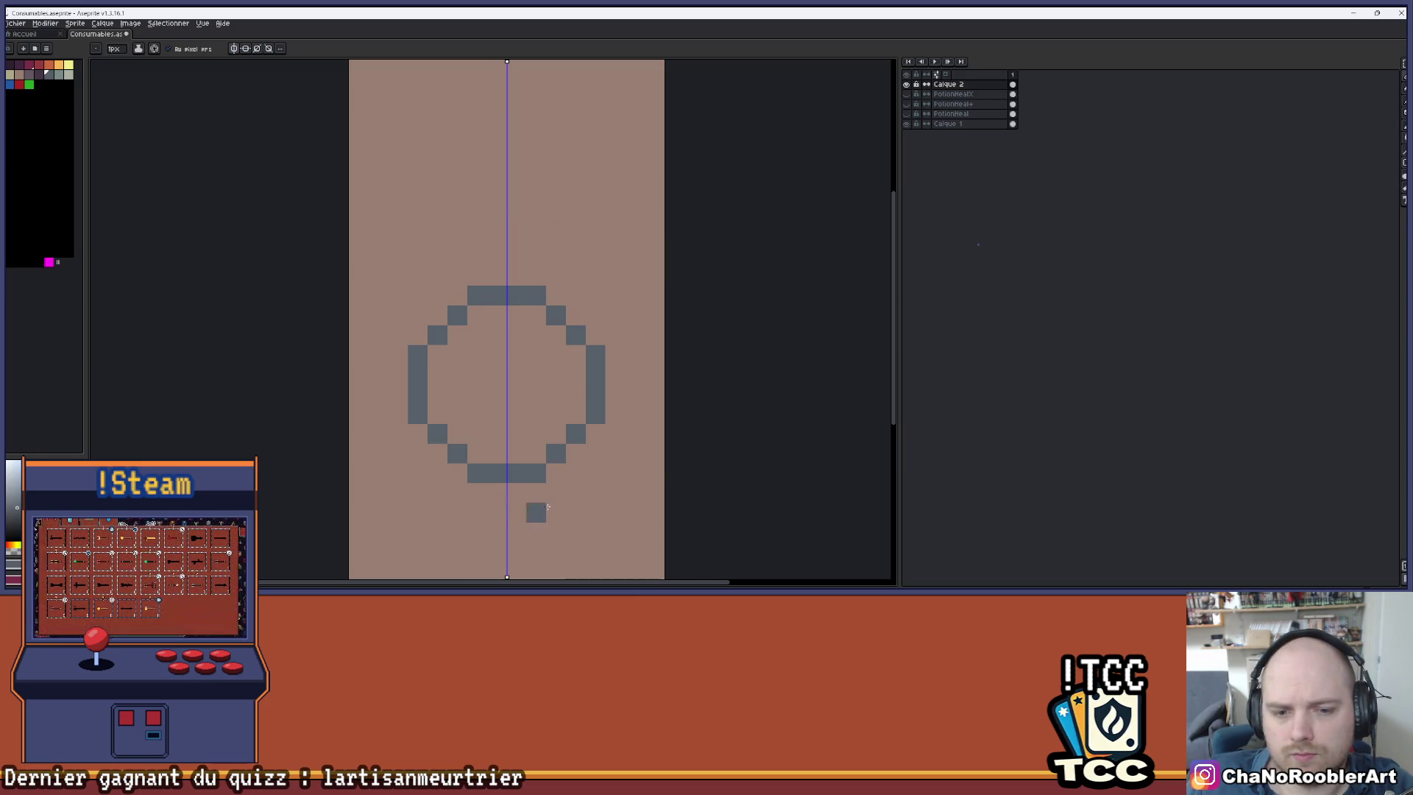
{"action": "scroll", "coordinate": [473, 226], "scroll_direction": "down", "scroll_amount": 3}
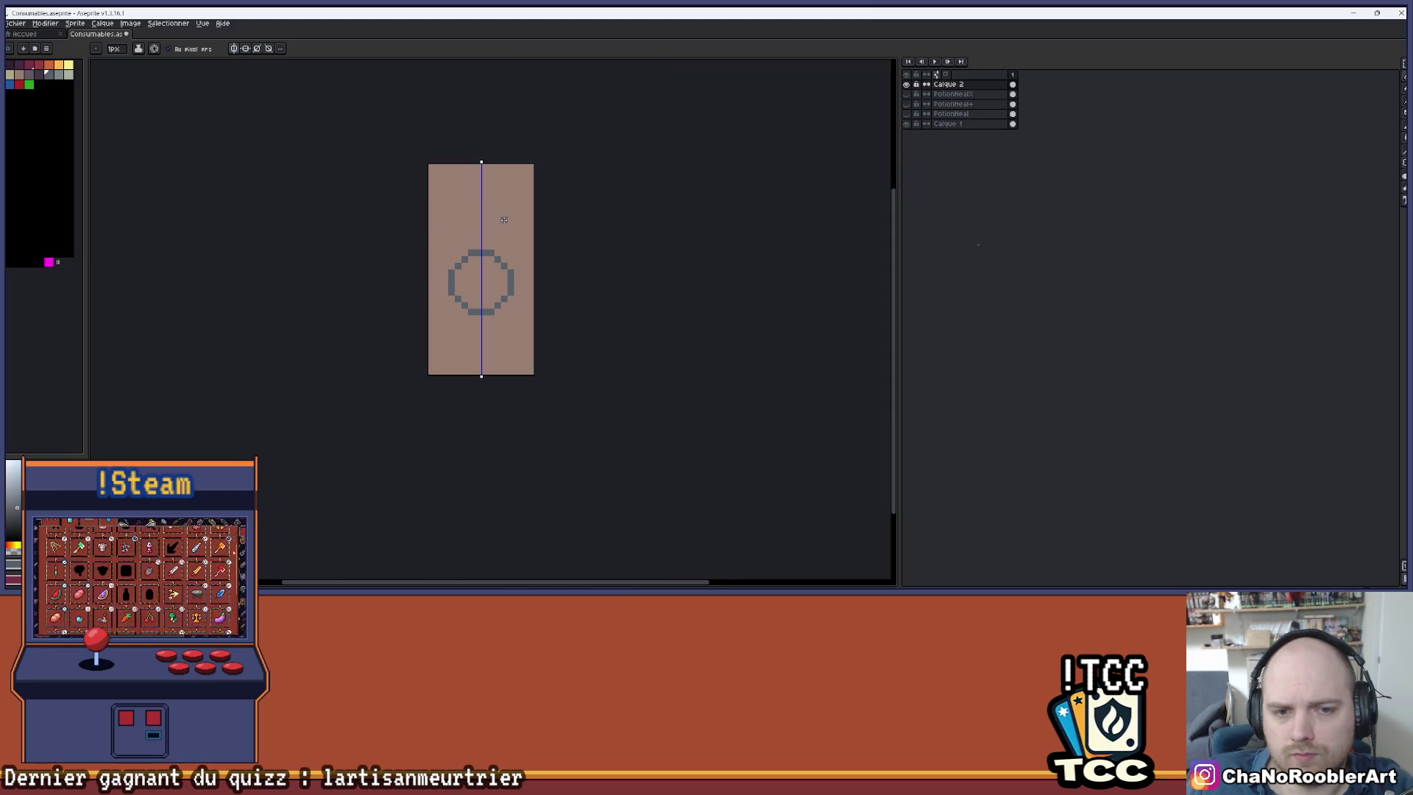
- Pencil the first stem pixels directly above the flask's circle
{"action": "scroll", "coordinate": [504, 220], "scroll_direction": "up", "scroll_amount": 3}
{"action": "scroll", "coordinate": [471, 272], "scroll_direction": "down", "scroll_amount": 1}
{"action": "left_click", "coordinate": [477, 275]}
{"action": "left_click", "coordinate": [463, 274]}
{"action": "left_click", "coordinate": [463, 261]}
- Make the neck one row taller and undo the extra pixels drawn above it
{"action": "scroll", "coordinate": [501, 220], "scroll_direction": "up", "scroll_amount": 2}
{"action": "left_click_drag", "start_coordinate": [498, 227], "coordinate": [533, 236]}
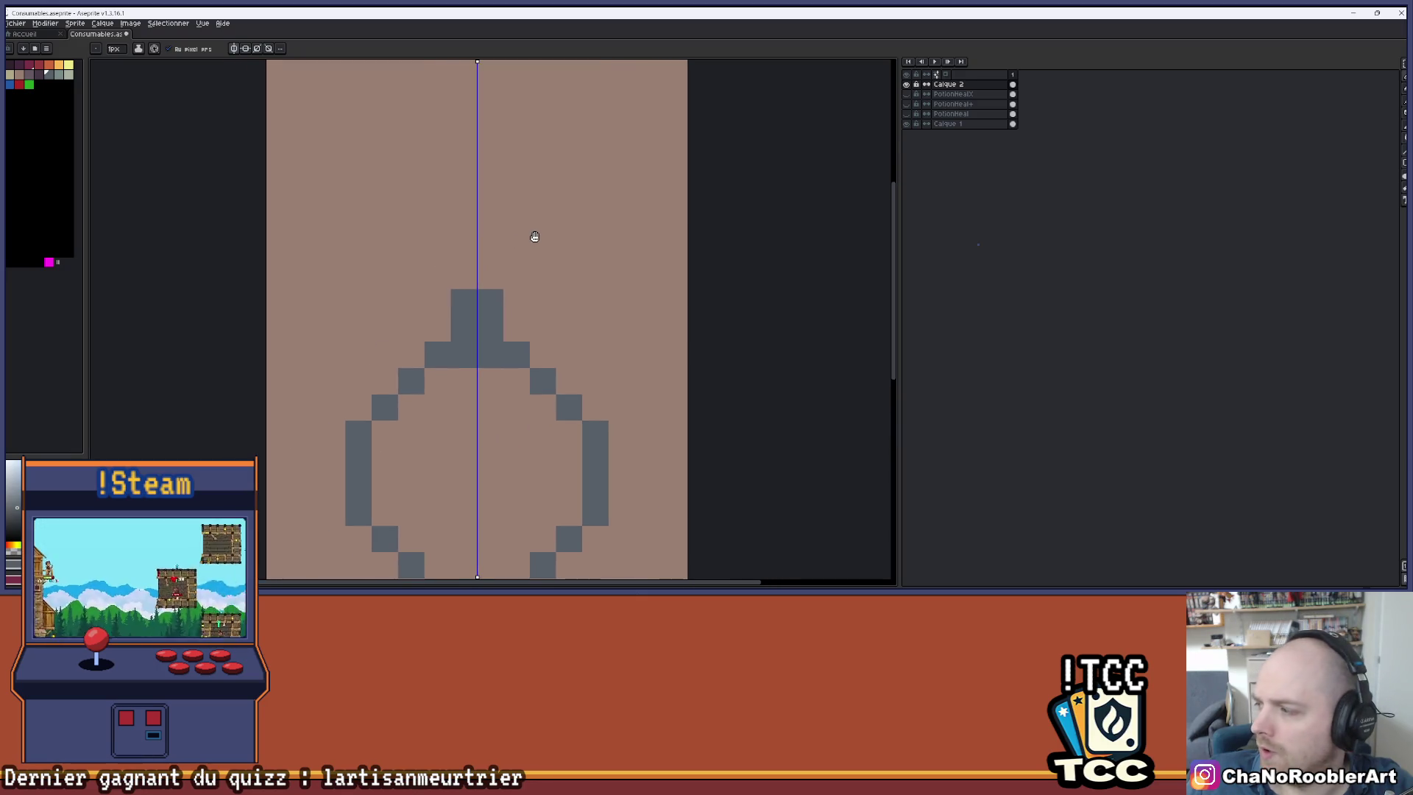
{"action": "left_click", "coordinate": [490, 276]}
{"action": "left_click", "coordinate": [464, 276]}
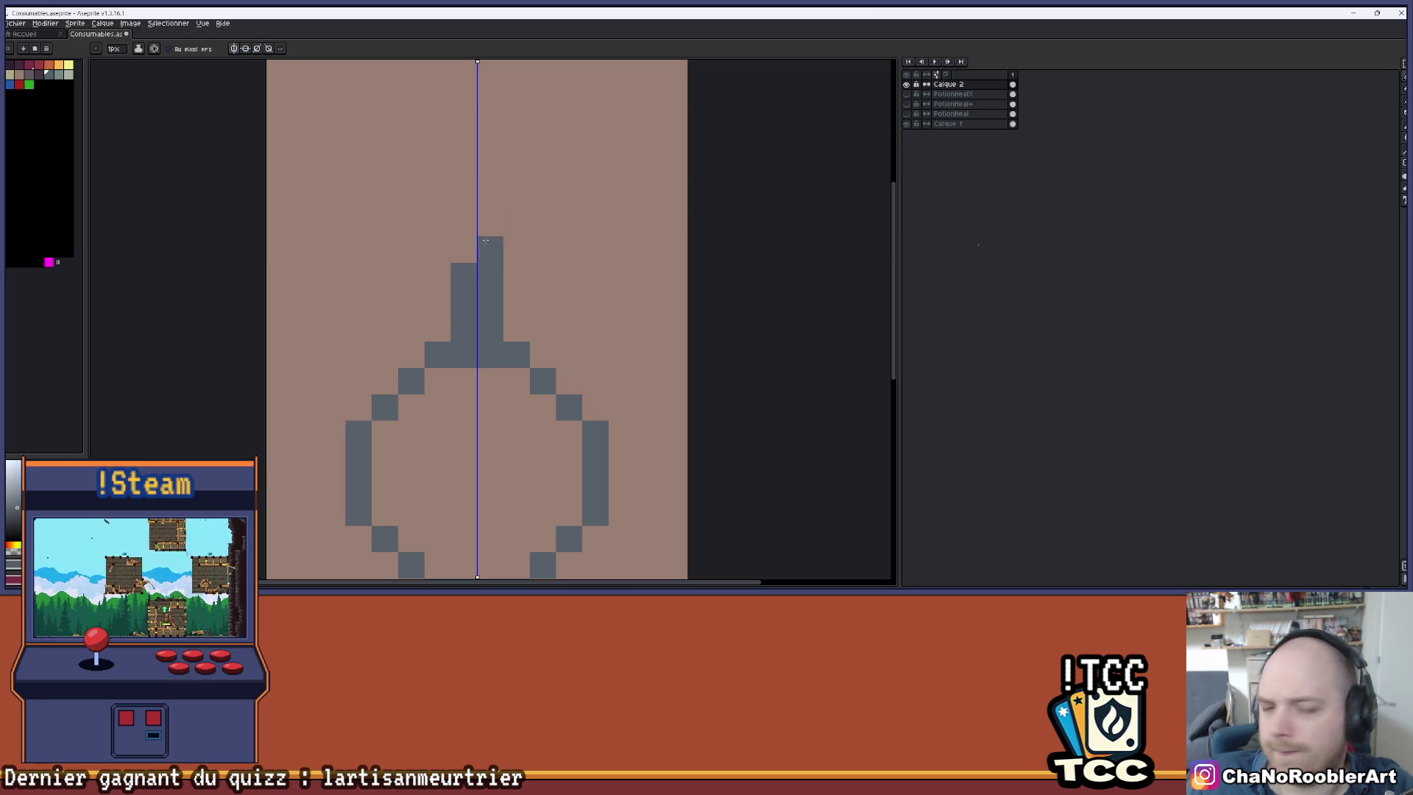
{"action": "mouse_move", "coordinate": [543, 249]}
{"action": "left_mouse_down"}
{"action": "mouse_move", "coordinate": [424, 249]}
{"action": "mouse_move", "coordinate": [568, 275]}
{"action": "left_mouse_up"}
{"action": "key", "text": "ctrl+z"}
- With symmetry turned off, draw a curved hook arcing right off the neck
{"action": "left_click", "coordinate": [234, 49]}
{"action": "left_click", "coordinate": [516, 249]}
{"action": "left_click", "coordinate": [543, 250]}
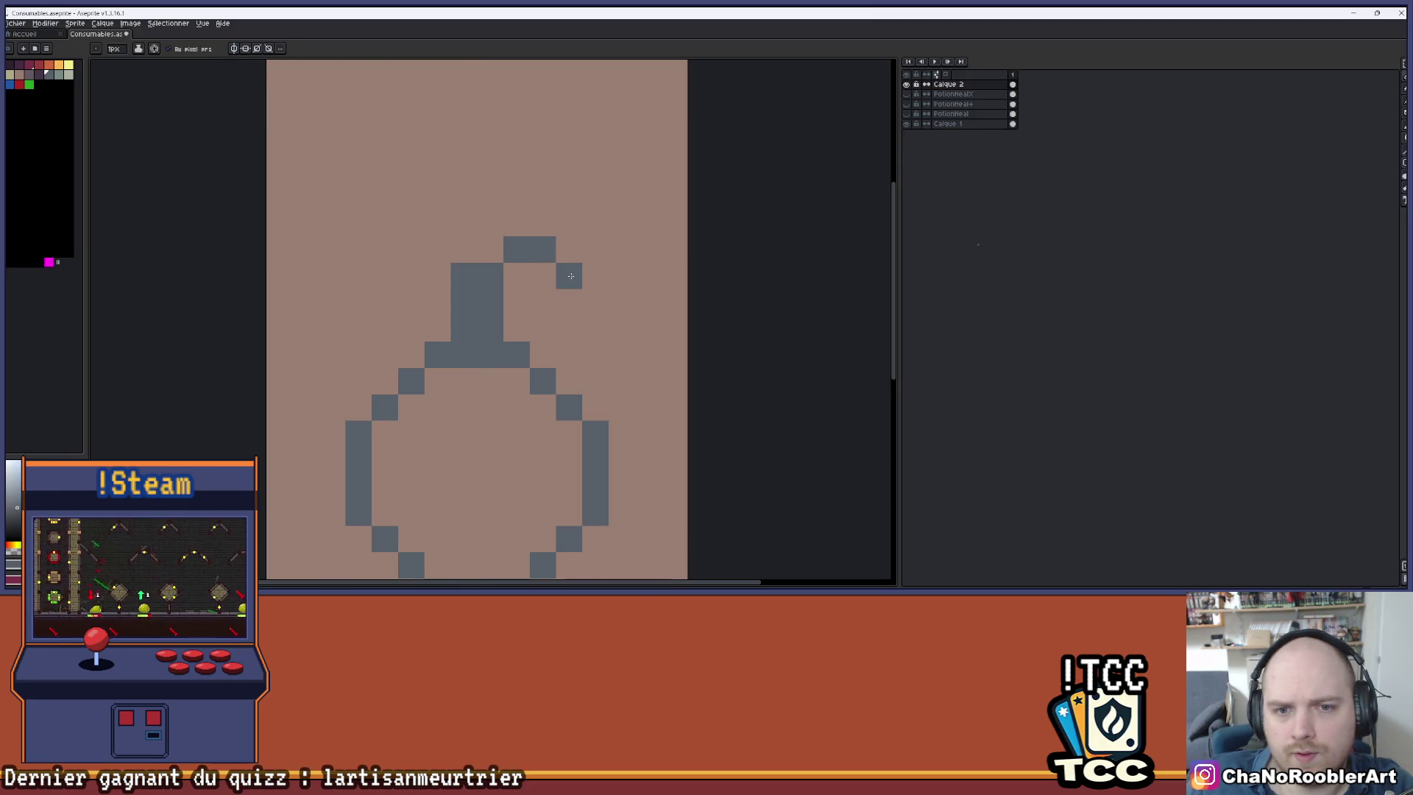
{"action": "left_click", "coordinate": [595, 302]}
{"action": "left_click", "coordinate": [596, 329]}
{"action": "left_click", "coordinate": [574, 343]}
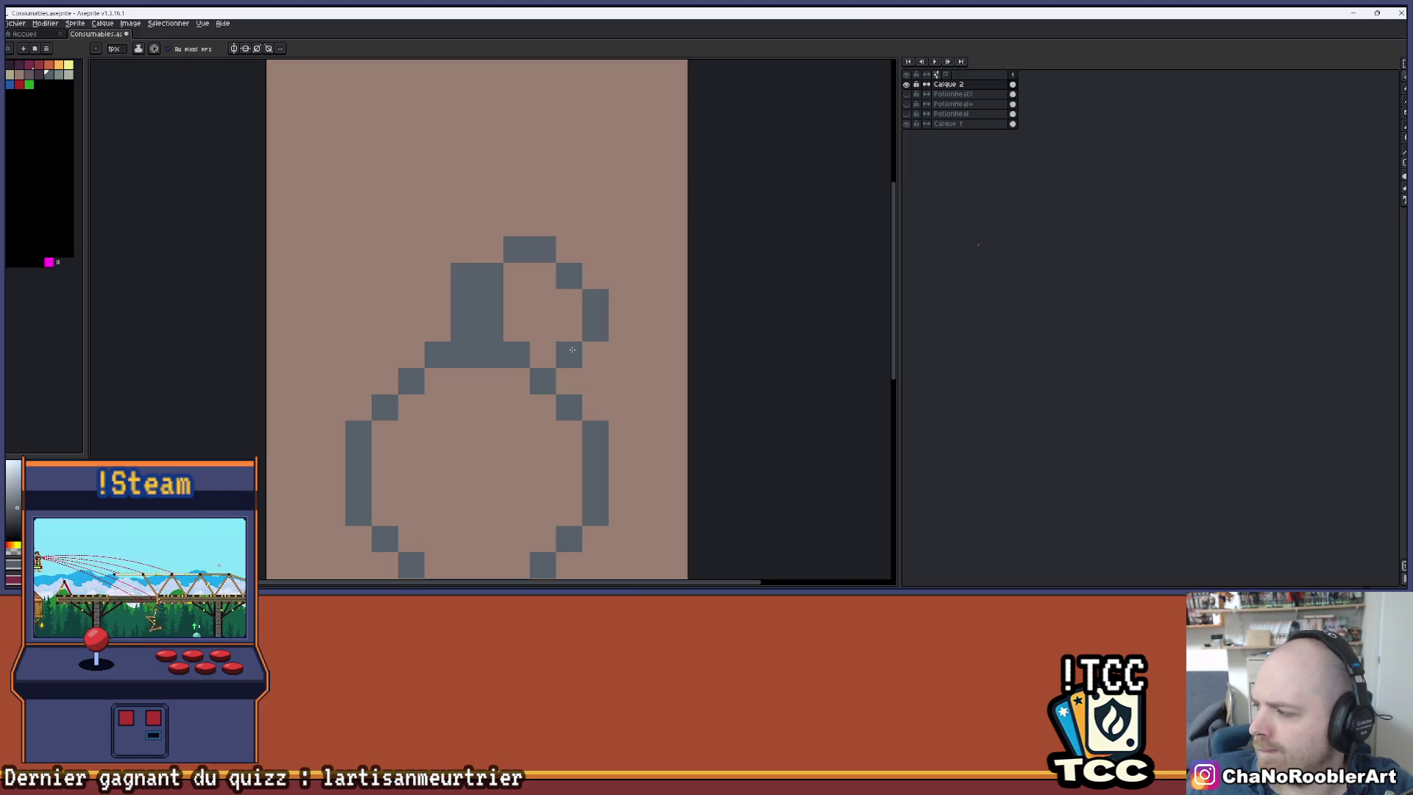
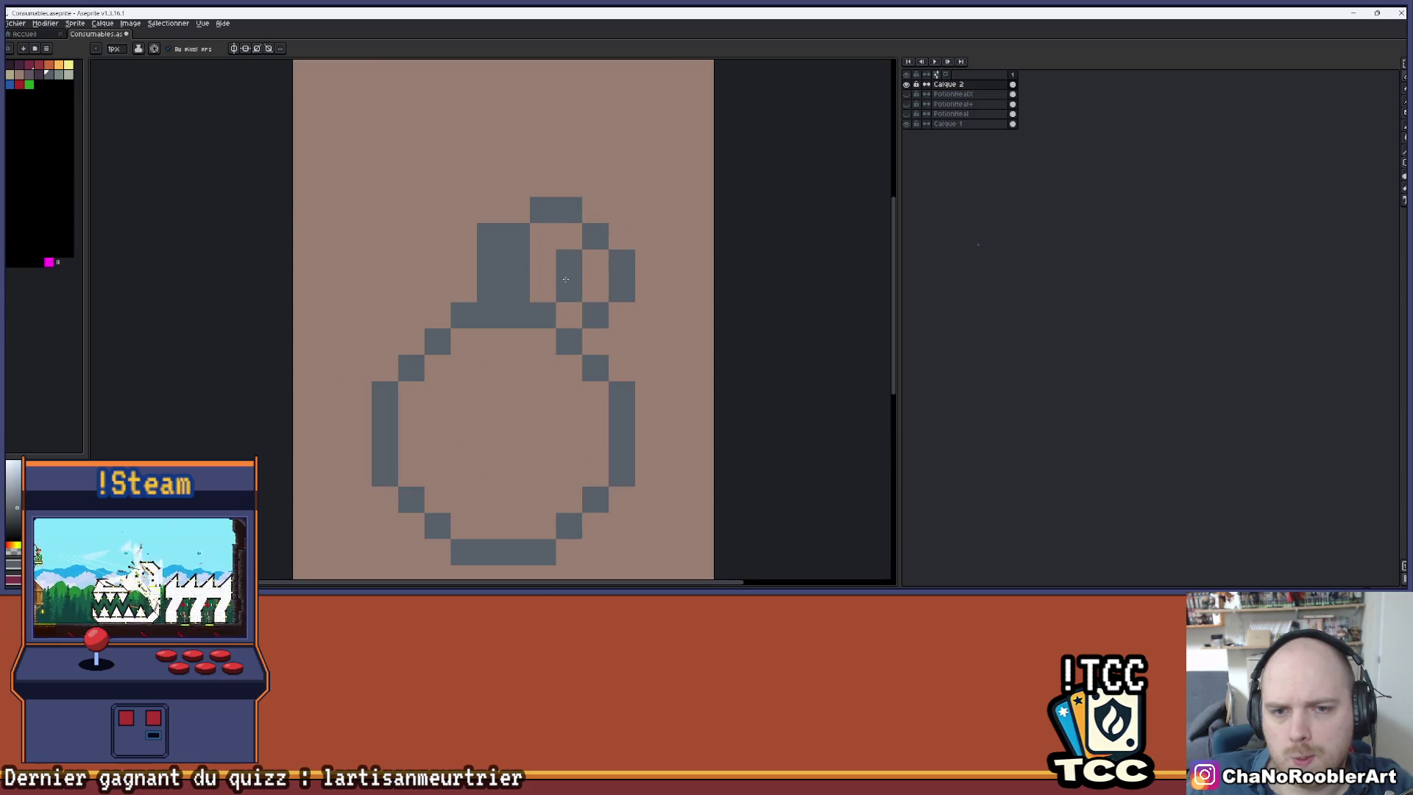
- Undo the old spout strokes, try a new pixel bar beside the neck top, then check it zoomed out
{"action": "key", "text": "ctrl+z"}
{"action": "key", "text": "ctrl+z"}
{"action": "key", "text": "ctrl+z"}
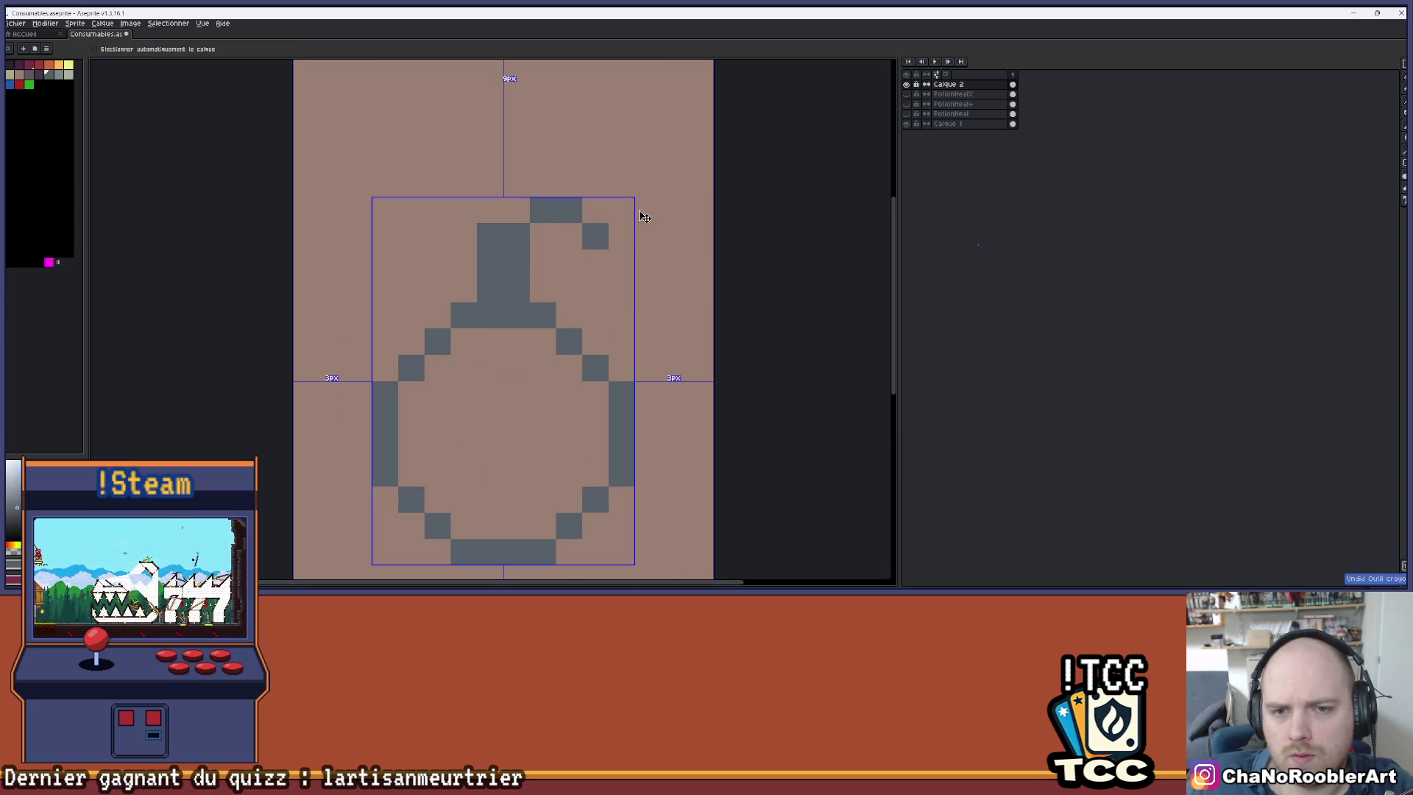
{"action": "mouse_move", "coordinate": [569, 263]}
{"action": "left_mouse_down"}
{"action": "mouse_move", "coordinate": [613, 243]}
{"action": "mouse_move", "coordinate": [646, 263]}
{"action": "left_mouse_up"}
{"action": "key", "text": "ctrl+z"}
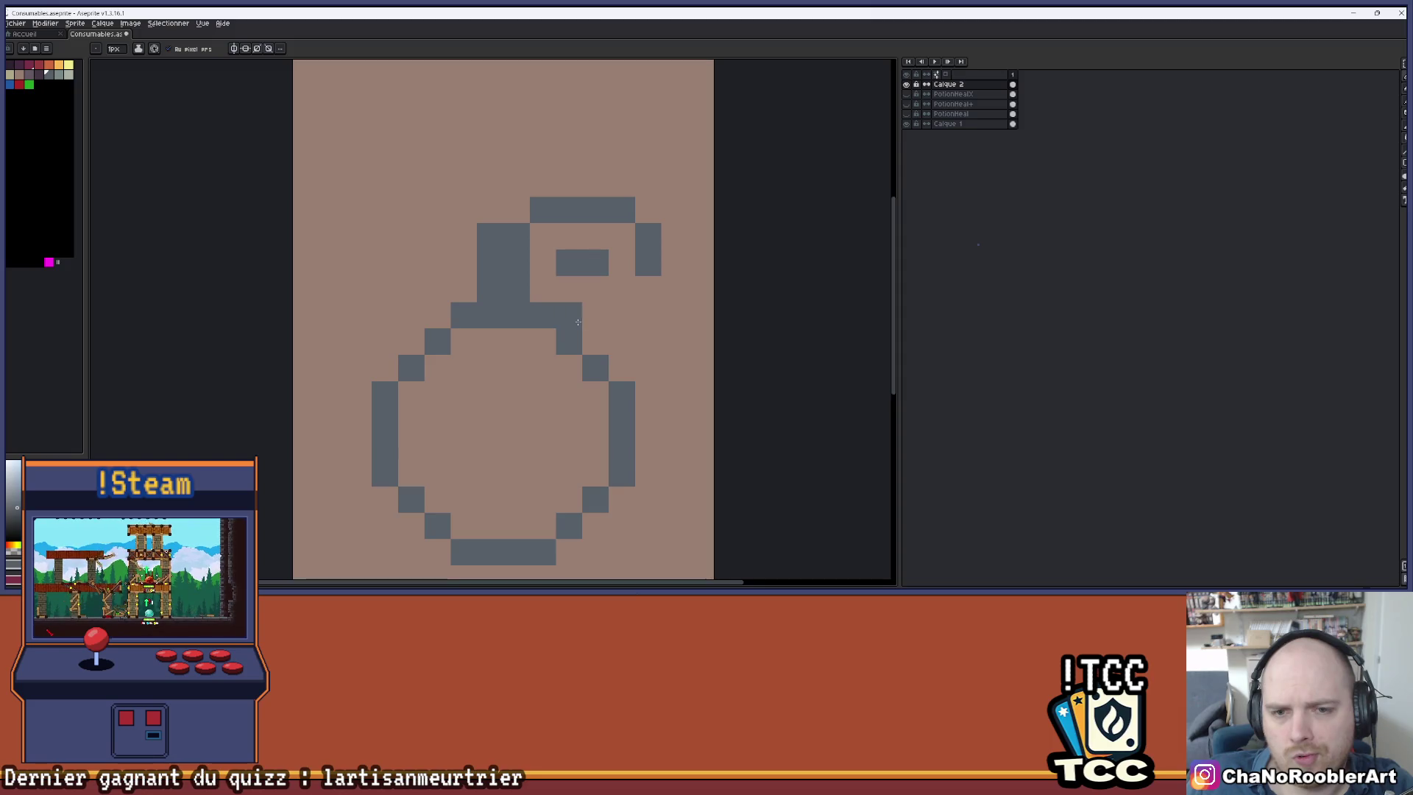
{"action": "scroll", "coordinate": [658, 336], "scroll_direction": "down", "scroll_amount": 4}
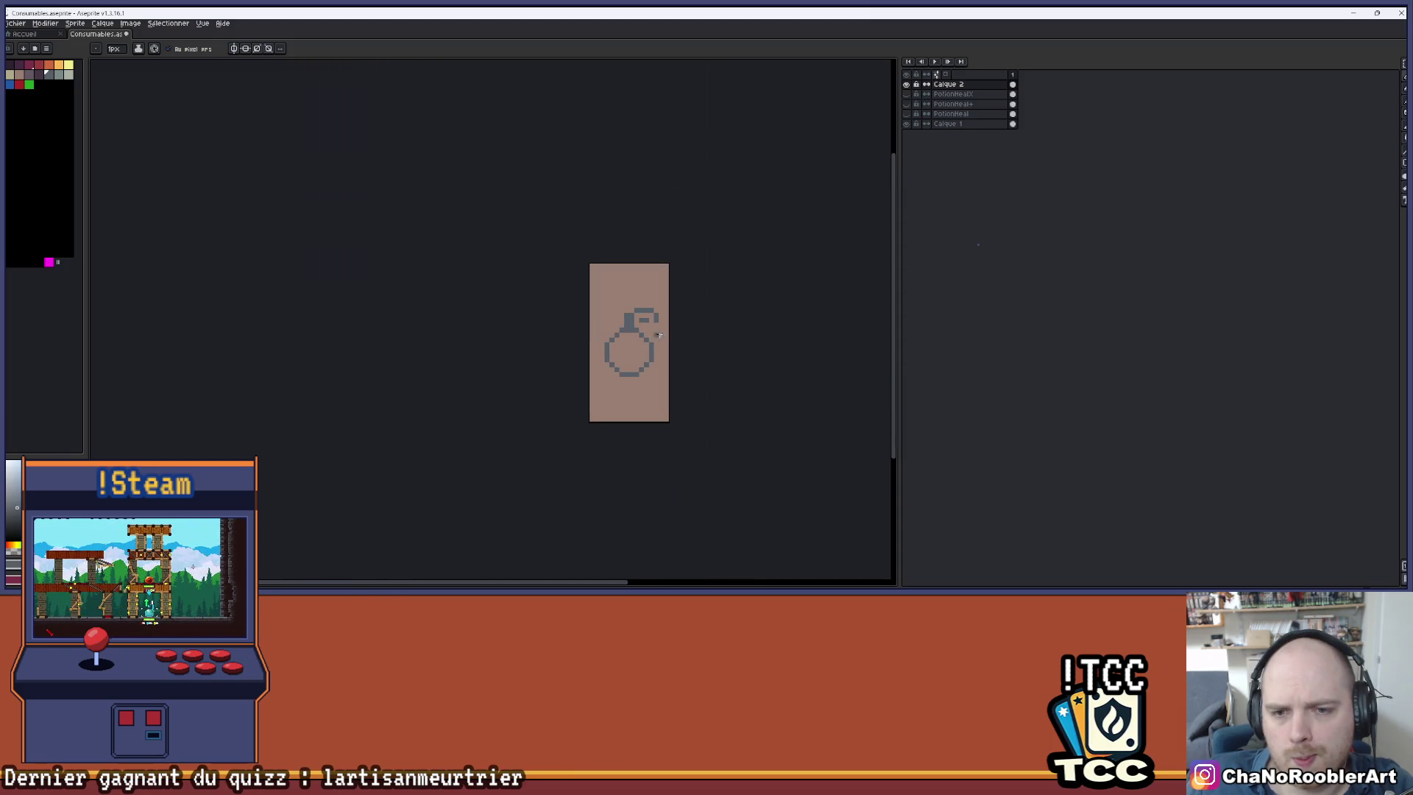
{"action": "scroll", "coordinate": [645, 333], "scroll_direction": "up", "scroll_amount": 4}
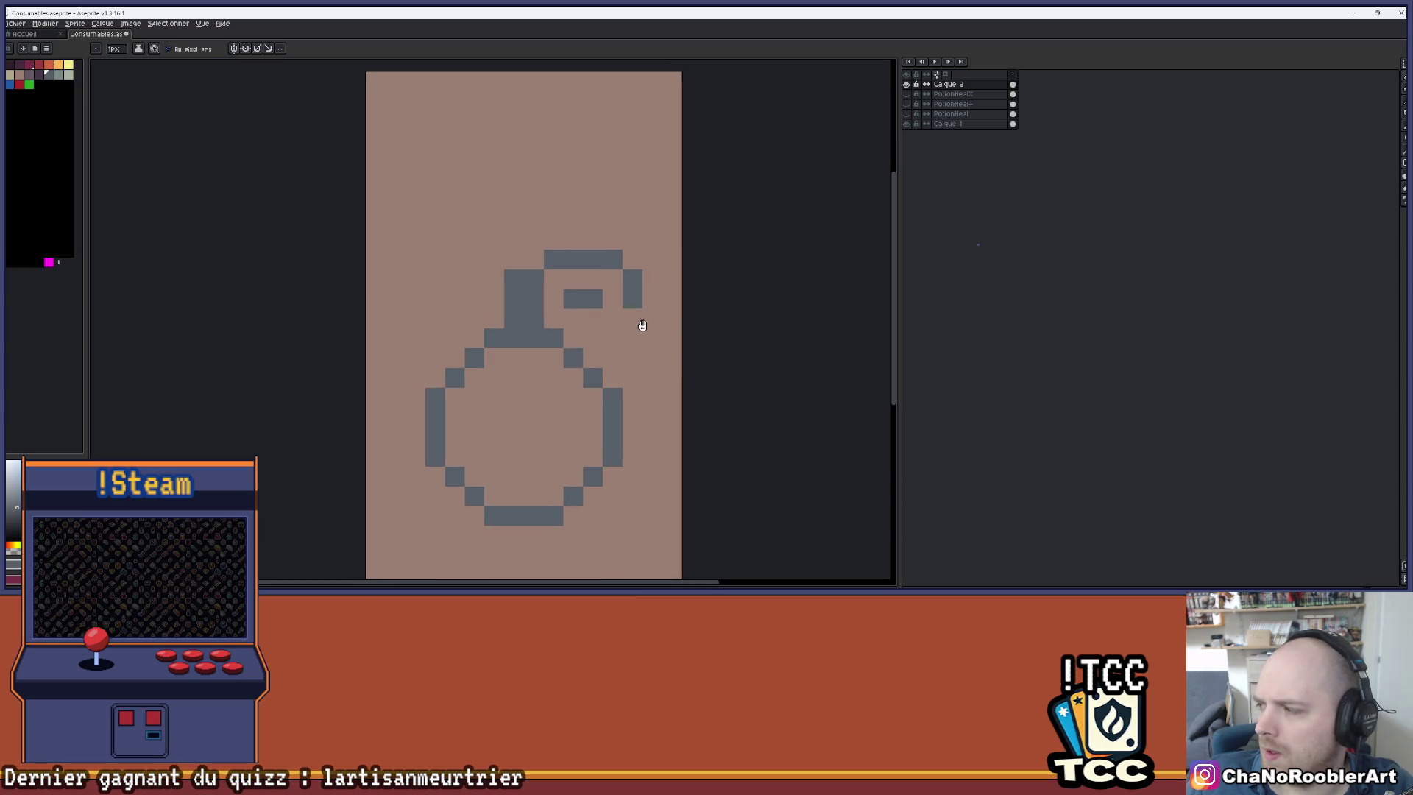
{"action": "scroll", "coordinate": [600, 328], "scroll_direction": "down", "scroll_amount": 2}
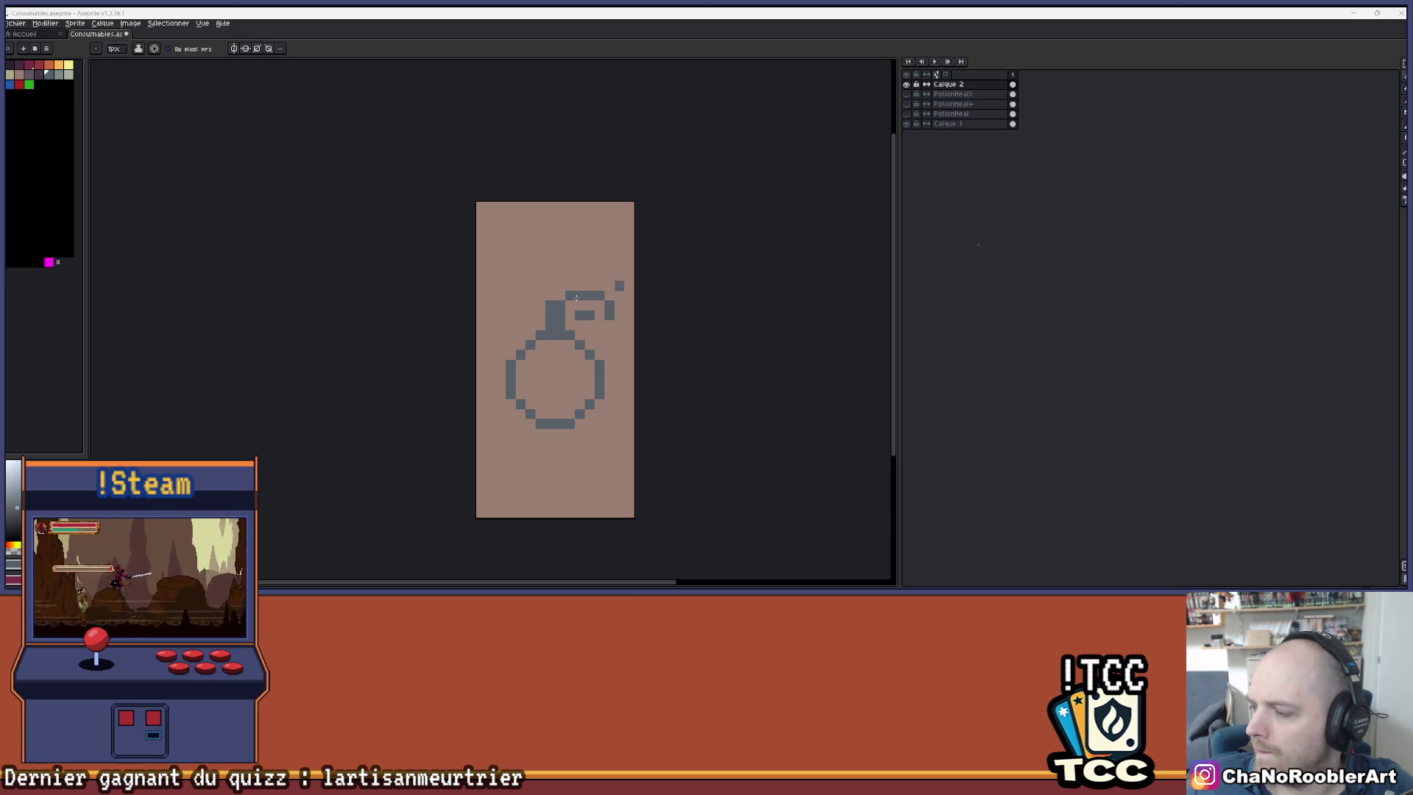
- Remove the stray pixel above the spout and centre the spout in view
{"action": "scroll", "coordinate": [582, 356], "scroll_direction": "up", "scroll_amount": 5}
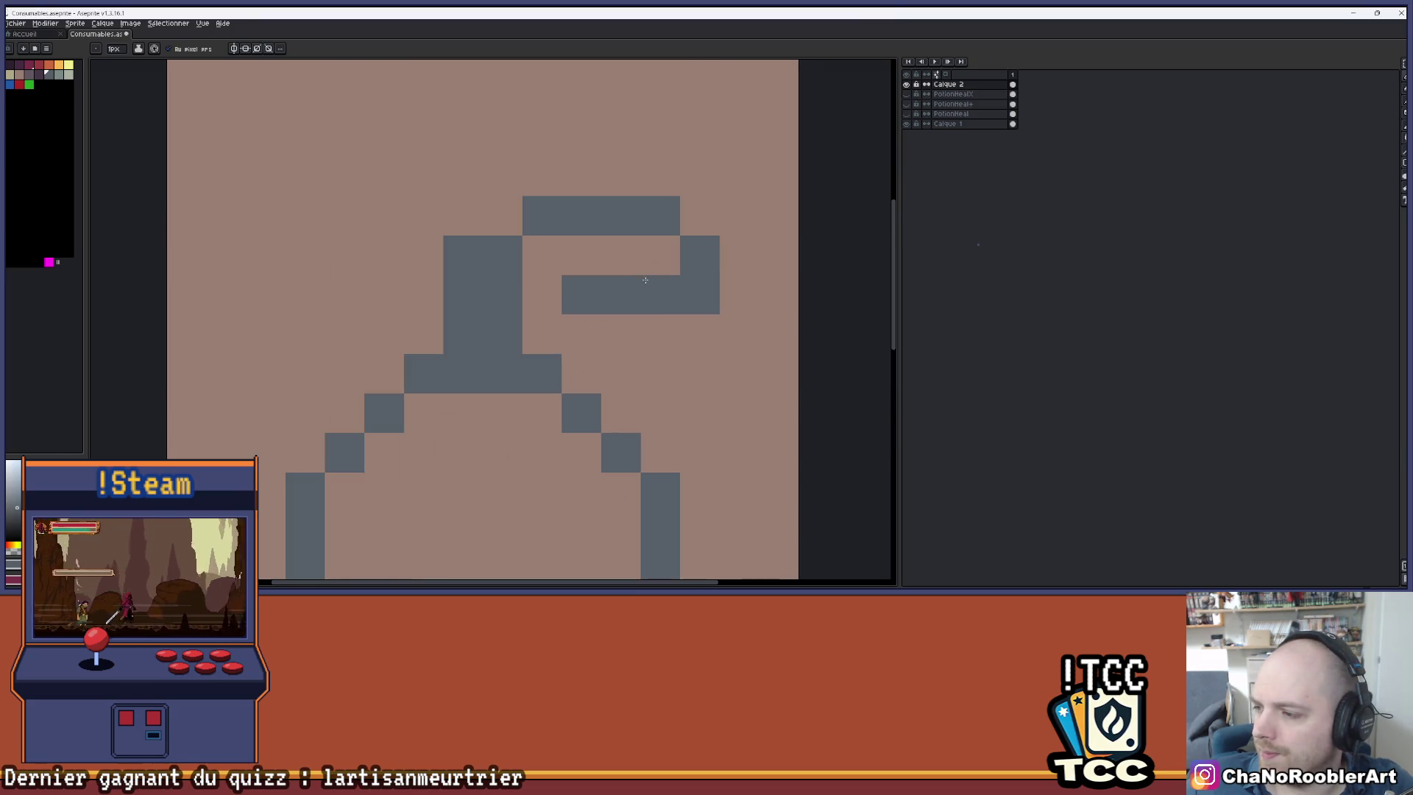
{"action": "scroll", "coordinate": [770, 276], "scroll_direction": "down", "scroll_amount": 3}
{"action": "scroll", "coordinate": [548, 210], "scroll_direction": "up", "scroll_amount": 3}
{"action": "key", "text": "ctrl+z"}
{"action": "key", "text": "ctrl+z"}
{"action": "key", "text": "ctrl+z"}
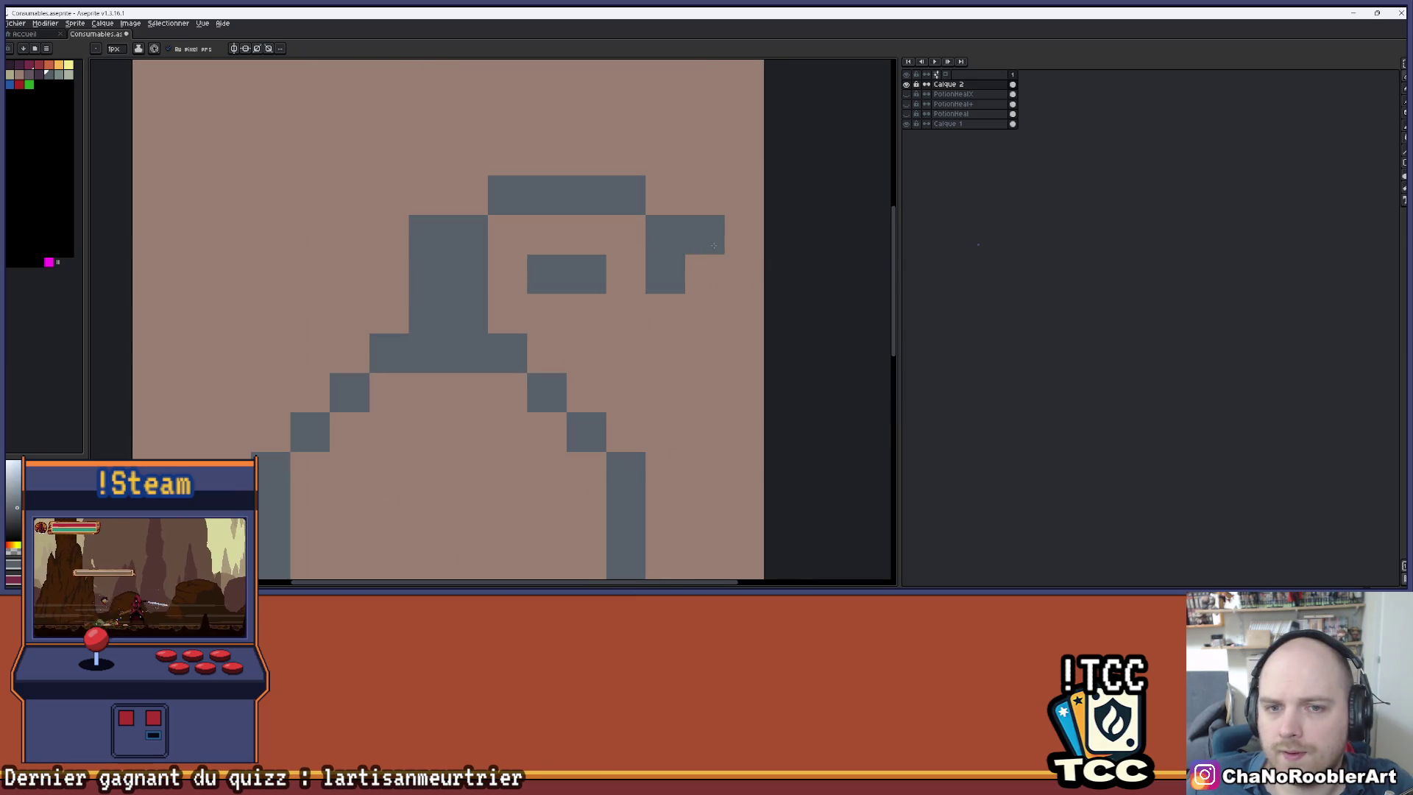
{"action": "left_click_drag", "start_coordinate": [547, 210], "coordinate": [578, 197]}
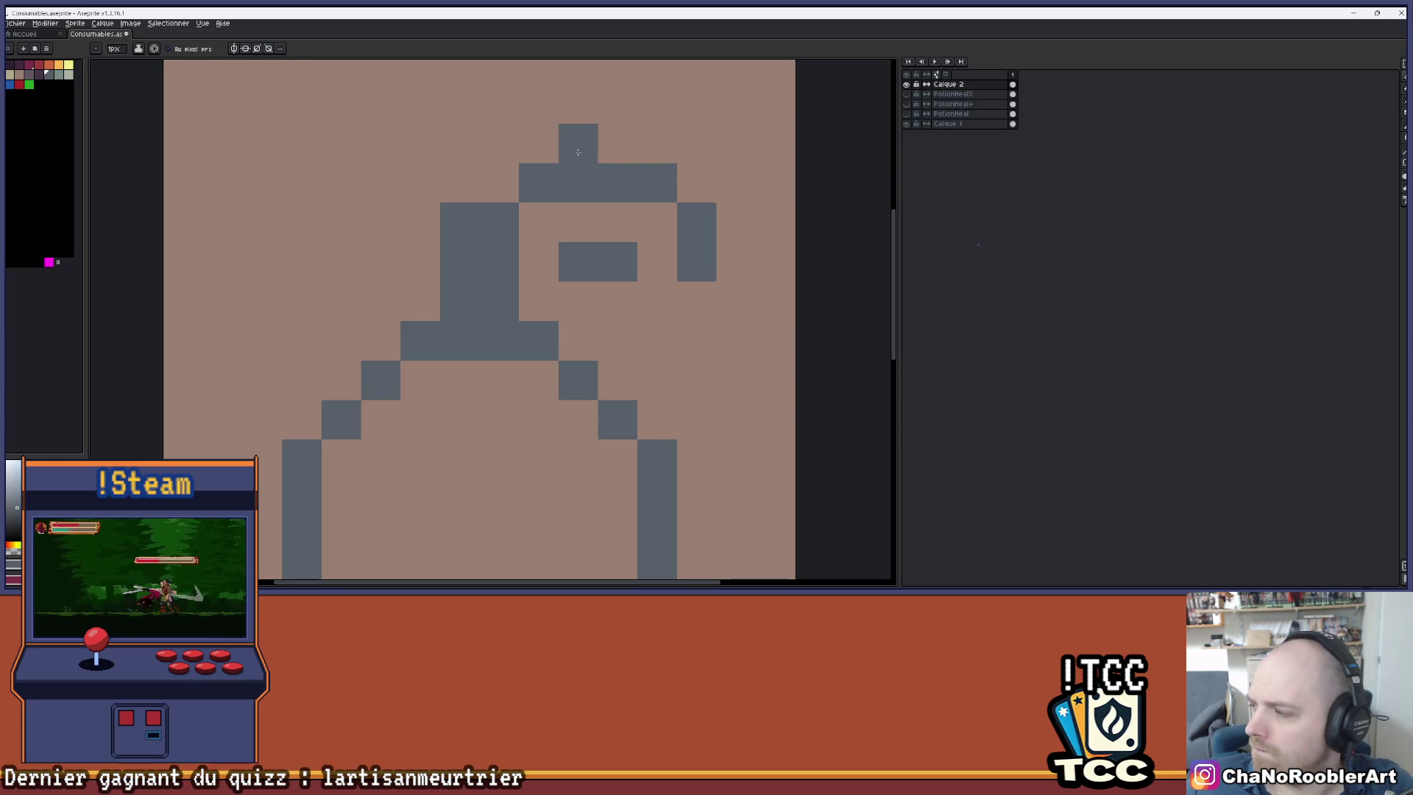
- Rework the spout's top row, adding a pixel on the right and erasing two beneath it
{"action": "left_click", "coordinate": [619, 144]}
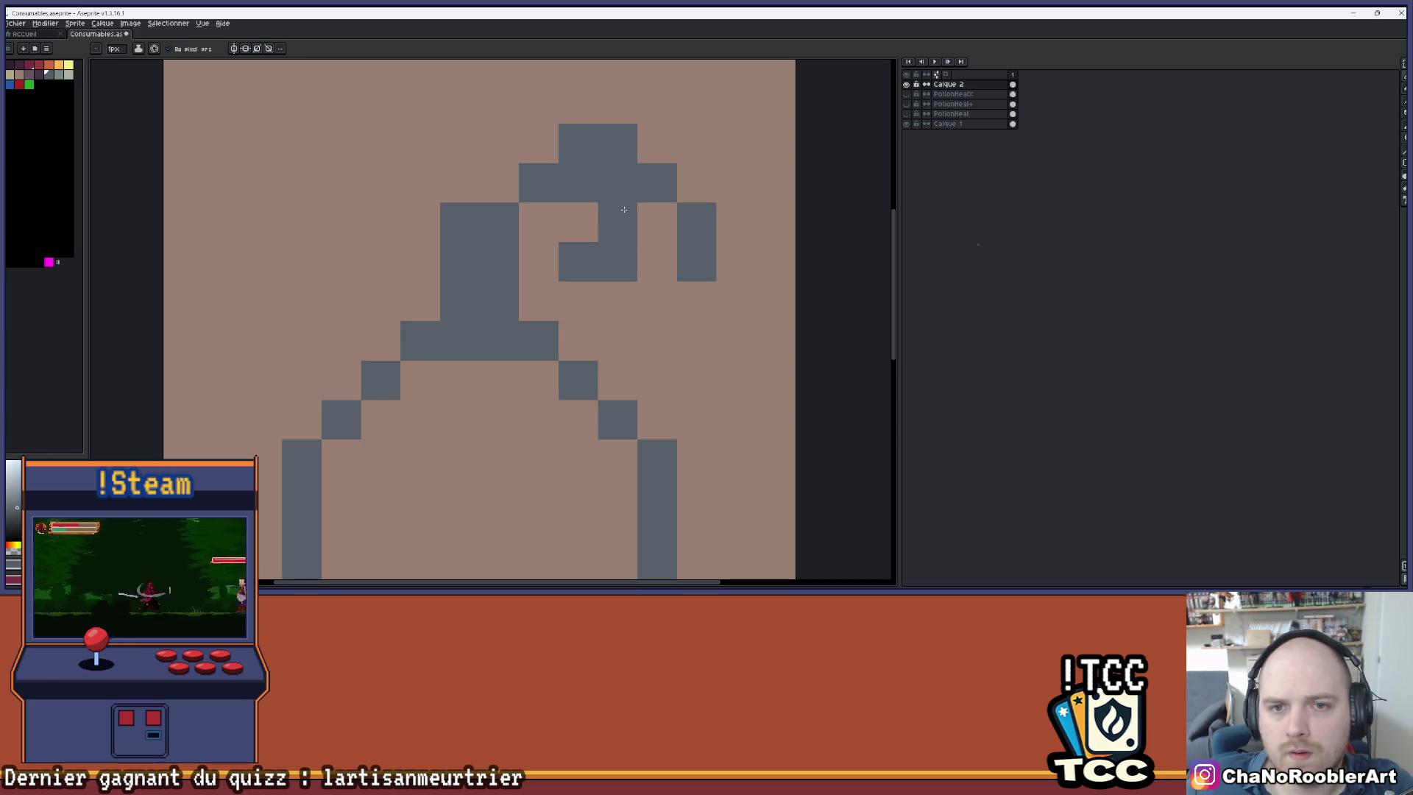
{"action": "key", "text": "e"}
{"action": "left_click", "coordinate": [579, 183]}
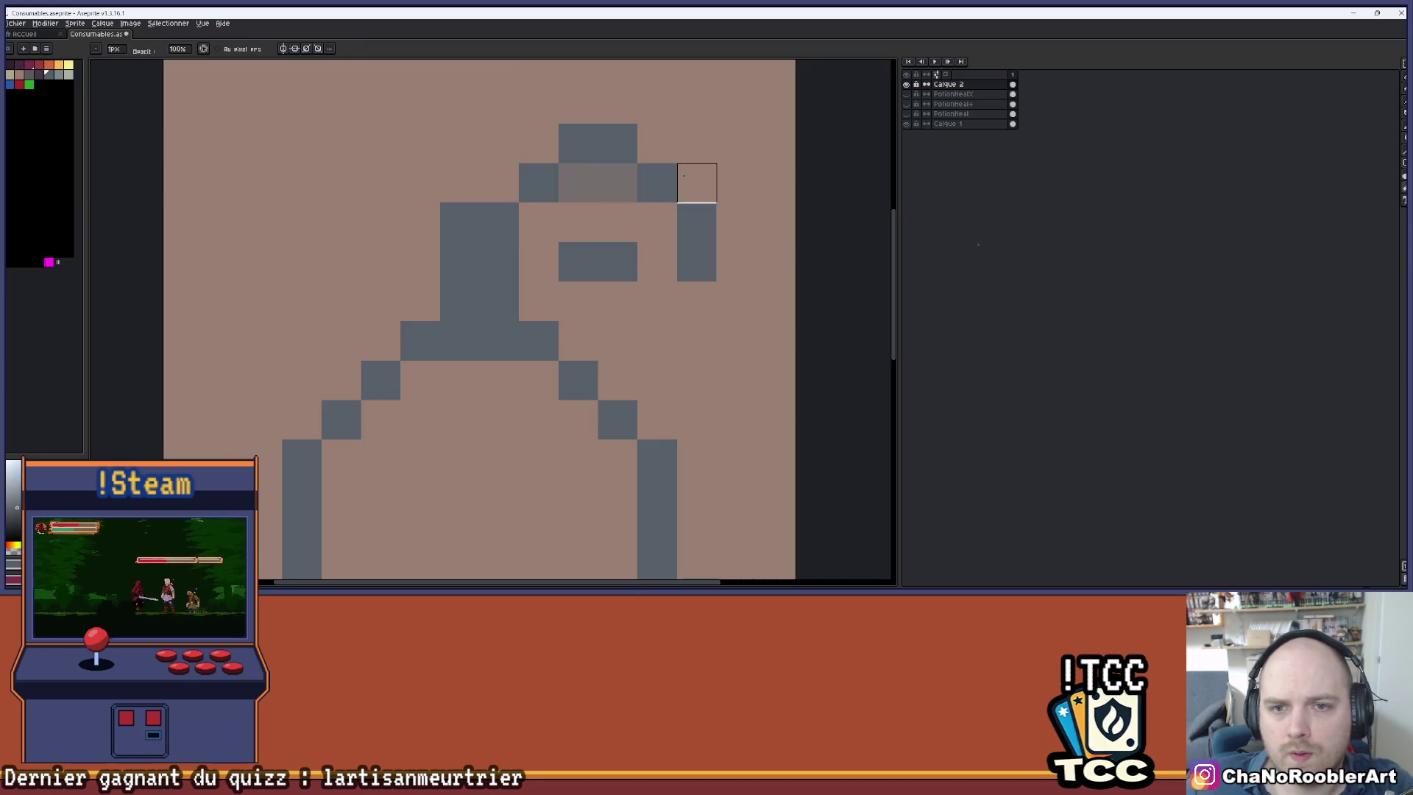
{"action": "left_click", "coordinate": [618, 183]}
{"action": "scroll", "coordinate": [661, 200], "scroll_direction": "down", "scroll_amount": 2}
{"action": "scroll", "coordinate": [661, 199], "scroll_direction": "up", "scroll_amount": 2}
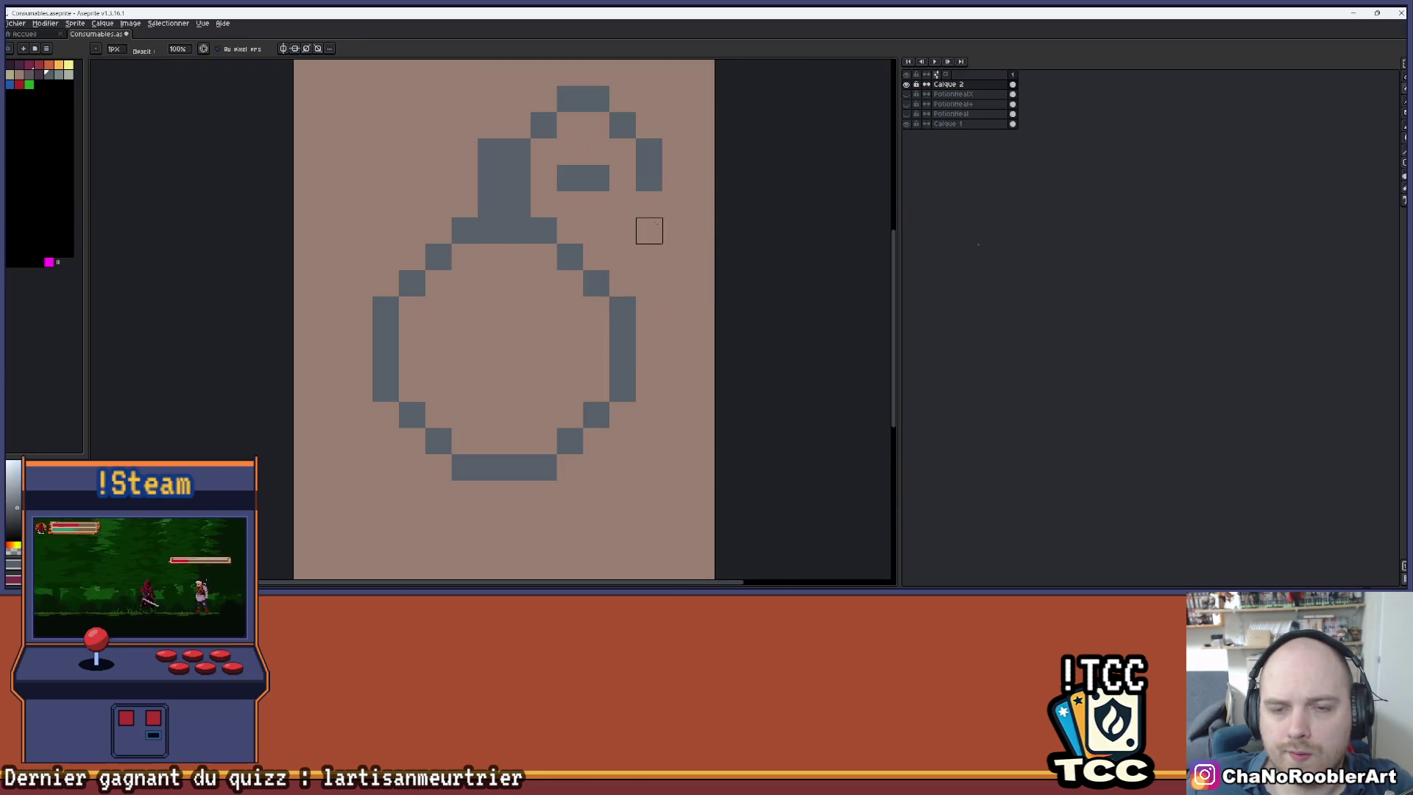
- Add the pixel that closes the spout's loop
{"action": "key", "text": "b"}
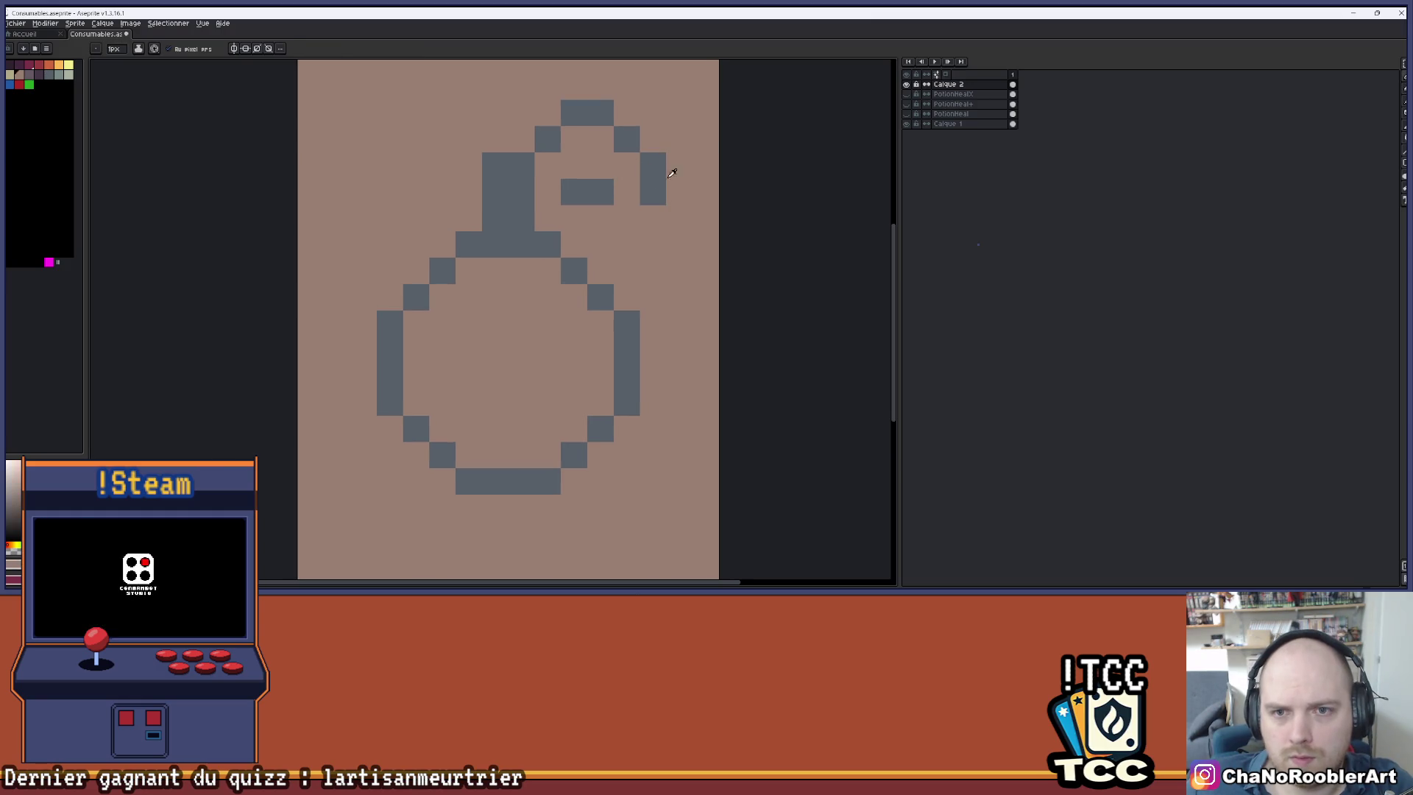
{"action": "left_click", "coordinate": [637, 216]}
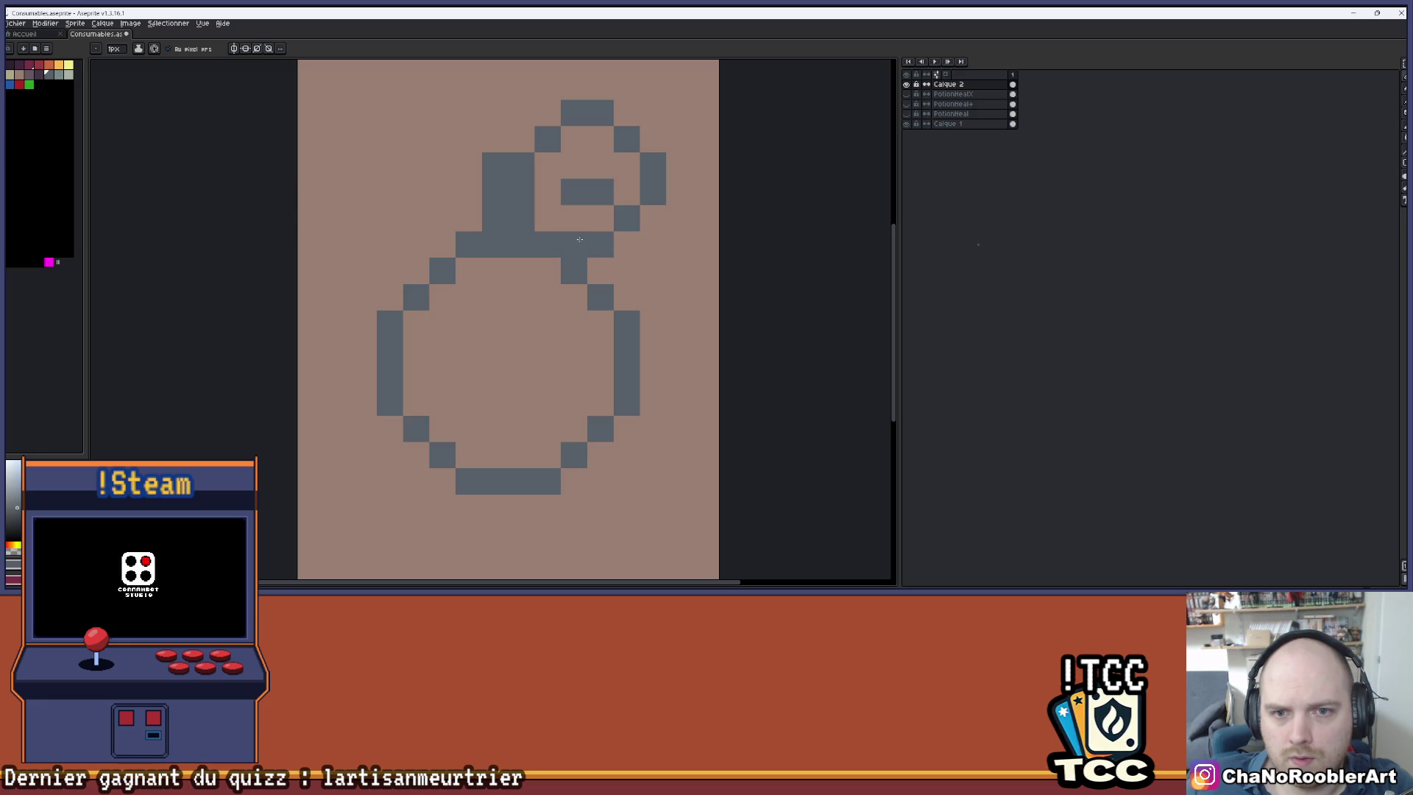
{"action": "scroll", "coordinate": [659, 179], "scroll_direction": "down", "scroll_amount": 2}
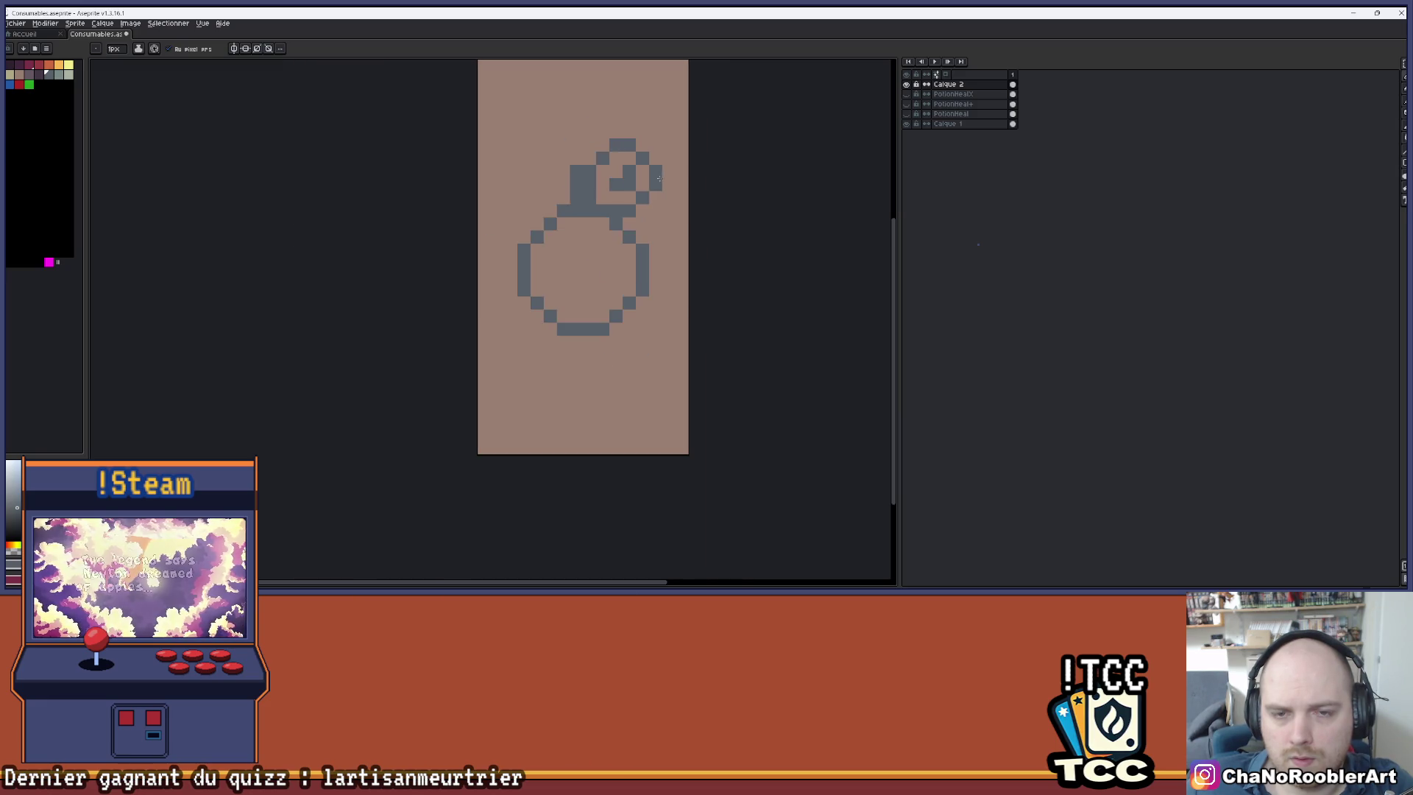
{"action": "scroll", "coordinate": [630, 197], "scroll_direction": "down", "scroll_amount": 2}
{"action": "scroll", "coordinate": [640, 174], "scroll_direction": "up", "scroll_amount": 3}
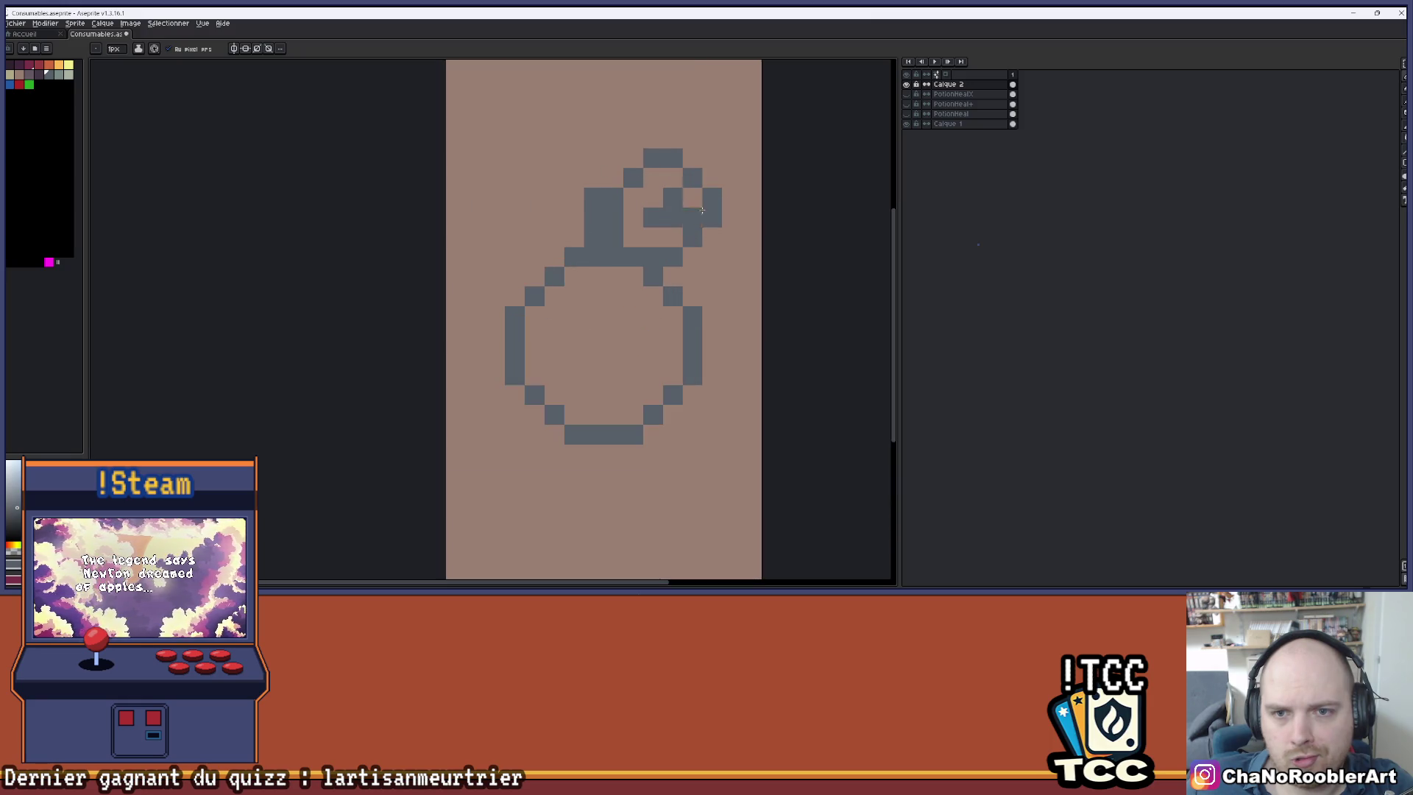
{"action": "scroll", "coordinate": [664, 210], "scroll_direction": "down", "scroll_amount": 2}
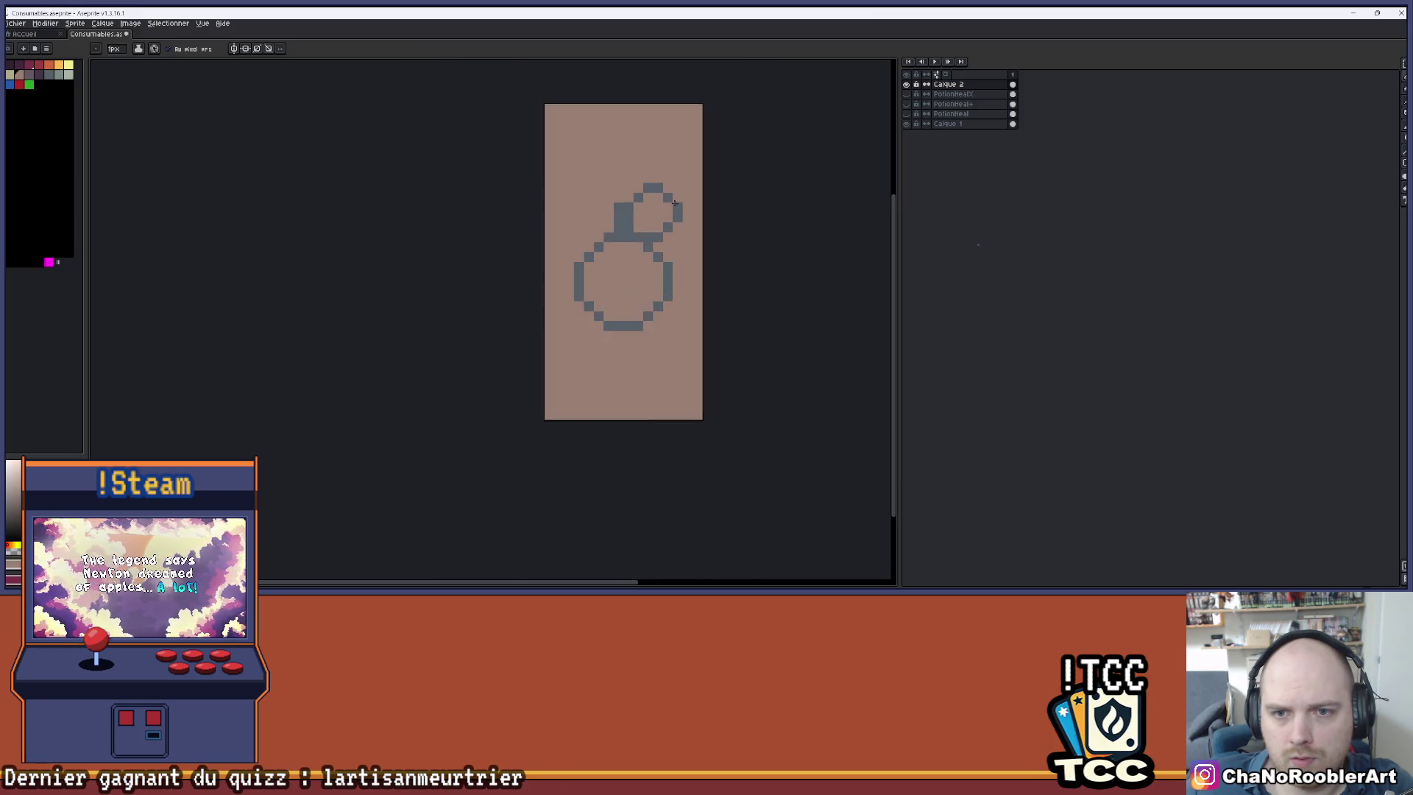
{"action": "scroll", "coordinate": [622, 244], "scroll_direction": "up", "scroll_amount": 3}
{"action": "scroll", "coordinate": [648, 215], "scroll_direction": "down", "scroll_amount": 1}
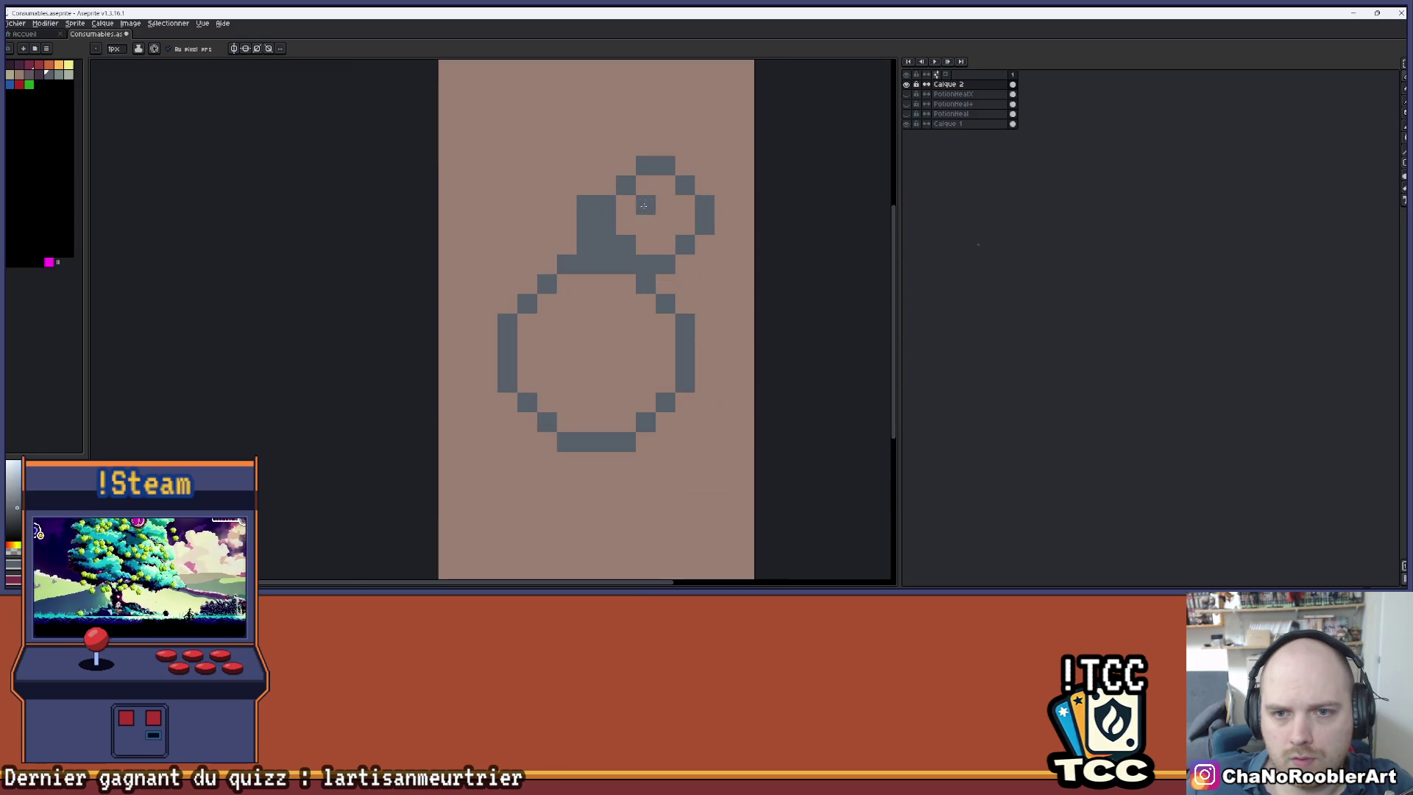
{"action": "scroll", "coordinate": [701, 210], "scroll_direction": "down", "scroll_amount": 2}
{"action": "left_click_drag", "start_coordinate": [667, 197], "coordinate": [601, 214]}
- Draw the curved outline from left of the neck down the body, fixing misplaced pixels
{"action": "scroll", "coordinate": [611, 211], "scroll_direction": "up", "scroll_amount": 1}
{"action": "scroll", "coordinate": [596, 181], "scroll_direction": "up", "scroll_amount": 1}
{"action": "left_click", "coordinate": [555, 260]}
{"action": "left_click_drag", "start_coordinate": [542, 252], "coordinate": [506, 328]}
{"action": "right_click", "coordinate": [562, 252]}
{"action": "left_click", "coordinate": [562, 234]}
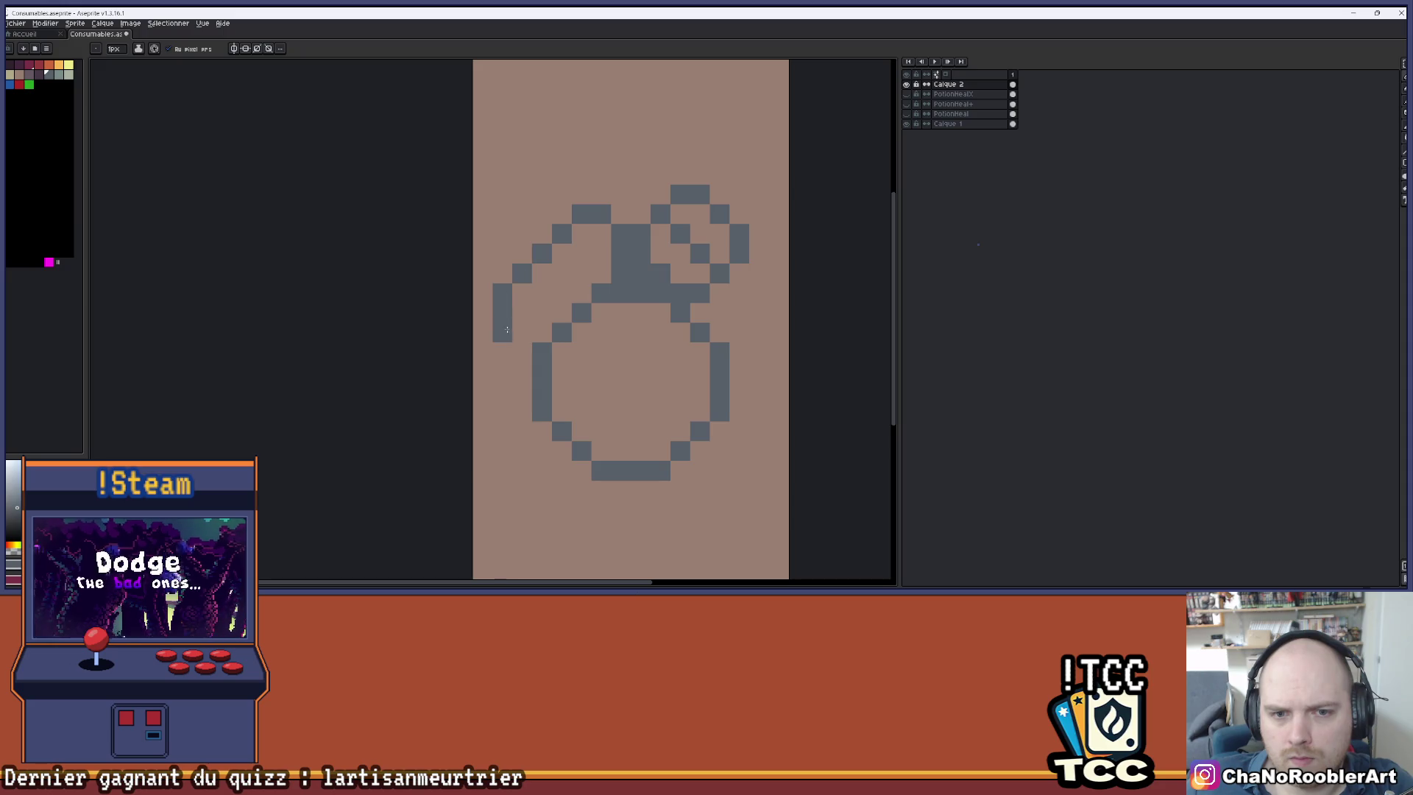
{"action": "right_click", "coordinate": [520, 360]}
{"action": "left_click", "coordinate": [521, 371]}
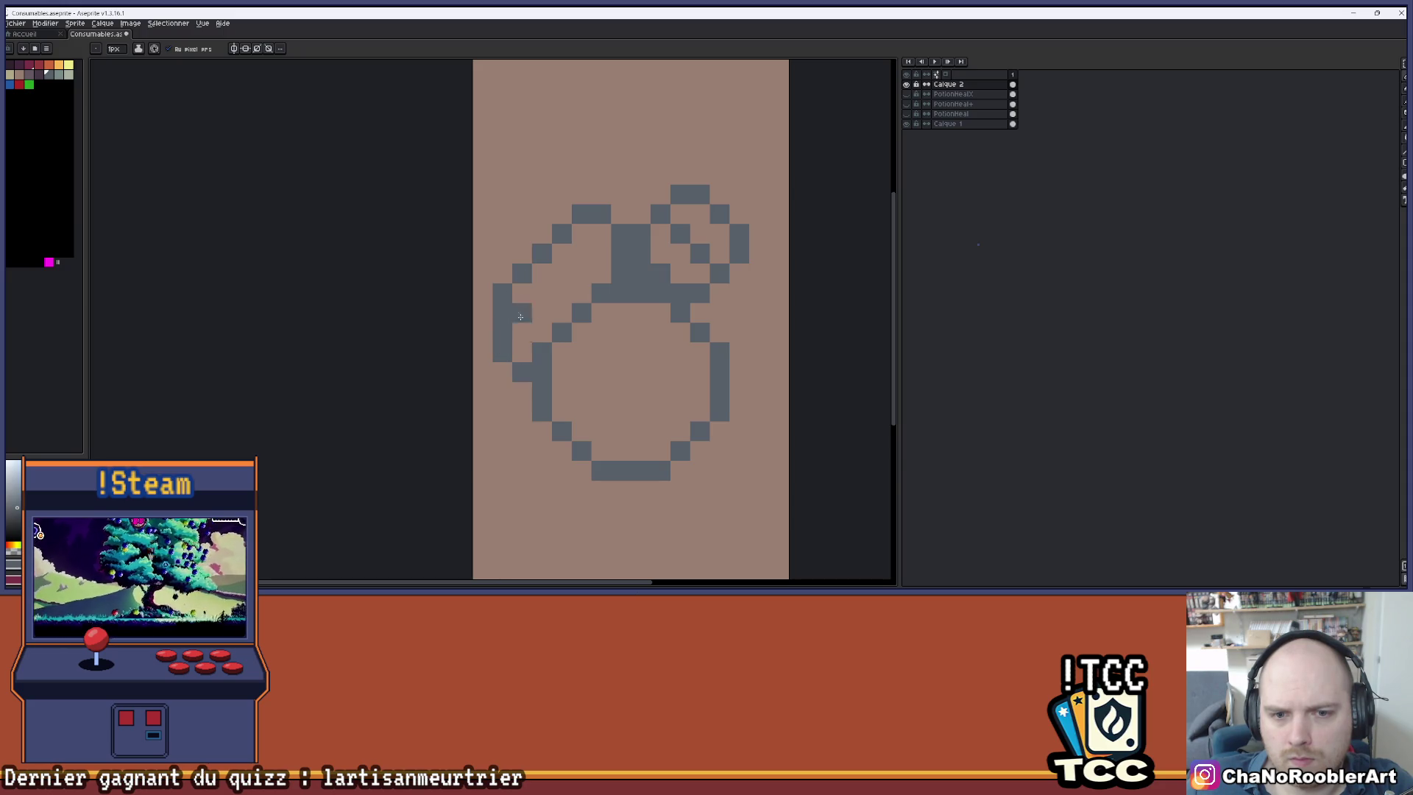
- Erase the grey pixel inside the left curve
{"action": "scroll", "coordinate": [518, 322], "scroll_direction": "down", "scroll_amount": 3}
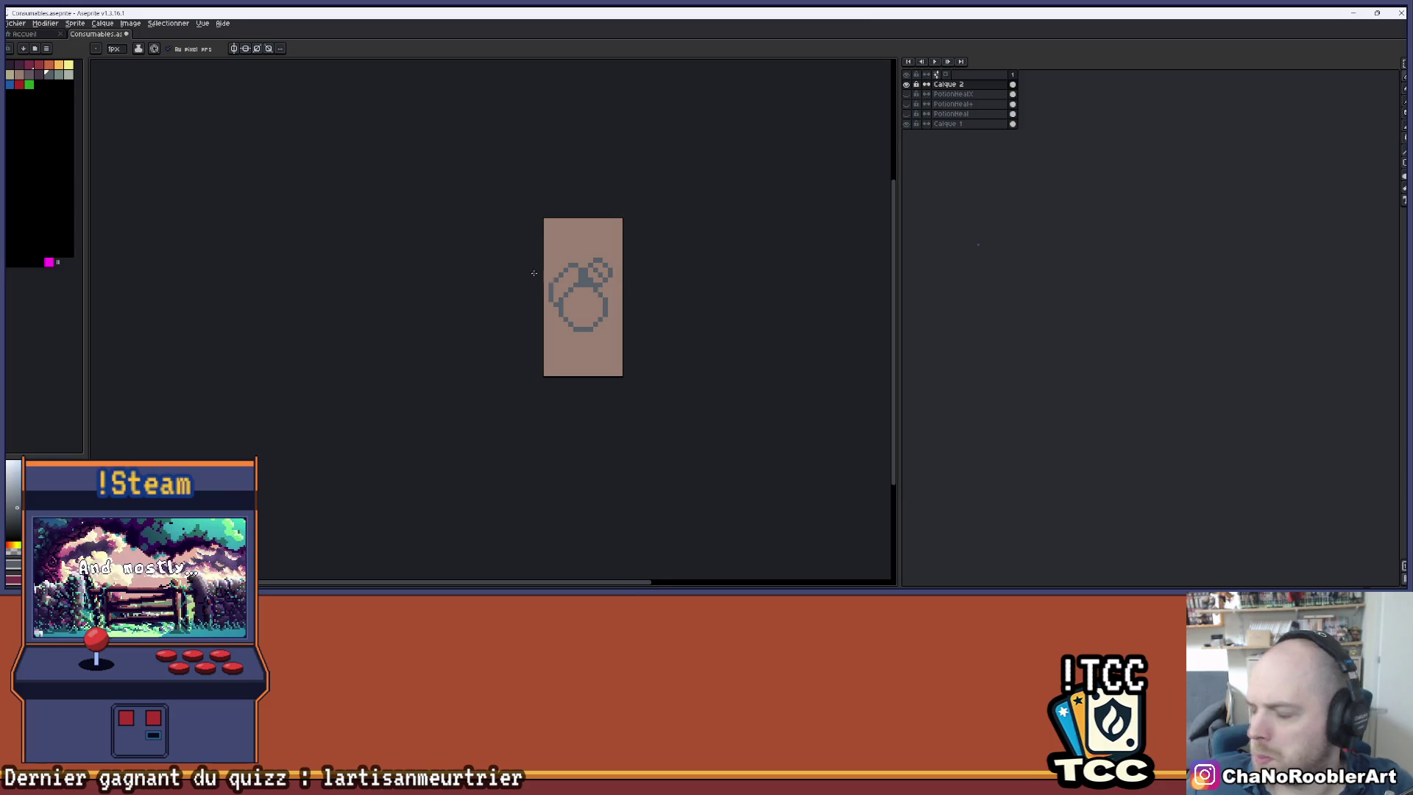
{"action": "scroll", "coordinate": [540, 275], "scroll_direction": "up", "scroll_amount": 3}
{"action": "scroll", "coordinate": [561, 333], "scroll_direction": "up", "scroll_amount": 3}
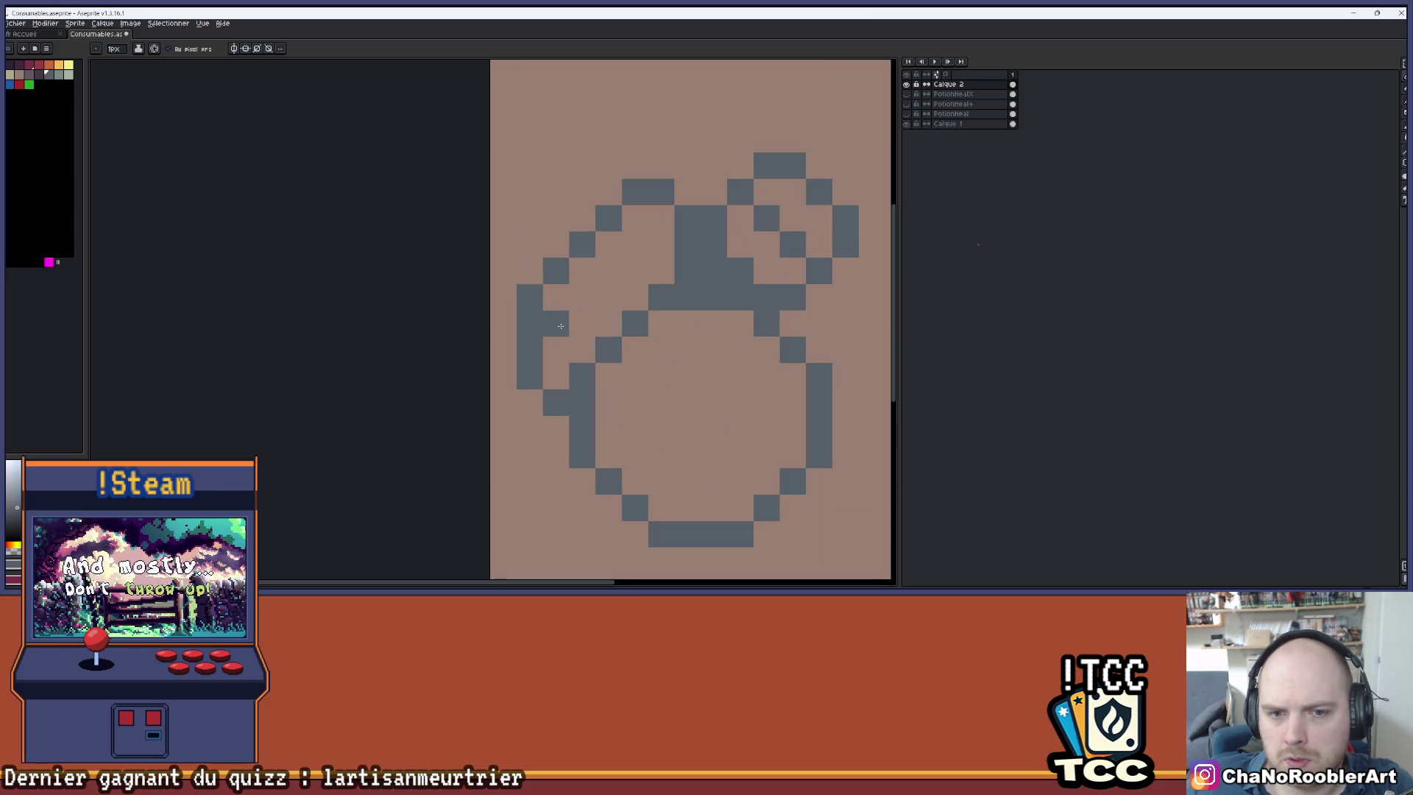
{"action": "left_click", "coordinate": [564, 322]}
{"action": "scroll", "coordinate": [563, 321], "scroll_direction": "down", "scroll_amount": 2}
{"action": "scroll", "coordinate": [515, 294], "scroll_direction": "up", "scroll_amount": 2}
{"action": "key", "text": "i"}
{"action": "key", "text": "b"}
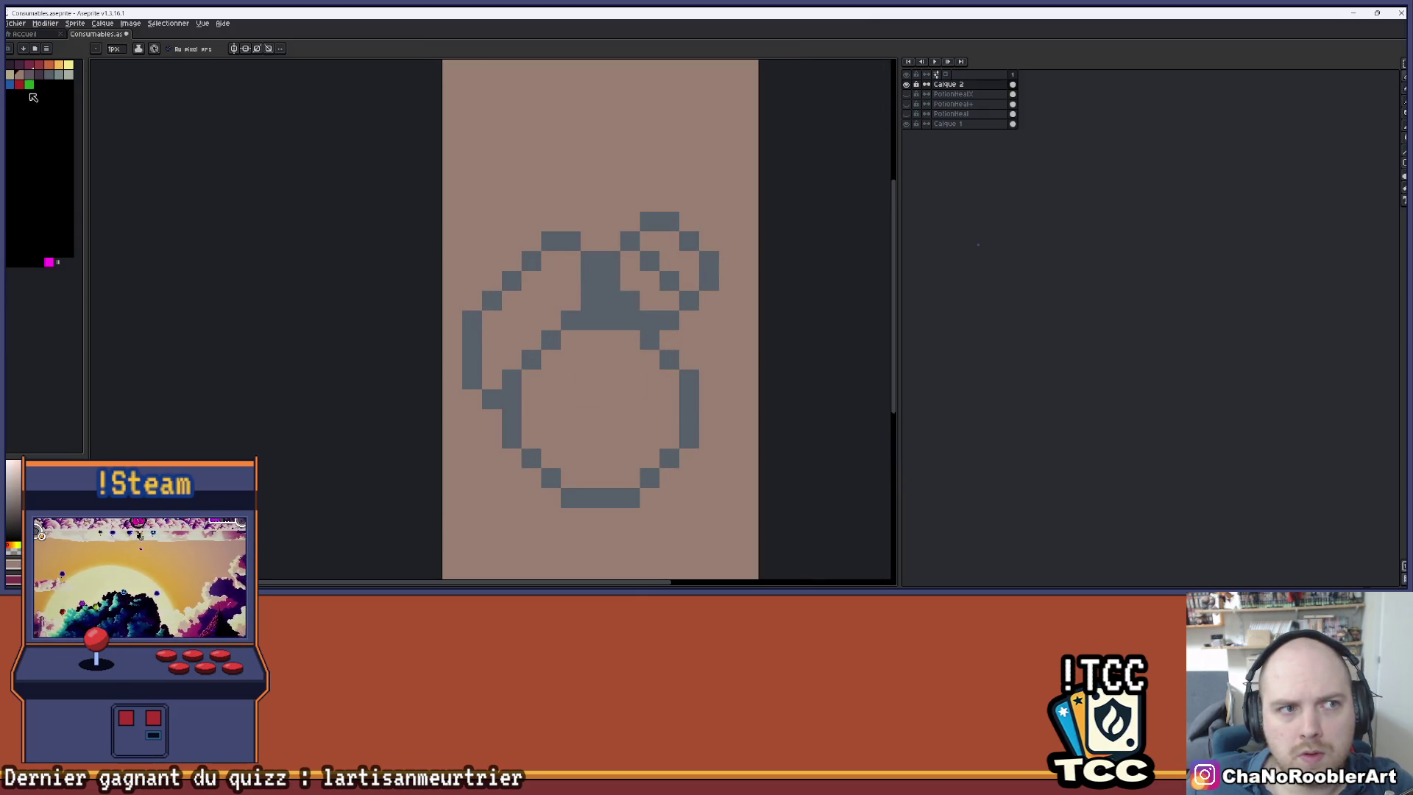
- Choose grey-green and bucket-fill, undoing the accidental background fill
{"action": "left_click", "coordinate": [59, 75]}
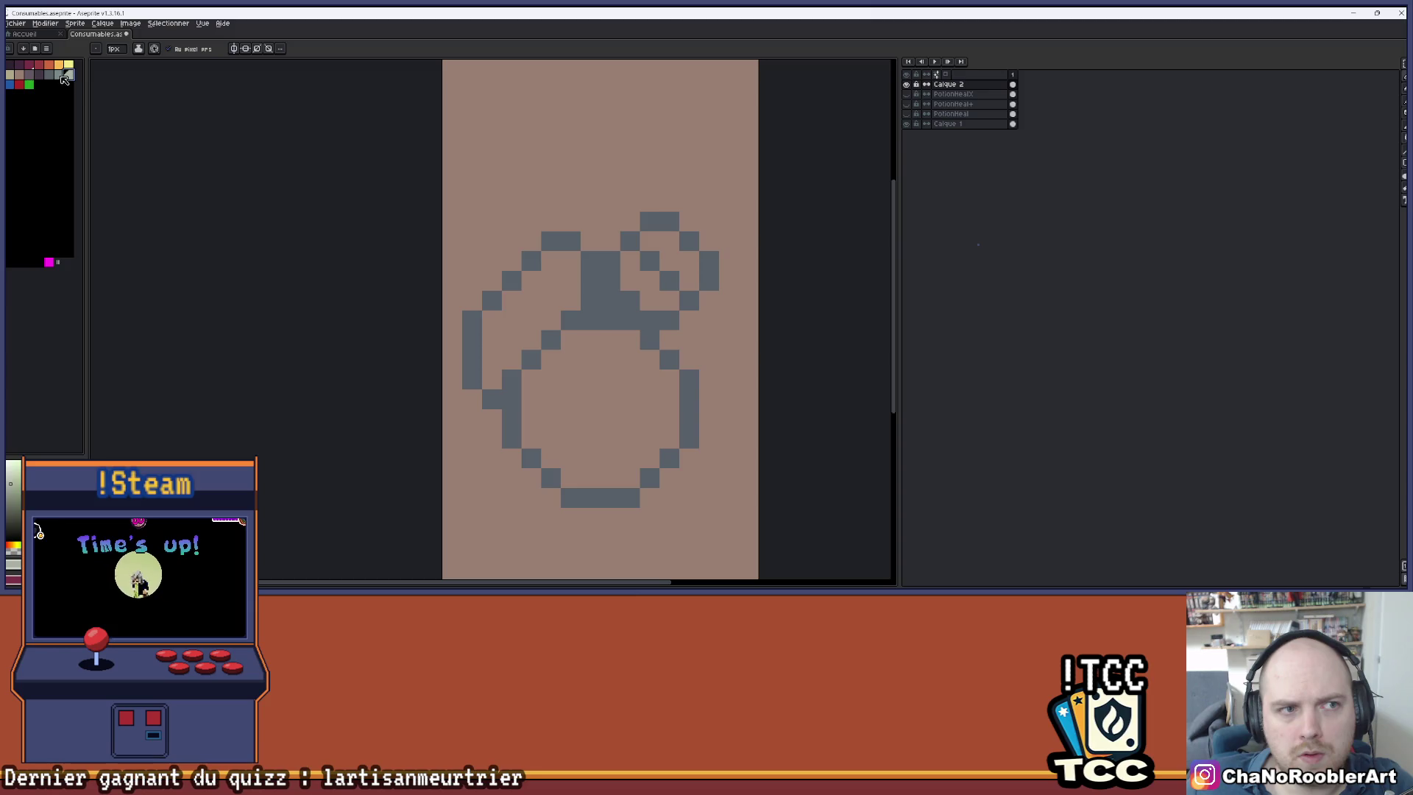
{"action": "key", "text": "g"}
{"action": "left_click", "coordinate": [528, 321]}
{"action": "key", "text": "ctrl+z"}
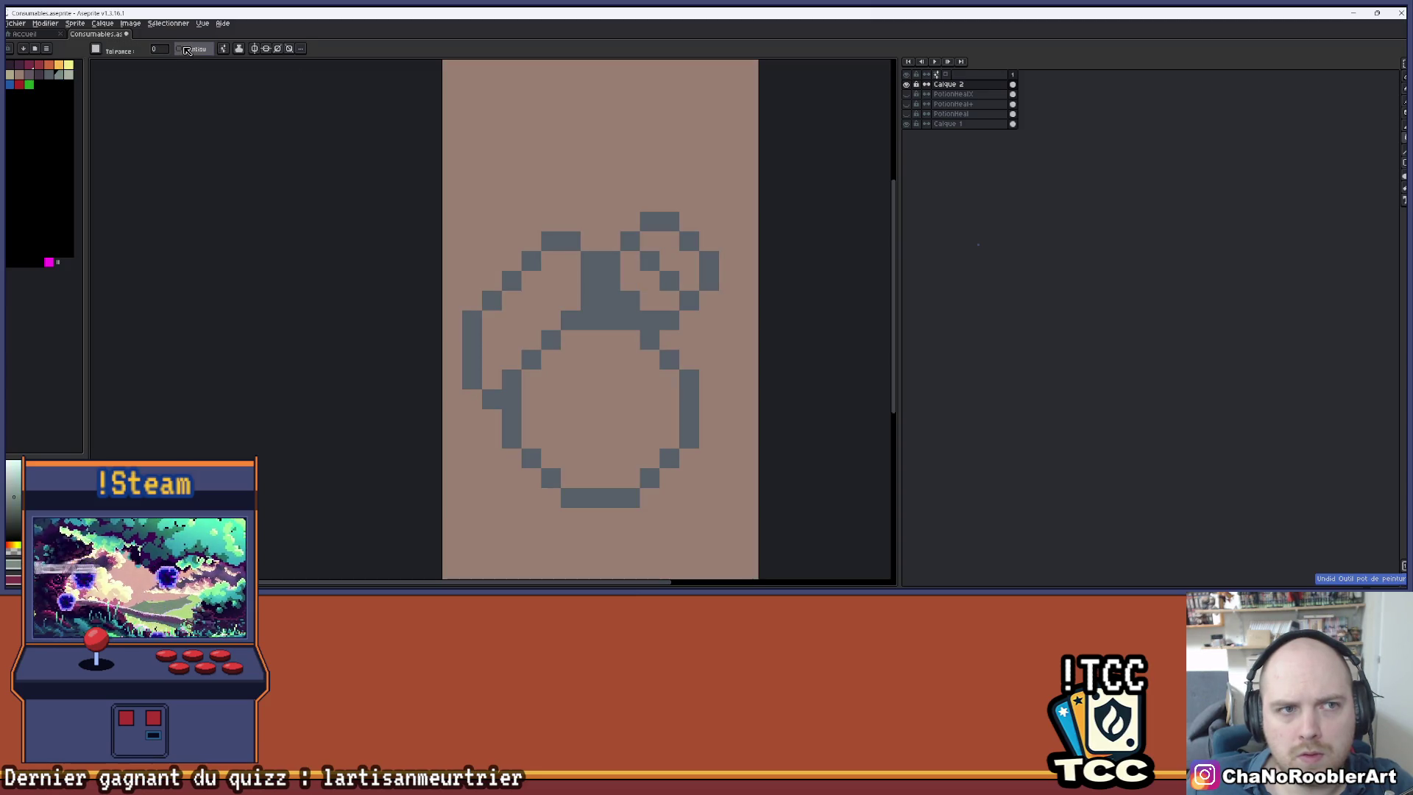
{"action": "scroll", "coordinate": [544, 276], "scroll_direction": "up", "scroll_amount": 2}
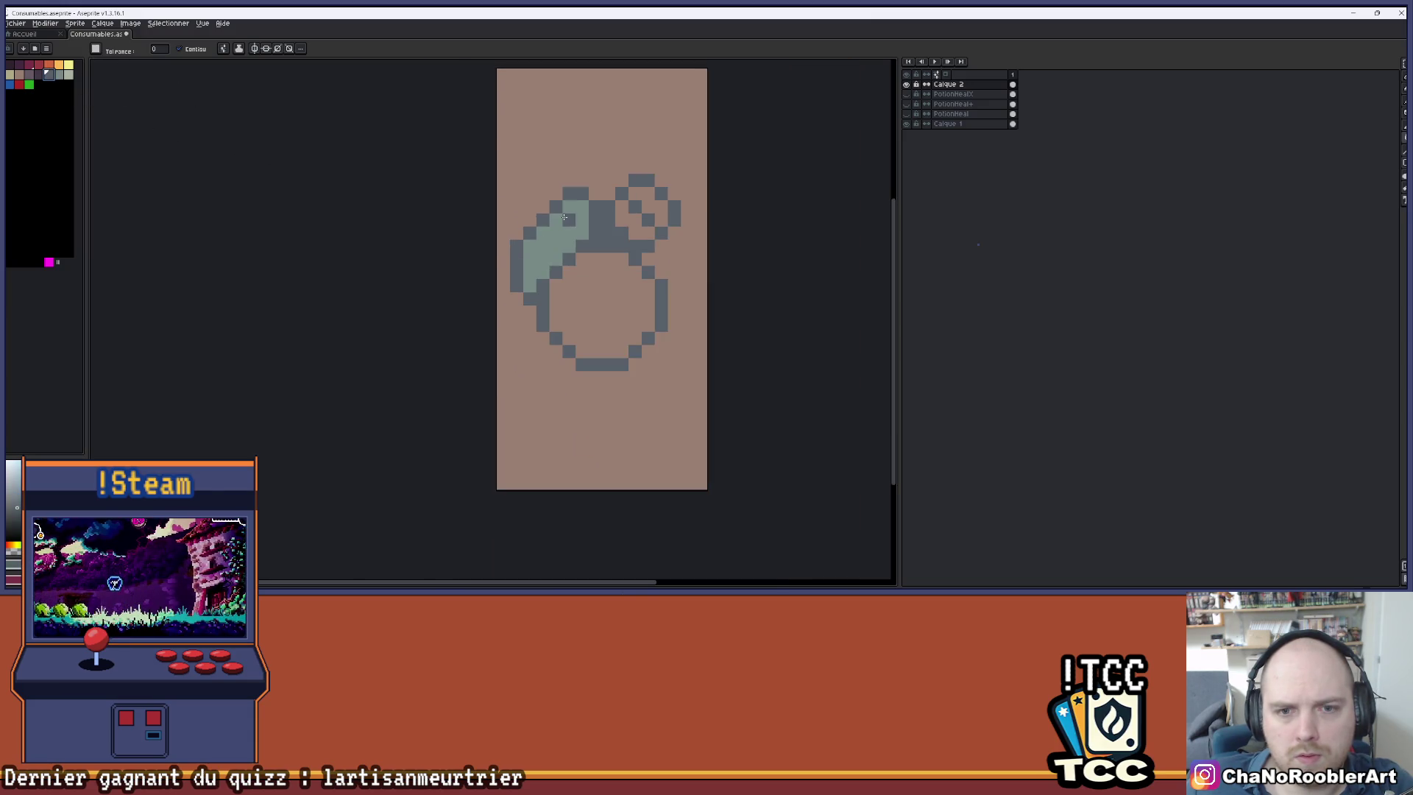
- Show the orange potion layer for reference, then hide it and show Calque 2 again
{"action": "scroll", "coordinate": [561, 221], "scroll_direction": "down", "scroll_amount": 3}
{"action": "scroll", "coordinate": [662, 294], "scroll_direction": "right", "scroll_amount": 2}
{"action": "left_click", "coordinate": [907, 85]}
{"action": "key", "text": "i"}
{"action": "key", "text": "w"}
{"action": "left_click", "coordinate": [906, 104]}
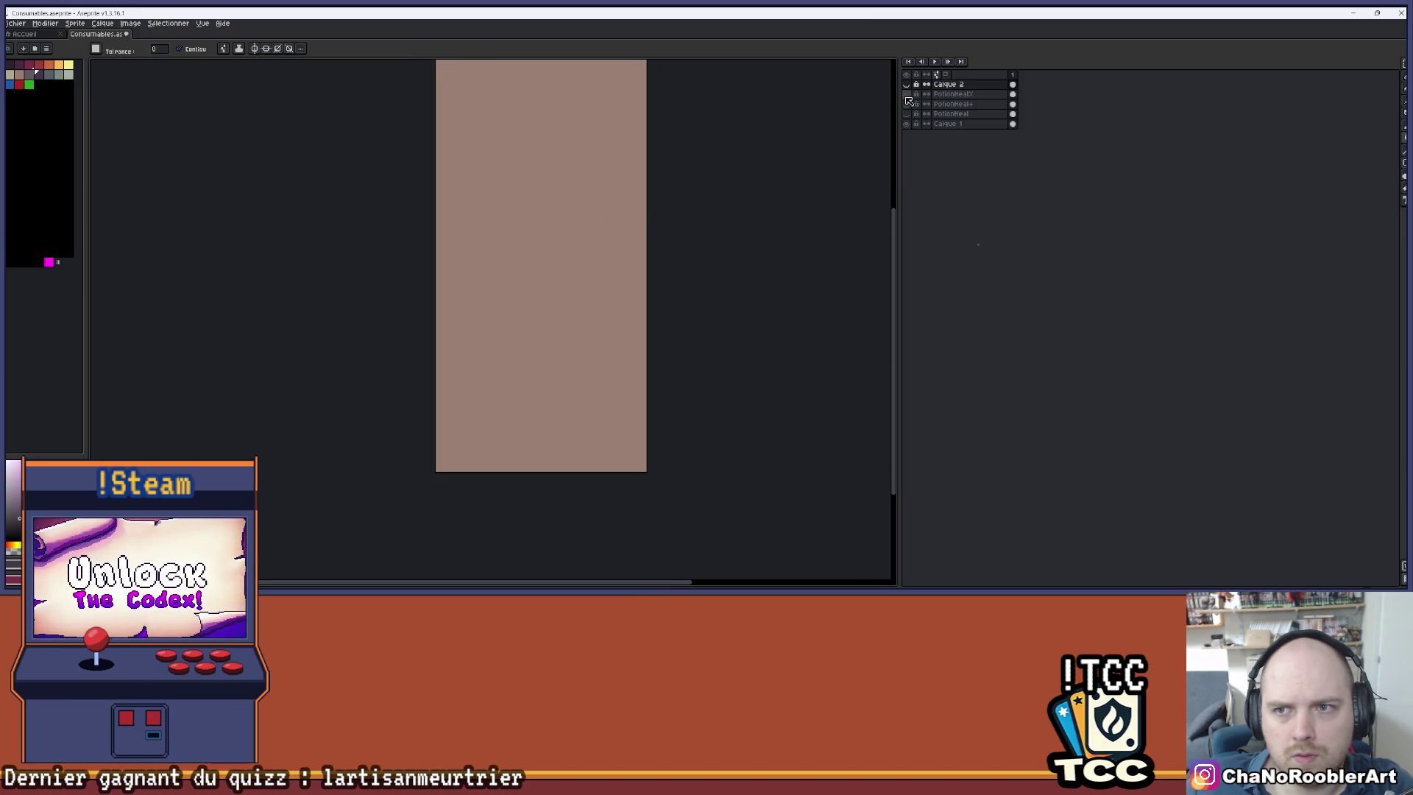
{"action": "left_click", "coordinate": [906, 84]}
- Recolour every grey outline pixel dark purple with a non-contiguous bucket fill
{"action": "left_click", "coordinate": [545, 214]}
{"action": "left_click", "coordinate": [195, 50]}
{"action": "left_click", "coordinate": [515, 175]}
{"action": "scroll", "coordinate": [559, 187], "scroll_direction": "up", "scroll_amount": 2}
{"action": "scroll", "coordinate": [476, 219], "scroll_direction": "up", "scroll_amount": 1}
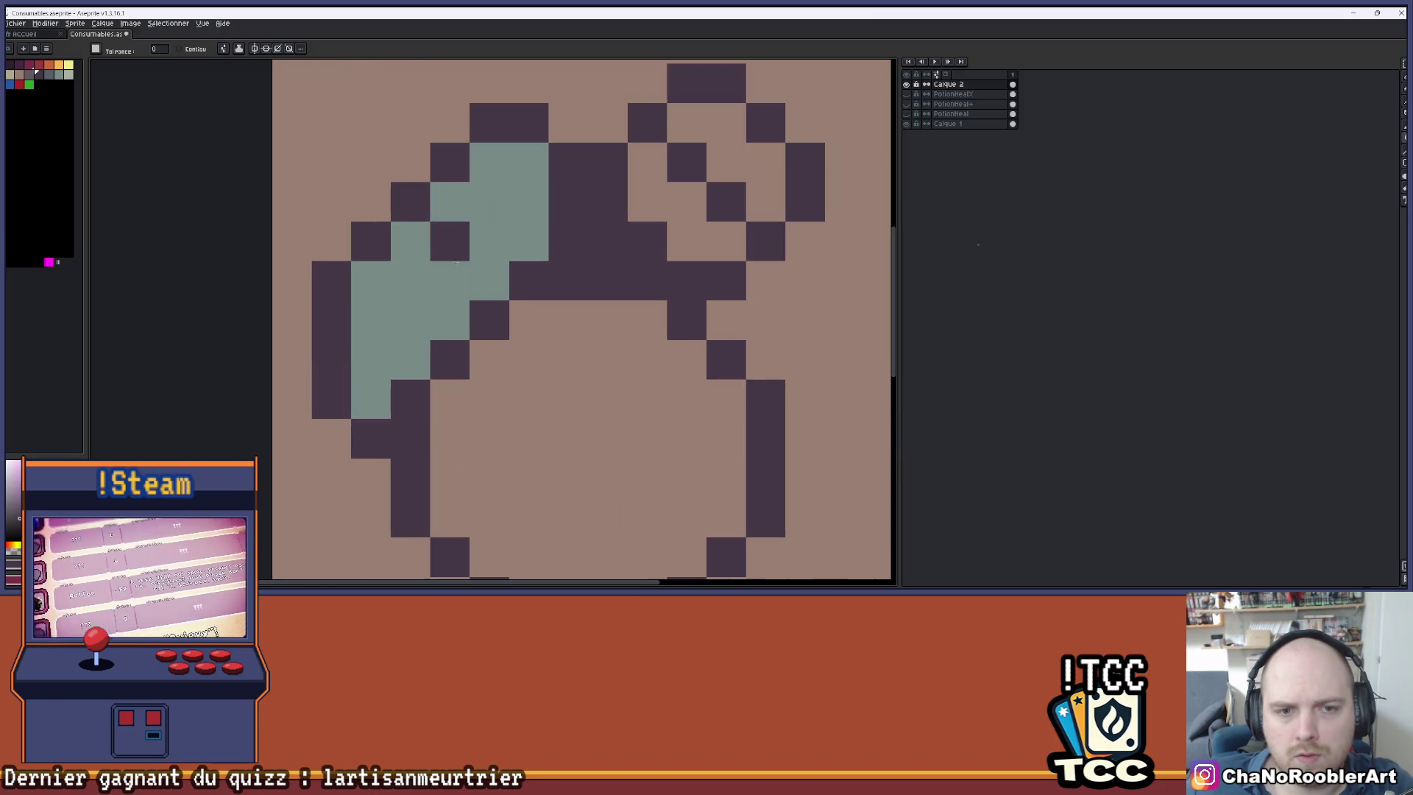
{"action": "scroll", "coordinate": [373, 260], "scroll_direction": "up", "scroll_amount": 1}
- Paint dark shadow pixels along the green shape's edge
{"action": "left_click", "coordinate": [417, 388]}
{"action": "key", "text": "b"}
{"action": "key", "text": "ctrl+z"}
{"action": "left_click", "coordinate": [417, 389]}
{"action": "left_click_drag", "start_coordinate": [462, 358], "coordinate": [578, 232]}
{"action": "key", "text": "alt"}
{"action": "left_click", "coordinate": [386, 303], "text": "alt"}
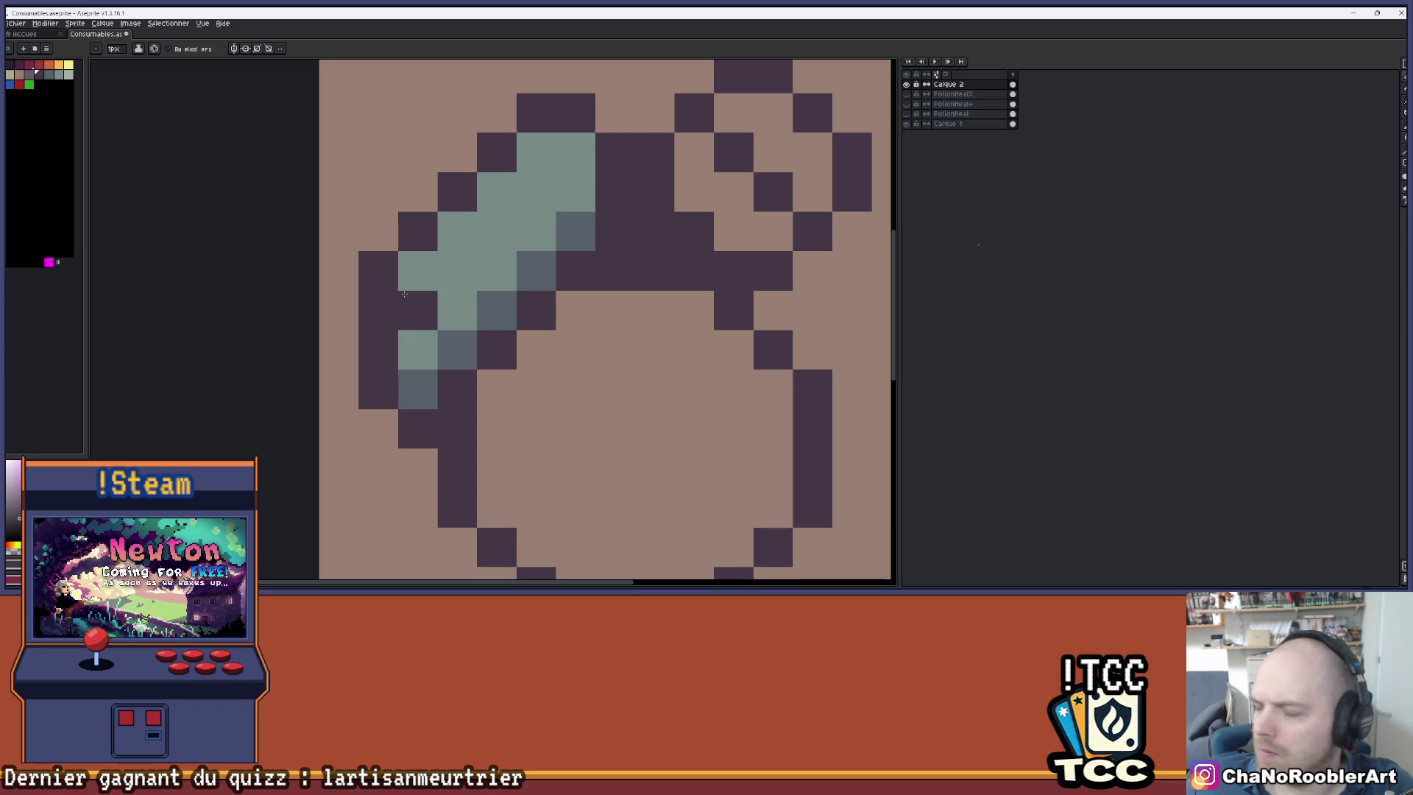
- Darken three pixels along the diagonal inside the green shape
{"action": "left_click", "coordinate": [458, 271]}
{"action": "left_click", "coordinate": [497, 231]}
{"action": "left_click", "coordinate": [538, 193]}
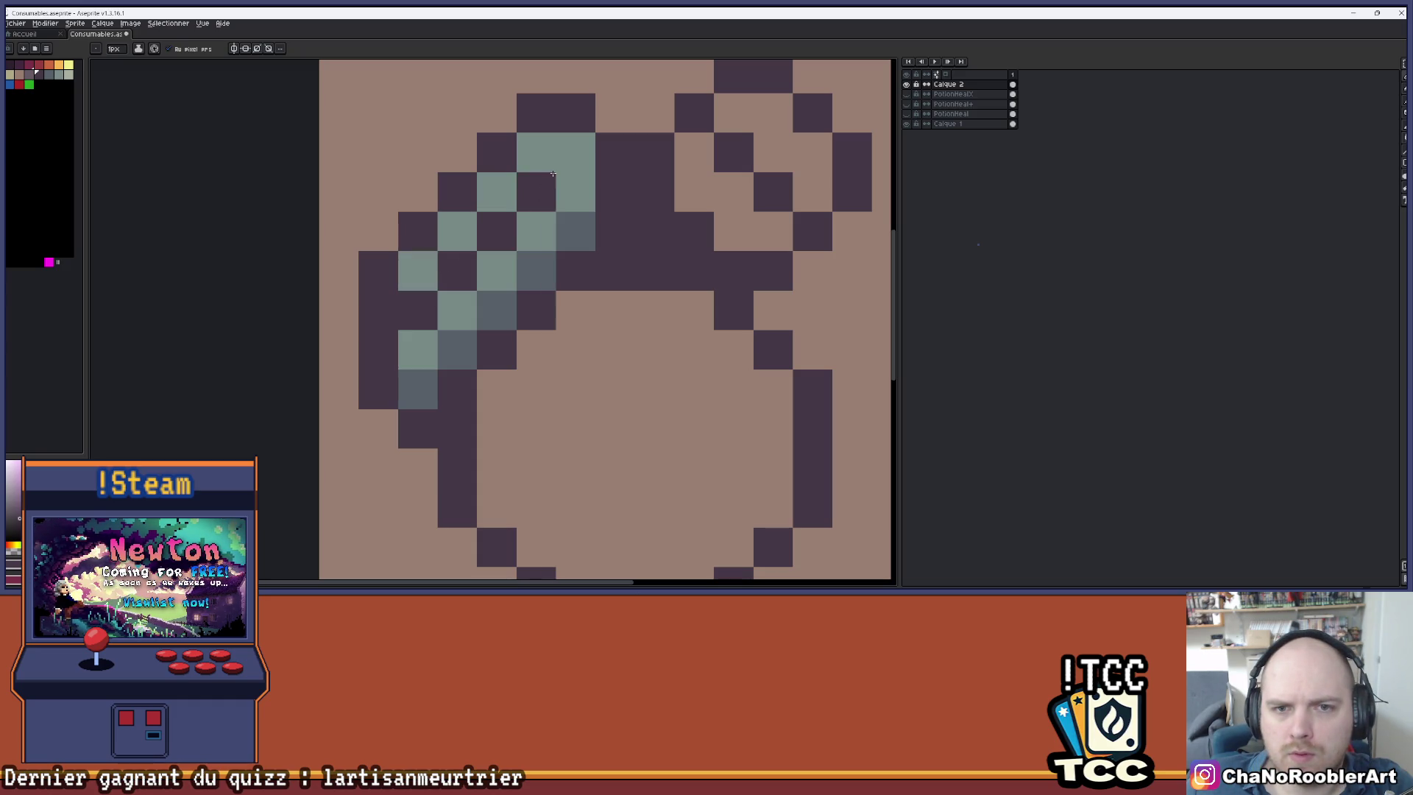
{"action": "scroll", "coordinate": [600, 155], "scroll_direction": "down", "scroll_amount": 1}
{"action": "scroll", "coordinate": [717, 176], "scroll_direction": "down", "scroll_amount": 1}
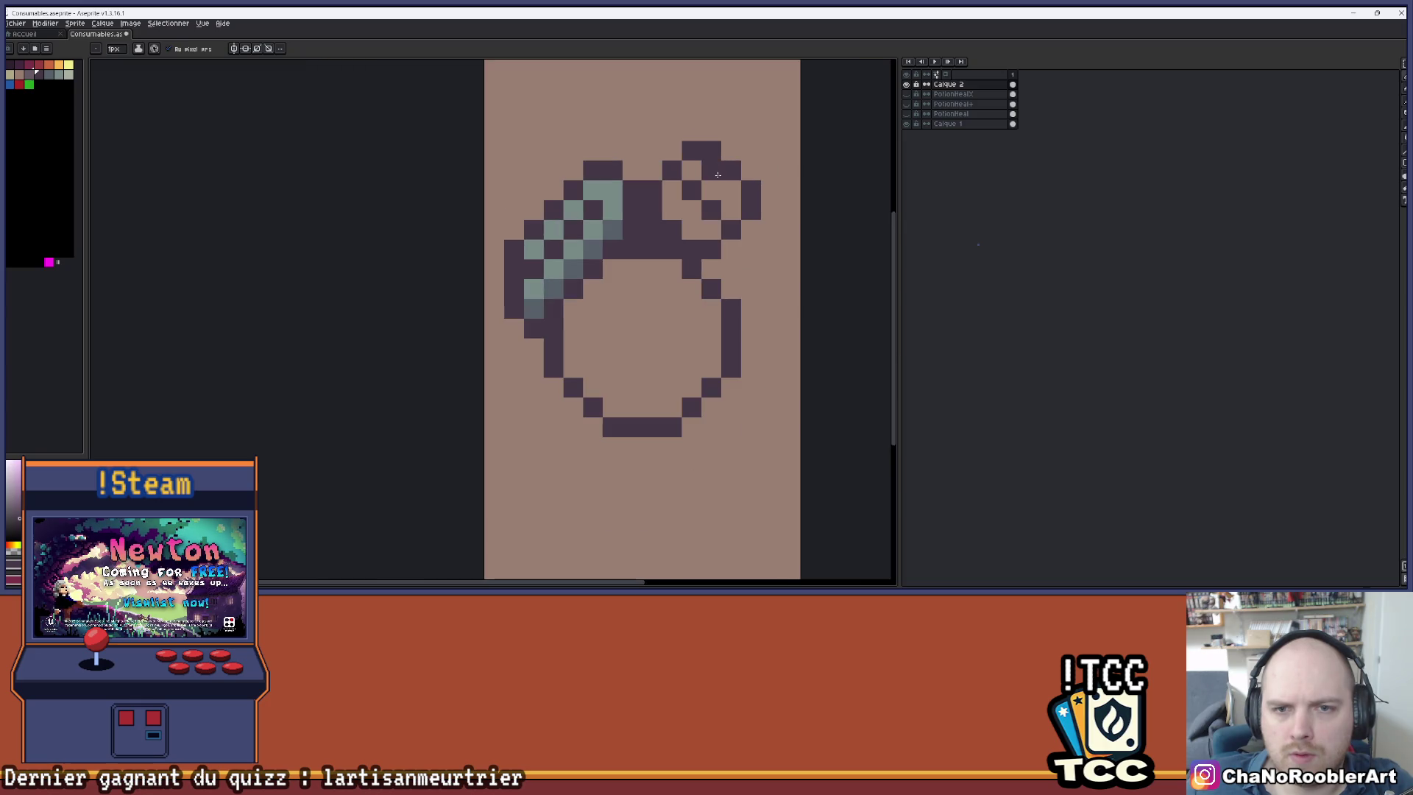
- Undo the grey strokes on the upper-left outline and clear an outline pixel above the neck
{"action": "key", "text": "b"}
{"action": "left_click", "coordinate": [488, 287]}
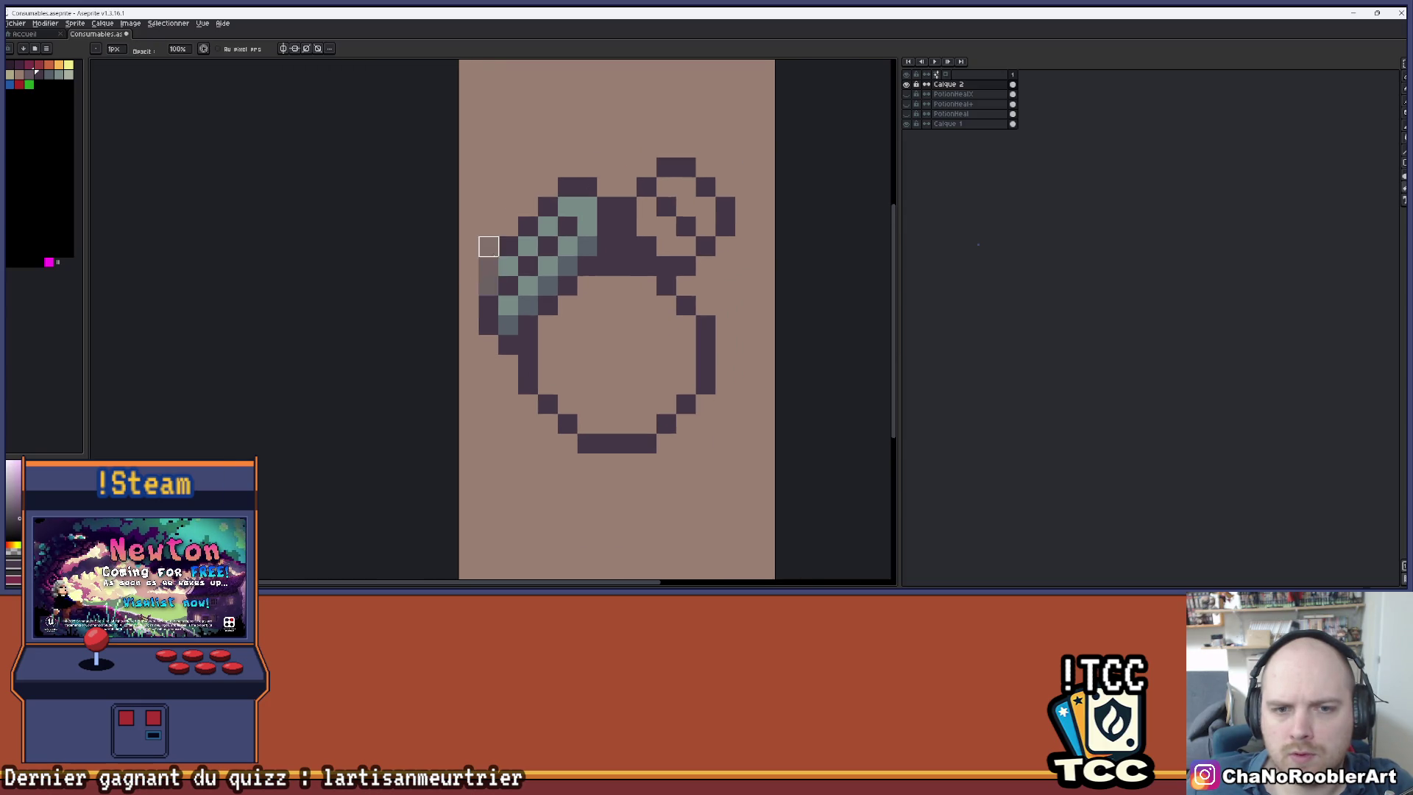
{"action": "left_click_drag", "start_coordinate": [488, 266], "coordinate": [508, 266]}
{"action": "key", "text": "ctrl+z"}
{"action": "key", "text": "ctrl+z"}
{"action": "key", "text": "ctrl+z"}
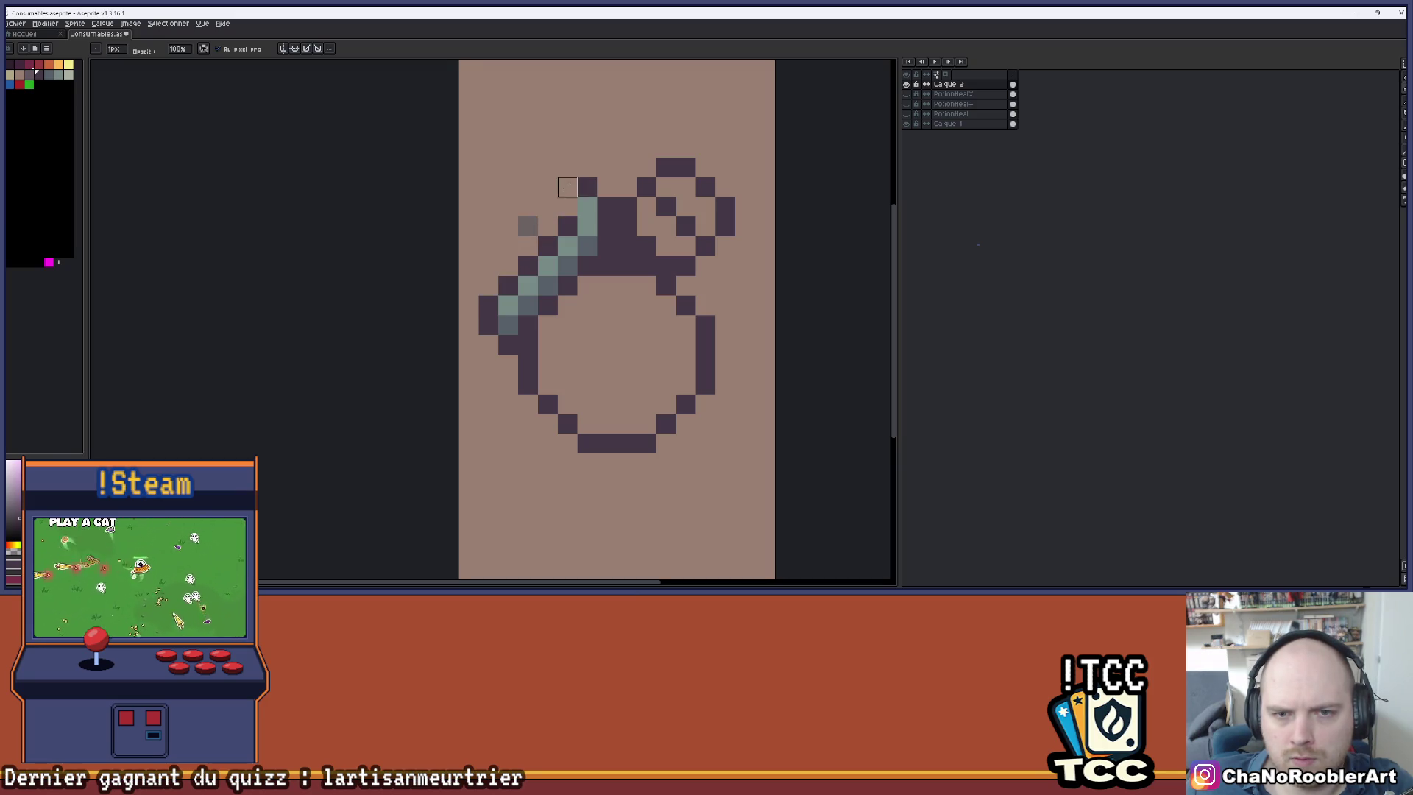
{"action": "left_click_drag", "start_coordinate": [588, 186], "coordinate": [587, 206]}
{"action": "scroll", "coordinate": [528, 207], "scroll_direction": "down", "scroll_amount": 3}
{"action": "scroll", "coordinate": [552, 203], "scroll_direction": "up", "scroll_amount": 2}
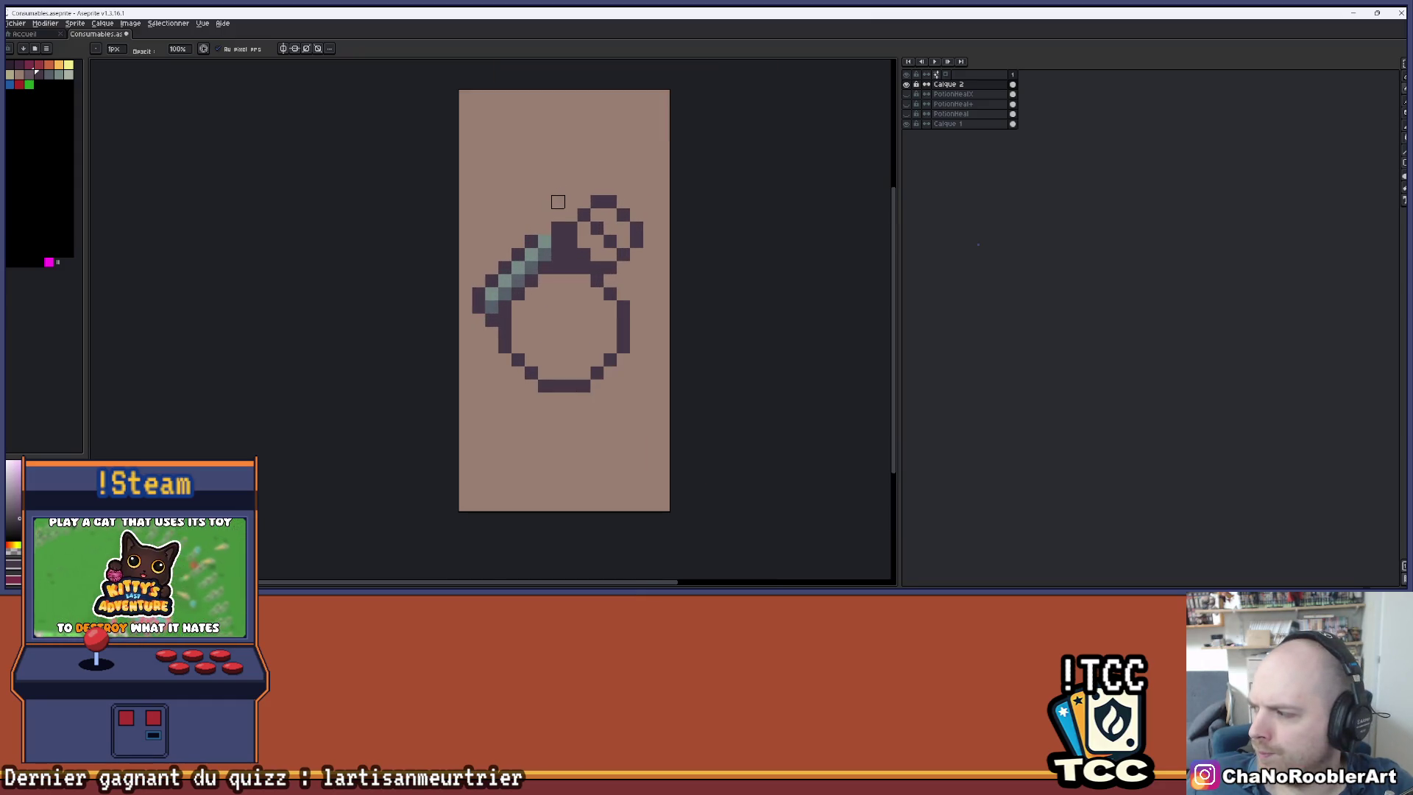
{"action": "scroll", "coordinate": [558, 201], "scroll_direction": "up", "scroll_amount": 3}
- Add a dark pixel near the neck top and extend the teal neck highlight
{"action": "key", "text": "b"}
{"action": "left_click", "coordinate": [539, 247]}
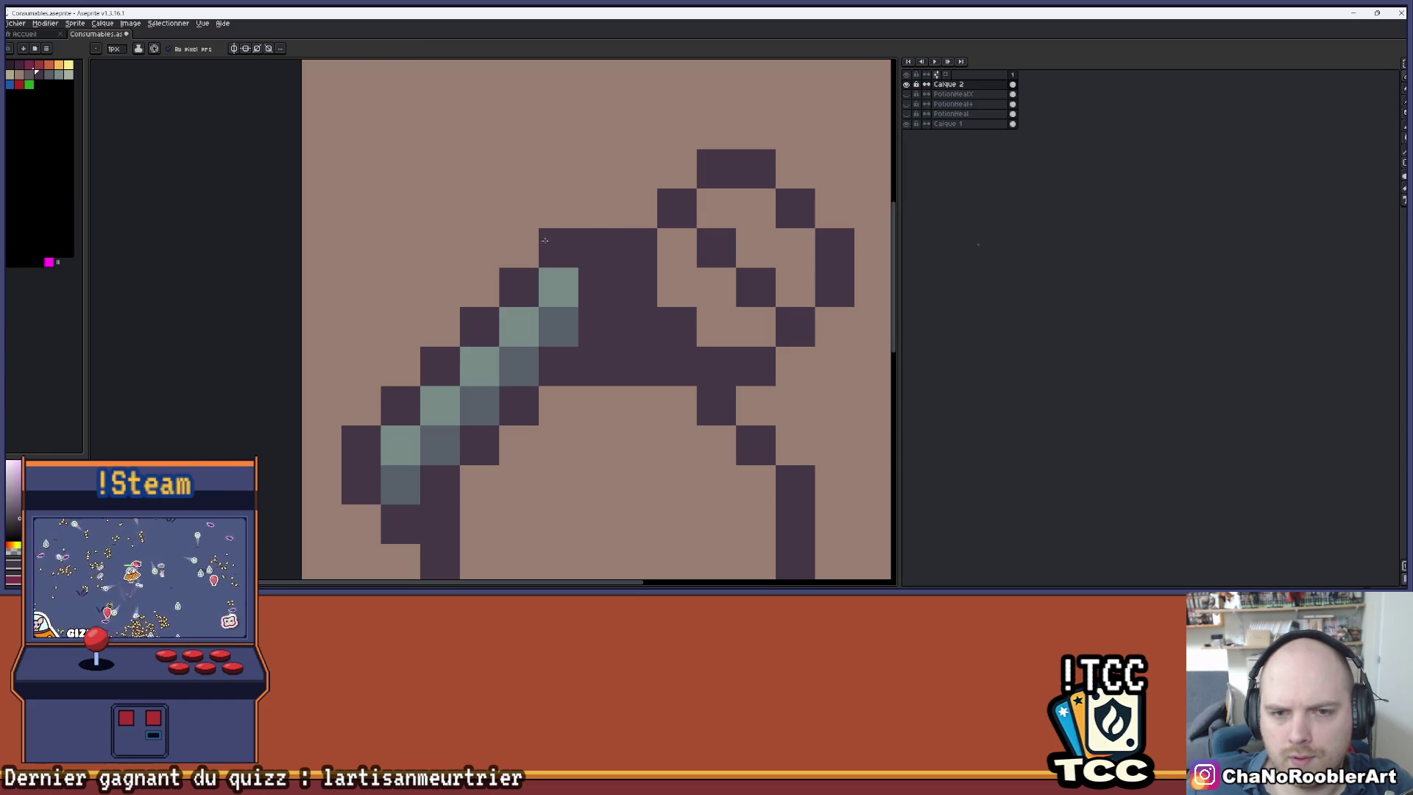
{"action": "left_click", "coordinate": [558, 287], "text": "alt"}
{"action": "left_click", "coordinate": [519, 287]}
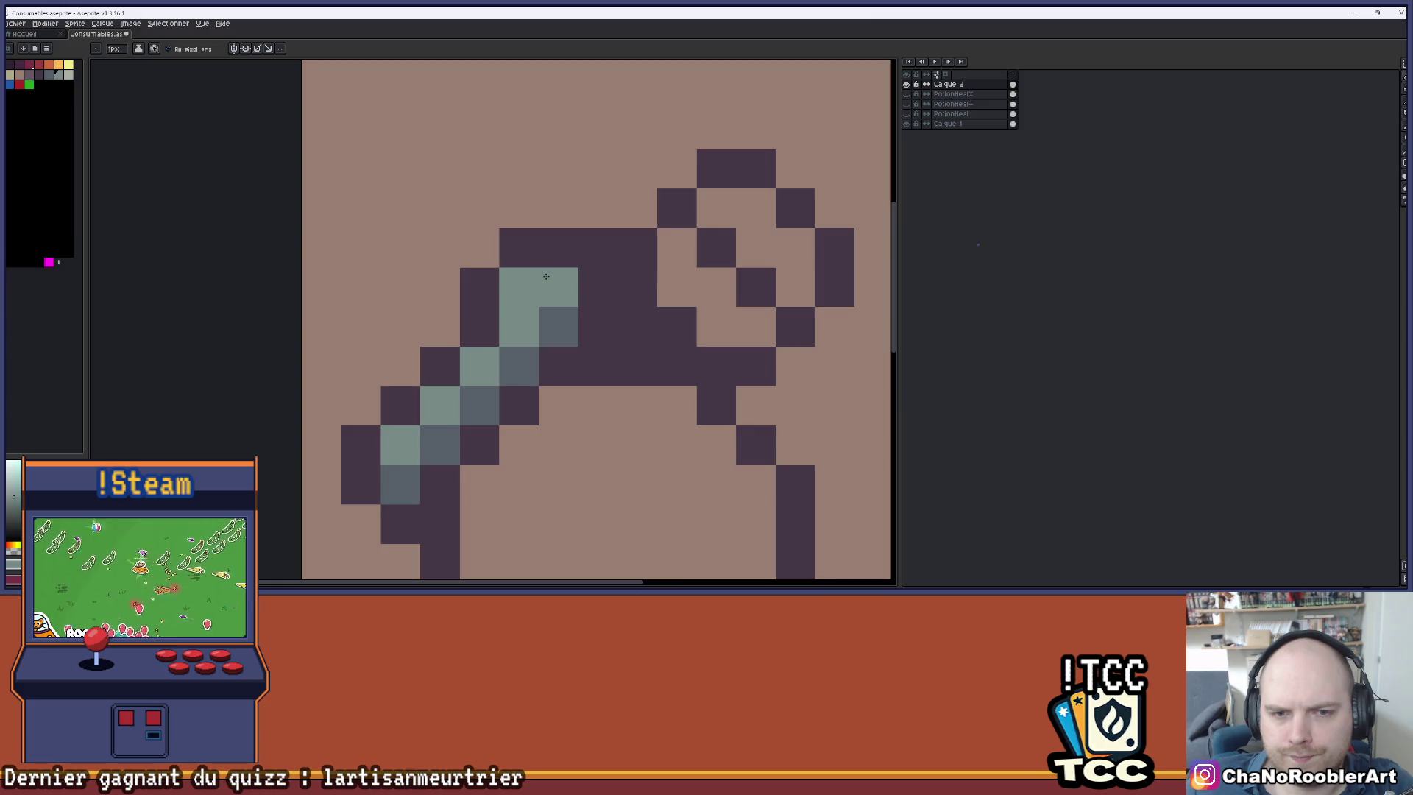
{"action": "scroll", "coordinate": [646, 226], "scroll_direction": "down", "scroll_amount": 3}
{"action": "scroll", "coordinate": [617, 196], "scroll_direction": "down", "scroll_amount": 2}
{"action": "left_click_drag", "start_coordinate": [651, 204], "coordinate": [602, 205]}
{"action": "scroll", "coordinate": [580, 222], "scroll_direction": "up", "scroll_amount": 5}
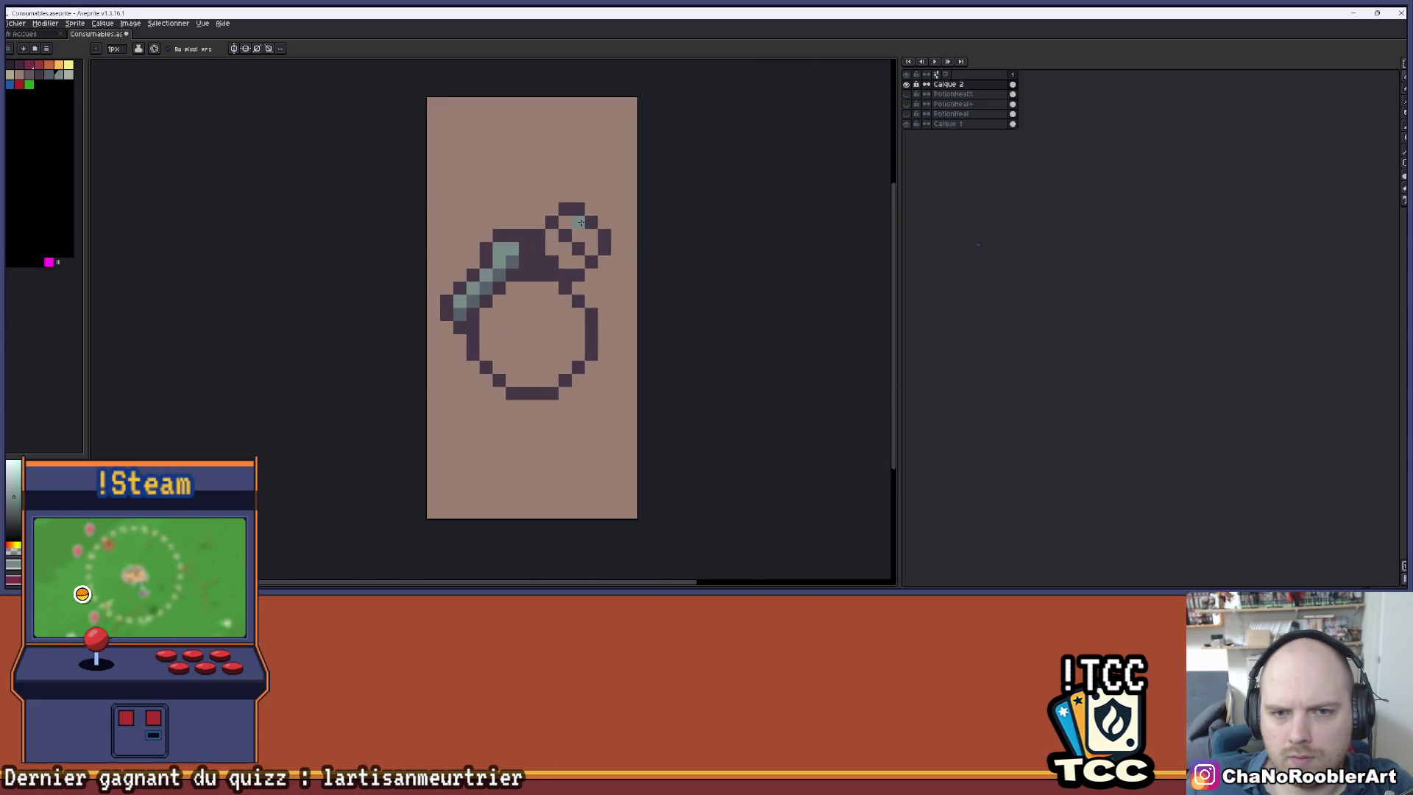
- Place dark purple pixels along the neck top, undoing one misplaced pixel
{"action": "left_click", "coordinate": [497, 232]}
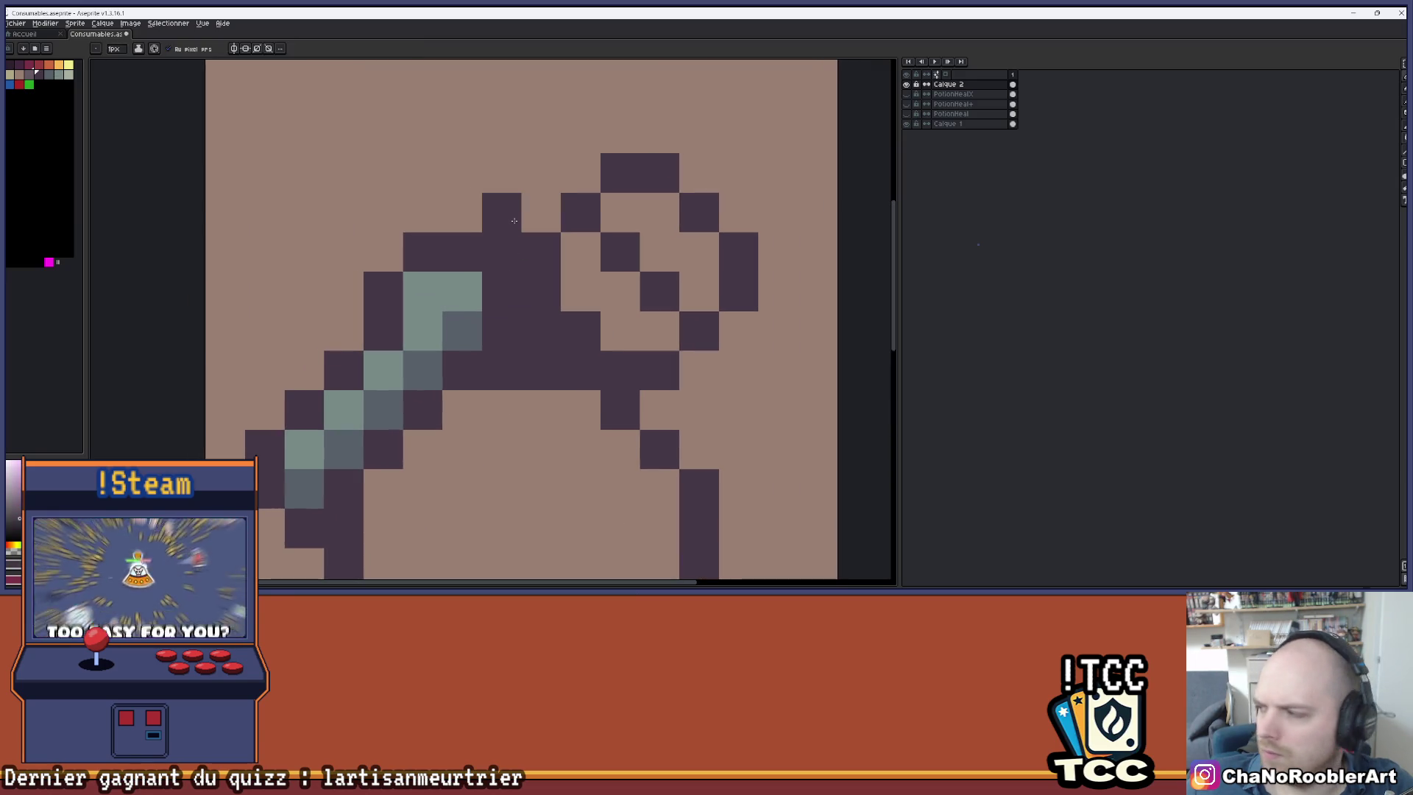
{"action": "key", "text": "ctrl+z"}
{"action": "left_click", "coordinate": [521, 215]}
{"action": "left_click", "coordinate": [502, 213]}
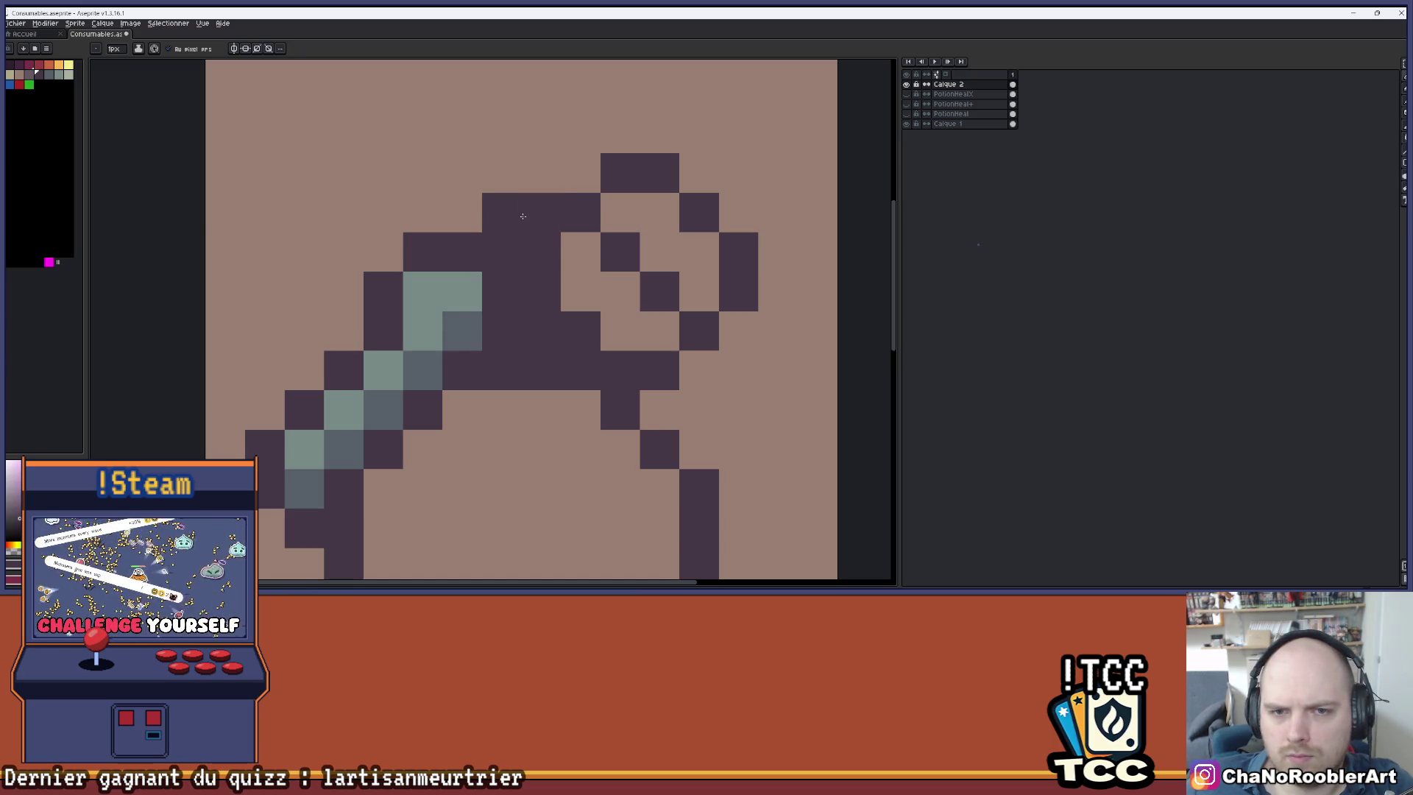
{"action": "left_click", "coordinate": [581, 252]}
- Erase the loop at the bottle's top right
{"action": "key", "text": "e"}
{"action": "mouse_move", "coordinate": [620, 213]}
{"action": "left_mouse_down"}
{"action": "mouse_move", "coordinate": [581, 252]}
{"action": "mouse_move", "coordinate": [581, 173]}
{"action": "mouse_move", "coordinate": [661, 252]}
{"action": "mouse_move", "coordinate": [739, 251]}
{"action": "left_mouse_up"}
{"action": "scroll", "coordinate": [739, 252], "scroll_direction": "down", "scroll_amount": 3}
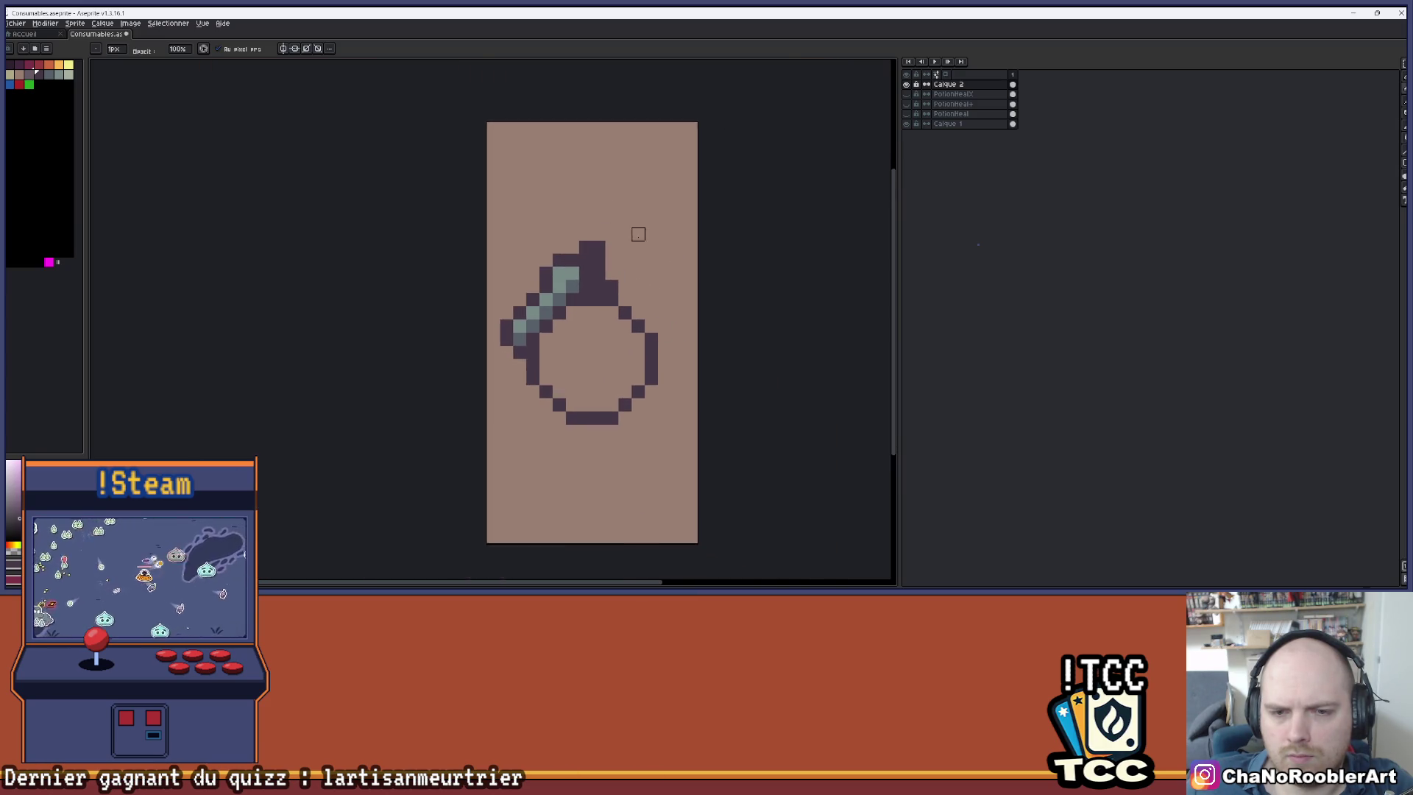
{"action": "scroll", "coordinate": [637, 233], "scroll_direction": "down", "scroll_amount": 2}
{"action": "scroll", "coordinate": [634, 316], "scroll_direction": "up", "scroll_amount": 2}
- Draw two dark purple rows across the round bottle's middle as a band
{"action": "key", "text": "b"}
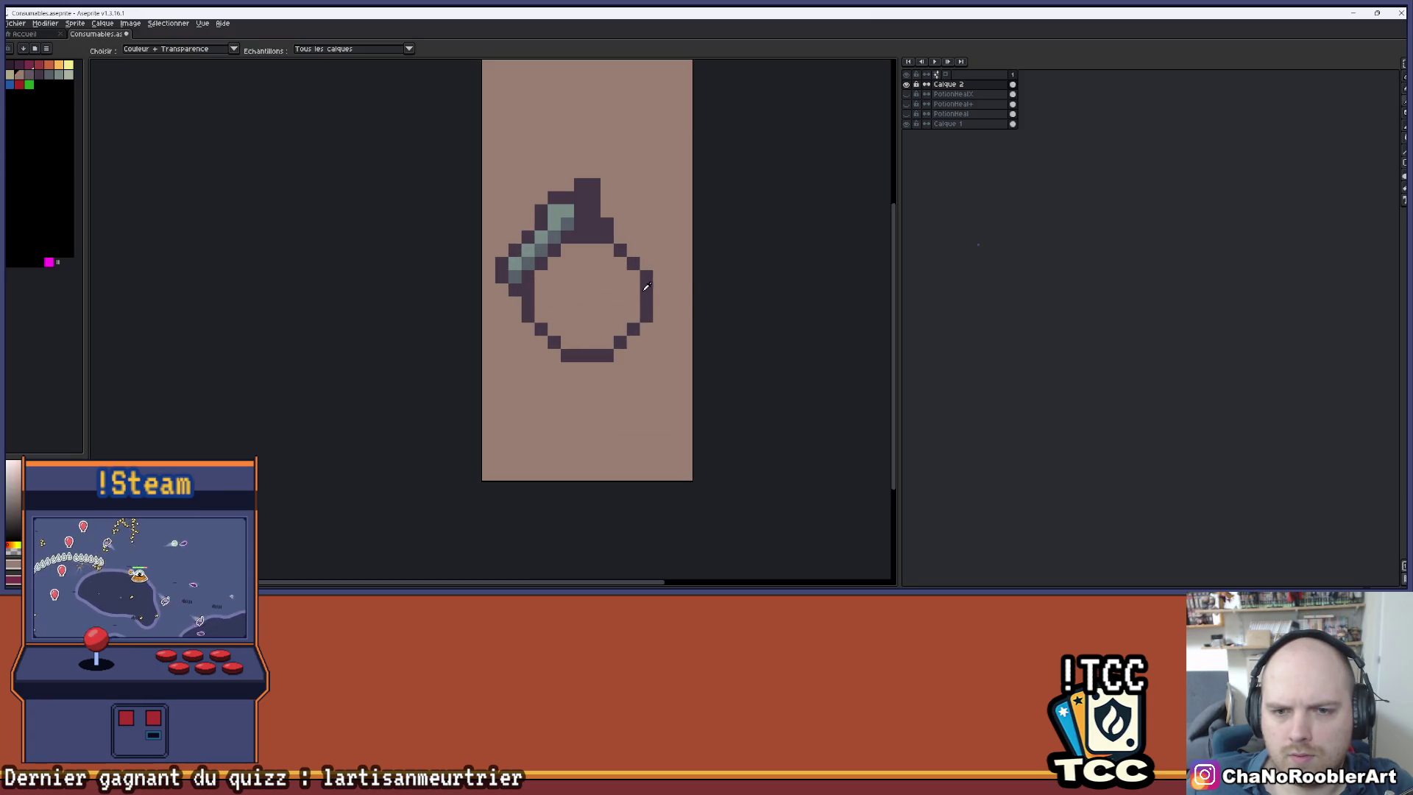
{"action": "scroll", "coordinate": [566, 302], "scroll_direction": "up", "scroll_amount": 1}
{"action": "left_click_drag", "start_coordinate": [518, 276], "coordinate": [702, 277]}
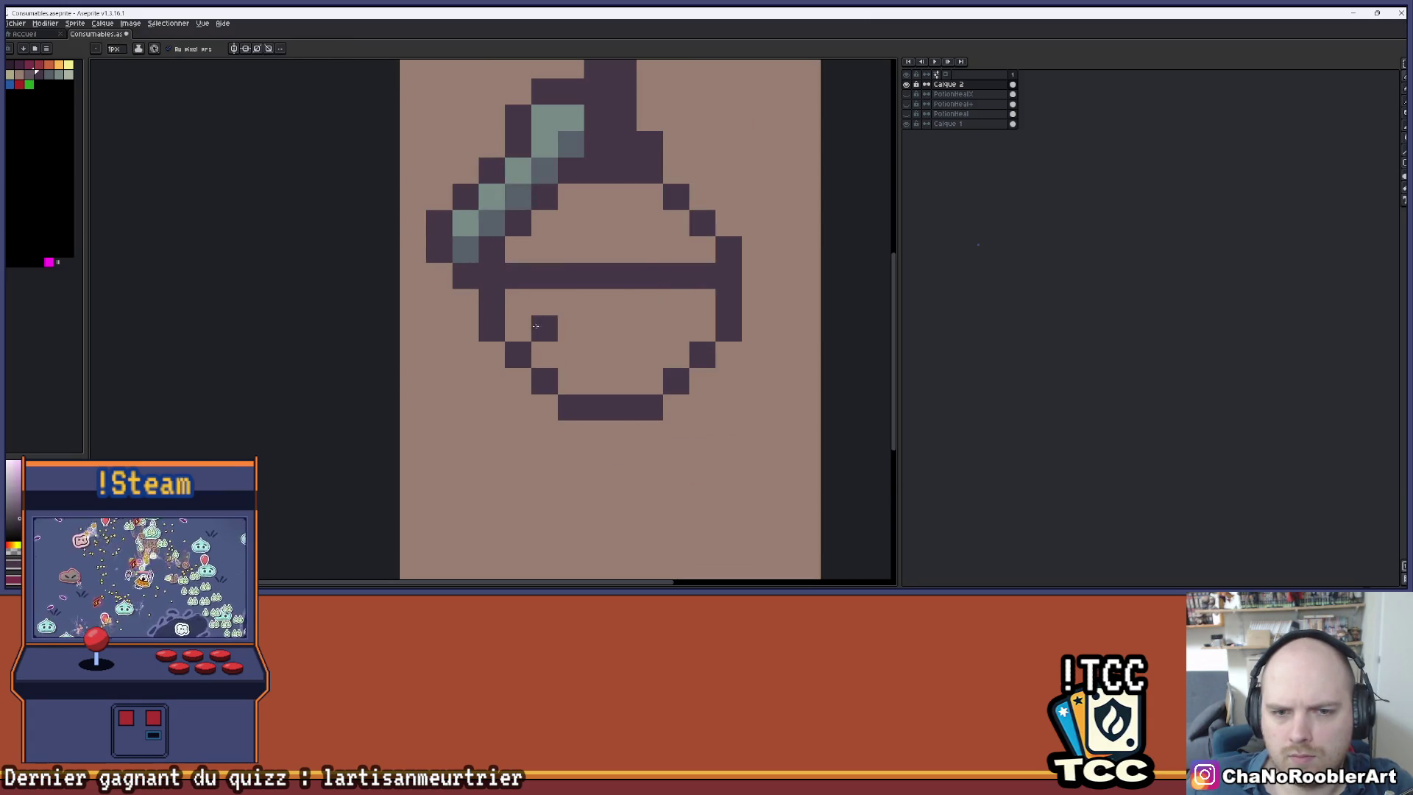
{"action": "left_click_drag", "start_coordinate": [517, 302], "coordinate": [690, 304]}
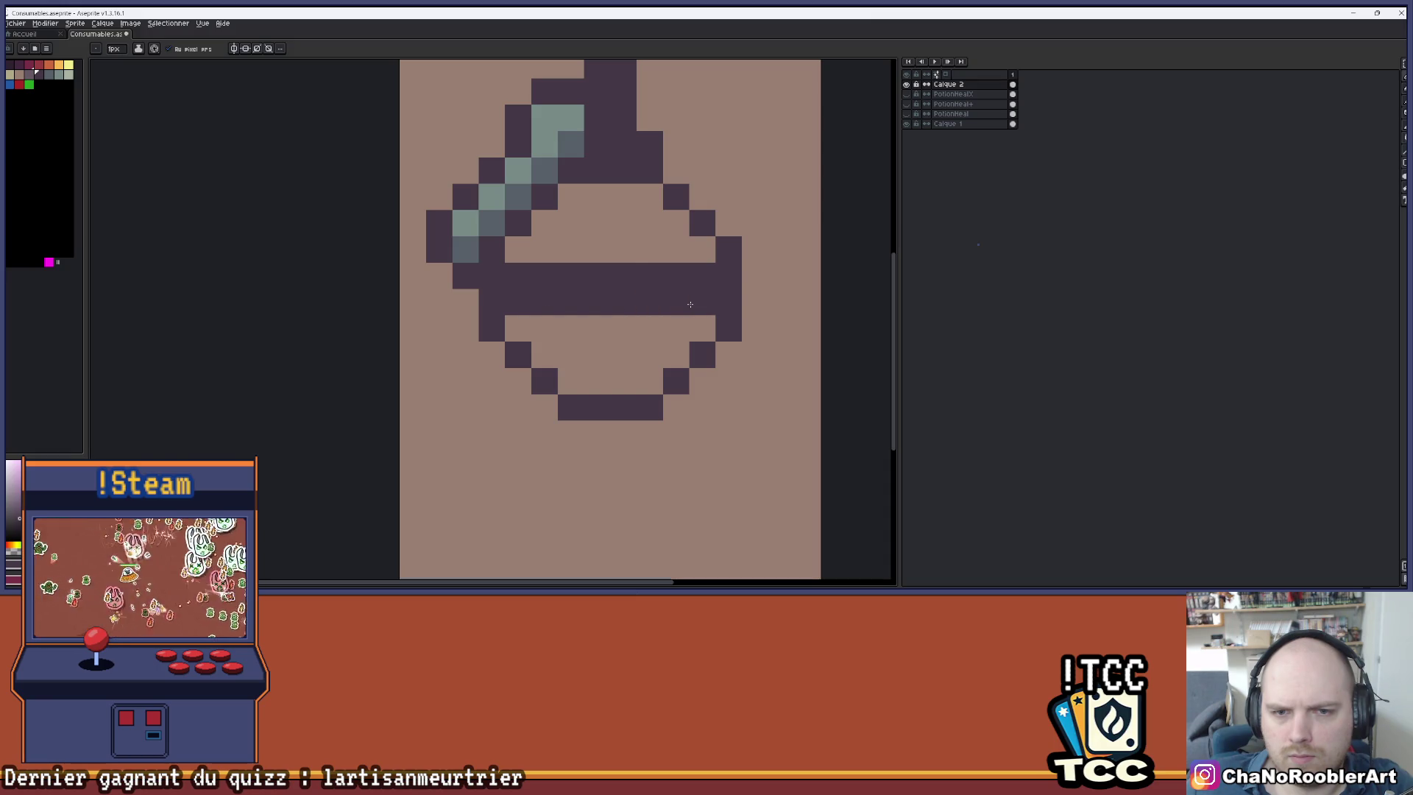
{"action": "scroll", "coordinate": [690, 304], "scroll_direction": "down", "scroll_amount": 2}
{"action": "scroll", "coordinate": [581, 258], "scroll_direction": "up", "scroll_amount": 1}
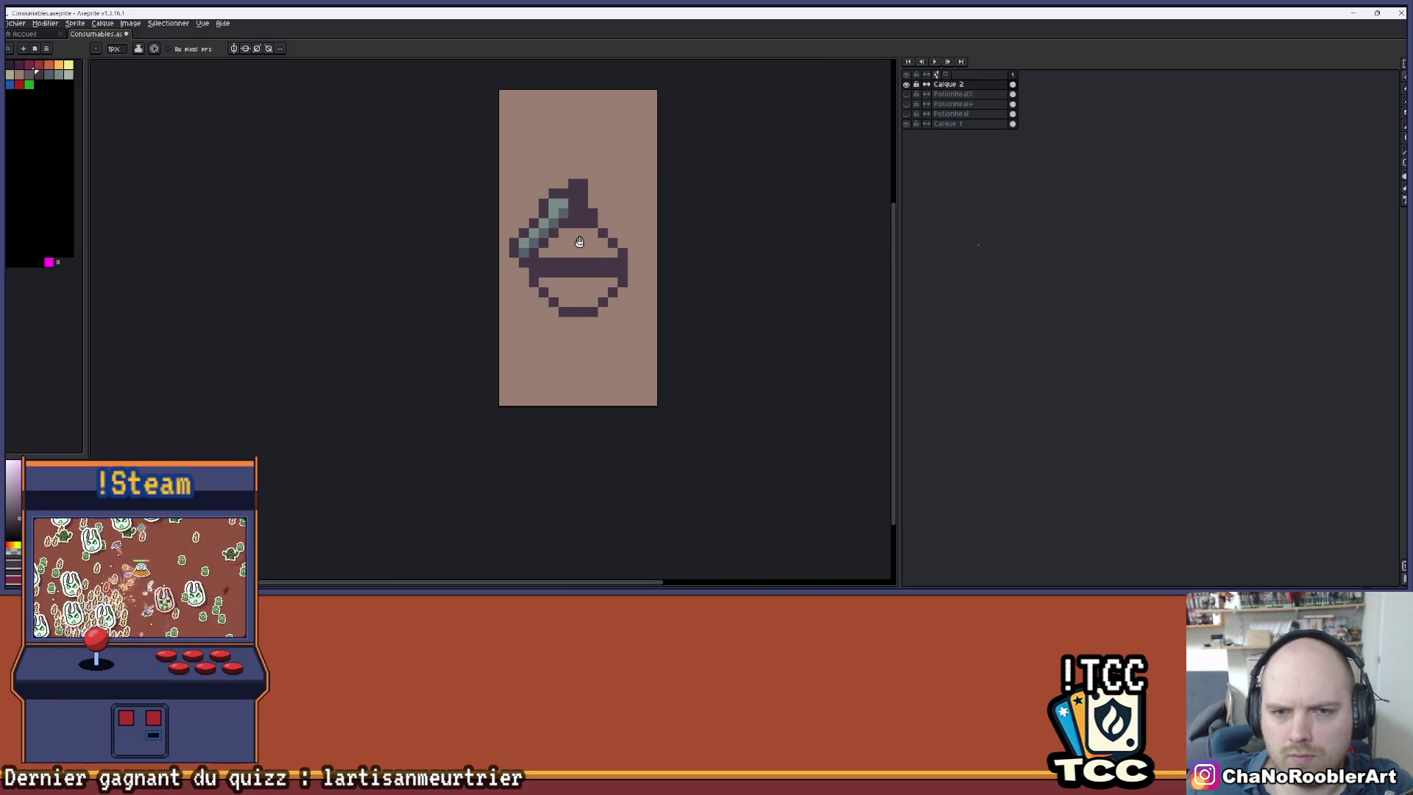
- Fill the bottle's upper and lower halves red using a contiguous bucket fill
{"action": "left_click", "coordinate": [19, 85]}
{"action": "key", "text": "g"}
{"action": "left_click", "coordinate": [631, 248]}
{"action": "key", "text": "ctrl+z"}
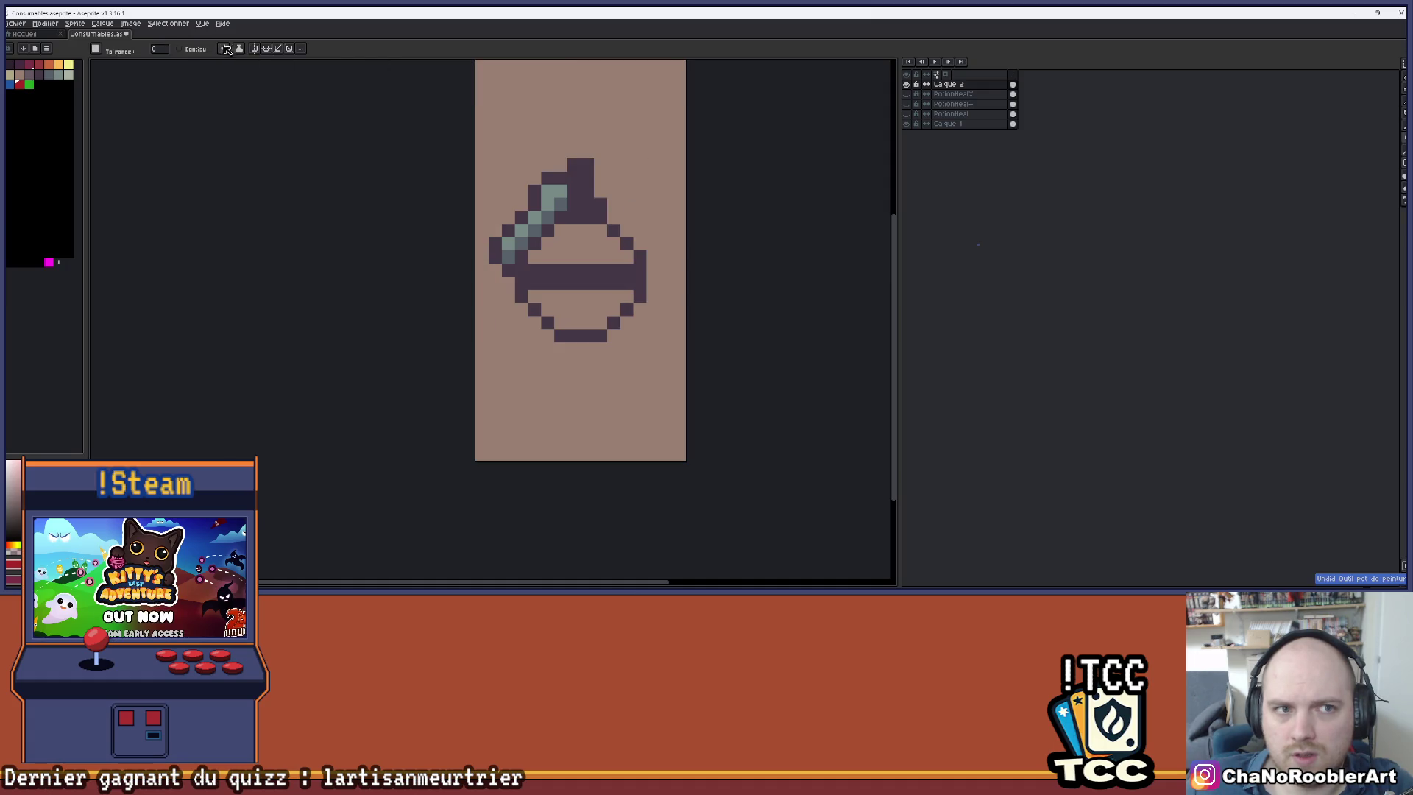
{"action": "left_click", "coordinate": [178, 49]}
{"action": "left_click", "coordinate": [581, 243]}
{"action": "left_click", "coordinate": [581, 309]}
- Pan and zoom around the red potion to recentre it in view
{"action": "scroll", "coordinate": [678, 213], "scroll_direction": "down", "scroll_amount": 3}
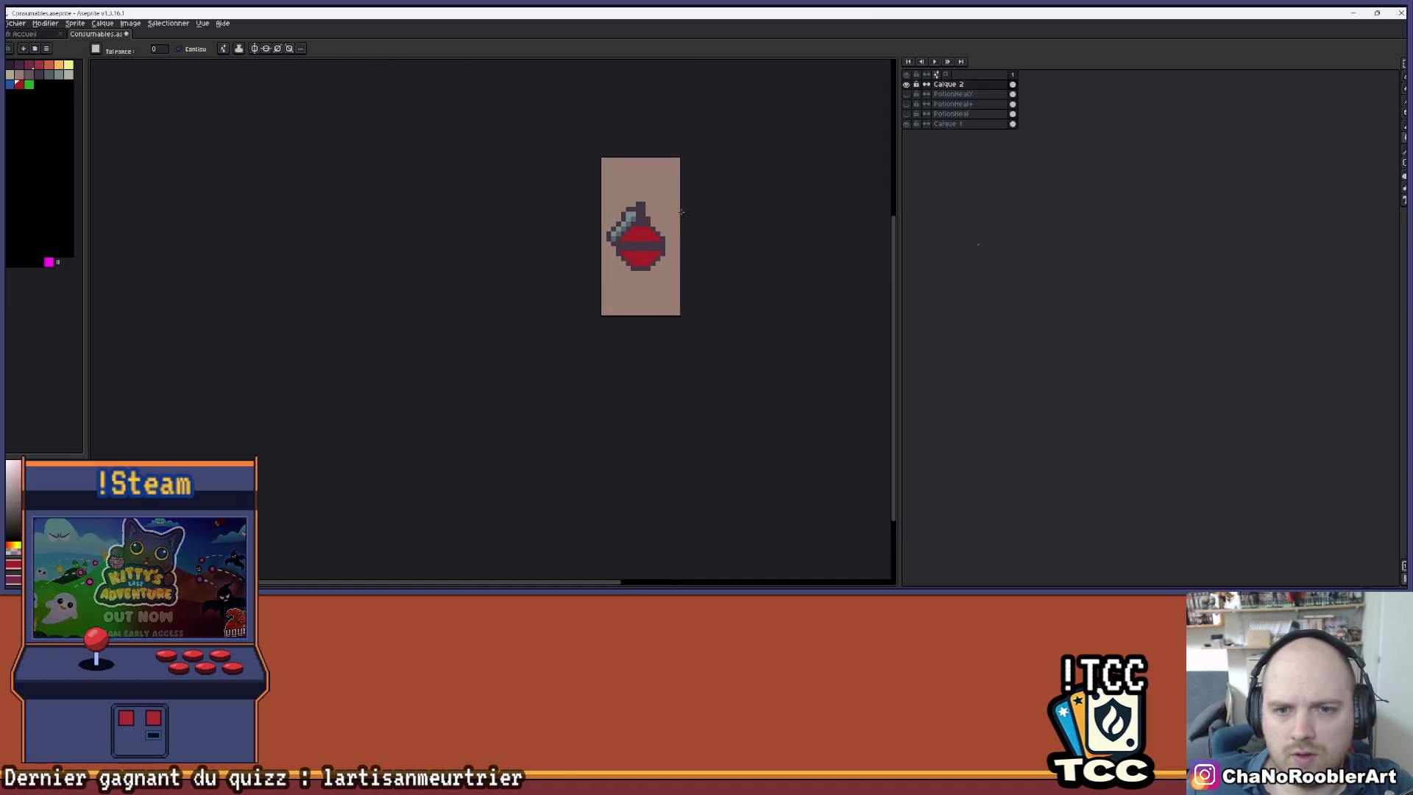
{"action": "left_click_drag", "start_coordinate": [678, 214], "coordinate": [586, 214]}
{"action": "scroll", "coordinate": [560, 221], "scroll_direction": "up", "scroll_amount": 3}
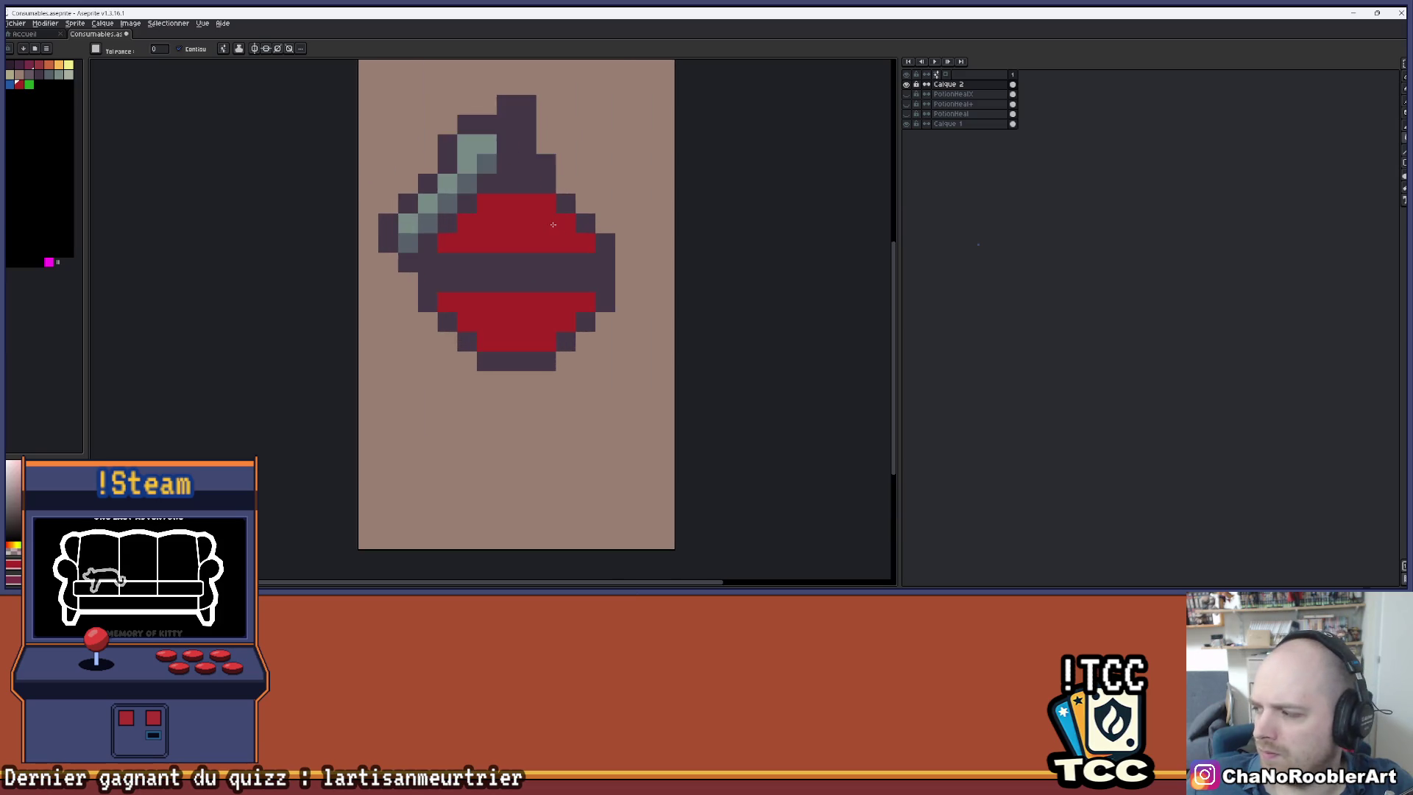
{"action": "scroll", "coordinate": [523, 276], "scroll_direction": "down", "scroll_amount": 3}
{"action": "scroll", "coordinate": [523, 276], "scroll_direction": "down", "scroll_amount": 1}
{"action": "left_click_drag", "start_coordinate": [524, 276], "coordinate": [563, 275]}
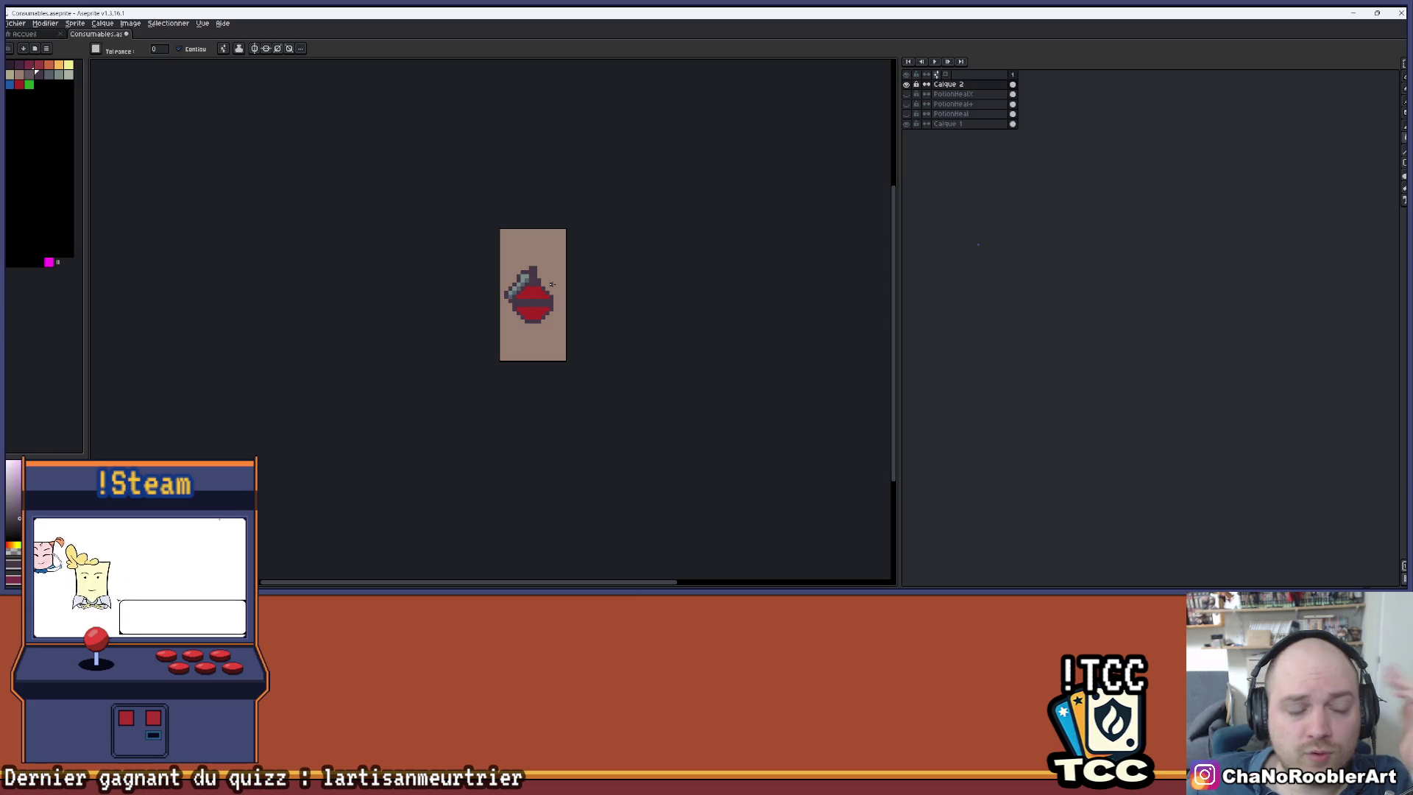
{"action": "scroll", "coordinate": [539, 279], "scroll_direction": "up", "scroll_amount": 5}
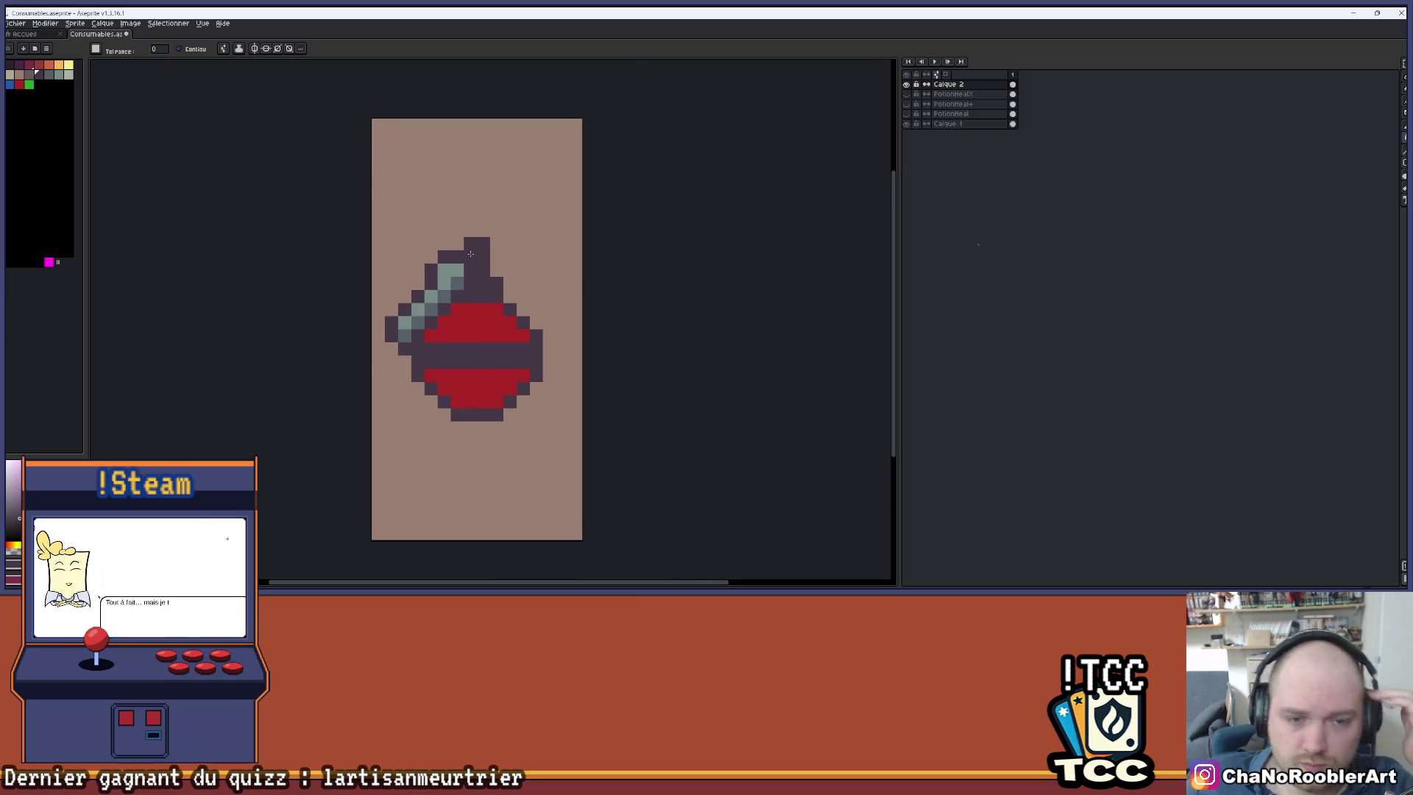
{"action": "mouse_move", "coordinate": [542, 214]}
{"action": "left_mouse_down"}
{"action": "mouse_move", "coordinate": [572, 224]}
{"action": "mouse_move", "coordinate": [551, 226]}
{"action": "left_mouse_up"}
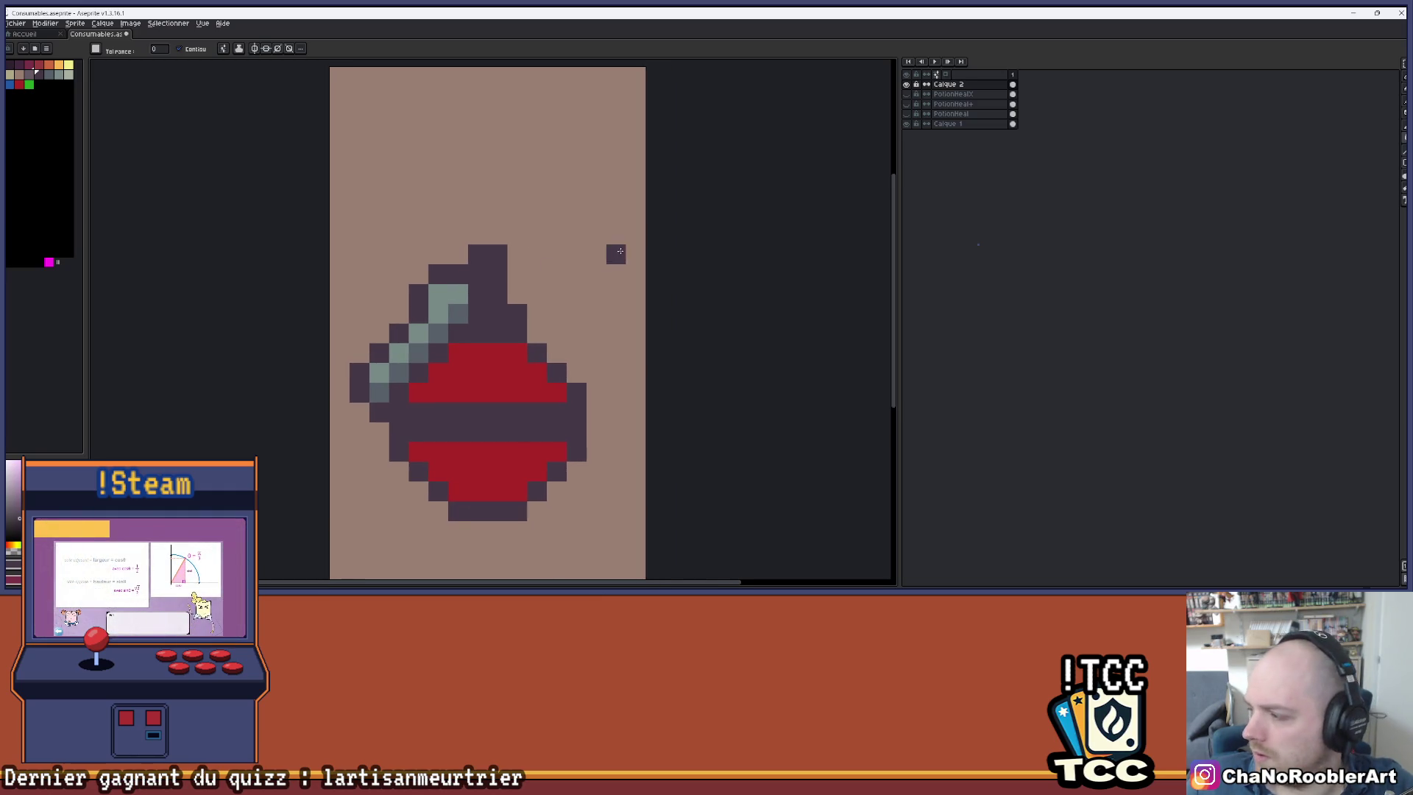
{"action": "key", "text": "b"}
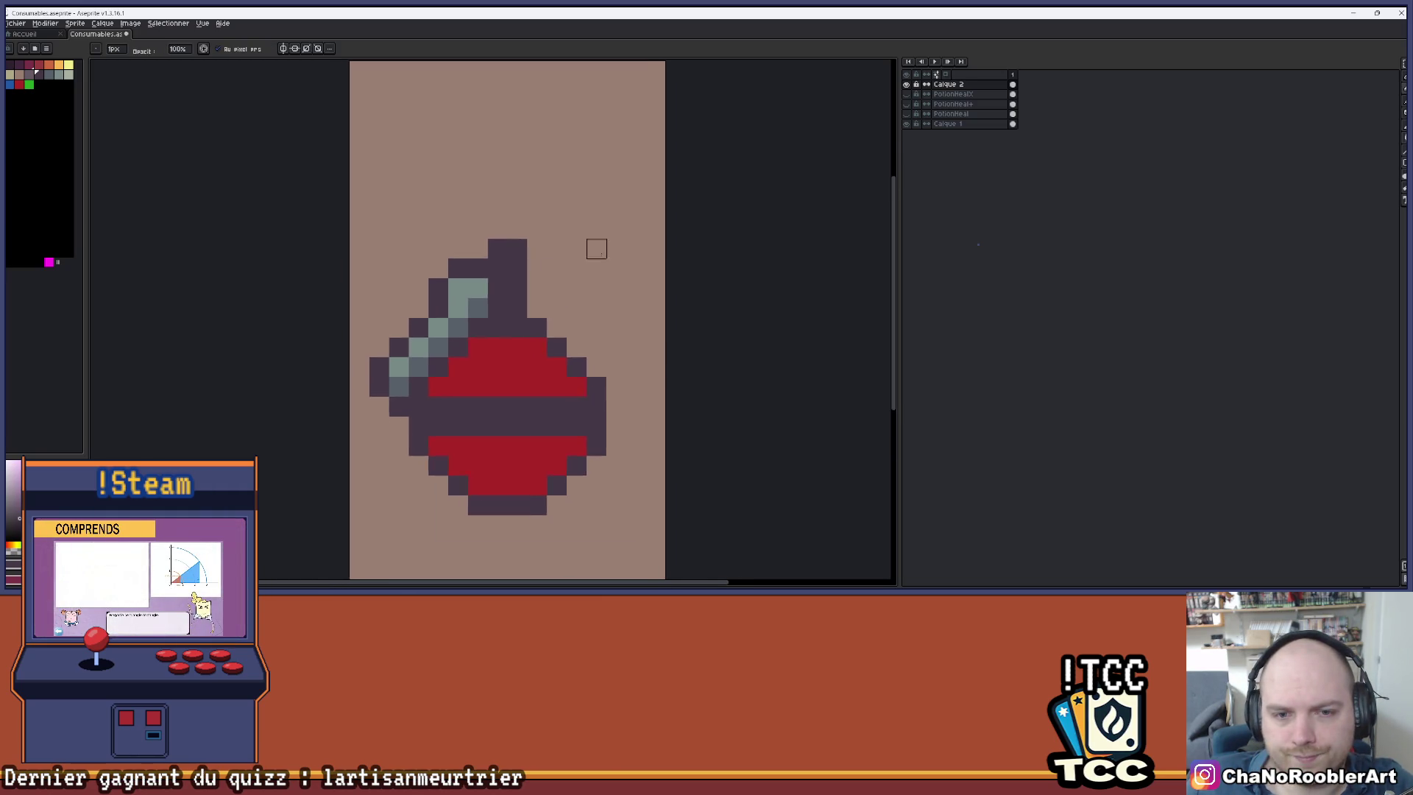
{"action": "scroll", "coordinate": [596, 246], "scroll_direction": "down", "scroll_amount": 4}
{"action": "scroll", "coordinate": [554, 241], "scroll_direction": "up", "scroll_amount": 2}
{"action": "left_click_drag", "start_coordinate": [553, 242], "coordinate": [519, 208]}
{"action": "key", "text": "e"}
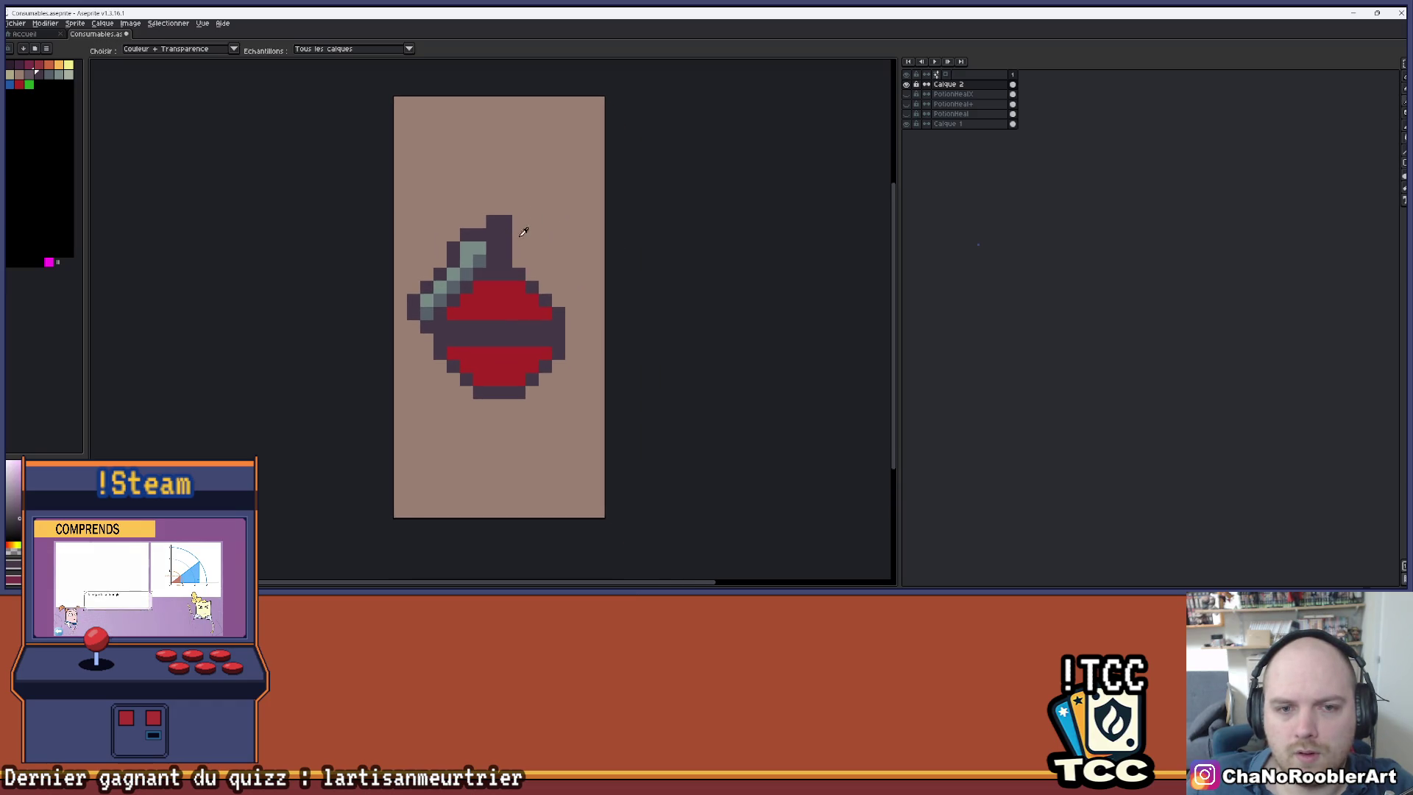
{"action": "scroll", "coordinate": [546, 203], "scroll_direction": "up", "scroll_amount": 1}
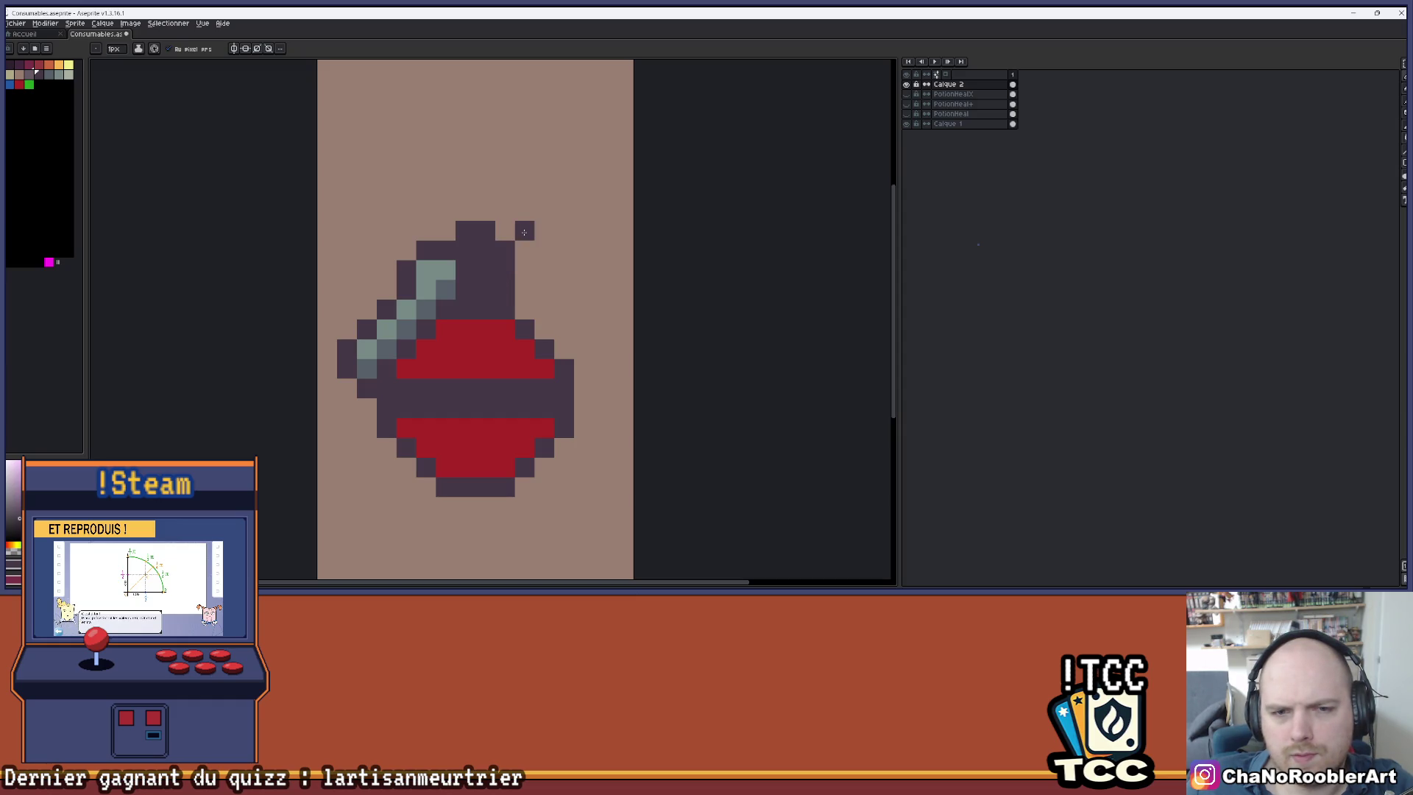
- Draw the dark spout curving right and down from the neck top
{"action": "mouse_move", "coordinate": [543, 211]}
{"action": "left_mouse_down"}
{"action": "mouse_move", "coordinate": [564, 211]}
{"action": "mouse_move", "coordinate": [564, 230]}
{"action": "left_mouse_up"}
{"action": "key", "text": "ctrl+z"}
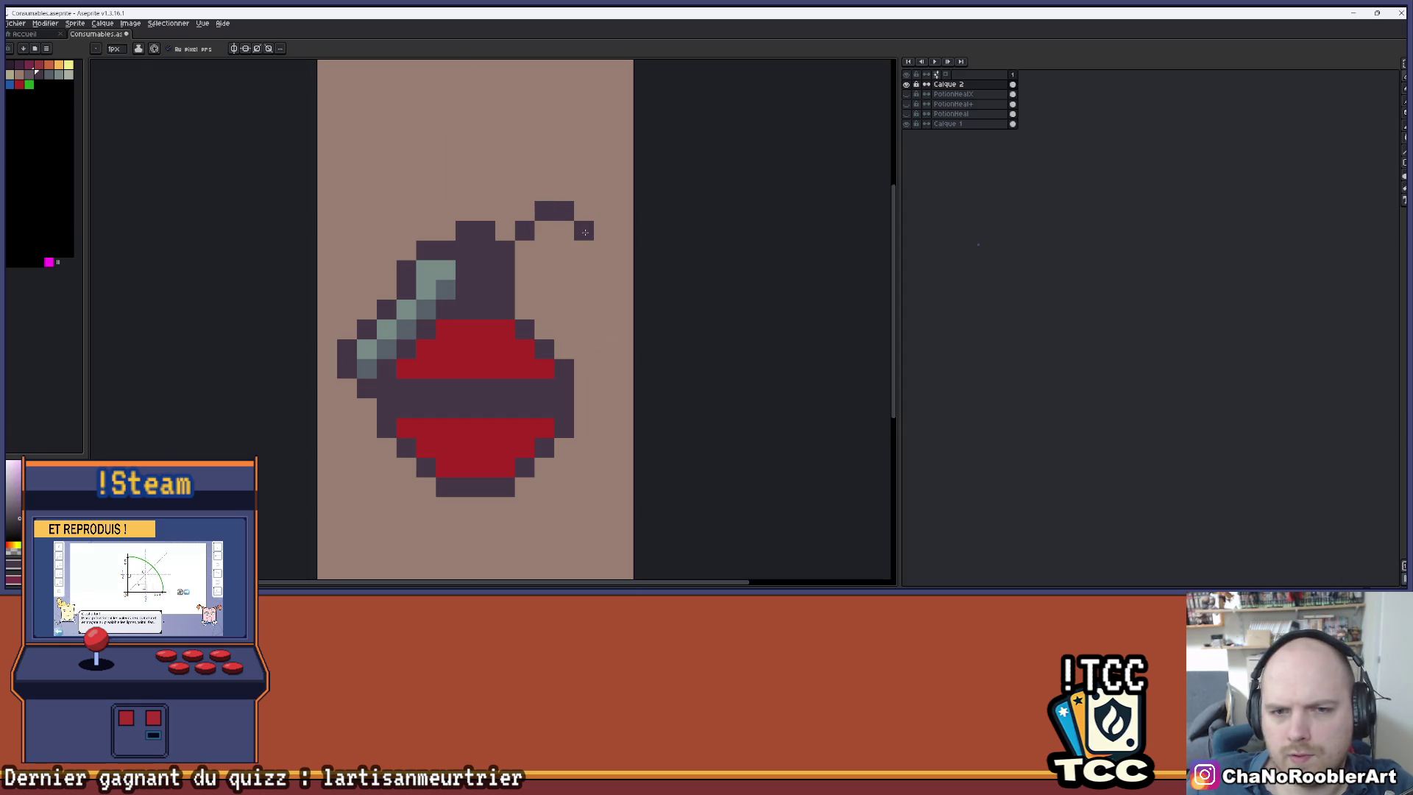
{"action": "mouse_move", "coordinate": [586, 232]}
{"action": "left_mouse_down"}
{"action": "mouse_move", "coordinate": [584, 214]}
{"action": "mouse_move", "coordinate": [604, 289]}
{"action": "mouse_move", "coordinate": [605, 250]}
{"action": "mouse_move", "coordinate": [623, 289]}
{"action": "left_mouse_up"}
{"action": "left_click", "coordinate": [602, 308]}
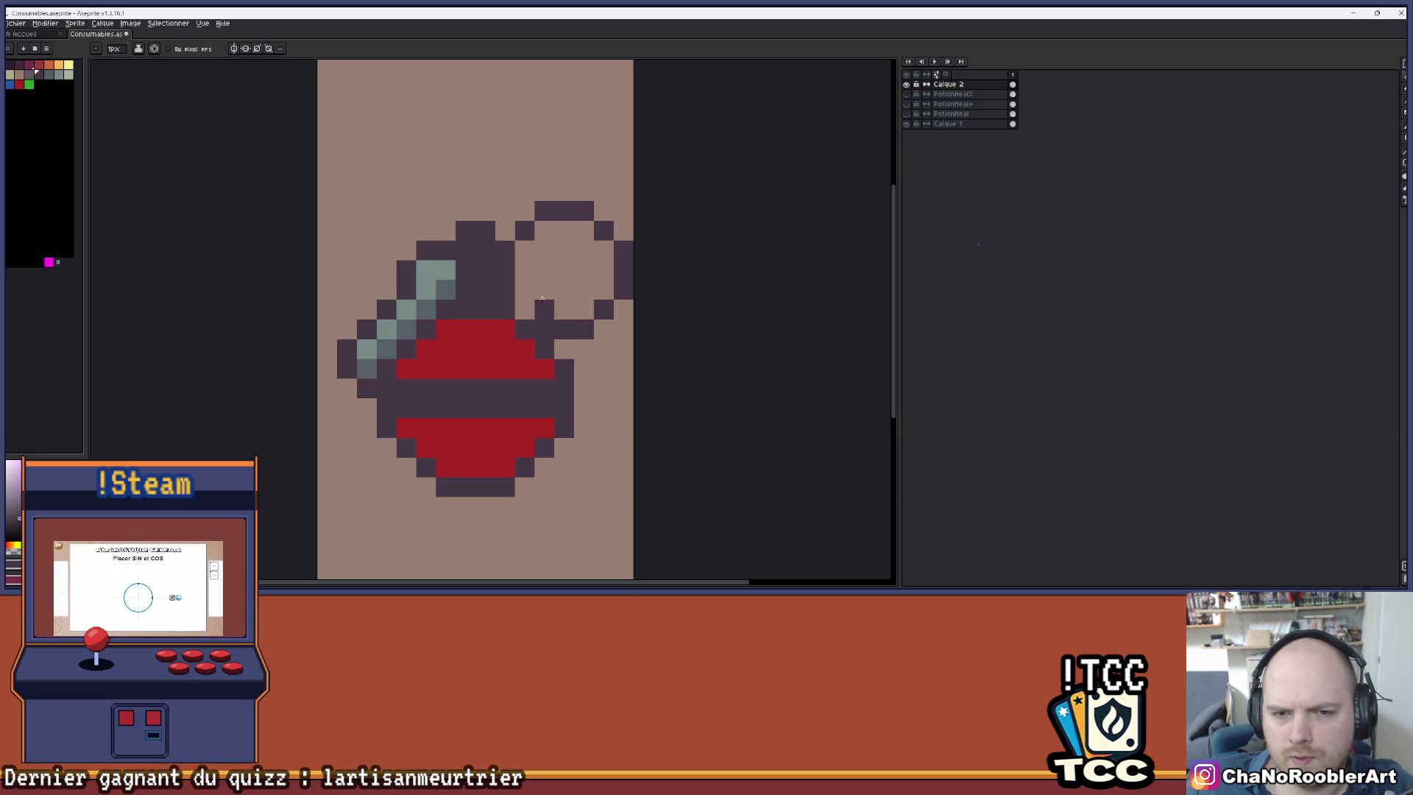
{"action": "scroll", "coordinate": [547, 259], "scroll_direction": "down", "scroll_amount": 1}
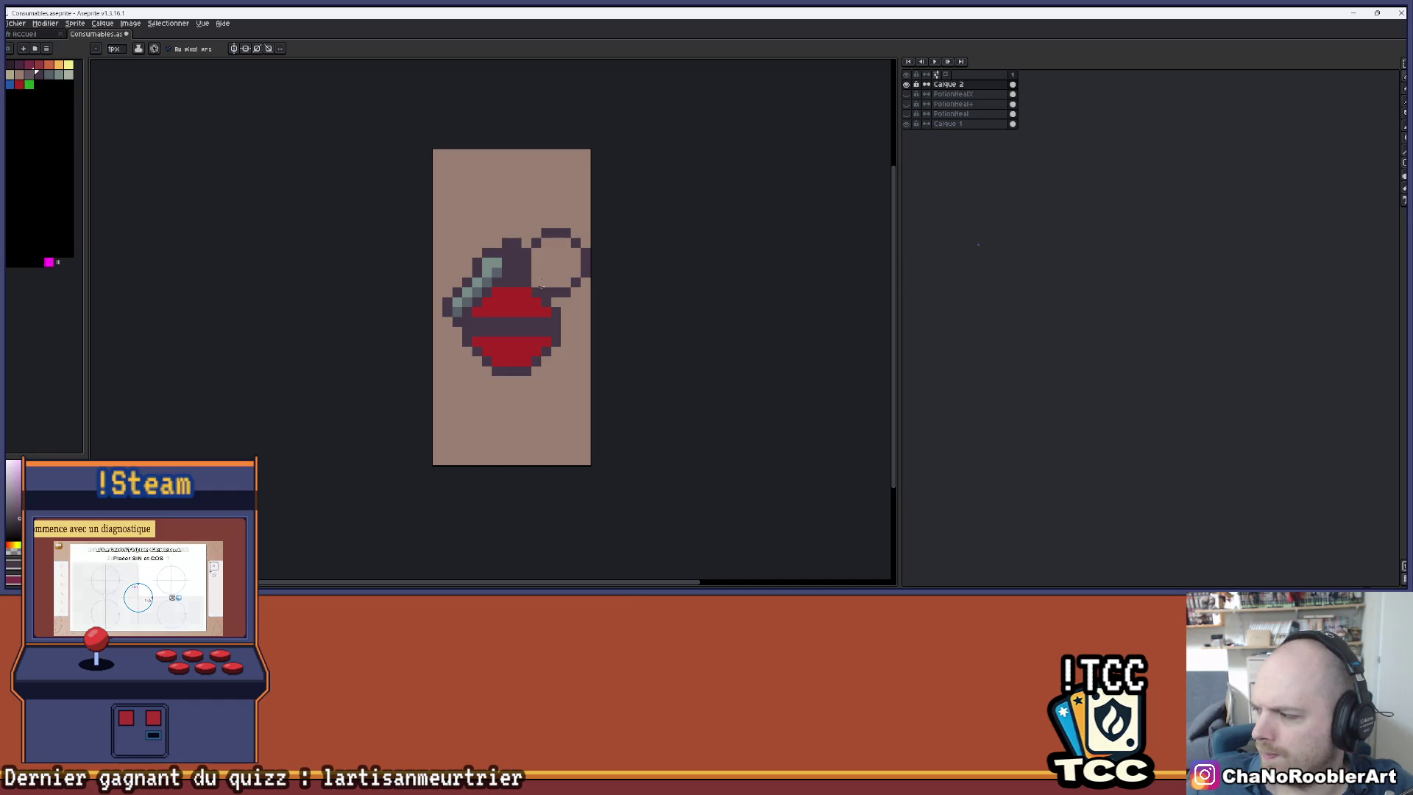
{"action": "scroll", "coordinate": [529, 301], "scroll_direction": "up", "scroll_amount": 1}
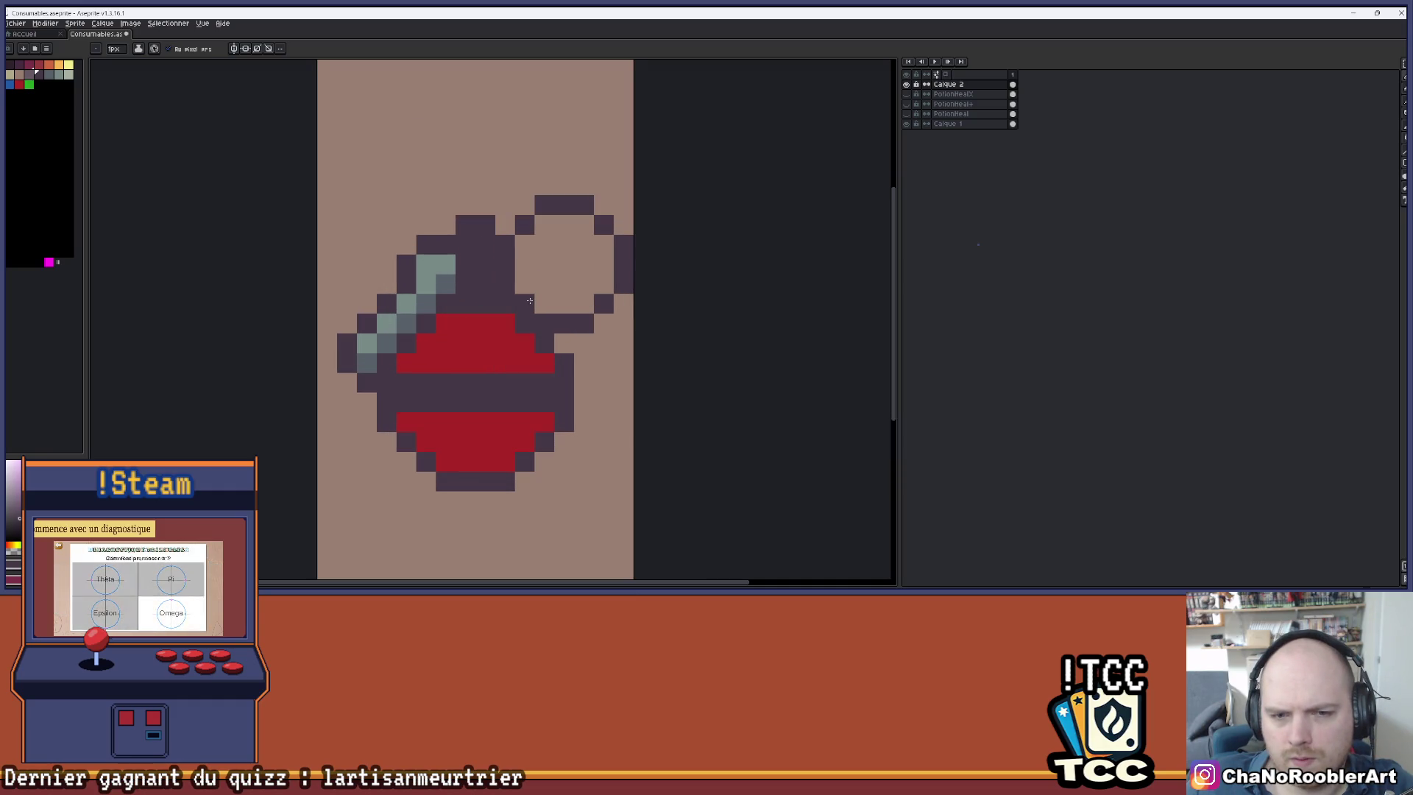
- Join the spout loop to the red body and erase stray pixels below it
{"action": "right_click", "coordinate": [578, 303]}
{"action": "left_click", "coordinate": [584, 363]}
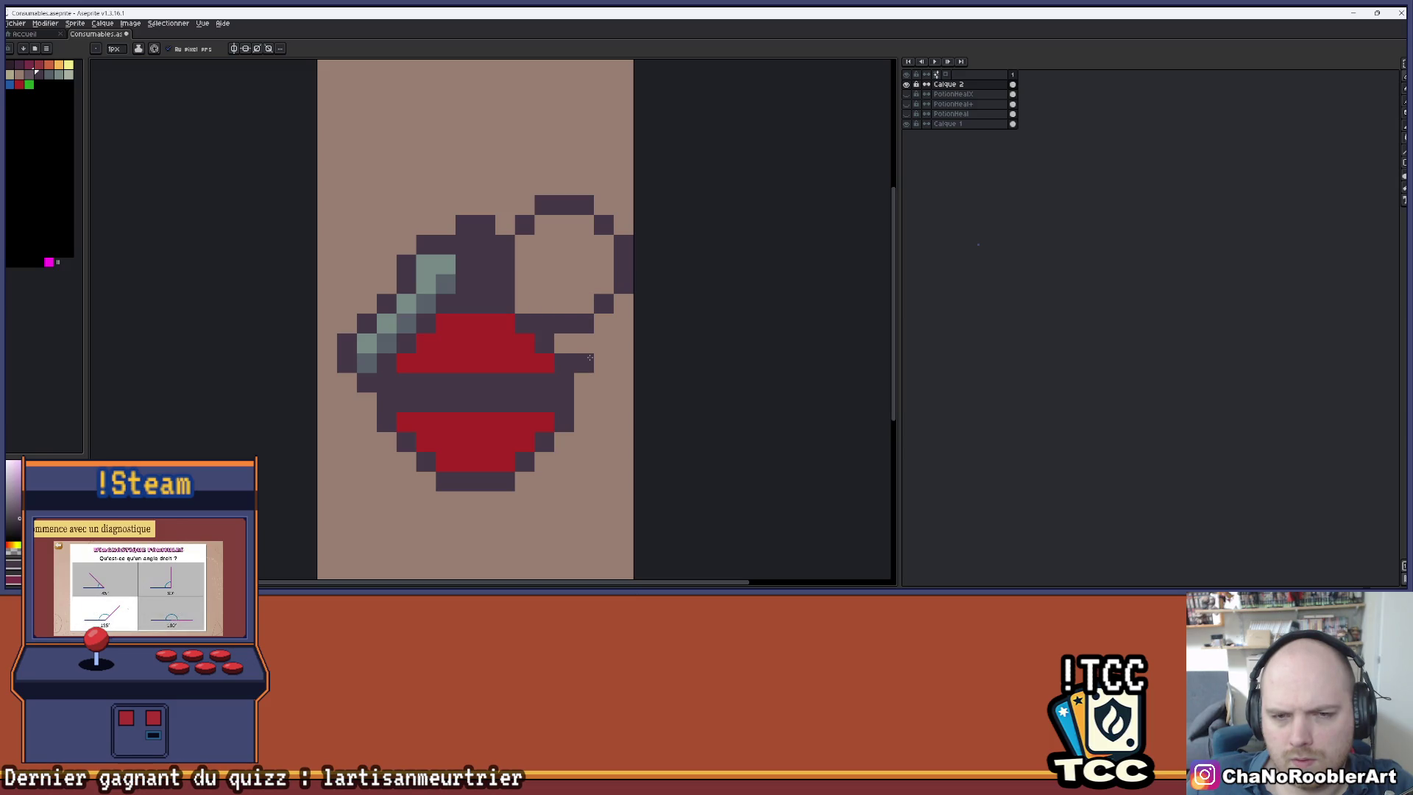
{"action": "mouse_move", "coordinate": [584, 362]}
{"action": "left_mouse_down"}
{"action": "mouse_move", "coordinate": [563, 343]}
{"action": "mouse_move", "coordinate": [624, 302]}
{"action": "left_mouse_up"}
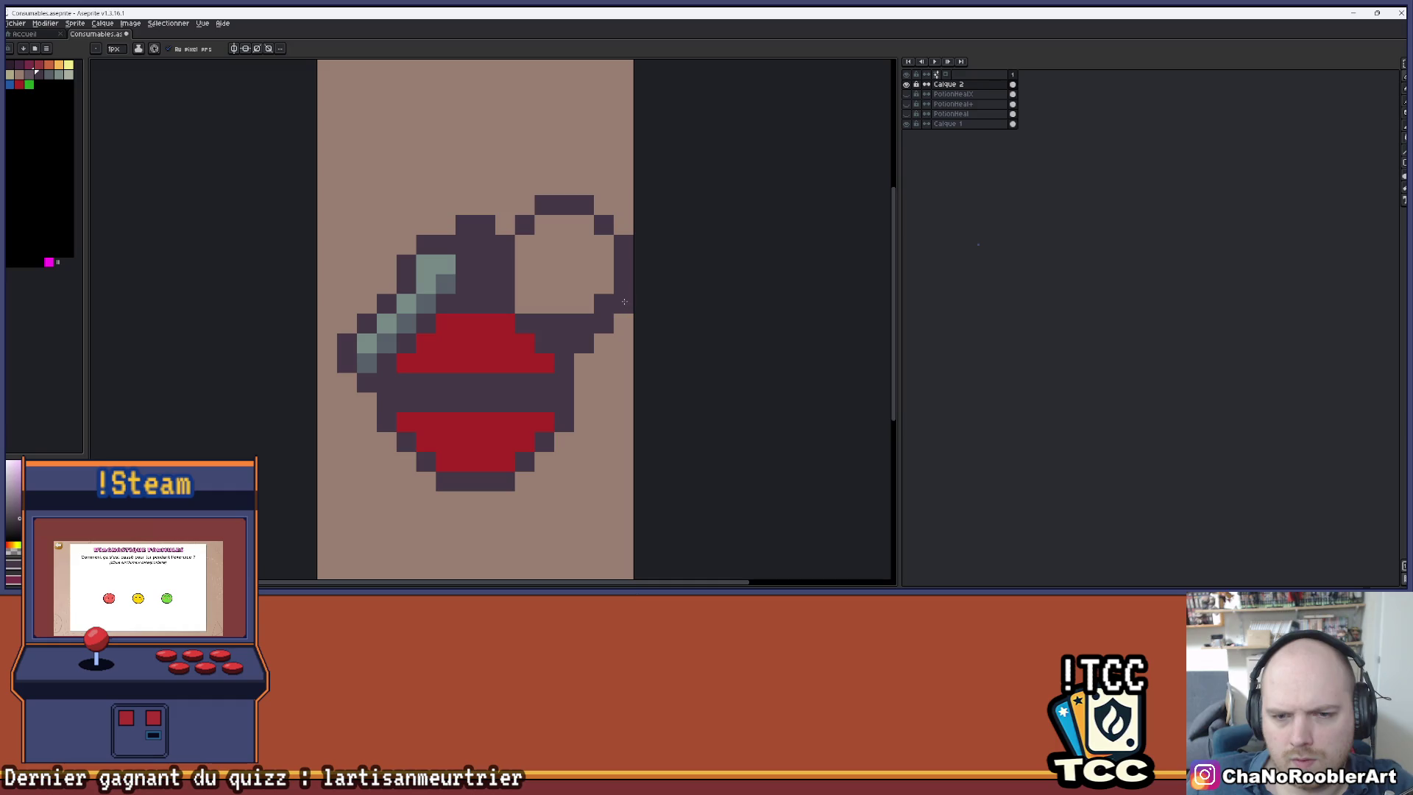
{"action": "key", "text": "e"}
{"action": "left_click_drag", "start_coordinate": [546, 322], "coordinate": [592, 324]}
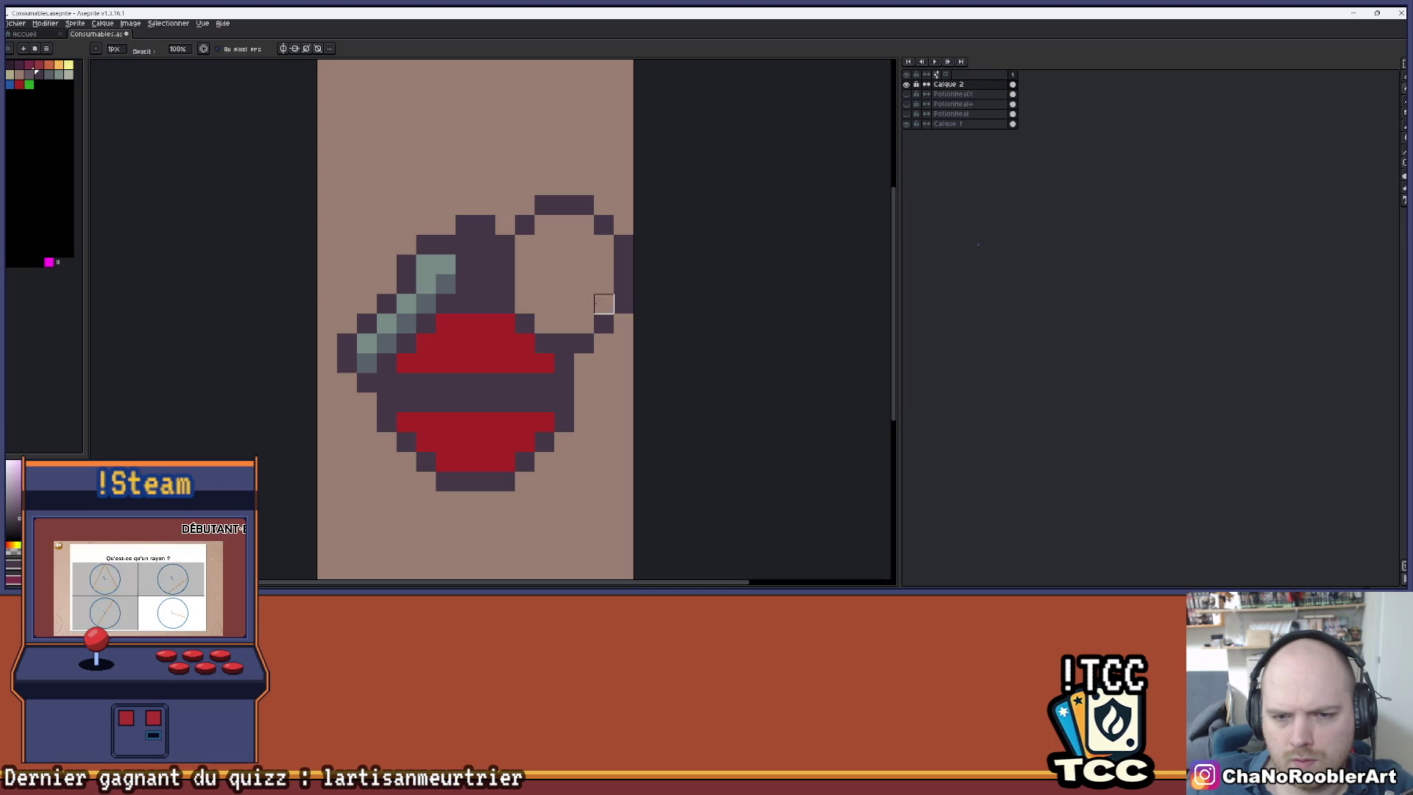
{"action": "scroll", "coordinate": [604, 288], "scroll_direction": "down", "scroll_amount": 2}
{"action": "scroll", "coordinate": [622, 226], "scroll_direction": "up", "scroll_amount": 3}
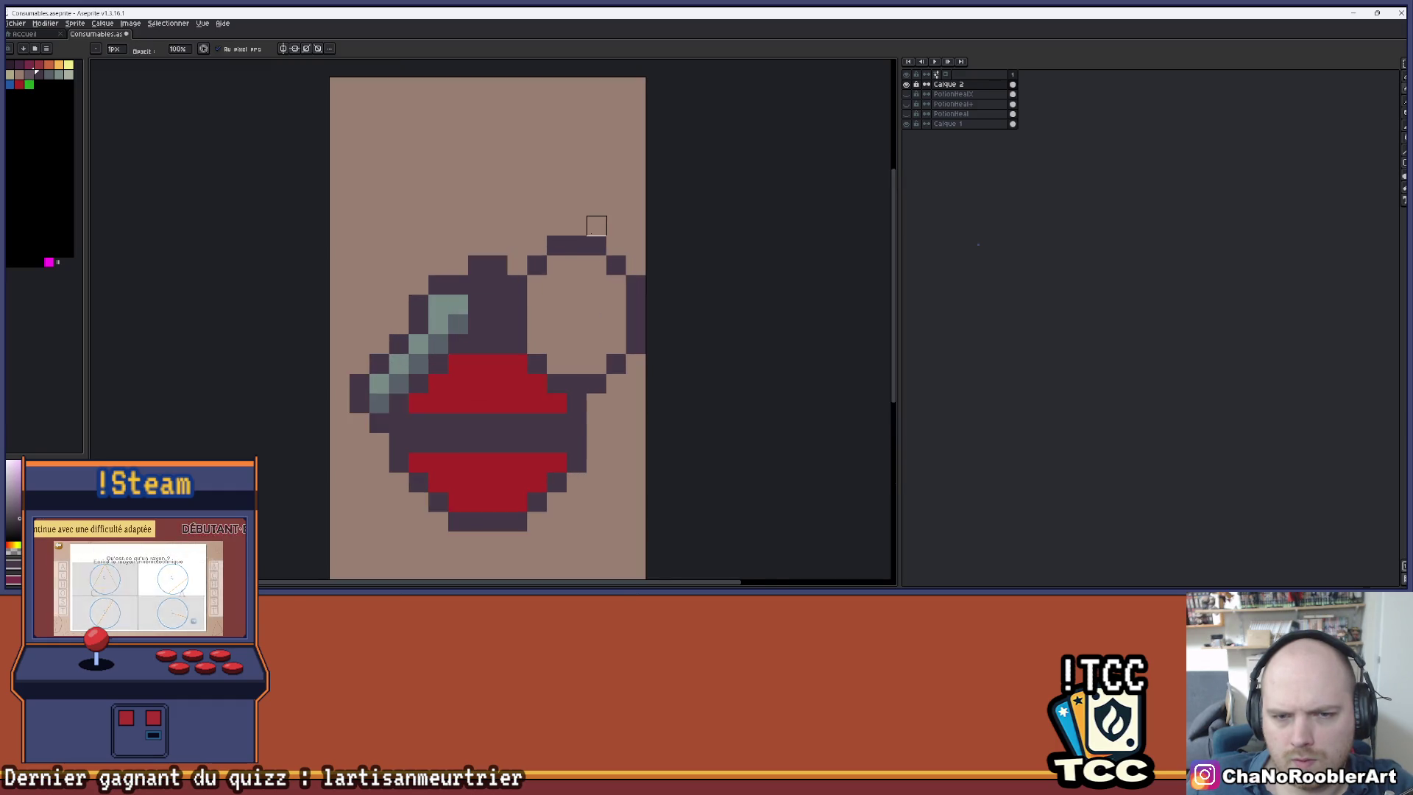
- Marquee-select the top of the ring spout and move it down one pixel
{"action": "key", "text": "m"}
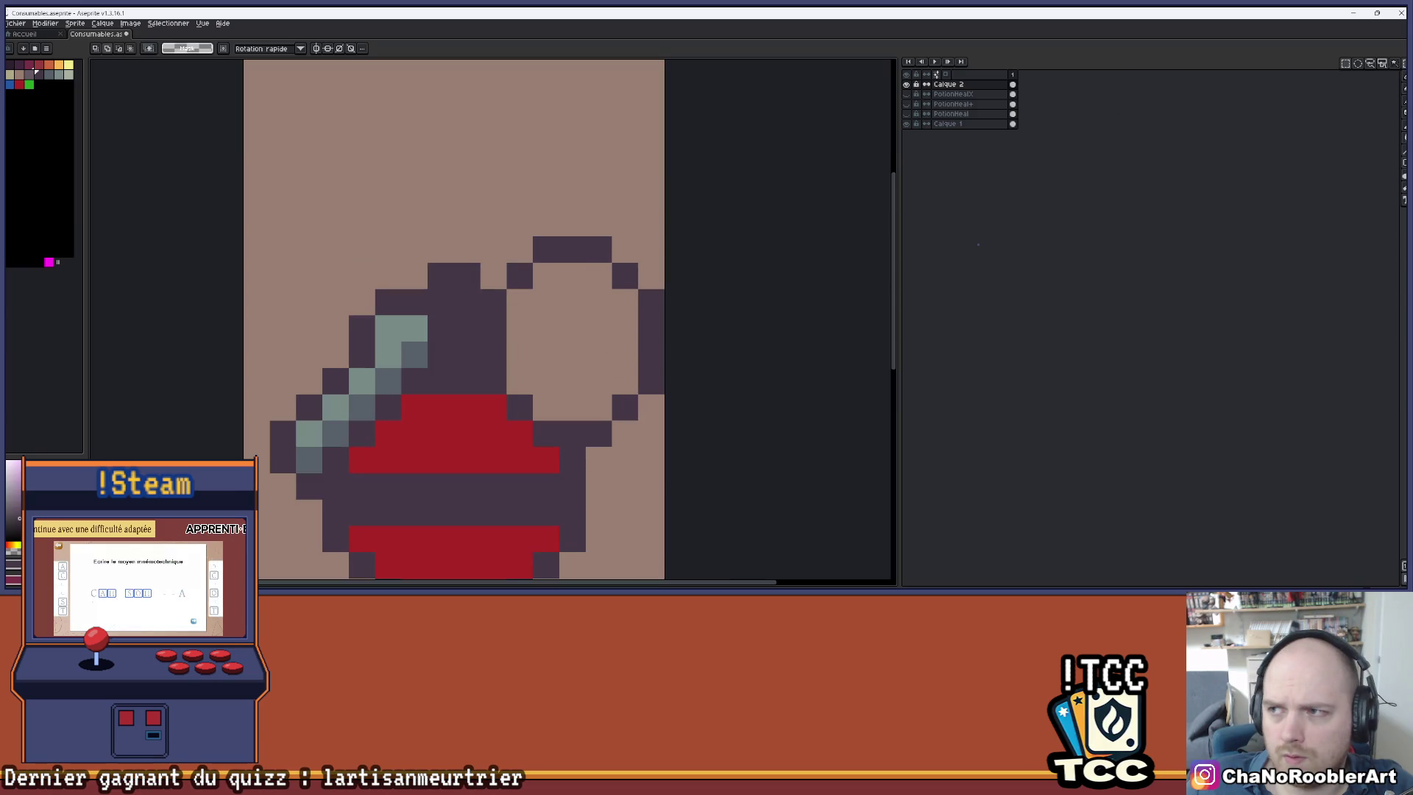
{"action": "mouse_move", "coordinate": [506, 210]}
{"action": "left_mouse_down"}
{"action": "mouse_move", "coordinate": [545, 250]}
{"action": "mouse_move", "coordinate": [667, 316]}
{"action": "left_mouse_up"}
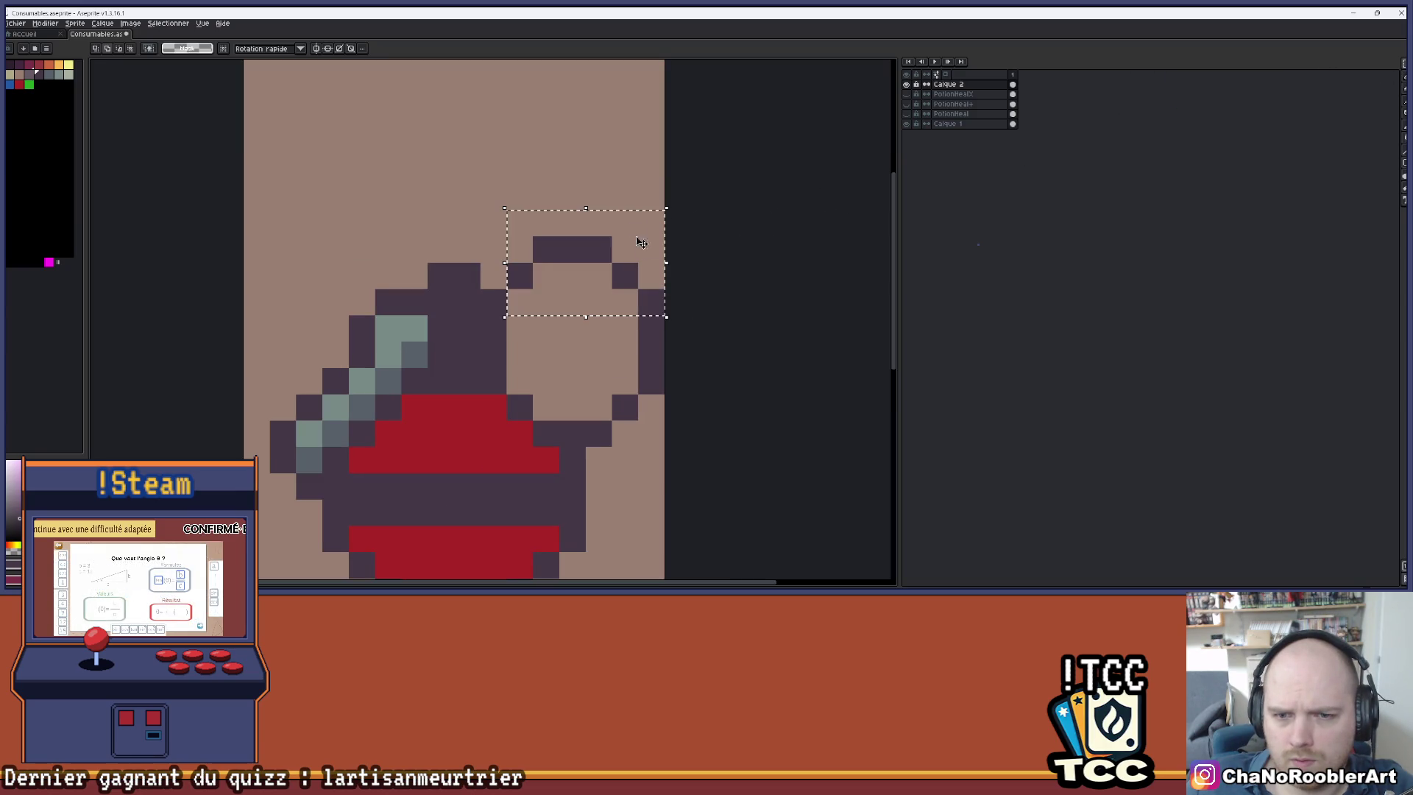
{"action": "key", "text": "ctrl+d"}
{"action": "left_click_drag", "start_coordinate": [507, 210], "coordinate": [638, 342]}
{"action": "left_click_drag", "start_coordinate": [633, 249], "coordinate": [636, 281]}
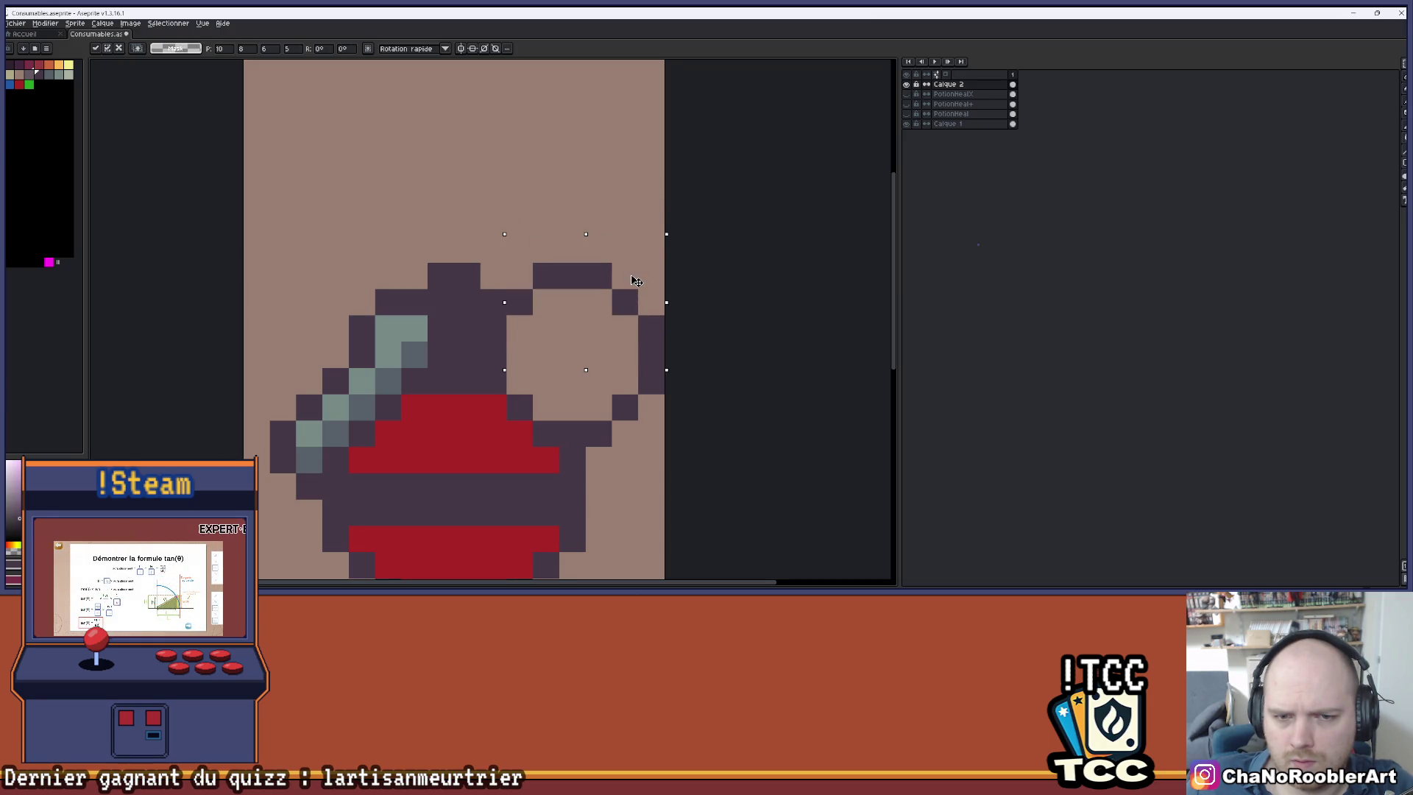
{"action": "scroll", "coordinate": [622, 283], "scroll_direction": "down", "scroll_amount": 1}
{"action": "scroll", "coordinate": [608, 287], "scroll_direction": "up", "scroll_amount": 1}
{"action": "key", "text": "Return"}
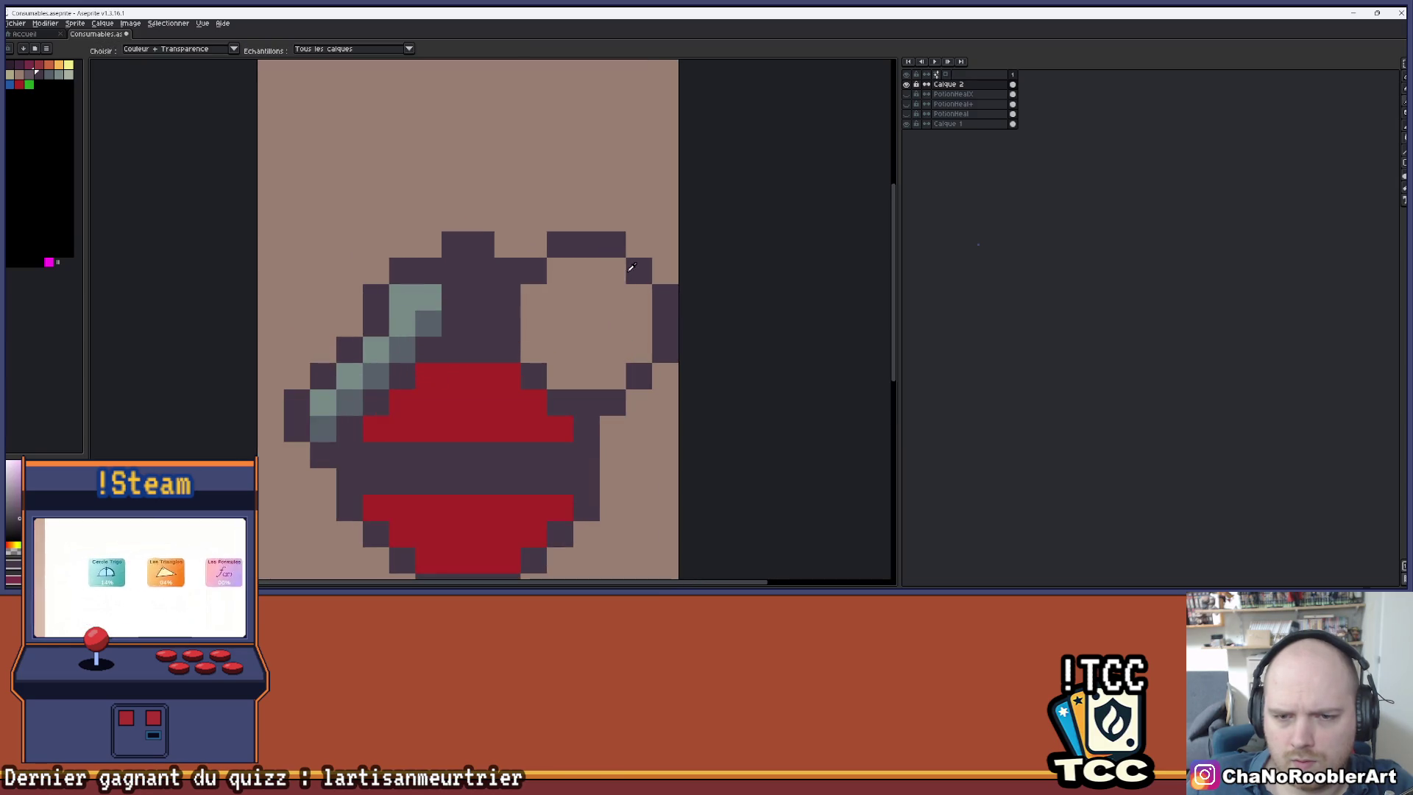
- Pencil in dark pixels to close the inner ring around the small hole
{"action": "key", "text": "b"}
{"action": "left_click", "coordinate": [587, 298]}
{"action": "scroll", "coordinate": [573, 308], "scroll_direction": "up", "scroll_amount": 1}
{"action": "left_click", "coordinate": [553, 291]}
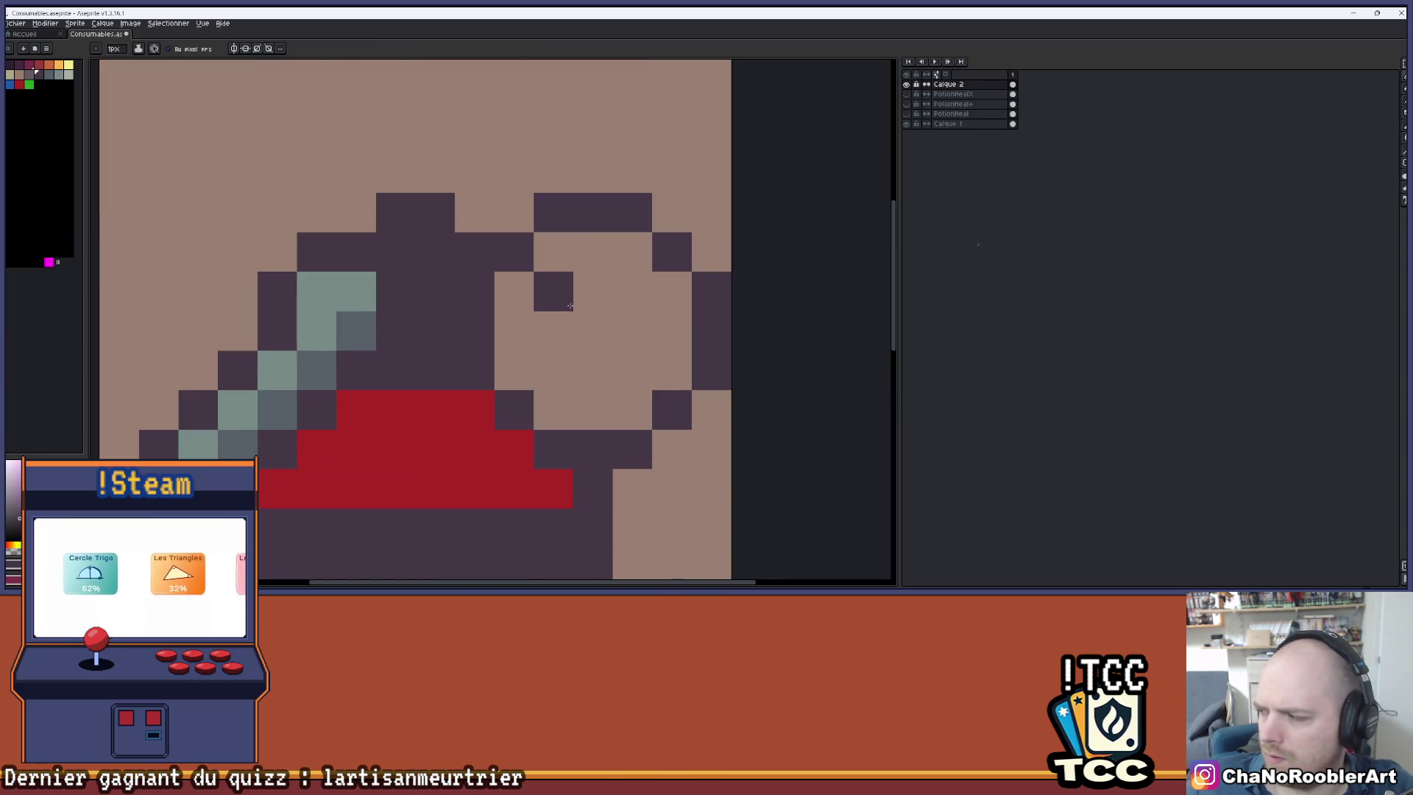
{"action": "left_click", "coordinate": [632, 292]}
{"action": "left_click", "coordinate": [554, 331]}
{"action": "left_click", "coordinate": [553, 370]}
{"action": "left_click", "coordinate": [633, 331]}
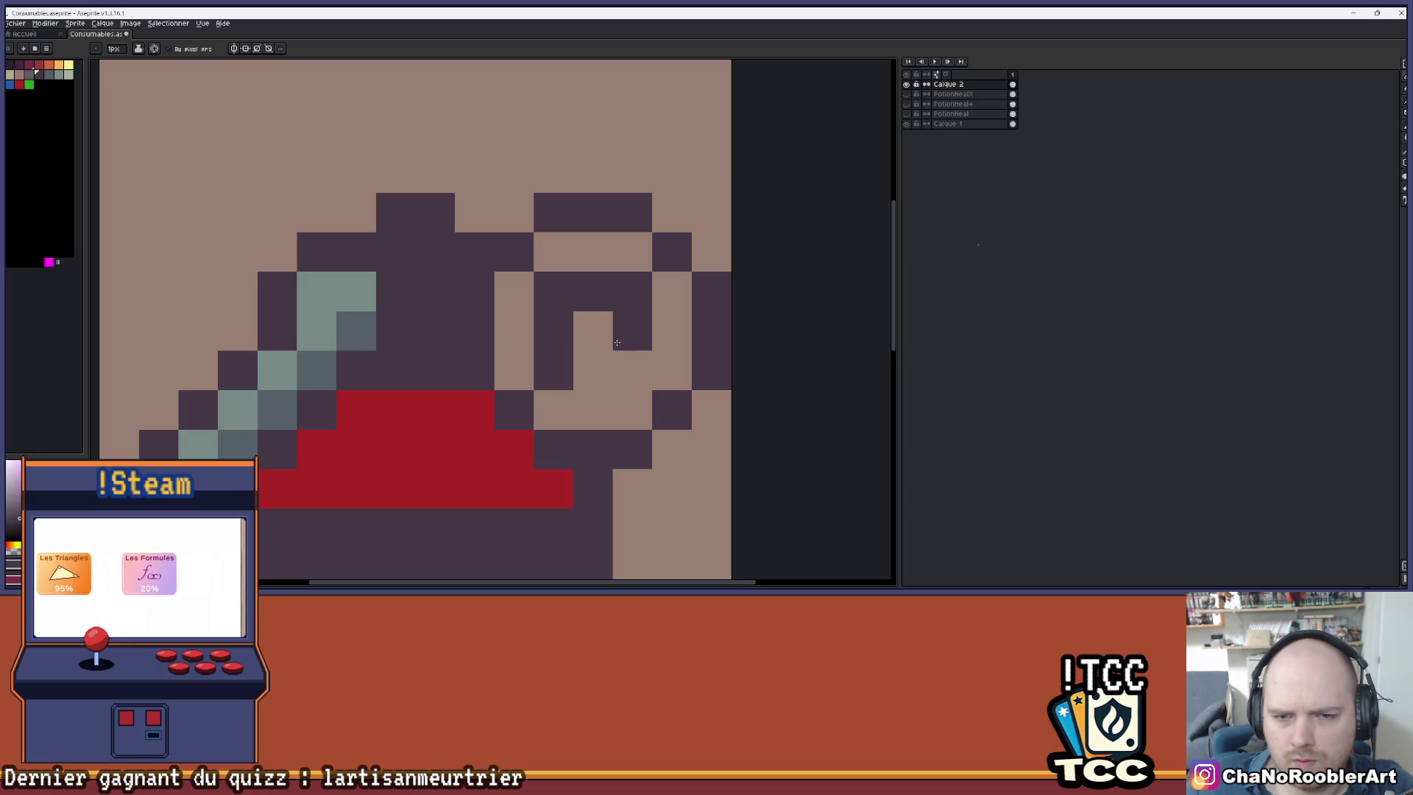
{"action": "left_click", "coordinate": [632, 370]}
{"action": "left_click", "coordinate": [608, 371]}
- Eyedrop the neck's teal highlight and paint it along the ring's top row
{"action": "scroll", "coordinate": [609, 373], "scroll_direction": "down", "scroll_amount": 4}
{"action": "scroll", "coordinate": [577, 299], "scroll_direction": "down", "scroll_amount": 1}
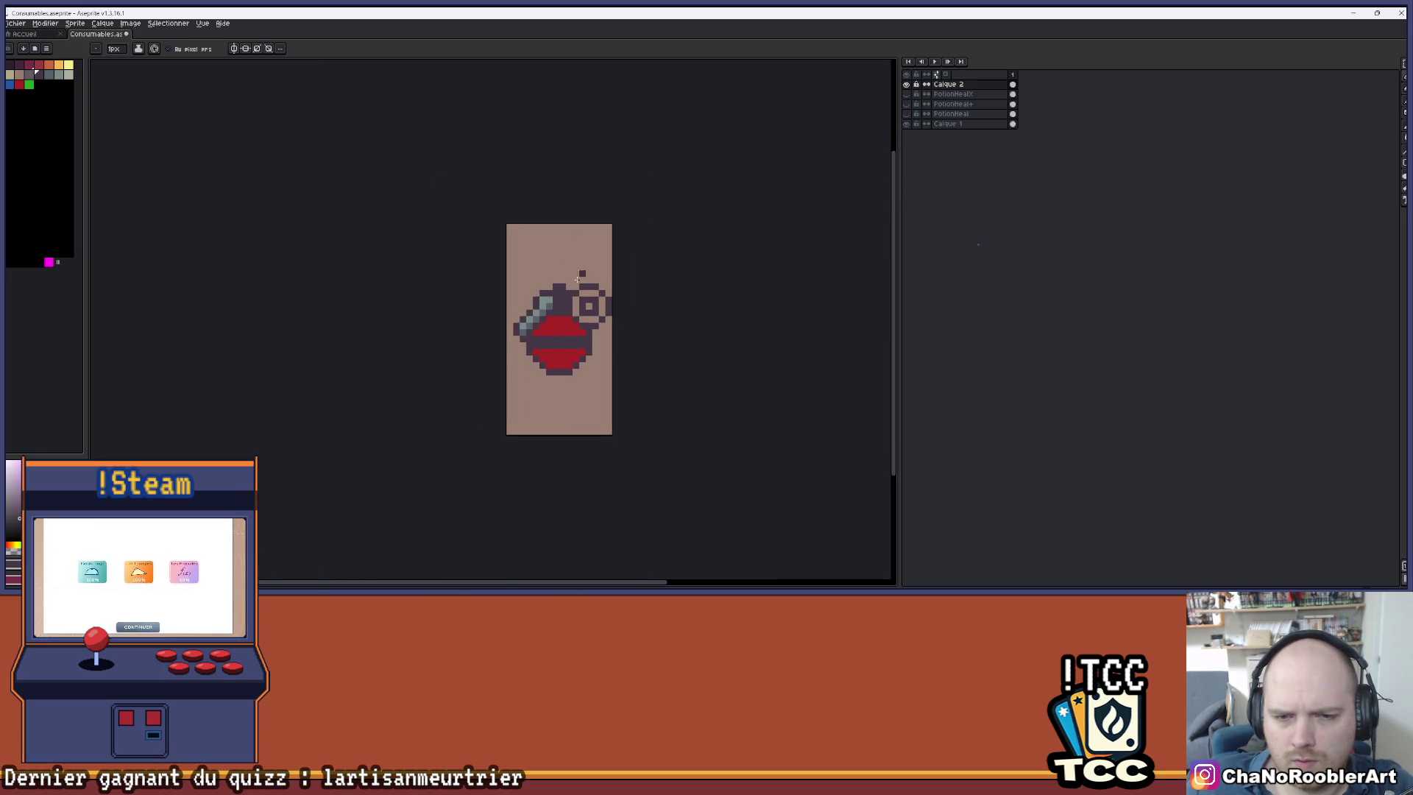
{"action": "scroll", "coordinate": [577, 299], "scroll_direction": "up", "scroll_amount": 1}
{"action": "scroll", "coordinate": [577, 299], "scroll_direction": "up", "scroll_amount": 1}
{"action": "left_click_drag", "start_coordinate": [577, 299], "coordinate": [565, 241]}
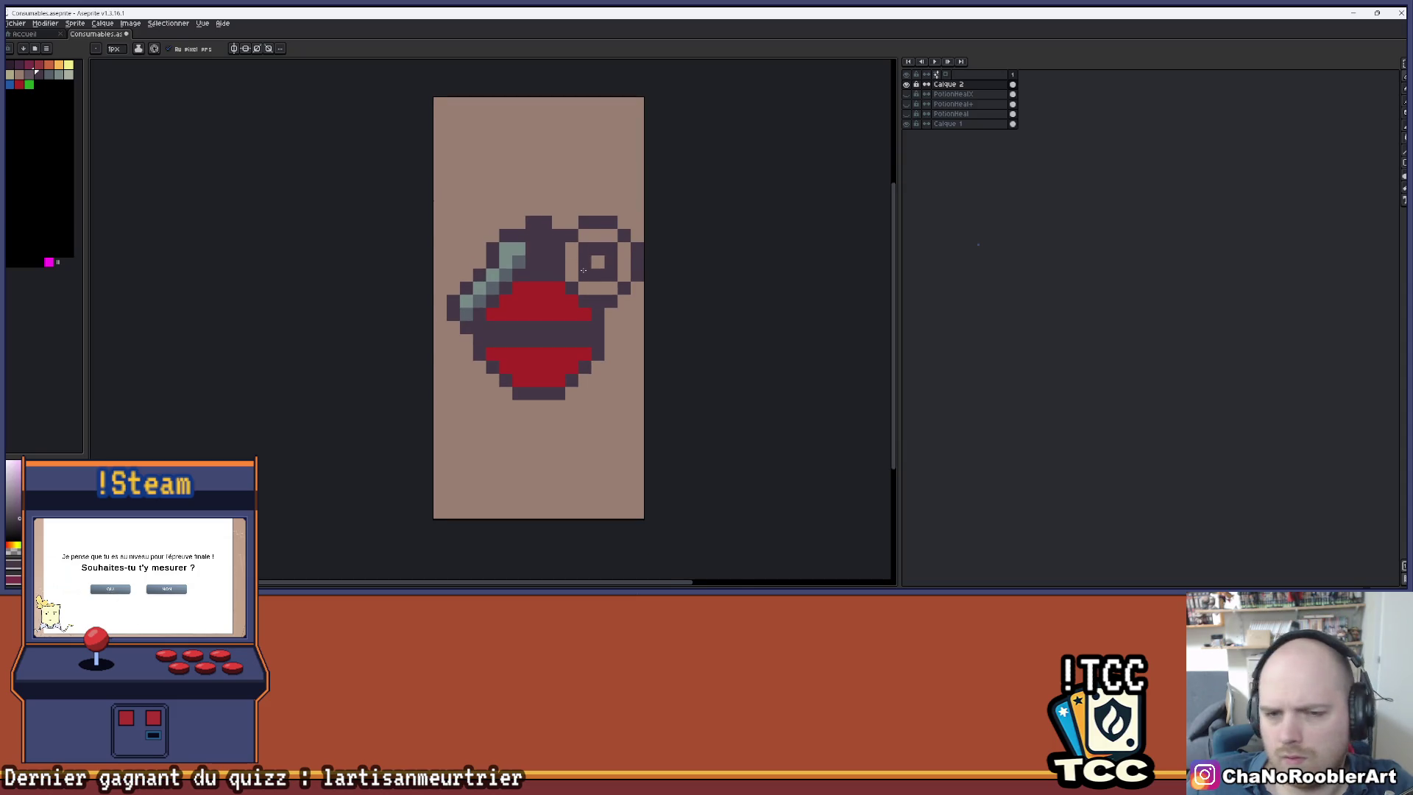
{"action": "scroll", "coordinate": [548, 276], "scroll_direction": "up", "scroll_amount": 1}
{"action": "key", "text": "alt"}
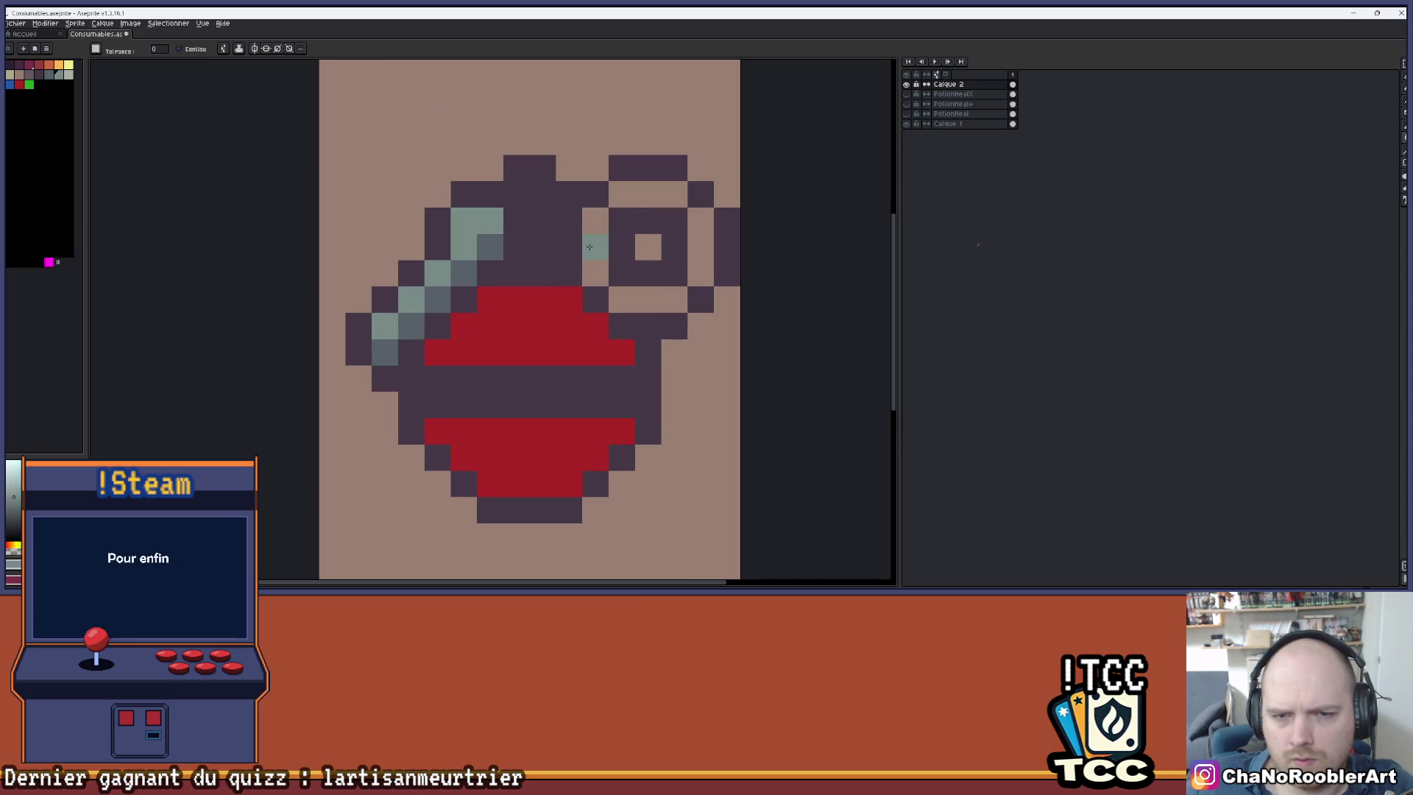
{"action": "key", "text": "b"}
{"action": "left_click", "coordinate": [602, 267]}
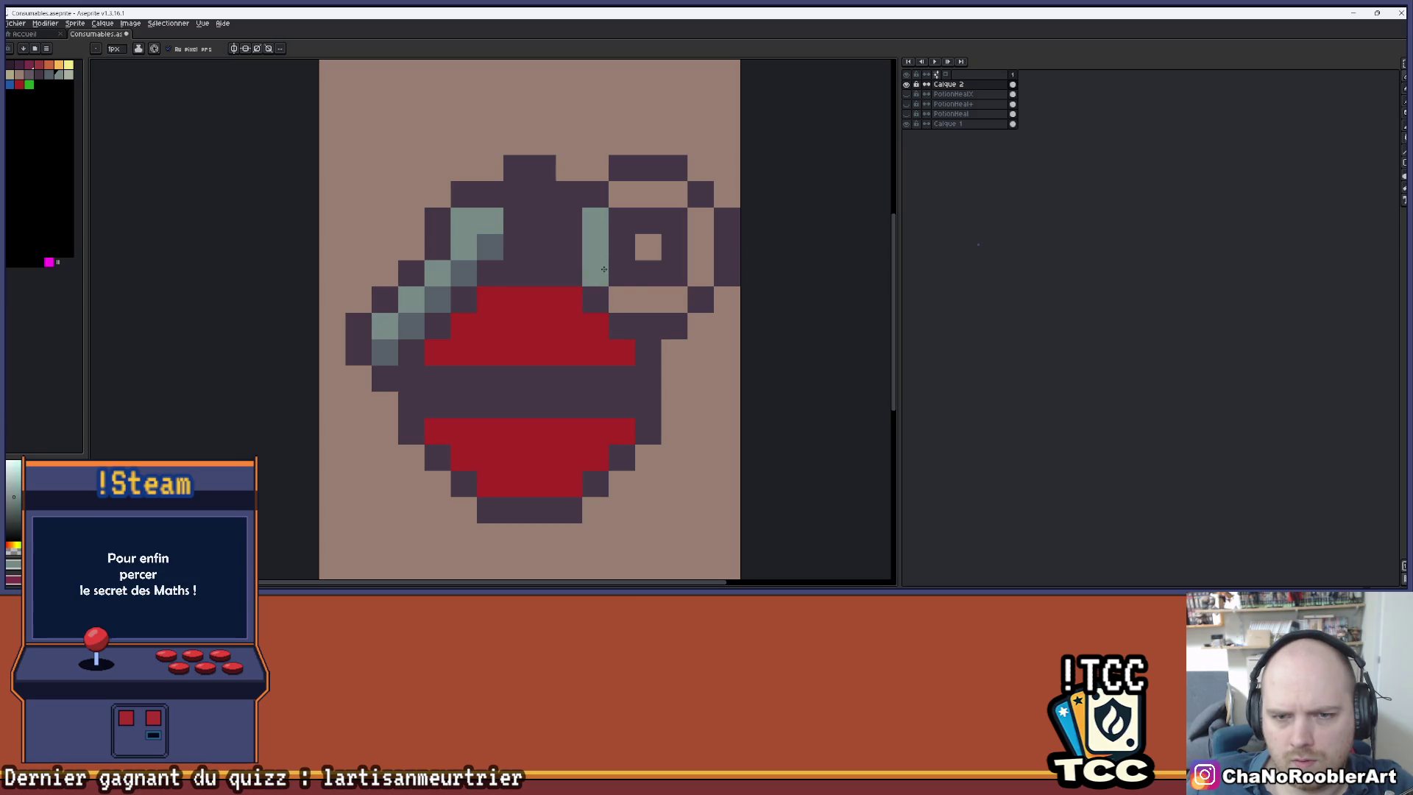
{"action": "left_click_drag", "start_coordinate": [670, 194], "coordinate": [622, 195]}
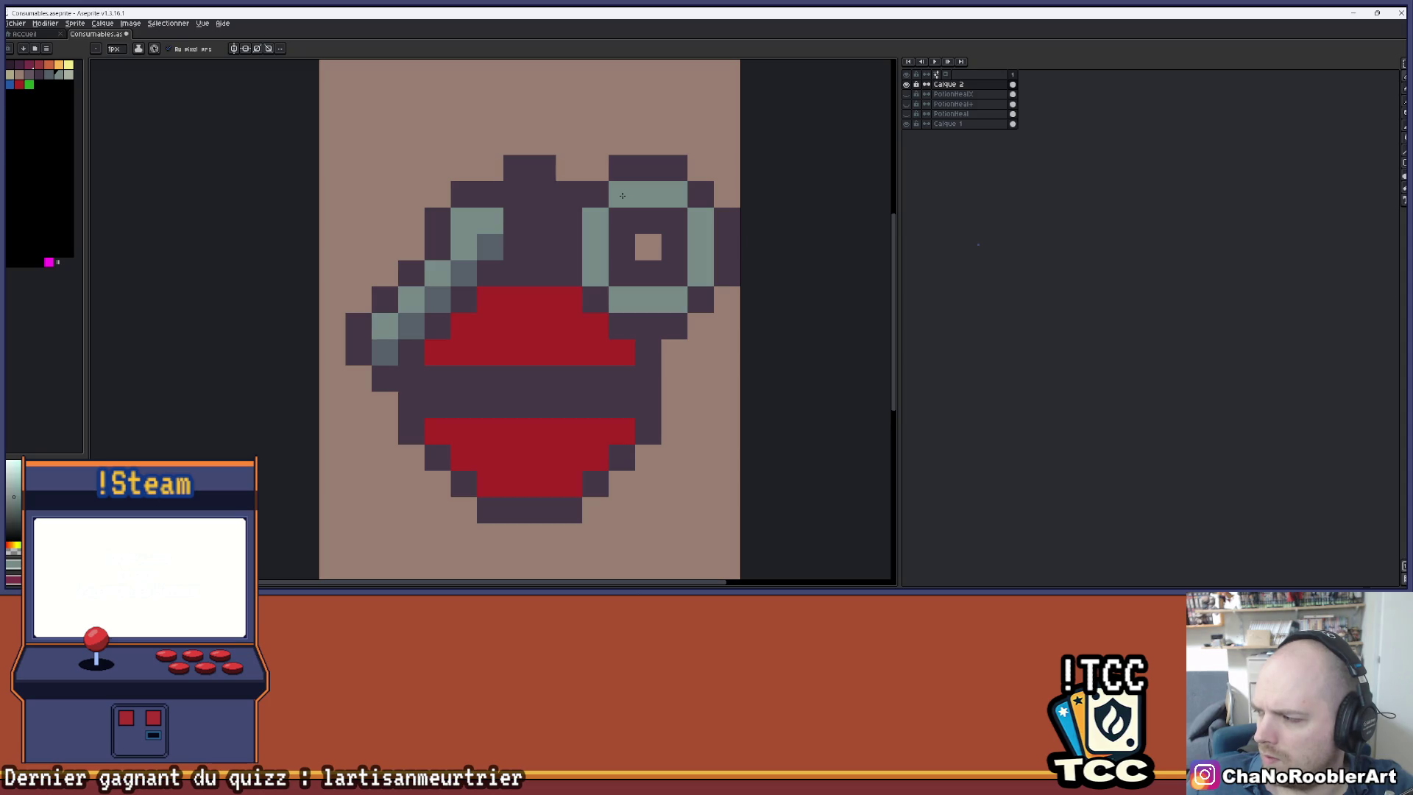
{"action": "left_click", "coordinate": [491, 250], "text": "alt"}
- Darken the ring's top-right and inner pixels with shadow colour
{"action": "left_click", "coordinate": [674, 195]}
{"action": "scroll", "coordinate": [689, 212], "scroll_direction": "down", "scroll_amount": 6}
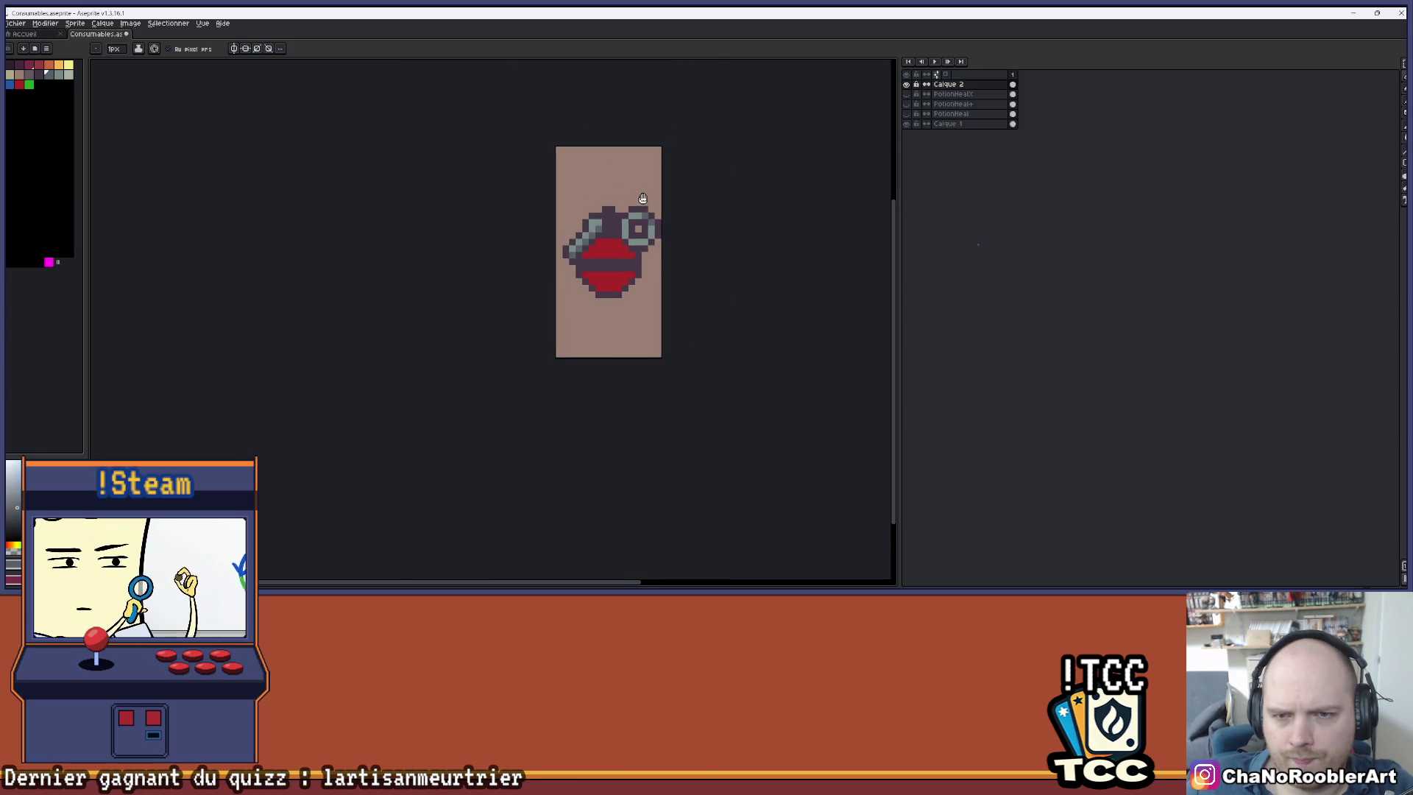
{"action": "scroll", "coordinate": [663, 192], "scroll_direction": "up", "scroll_amount": 5}
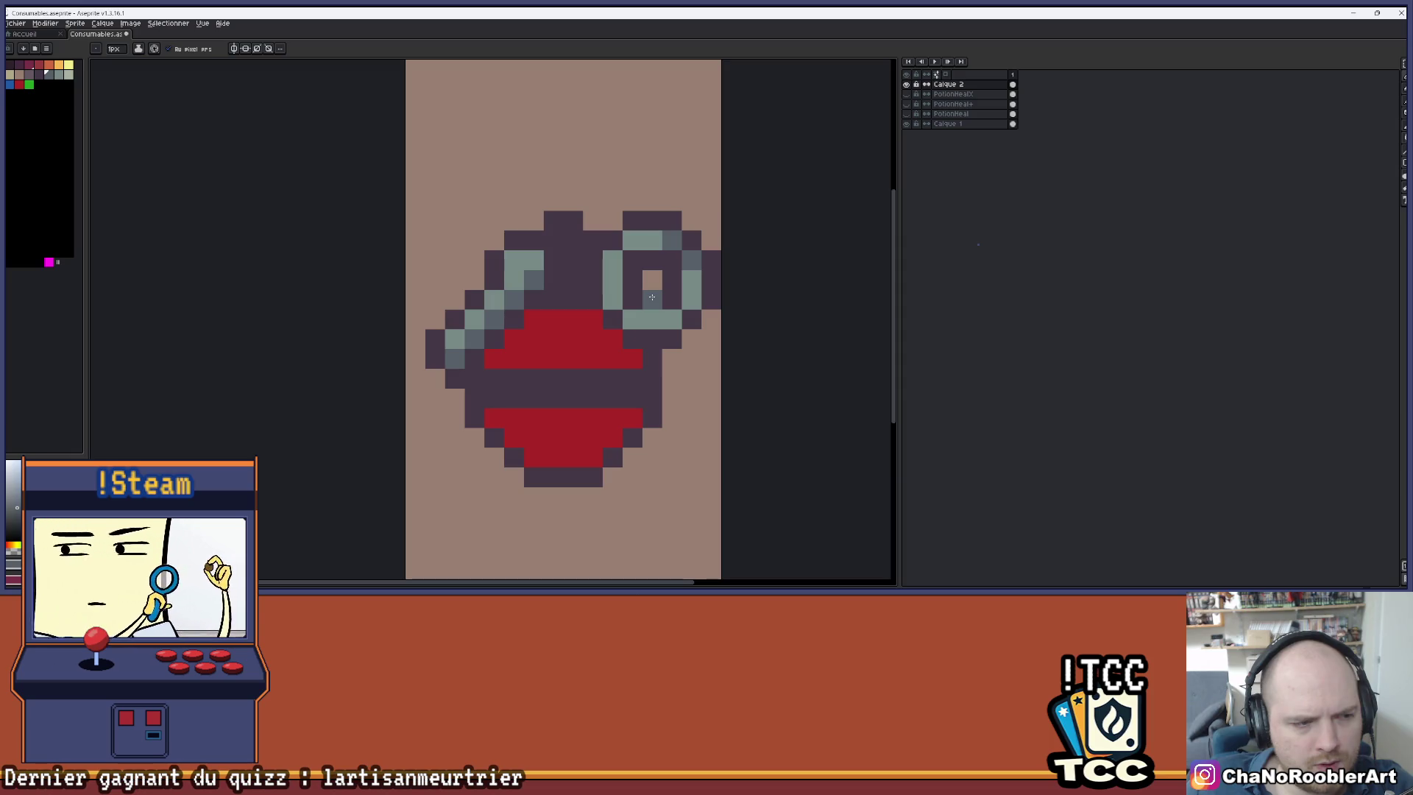
{"action": "scroll", "coordinate": [652, 298], "scroll_direction": "up", "scroll_amount": 2}
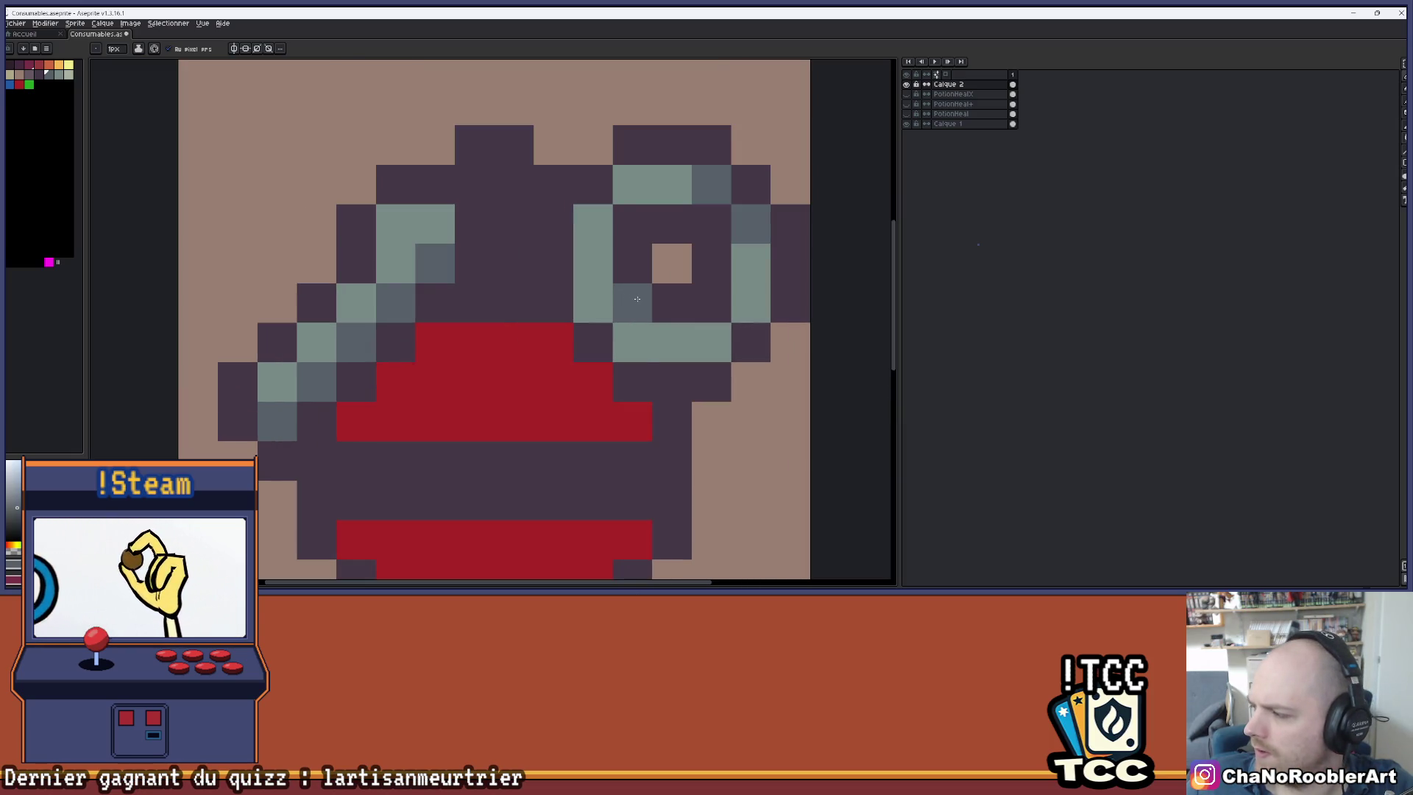
{"action": "left_click", "coordinate": [594, 302]}
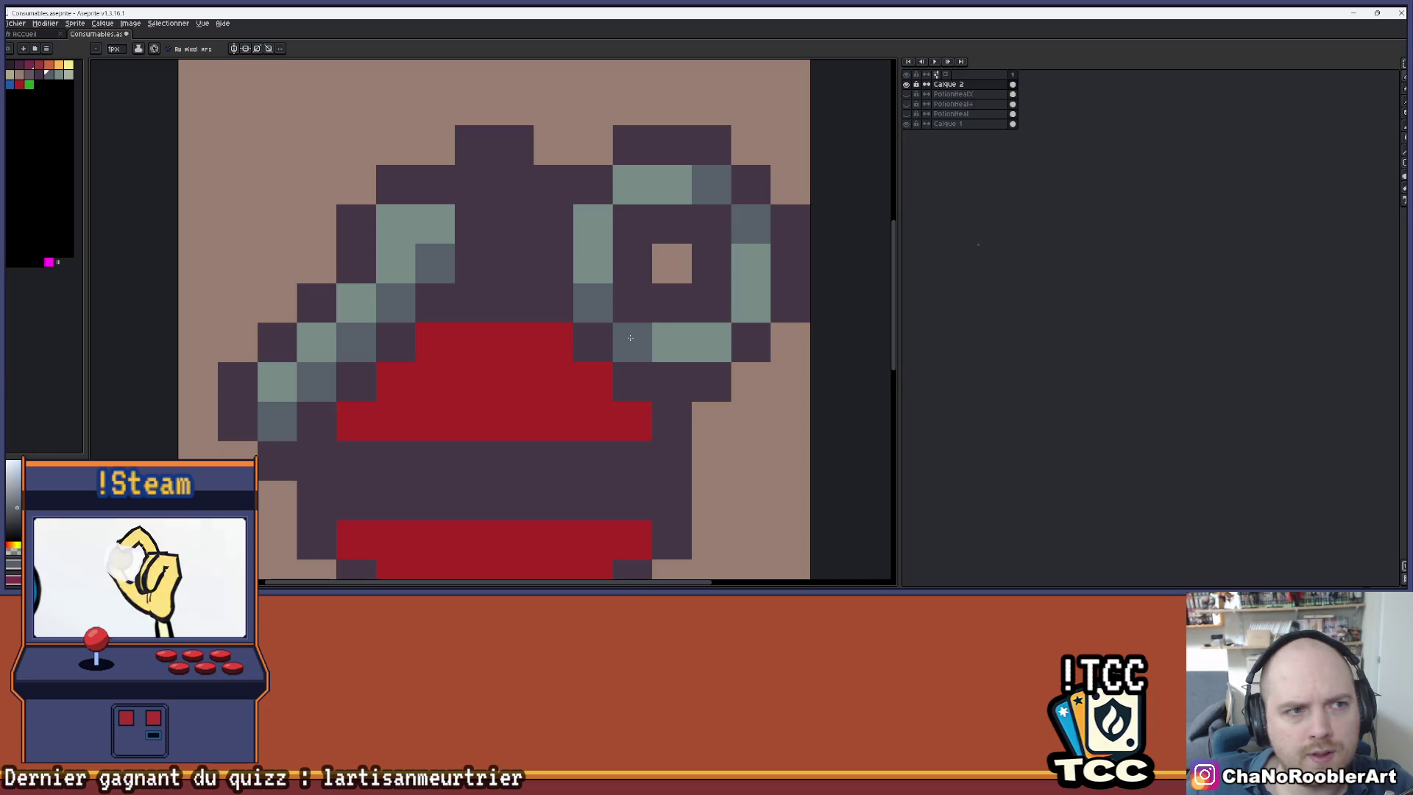
- Add pale green highlight pixels around the ring spout
{"action": "left_click", "coordinate": [687, 341], "text": "alt"}
{"action": "left_click", "coordinate": [67, 76]}
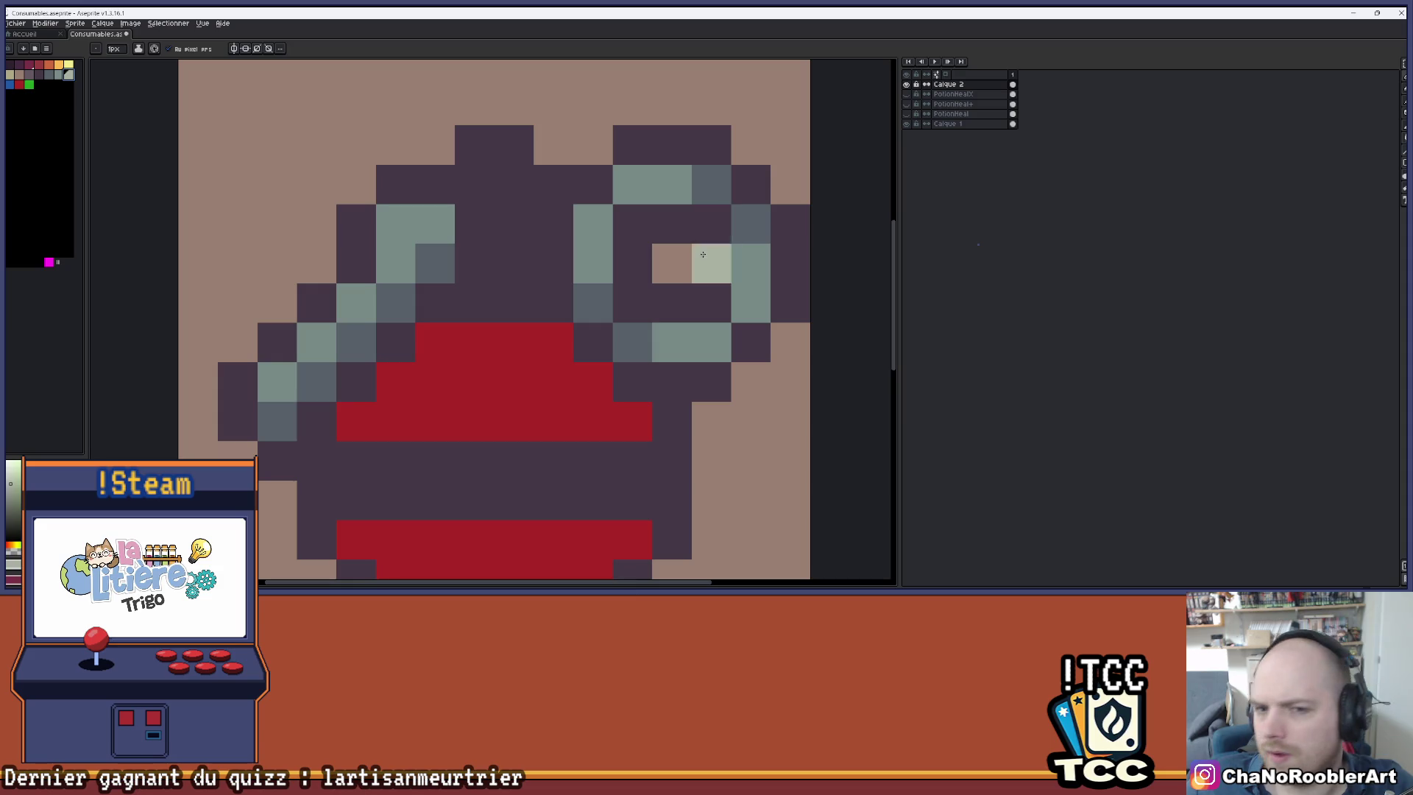
{"action": "left_click", "coordinate": [711, 343]}
{"action": "left_click", "coordinate": [751, 302]}
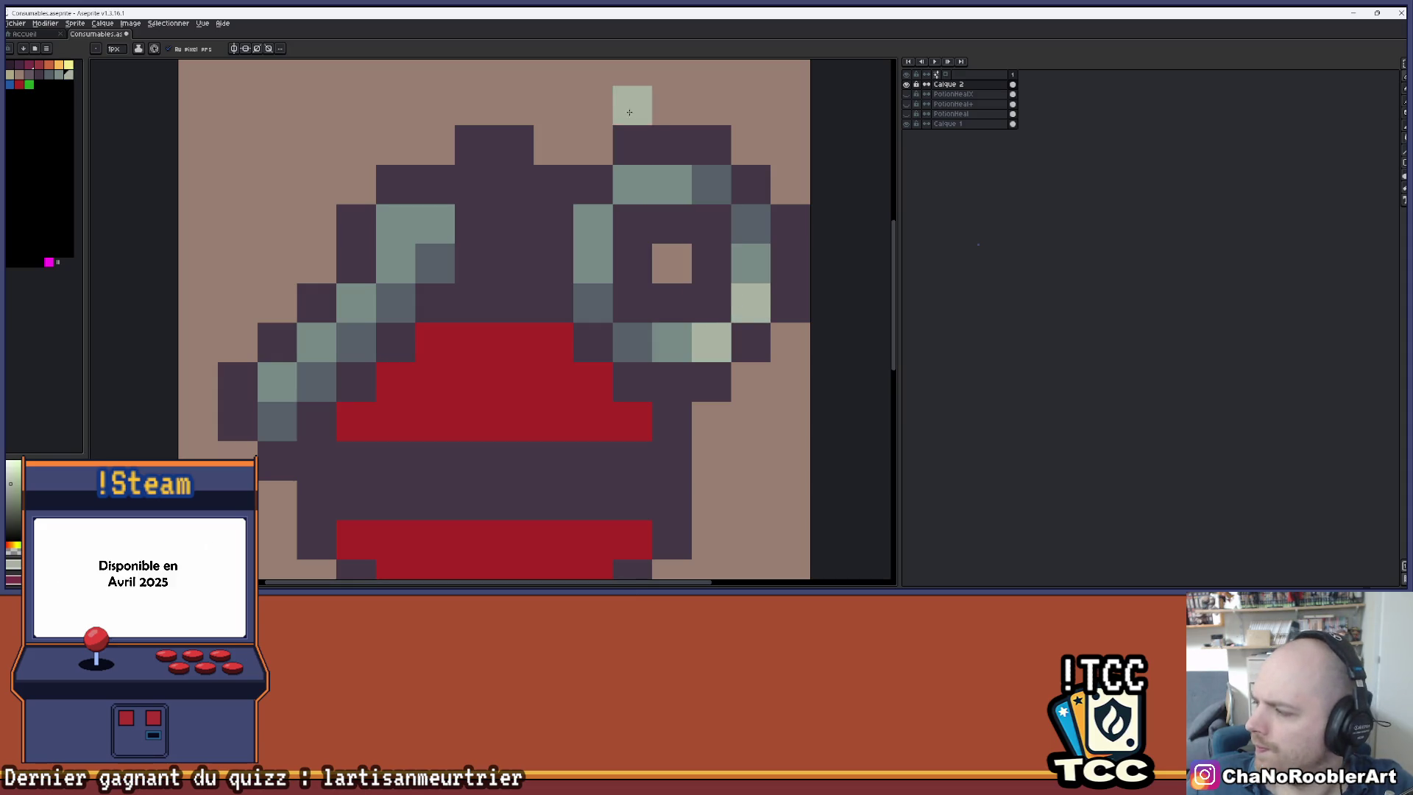
{"action": "left_click", "coordinate": [633, 184]}
{"action": "left_click", "coordinate": [594, 223]}
{"action": "scroll", "coordinate": [368, 165], "scroll_direction": "down", "scroll_amount": 3}
{"action": "left_click_drag", "start_coordinate": [368, 165], "coordinate": [464, 180]}
{"action": "scroll", "coordinate": [543, 235], "scroll_direction": "up", "scroll_amount": 1}
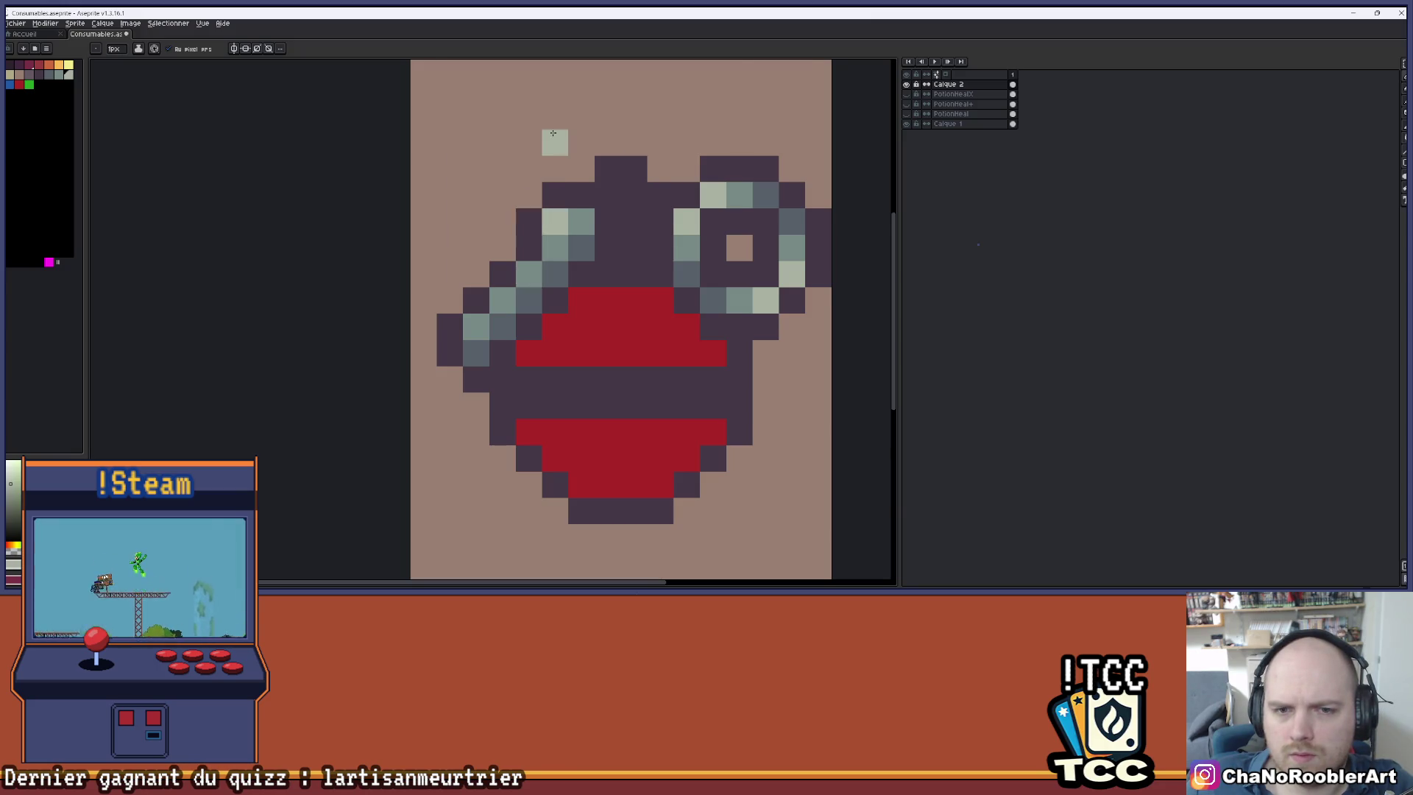
- Save the potion file with Ctrl+S
{"action": "scroll", "coordinate": [552, 140], "scroll_direction": "down", "scroll_amount": 3}
{"action": "key", "text": "ctrl+s"}
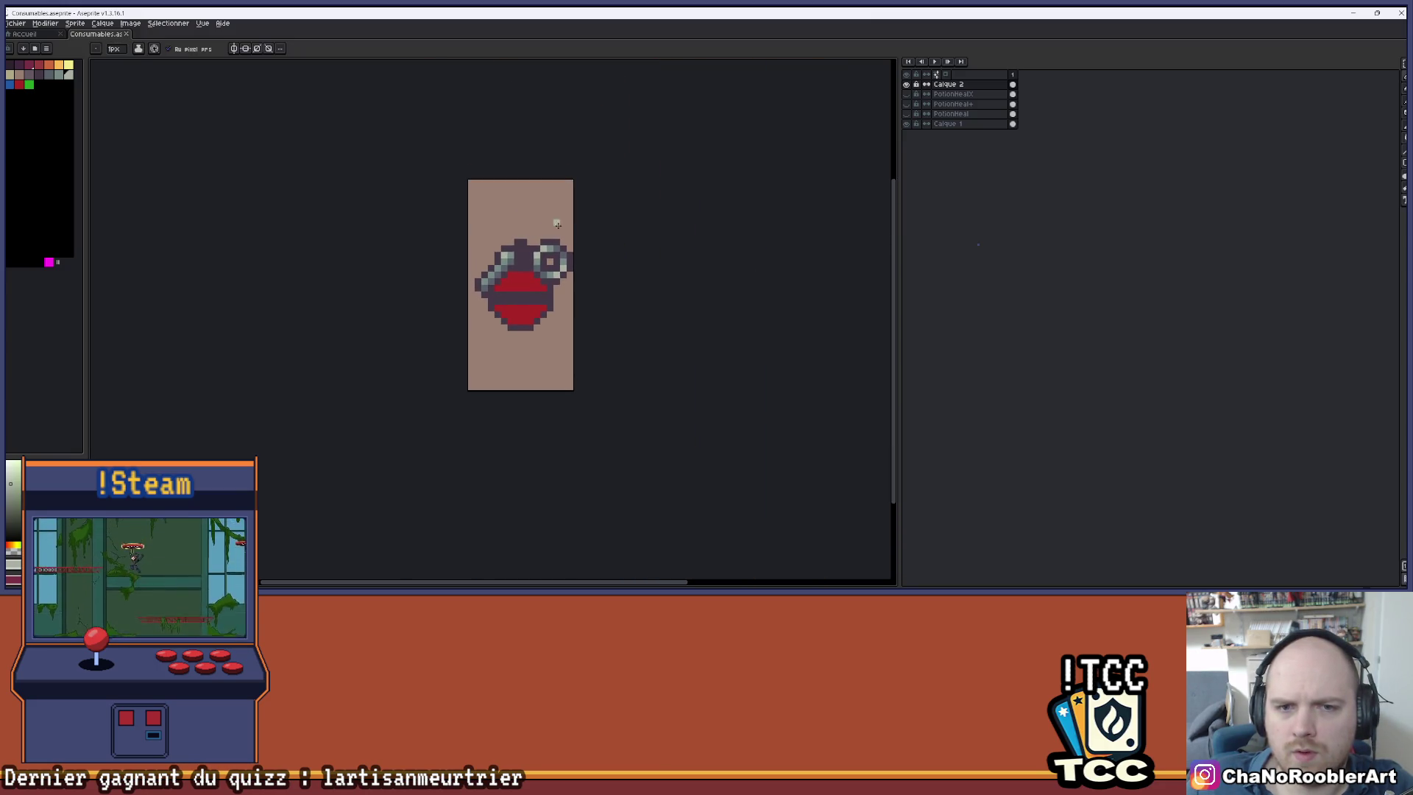
{"action": "scroll", "coordinate": [515, 228], "scroll_direction": "up", "scroll_amount": 1}
{"action": "scroll", "coordinate": [549, 212], "scroll_direction": "up", "scroll_amount": 1}
{"action": "scroll", "coordinate": [549, 212], "scroll_direction": "down", "scroll_amount": 1}
{"action": "scroll", "coordinate": [559, 251], "scroll_direction": "up", "scroll_amount": 3}
- Paint grey-blue pixels above and below the neck's grey block
{"action": "key", "text": "i"}
{"action": "left_click", "coordinate": [596, 304], "text": "alt"}
{"action": "left_click", "coordinate": [48, 76]}
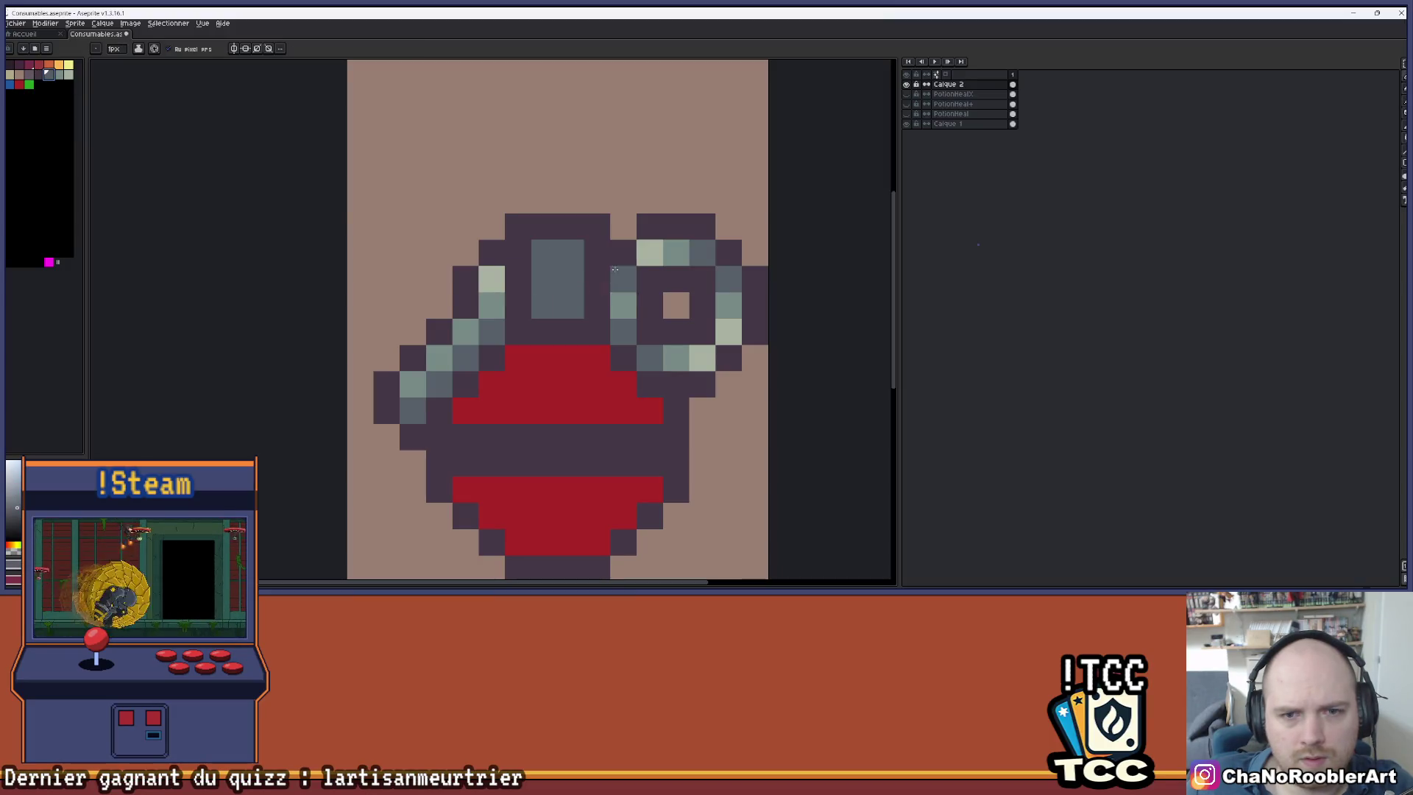
{"action": "left_click", "coordinate": [571, 227]}
{"action": "left_click", "coordinate": [567, 324]}
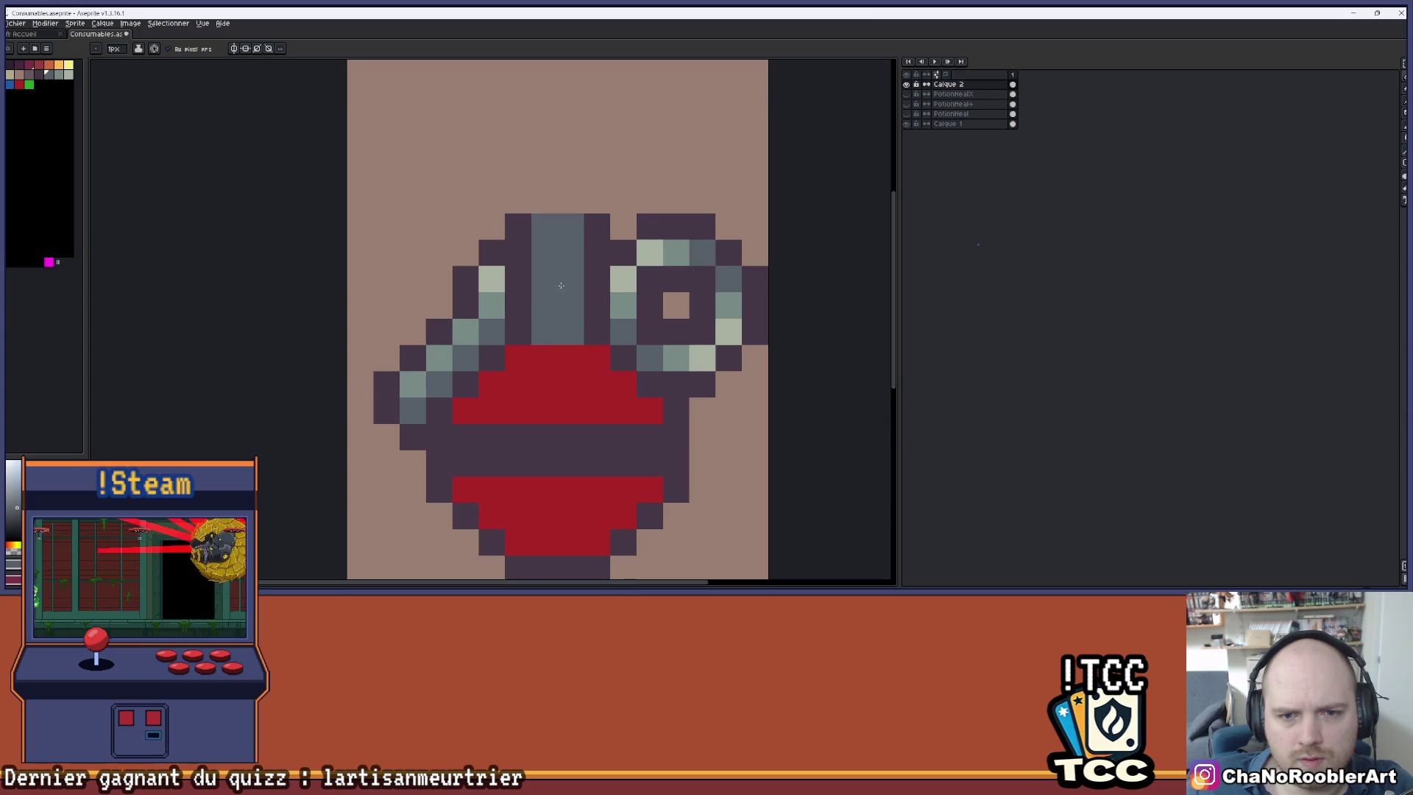
{"action": "scroll", "coordinate": [590, 234], "scroll_direction": "down", "scroll_amount": 4}
{"action": "scroll", "coordinate": [563, 247], "scroll_direction": "up", "scroll_amount": 4}
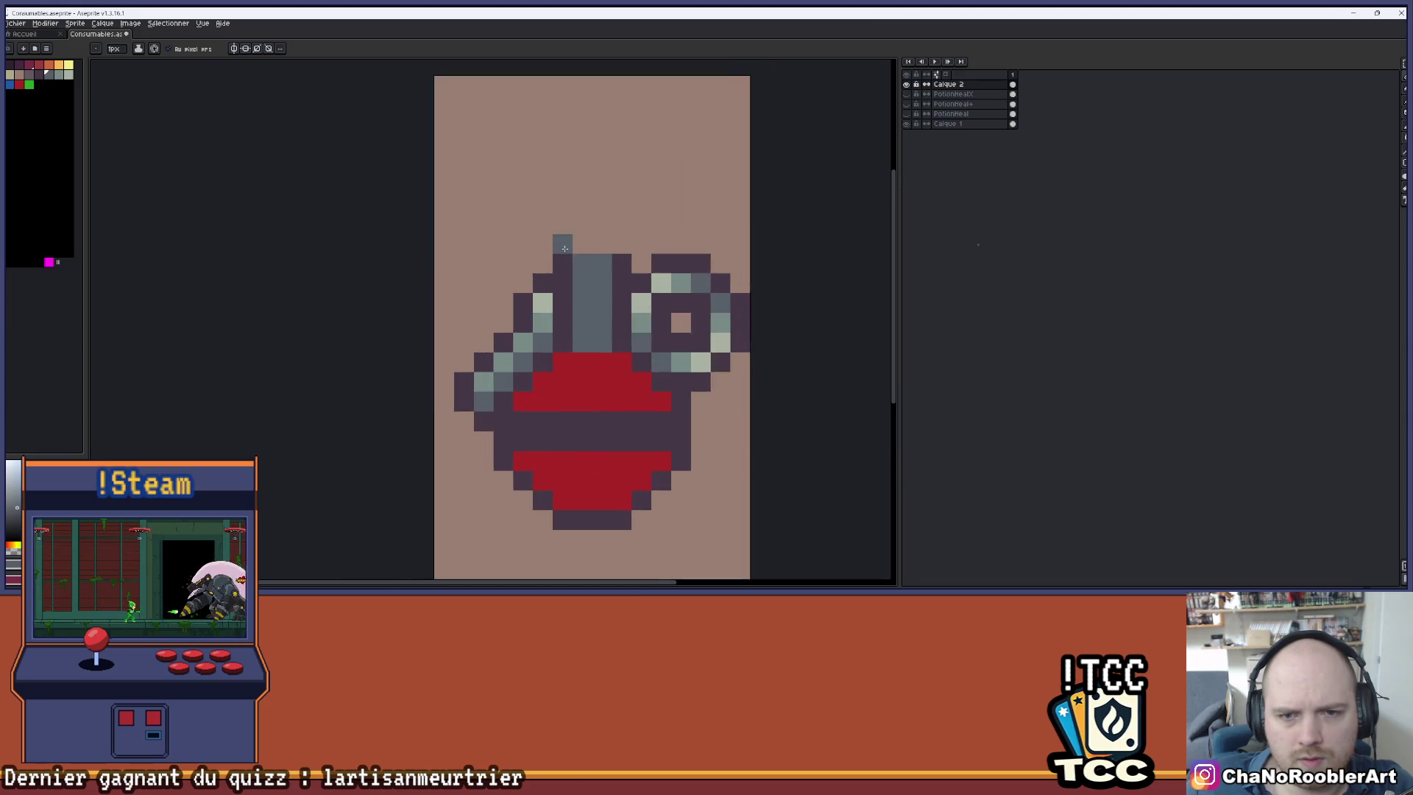
{"action": "scroll", "coordinate": [642, 236], "scroll_direction": "down", "scroll_amount": 2}
{"action": "scroll", "coordinate": [586, 243], "scroll_direction": "down", "scroll_amount": 3}
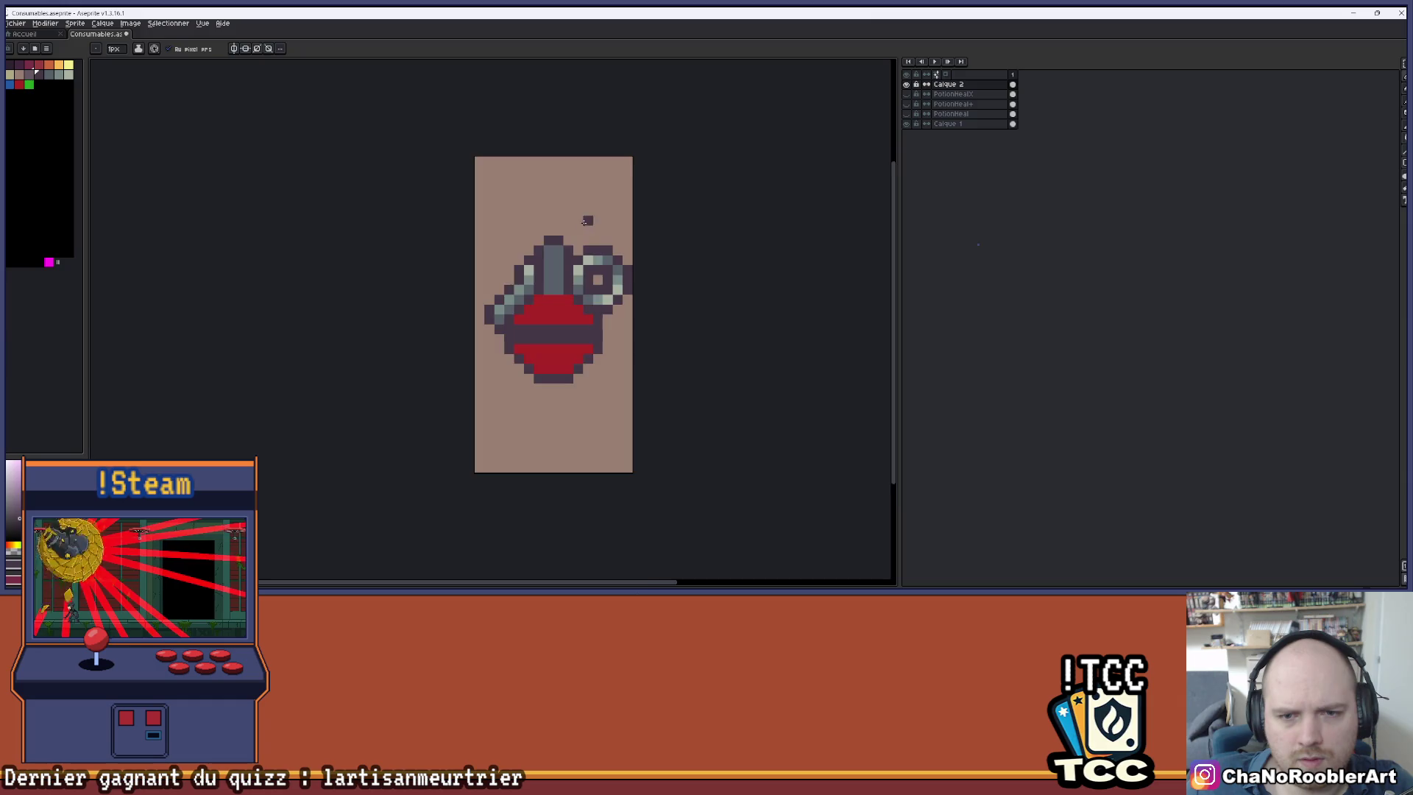
{"action": "scroll", "coordinate": [580, 210], "scroll_direction": "up", "scroll_amount": 5}
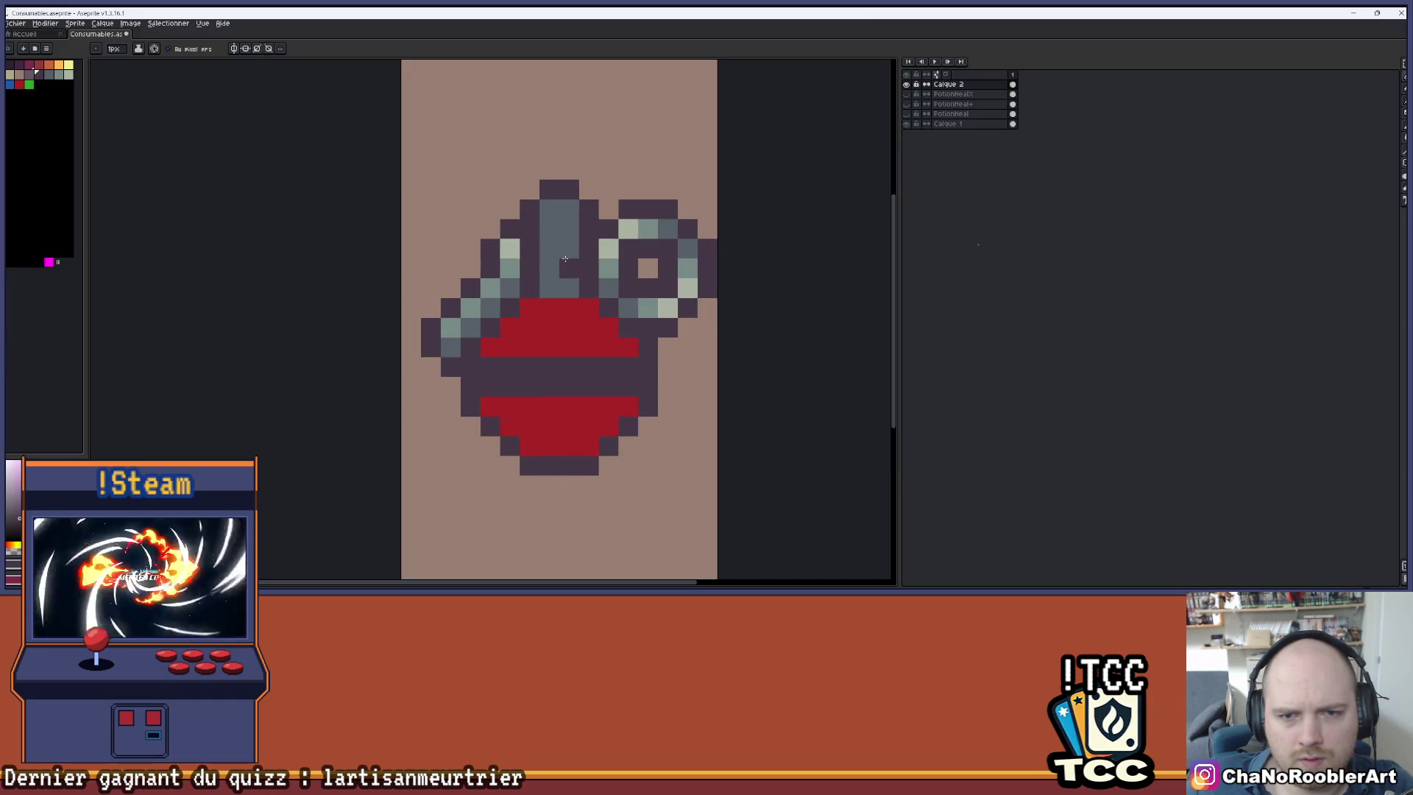
- Paint pale green down the neck's left half and extend the neck stripe with dark grey
{"action": "key", "text": "i"}
{"action": "key", "text": "b"}
{"action": "mouse_move", "coordinate": [533, 197]}
{"action": "left_mouse_down"}
{"action": "mouse_move", "coordinate": [534, 156]}
{"action": "mouse_move", "coordinate": [534, 235]}
{"action": "left_mouse_up"}
{"action": "scroll", "coordinate": [538, 304], "scroll_direction": "down", "scroll_amount": 4}
{"action": "scroll", "coordinate": [571, 213], "scroll_direction": "up", "scroll_amount": 2}
{"action": "scroll", "coordinate": [596, 181], "scroll_direction": "down", "scroll_amount": 2}
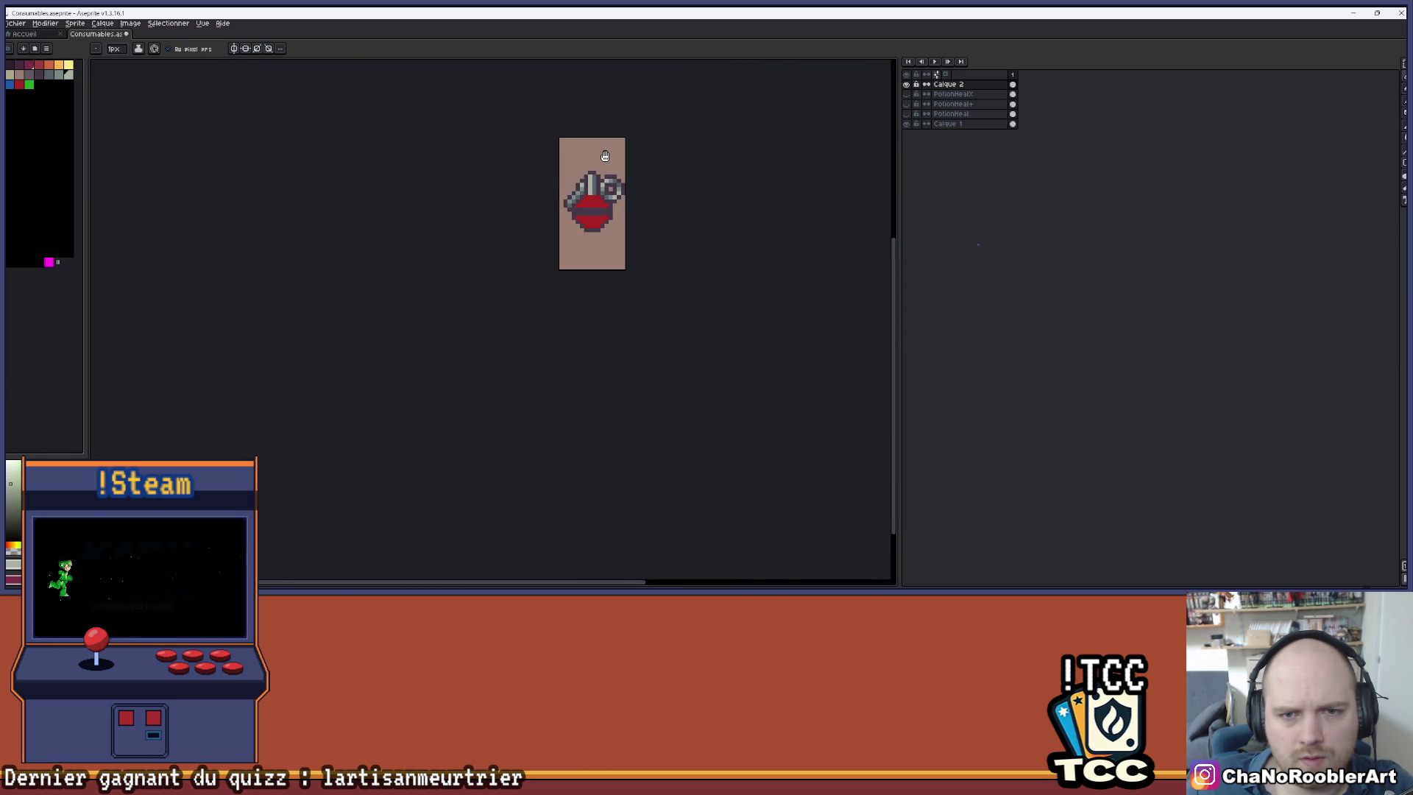
{"action": "scroll", "coordinate": [560, 184], "scroll_direction": "up", "scroll_amount": 4}
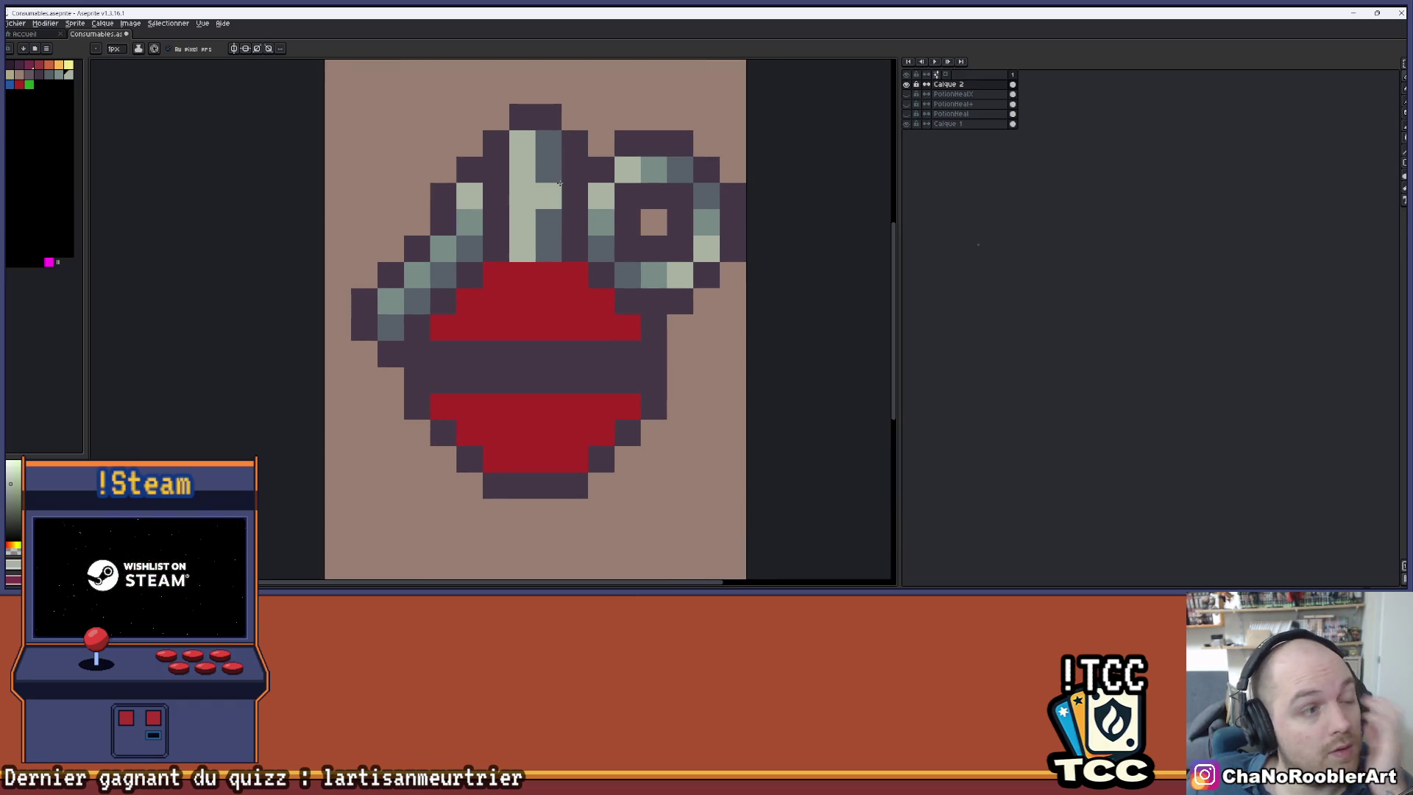
{"action": "left_click", "coordinate": [560, 183]}
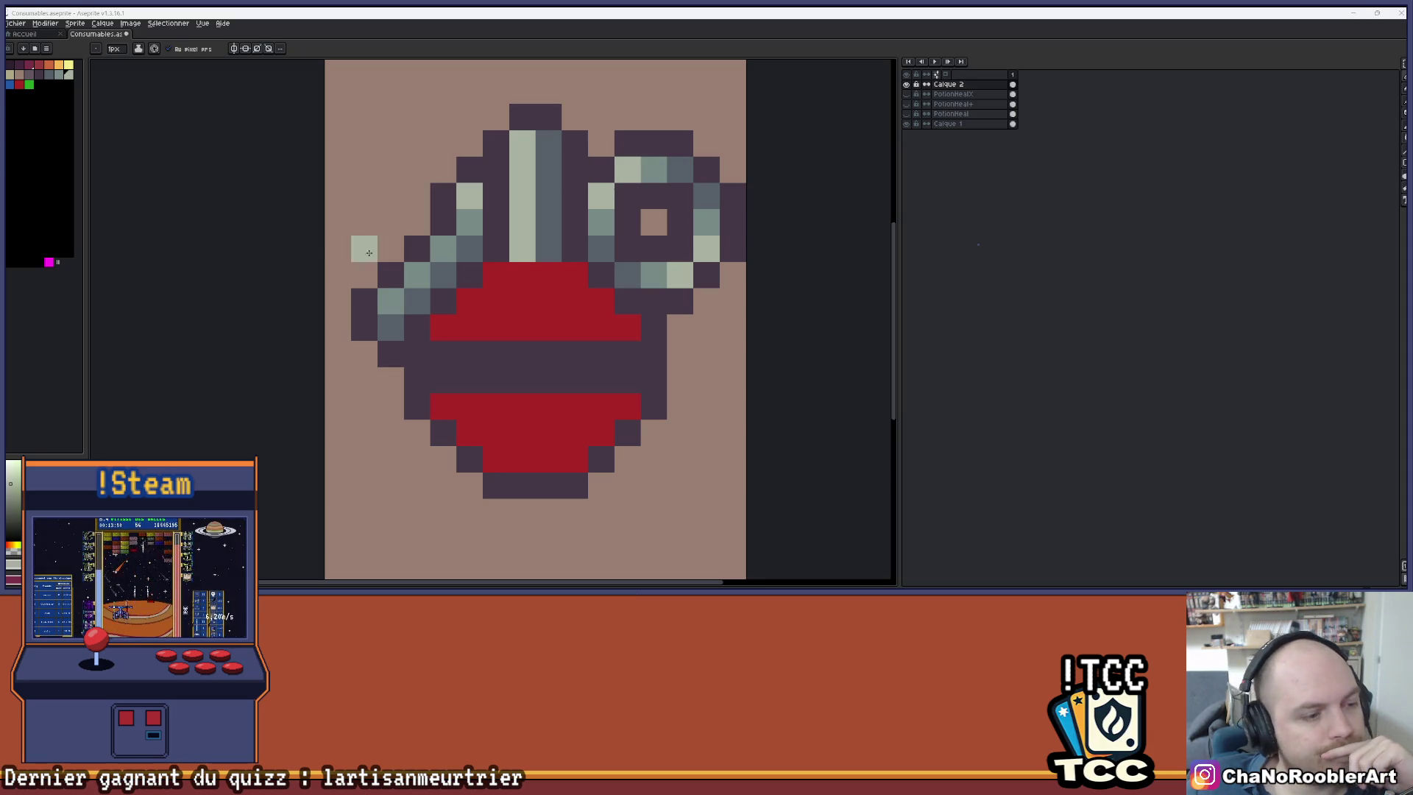
{"action": "scroll", "coordinate": [612, 308], "scroll_direction": "down", "scroll_amount": 5}
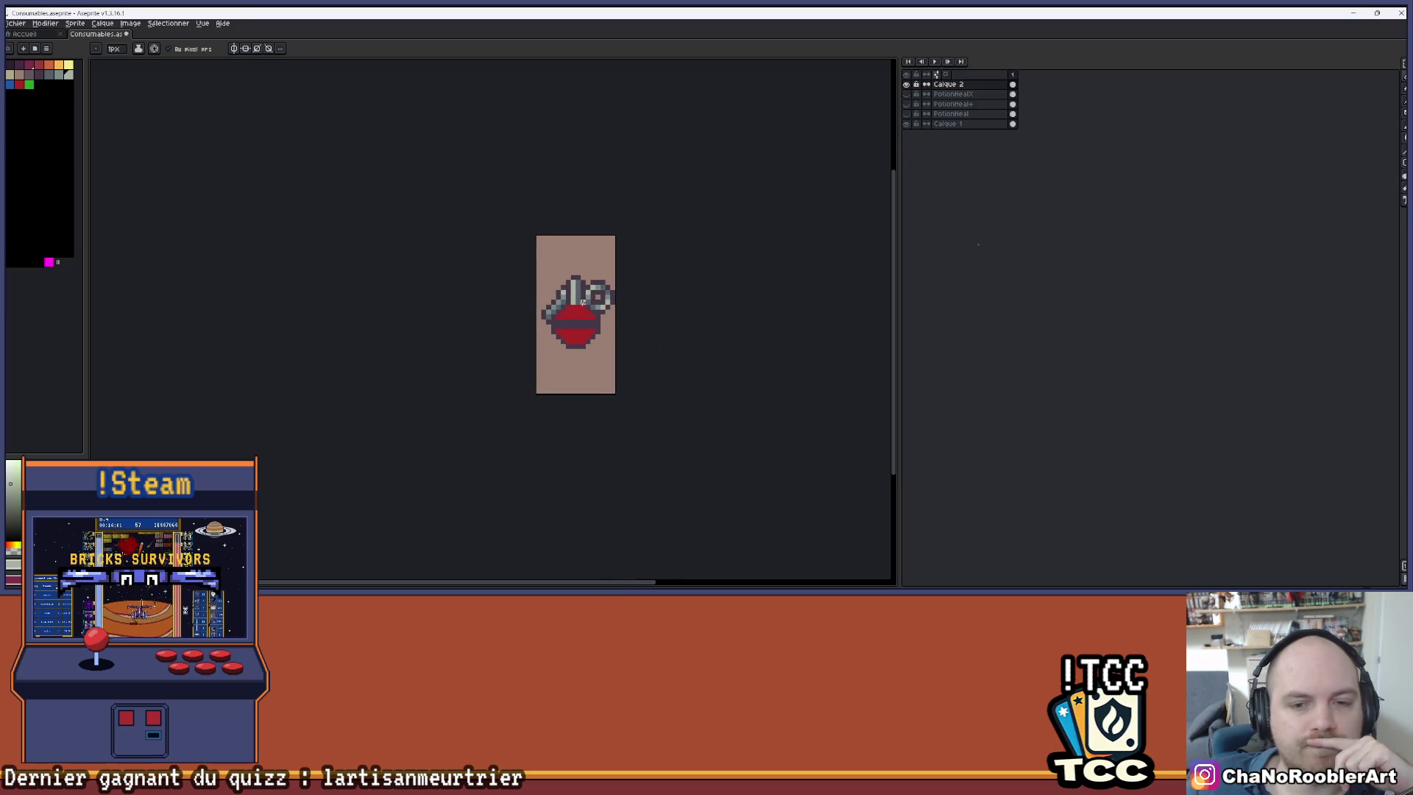
{"action": "scroll", "coordinate": [612, 308], "scroll_direction": "up", "scroll_amount": 5}
{"action": "scroll", "coordinate": [615, 309], "scroll_direction": "down", "scroll_amount": 7}
{"action": "scroll", "coordinate": [615, 309], "scroll_direction": "up", "scroll_amount": 6}
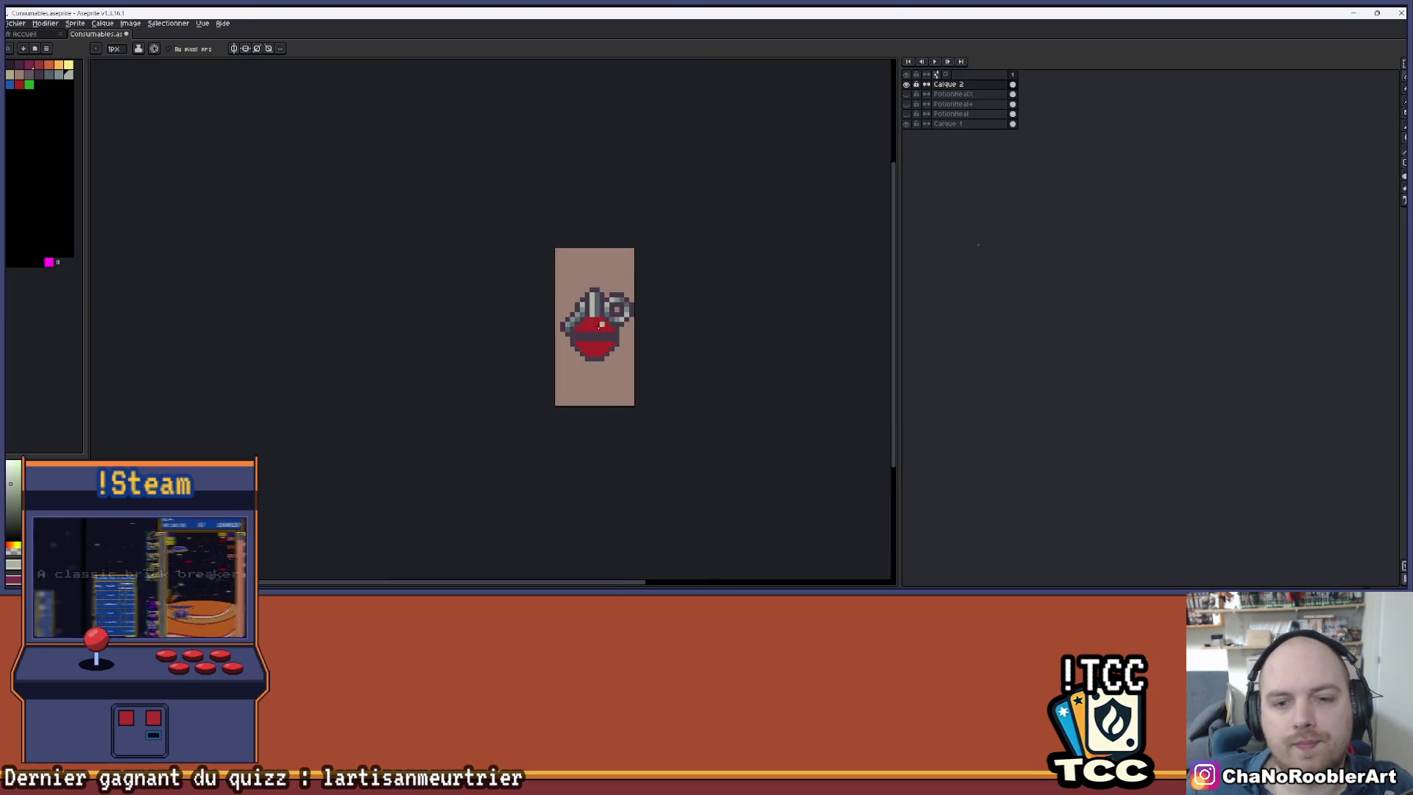
- Eyedrop the dark purple outline colour and paint it over a red liquid pixel
{"action": "key", "text": "i"}
{"action": "left_click", "coordinate": [479, 315], "text": "alt"}
{"action": "left_click", "coordinate": [500, 309]}
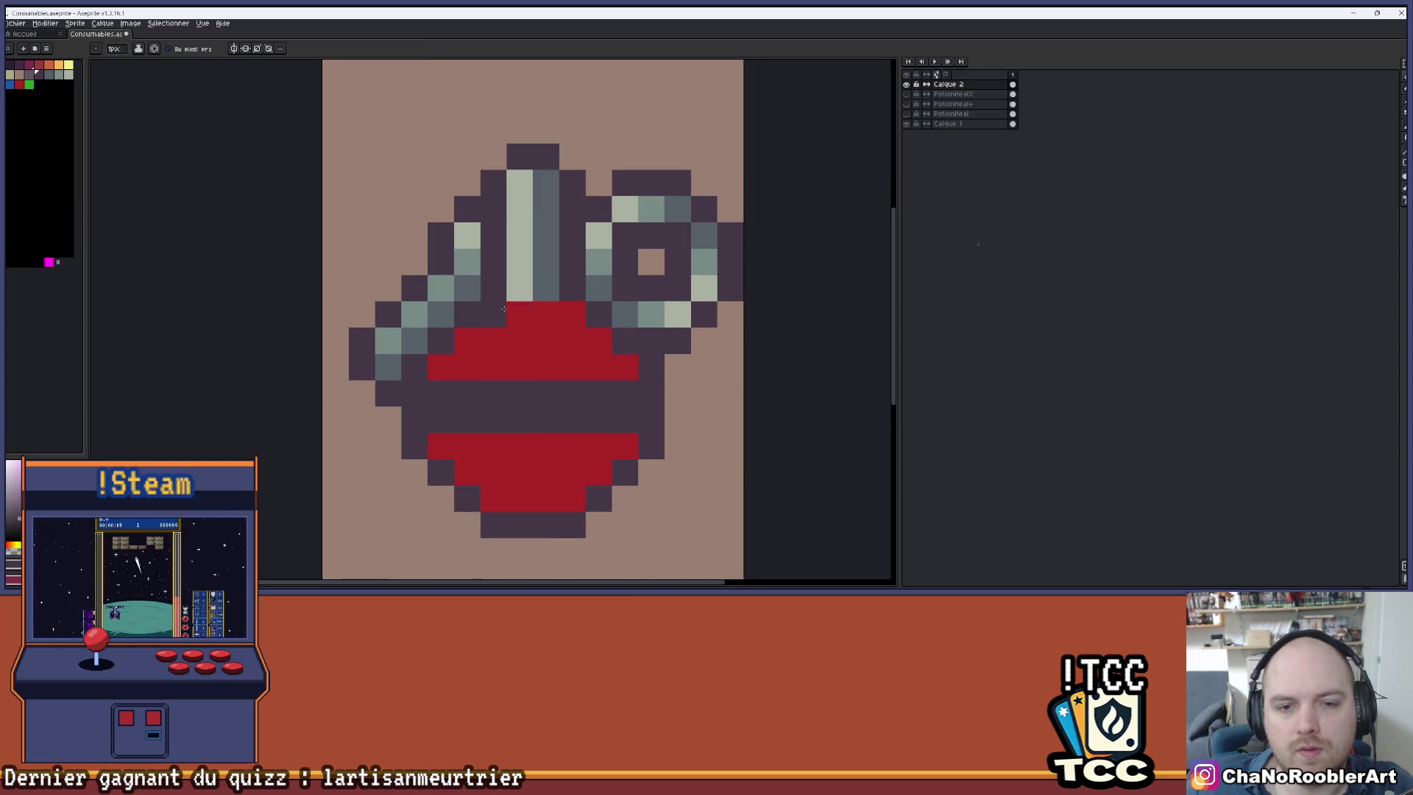
{"action": "scroll", "coordinate": [577, 311], "scroll_direction": "down", "scroll_amount": 4}
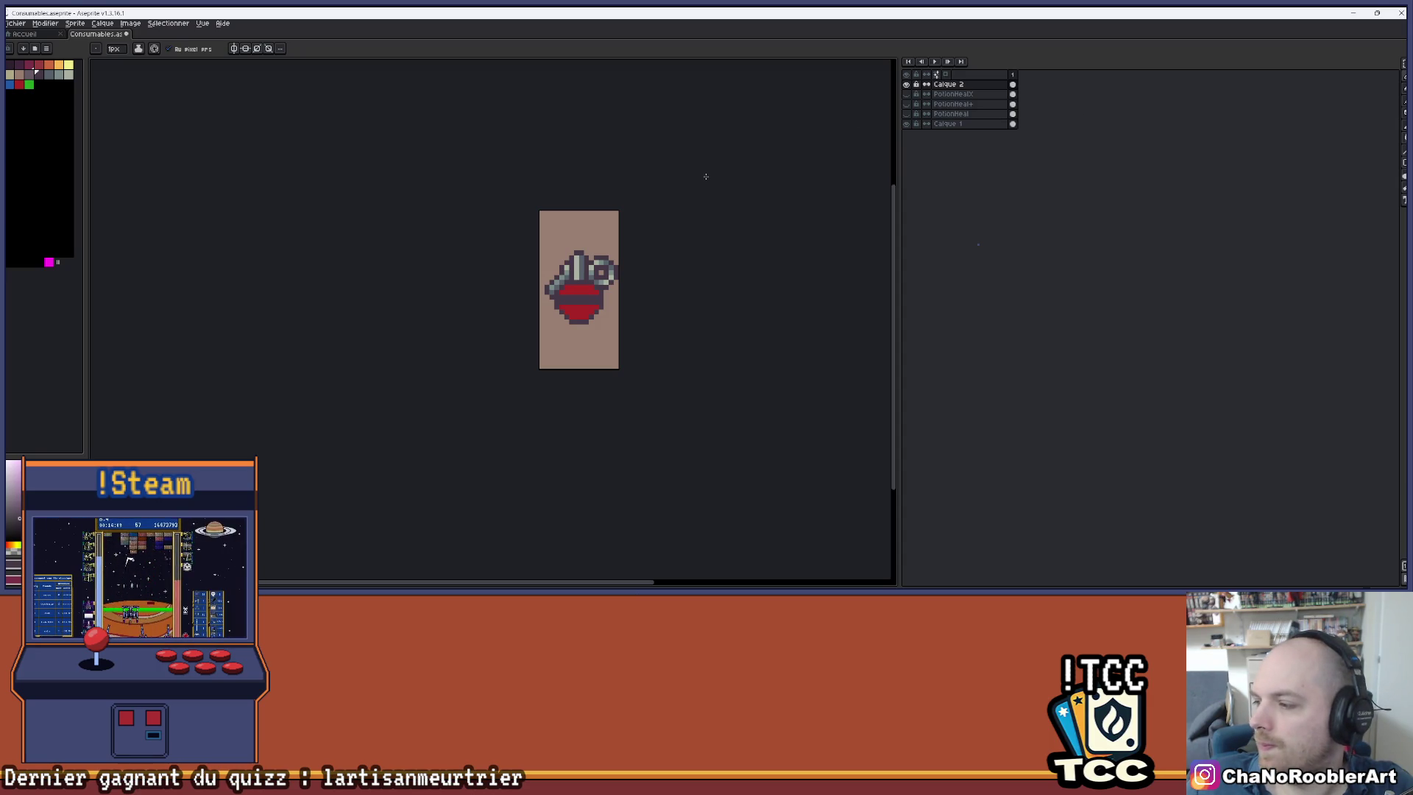
{"action": "scroll", "coordinate": [597, 281], "scroll_direction": "up", "scroll_amount": 2}
{"action": "scroll", "coordinate": [536, 223], "scroll_direction": "up", "scroll_amount": 1}
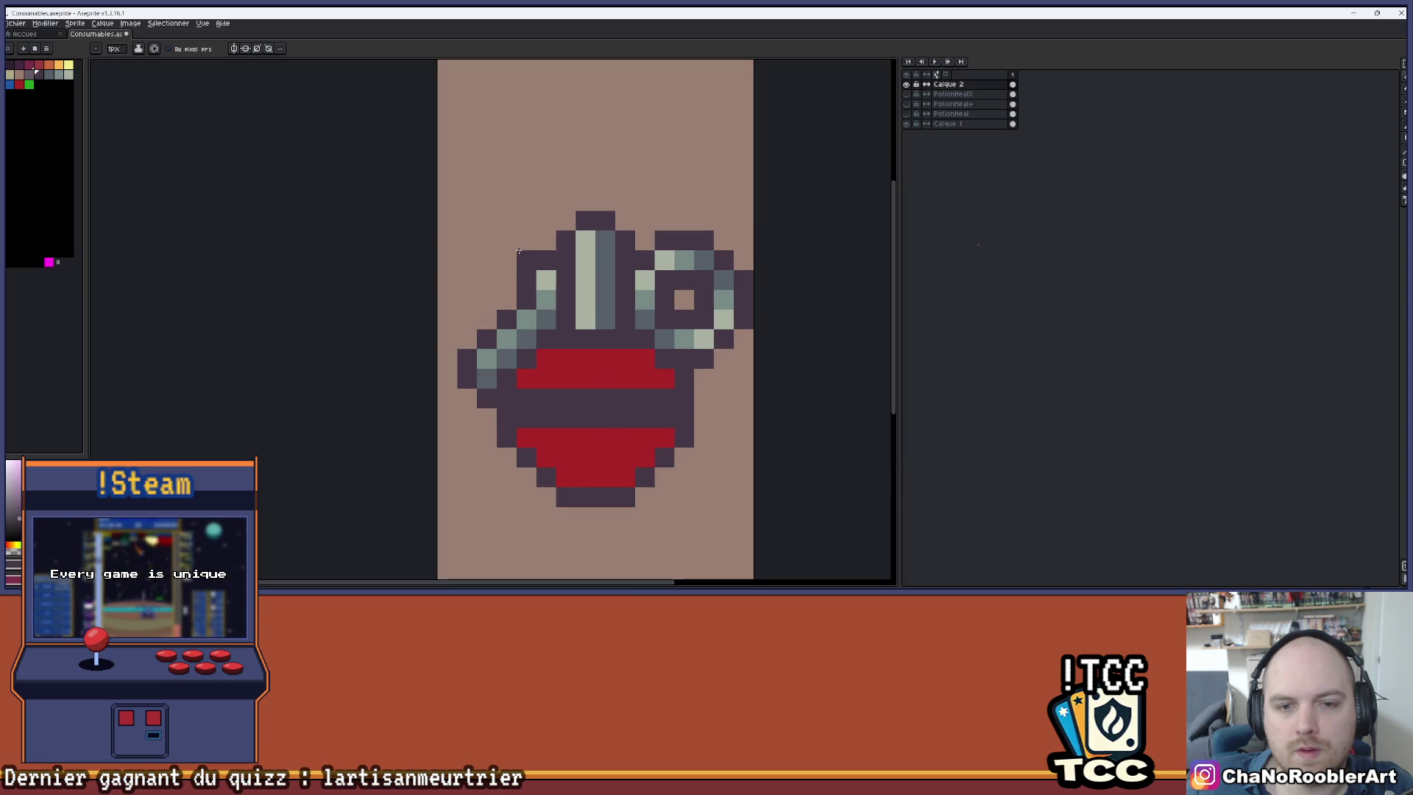
{"action": "scroll", "coordinate": [587, 198], "scroll_direction": "down", "scroll_amount": 1}
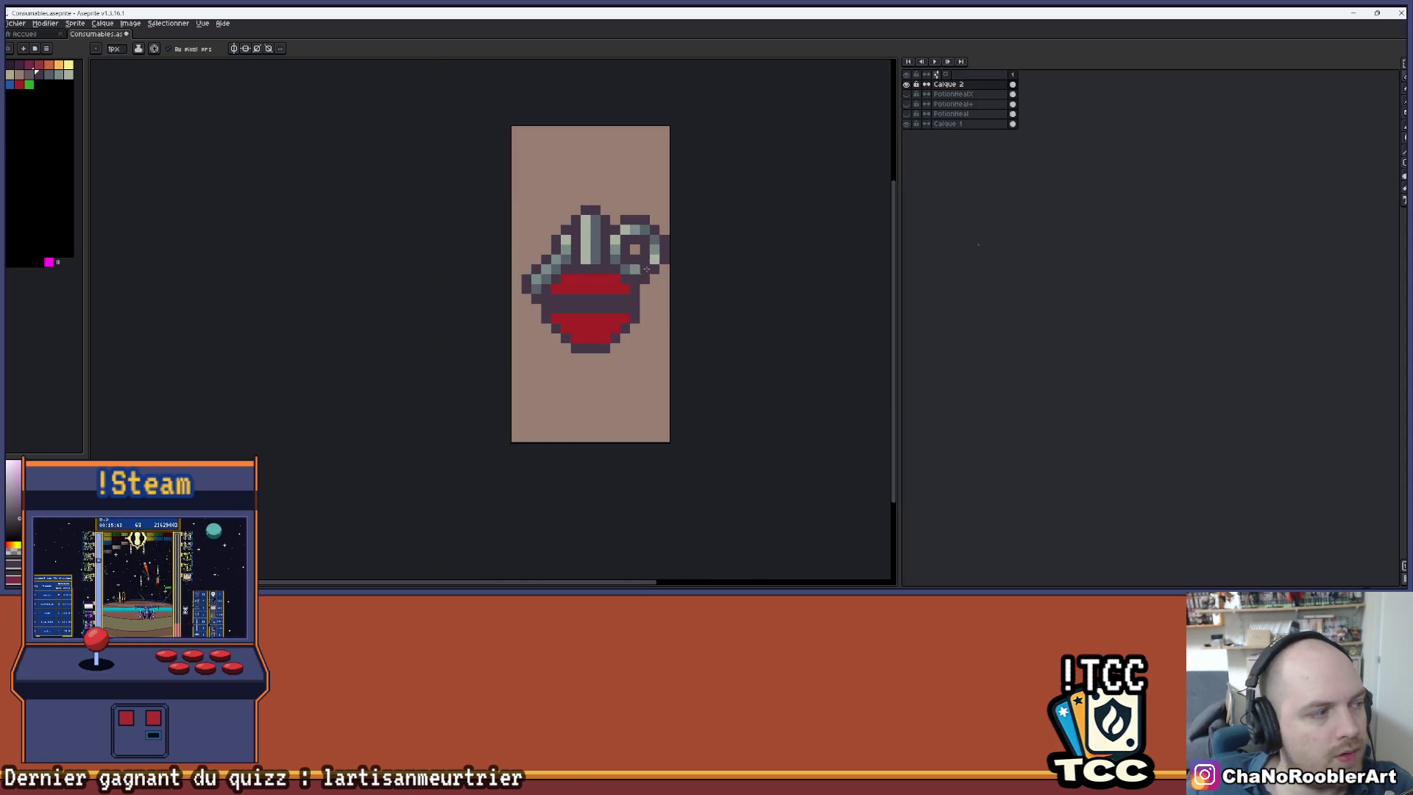
{"action": "scroll", "coordinate": [582, 284], "scroll_direction": "up", "scroll_amount": 1}
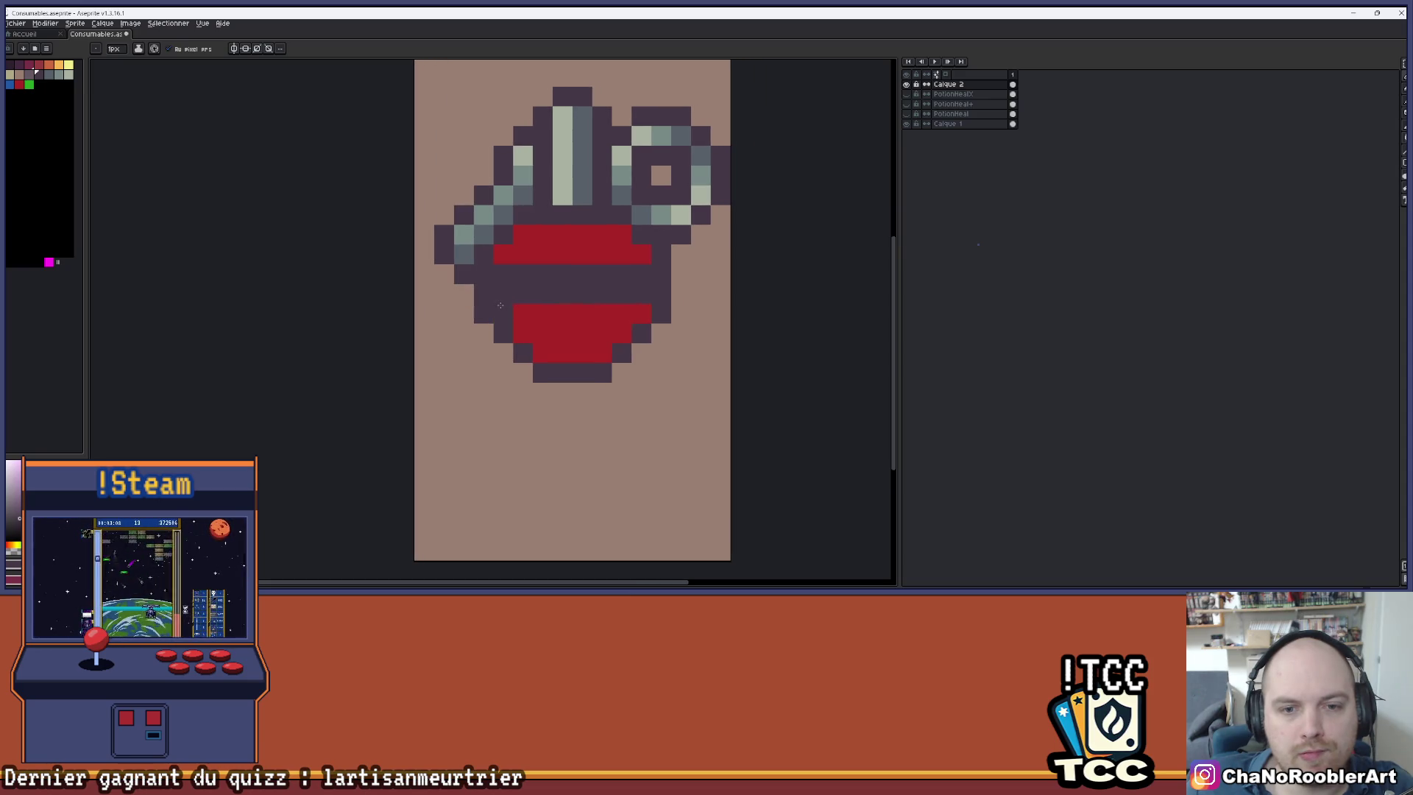
{"action": "left_click", "coordinate": [640, 254], "text": "alt"}
- Draw a red horizontal stripe across the liquid's dark middle band
{"action": "left_click_drag", "start_coordinate": [648, 293], "coordinate": [543, 288]}
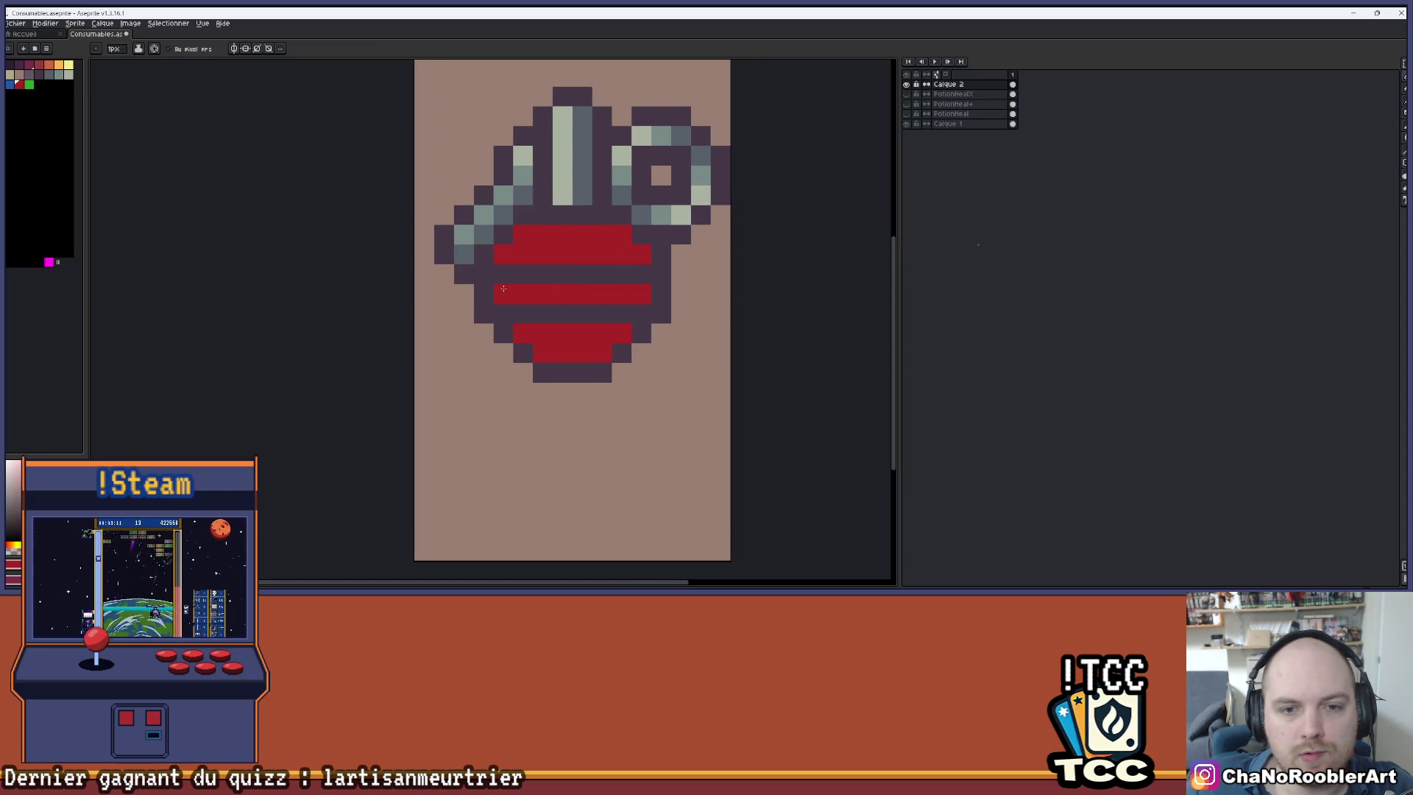
{"action": "scroll", "coordinate": [504, 288], "scroll_direction": "down", "scroll_amount": 3}
{"action": "scroll", "coordinate": [580, 263], "scroll_direction": "up", "scroll_amount": 1}
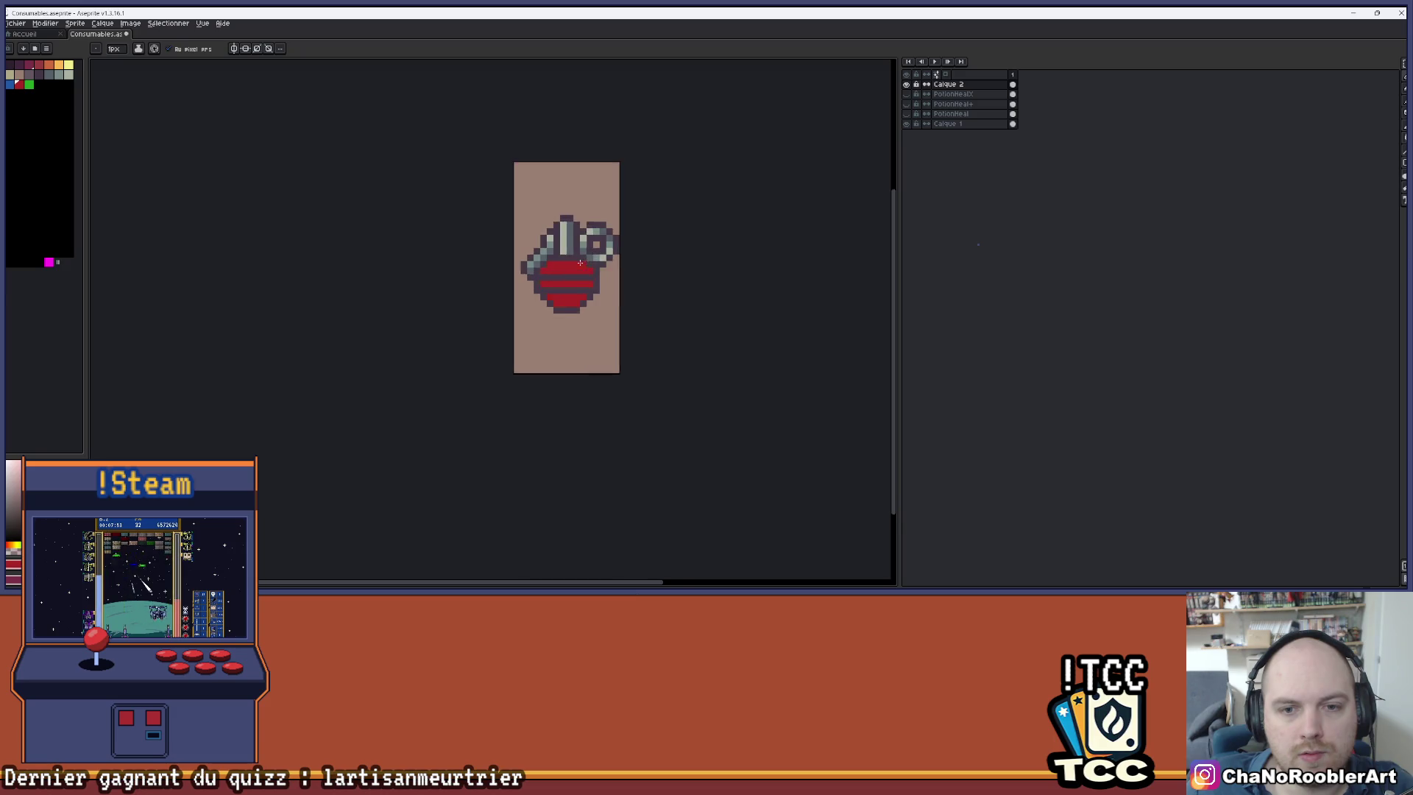
{"action": "scroll", "coordinate": [580, 263], "scroll_direction": "up", "scroll_amount": 1}
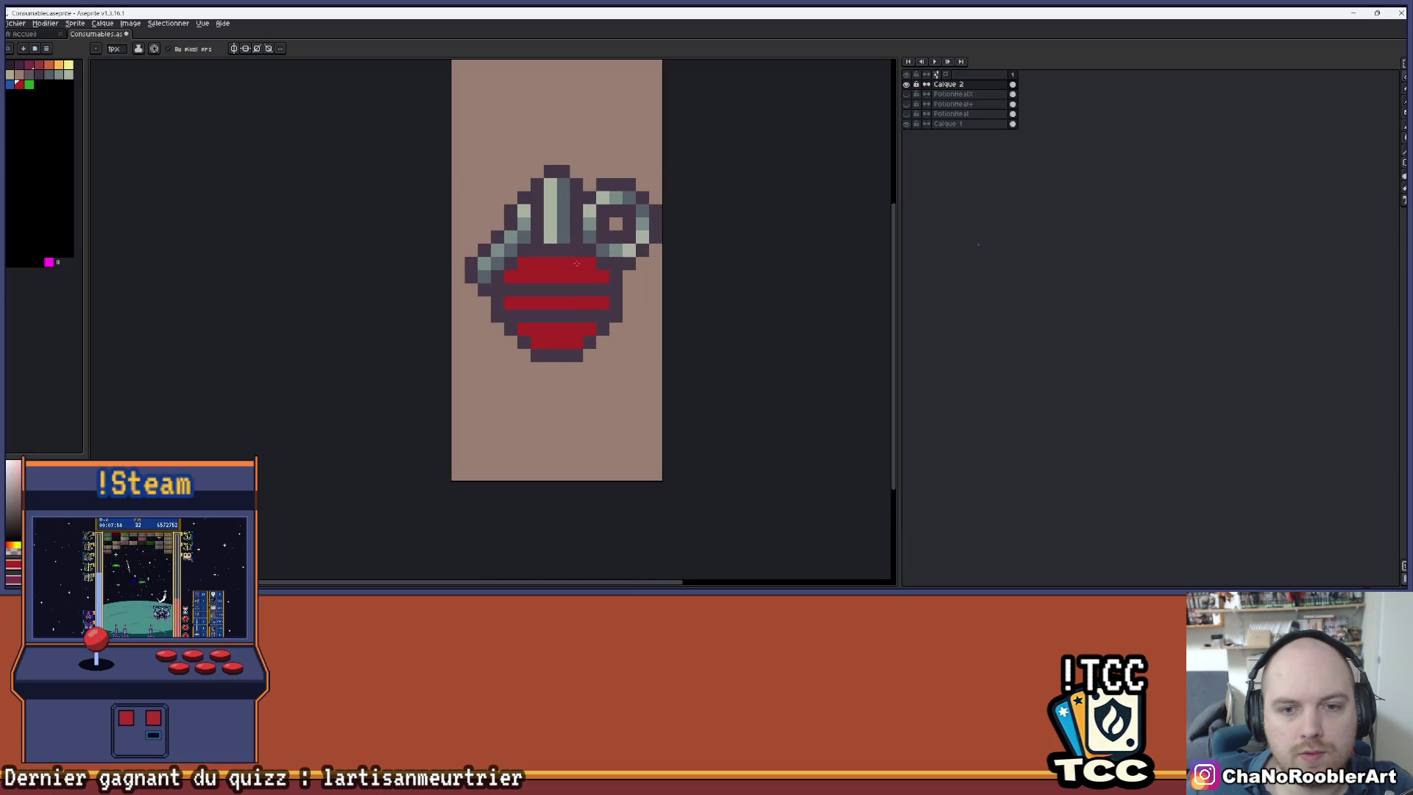
- Try bucket-filling the red stripes with blue, then undo the fills
{"action": "left_click", "coordinate": [9, 85]}
{"action": "key", "text": "g"}
{"action": "left_click", "coordinate": [562, 265]}
{"action": "left_click", "coordinate": [564, 303]}
{"action": "left_click", "coordinate": [562, 329]}
{"action": "left_click", "coordinate": [603, 262]}
{"action": "scroll", "coordinate": [584, 202], "scroll_direction": "down", "scroll_amount": 2}
{"action": "left_click_drag", "start_coordinate": [584, 201], "coordinate": [579, 201]}
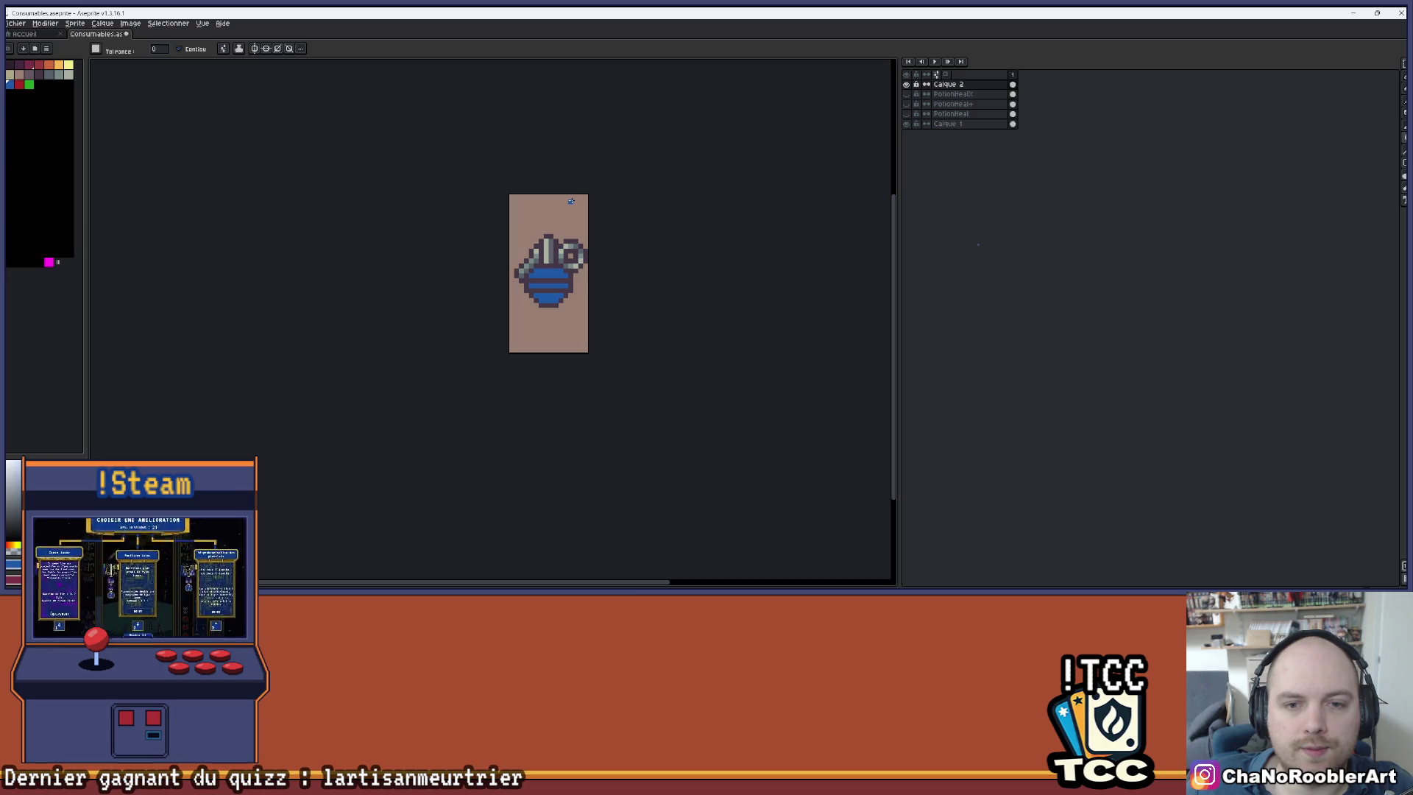
{"action": "scroll", "coordinate": [571, 201], "scroll_direction": "up", "scroll_amount": 1}
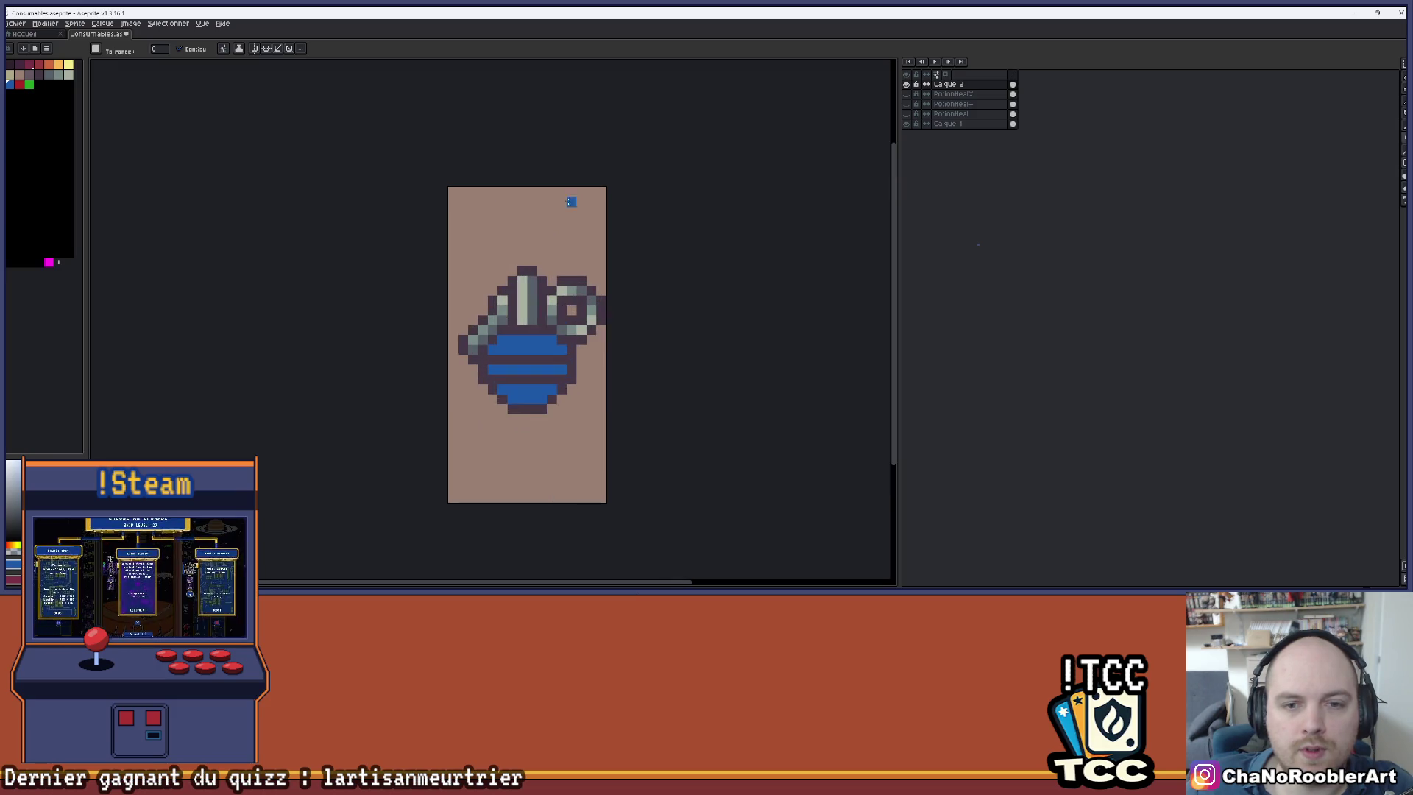
{"action": "key", "text": "ctrl+z"}
{"action": "key", "text": "ctrl+z"}
{"action": "key", "text": "ctrl+z"}
{"action": "left_click_drag", "start_coordinate": [589, 318], "coordinate": [590, 270]}
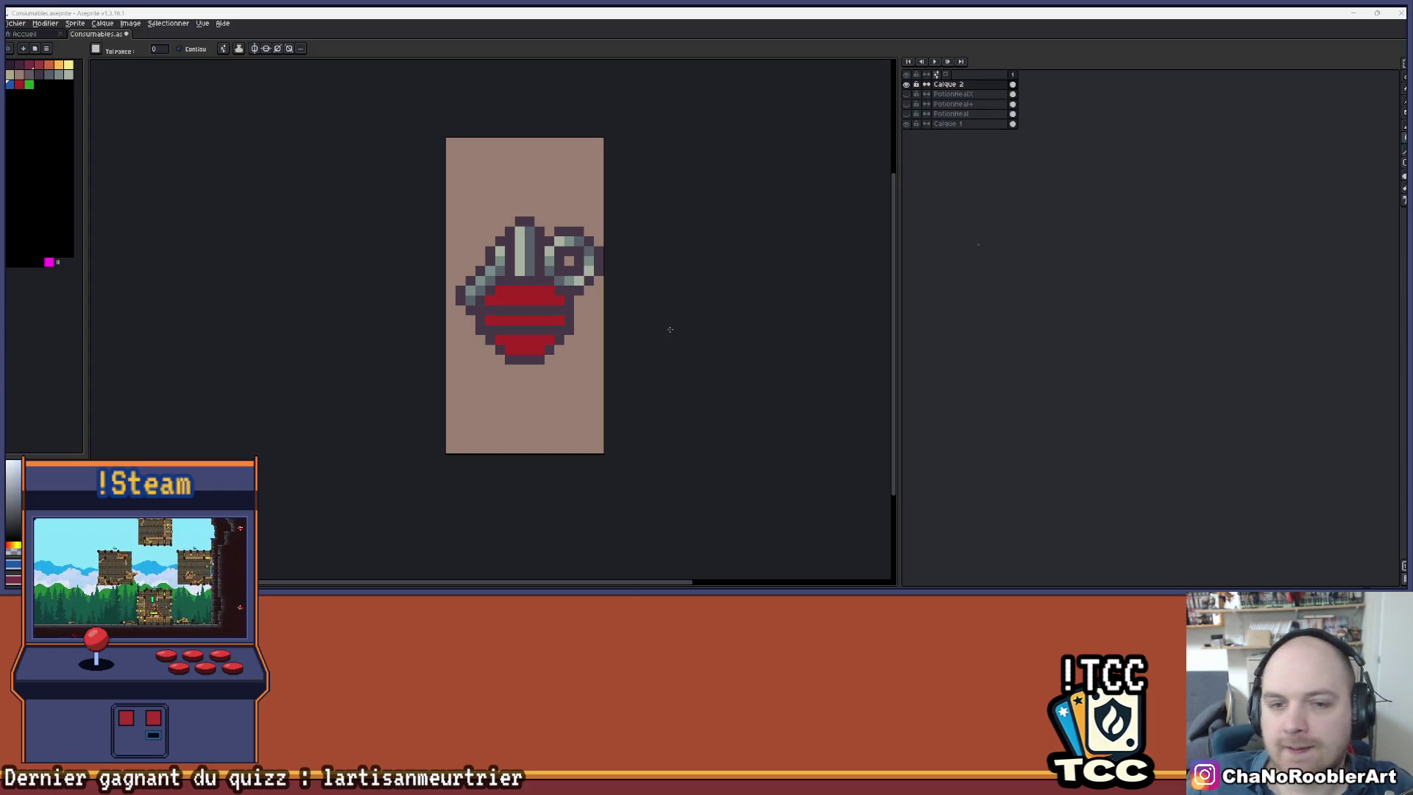
{"action": "scroll", "coordinate": [455, 212], "scroll_direction": "up", "scroll_amount": 1}
{"action": "scroll", "coordinate": [455, 211], "scroll_direction": "down", "scroll_amount": 3}
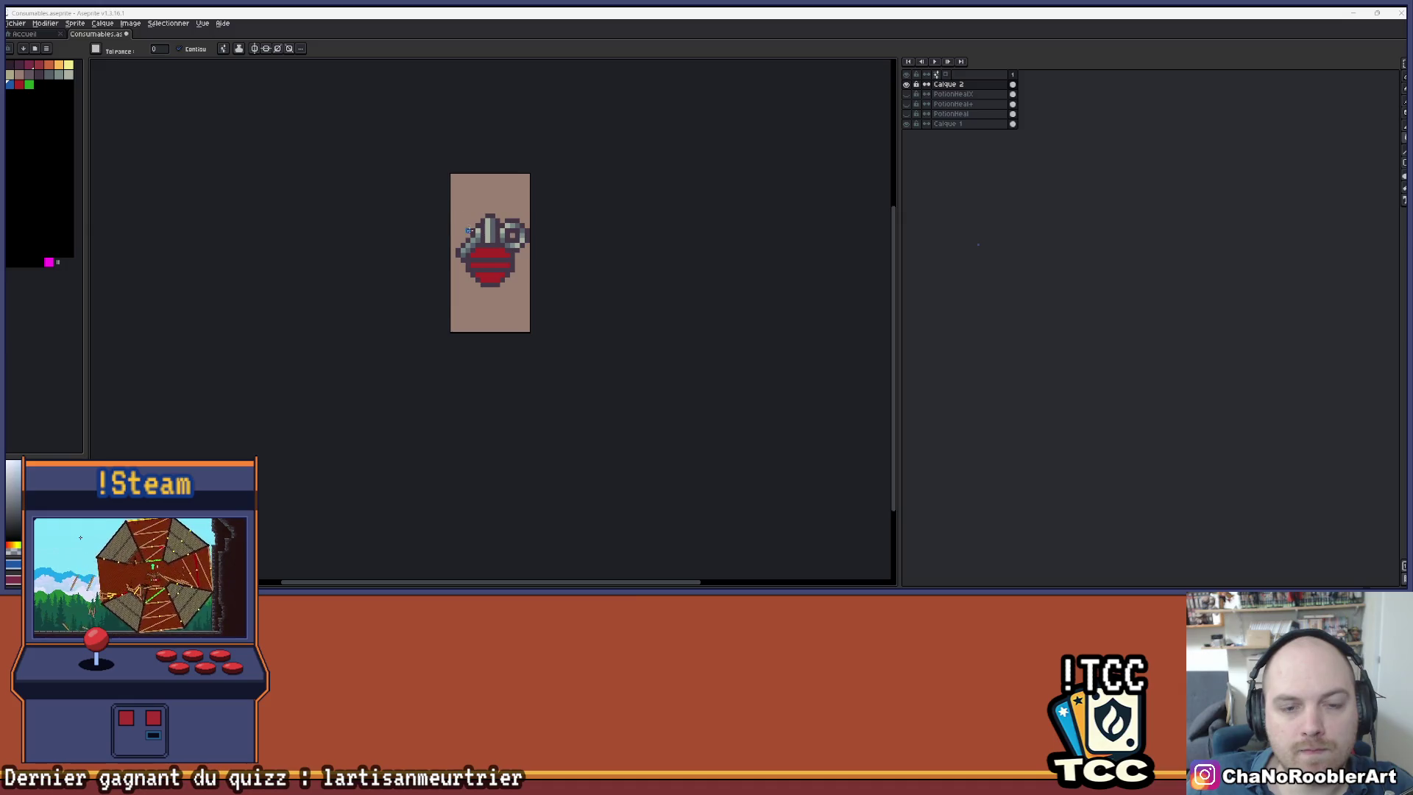
{"action": "scroll", "coordinate": [477, 234], "scroll_direction": "up", "scroll_amount": 3}
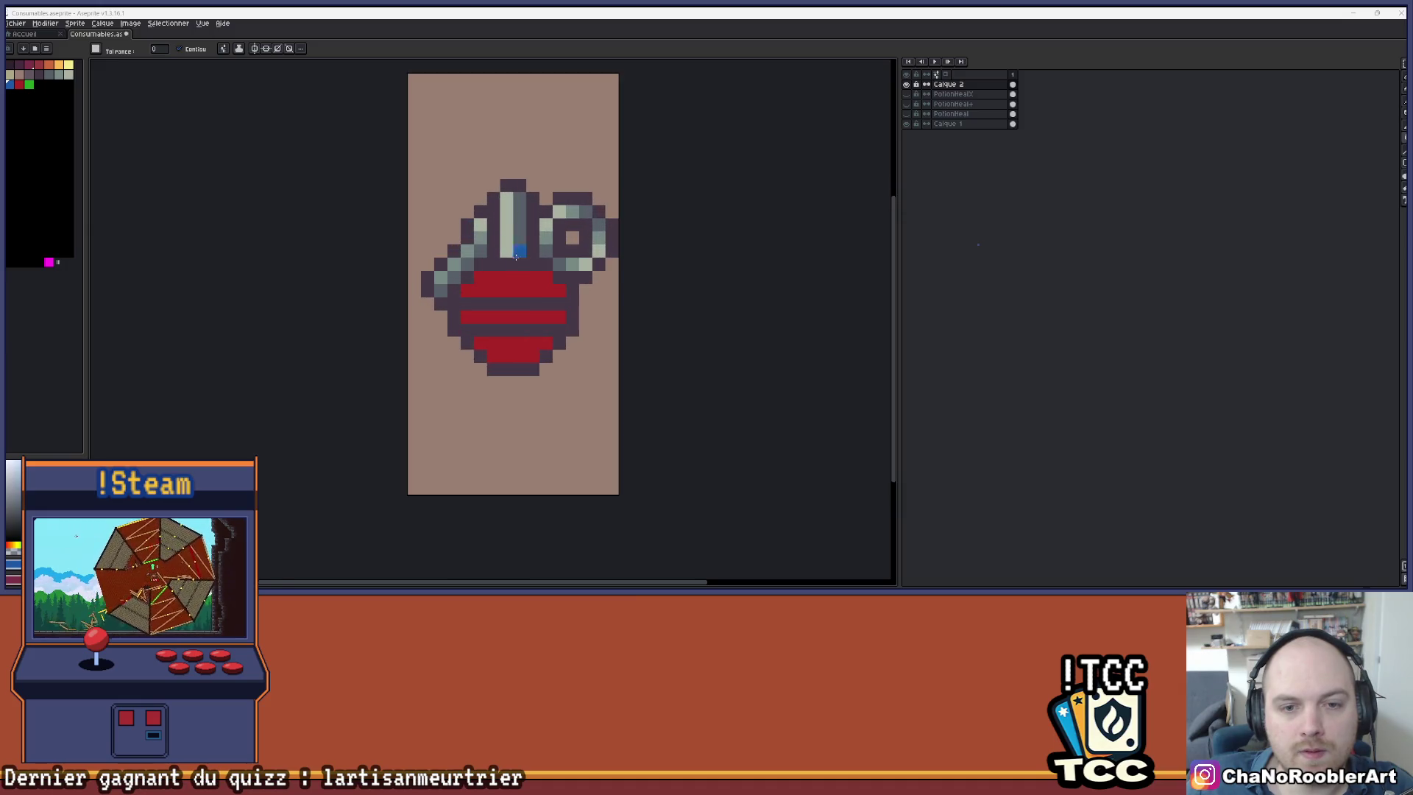
{"action": "left_click", "coordinate": [593, 300]}
{"action": "key", "text": "ctrl+z"}
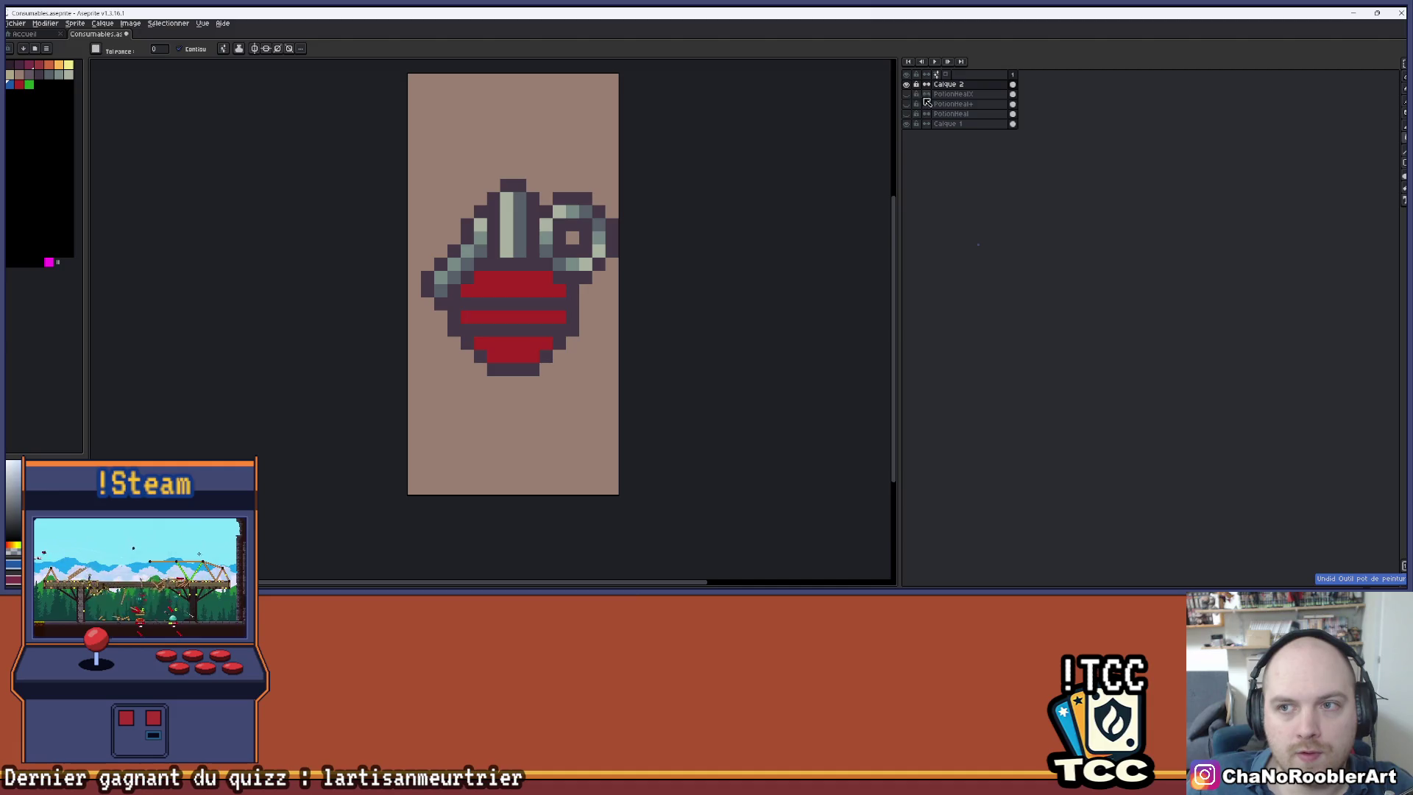
{"action": "key", "text": "i"}
{"action": "key", "text": "g"}
{"action": "scroll", "coordinate": [616, 232], "scroll_direction": "down", "scroll_amount": 2}
{"action": "scroll", "coordinate": [604, 258], "scroll_direction": "up", "scroll_amount": 1}
{"action": "scroll", "coordinate": [595, 307], "scroll_direction": "down", "scroll_amount": 2}
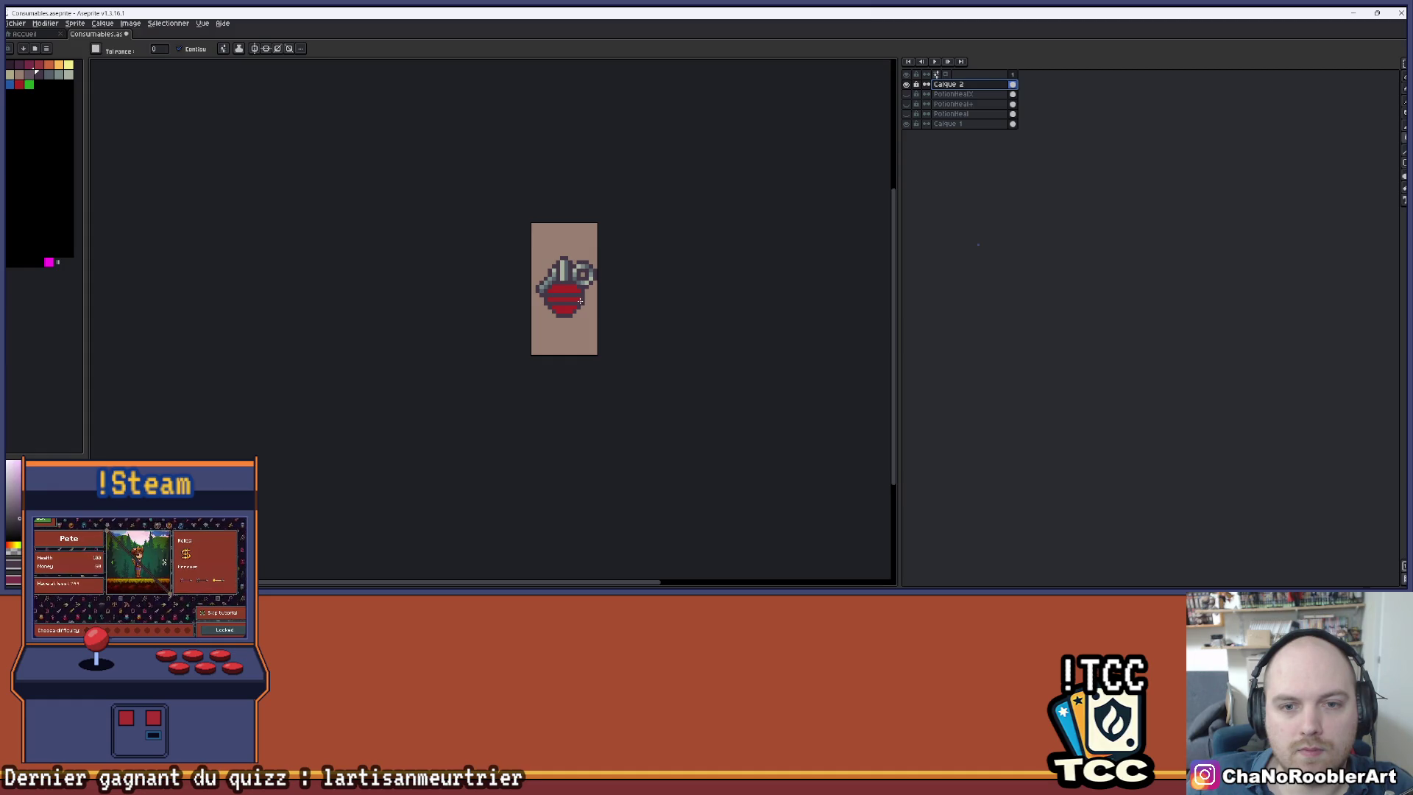
{"action": "scroll", "coordinate": [580, 301], "scroll_direction": "up", "scroll_amount": 5}
{"action": "scroll", "coordinate": [640, 270], "scroll_direction": "down", "scroll_amount": 5}
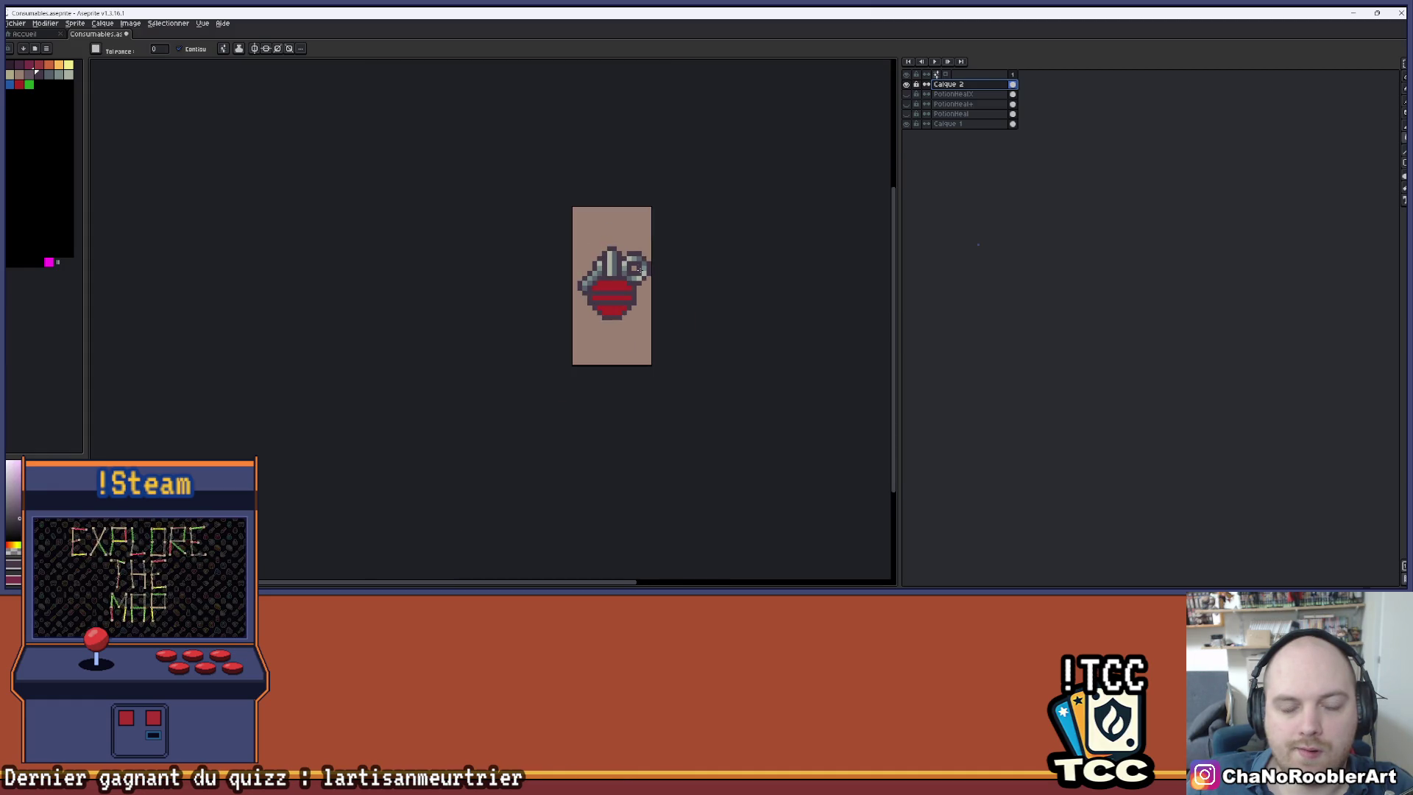
{"action": "scroll", "coordinate": [635, 254], "scroll_direction": "right", "scroll_amount": 2}
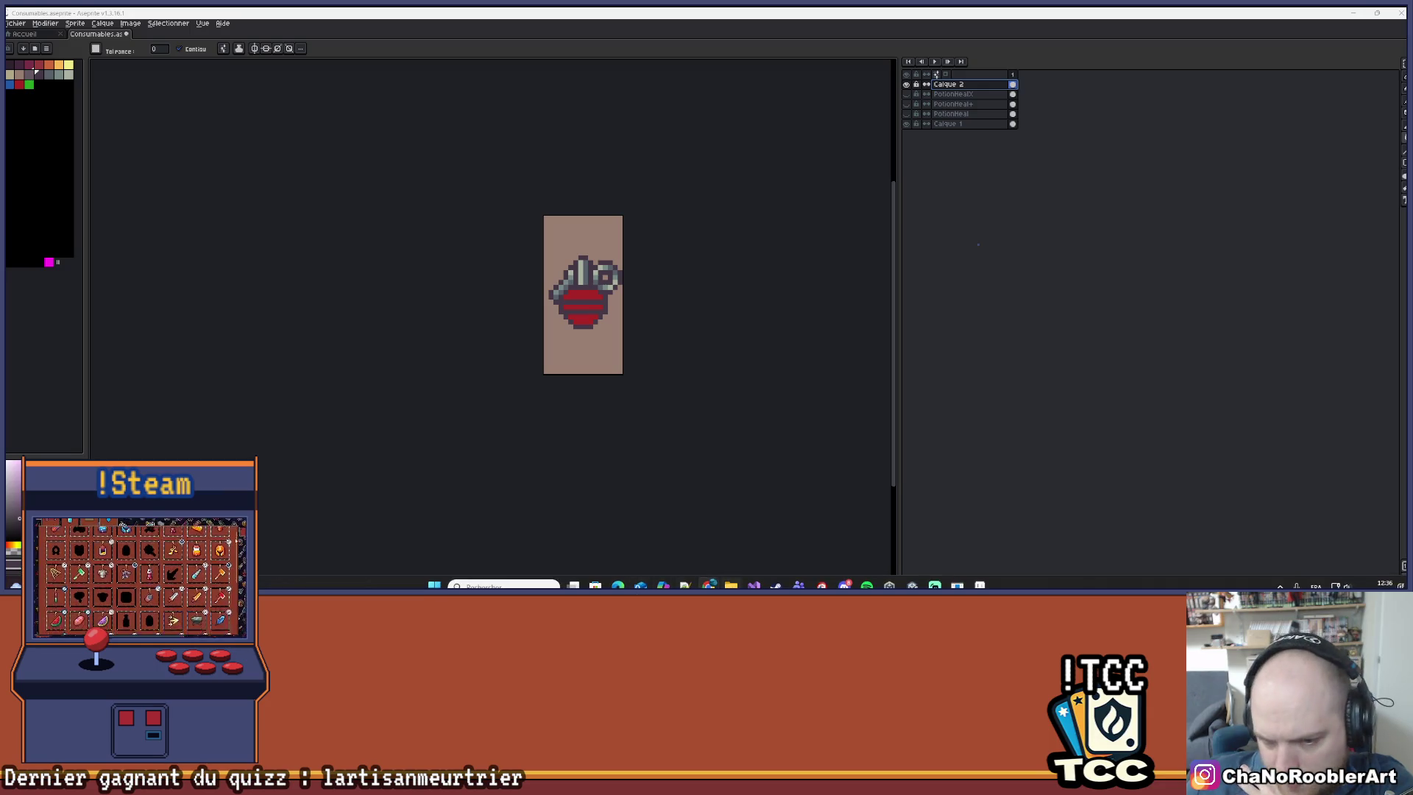
{"action": "mouse_move", "coordinate": [709, 586]}
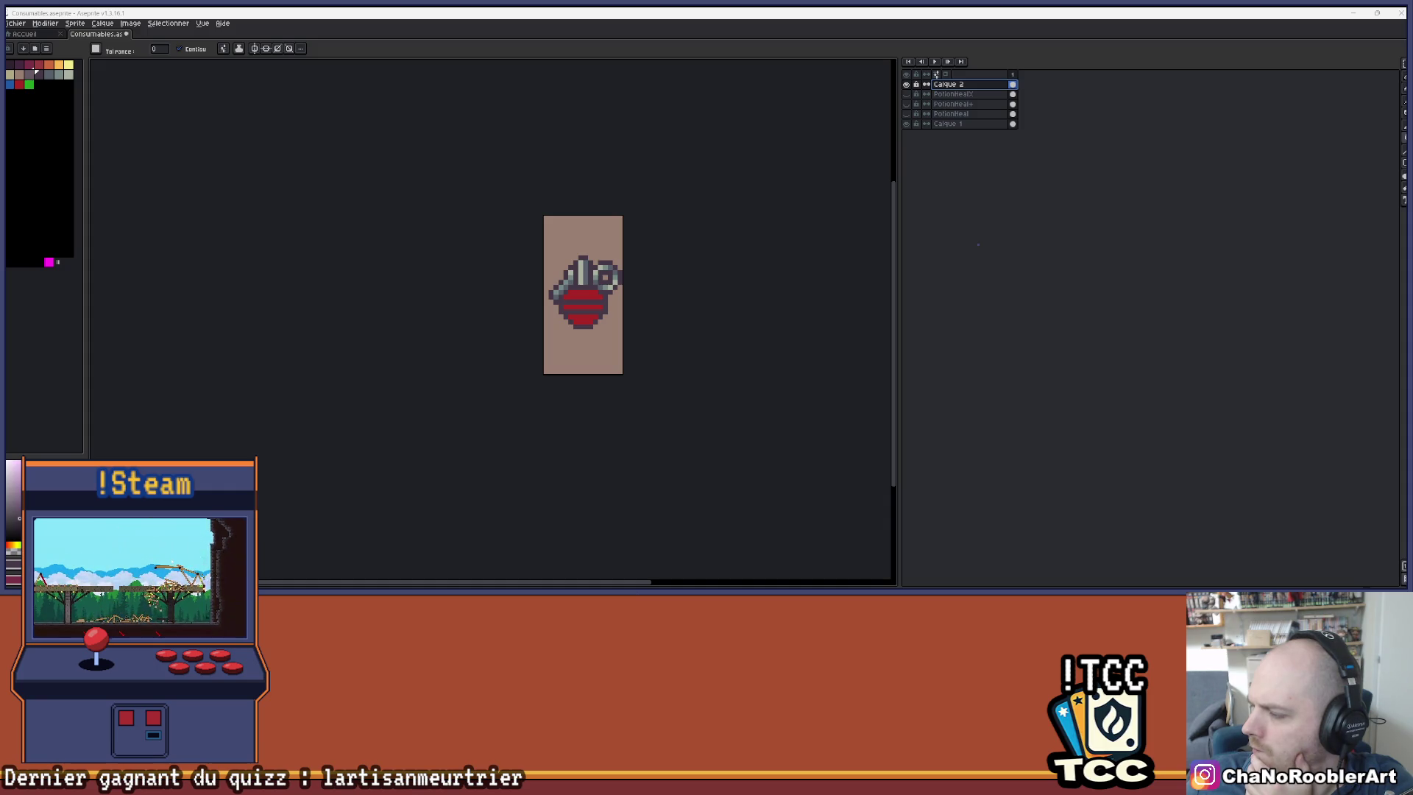
{"action": "left_click_drag", "start_coordinate": [1412, 177], "coordinate": [1071, 194]}
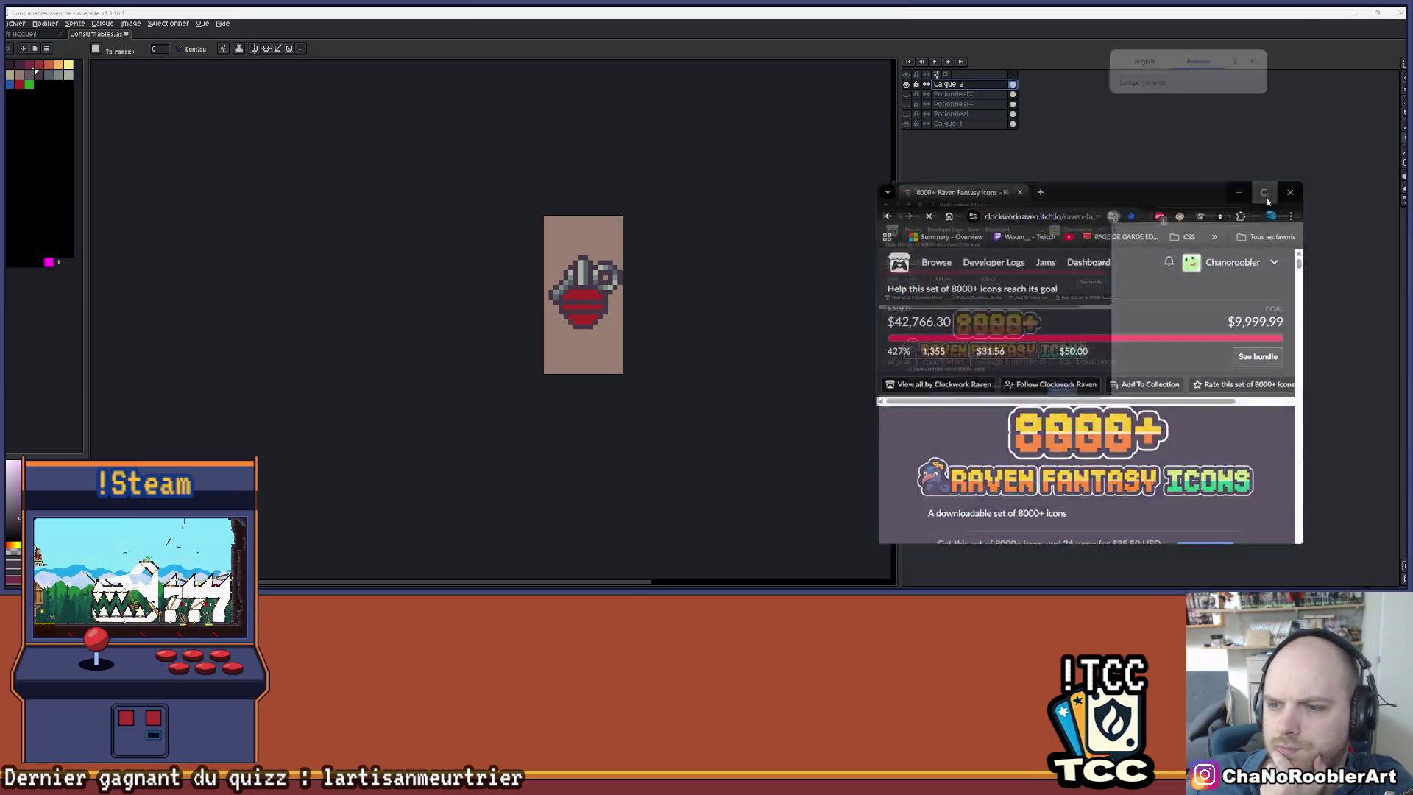
{"action": "left_click", "coordinate": [1264, 195]}
{"action": "scroll", "coordinate": [791, 298], "scroll_direction": "down", "scroll_amount": 4}
{"action": "scroll", "coordinate": [791, 298], "scroll_direction": "down", "scroll_amount": 3}
{"action": "scroll", "coordinate": [791, 298], "scroll_direction": "down", "scroll_amount": 4}
{"action": "scroll", "coordinate": [875, 285], "scroll_direction": "up", "scroll_amount": 2}
{"action": "scroll", "coordinate": [541, 224], "scroll_direction": "down", "scroll_amount": 1}
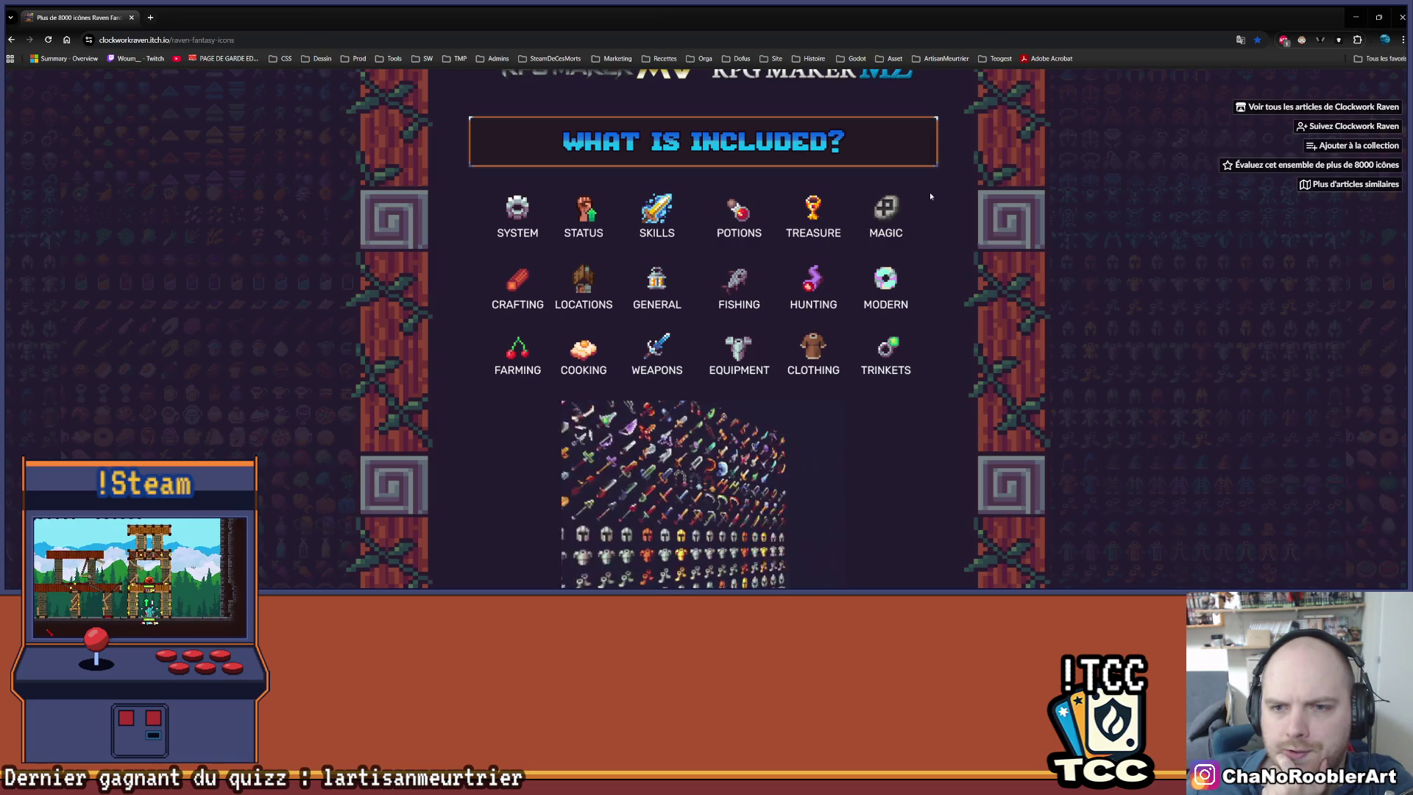
{"action": "scroll", "coordinate": [930, 195], "scroll_direction": "down", "scroll_amount": 2}
{"action": "scroll", "coordinate": [913, 198], "scroll_direction": "down", "scroll_amount": 15}
{"action": "scroll", "coordinate": [893, 200], "scroll_direction": "down", "scroll_amount": 20}
{"action": "scroll", "coordinate": [865, 214], "scroll_direction": "up", "scroll_amount": 20}
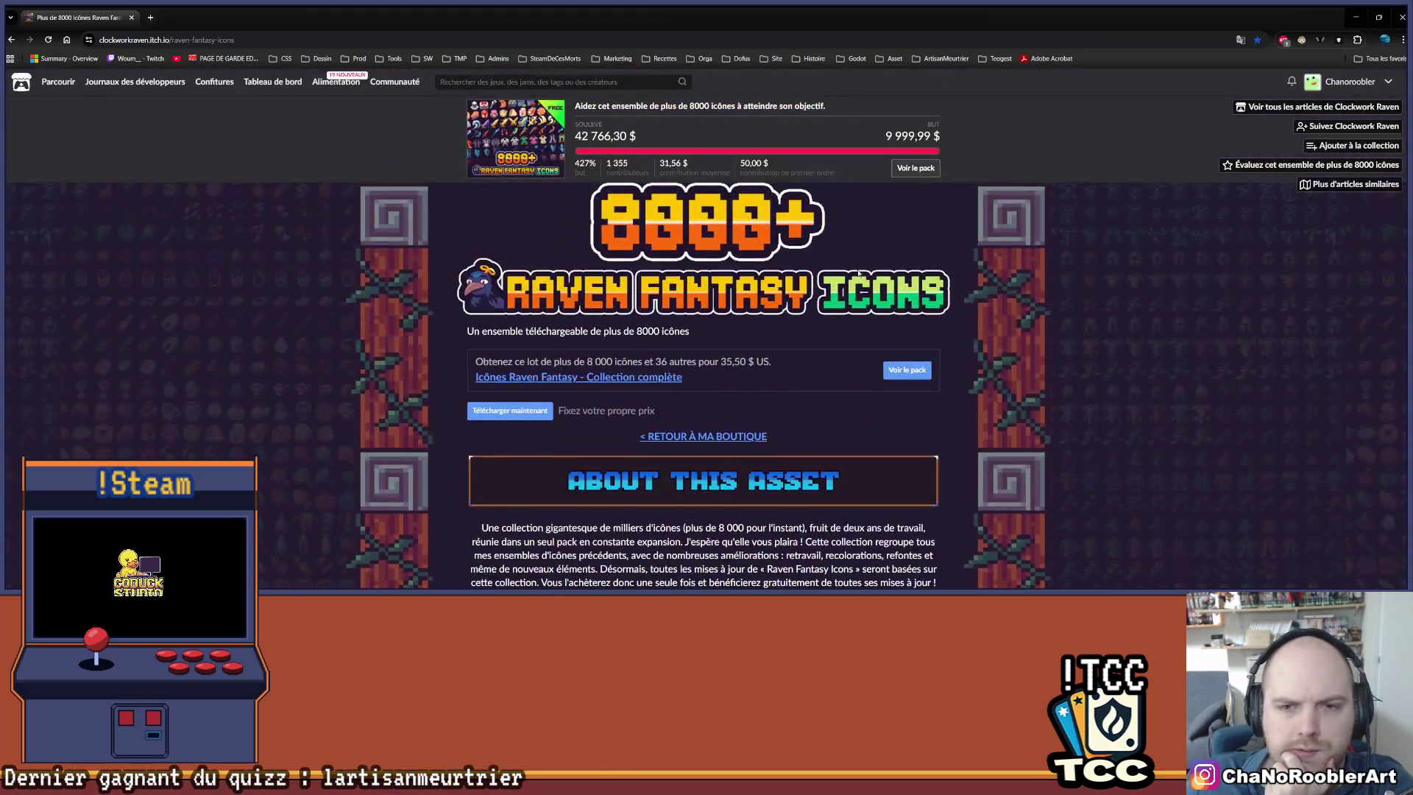
{"action": "scroll", "coordinate": [860, 274], "scroll_direction": "down", "scroll_amount": 4}
{"action": "scroll", "coordinate": [841, 275], "scroll_direction": "up", "scroll_amount": 1}
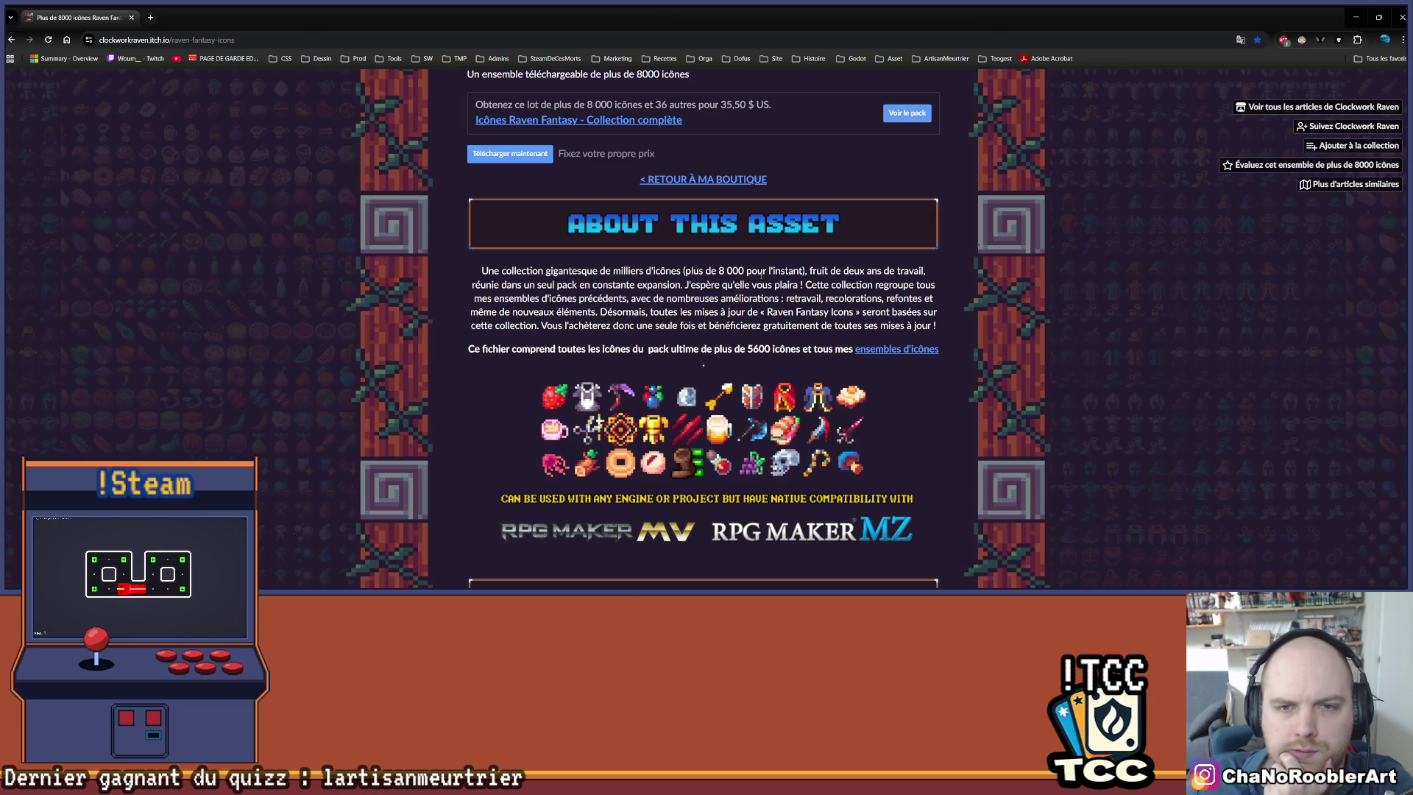
{"action": "scroll", "coordinate": [771, 271], "scroll_direction": "up", "scroll_amount": 2}
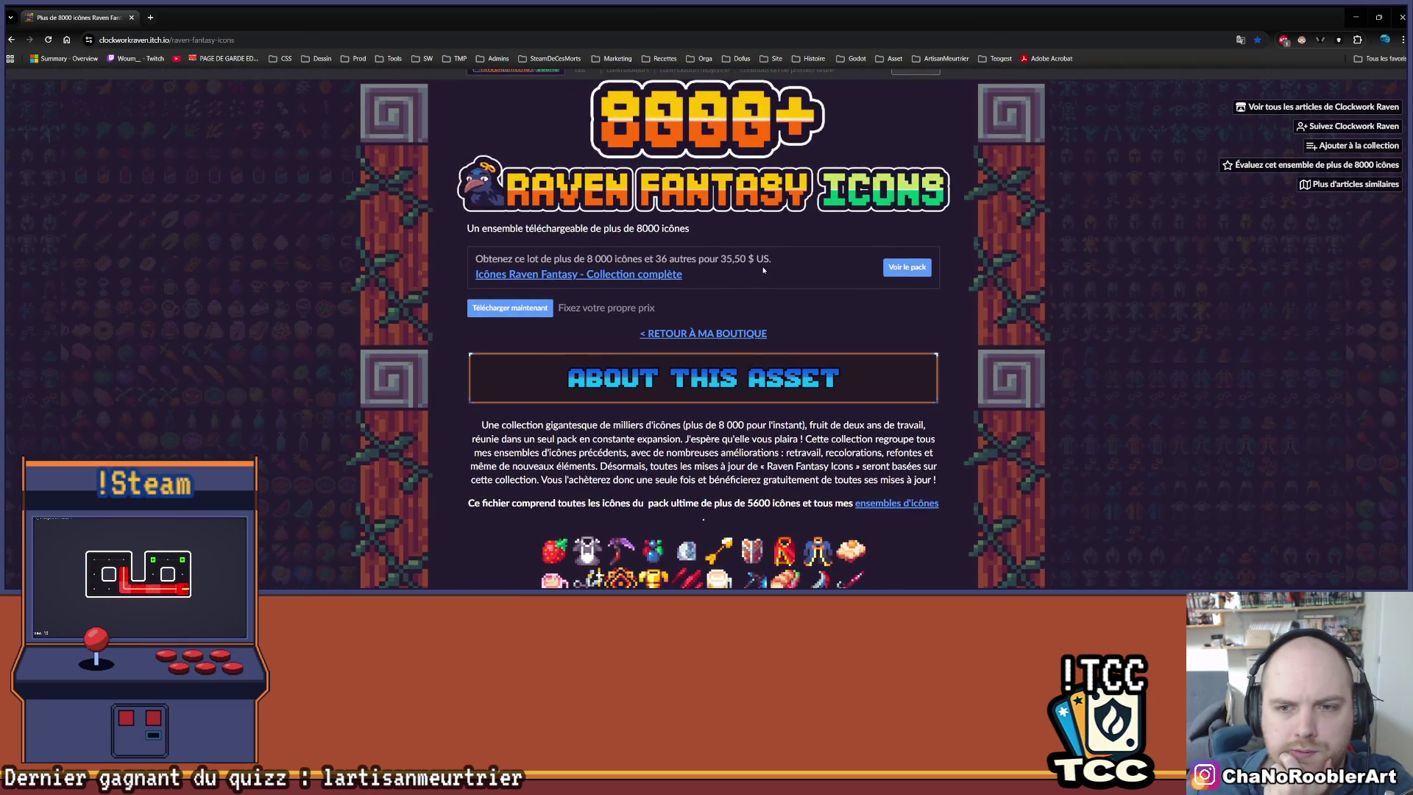
{"action": "scroll", "coordinate": [763, 272], "scroll_direction": "down", "scroll_amount": 2}
{"action": "scroll", "coordinate": [697, 243], "scroll_direction": "down", "scroll_amount": 3}
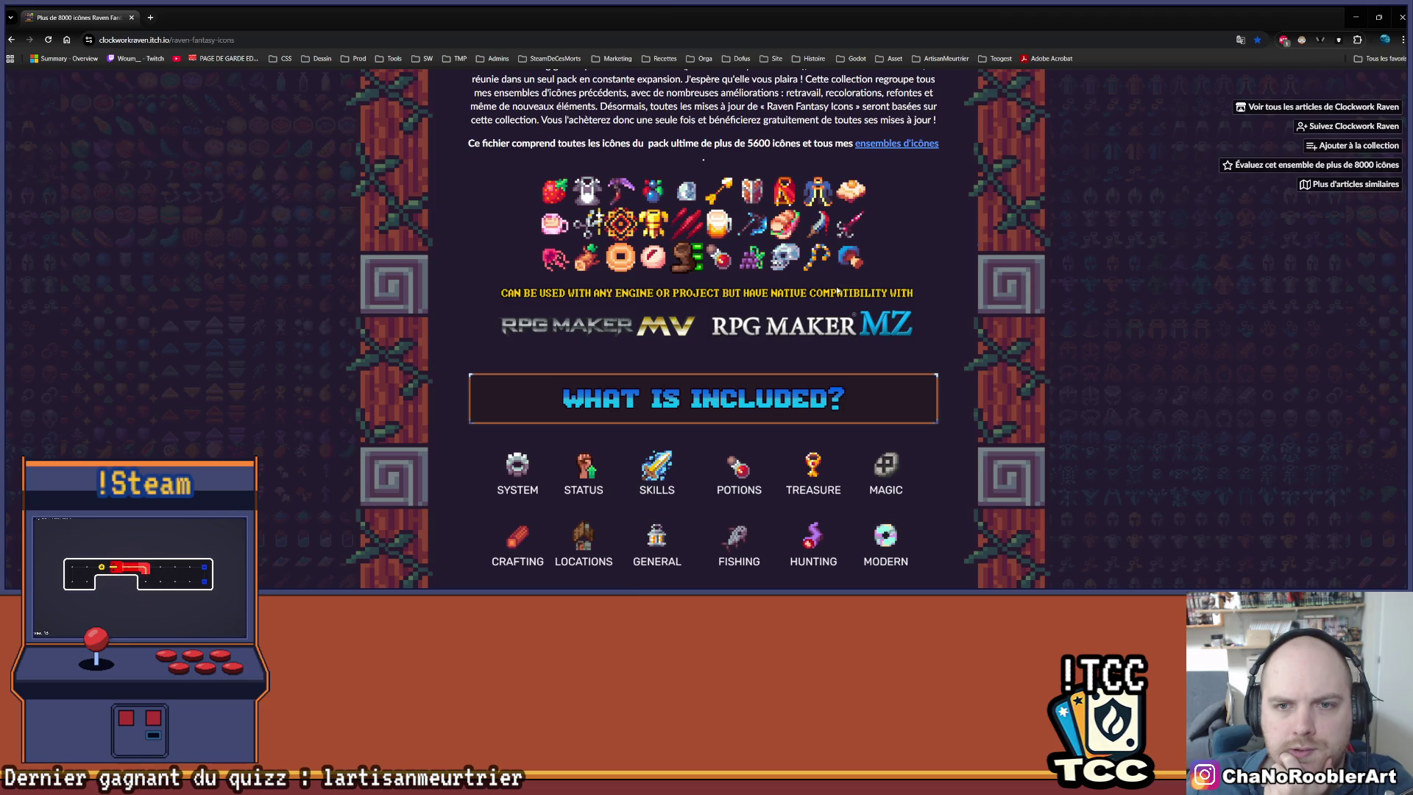
{"action": "scroll", "coordinate": [826, 289], "scroll_direction": "down", "scroll_amount": 2}
{"action": "scroll", "coordinate": [827, 289], "scroll_direction": "down", "scroll_amount": 1}
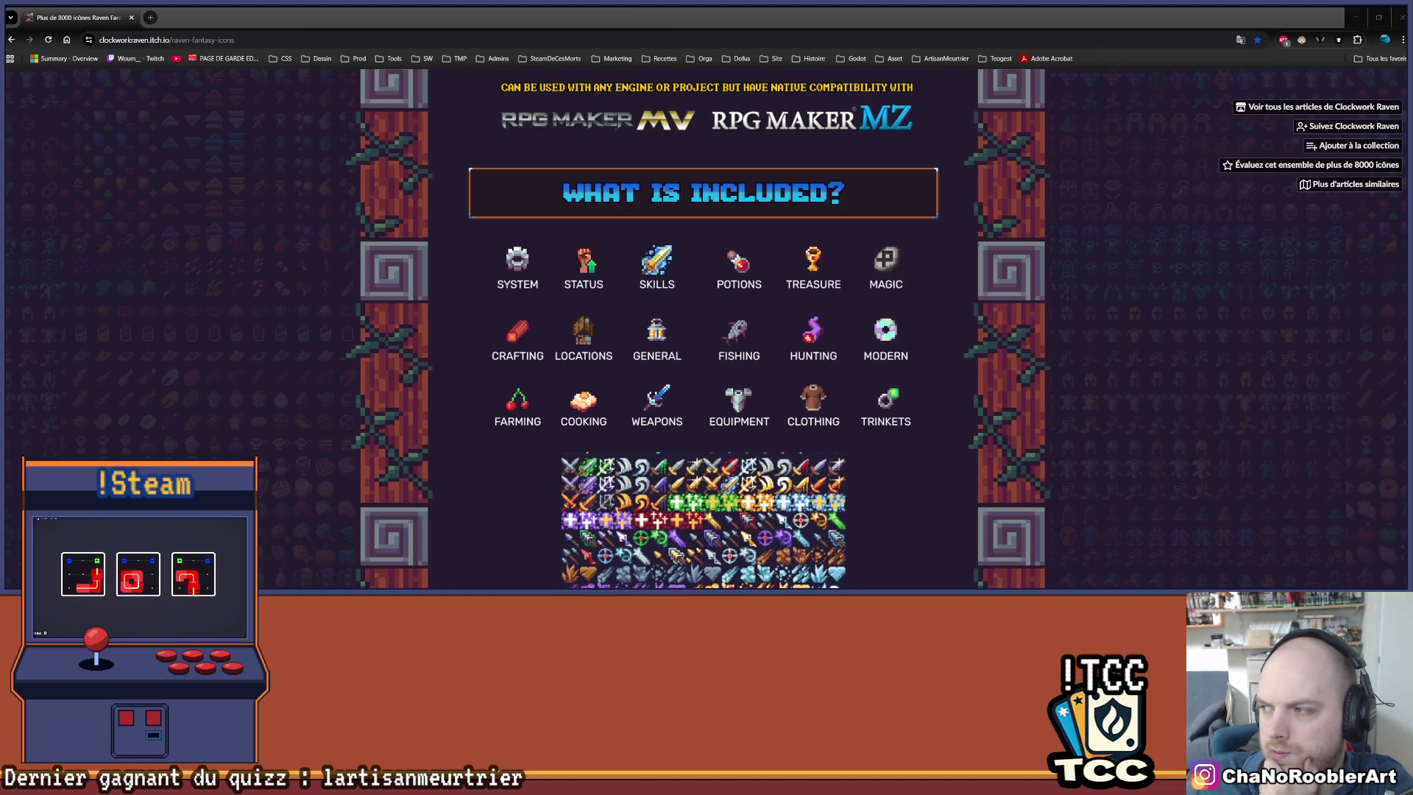
{"action": "scroll", "coordinate": [909, 251], "scroll_direction": "down", "scroll_amount": 1}
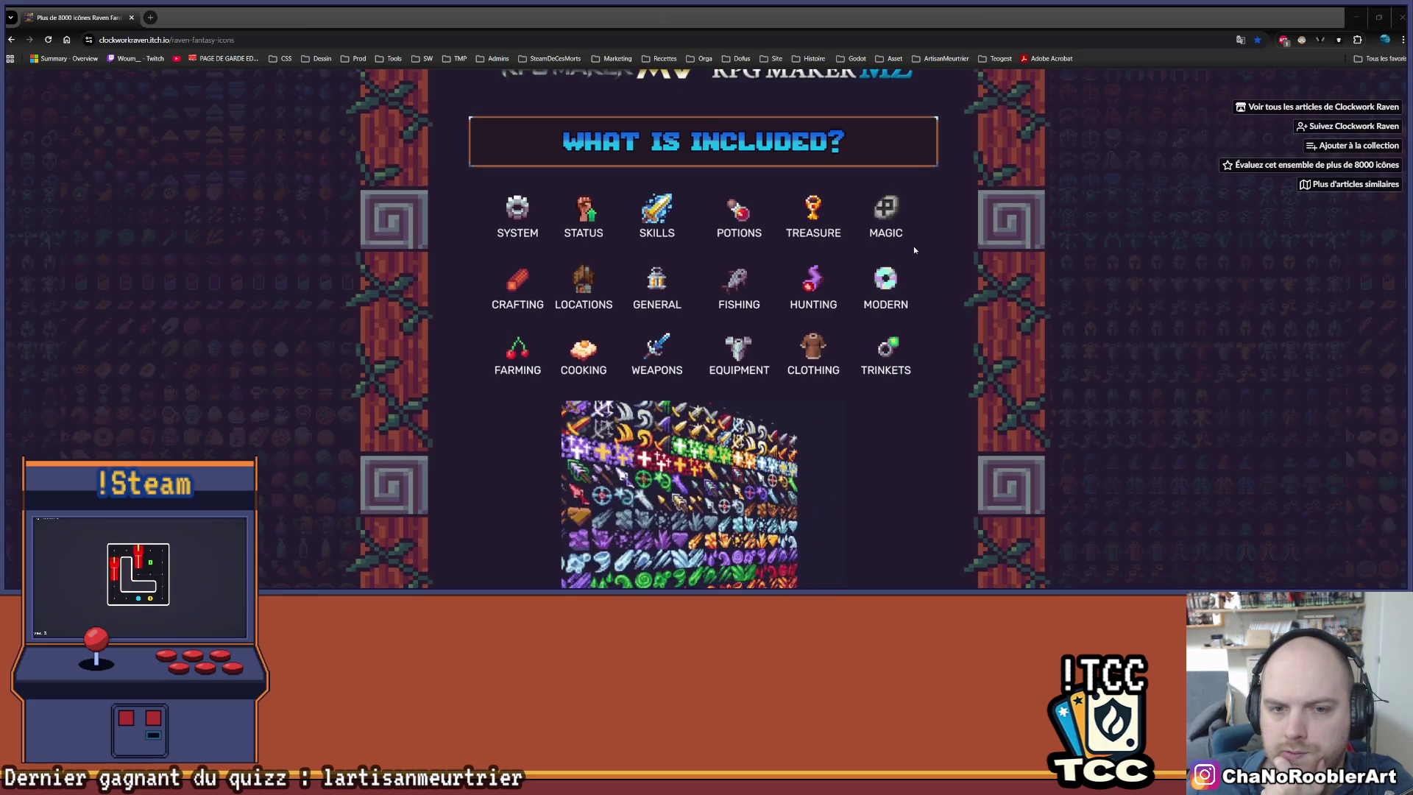
{"action": "scroll", "coordinate": [913, 246], "scroll_direction": "down", "scroll_amount": 10}
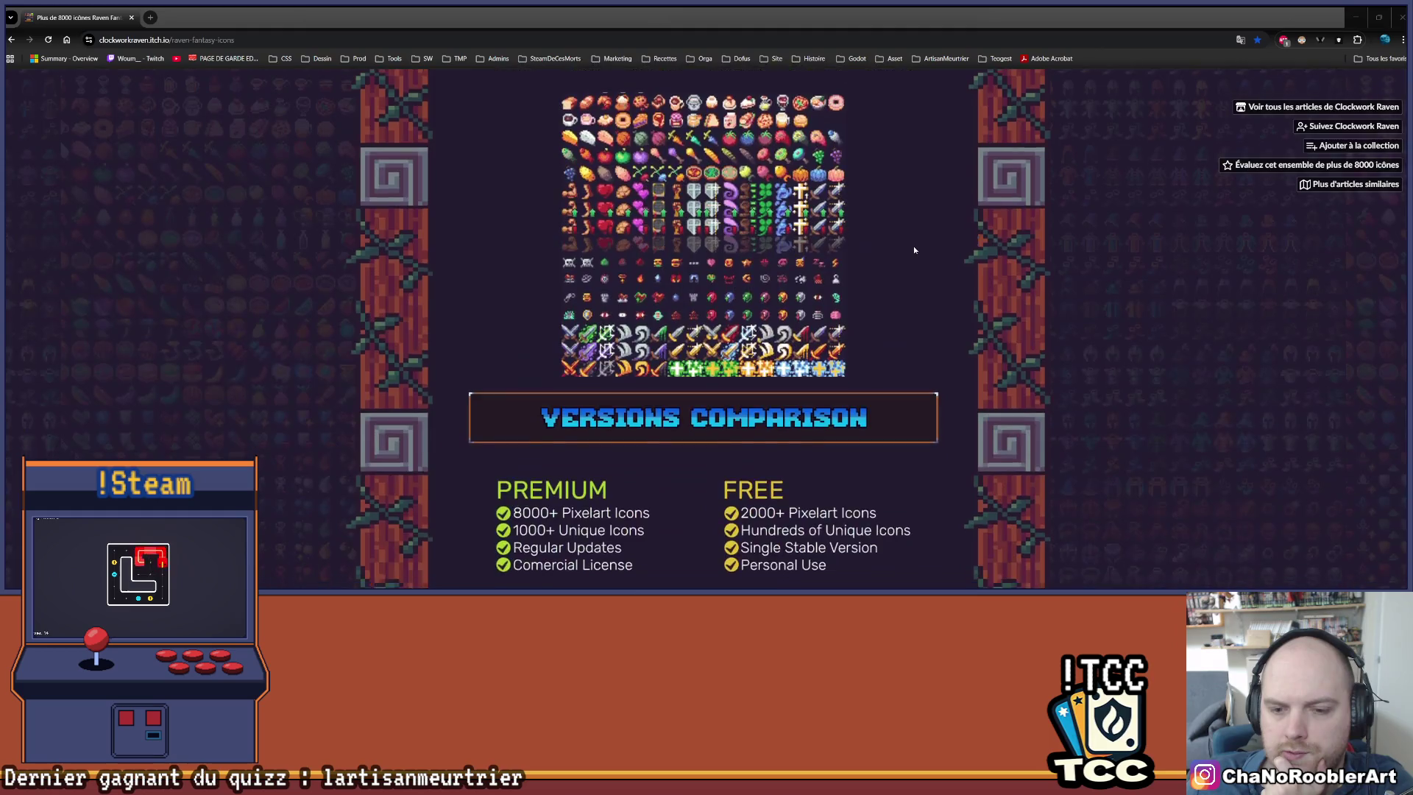
{"action": "scroll", "coordinate": [913, 246], "scroll_direction": "down", "scroll_amount": 3}
{"action": "scroll", "coordinate": [913, 246], "scroll_direction": "up", "scroll_amount": 3}
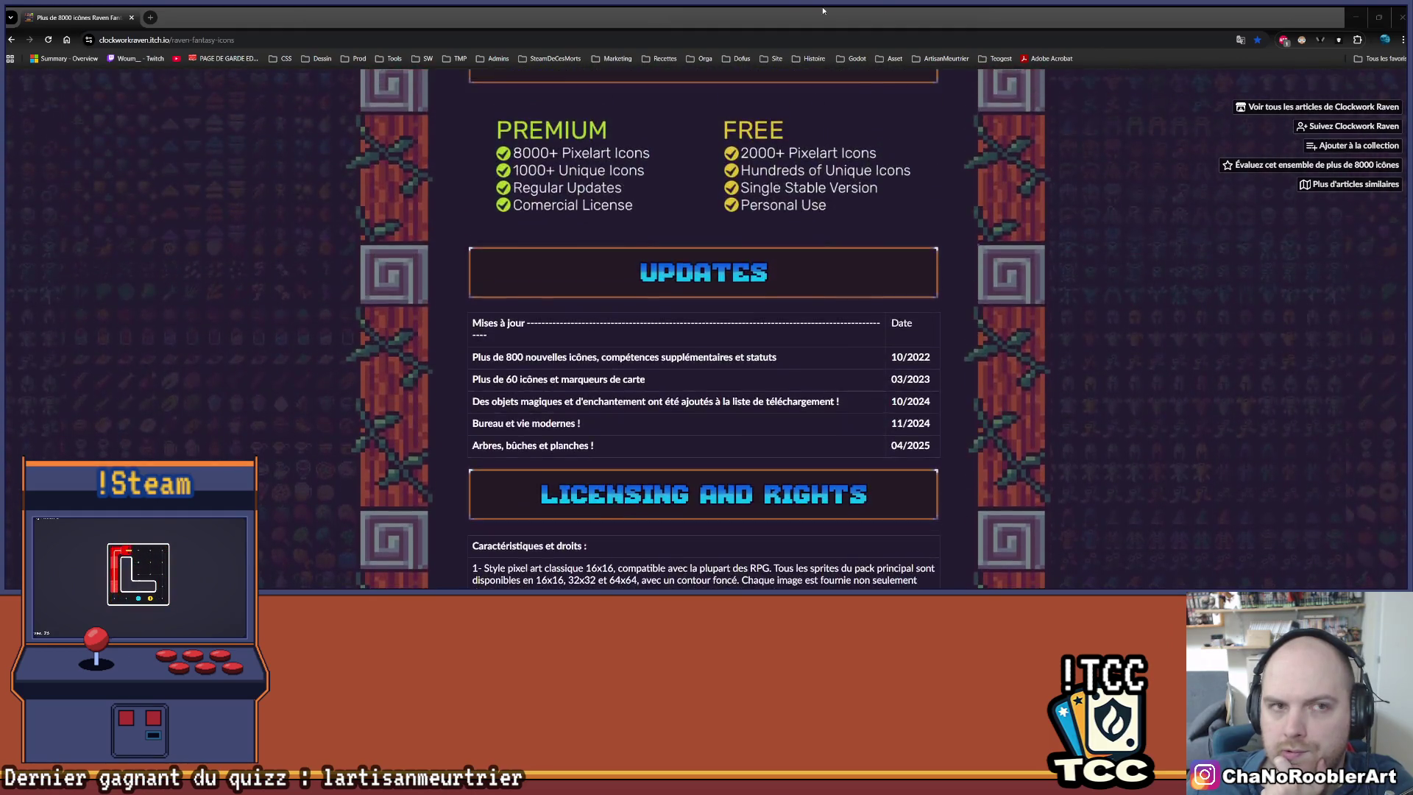
{"action": "key", "text": "alt+Tab"}
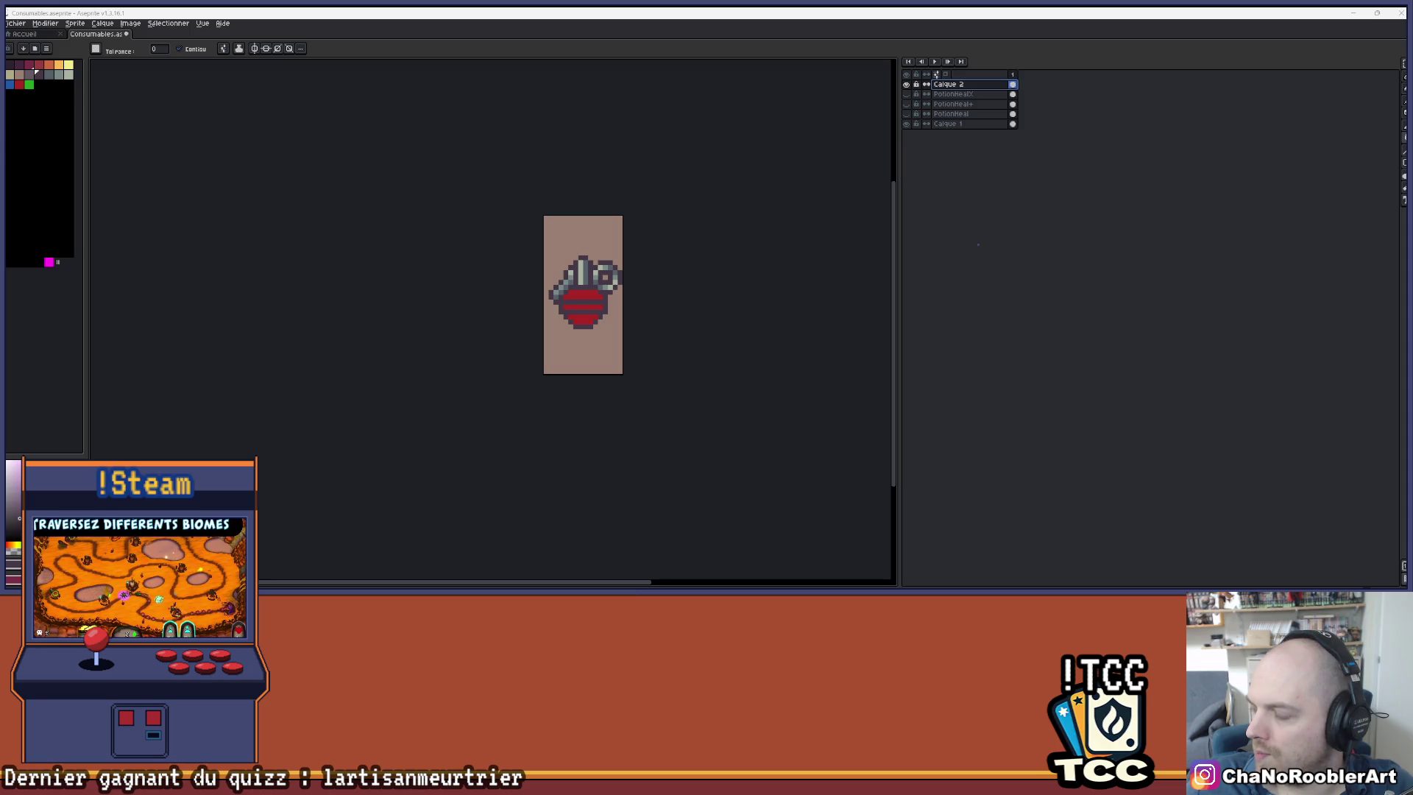
- Centre the sprite and toggle the grenade and PotionHealX layers to compare them
{"action": "scroll", "coordinate": [619, 274], "scroll_direction": "up", "scroll_amount": 2}
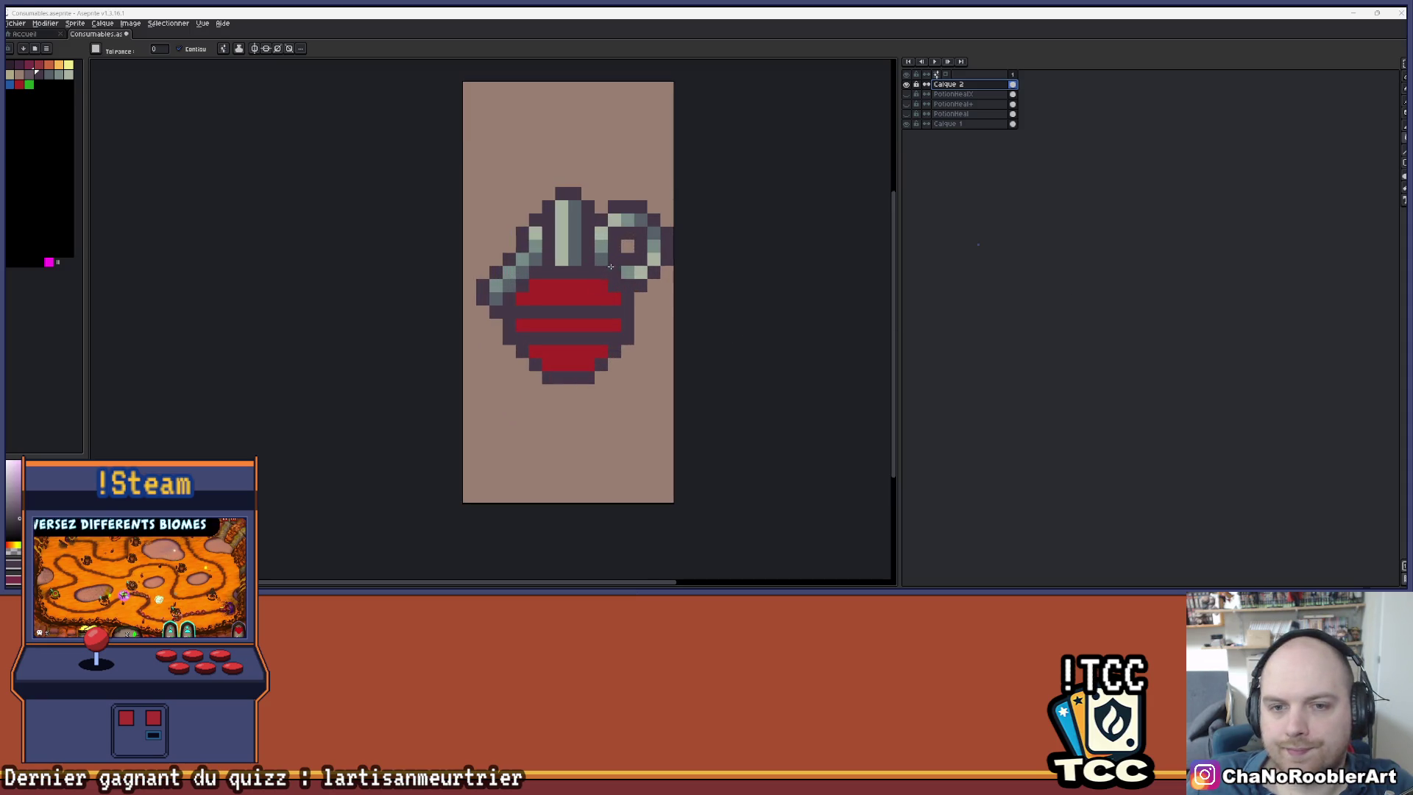
{"action": "mouse_move", "coordinate": [694, 258]}
{"action": "left_mouse_down"}
{"action": "mouse_move", "coordinate": [738, 310]}
{"action": "mouse_move", "coordinate": [656, 283]}
{"action": "left_mouse_up"}
{"action": "scroll", "coordinate": [722, 310], "scroll_direction": "down", "scroll_amount": 2}
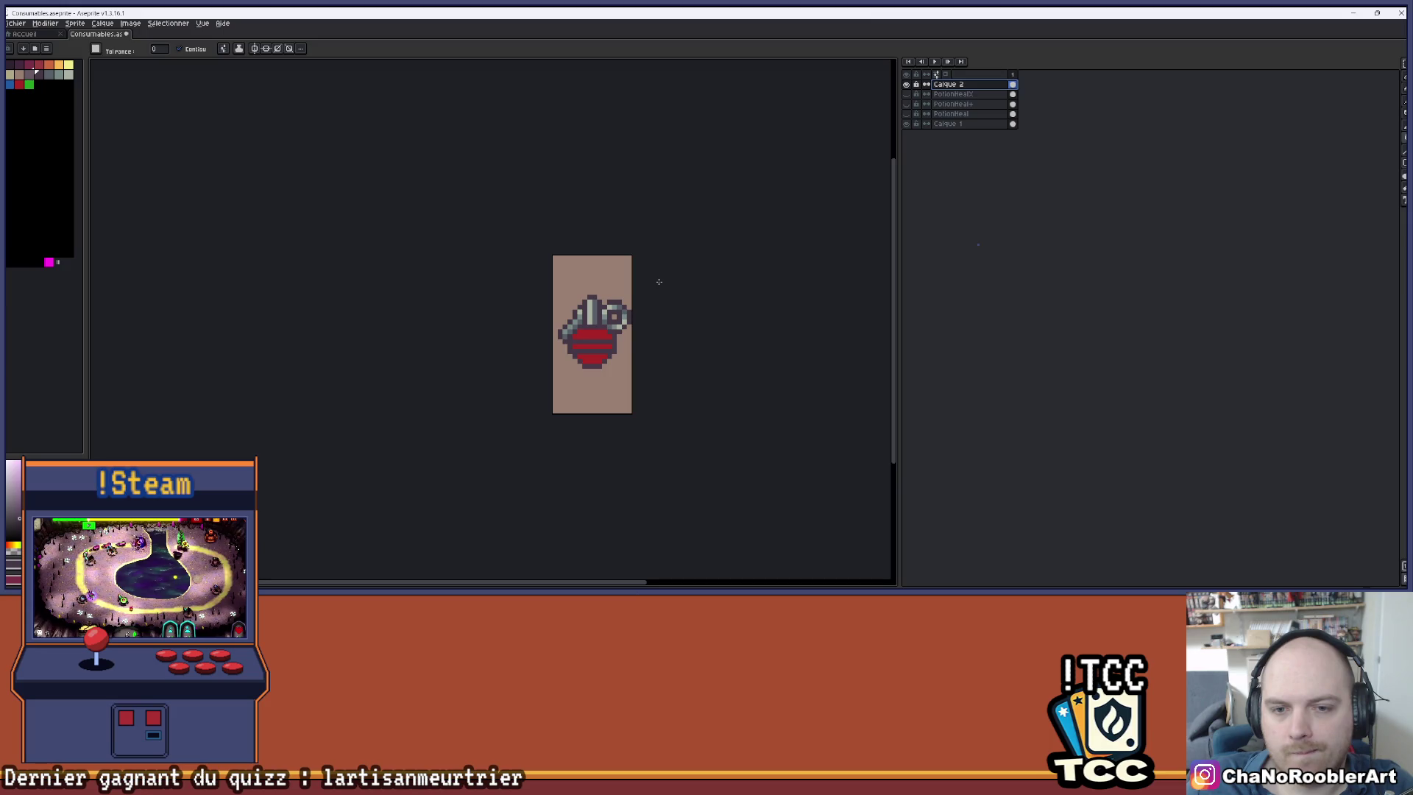
{"action": "scroll", "coordinate": [660, 282], "scroll_direction": "up", "scroll_amount": 1}
{"action": "scroll", "coordinate": [660, 282], "scroll_direction": "up", "scroll_amount": 1}
{"action": "mouse_move", "coordinate": [661, 440]}
{"action": "left_mouse_down"}
{"action": "mouse_move", "coordinate": [661, 394]}
{"action": "mouse_move", "coordinate": [697, 394]}
{"action": "left_mouse_up"}
{"action": "scroll", "coordinate": [697, 394], "scroll_direction": "up", "scroll_amount": 3}
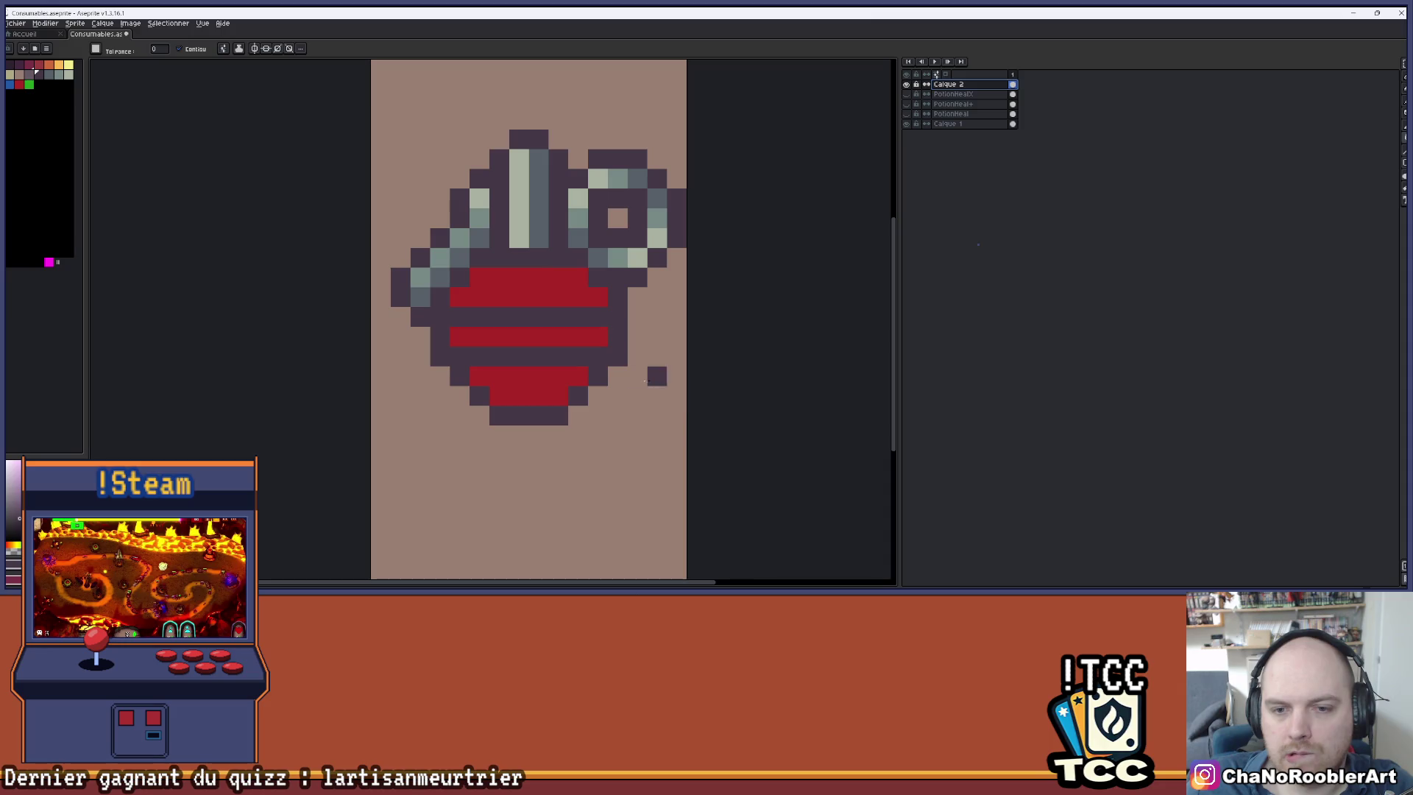
{"action": "left_click_drag", "start_coordinate": [624, 327], "coordinate": [697, 329]}
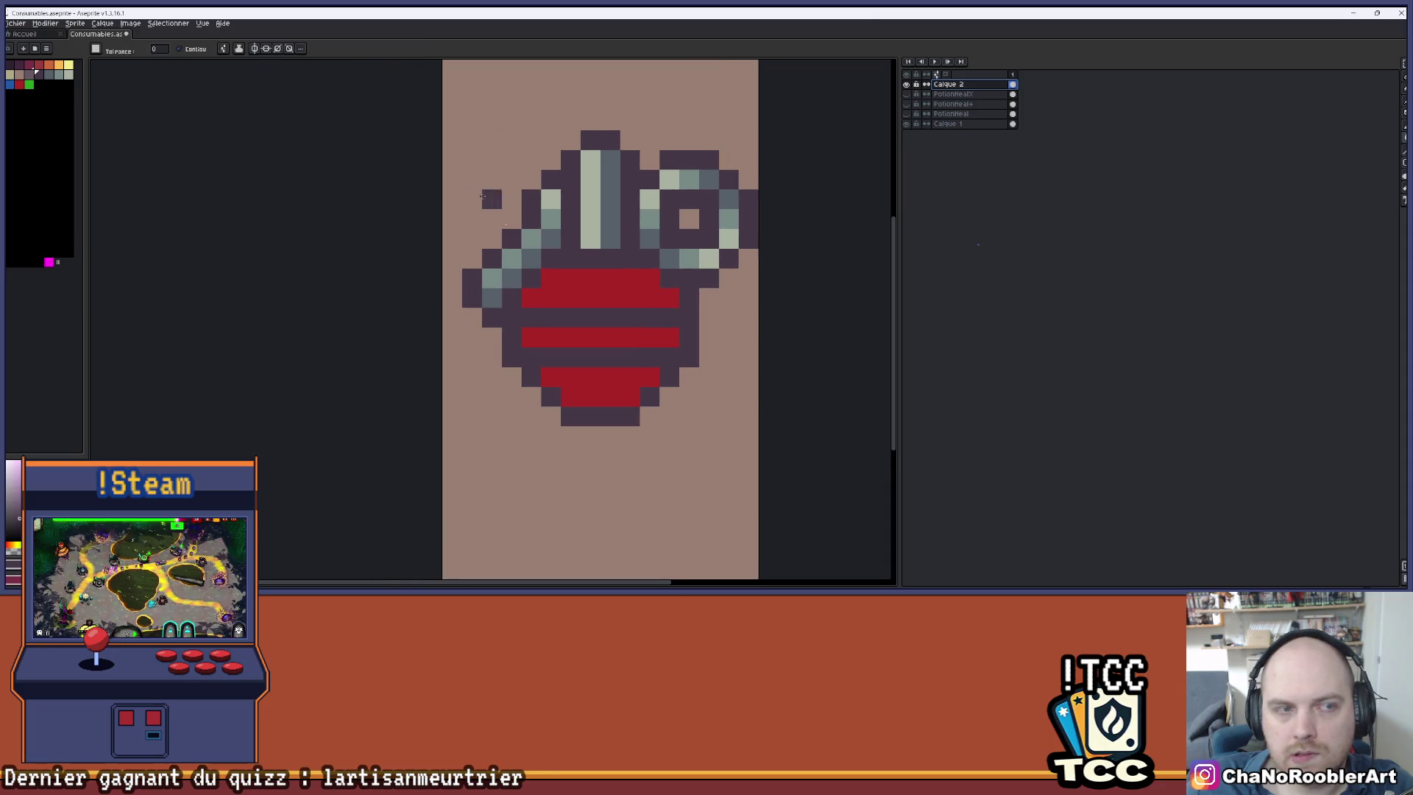
{"action": "left_click", "coordinate": [906, 85]}
{"action": "left_click", "coordinate": [906, 94]}
{"action": "left_click", "coordinate": [907, 94]}
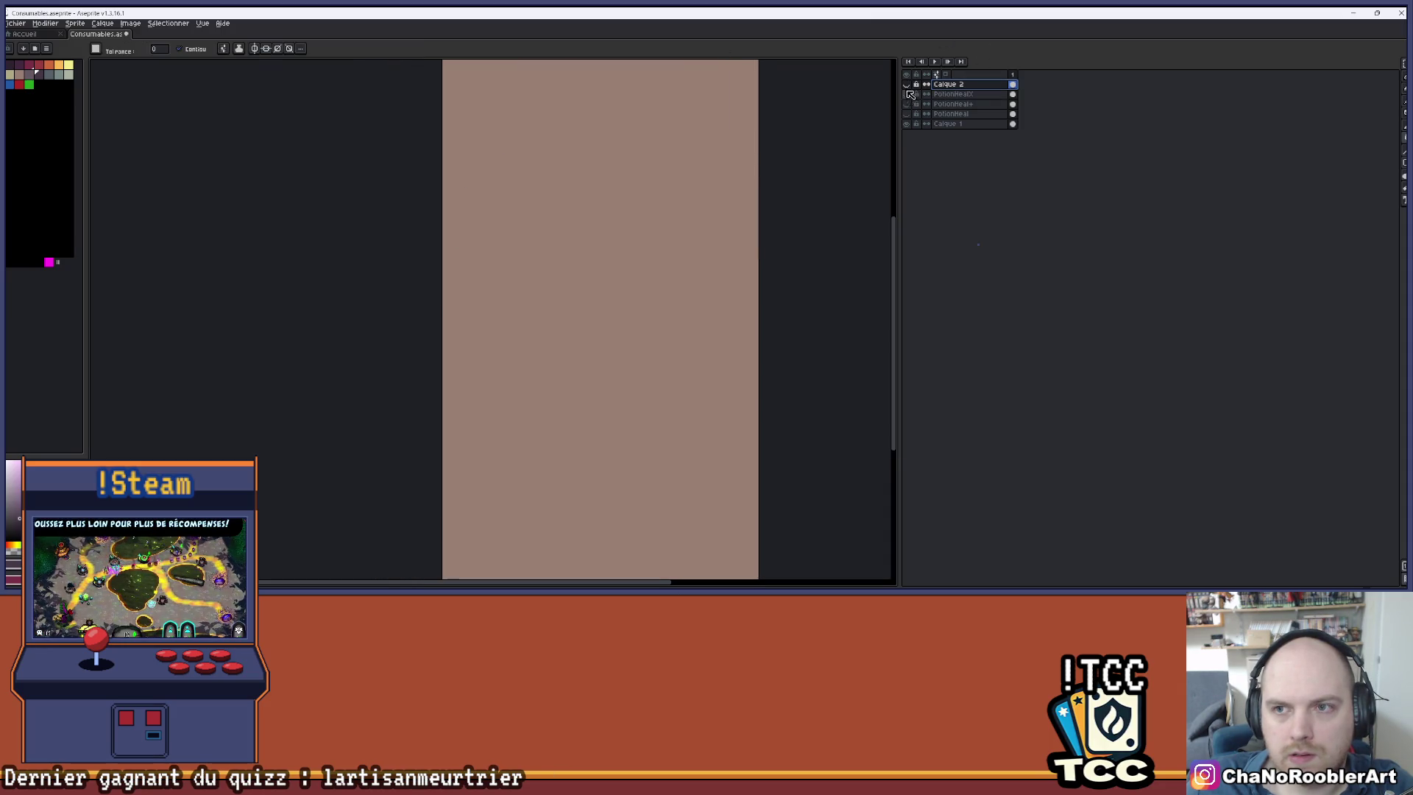
{"action": "left_click", "coordinate": [907, 85]}
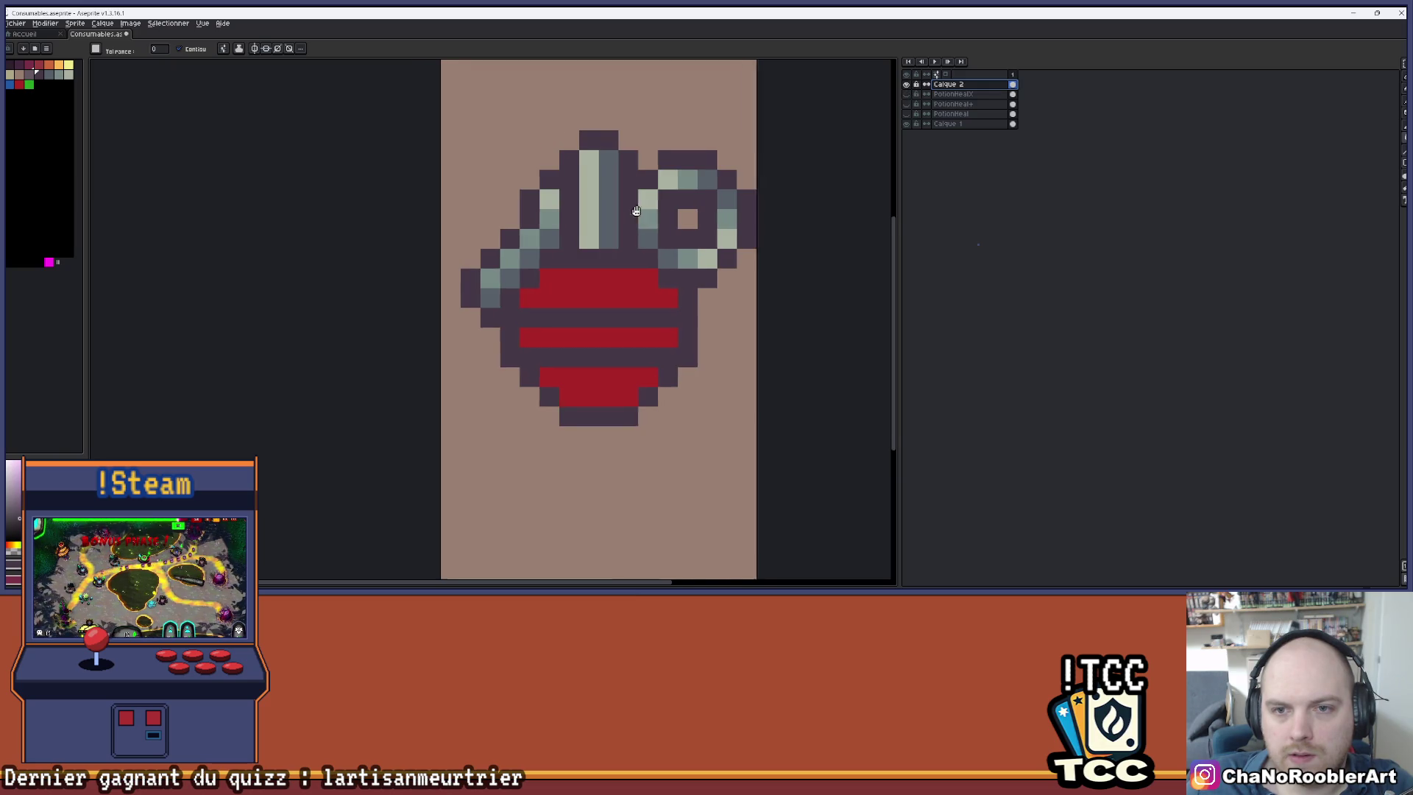
- Swap to the PotionHealX layer to view the potion, then restore the grenade layer
{"action": "left_click_drag", "start_coordinate": [647, 216], "coordinate": [607, 214]}
{"action": "left_click", "coordinate": [906, 85]}
{"action": "left_click", "coordinate": [906, 95]}
{"action": "left_click_drag", "start_coordinate": [606, 164], "coordinate": [587, 210]}
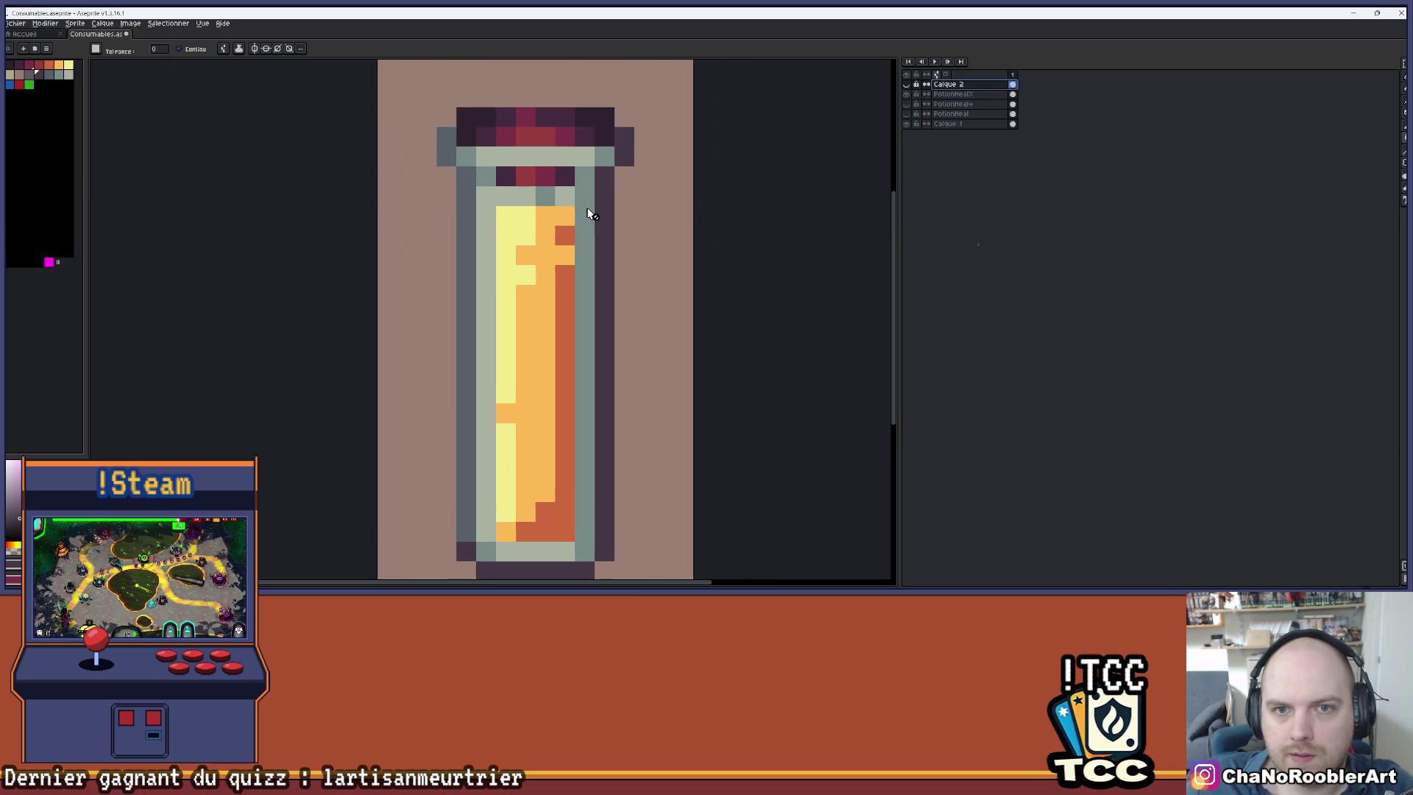
{"action": "left_click", "coordinate": [906, 85]}
{"action": "left_click", "coordinate": [906, 94]}
- Undo stray dark pixels, untick Contigu, and bucket-fill grey-blue and grey-green pixels dark purple
{"action": "left_click_drag", "start_coordinate": [664, 174], "coordinate": [635, 171]}
{"action": "left_click", "coordinate": [634, 171]}
{"action": "key", "text": "ctrl+z"}
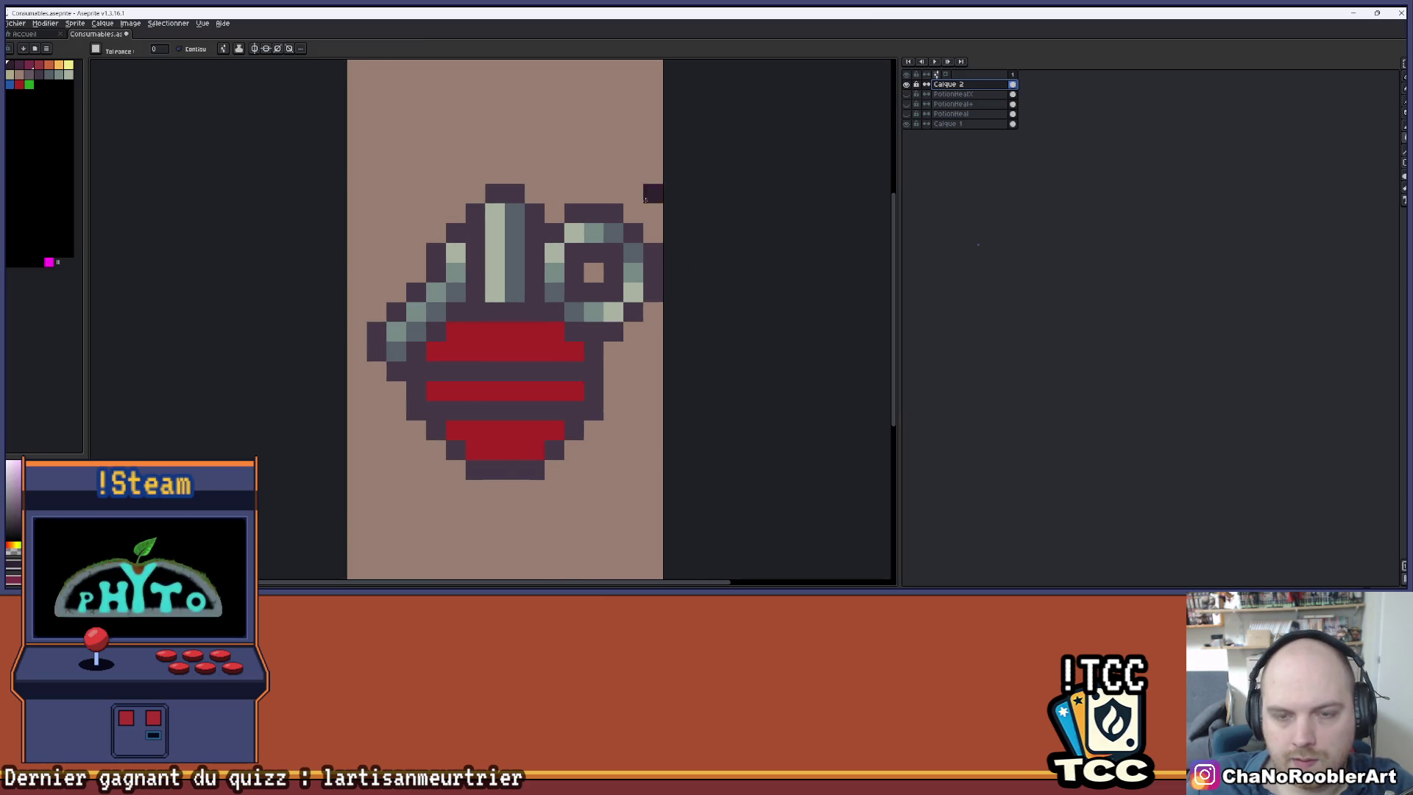
{"action": "left_click_drag", "start_coordinate": [613, 232], "coordinate": [633, 253]}
{"action": "key", "text": "ctrl+z"}
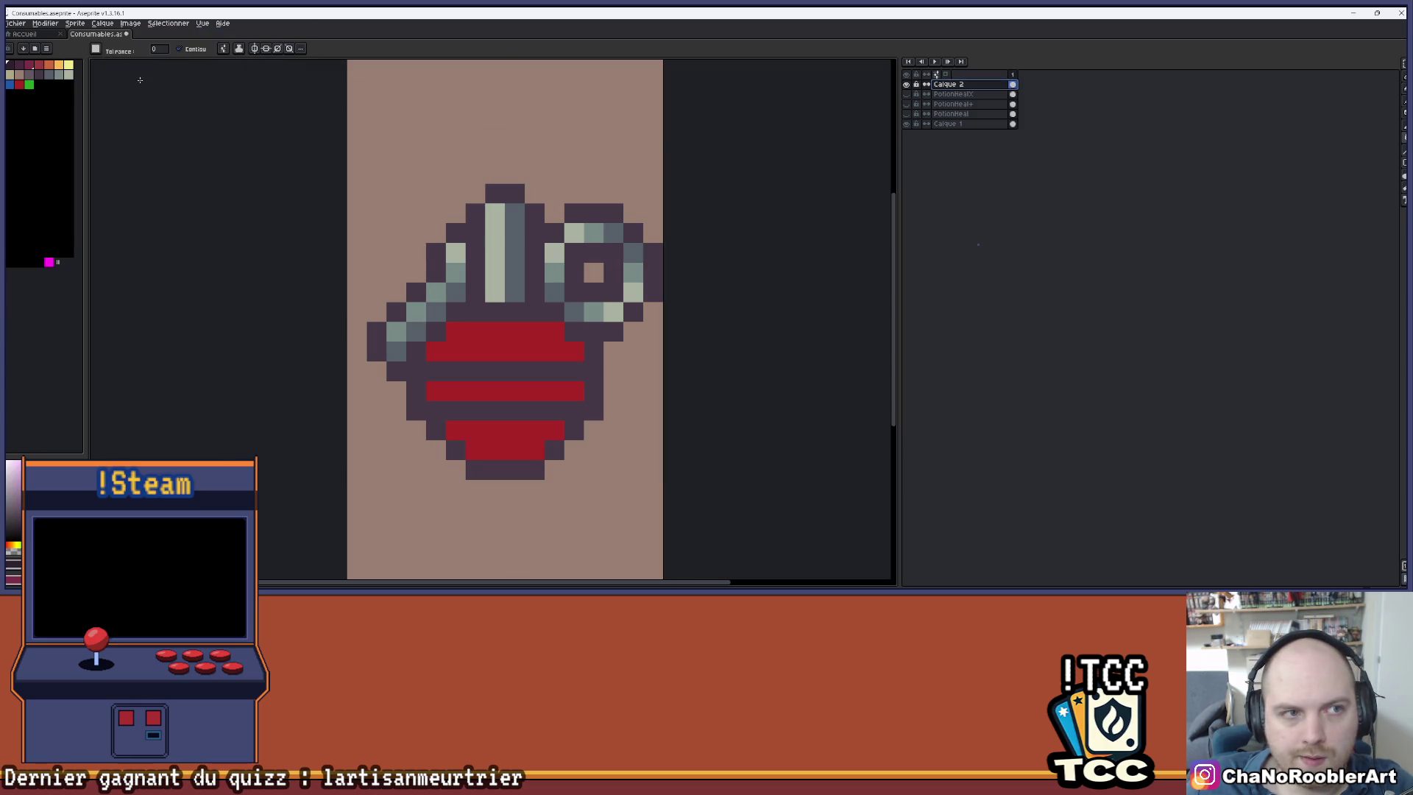
{"action": "left_click", "coordinate": [187, 54]}
{"action": "left_click", "coordinate": [614, 234]}
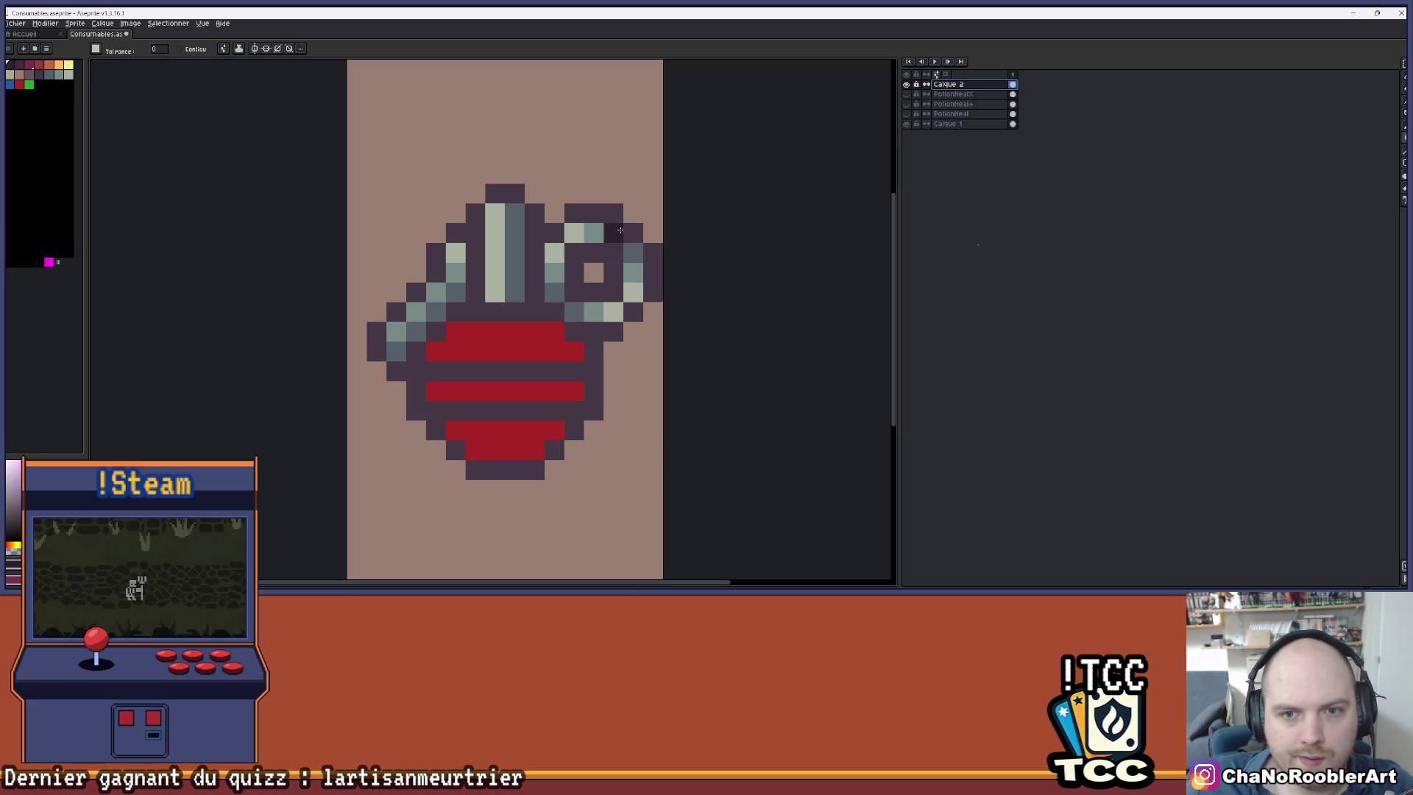
{"action": "left_click", "coordinate": [593, 234]}
- Bucket-fill the remaining light grey-green pixels with crimson
{"action": "left_click", "coordinate": [34, 69]}
{"action": "left_click", "coordinate": [495, 250]}
{"action": "scroll", "coordinate": [610, 167], "scroll_direction": "down", "scroll_amount": 1}
{"action": "left_click_drag", "start_coordinate": [609, 151], "coordinate": [557, 160]}
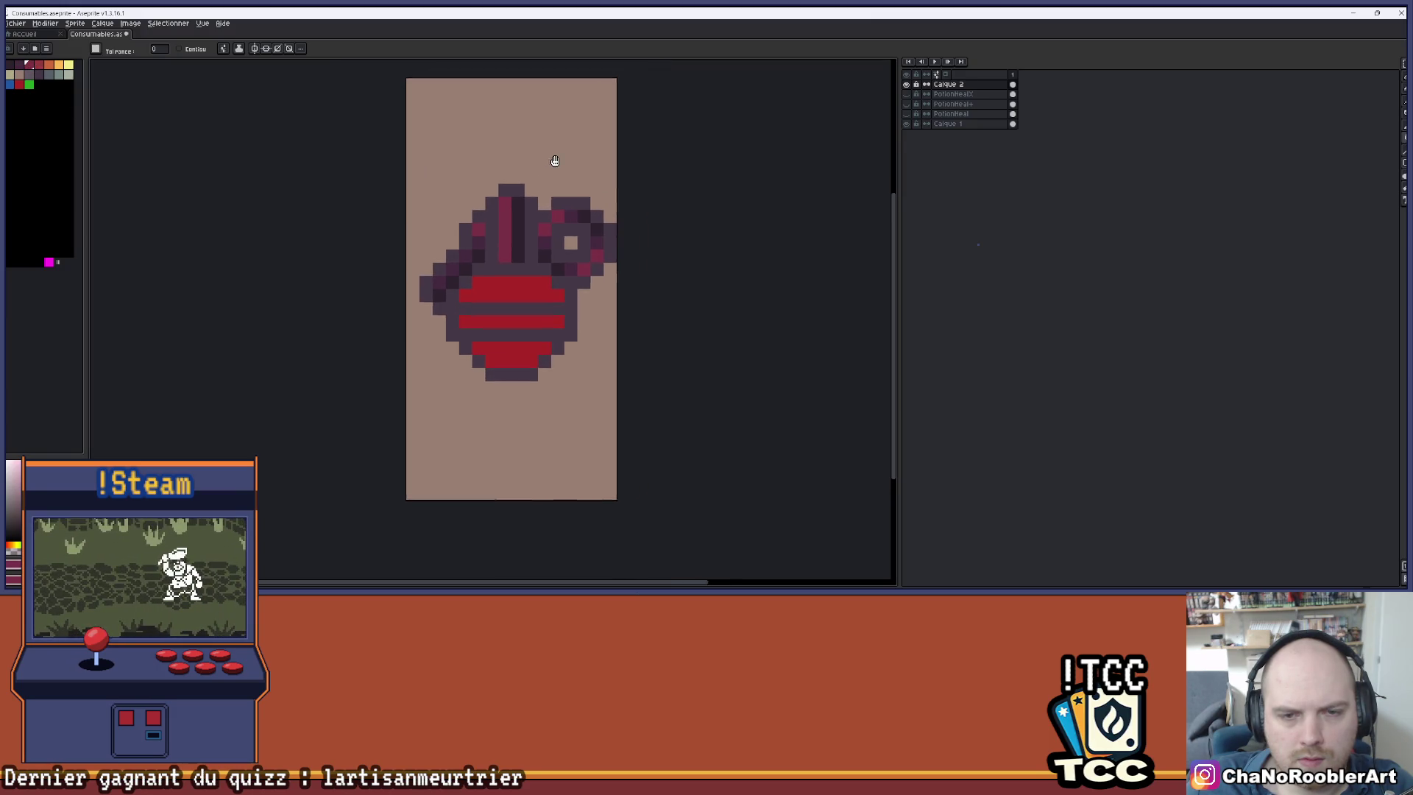
{"action": "scroll", "coordinate": [557, 160], "scroll_direction": "down", "scroll_amount": 2}
{"action": "scroll", "coordinate": [521, 170], "scroll_direction": "up", "scroll_amount": 2}
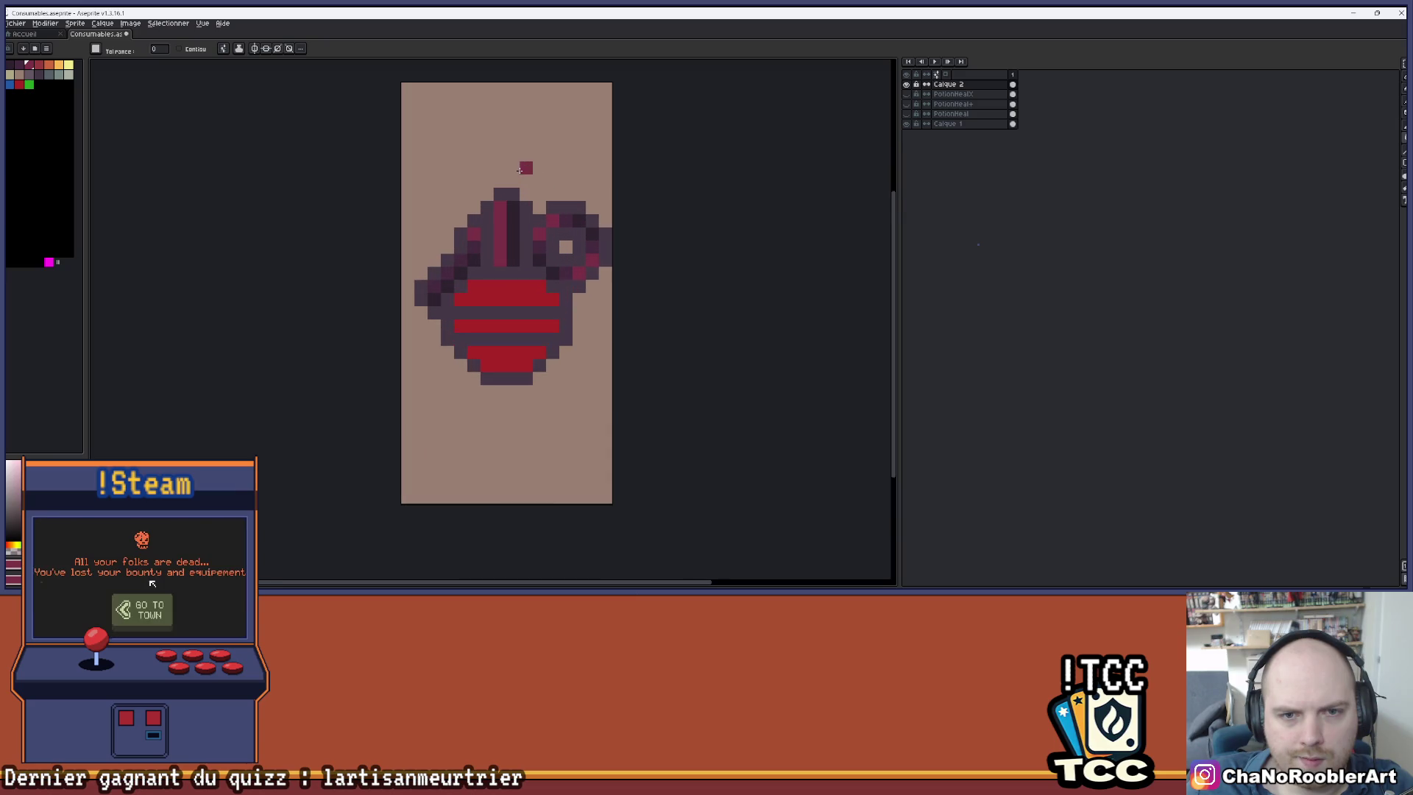
- Pencil a grey-blue shadow along the potion's lower-left outline and bottom edge
{"action": "key", "text": "i"}
{"action": "key", "text": "g"}
{"action": "left_click", "coordinate": [48, 74]}
{"action": "key", "text": "b"}
{"action": "left_click", "coordinate": [402, 374]}
{"action": "left_click", "coordinate": [402, 394]}
{"action": "left_click_drag", "start_coordinate": [425, 424], "coordinate": [442, 433]}
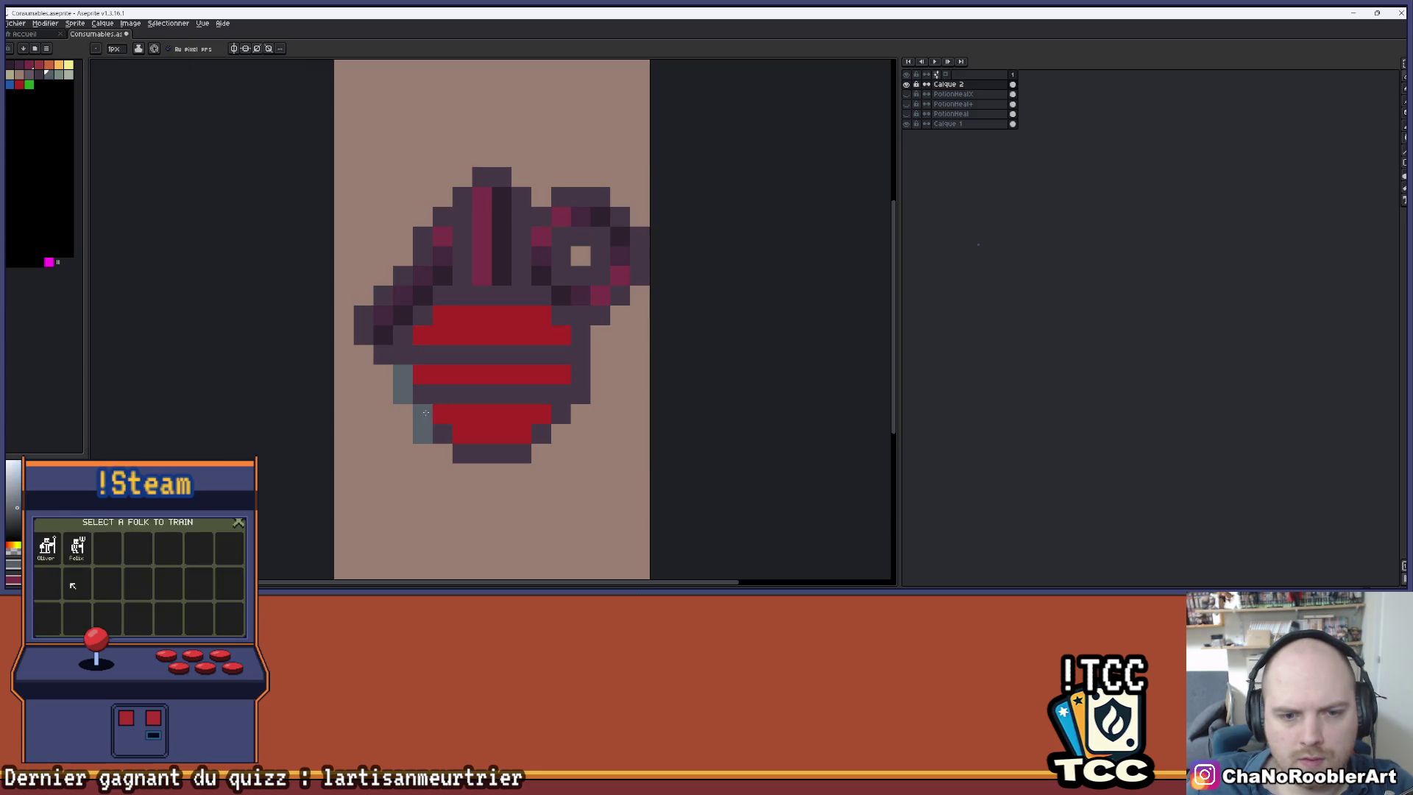
{"action": "left_click", "coordinate": [463, 453]}
{"action": "left_click", "coordinate": [482, 454]}
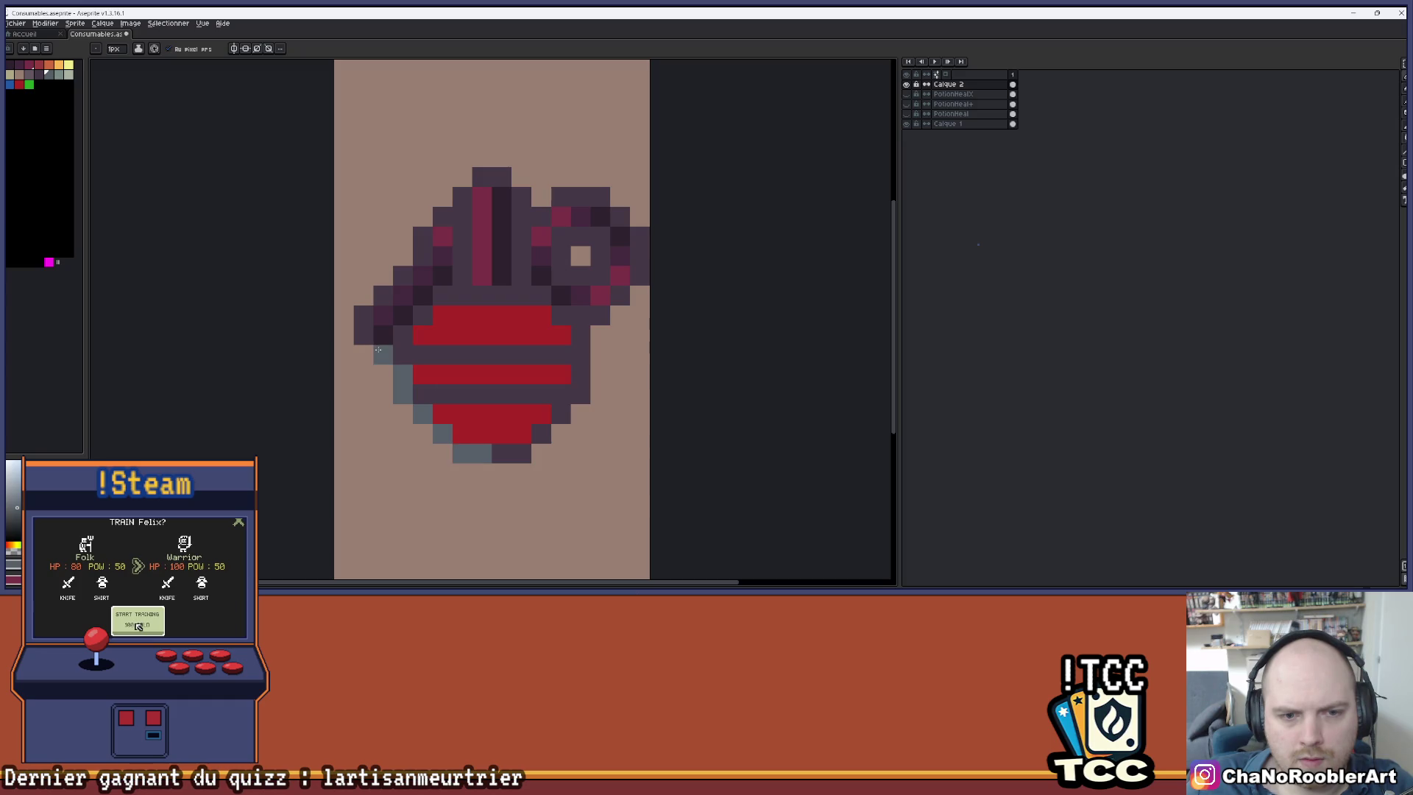
- Extend the grey-blue shadow up the left and upper-left outline, adding a few extra pixels
{"action": "left_click_drag", "start_coordinate": [378, 349], "coordinate": [364, 323]}
{"action": "mouse_move", "coordinate": [439, 221]}
{"action": "left_mouse_down"}
{"action": "mouse_move", "coordinate": [483, 177]}
{"action": "mouse_move", "coordinate": [462, 280]}
{"action": "mouse_move", "coordinate": [445, 297]}
{"action": "left_mouse_up"}
{"action": "left_click", "coordinate": [403, 334]}
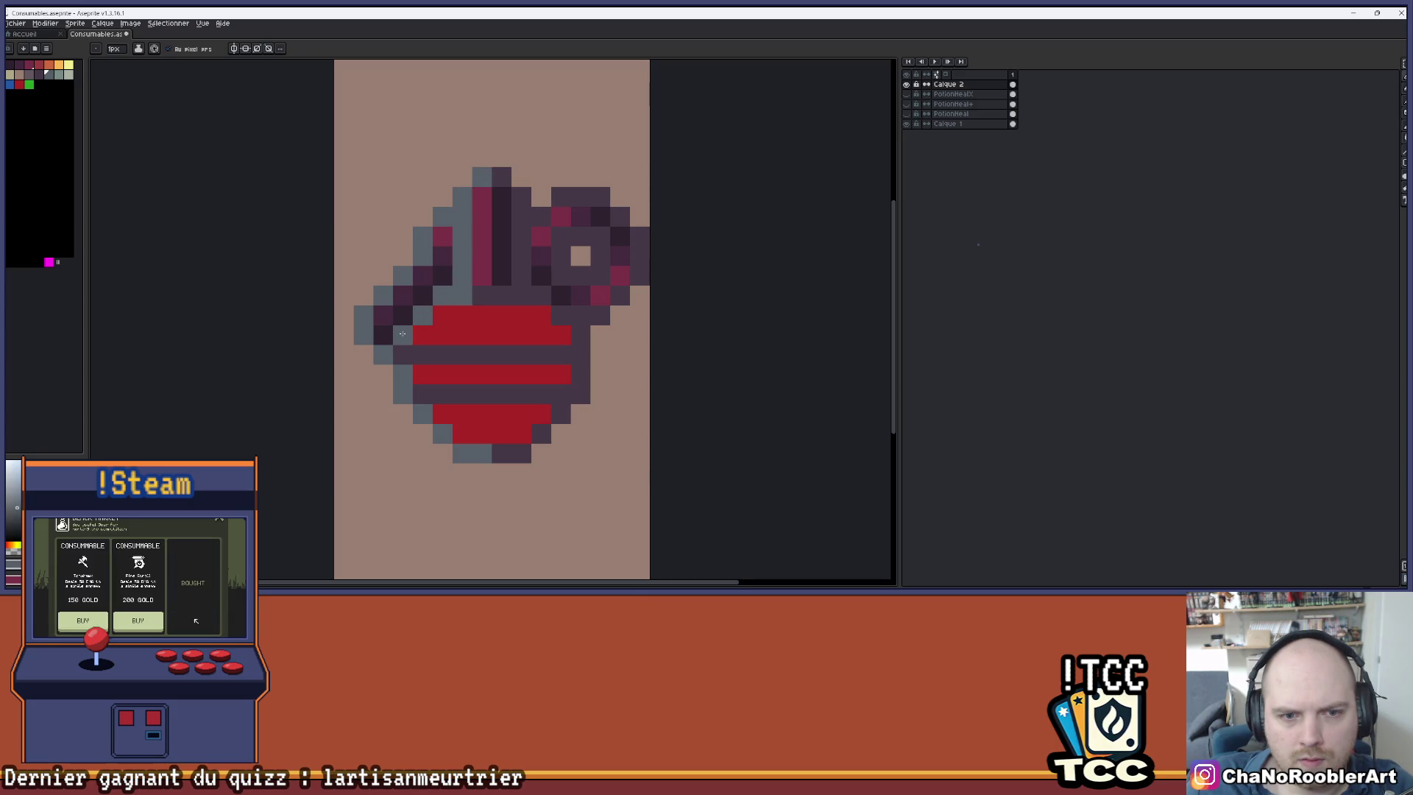
{"action": "scroll", "coordinate": [541, 315], "scroll_direction": "down", "scroll_amount": 2}
{"action": "scroll", "coordinate": [500, 334], "scroll_direction": "up", "scroll_amount": 2}
{"action": "left_click_drag", "start_coordinate": [500, 338], "coordinate": [442, 339]}
{"action": "scroll", "coordinate": [473, 331], "scroll_direction": "down", "scroll_amount": 3}
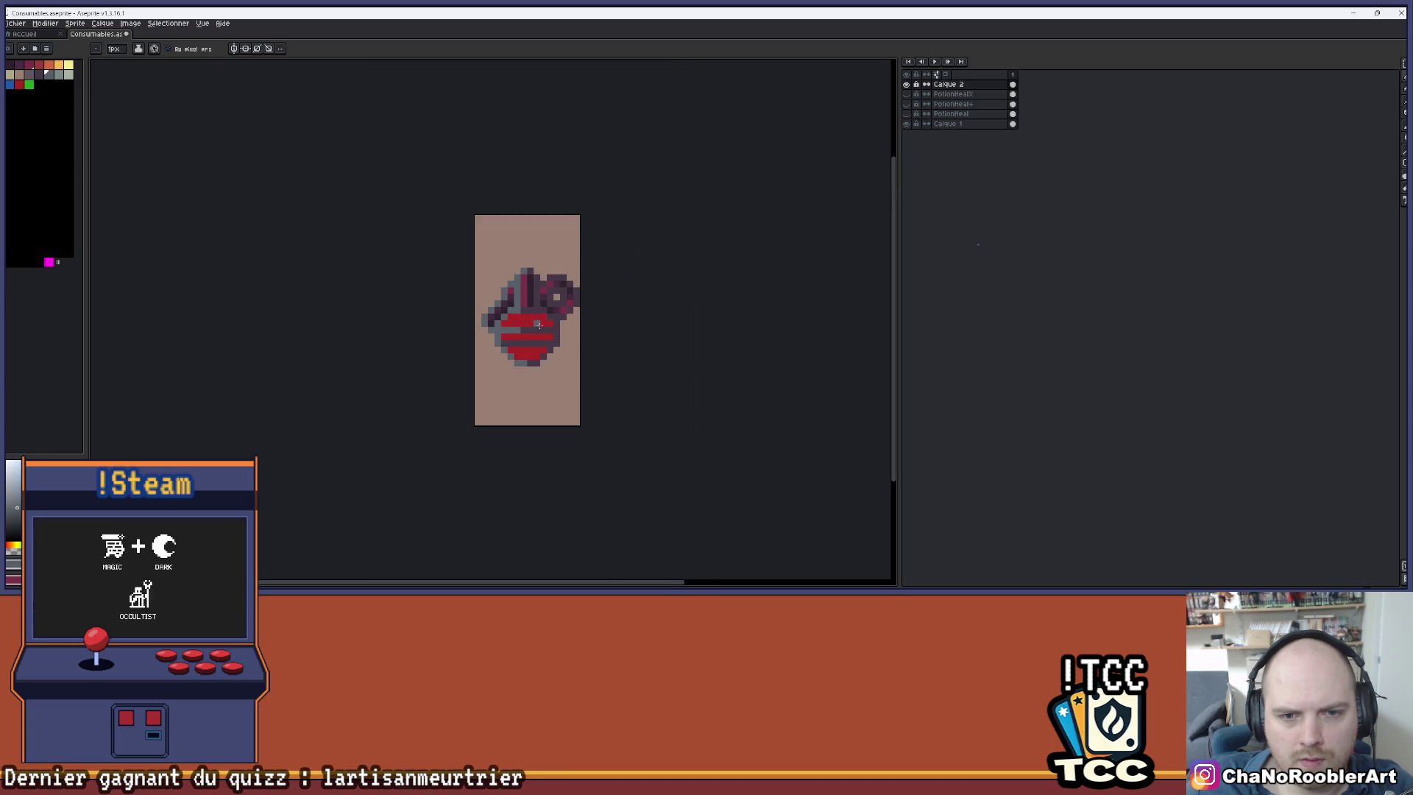
{"action": "scroll", "coordinate": [535, 347], "scroll_direction": "up", "scroll_amount": 2}
{"action": "left_click", "coordinate": [530, 351]}
{"action": "scroll", "coordinate": [464, 351], "scroll_direction": "down", "scroll_amount": 3}
{"action": "scroll", "coordinate": [525, 338], "scroll_direction": "up", "scroll_amount": 3}
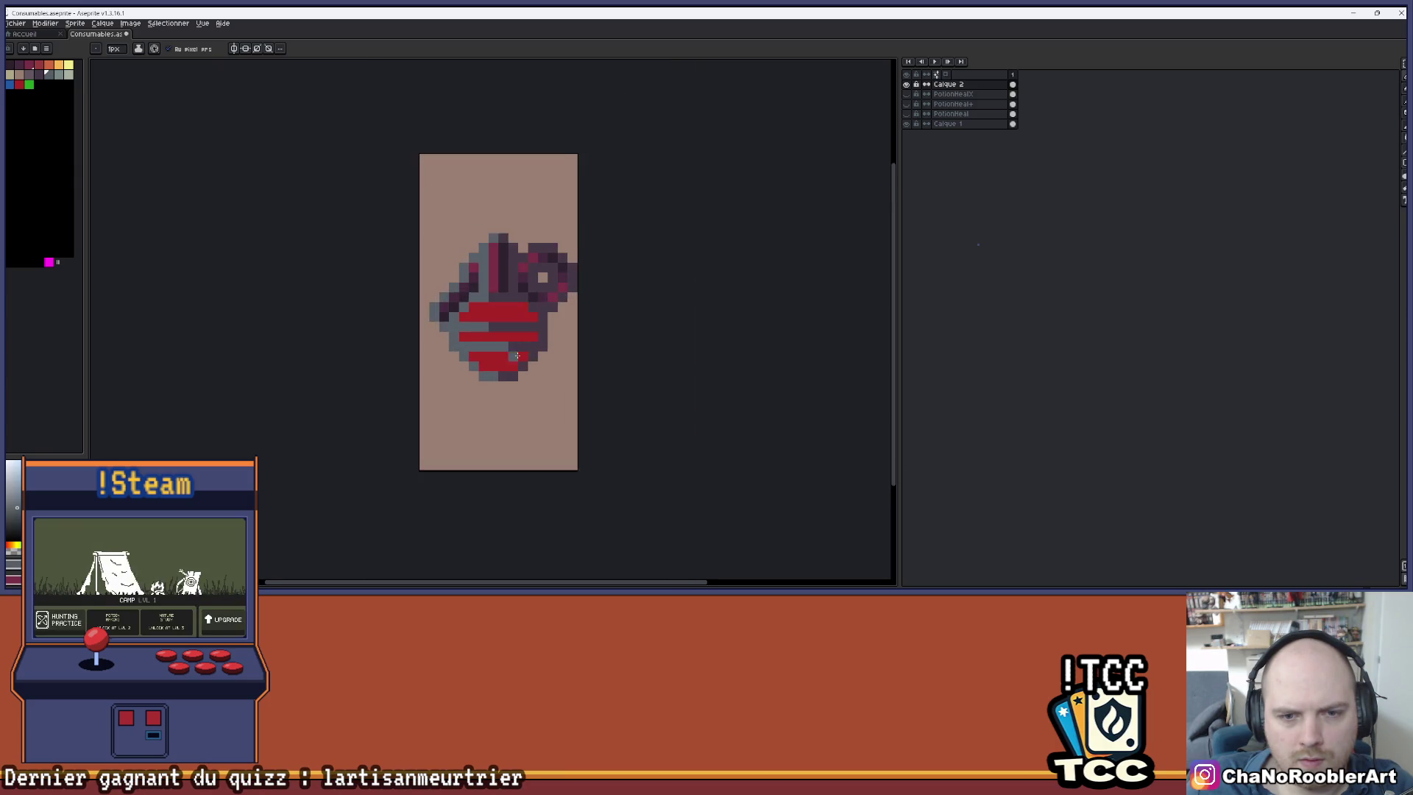
{"action": "scroll", "coordinate": [488, 390], "scroll_direction": "down", "scroll_amount": 3}
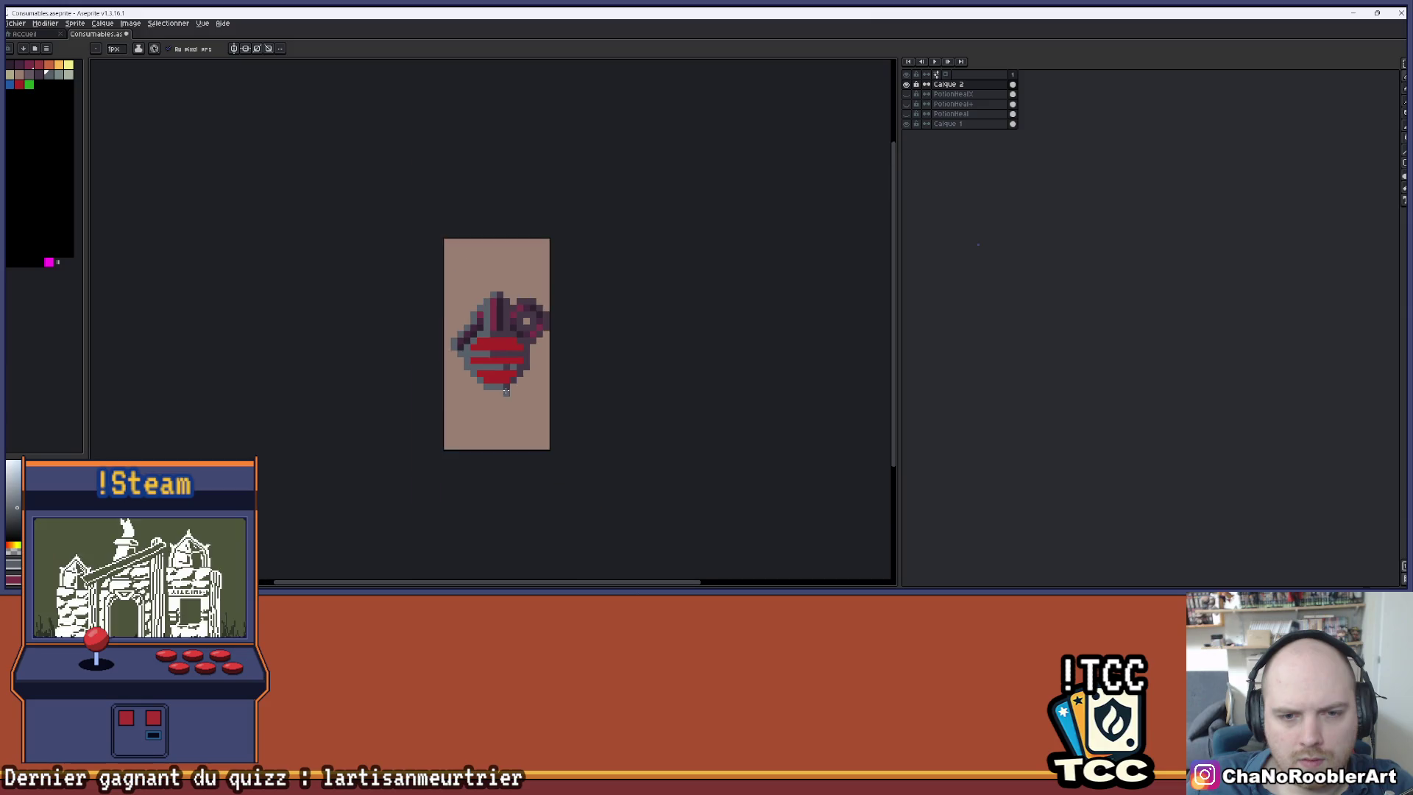
{"action": "scroll", "coordinate": [505, 372], "scroll_direction": "up", "scroll_amount": 2}
- Sample the shadow grey from the sprite and paint a grey pixel in the red stripe
{"action": "key", "text": "alt"}
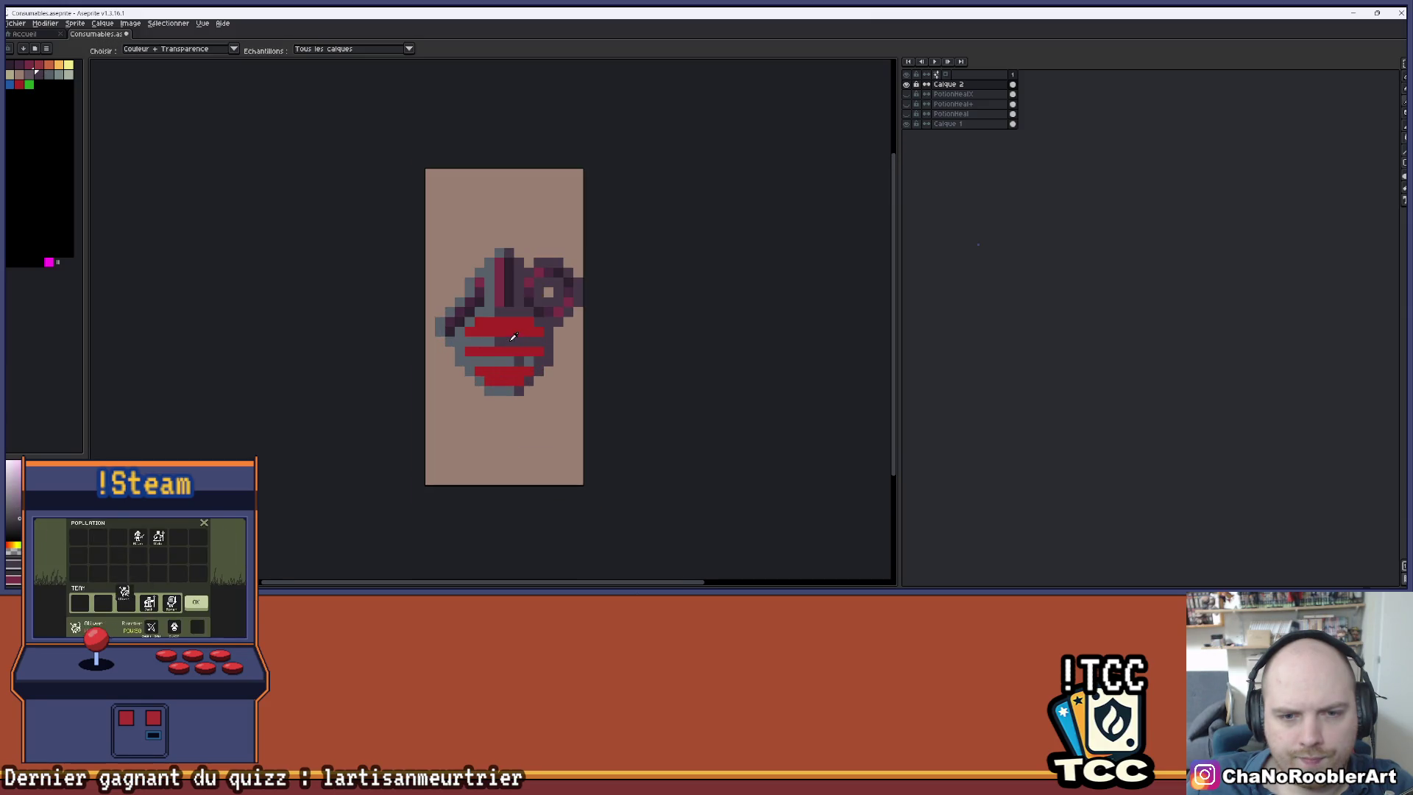
{"action": "left_click", "coordinate": [513, 337]}
{"action": "left_click", "coordinate": [499, 355]}
{"action": "scroll", "coordinate": [498, 364], "scroll_direction": "down", "scroll_amount": 3}
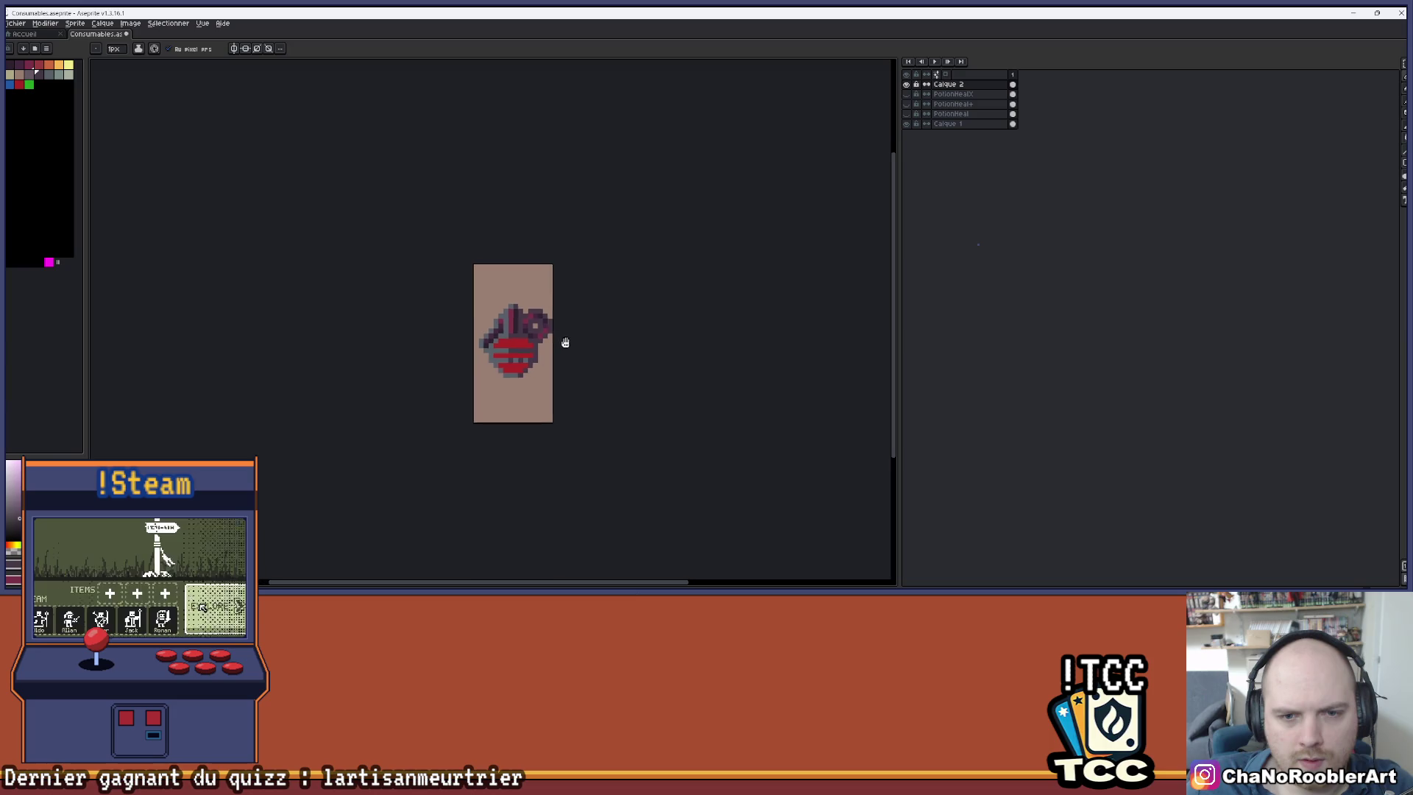
{"action": "scroll", "coordinate": [511, 312], "scroll_direction": "up", "scroll_amount": 5}
{"action": "scroll", "coordinate": [510, 313], "scroll_direction": "down", "scroll_amount": 2}
{"action": "scroll", "coordinate": [475, 283], "scroll_direction": "up", "scroll_amount": 2}
{"action": "key", "text": "alt"}
{"action": "scroll", "coordinate": [395, 208], "scroll_direction": "down", "scroll_amount": 3}
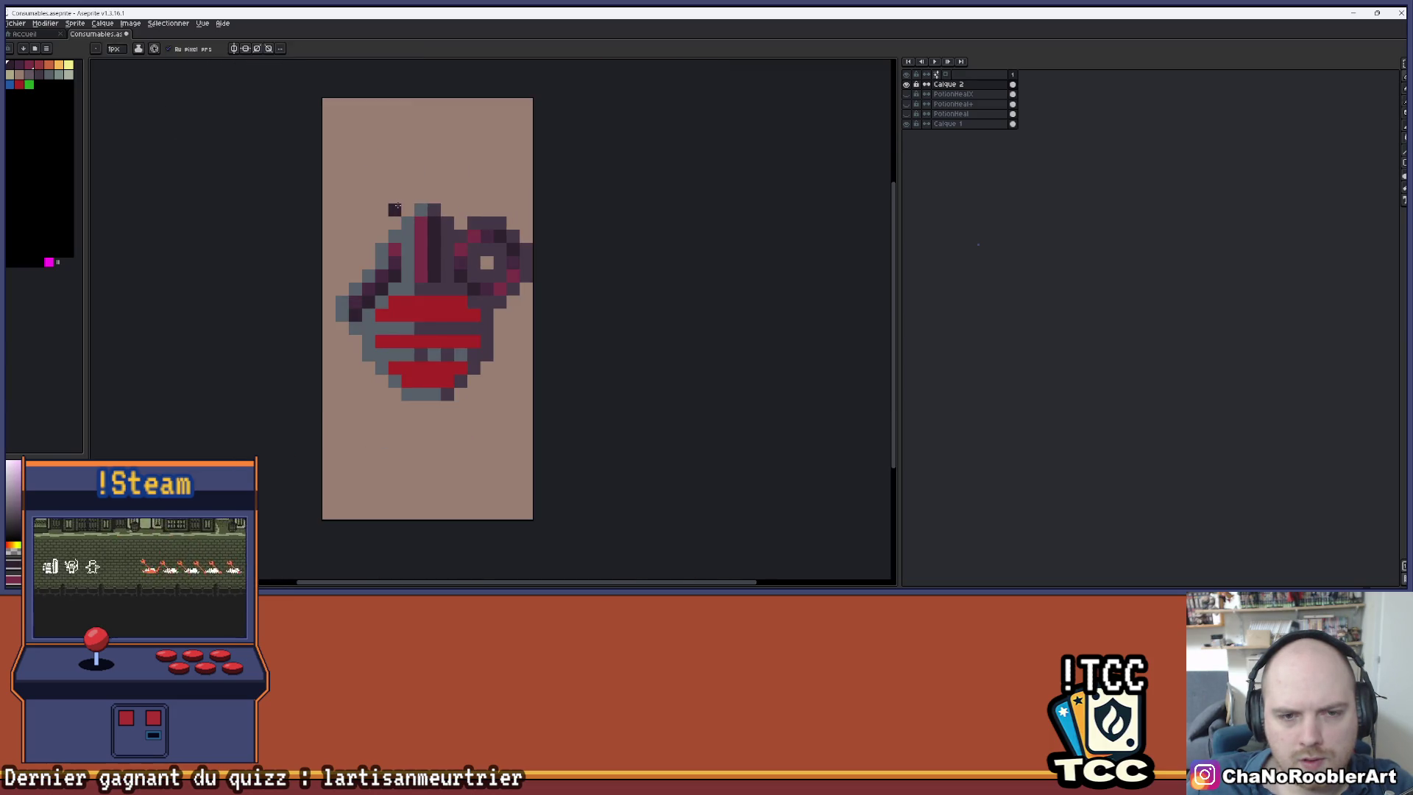
{"action": "key", "text": "alt"}
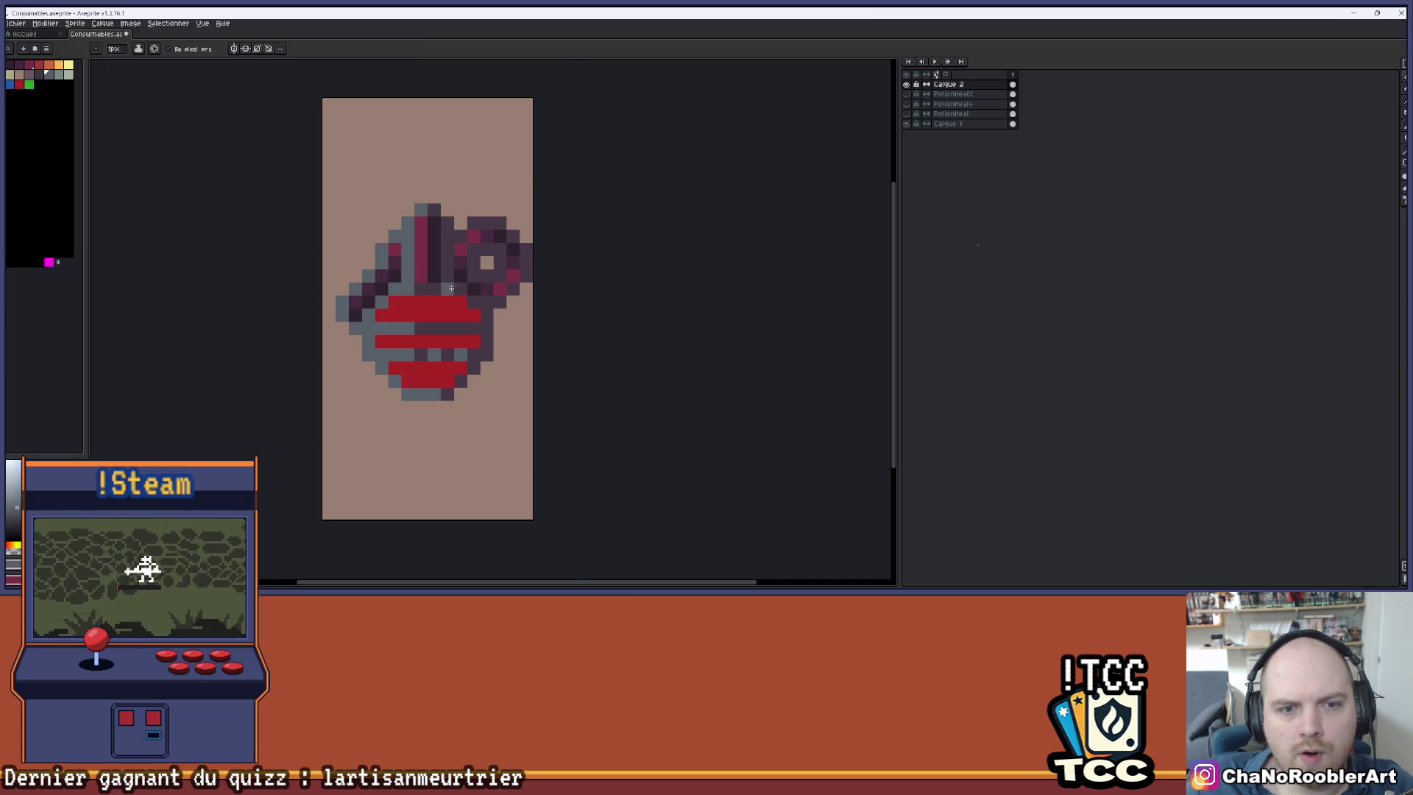
{"action": "scroll", "coordinate": [375, 282], "scroll_direction": "up", "scroll_amount": 1}
- Fill the magenta pixels orange, then turn some of them light yellow-orange
{"action": "left_click", "coordinate": [47, 66]}
{"action": "key", "text": "g"}
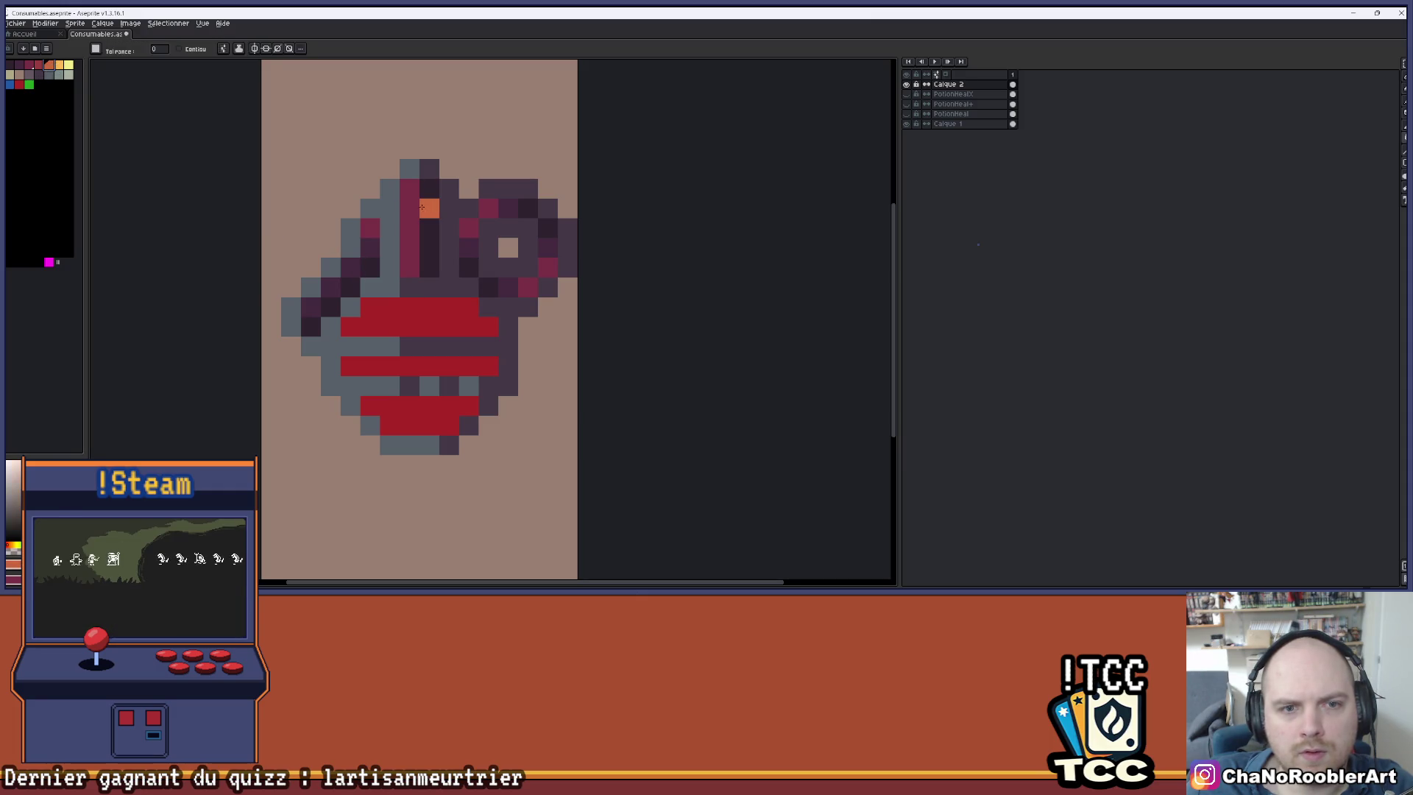
{"action": "left_click", "coordinate": [411, 203]}
{"action": "left_click", "coordinate": [67, 67]}
{"action": "left_click", "coordinate": [401, 204]}
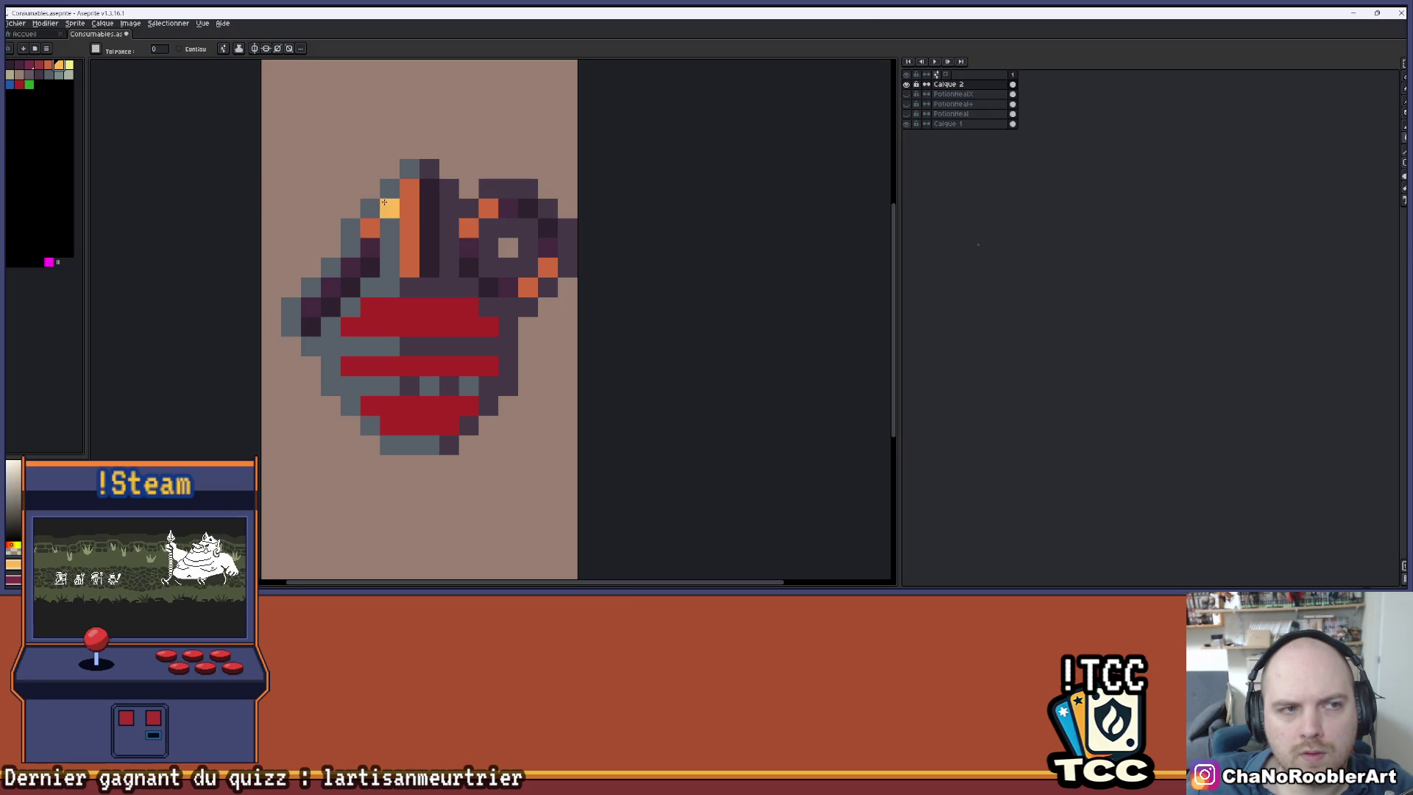
{"action": "left_click", "coordinate": [407, 224]}
- Recolour the dark purple pixels orange and the dark maroon pixels yellow, removing a stray pixel
{"action": "left_click", "coordinate": [50, 67]}
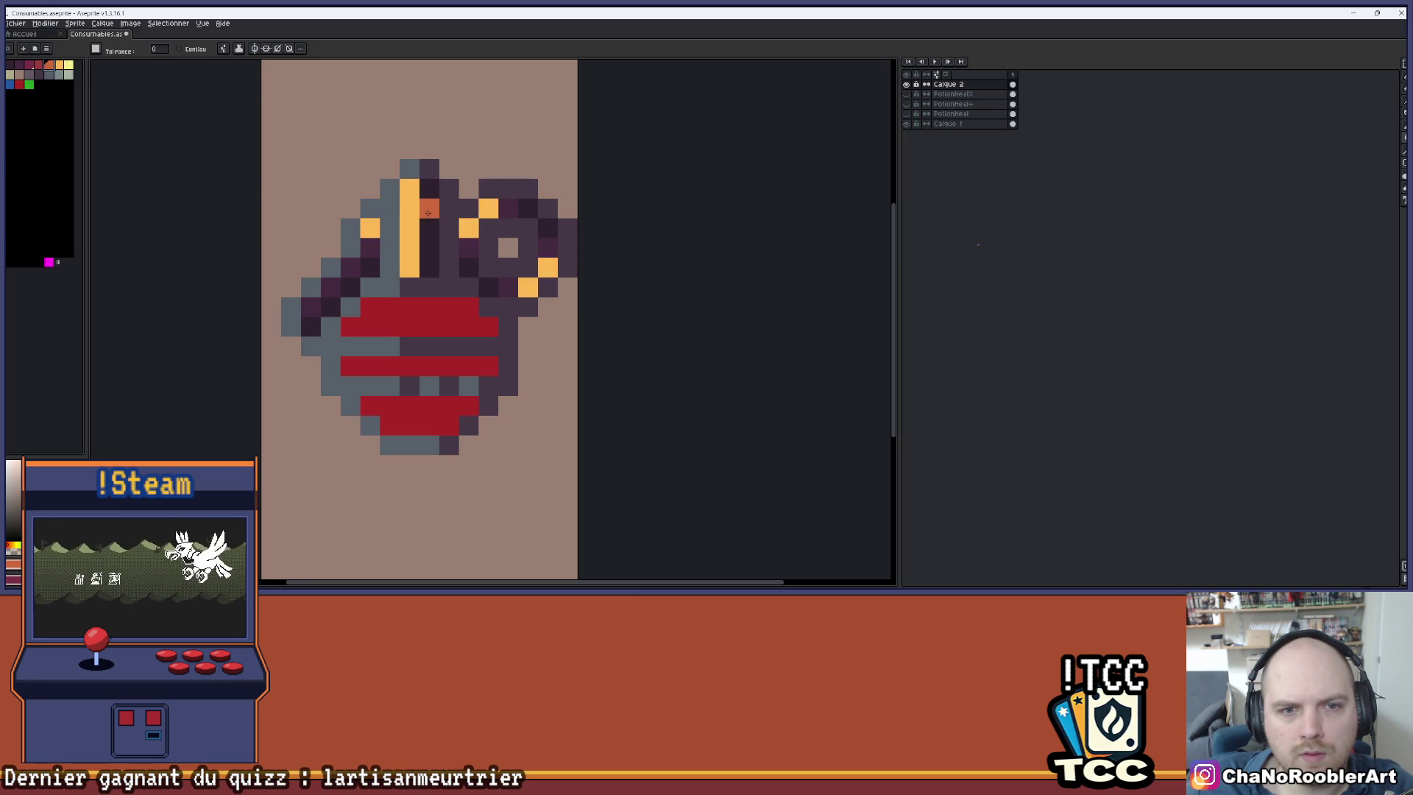
{"action": "left_click", "coordinate": [432, 214]}
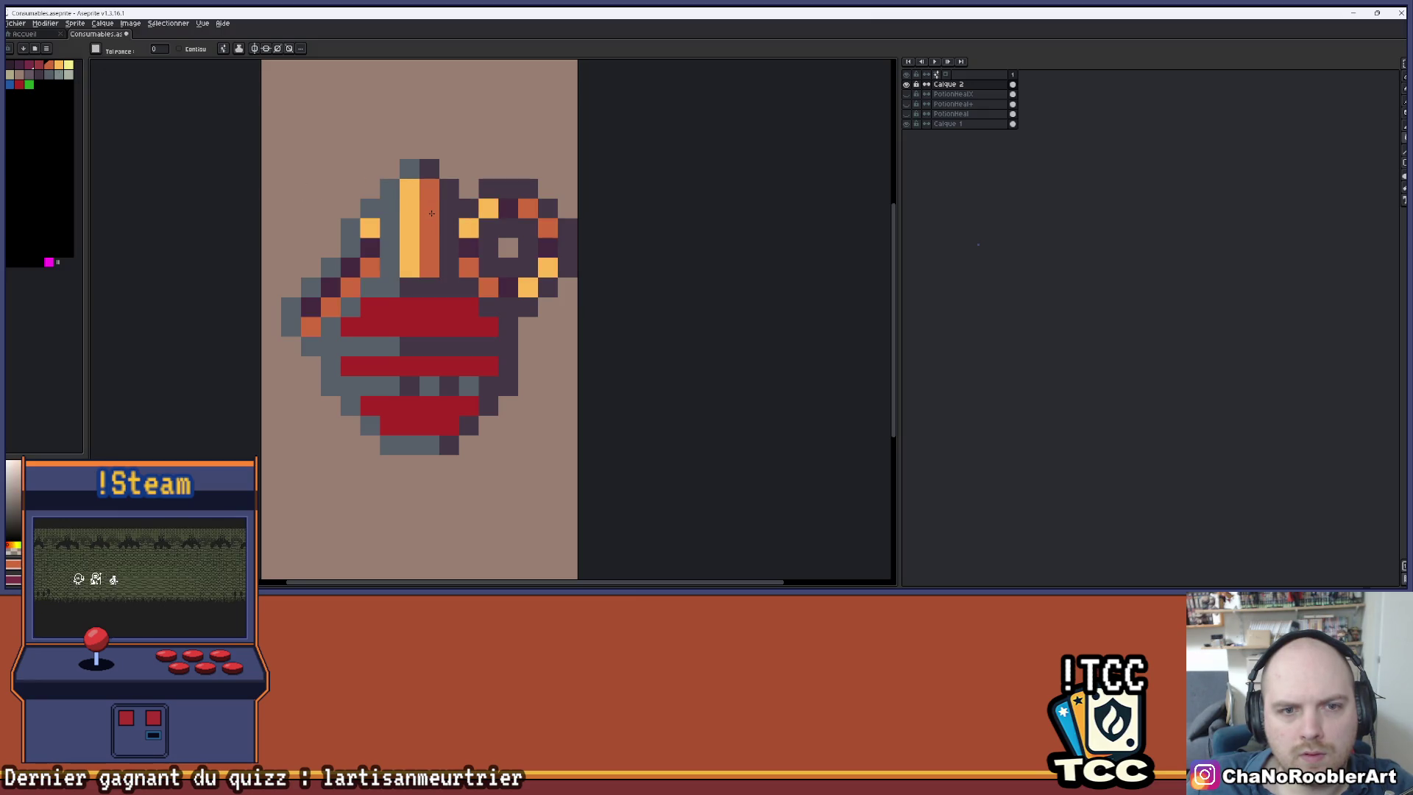
{"action": "left_click", "coordinate": [375, 190]}
{"action": "left_click", "coordinate": [416, 236], "text": "alt"}
{"action": "left_click", "coordinate": [372, 247]}
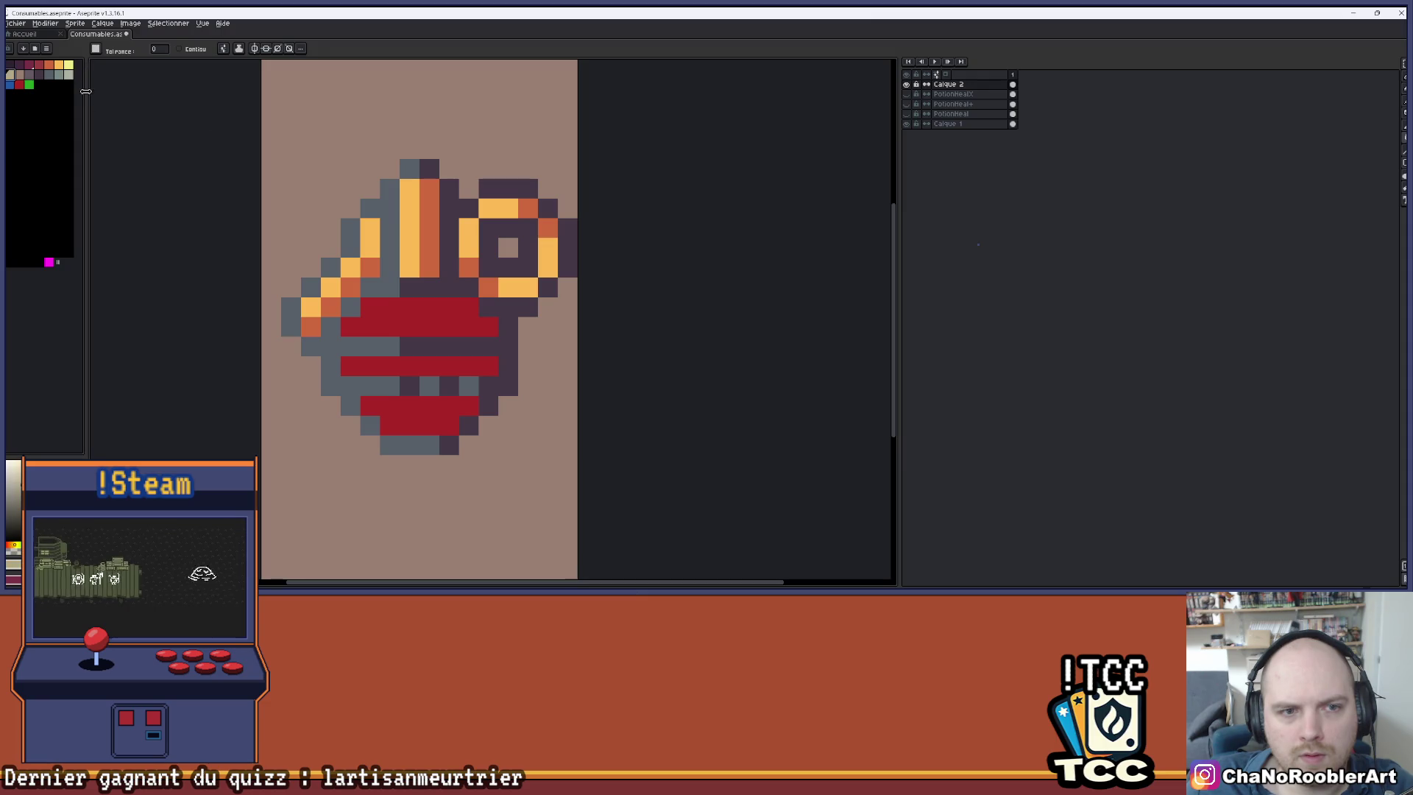
- Pencil three light yellow highlight pixels onto the potion
{"action": "left_click", "coordinate": [69, 67]}
{"action": "key", "text": "b"}
{"action": "left_click", "coordinate": [468, 248]}
{"action": "left_click", "coordinate": [508, 287]}
{"action": "left_click", "coordinate": [544, 248]}
{"action": "scroll", "coordinate": [519, 205], "scroll_direction": "down", "scroll_amount": 4}
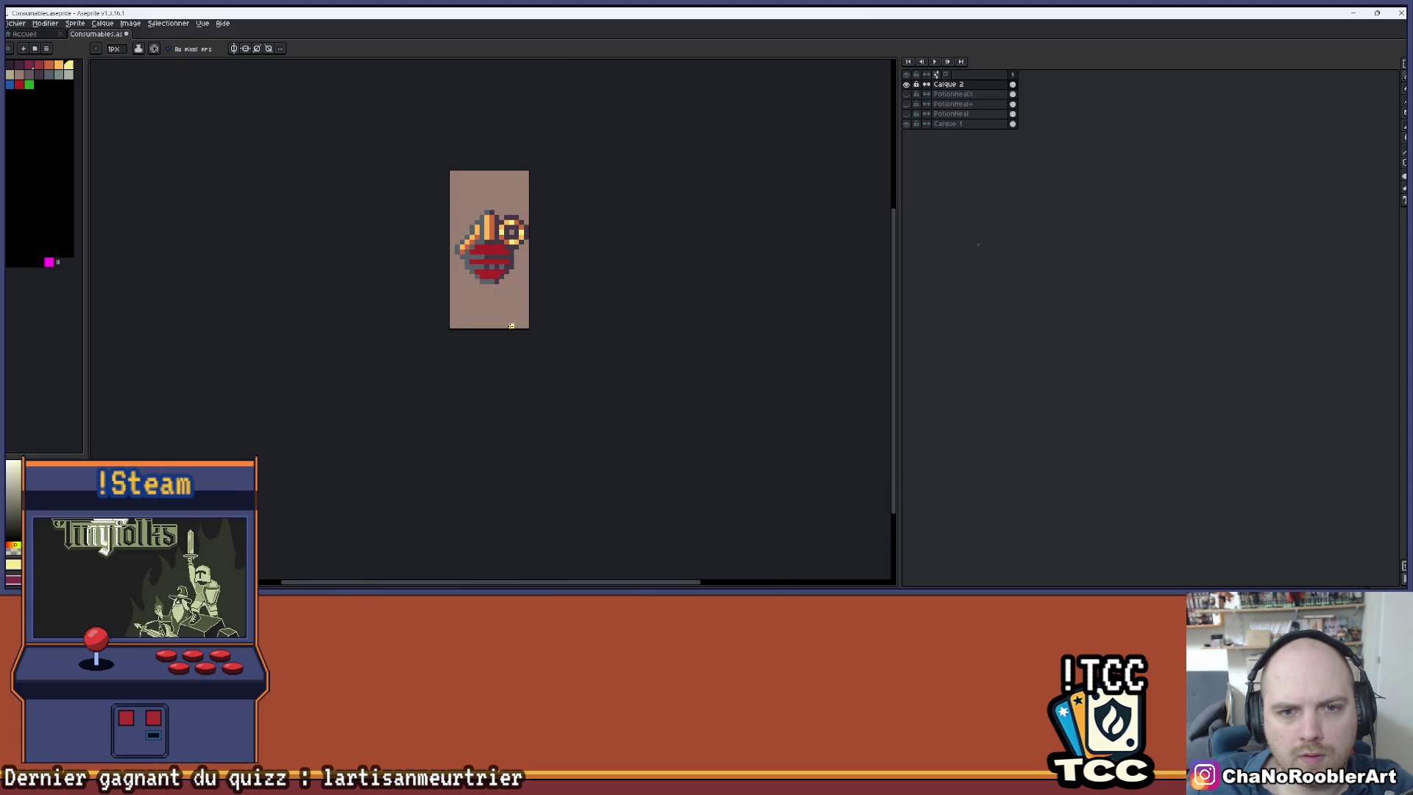
{"action": "scroll", "coordinate": [525, 201], "scroll_direction": "up", "scroll_amount": 3}
{"action": "scroll", "coordinate": [569, 211], "scroll_direction": "down", "scroll_amount": 1}
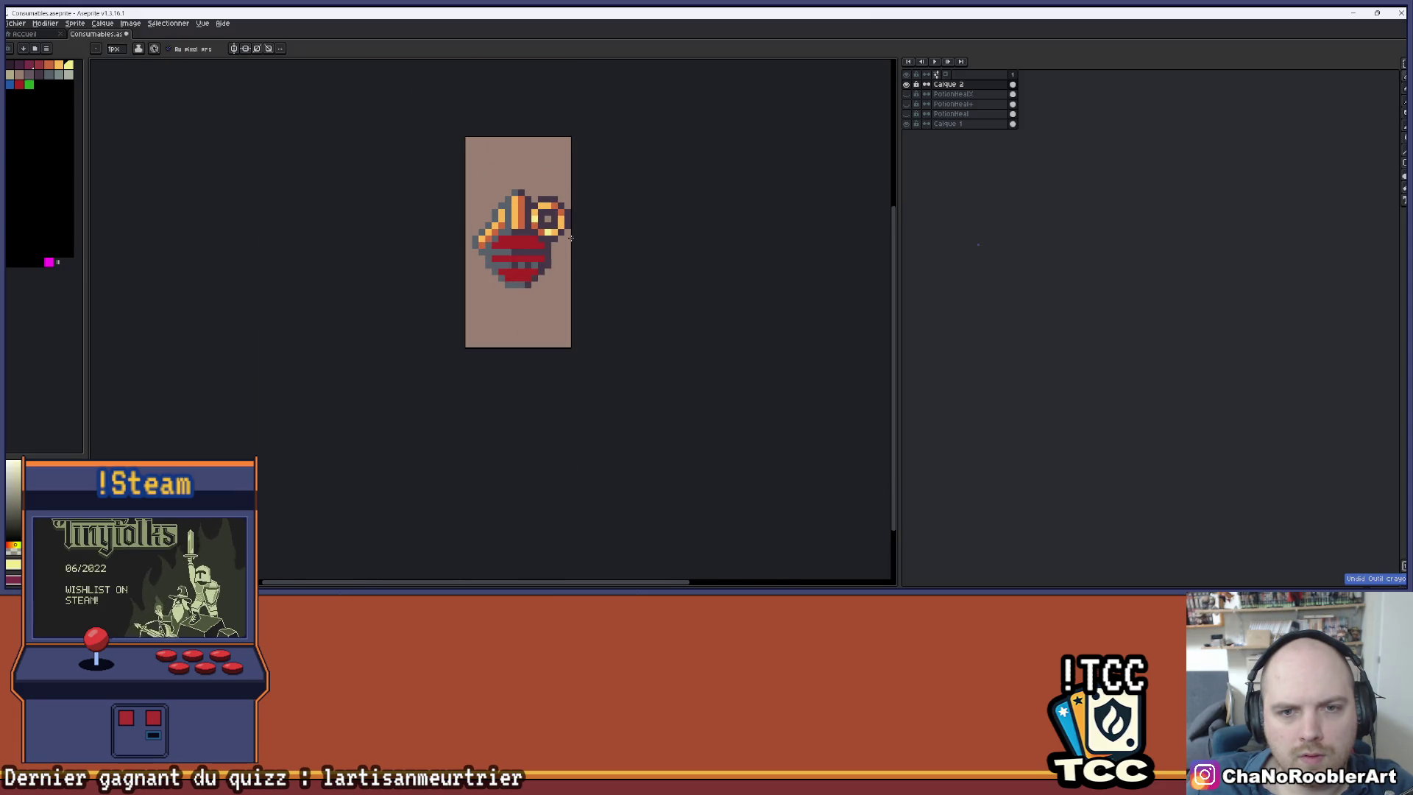
{"action": "left_click_drag", "start_coordinate": [570, 236], "coordinate": [533, 264]}
{"action": "scroll", "coordinate": [513, 233], "scroll_direction": "up", "scroll_amount": 2}
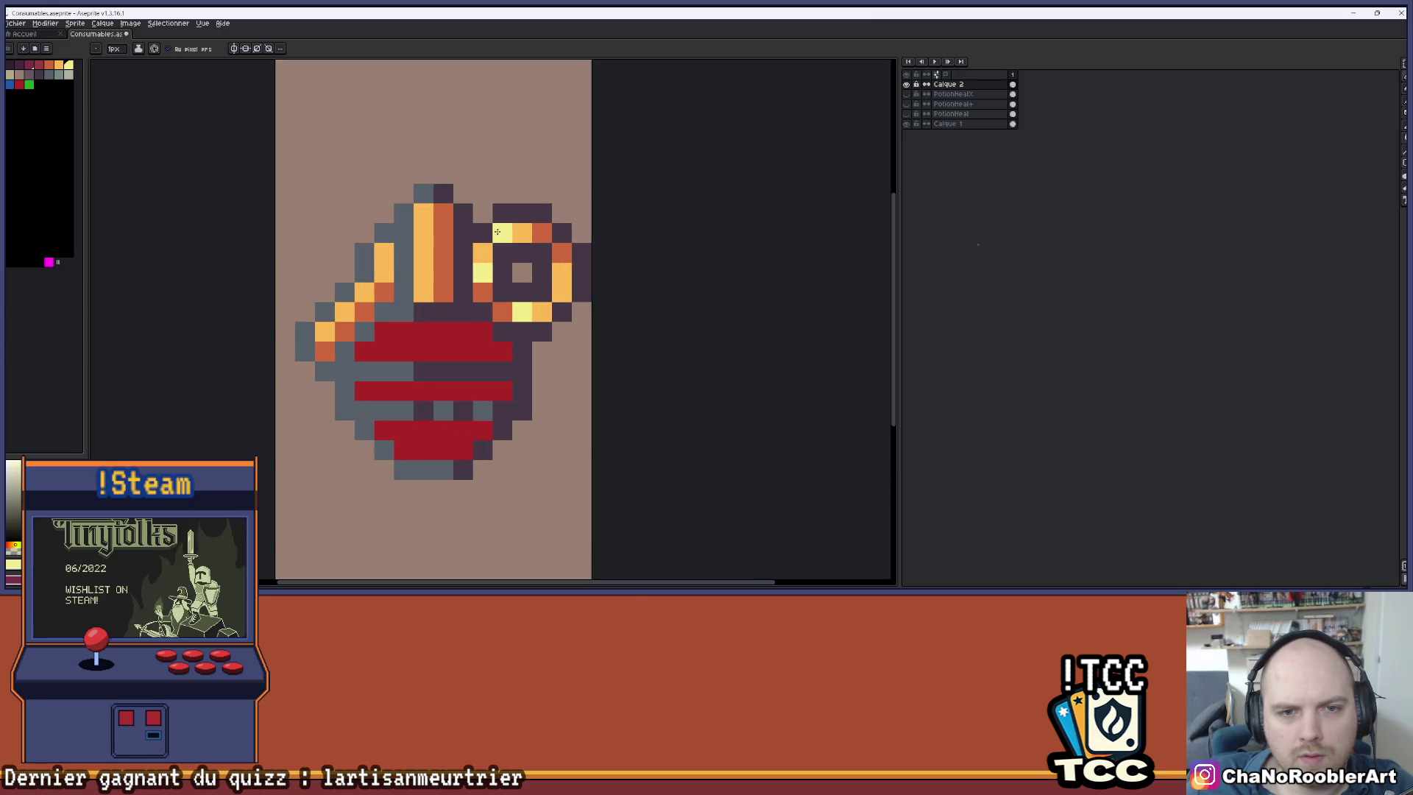
{"action": "scroll", "coordinate": [481, 229], "scroll_direction": "up", "scroll_amount": 1}
- Turn two dark ring pixels grey and paint several grey body pixels dark
{"action": "left_click", "coordinate": [510, 230]}
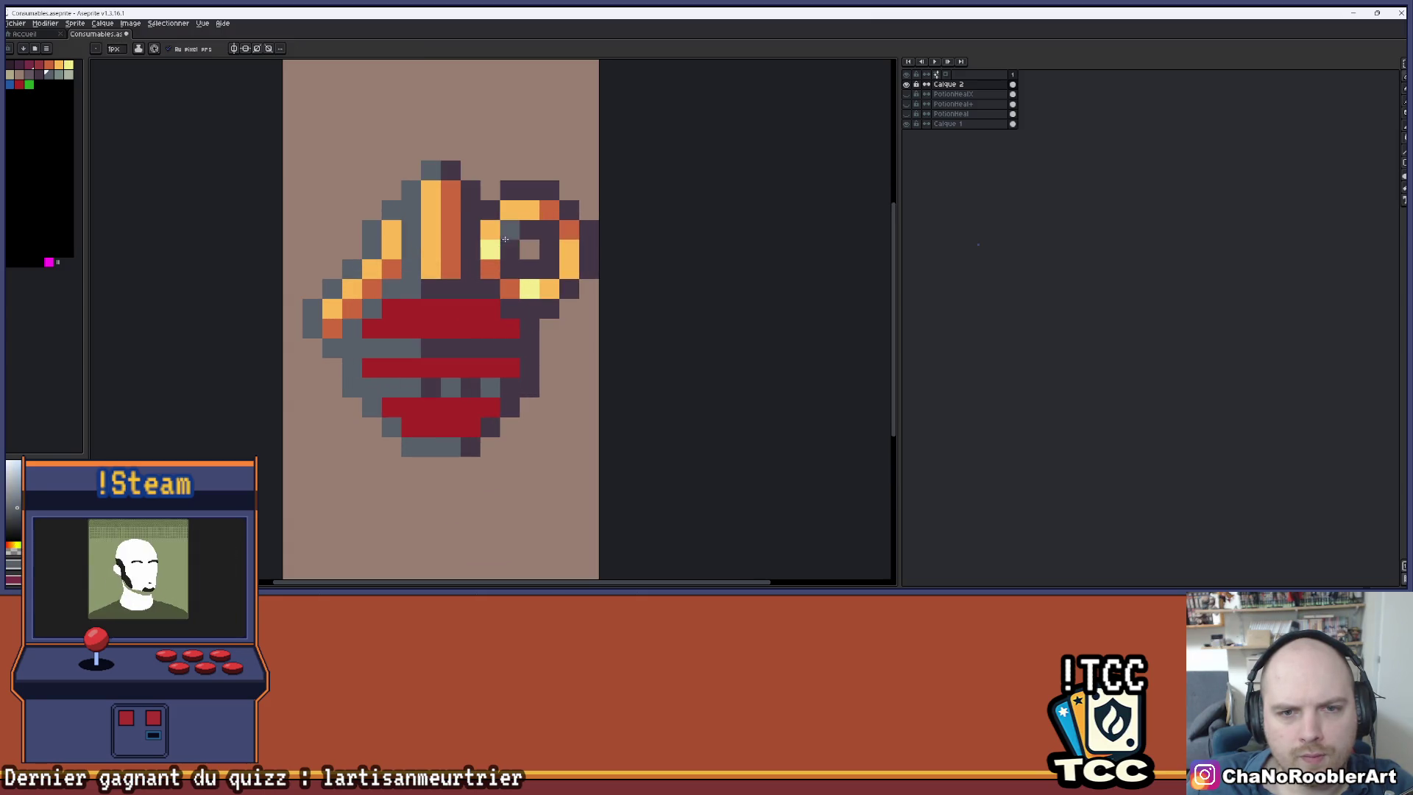
{"action": "left_click", "coordinate": [509, 268]}
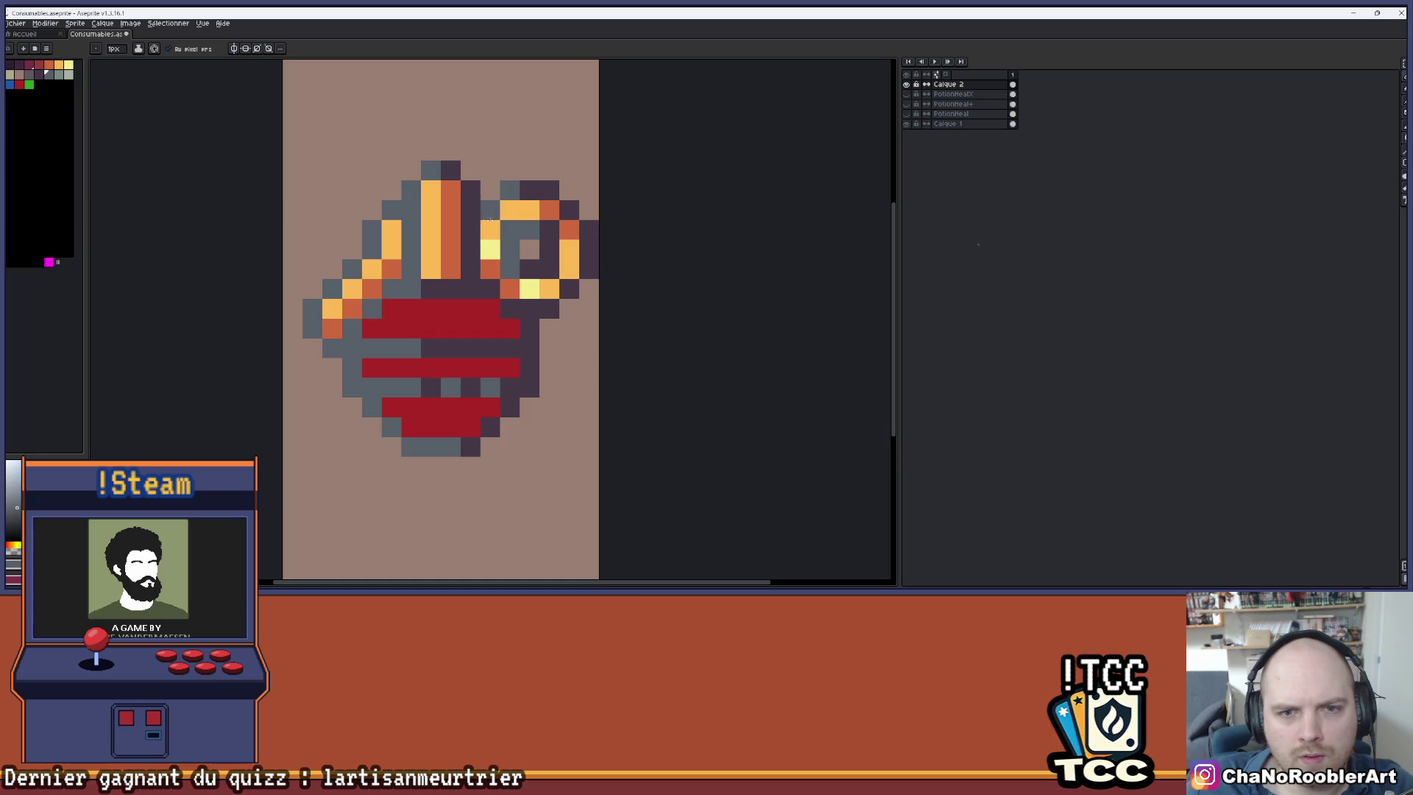
{"action": "scroll", "coordinate": [491, 216], "scroll_direction": "down", "scroll_amount": 3}
{"action": "left_click_drag", "start_coordinate": [530, 391], "coordinate": [520, 326]}
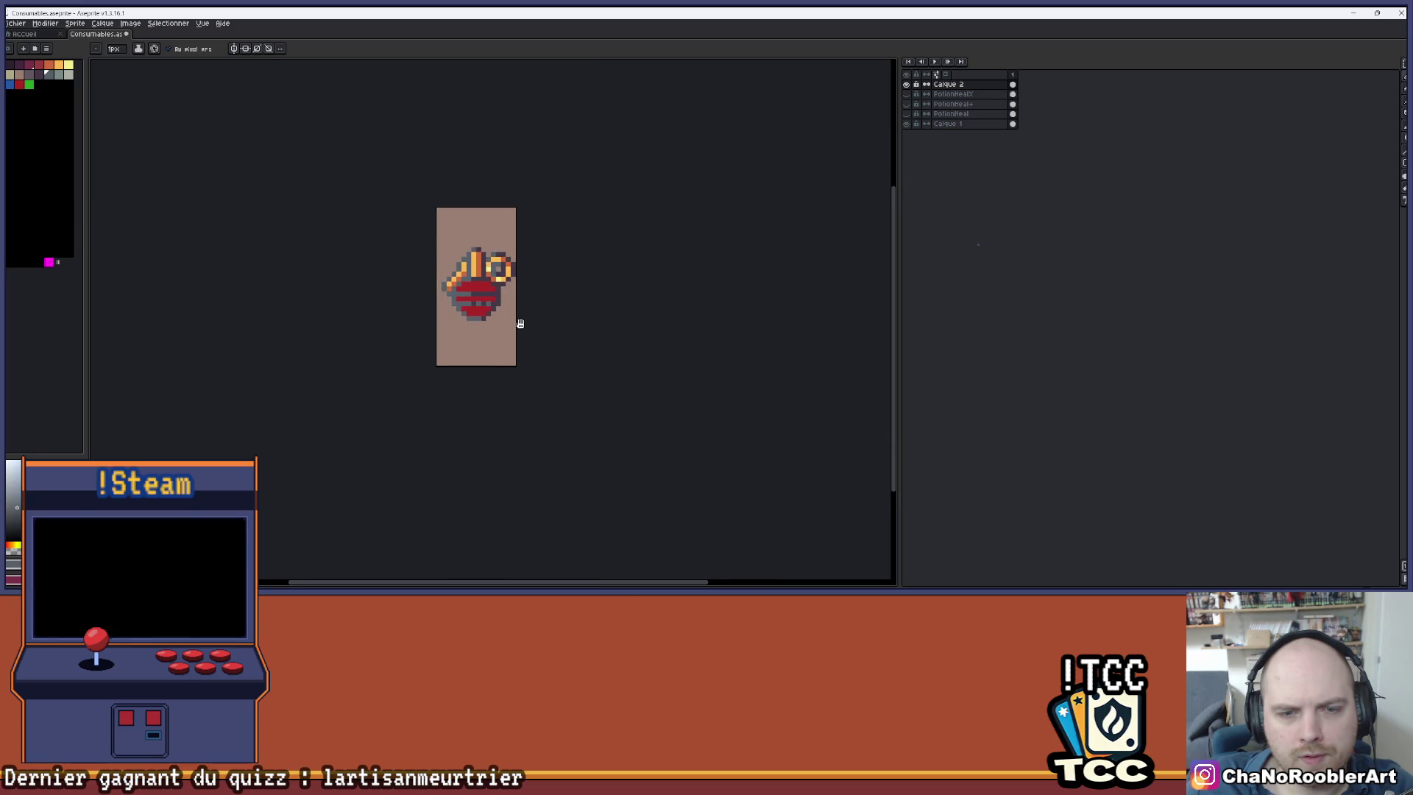
{"action": "scroll", "coordinate": [475, 294], "scroll_direction": "up", "scroll_amount": 4}
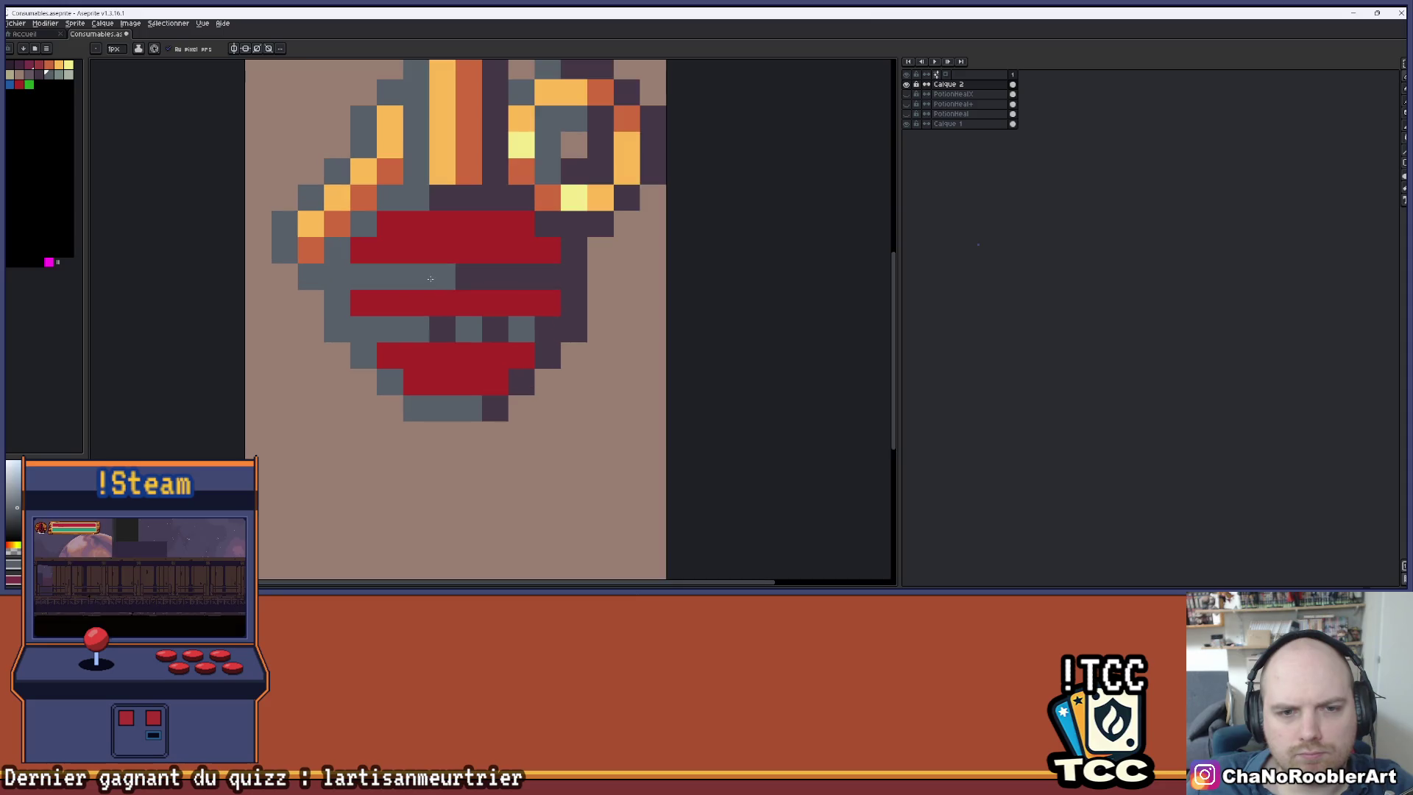
{"action": "left_click_drag", "start_coordinate": [431, 278], "coordinate": [391, 277]}
{"action": "scroll", "coordinate": [471, 302], "scroll_direction": "down", "scroll_amount": 1}
{"action": "scroll", "coordinate": [515, 302], "scroll_direction": "up", "scroll_amount": 1}
{"action": "left_click", "coordinate": [526, 303]}
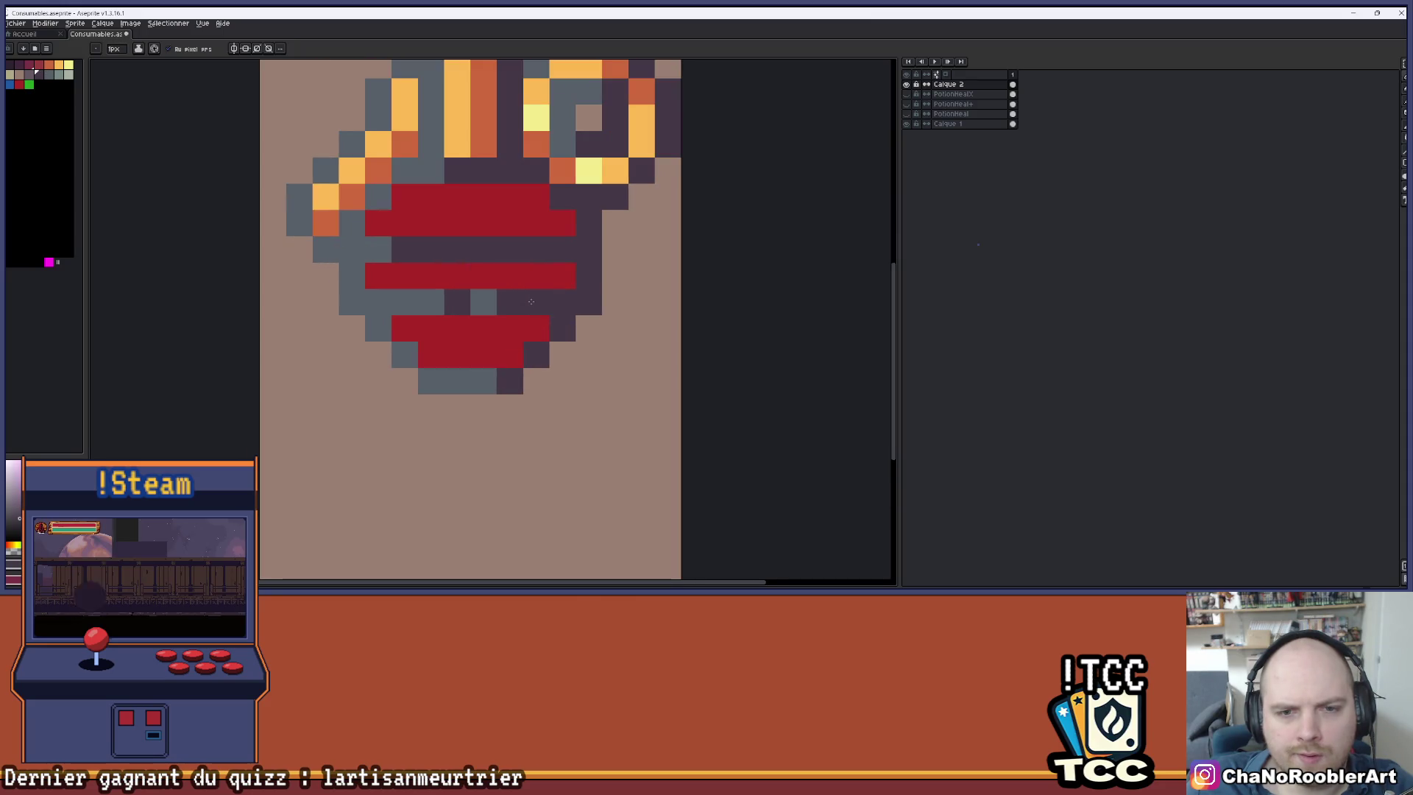
{"action": "scroll", "coordinate": [519, 324], "scroll_direction": "down", "scroll_amount": 5}
{"action": "left_click_drag", "start_coordinate": [512, 339], "coordinate": [521, 358]}
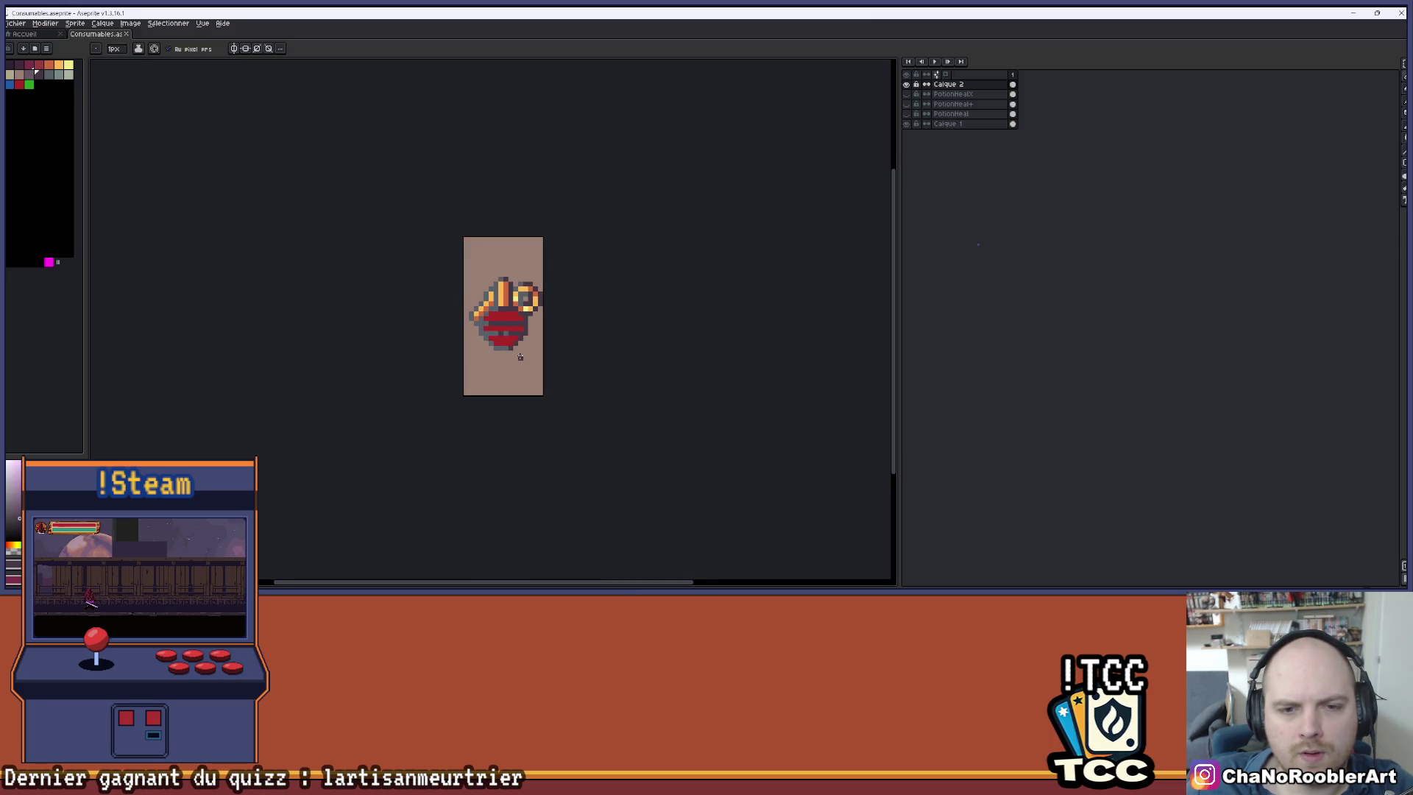
{"action": "scroll", "coordinate": [508, 236], "scroll_direction": "up", "scroll_amount": 4}
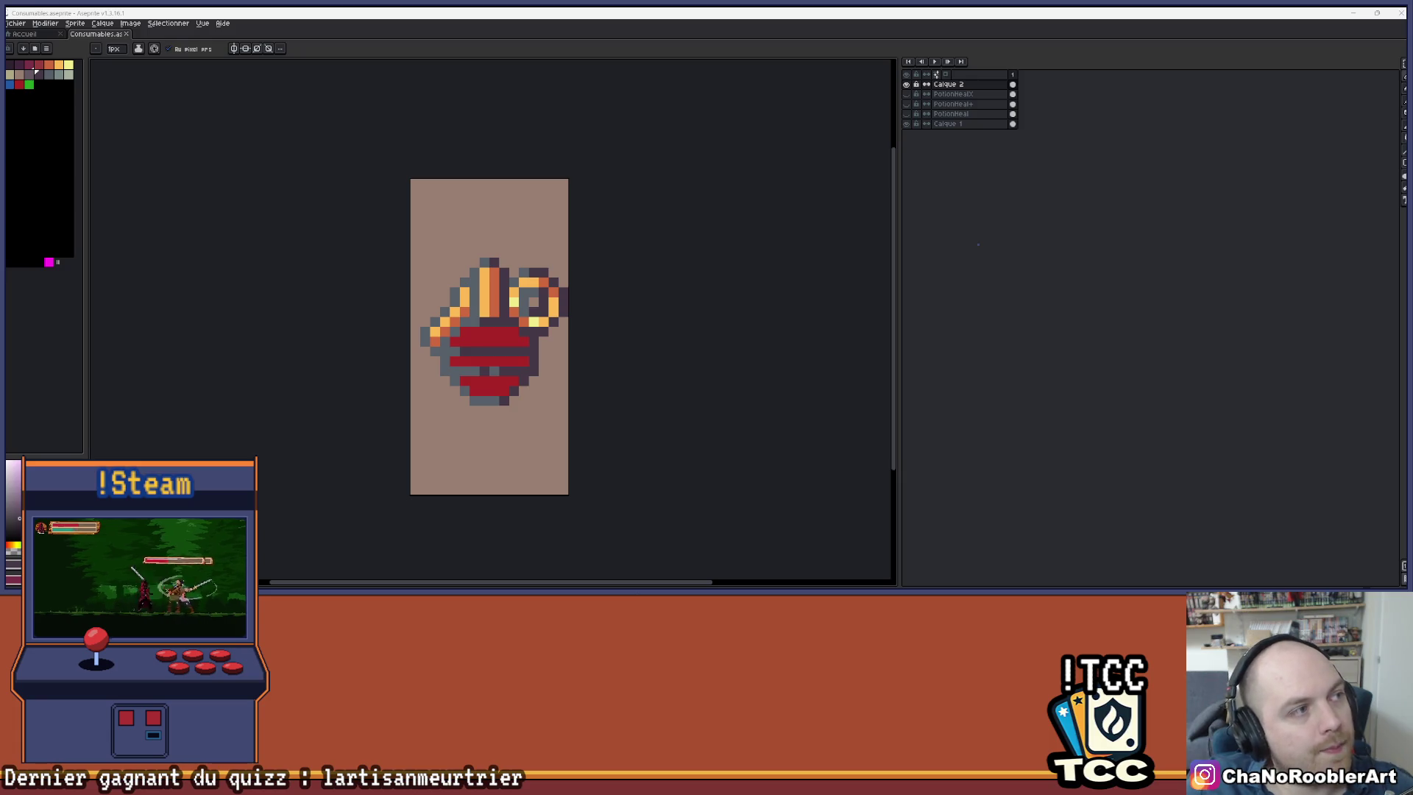
{"action": "key", "text": "alt+Tab"}
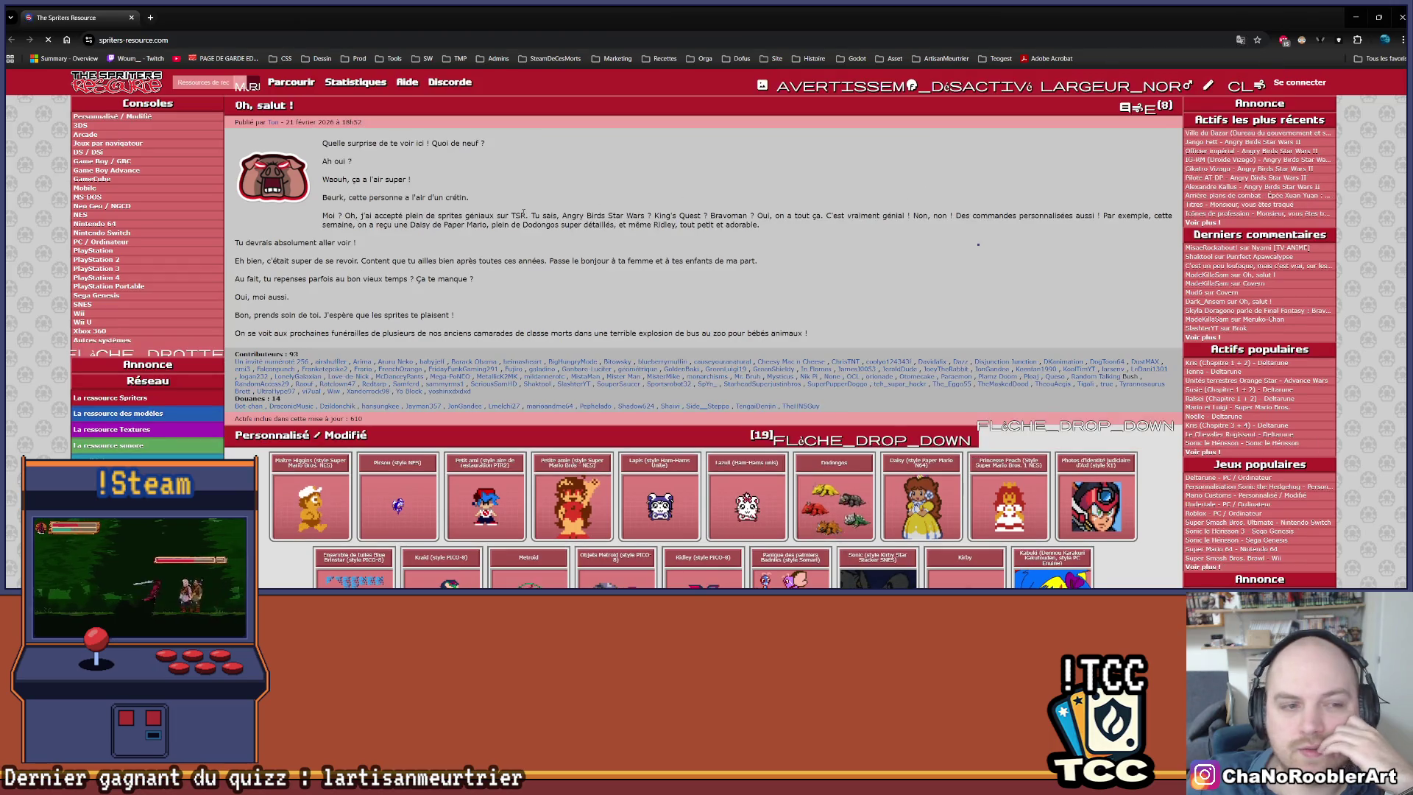
- Scroll the page and return to The Spriters Resource's main sprites page
{"action": "scroll", "coordinate": [626, 280], "scroll_direction": "down", "scroll_amount": 4}
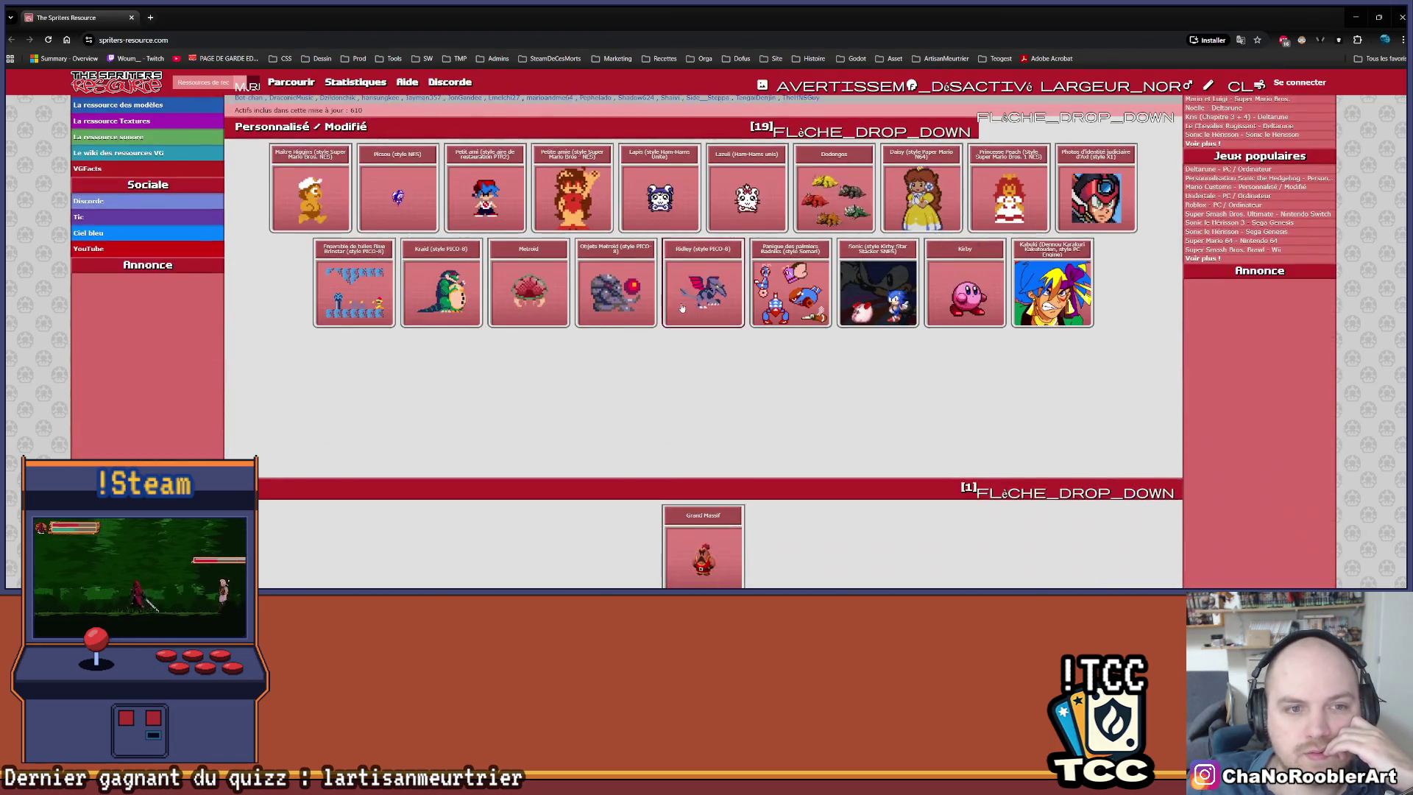
{"action": "scroll", "coordinate": [679, 309], "scroll_direction": "up", "scroll_amount": 2}
{"action": "scroll", "coordinate": [680, 309], "scroll_direction": "up", "scroll_amount": 1}
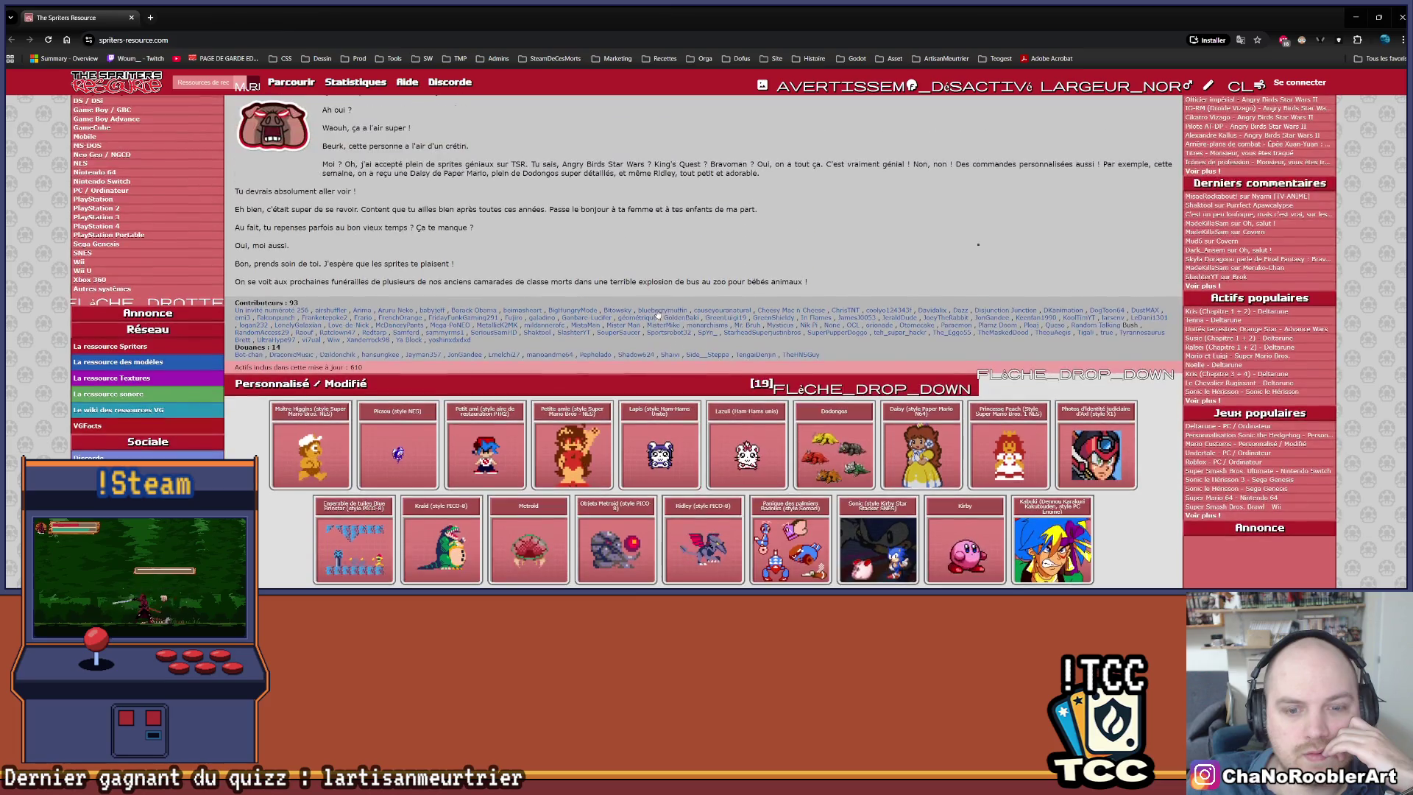
{"action": "scroll", "coordinate": [649, 316], "scroll_direction": "down", "scroll_amount": 5}
{"action": "scroll", "coordinate": [649, 316], "scroll_direction": "down", "scroll_amount": 5}
{"action": "scroll", "coordinate": [580, 322], "scroll_direction": "up", "scroll_amount": 2}
{"action": "scroll", "coordinate": [581, 322], "scroll_direction": "up", "scroll_amount": 15}
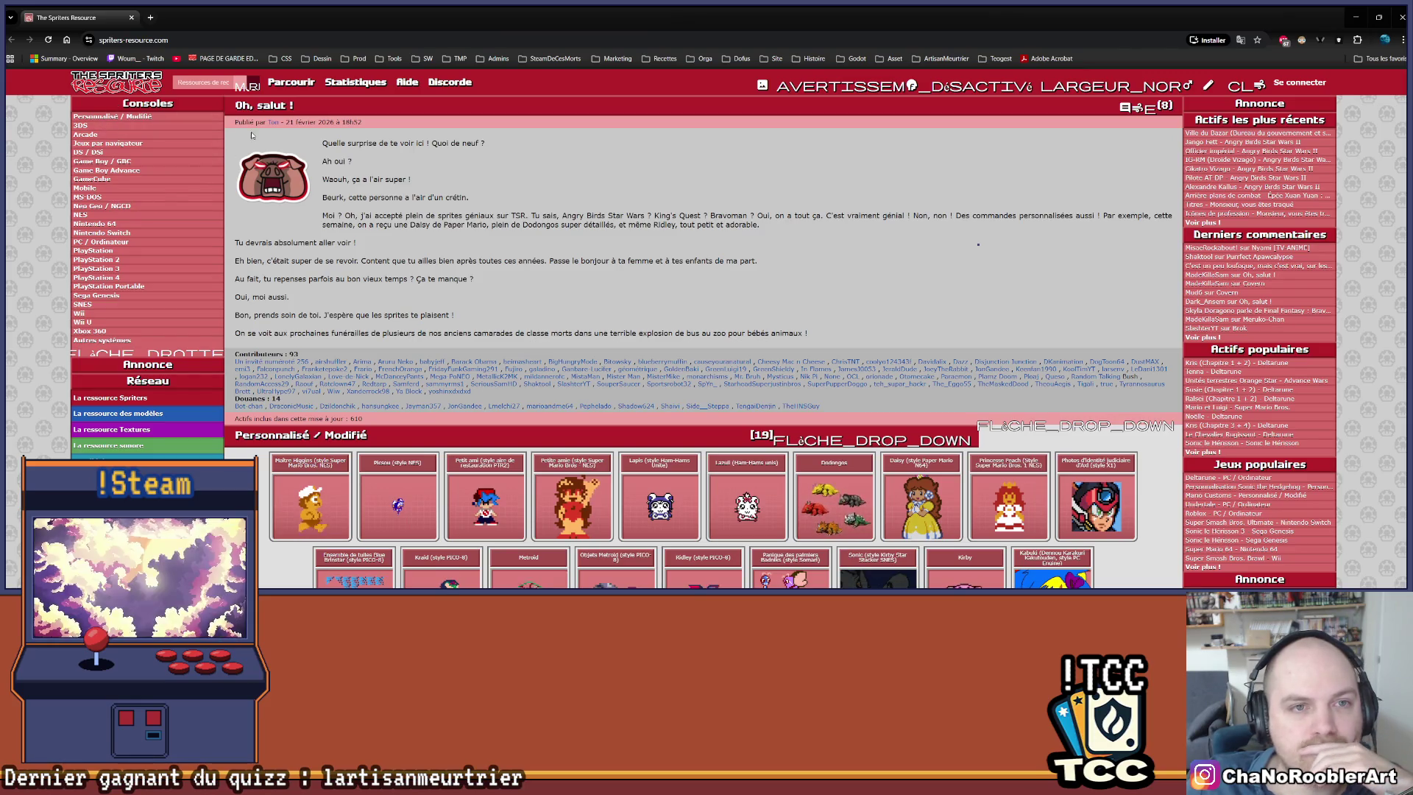
{"action": "scroll", "coordinate": [160, 244], "scroll_direction": "down", "scroll_amount": 1}
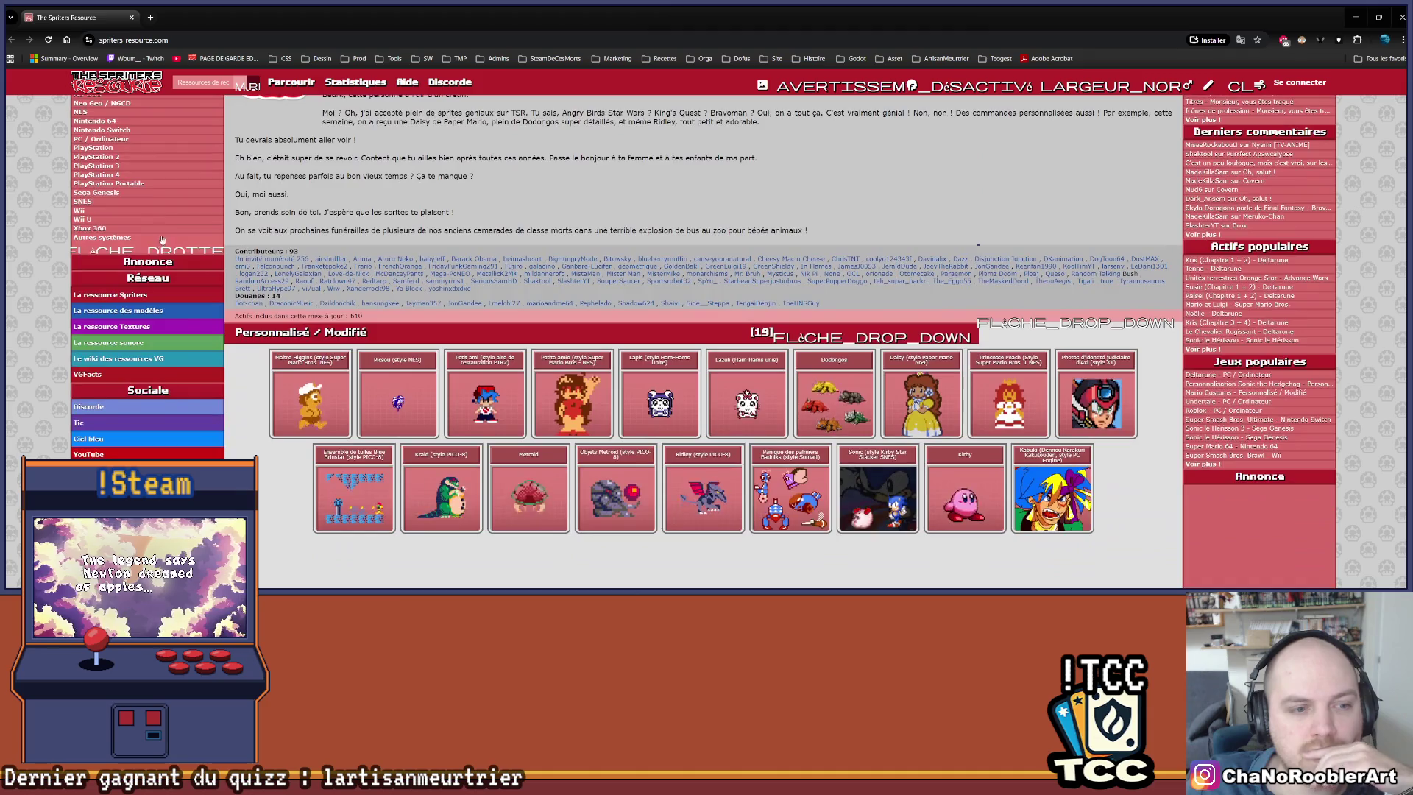
{"action": "left_click", "coordinate": [119, 296]}
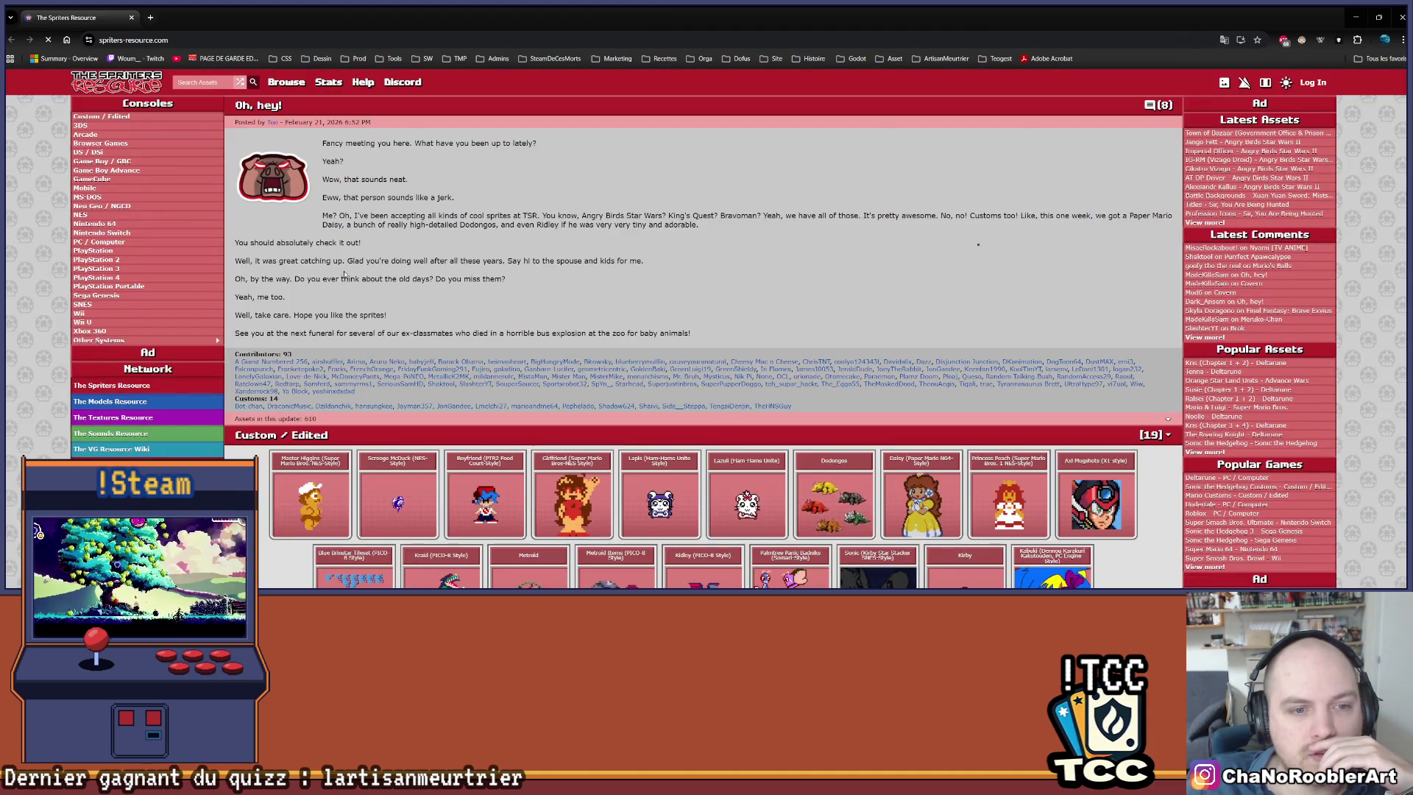
- Scroll the home page and enter 'otjets' in the site search box
{"action": "scroll", "coordinate": [367, 273], "scroll_direction": "down", "scroll_amount": 4}
{"action": "scroll", "coordinate": [792, 346], "scroll_direction": "down", "scroll_amount": 1}
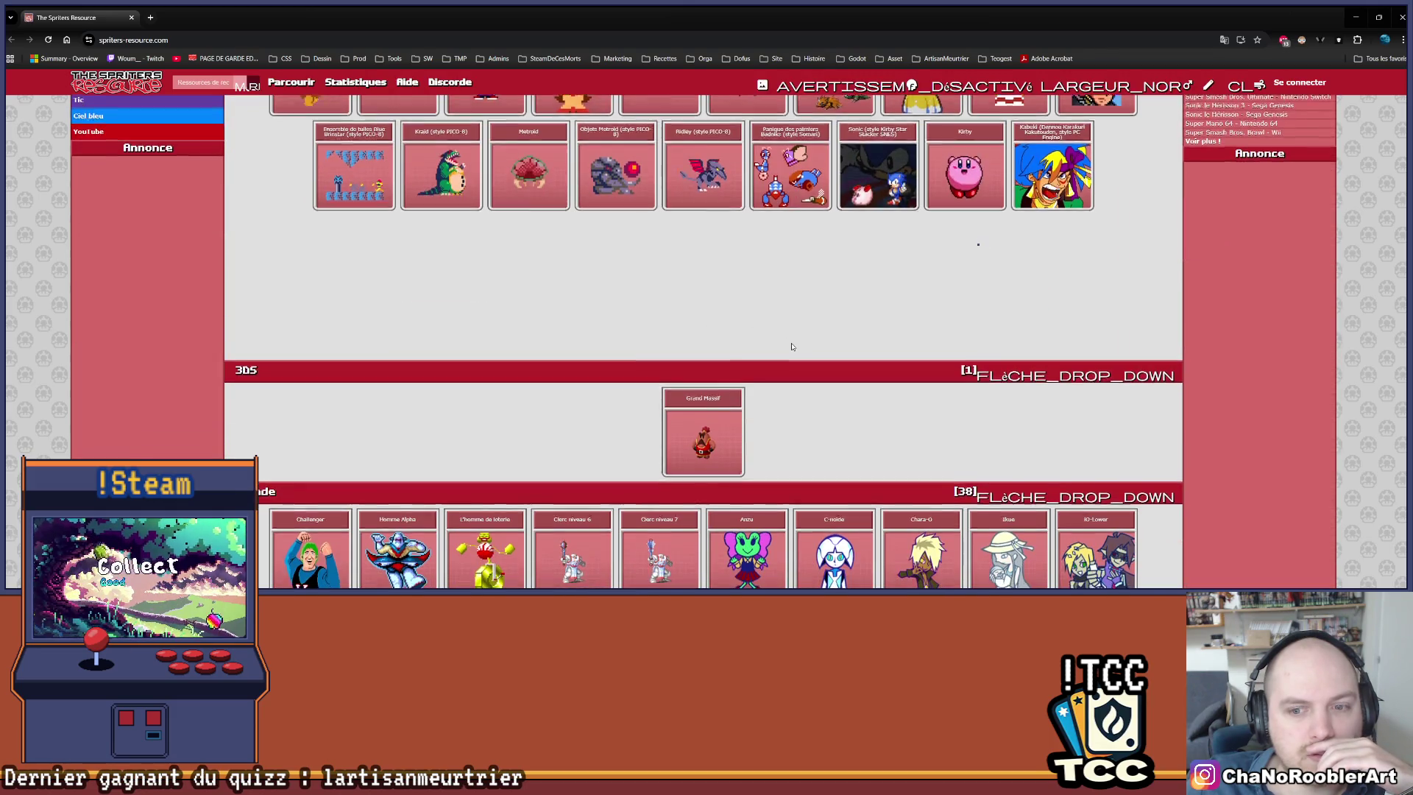
{"action": "scroll", "coordinate": [792, 346], "scroll_direction": "down", "scroll_amount": 1}
{"action": "scroll", "coordinate": [792, 346], "scroll_direction": "up", "scroll_amount": 5}
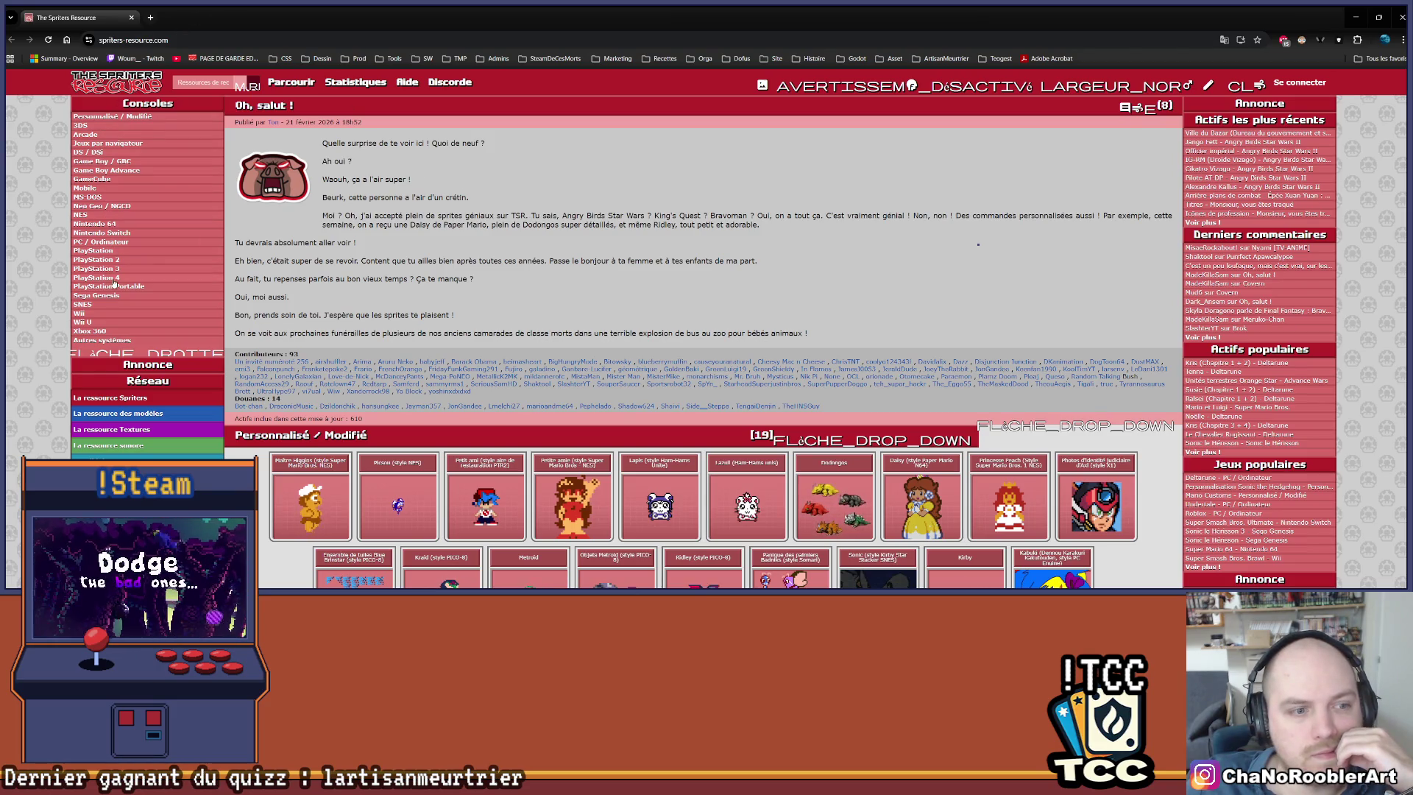
{"action": "scroll", "coordinate": [150, 360], "scroll_direction": "down", "scroll_amount": 2}
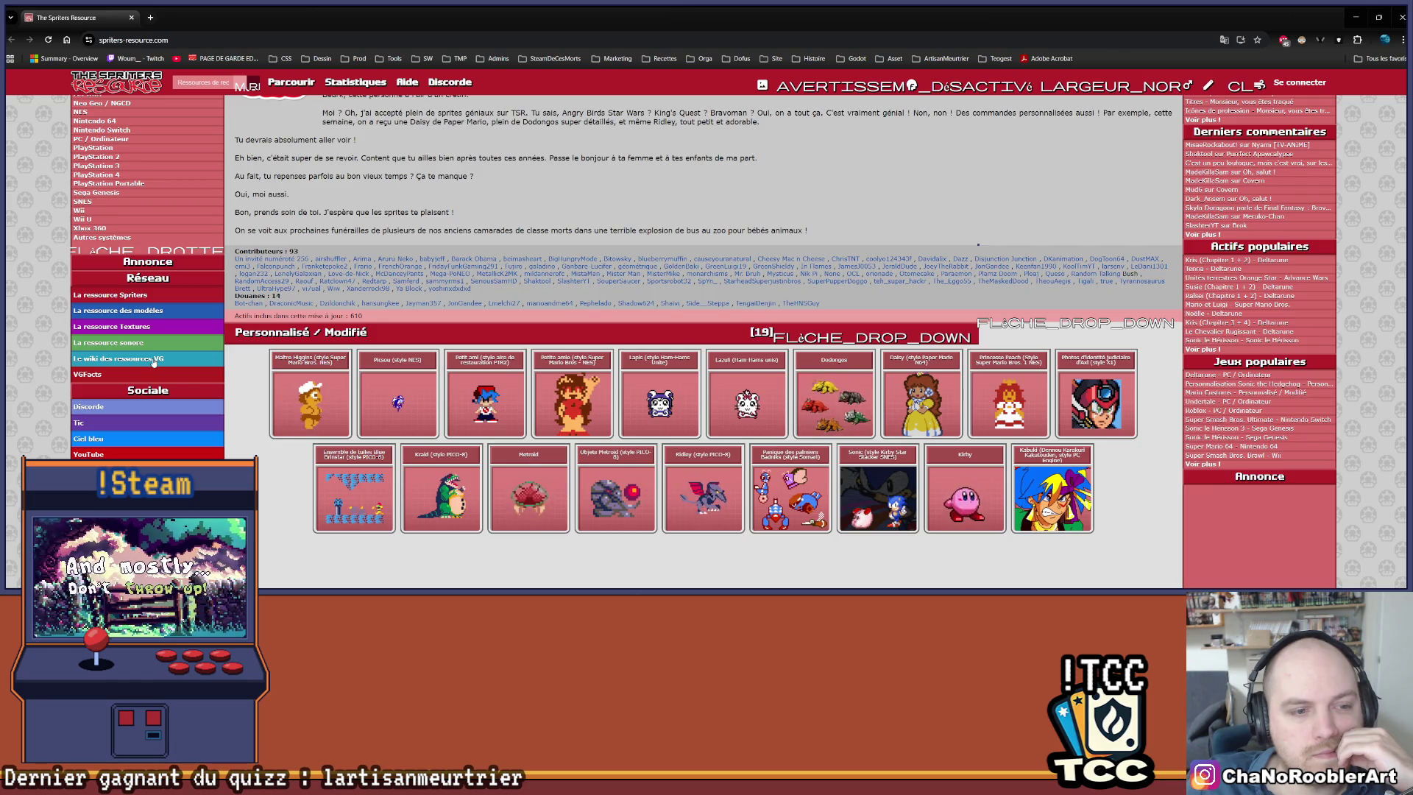
{"action": "scroll", "coordinate": [305, 267], "scroll_direction": "up", "scroll_amount": 1}
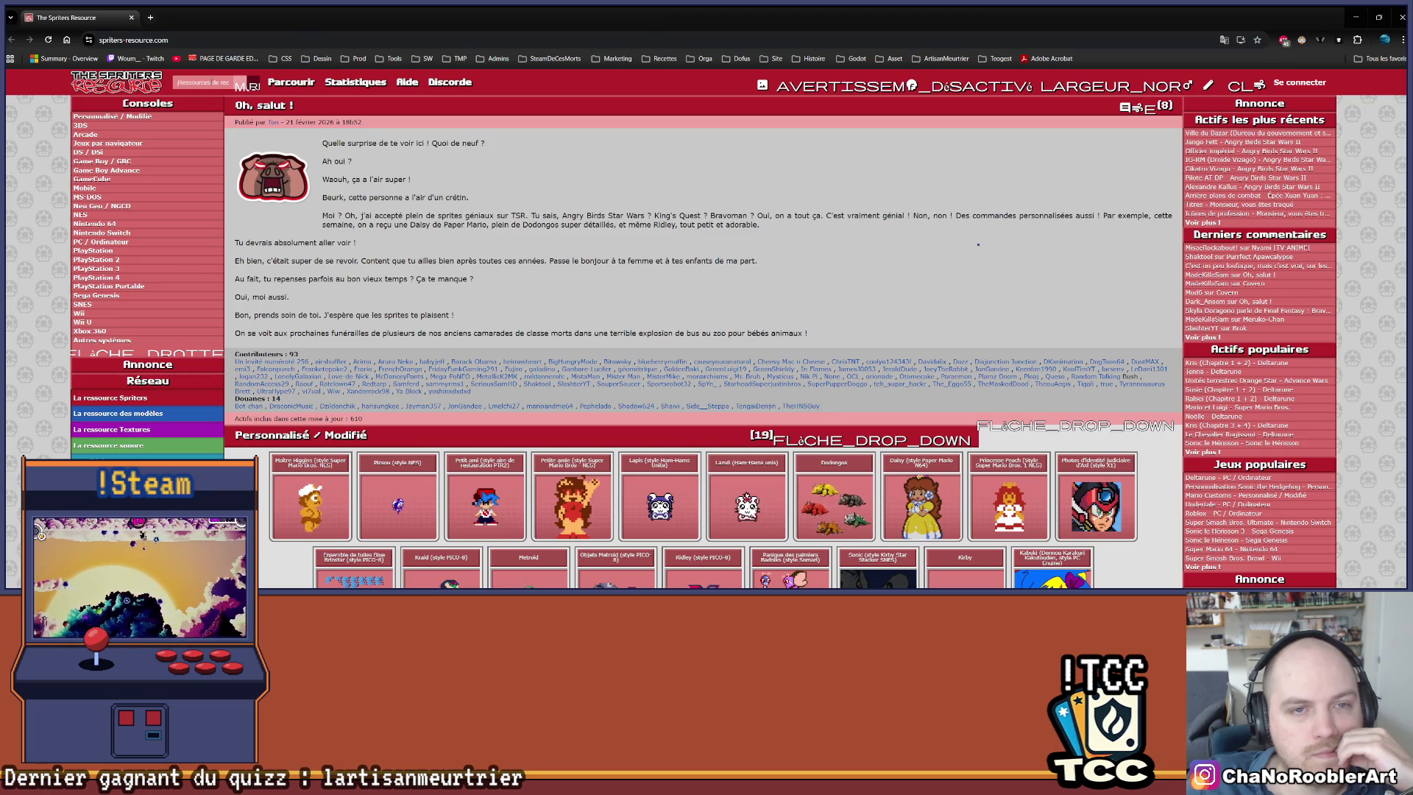
{"action": "type", "text": "otjets"}
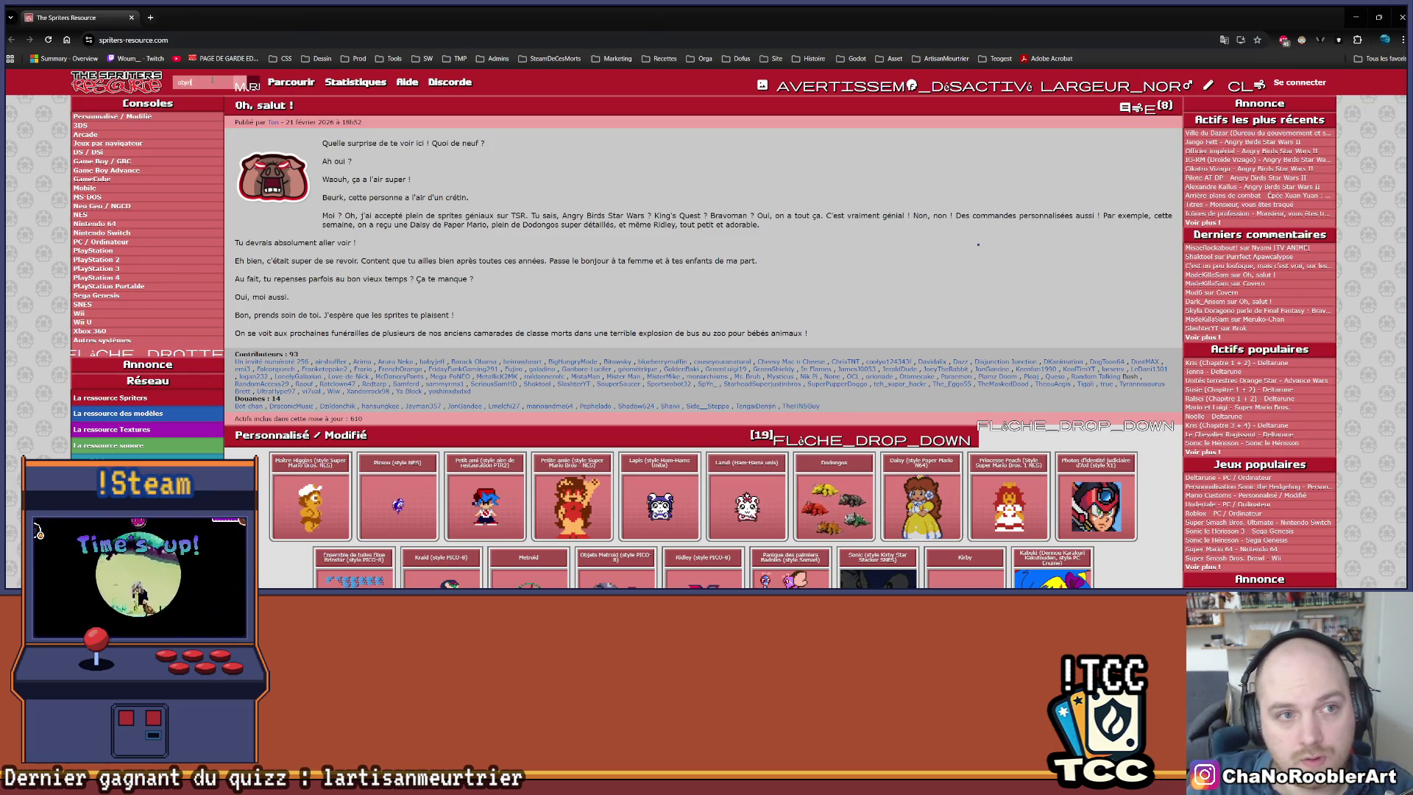
- Submit the search and open the asset browsing page
{"action": "key", "text": "Return"}
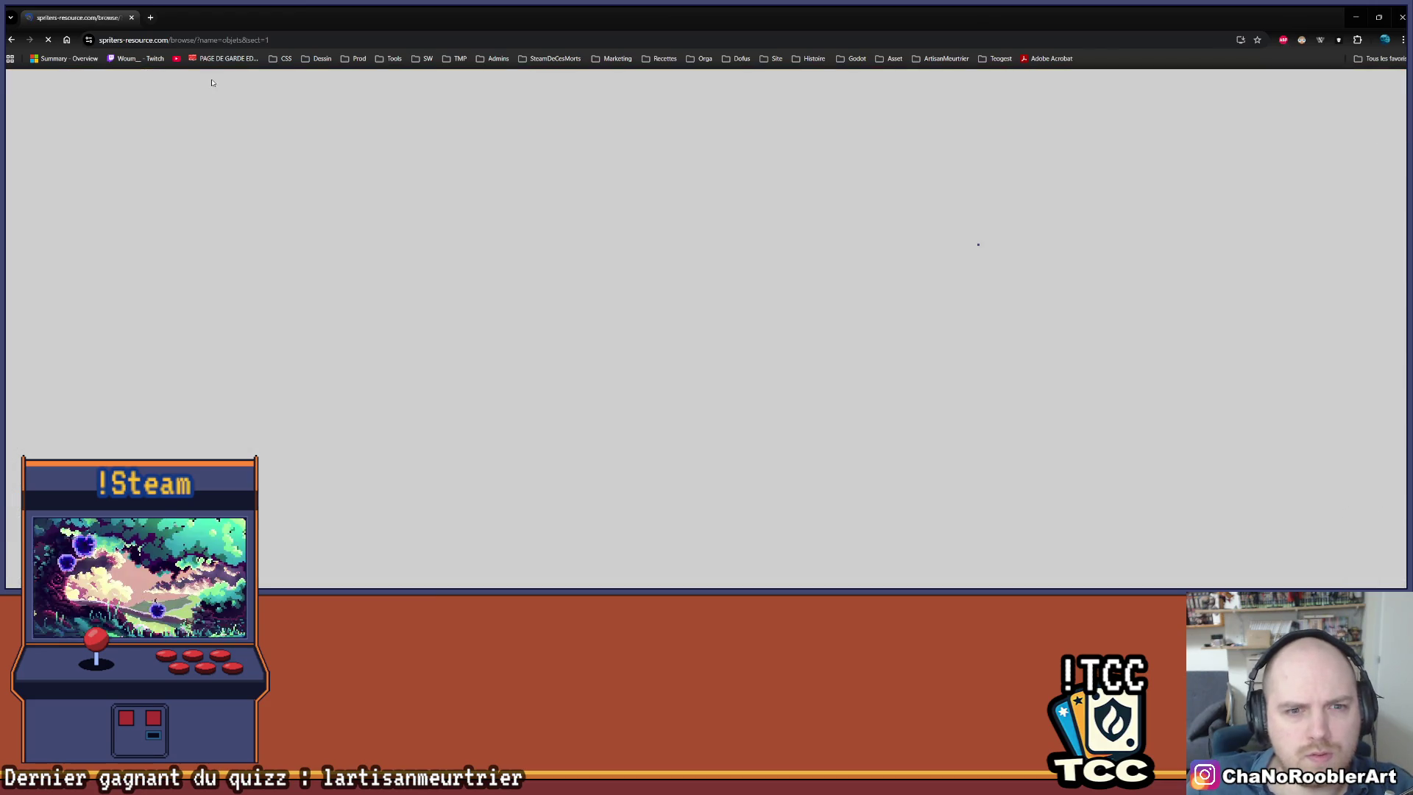
{"action": "scroll", "coordinate": [540, 295], "scroll_direction": "down", "scroll_amount": 2}
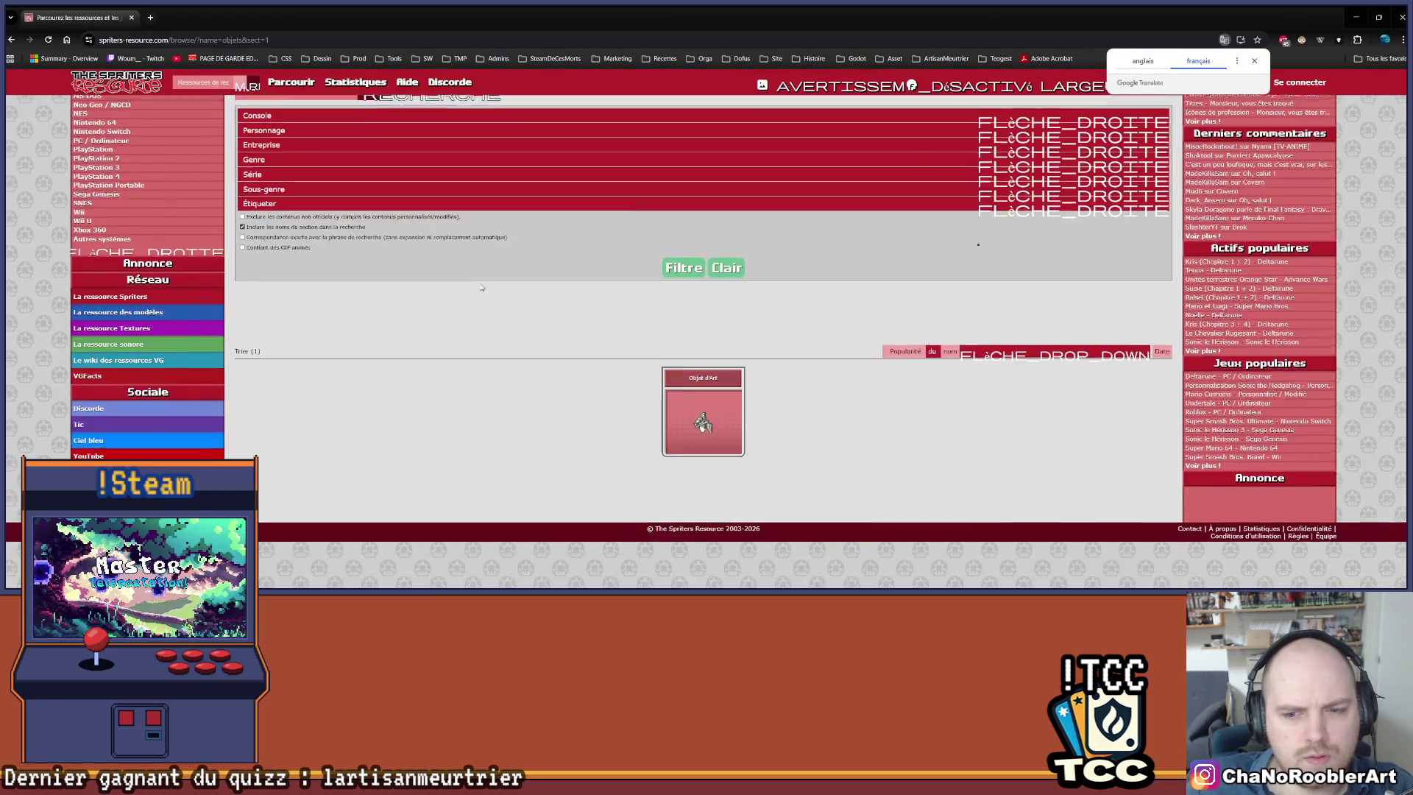
{"action": "scroll", "coordinate": [560, 342], "scroll_direction": "up", "scroll_amount": 2}
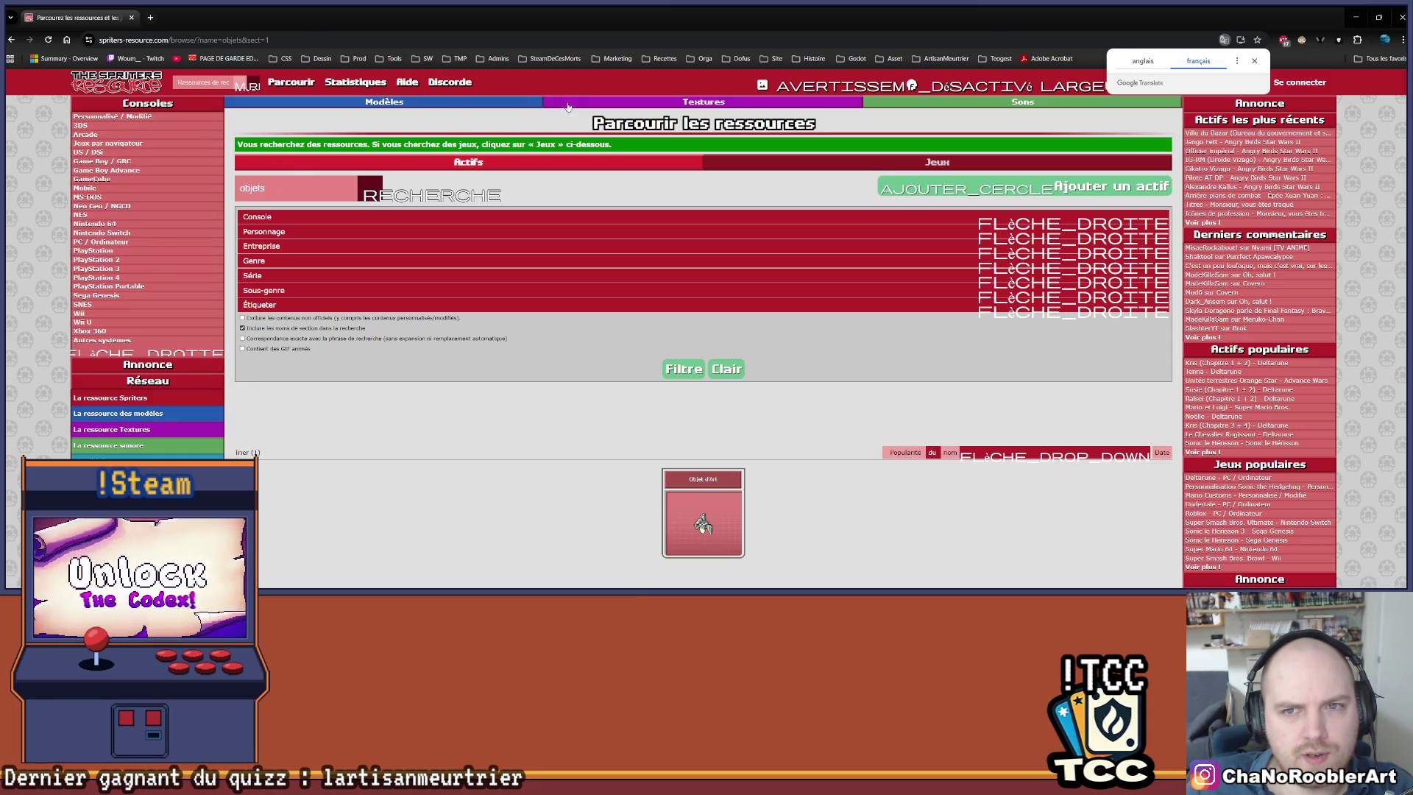
{"action": "left_click", "coordinate": [292, 83]}
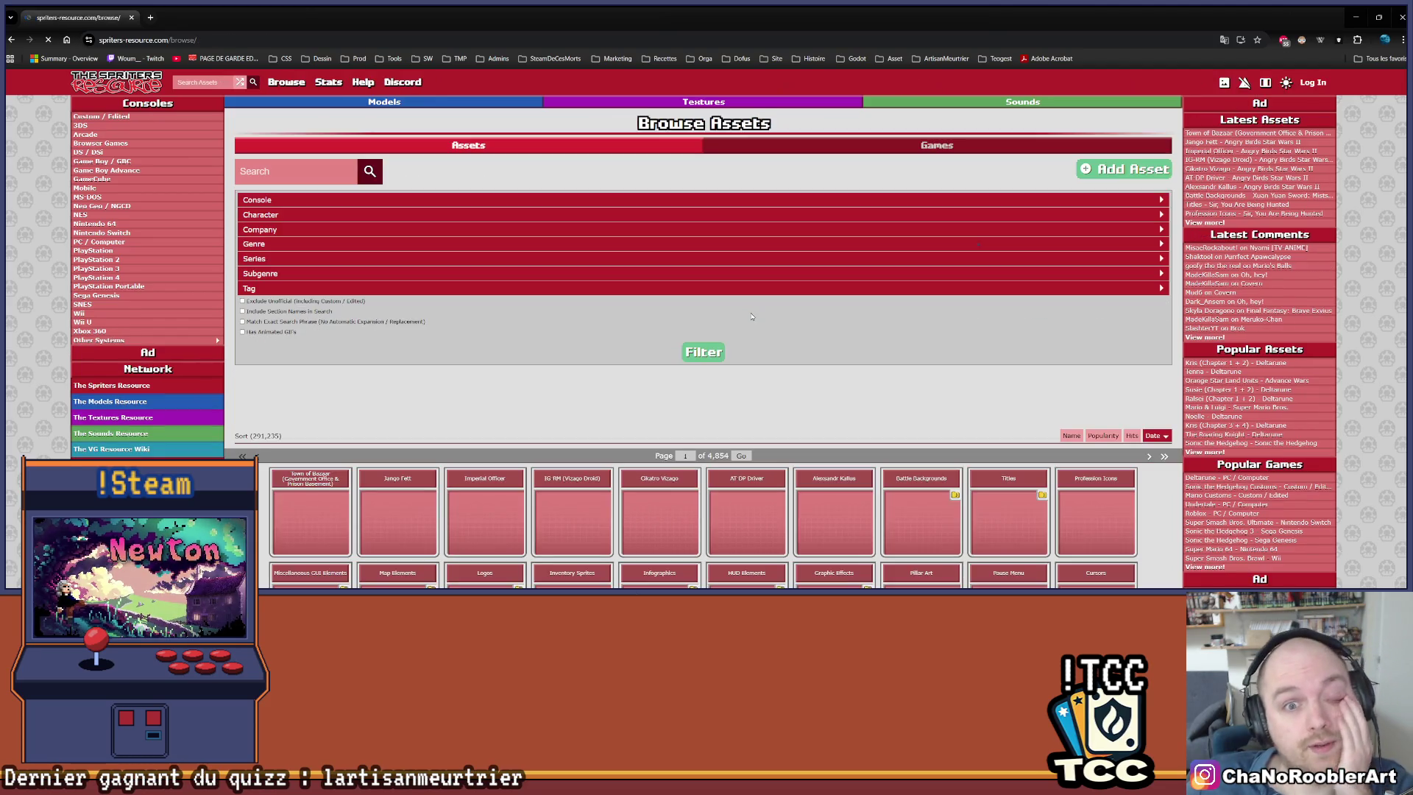
- Expand the Genre filter section and focus its field, scrolling through the results
{"action": "scroll", "coordinate": [736, 225], "scroll_direction": "down", "scroll_amount": 3}
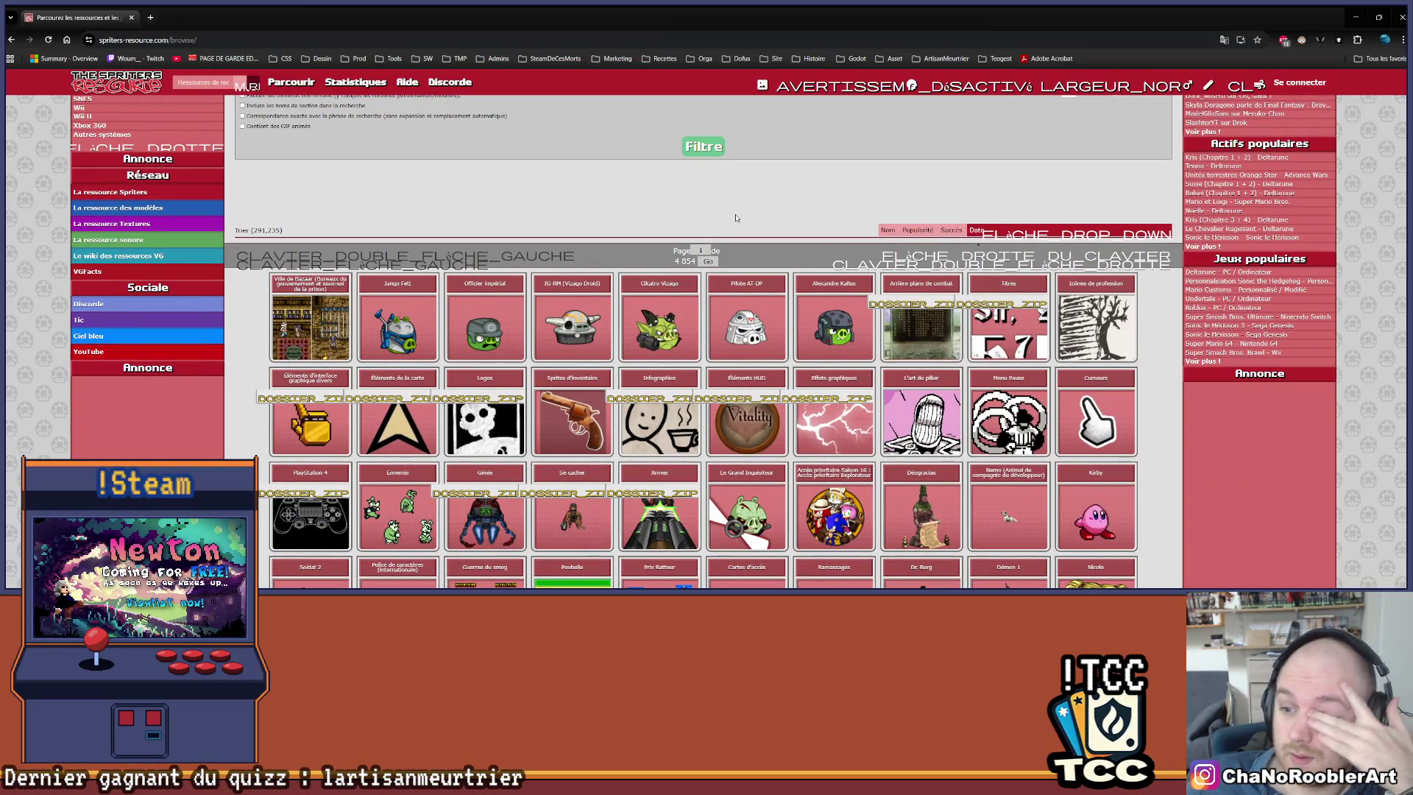
{"action": "scroll", "coordinate": [736, 218], "scroll_direction": "down", "scroll_amount": 1}
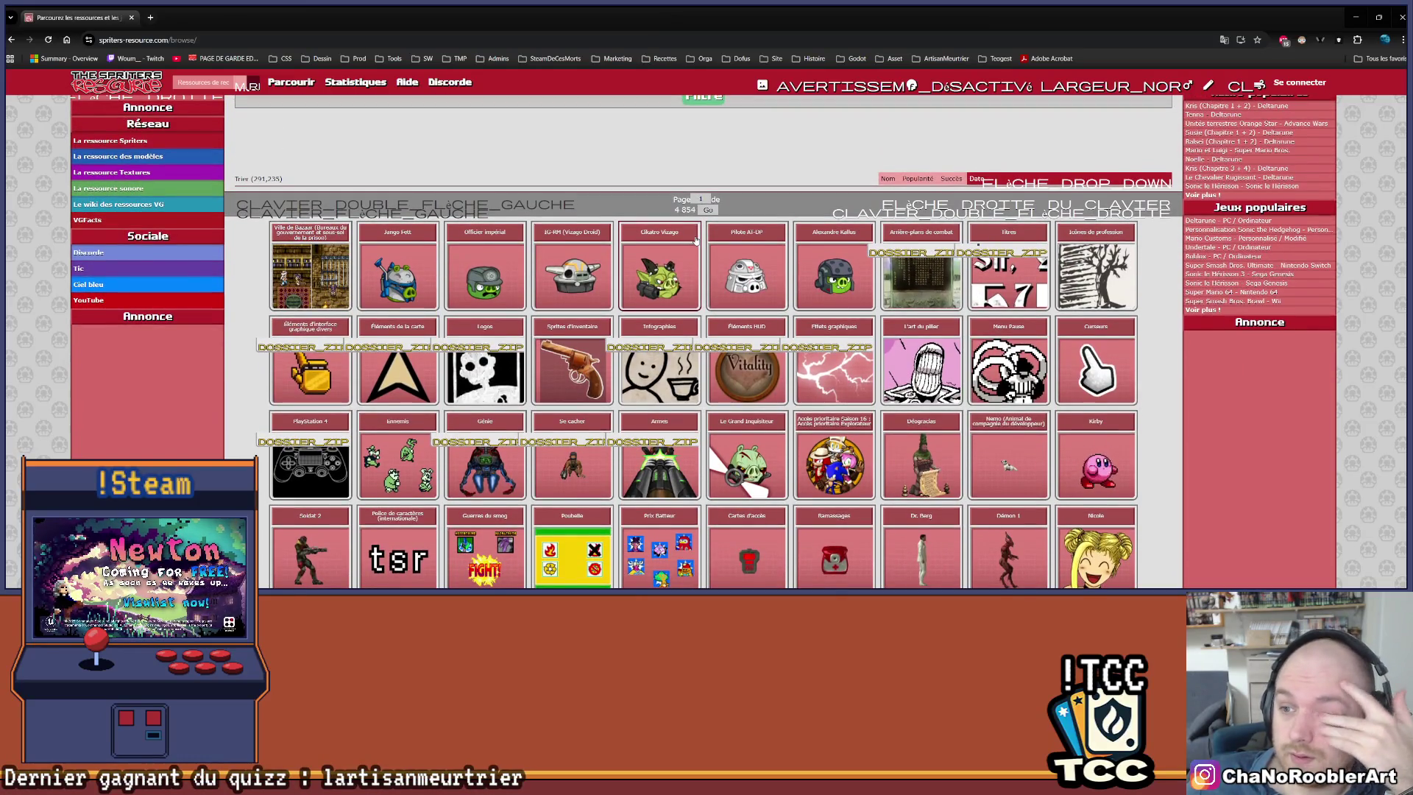
{"action": "scroll", "coordinate": [696, 240], "scroll_direction": "down", "scroll_amount": 5}
{"action": "scroll", "coordinate": [697, 240], "scroll_direction": "up", "scroll_amount": 6}
{"action": "scroll", "coordinate": [696, 240], "scroll_direction": "up", "scroll_amount": 2}
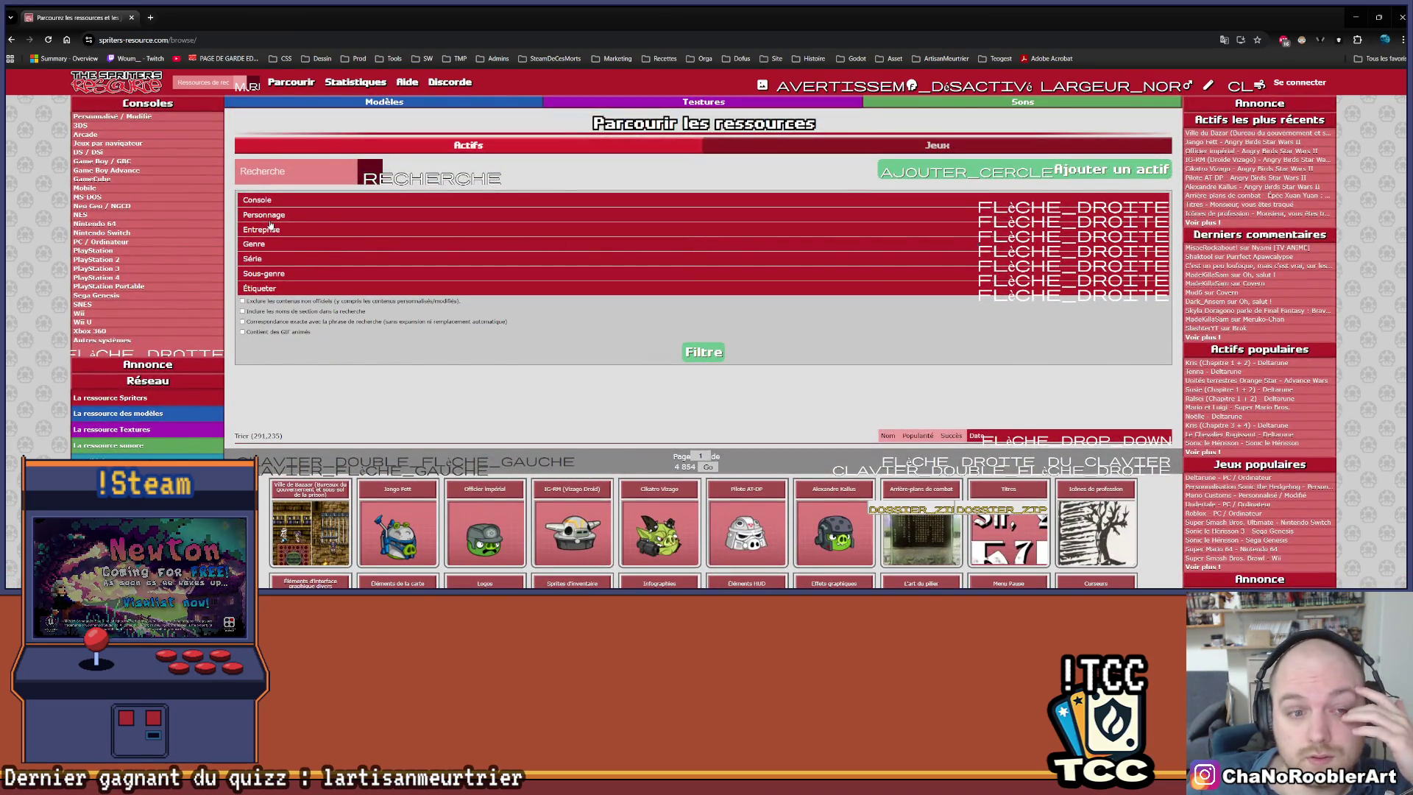
{"action": "left_click", "coordinate": [249, 245]}
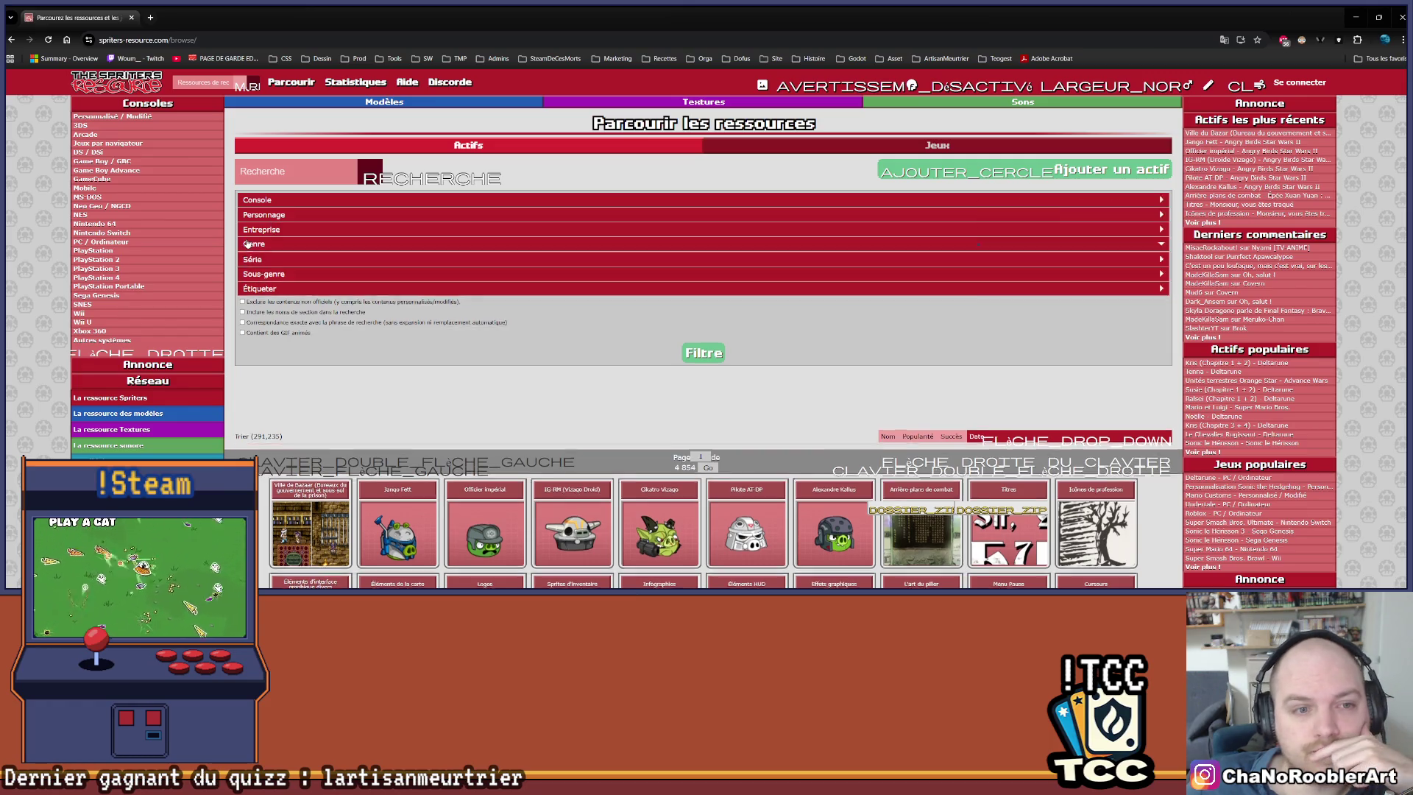
{"action": "left_click", "coordinate": [334, 262]}
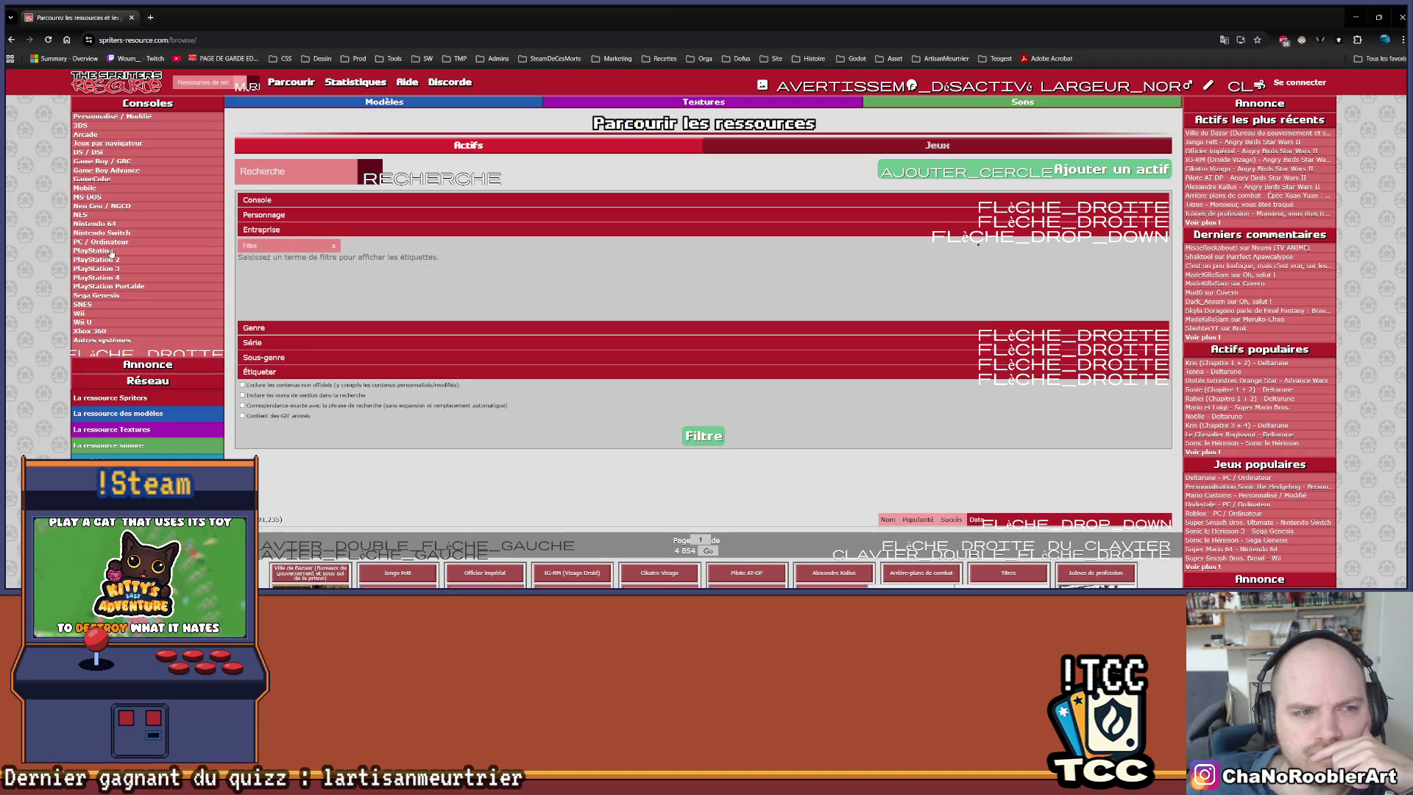
{"action": "scroll", "coordinate": [109, 269], "scroll_direction": "down", "scroll_amount": 1}
{"action": "scroll", "coordinate": [102, 287], "scroll_direction": "up", "scroll_amount": 1}
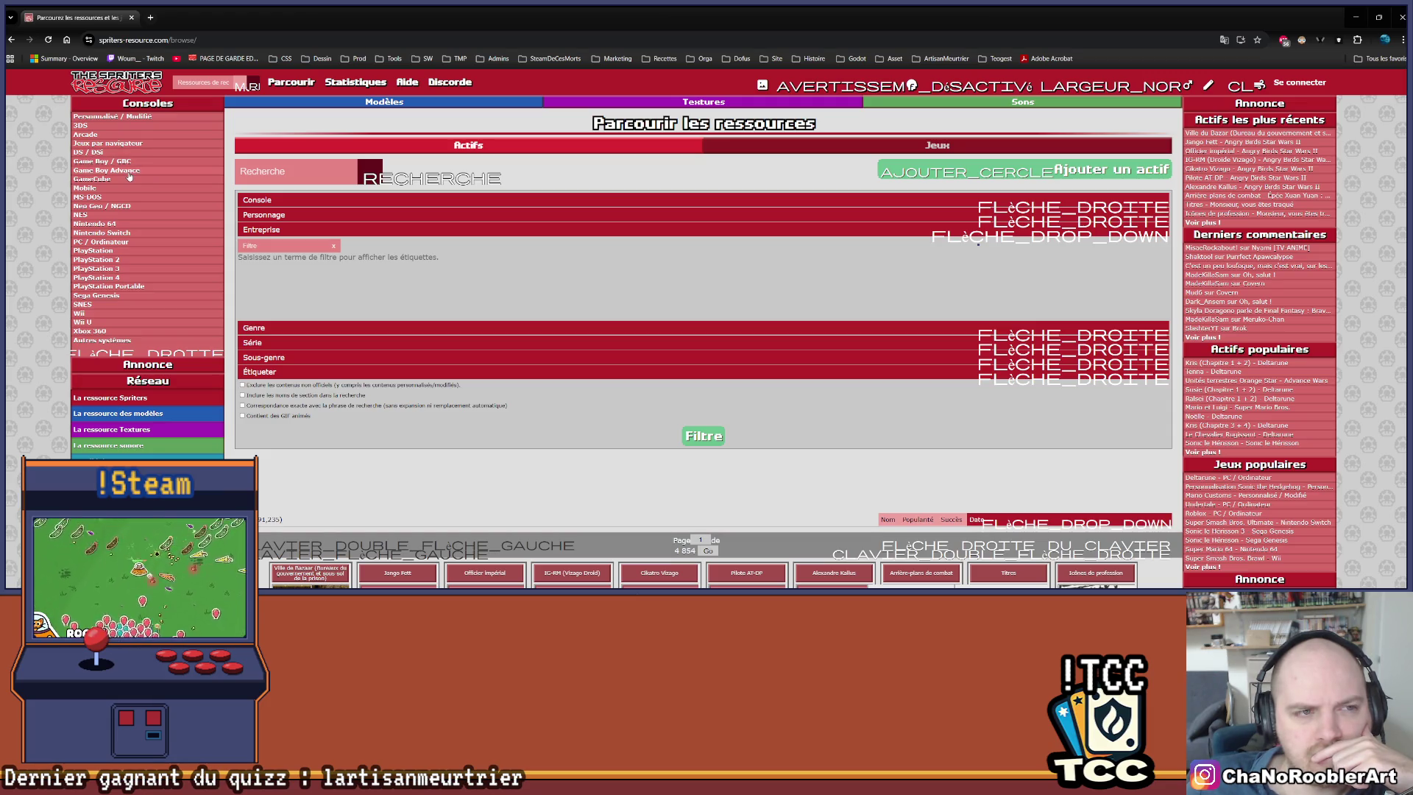
{"action": "scroll", "coordinate": [174, 333], "scroll_direction": "down", "scroll_amount": 2}
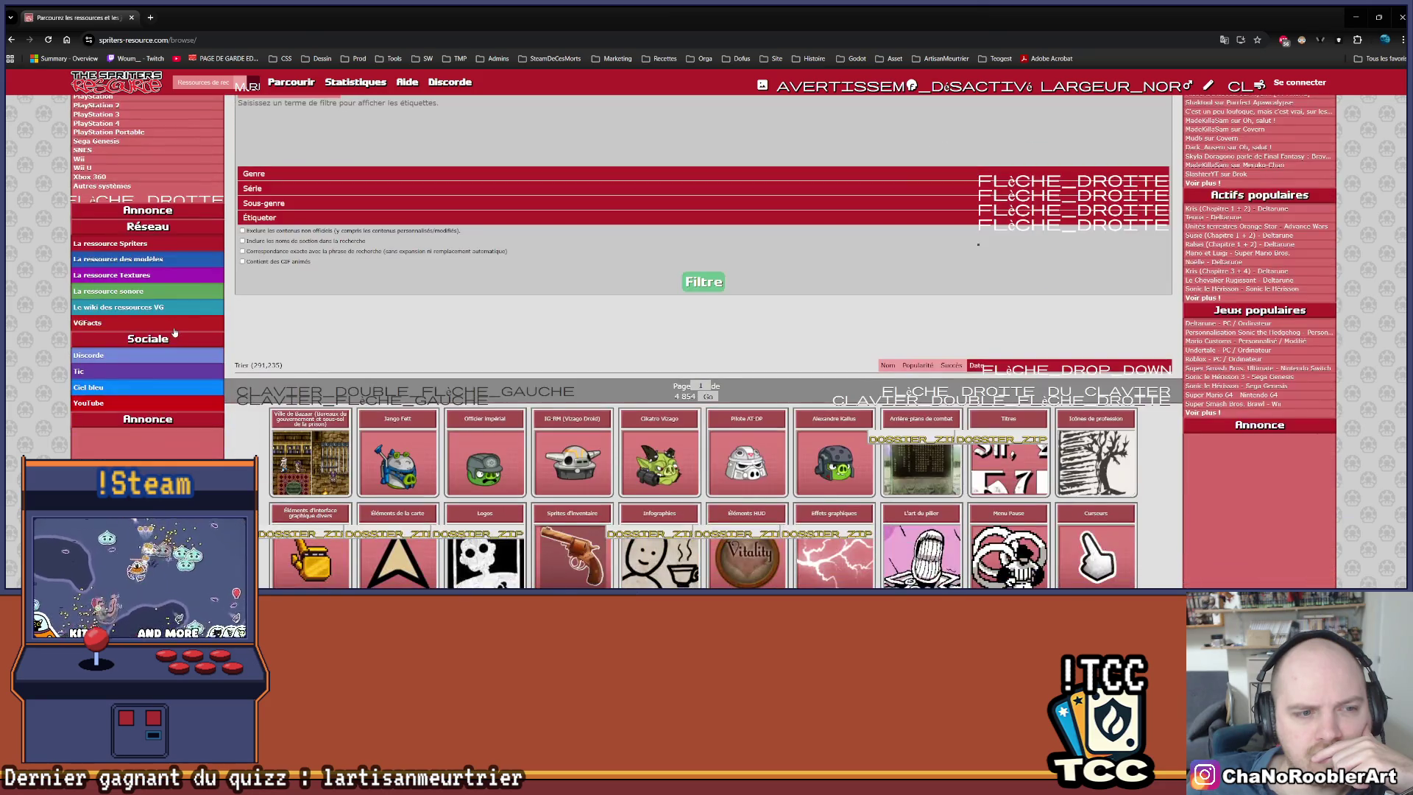
{"action": "scroll", "coordinate": [169, 331], "scroll_direction": "down", "scroll_amount": 1}
{"action": "scroll", "coordinate": [159, 346], "scroll_direction": "up", "scroll_amount": 3}
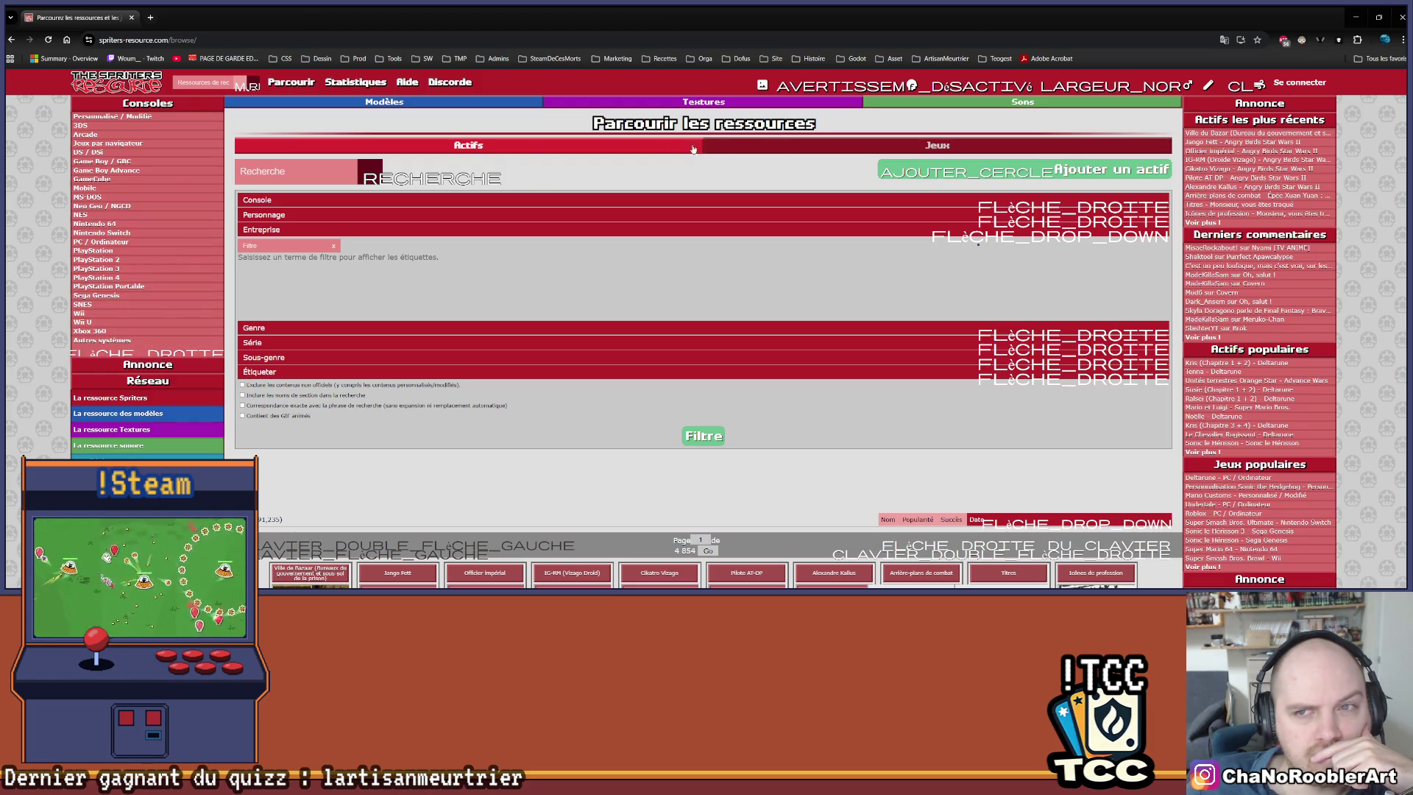
- Switch from the browser back to the Aseprite window
{"action": "key", "text": "super+Down"}
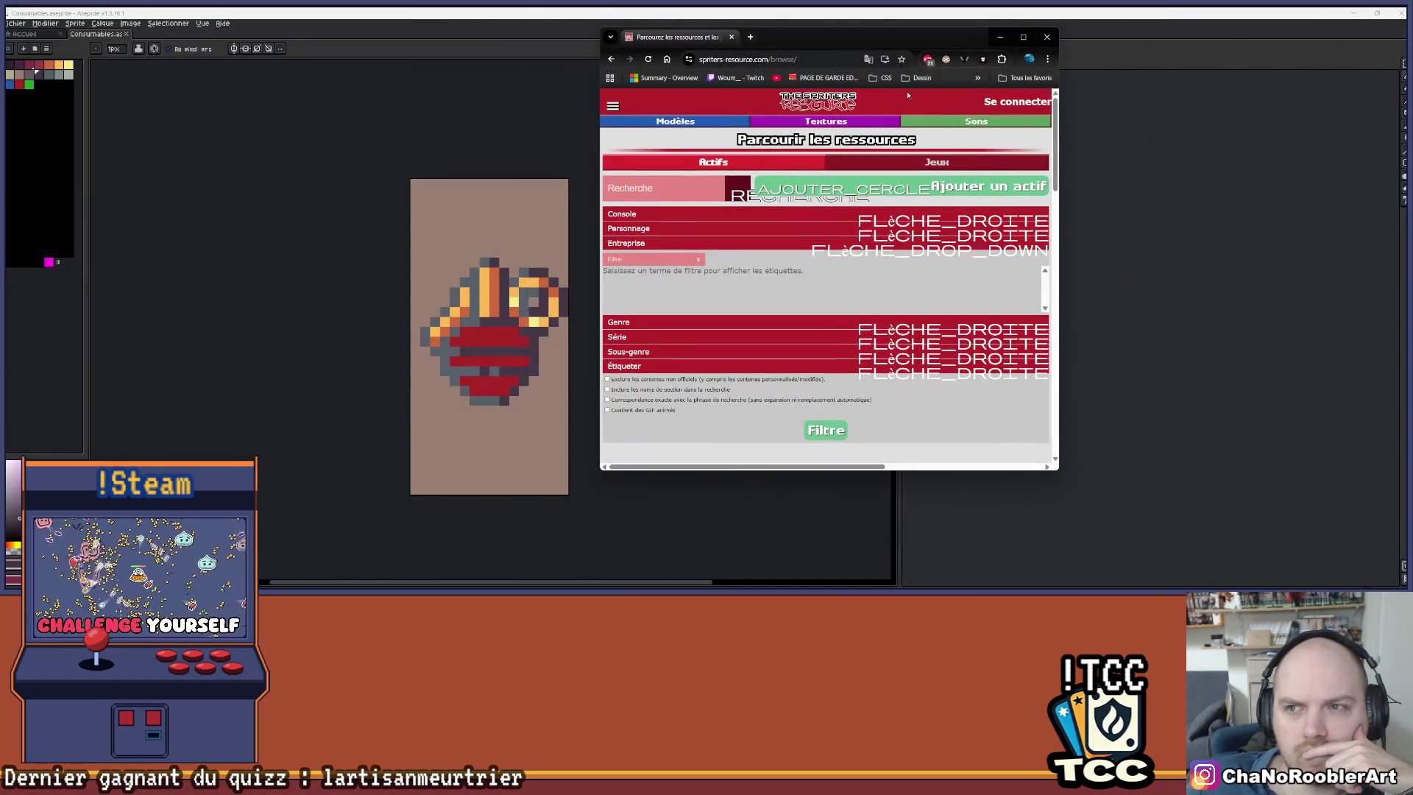
{"action": "left_click", "coordinate": [1023, 37]}
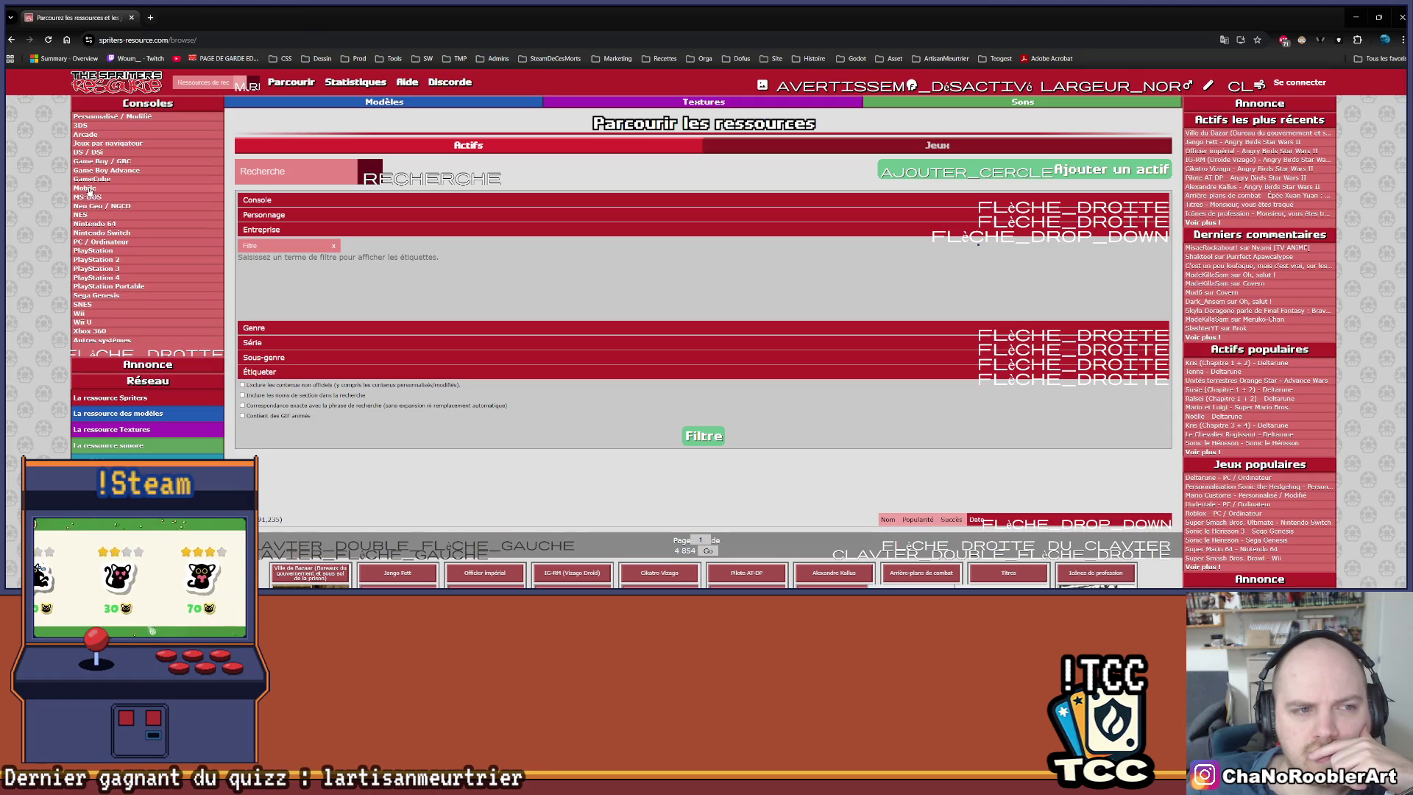
{"action": "key", "text": "alt+Tab"}
{"action": "scroll", "coordinate": [504, 321], "scroll_direction": "down", "scroll_amount": 1}
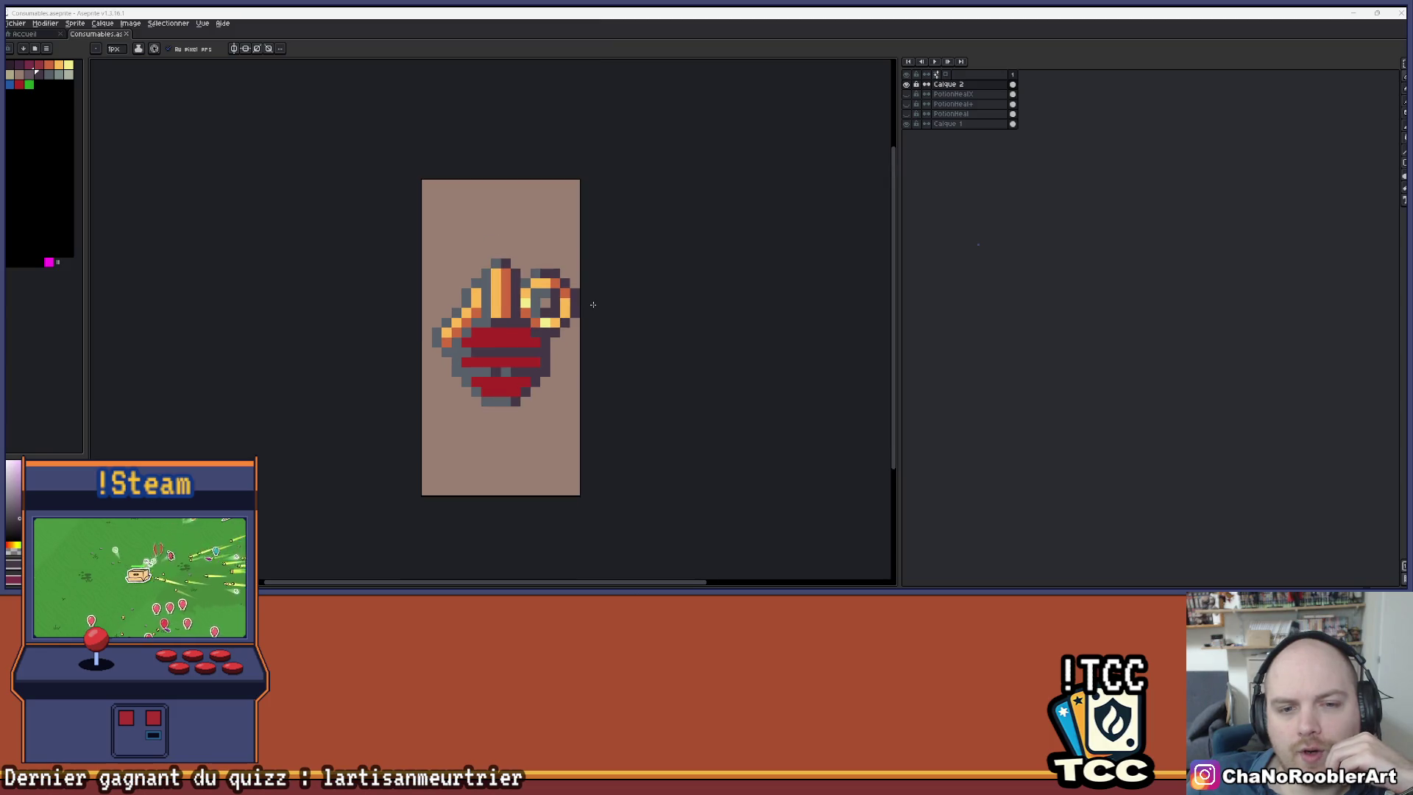
- Hide the Calque 2 potion layer and add a new empty layer, Calque 3, with Shift+N
{"action": "scroll", "coordinate": [544, 262], "scroll_direction": "up", "scroll_amount": 1}
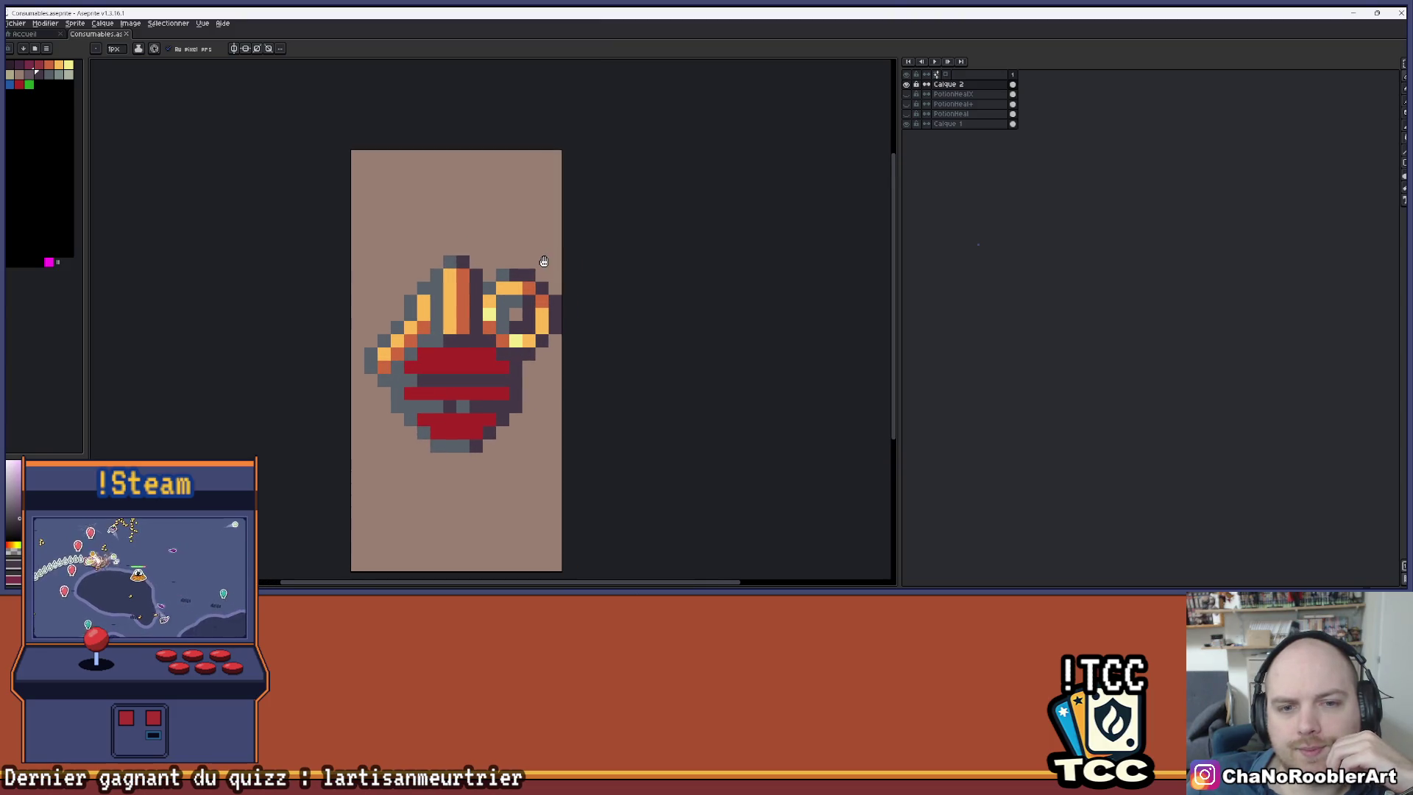
{"action": "left_click", "coordinate": [906, 84]}
{"action": "key", "text": "shift+n"}
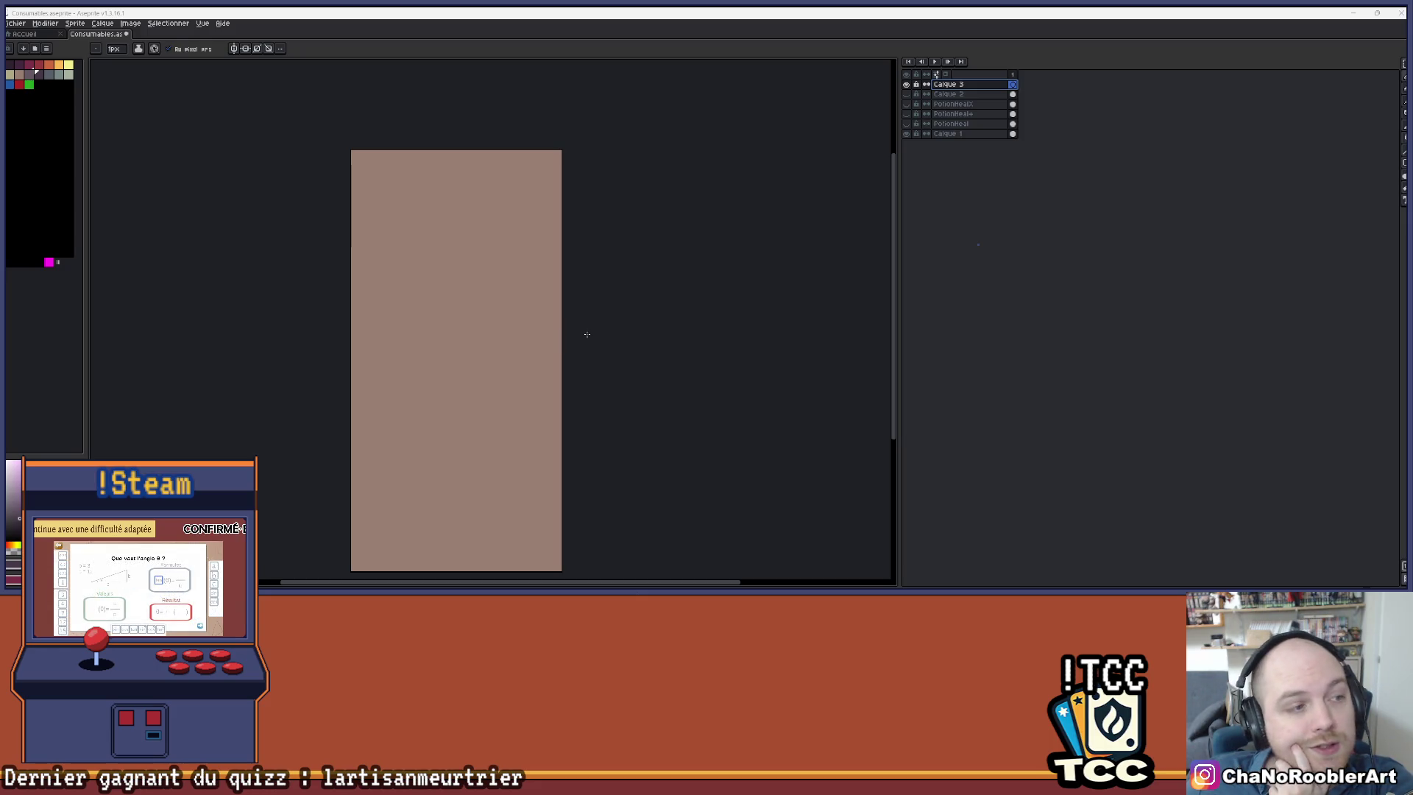
{"action": "scroll", "coordinate": [466, 398], "scroll_direction": "up", "scroll_amount": 2}
{"action": "scroll", "coordinate": [410, 288], "scroll_direction": "down", "scroll_amount": 1}
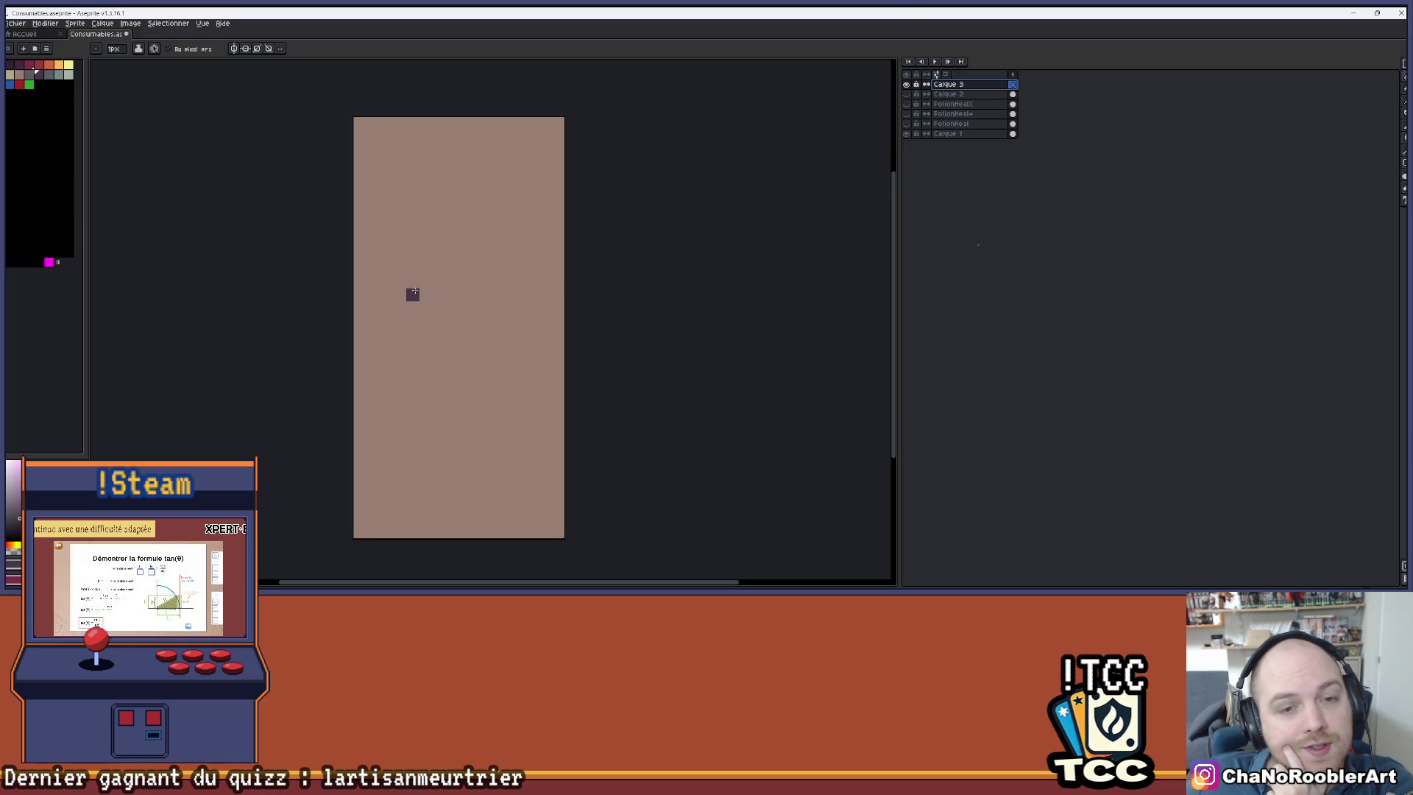
{"action": "left_click", "coordinate": [907, 103]}
{"action": "left_click", "coordinate": [907, 114]}
{"action": "left_click", "coordinate": [907, 113]}
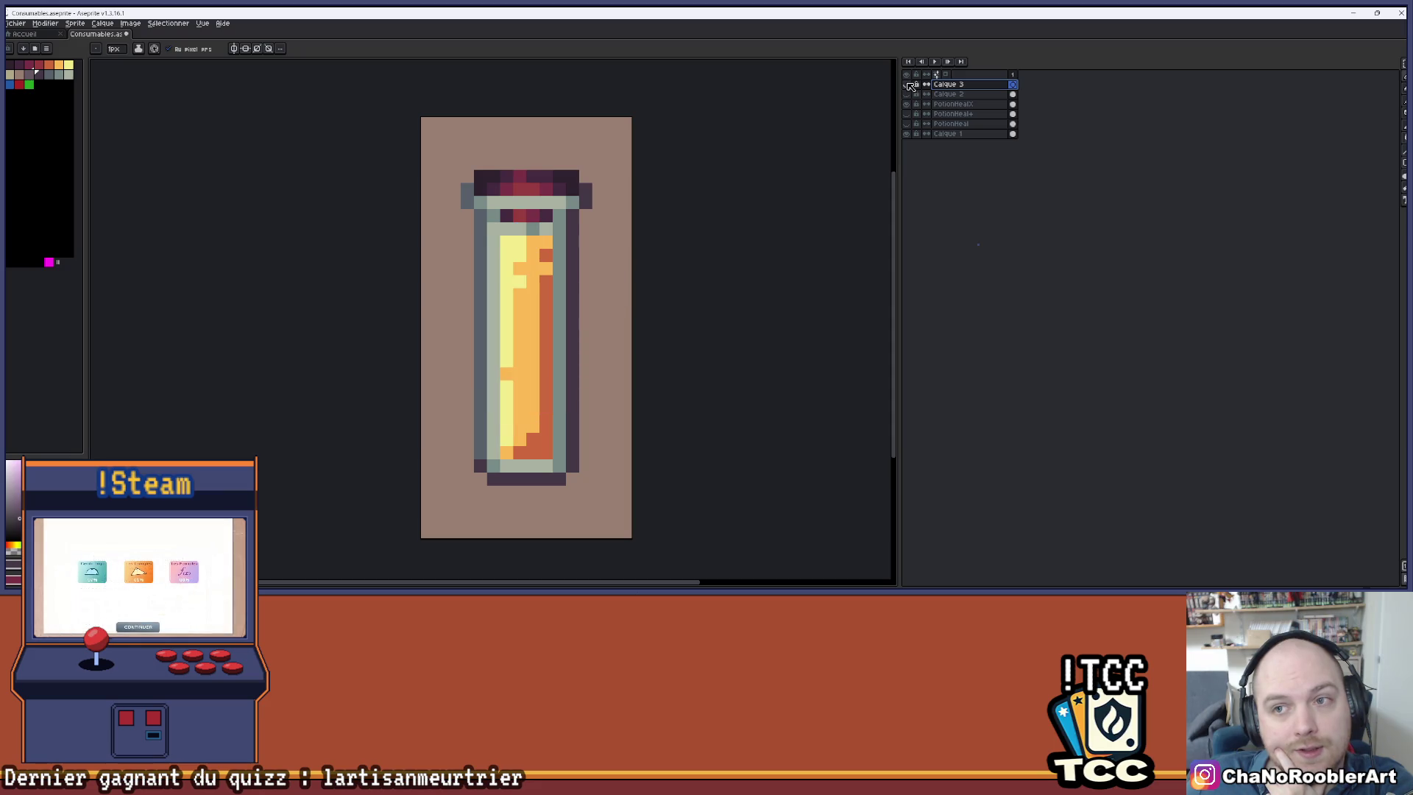
{"action": "left_click", "coordinate": [907, 83]}
{"action": "left_click", "coordinate": [907, 103]}
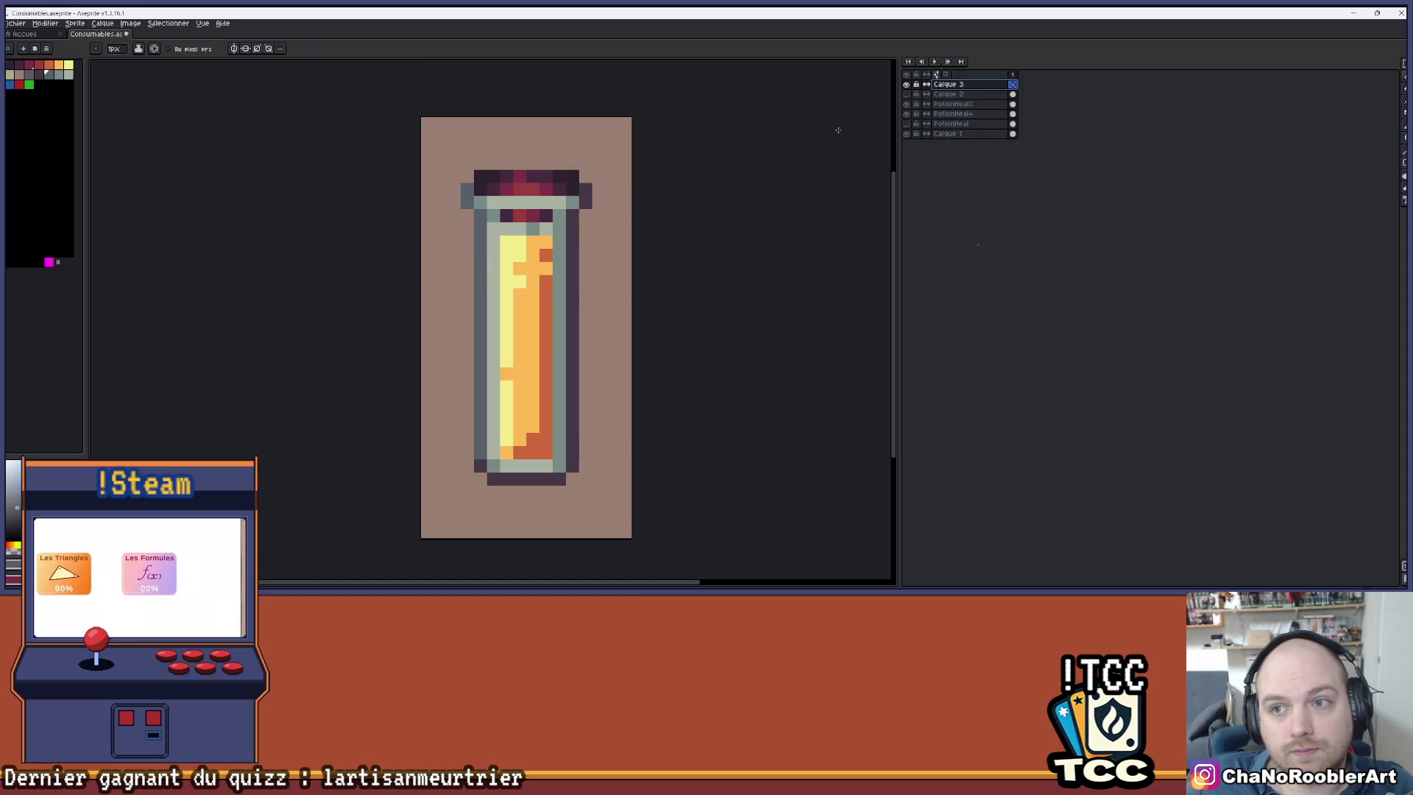
{"action": "left_click", "coordinate": [906, 103]}
{"action": "left_click", "coordinate": [907, 113]}
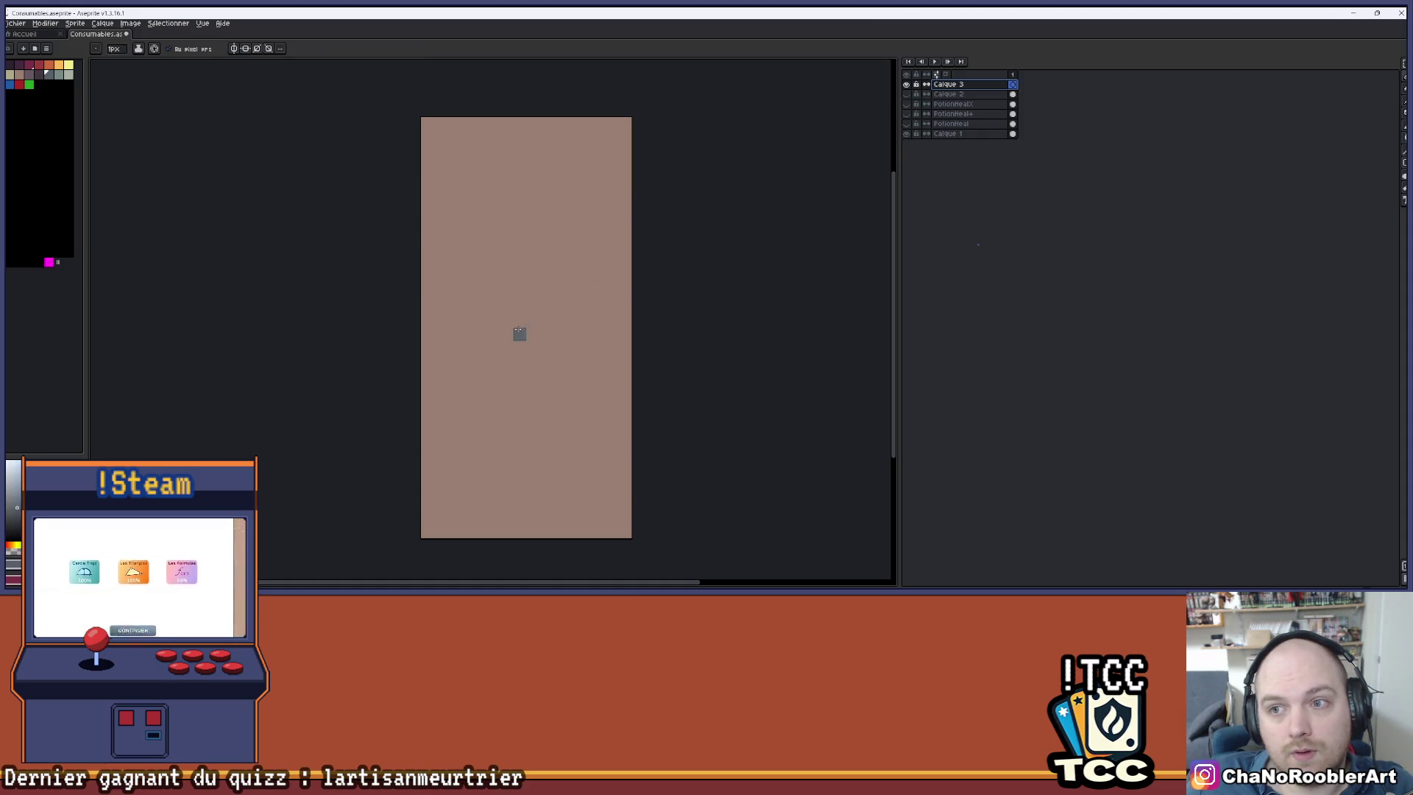
{"action": "scroll", "coordinate": [506, 321], "scroll_direction": "down", "scroll_amount": 1}
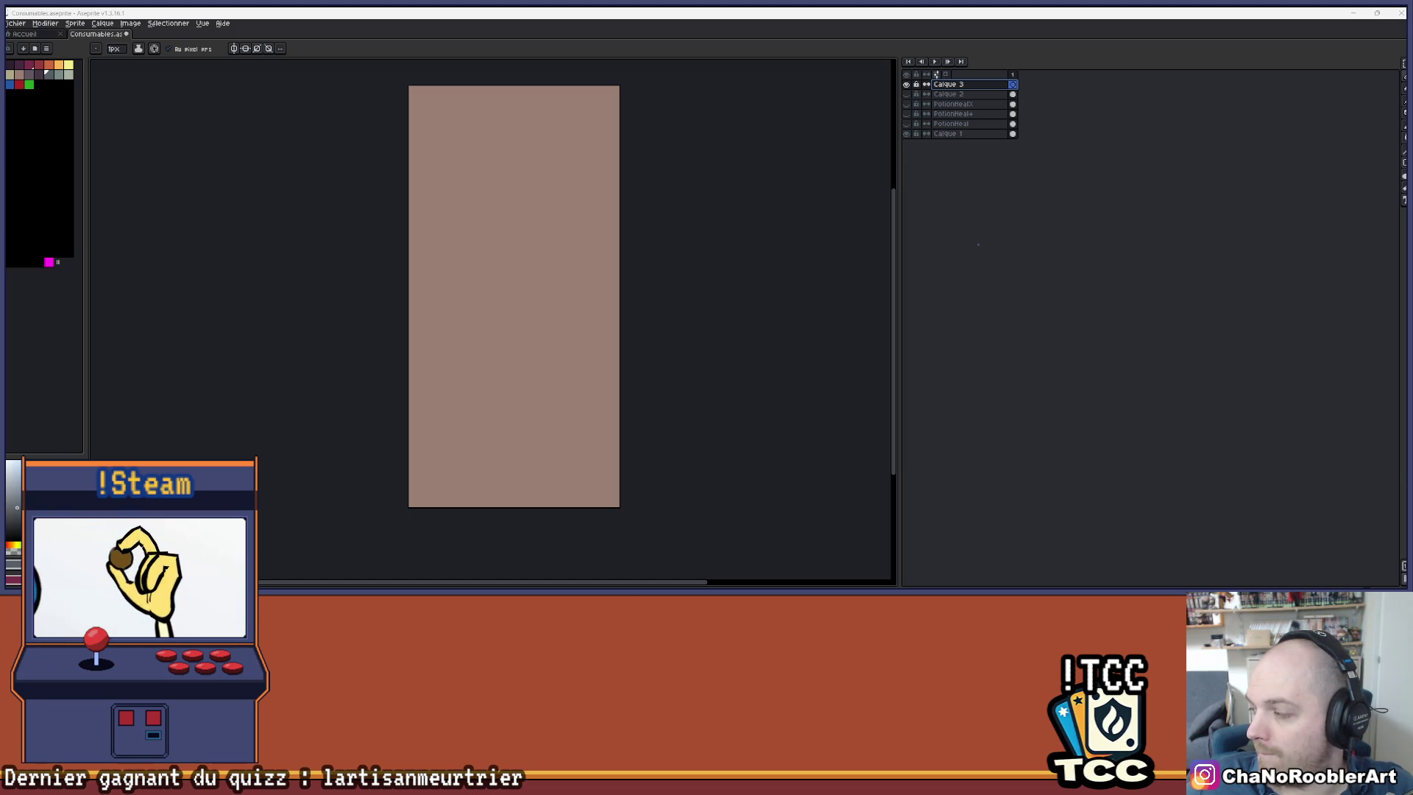
{"action": "mouse_move", "coordinate": [465, 264]}
{"action": "left_mouse_down"}
{"action": "mouse_move", "coordinate": [478, 221]}
{"action": "mouse_move", "coordinate": [515, 346]}
{"action": "mouse_move", "coordinate": [574, 191]}
{"action": "mouse_move", "coordinate": [495, 178]}
{"action": "left_mouse_up"}
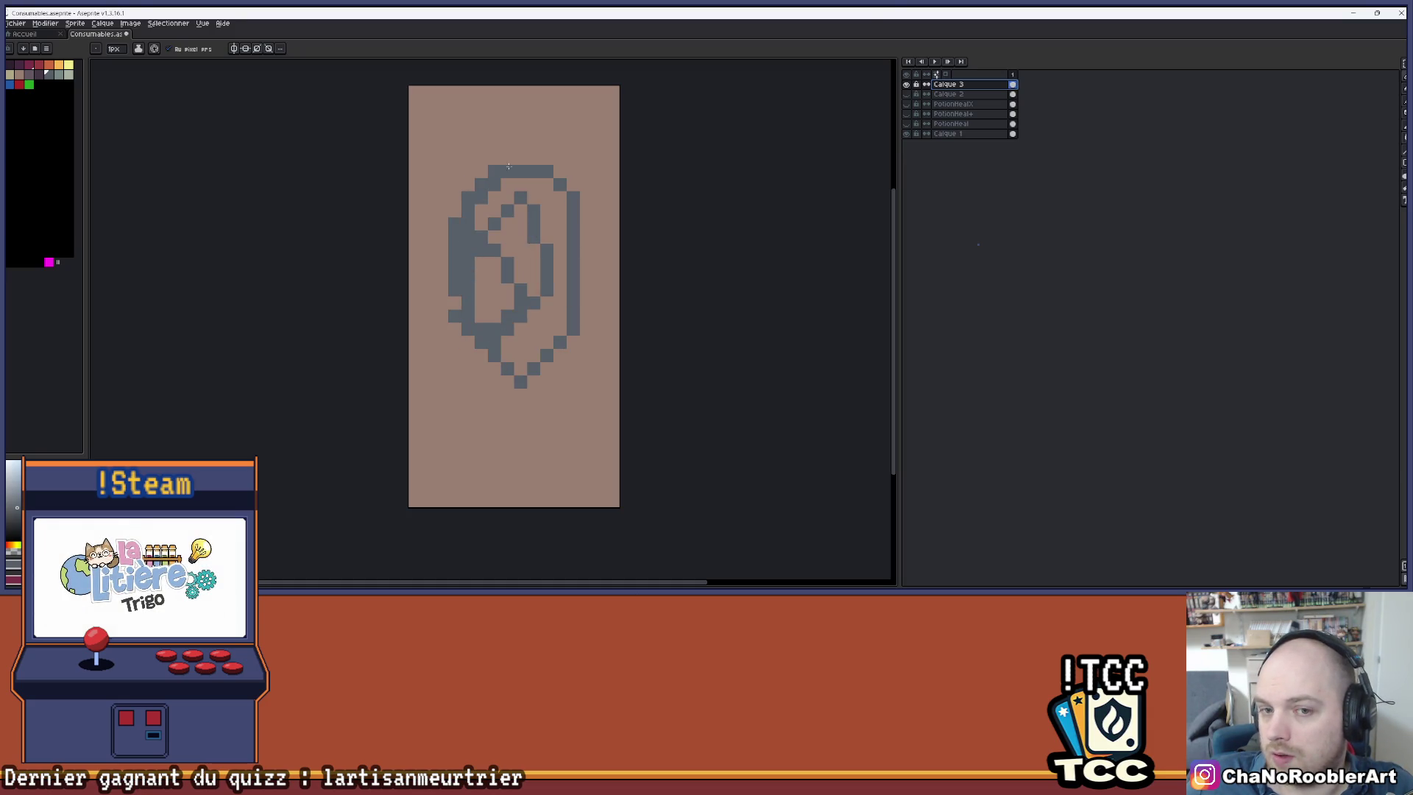
{"action": "key", "text": "ctrl+z"}
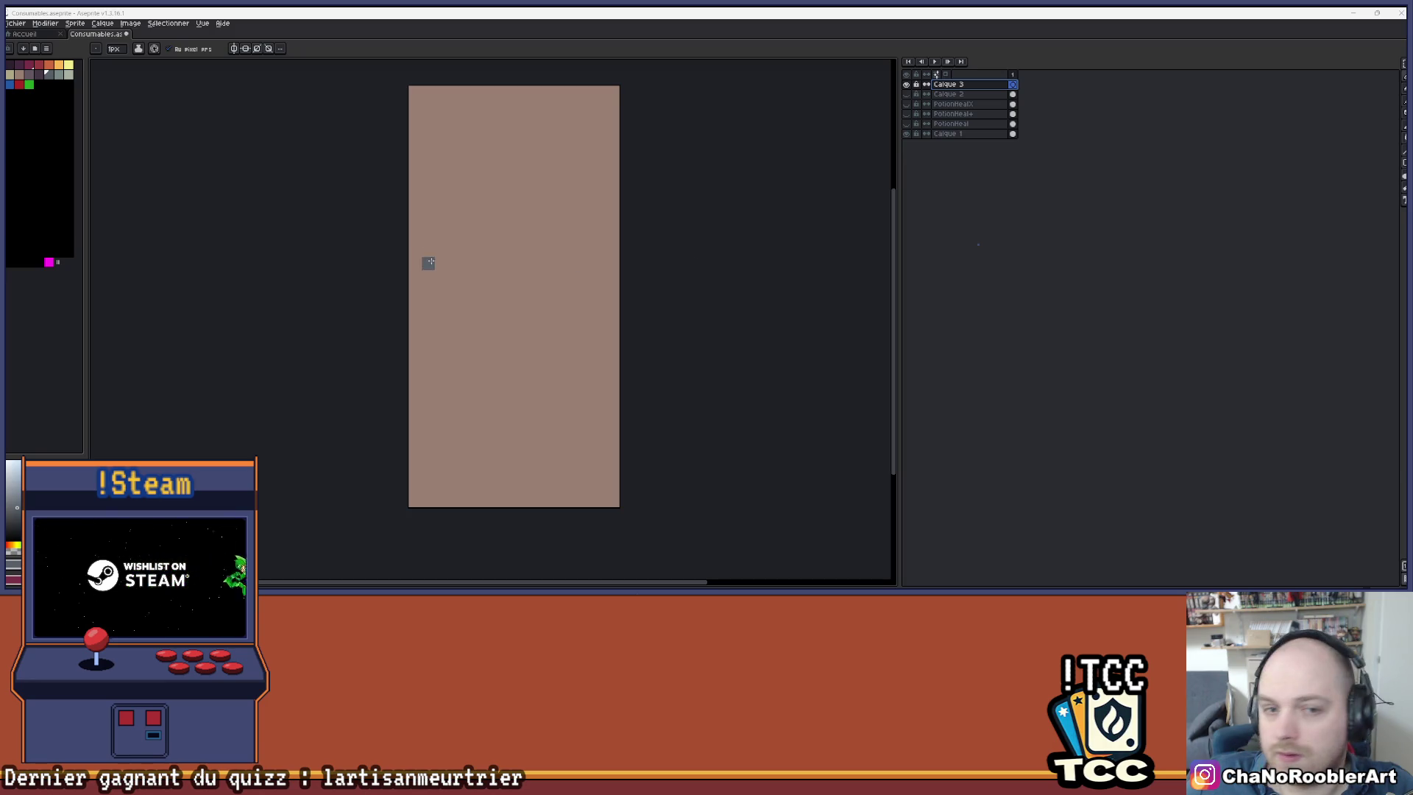
- Draw a circular grey outline for the bottle body with the Ellipse tool
{"action": "scroll", "coordinate": [516, 253], "scroll_direction": "up", "scroll_amount": 1}
{"action": "scroll", "coordinate": [545, 256], "scroll_direction": "down", "scroll_amount": 1}
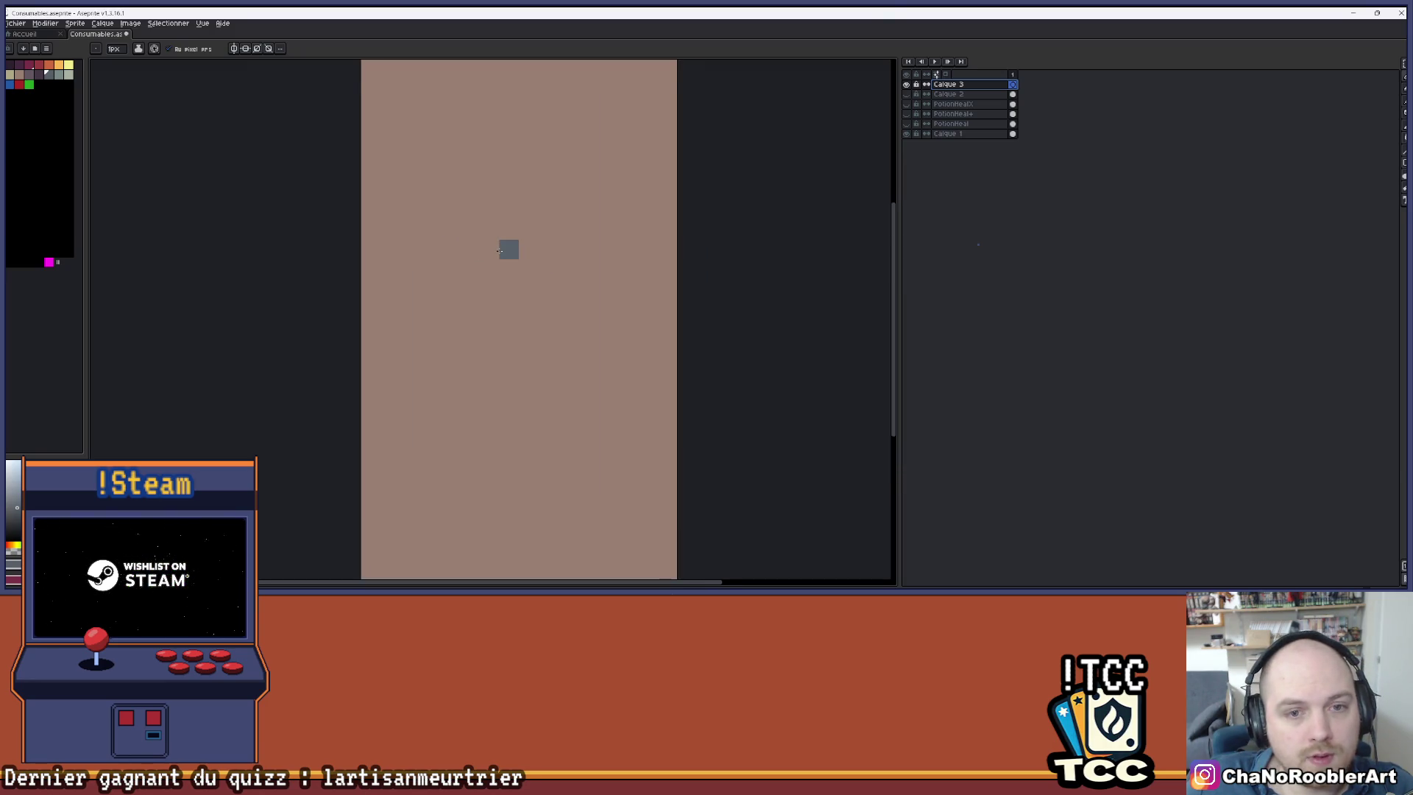
{"action": "left_click", "coordinate": [1383, 69]}
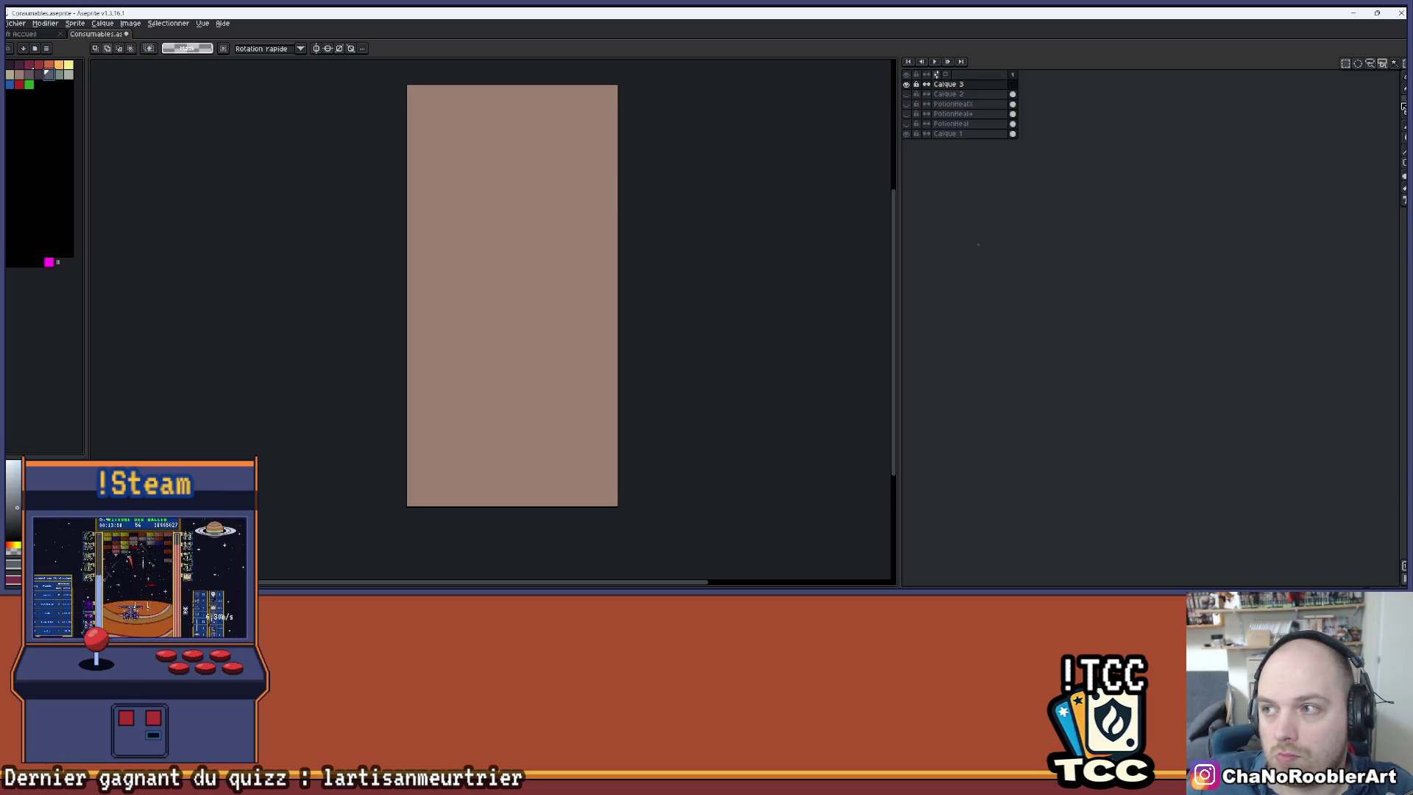
{"action": "left_click", "coordinate": [1404, 157]}
{"action": "mouse_move", "coordinate": [444, 218]}
{"action": "left_mouse_down"}
{"action": "mouse_move", "coordinate": [511, 333]}
{"action": "mouse_move", "coordinate": [587, 396]}
{"action": "mouse_move", "coordinate": [582, 379]}
{"action": "left_mouse_up"}
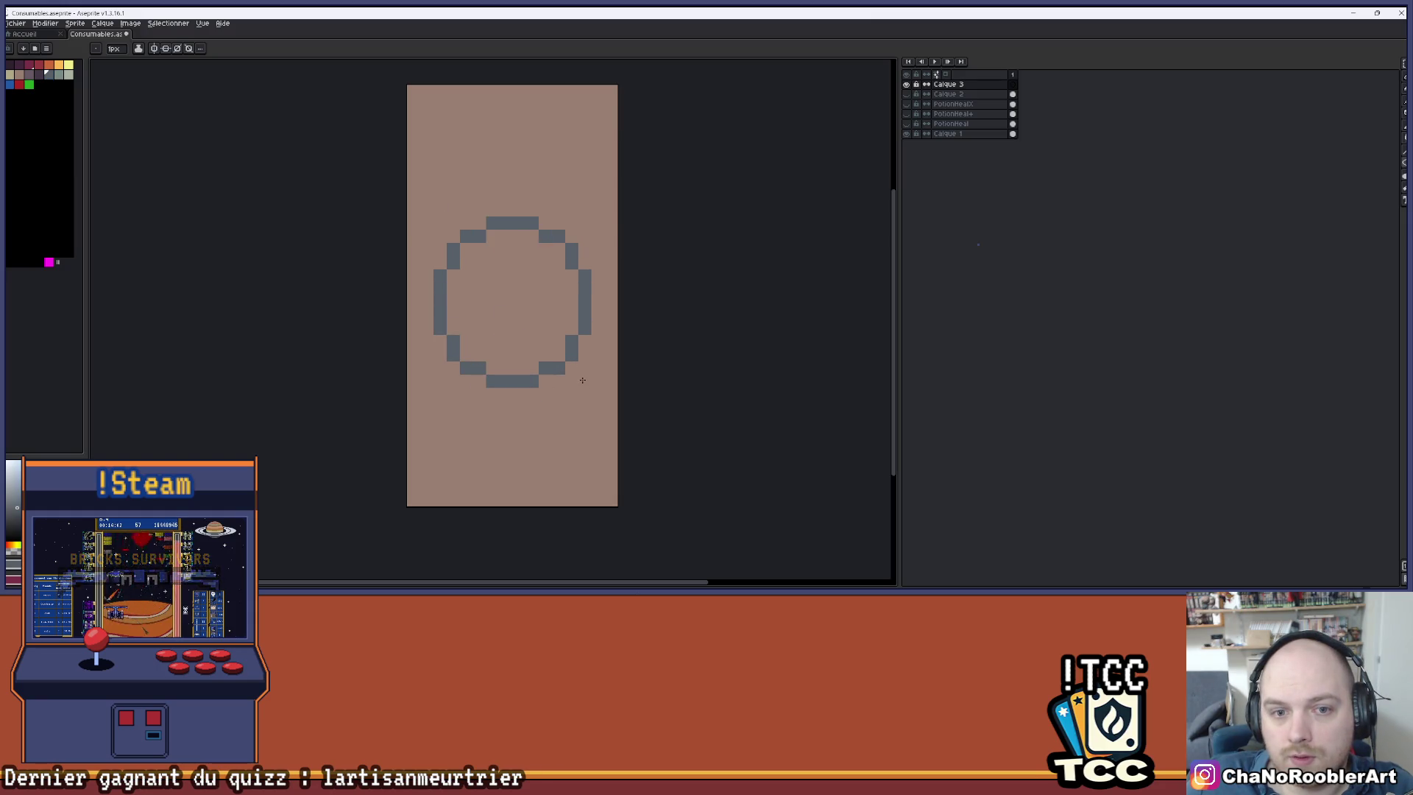
- Pencil a short grey neck stroke rising from the circle's top, plus a lone pixel
{"action": "scroll", "coordinate": [597, 295], "scroll_direction": "down", "scroll_amount": 3}
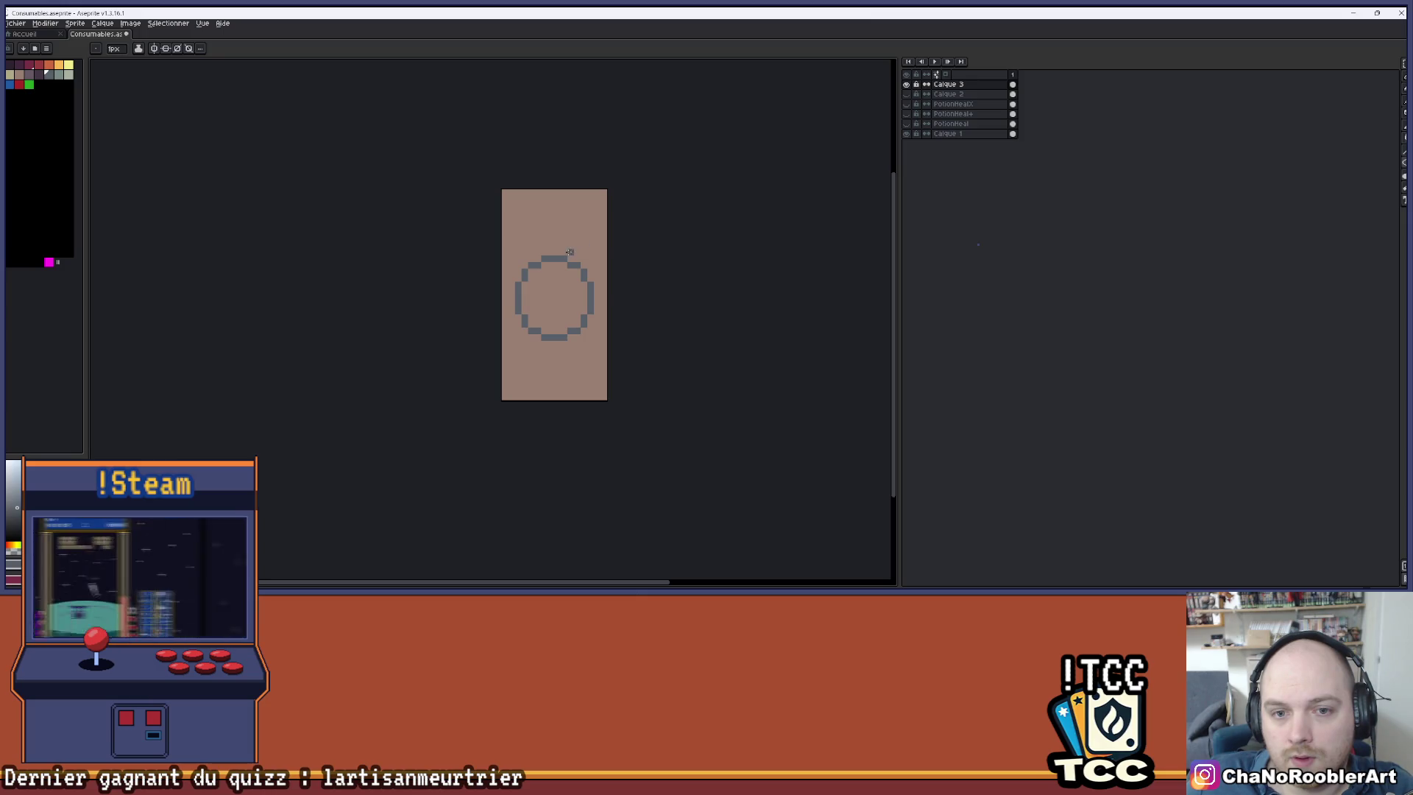
{"action": "scroll", "coordinate": [547, 261], "scroll_direction": "up", "scroll_amount": 4}
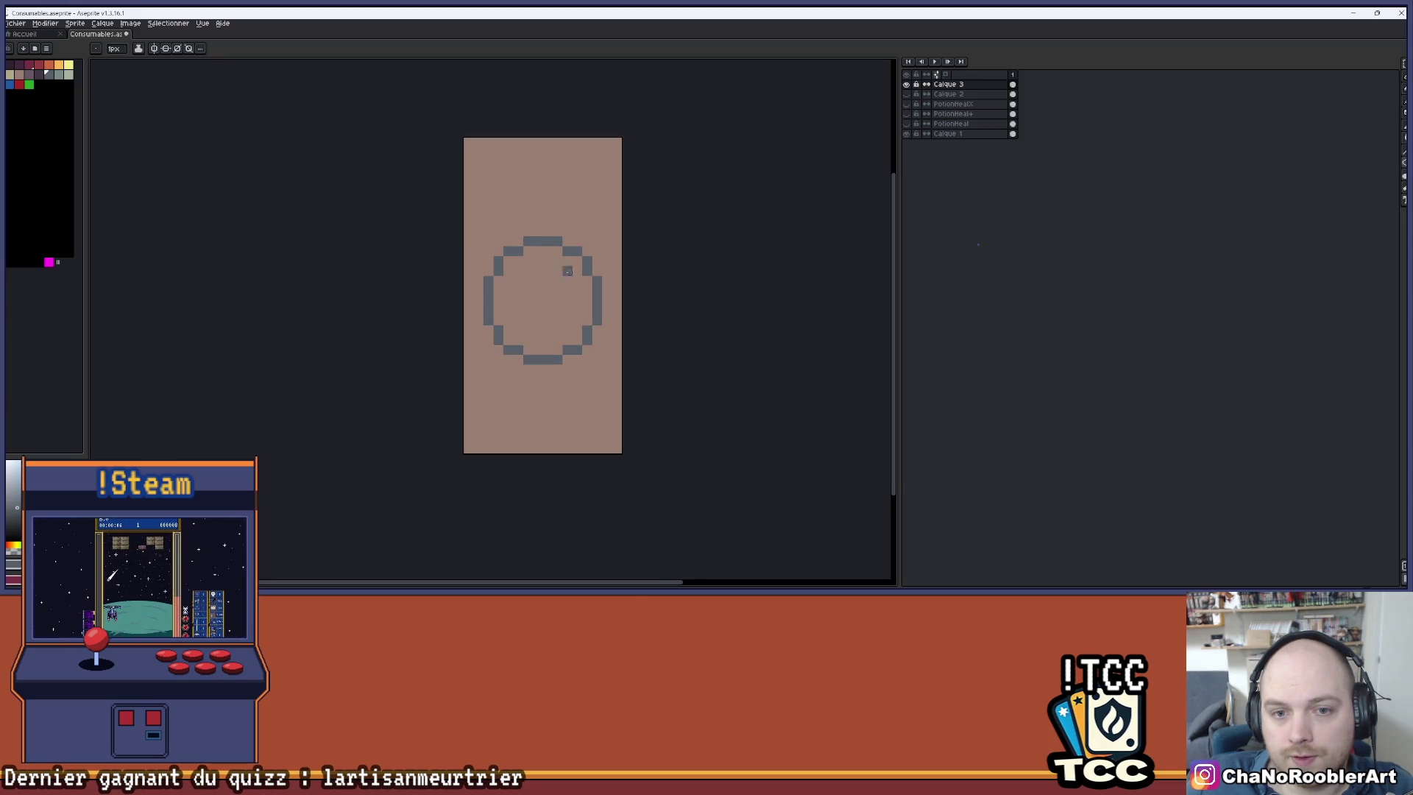
{"action": "left_click", "coordinate": [519, 214]}
{"action": "scroll", "coordinate": [545, 221], "scroll_direction": "up", "scroll_amount": 1}
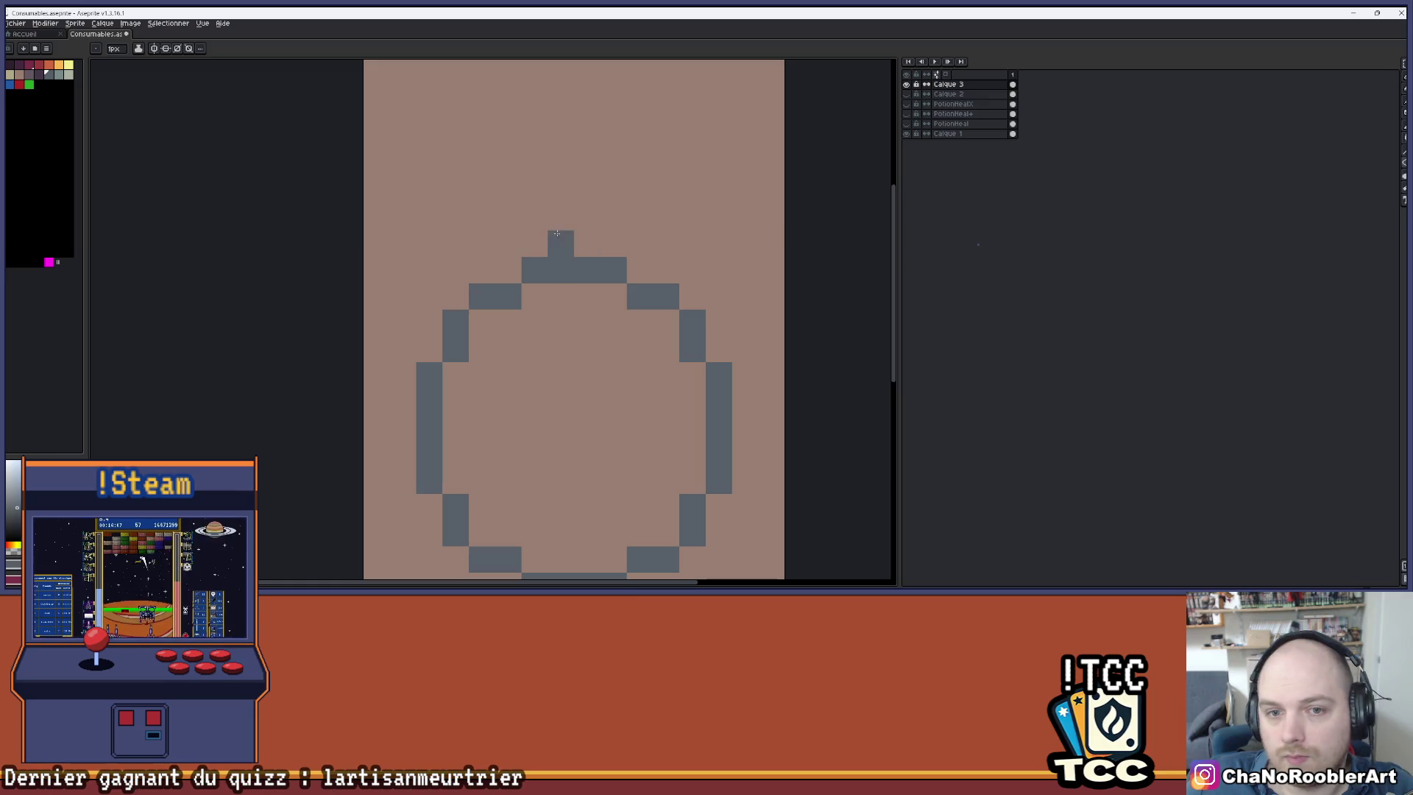
{"action": "left_click_drag", "start_coordinate": [535, 215], "coordinate": [537, 237]}
{"action": "left_click", "coordinate": [610, 221]}
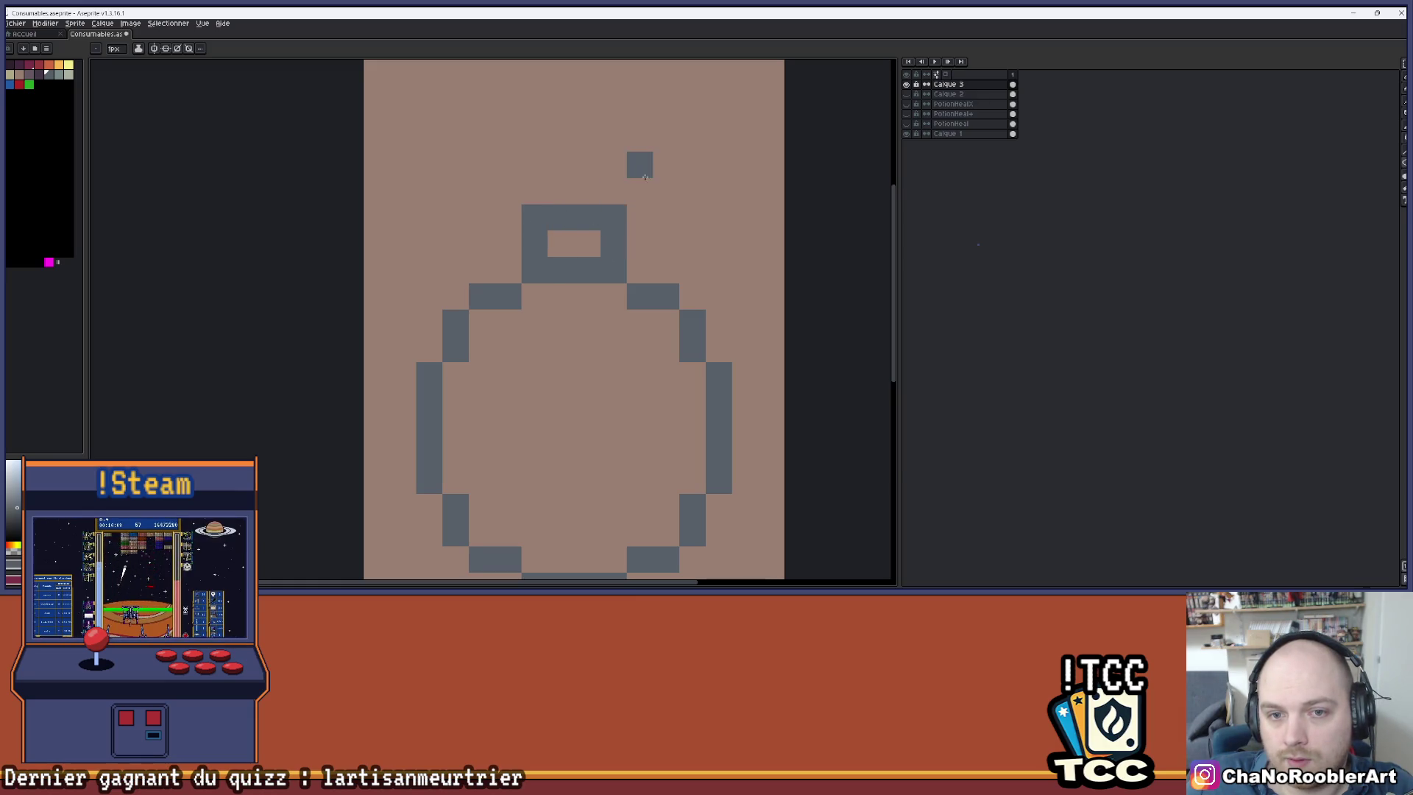
{"action": "scroll", "coordinate": [645, 177], "scroll_direction": "down", "scroll_amount": 1}
- Try several positions for the lone grey pixel above the circle, undoing each one
{"action": "key", "text": "ctrl+z"}
{"action": "left_click", "coordinate": [630, 170]}
{"action": "scroll", "coordinate": [633, 167], "scroll_direction": "up", "scroll_amount": 1}
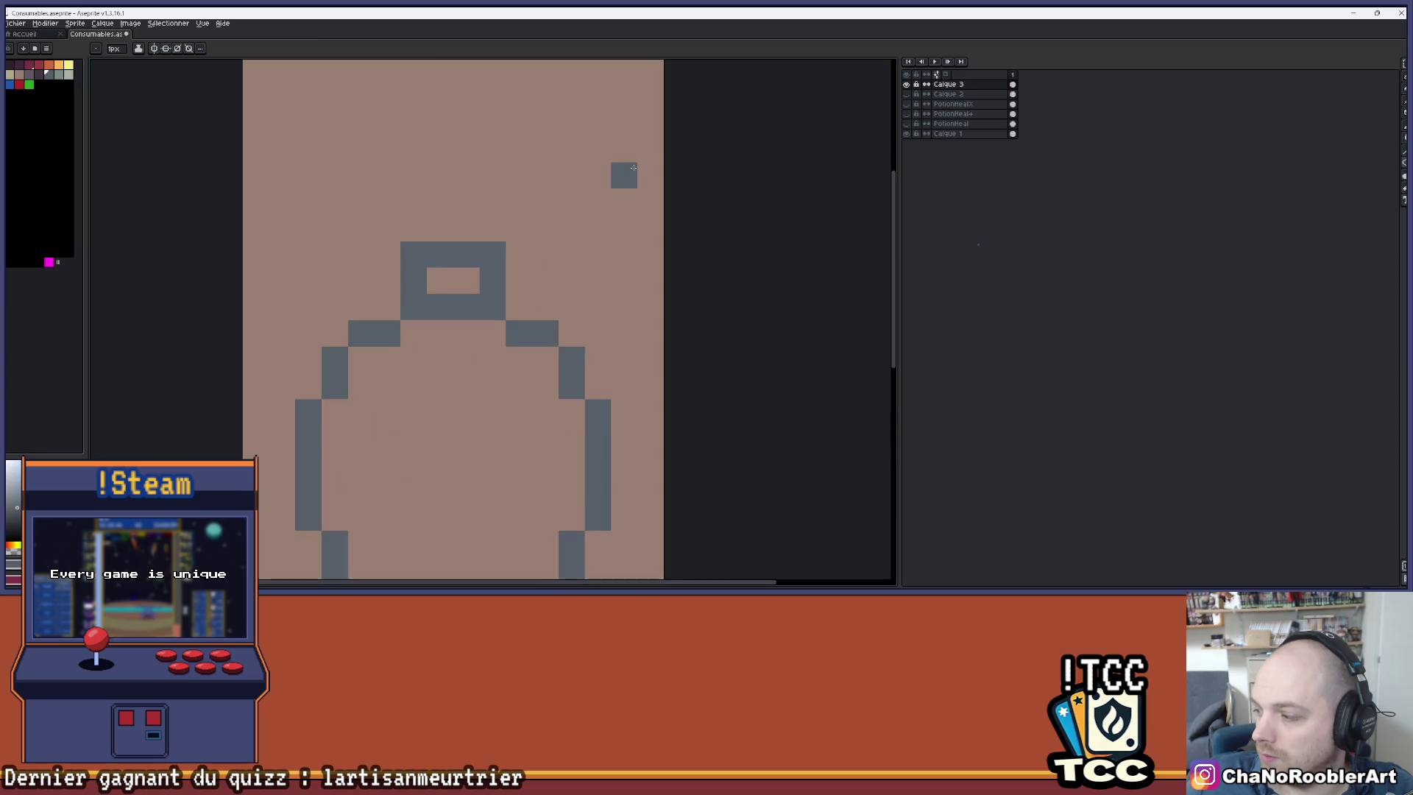
{"action": "scroll", "coordinate": [632, 168], "scroll_direction": "up", "scroll_amount": 1}
{"action": "key", "text": "ctrl+z"}
{"action": "left_click", "coordinate": [580, 181]}
{"action": "scroll", "coordinate": [610, 150], "scroll_direction": "down", "scroll_amount": 1}
{"action": "key", "text": "ctrl+z"}
{"action": "left_click", "coordinate": [563, 170]}
{"action": "key", "text": "ctrl+z"}
{"action": "scroll", "coordinate": [589, 167], "scroll_direction": "down", "scroll_amount": 1}
{"action": "scroll", "coordinate": [586, 136], "scroll_direction": "up", "scroll_amount": 1}
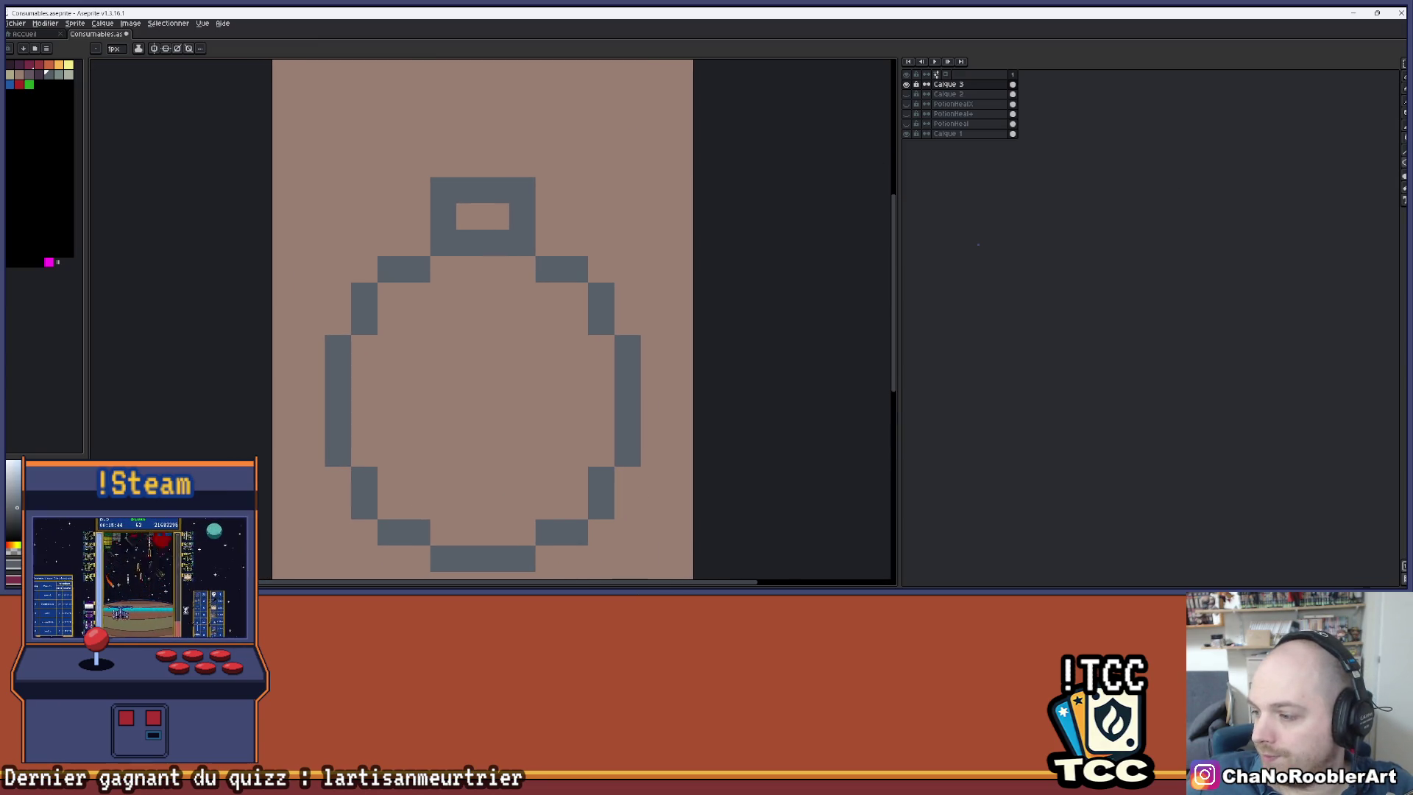
- Test grey pixel placements beside the neck, undoing them all
{"action": "left_click", "coordinate": [628, 112]}
{"action": "key", "text": "ctrl+z"}
{"action": "left_click", "coordinate": [496, 138]}
{"action": "key", "text": "ctrl+z"}
{"action": "left_click", "coordinate": [549, 111]}
{"action": "scroll", "coordinate": [555, 140], "scroll_direction": "down", "scroll_amount": 1}
{"action": "key", "text": "ctrl+z"}
{"action": "left_click", "coordinate": [554, 139]}
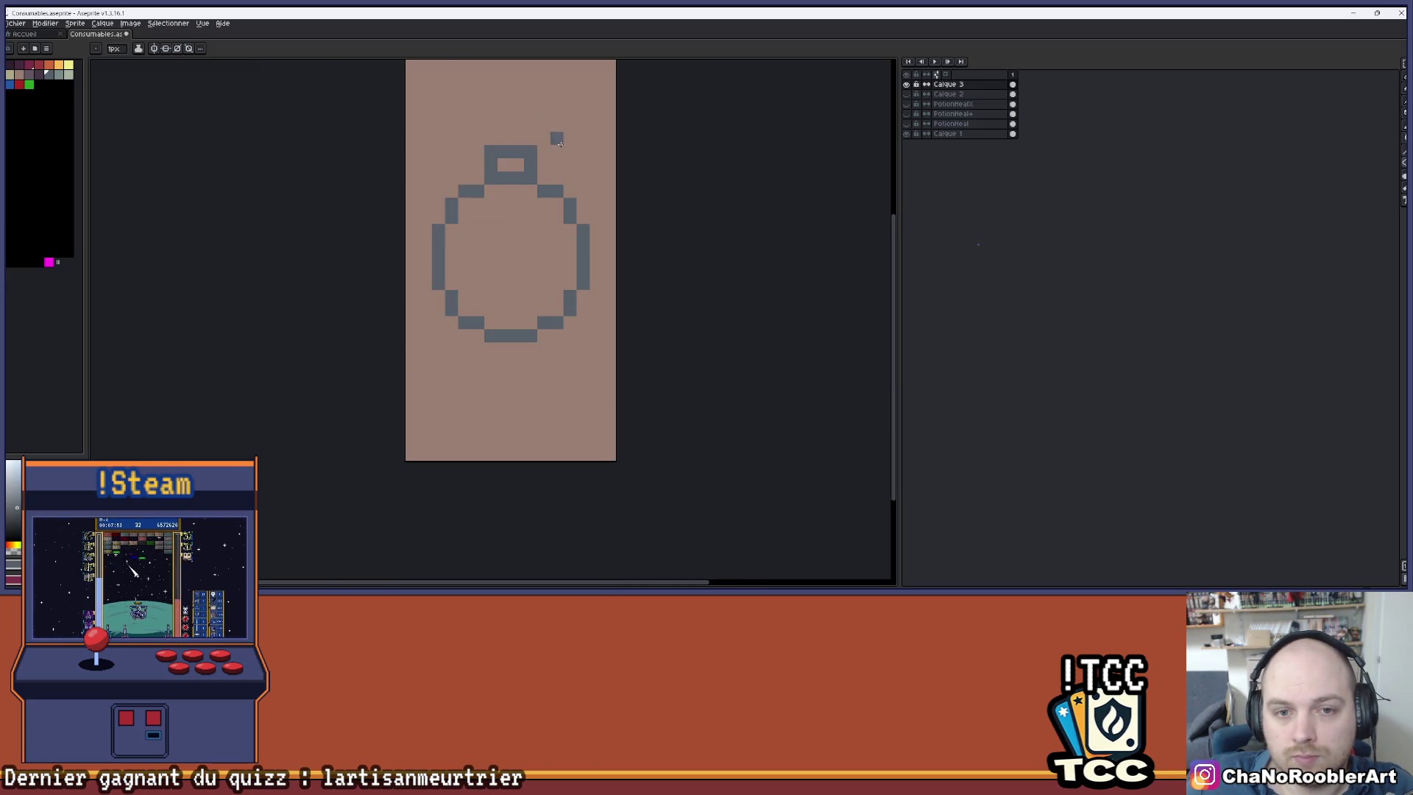
{"action": "scroll", "coordinate": [555, 140], "scroll_direction": "up", "scroll_amount": 3}
{"action": "key", "text": "ctrl+z"}
- Select the whole bottle drawing with a rectangular selection
{"action": "mouse_move", "coordinate": [554, 173]}
{"action": "left_mouse_down"}
{"action": "mouse_move", "coordinate": [589, 132]}
{"action": "mouse_move", "coordinate": [616, 164]}
{"action": "left_mouse_up"}
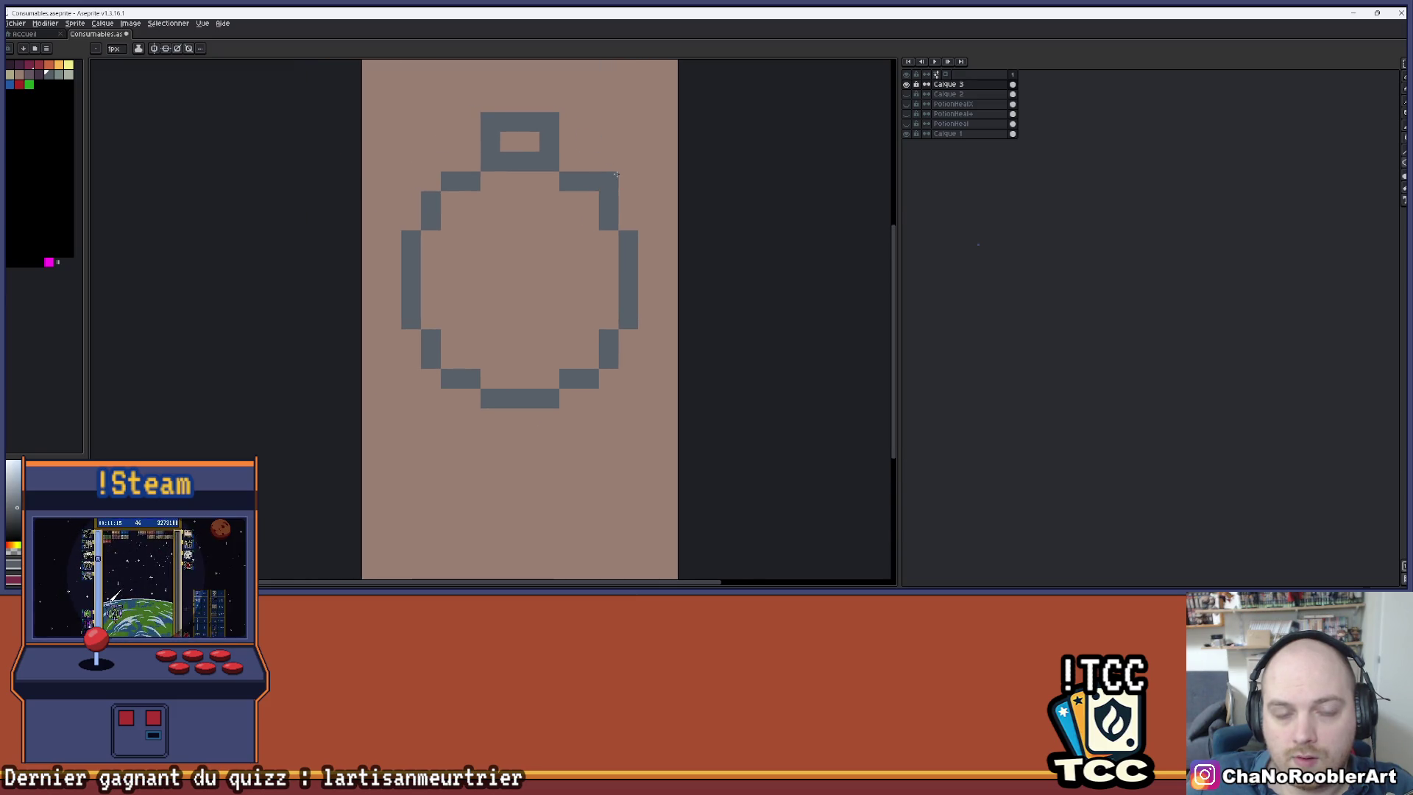
{"action": "scroll", "coordinate": [610, 173], "scroll_direction": "down", "scroll_amount": 2}
{"action": "scroll", "coordinate": [626, 150], "scroll_direction": "up", "scroll_amount": 1}
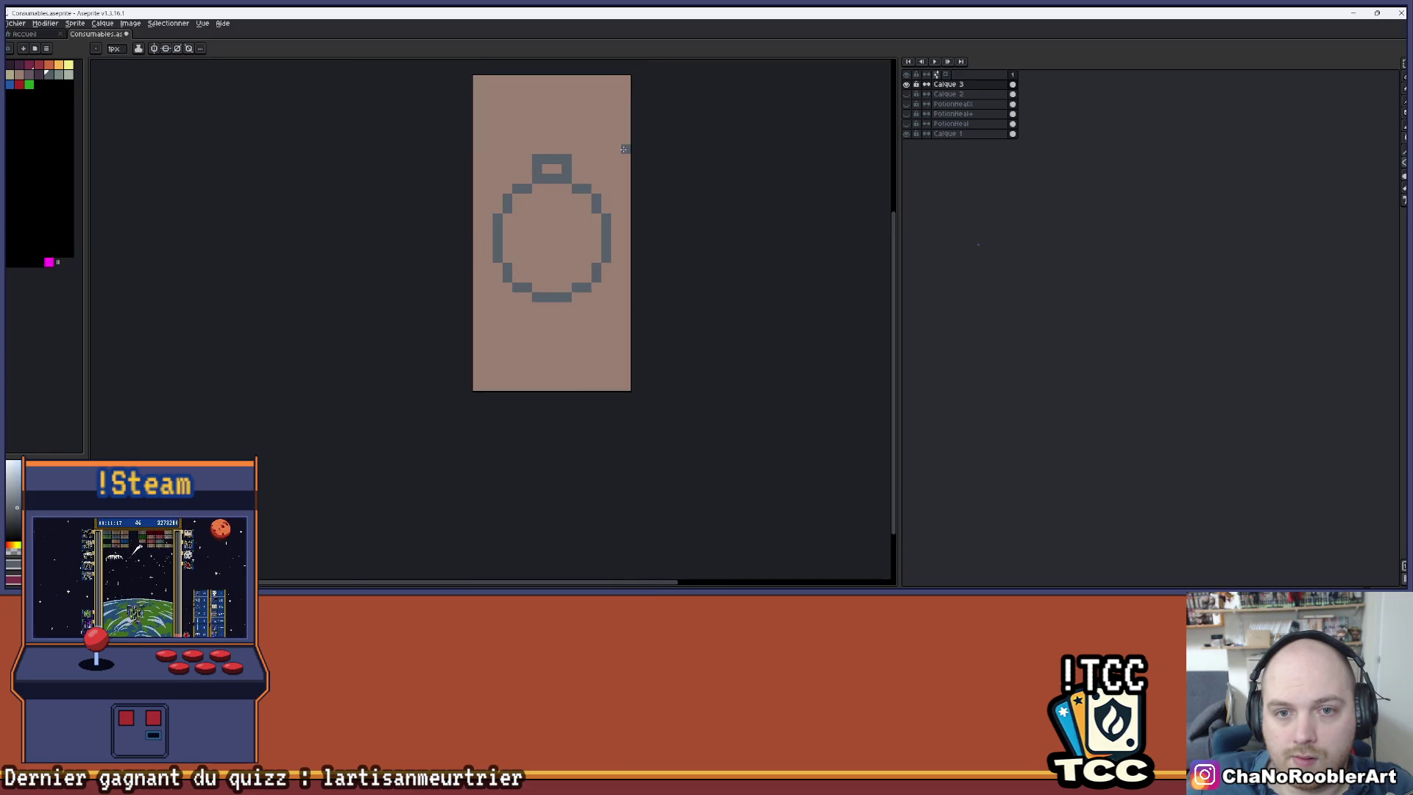
{"action": "scroll", "coordinate": [611, 146], "scroll_direction": "up", "scroll_amount": 2}
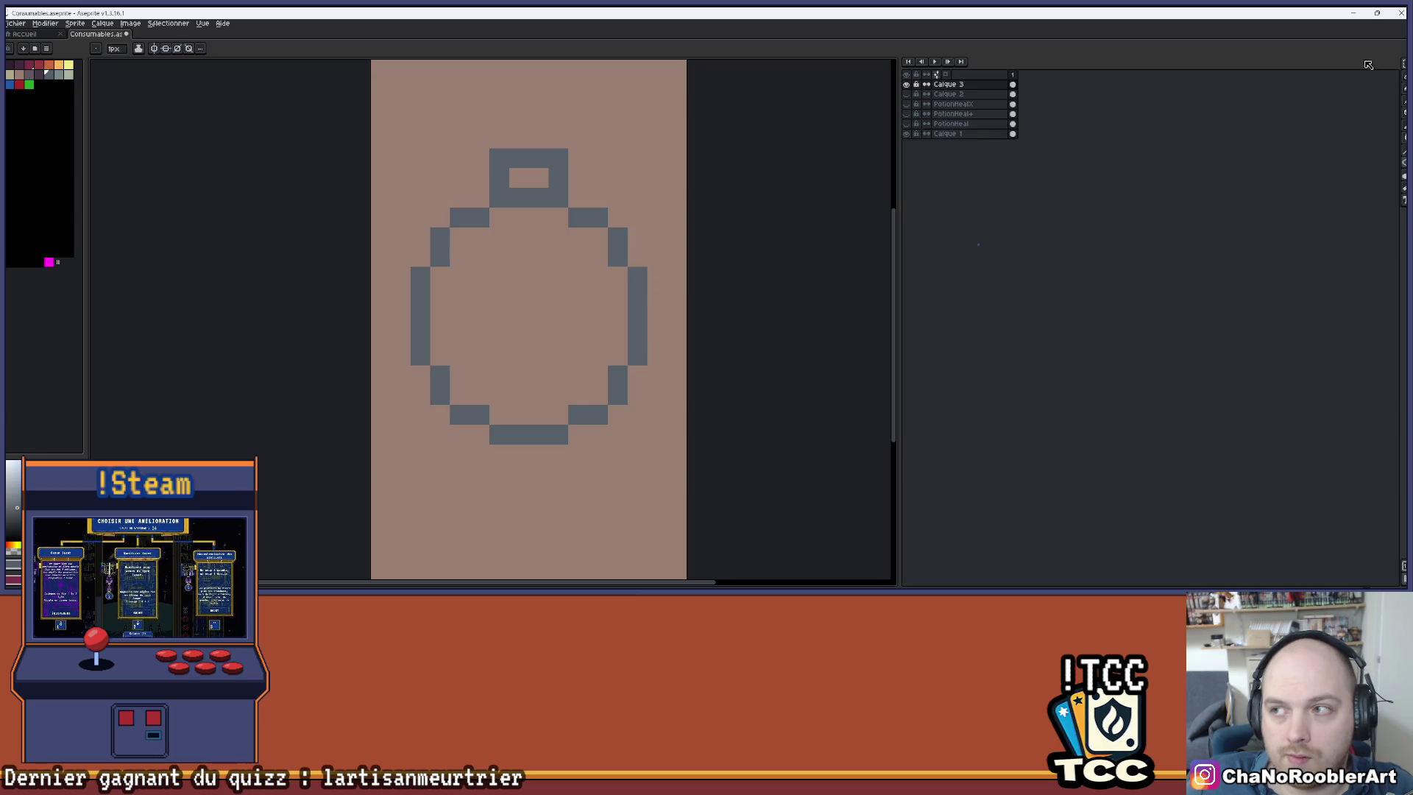
{"action": "key", "text": "m"}
{"action": "left_click_drag", "start_coordinate": [328, 106], "coordinate": [699, 308]}
- Shift the bottle down one pixel and raise its lower half one pixel, then commit
{"action": "left_click_drag", "start_coordinate": [654, 207], "coordinate": [653, 227]}
{"action": "mouse_move", "coordinate": [332, 343]}
{"action": "left_mouse_down"}
{"action": "mouse_move", "coordinate": [694, 489]}
{"action": "mouse_move", "coordinate": [636, 448]}
{"action": "left_mouse_up"}
{"action": "key", "text": "Return"}
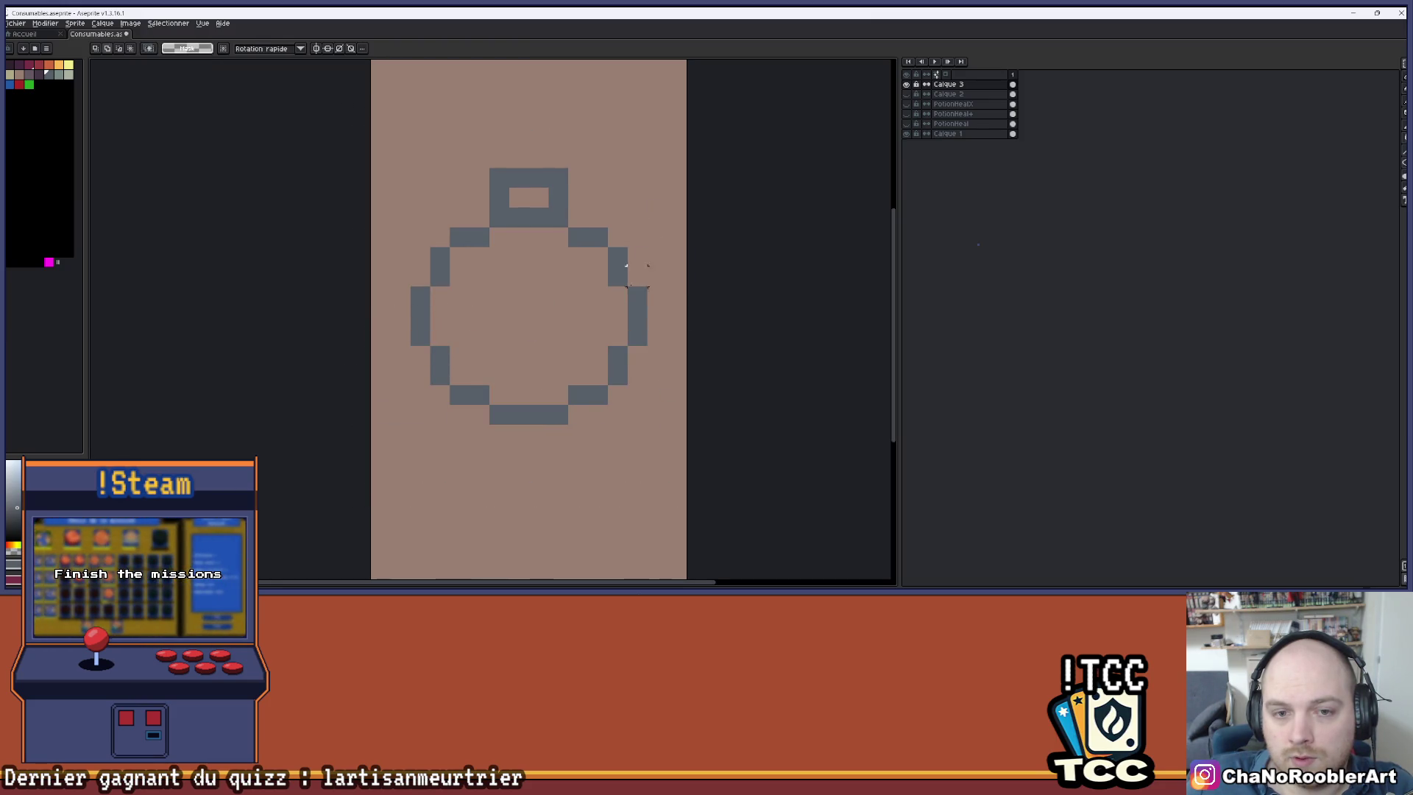
{"action": "scroll", "coordinate": [614, 279], "scroll_direction": "down", "scroll_amount": 2}
{"action": "left_click_drag", "start_coordinate": [608, 252], "coordinate": [595, 255]}
{"action": "scroll", "coordinate": [581, 239], "scroll_direction": "up", "scroll_amount": 1}
- Add a pixel atop the neck and draw a diagonal fuse rising up-right from the cap
{"action": "key", "text": "b"}
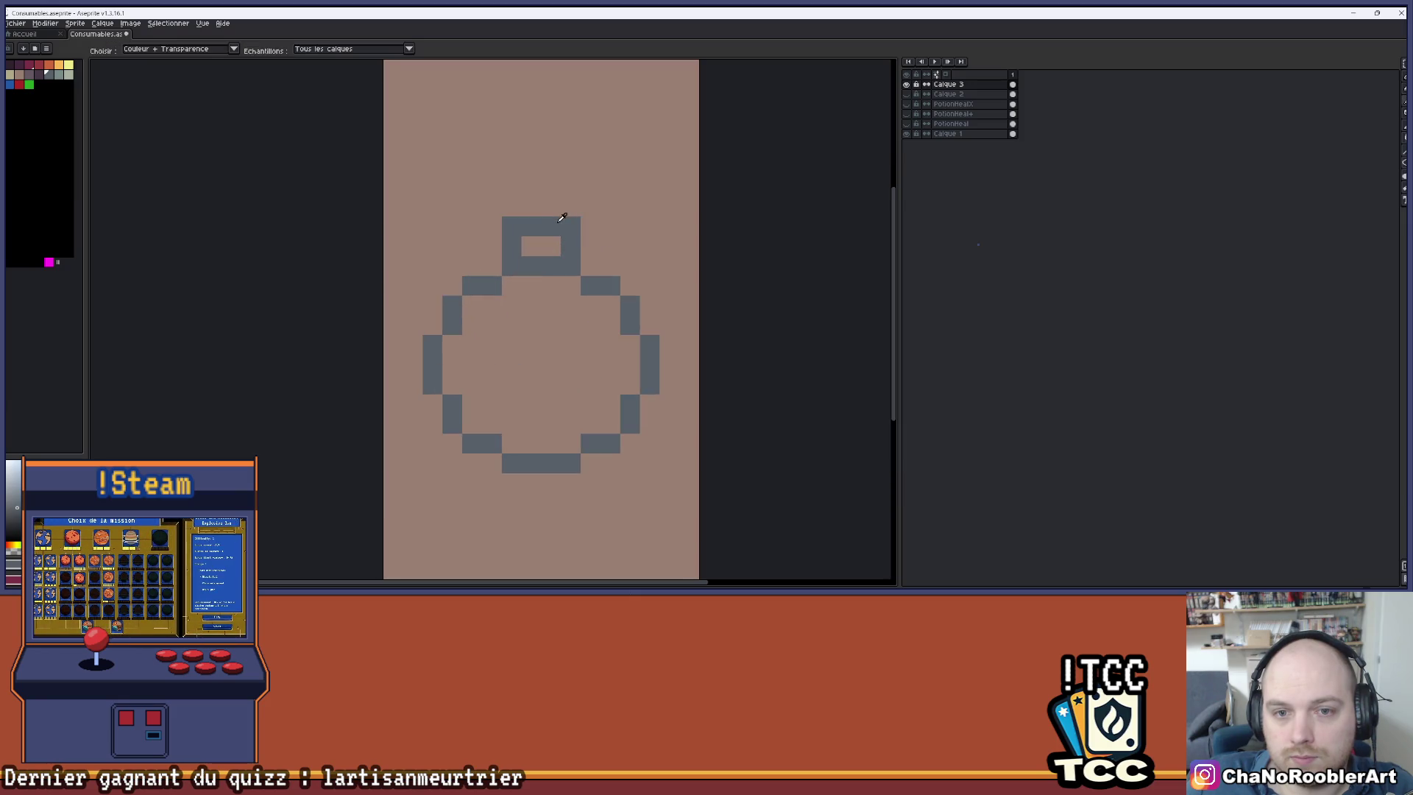
{"action": "left_click", "coordinate": [550, 207]}
{"action": "scroll", "coordinate": [558, 199], "scroll_direction": "down", "scroll_amount": 1}
{"action": "scroll", "coordinate": [558, 195], "scroll_direction": "up", "scroll_amount": 1}
{"action": "key", "text": "e"}
{"action": "left_click", "coordinate": [560, 197]}
{"action": "left_click", "coordinate": [599, 177]}
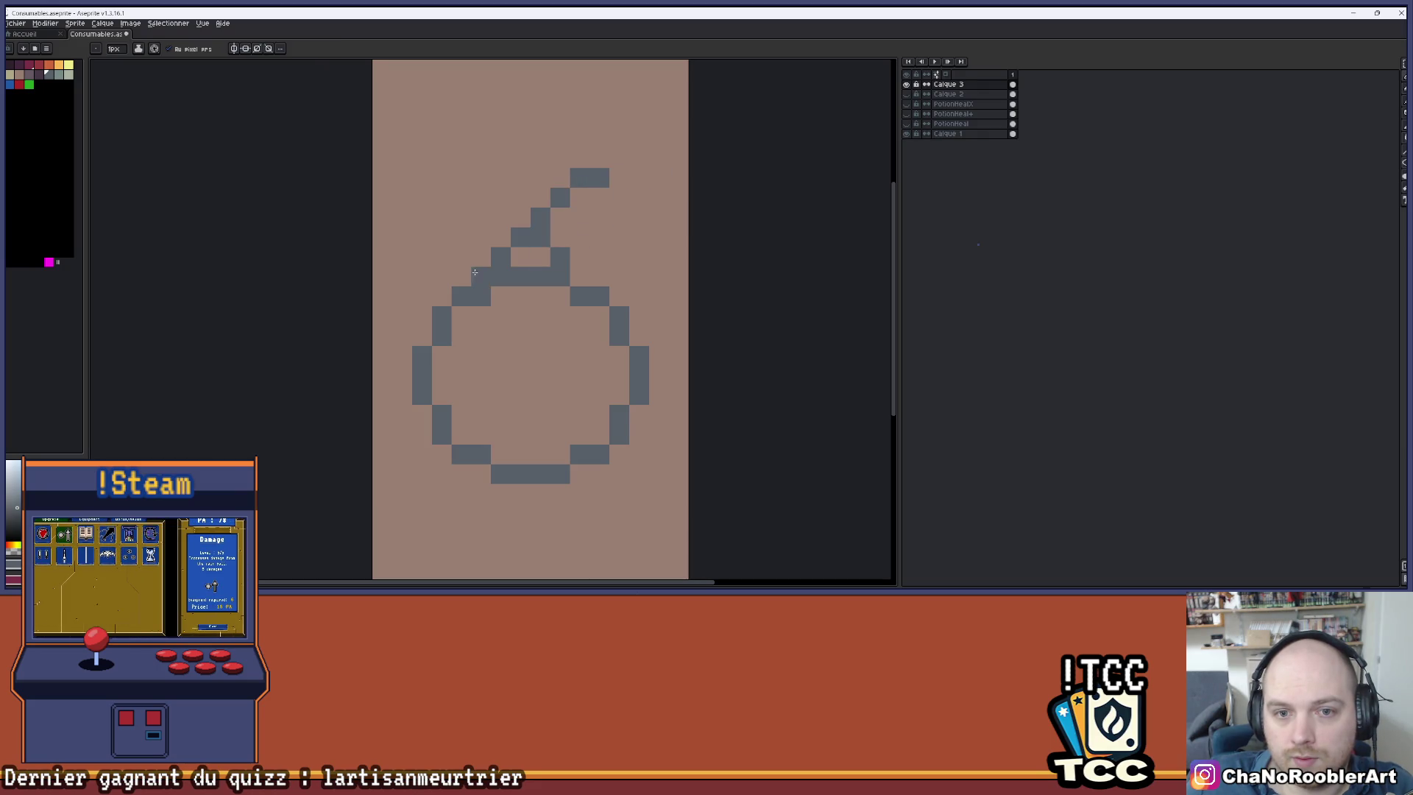
{"action": "scroll", "coordinate": [617, 228], "scroll_direction": "down", "scroll_amount": 2}
{"action": "scroll", "coordinate": [611, 221], "scroll_direction": "up", "scroll_amount": 1}
{"action": "scroll", "coordinate": [588, 214], "scroll_direction": "up", "scroll_amount": 1}
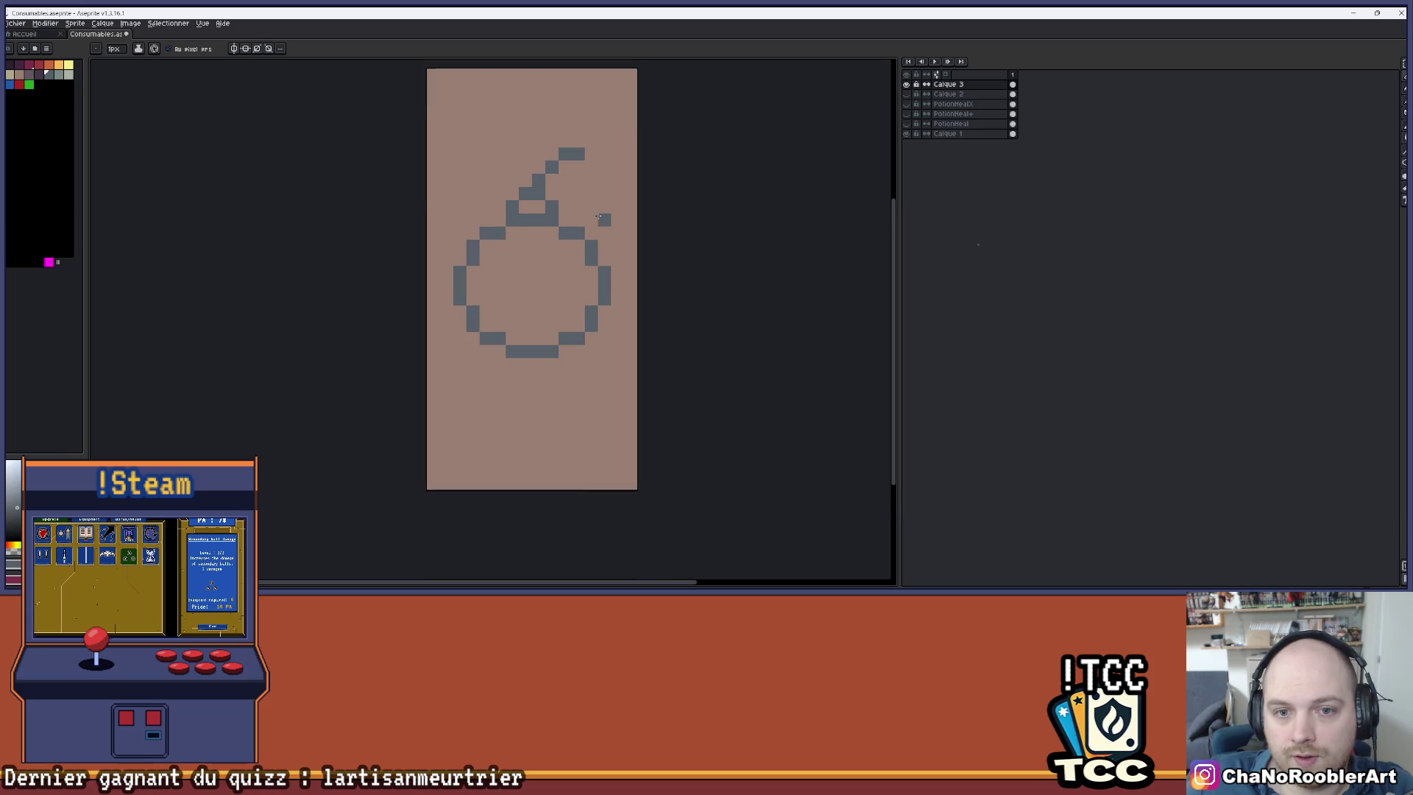
{"action": "scroll", "coordinate": [563, 206], "scroll_direction": "up", "scroll_amount": 1}
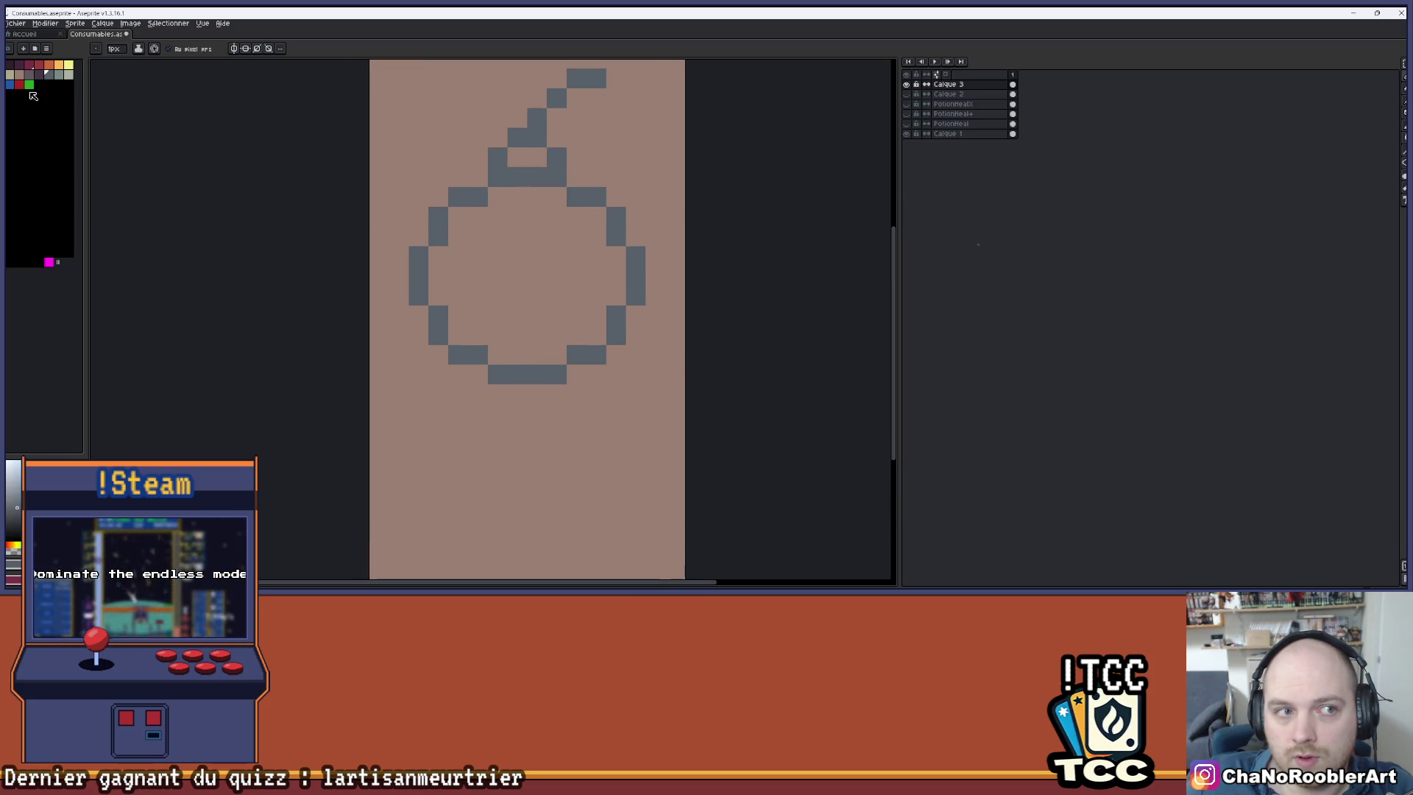
- Flood-fill the round body's interior with red
{"action": "key", "text": "g"}
{"action": "left_click", "coordinate": [531, 243]}
{"action": "key", "text": "ctrl+z"}
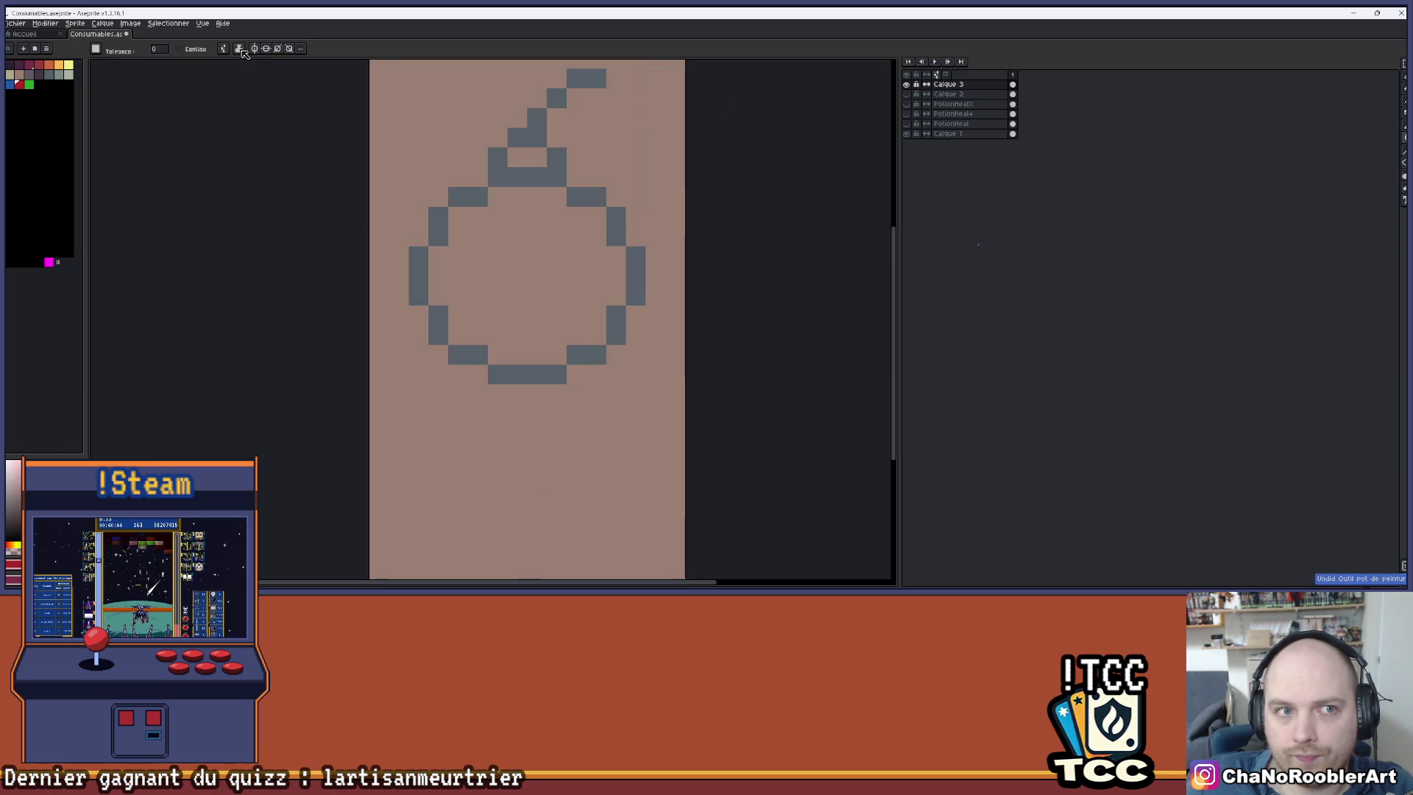
{"action": "left_click", "coordinate": [495, 252]}
{"action": "scroll", "coordinate": [560, 184], "scroll_direction": "down", "scroll_amount": 1}
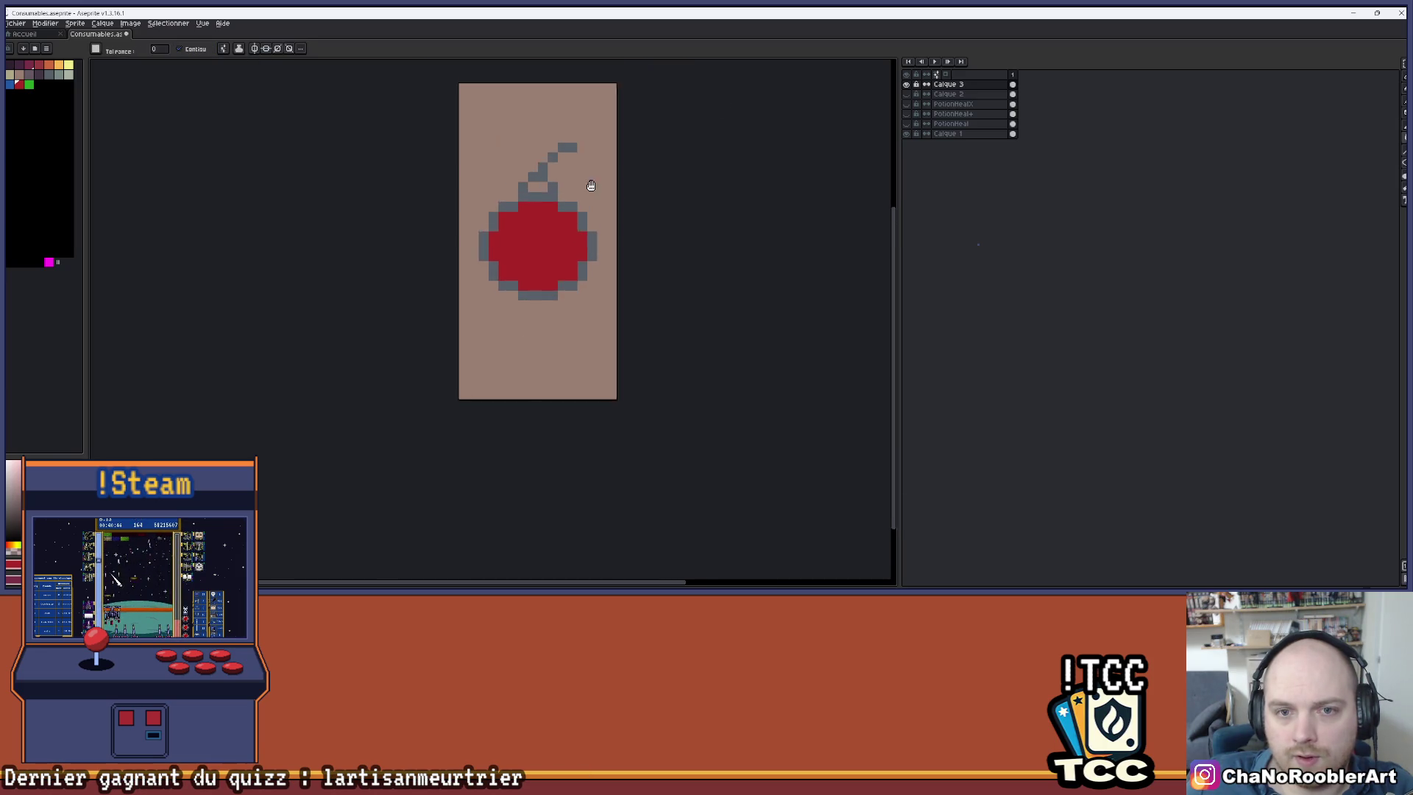
{"action": "scroll", "coordinate": [592, 182], "scroll_direction": "down", "scroll_amount": 1}
{"action": "scroll", "coordinate": [556, 247], "scroll_direction": "up", "scroll_amount": 2}
- Sample the red and bucket-fill the hole pixel just under the stem
{"action": "key", "text": "i"}
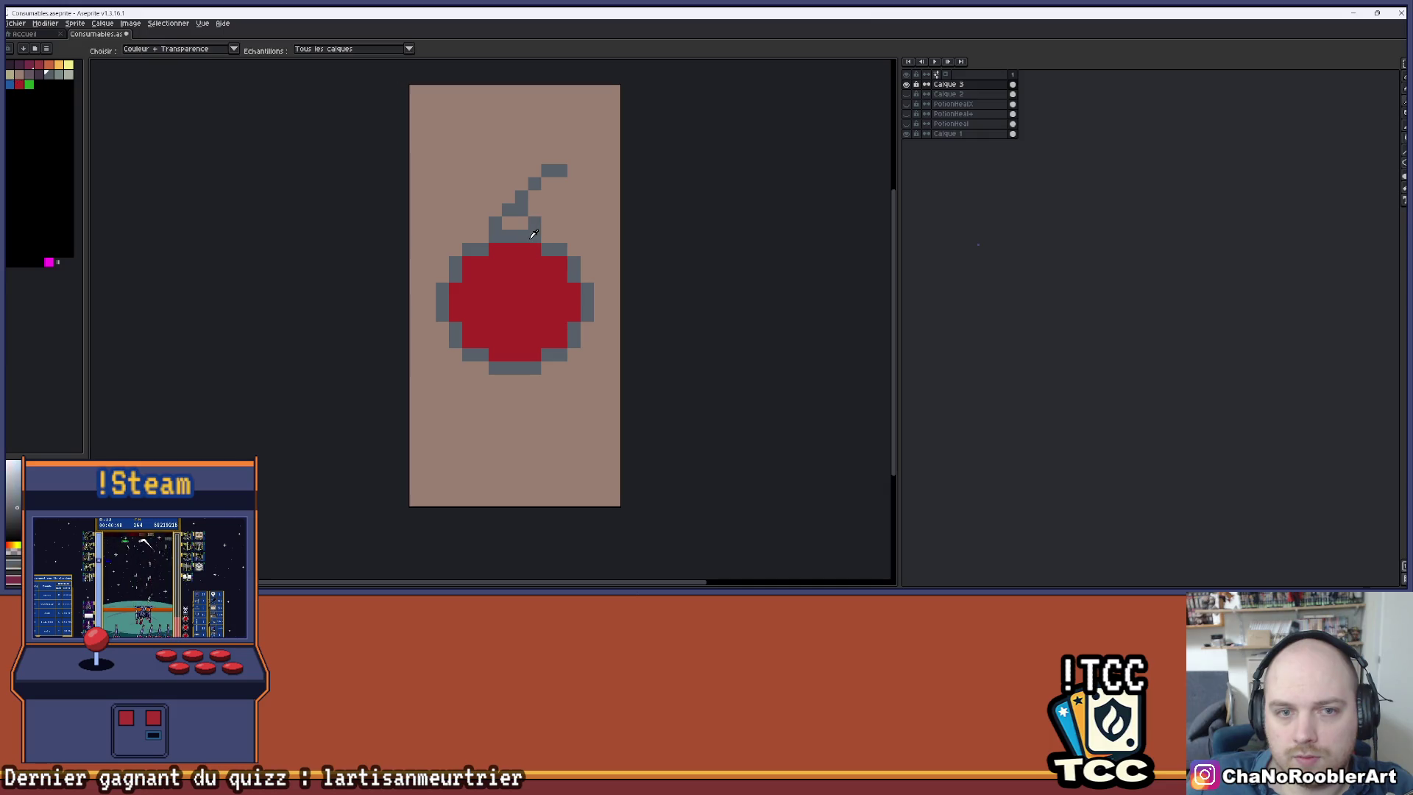
{"action": "scroll", "coordinate": [501, 135], "scroll_direction": "up", "scroll_amount": 1}
{"action": "key", "text": "g"}
{"action": "left_click", "coordinate": [515, 230]}
{"action": "key", "text": "b"}
{"action": "scroll", "coordinate": [551, 218], "scroll_direction": "down", "scroll_amount": 1}
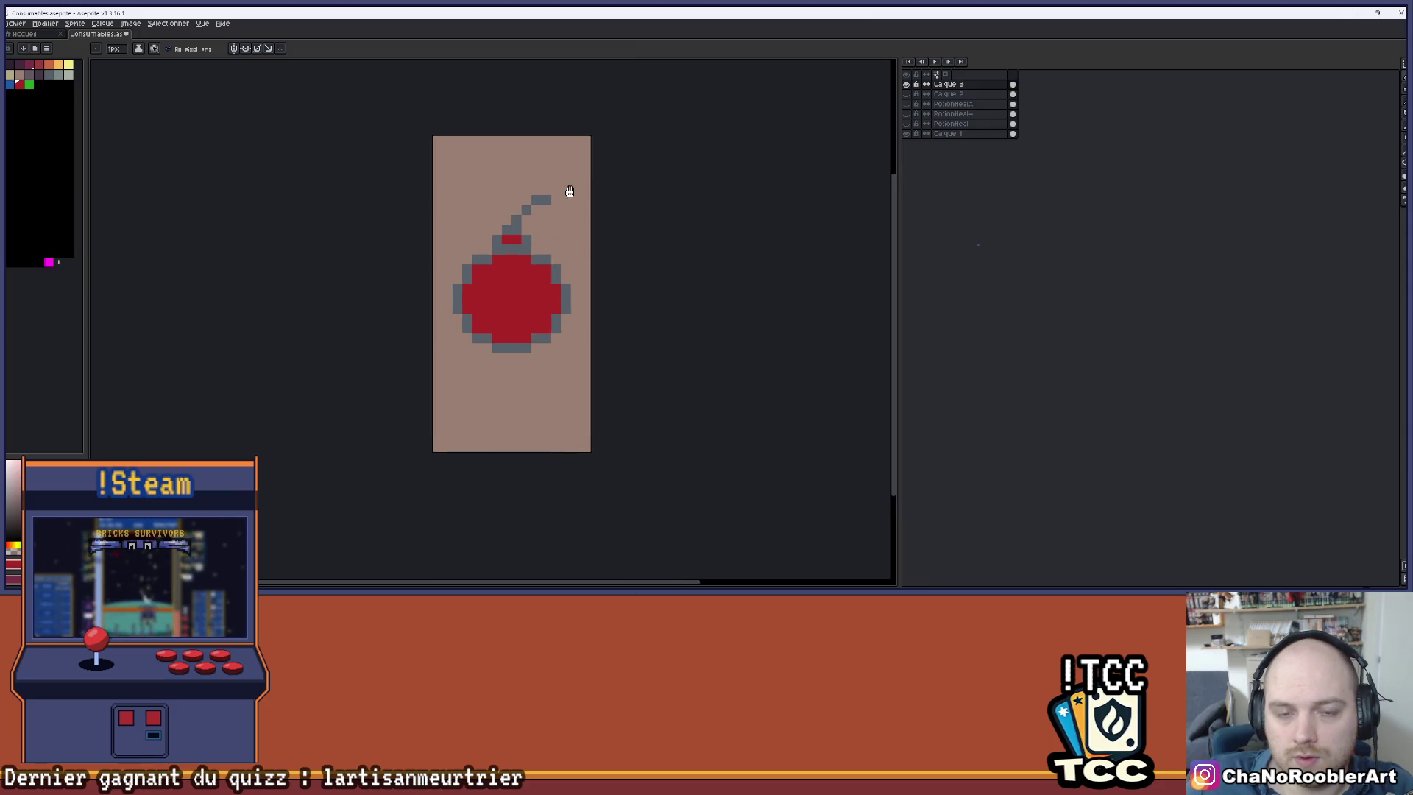
{"action": "scroll", "coordinate": [568, 183], "scroll_direction": "down", "scroll_amount": 1}
{"action": "scroll", "coordinate": [572, 195], "scroll_direction": "down", "scroll_amount": 1}
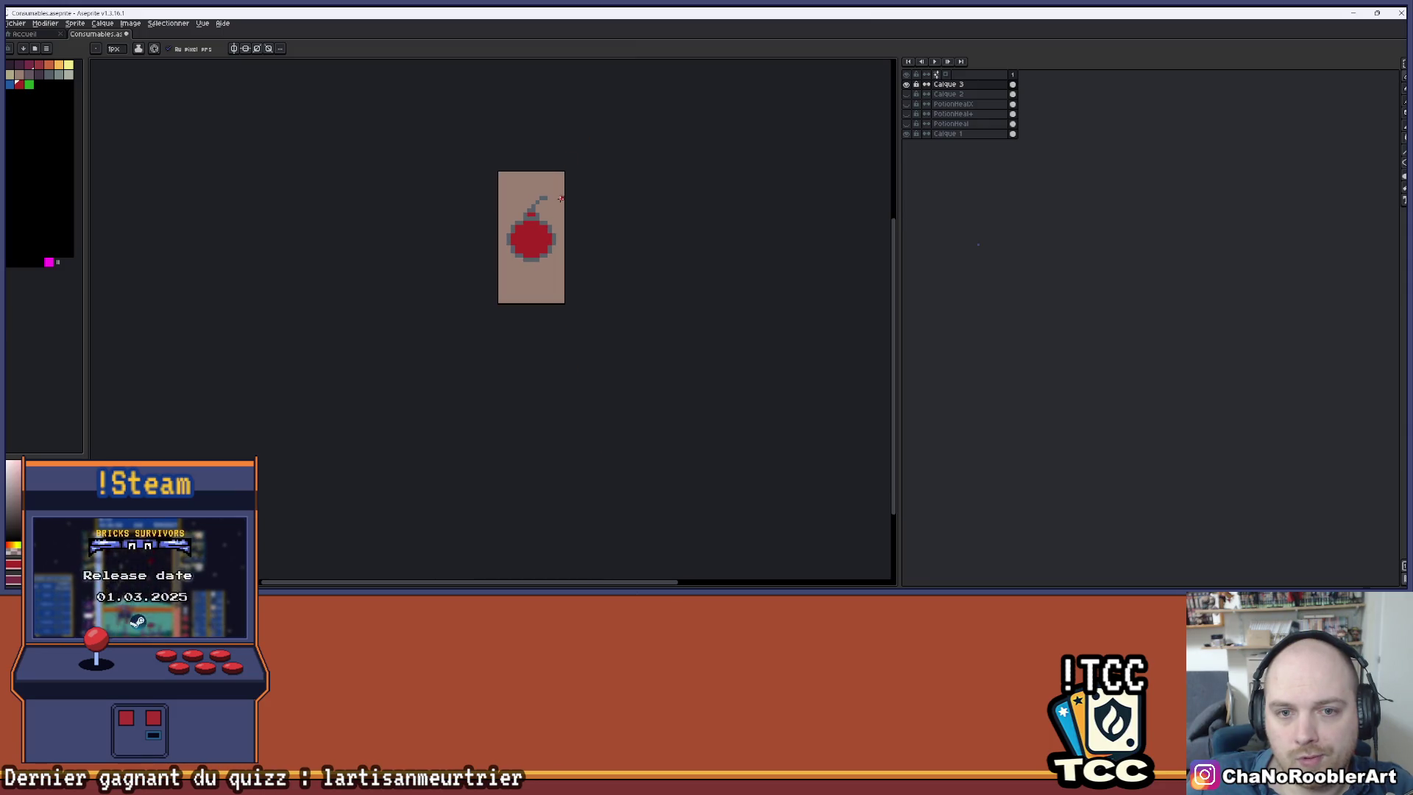
{"action": "scroll", "coordinate": [524, 207], "scroll_direction": "up", "scroll_amount": 1}
{"action": "scroll", "coordinate": [554, 210], "scroll_direction": "up", "scroll_amount": 3}
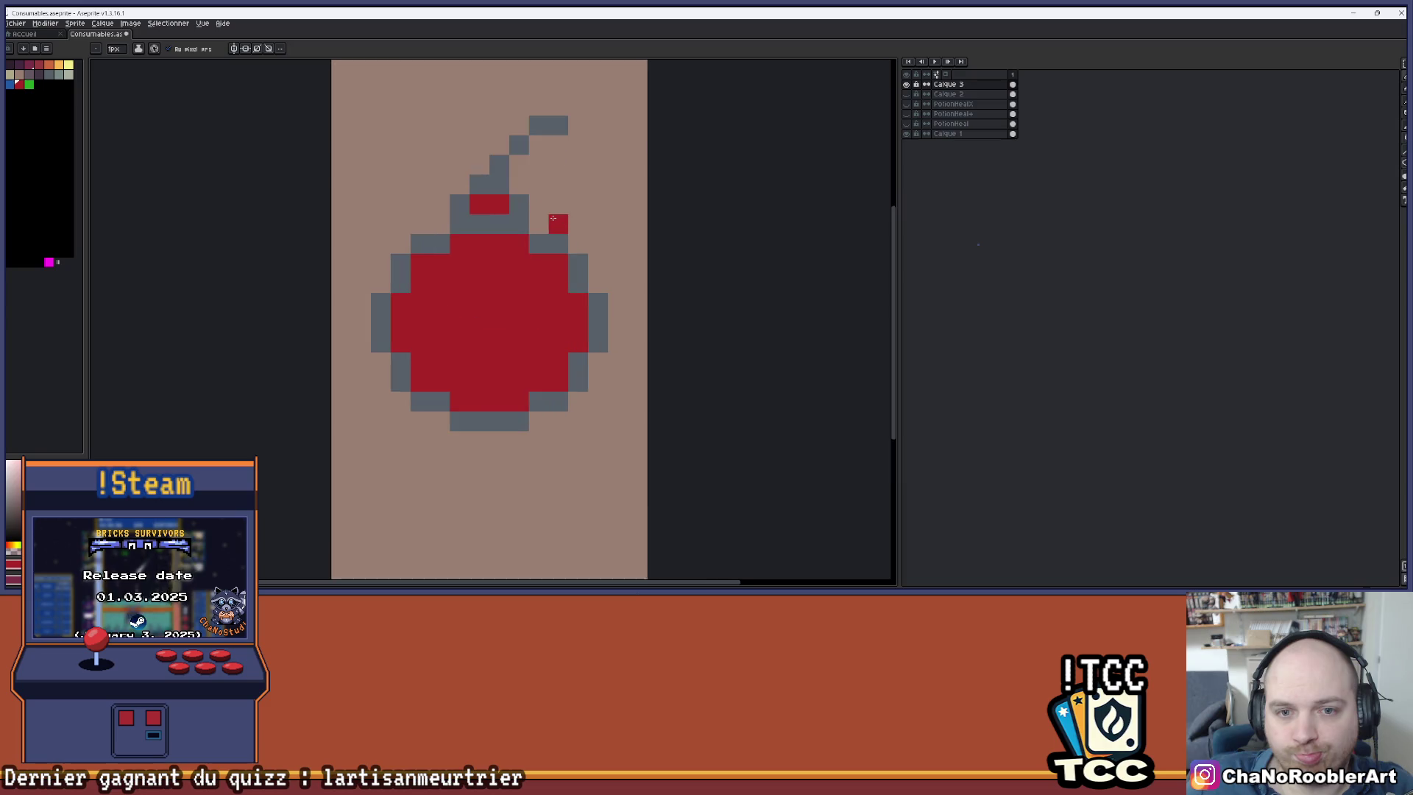
{"action": "scroll", "coordinate": [571, 220], "scroll_direction": "down", "scroll_amount": 2}
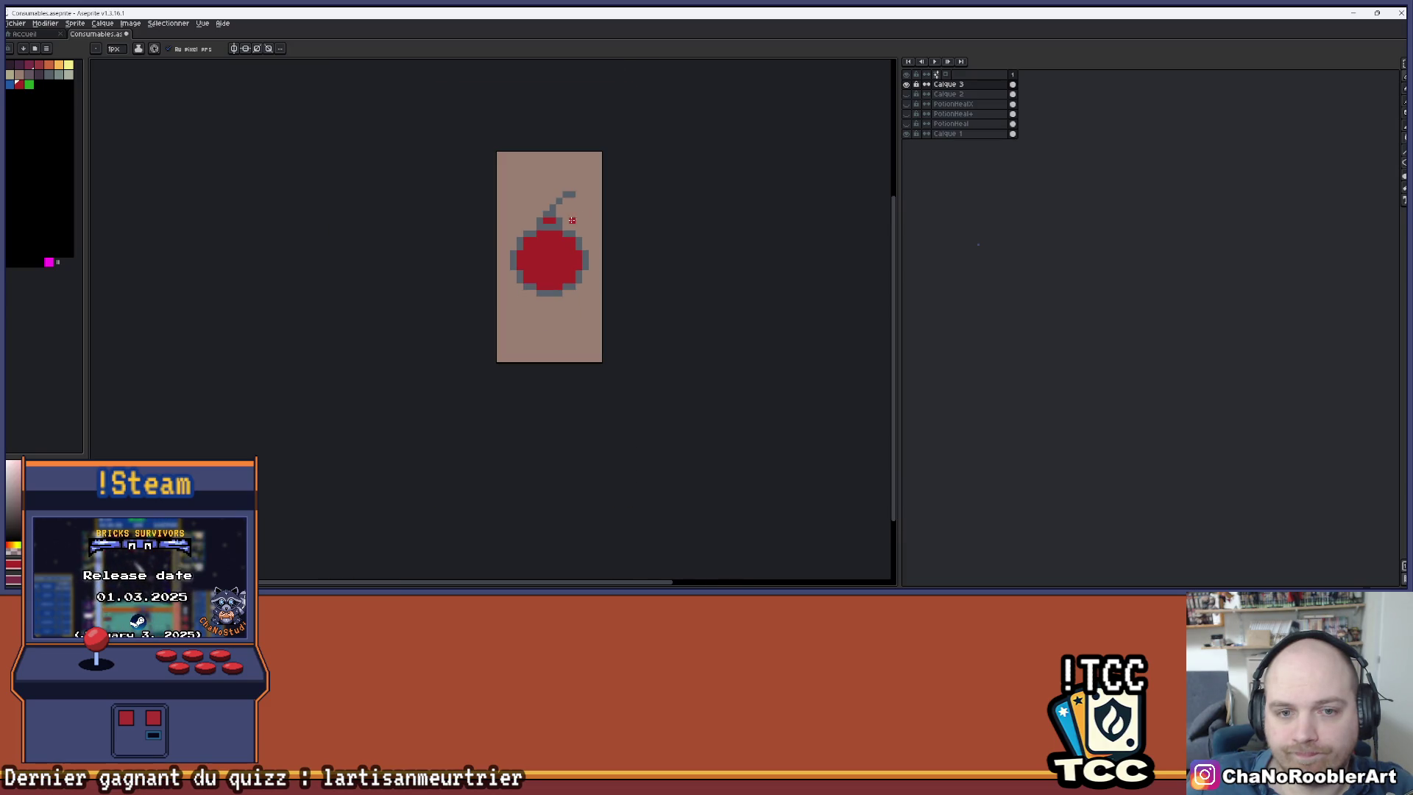
- Sample the dark purple-grey from the potion bottle layer, then hide that layer again
{"action": "scroll", "coordinate": [572, 220], "scroll_direction": "up", "scroll_amount": 2}
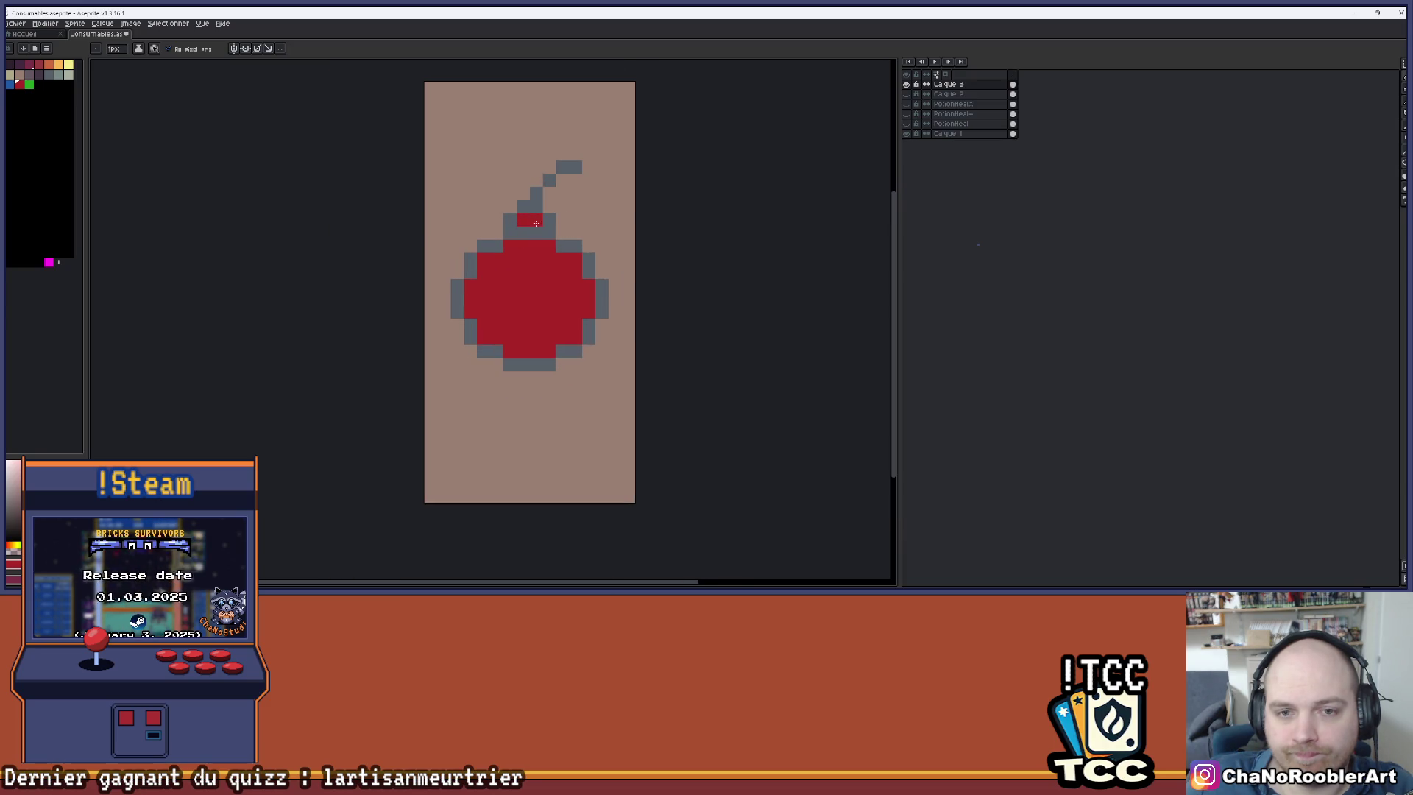
{"action": "left_click", "coordinate": [907, 98]}
{"action": "key", "text": "alt"}
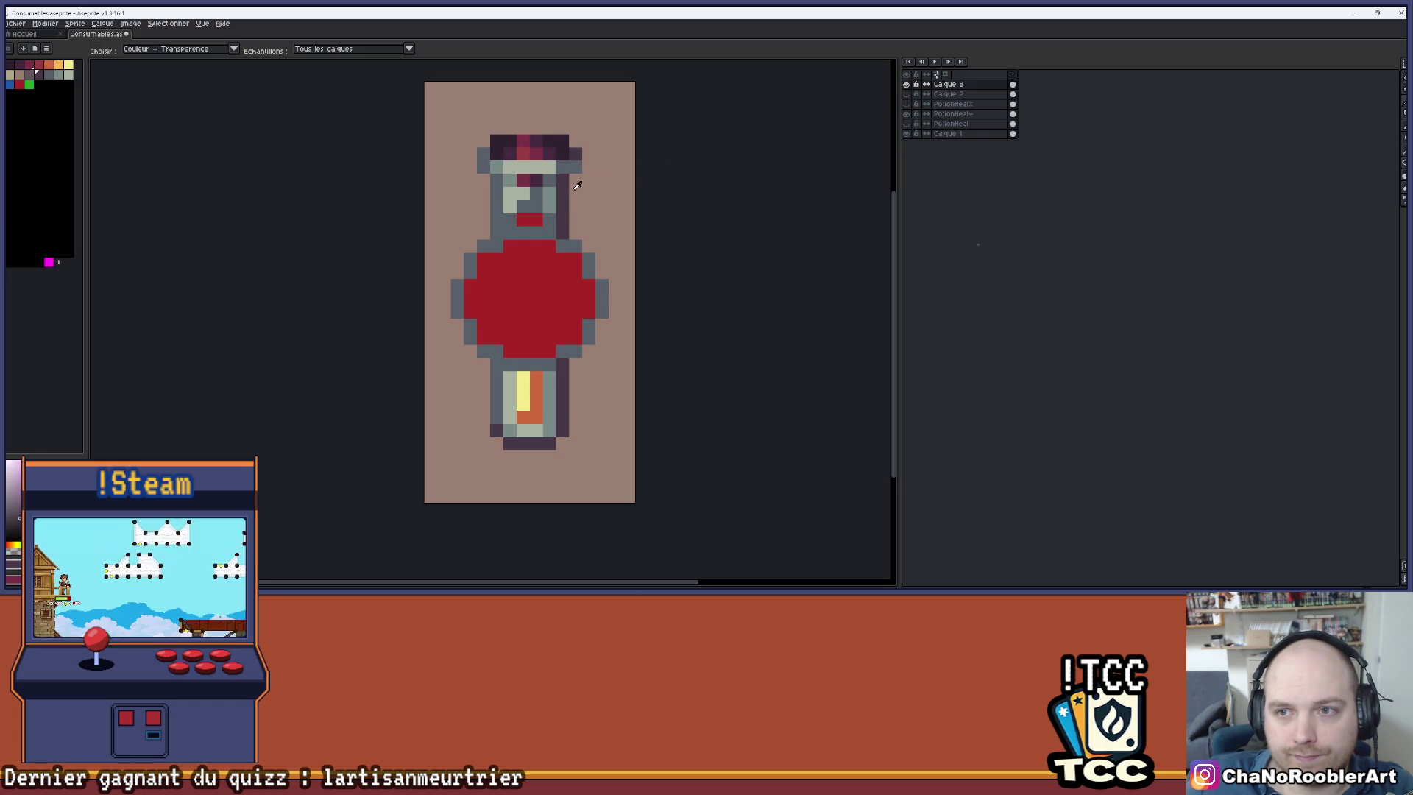
{"action": "left_click", "coordinate": [906, 116]}
- Bucket-fill the bomb's top rim and grey outline dark purple, then add a grey pixel at the bottom outline
{"action": "key", "text": "g"}
{"action": "left_click", "coordinate": [510, 229]}
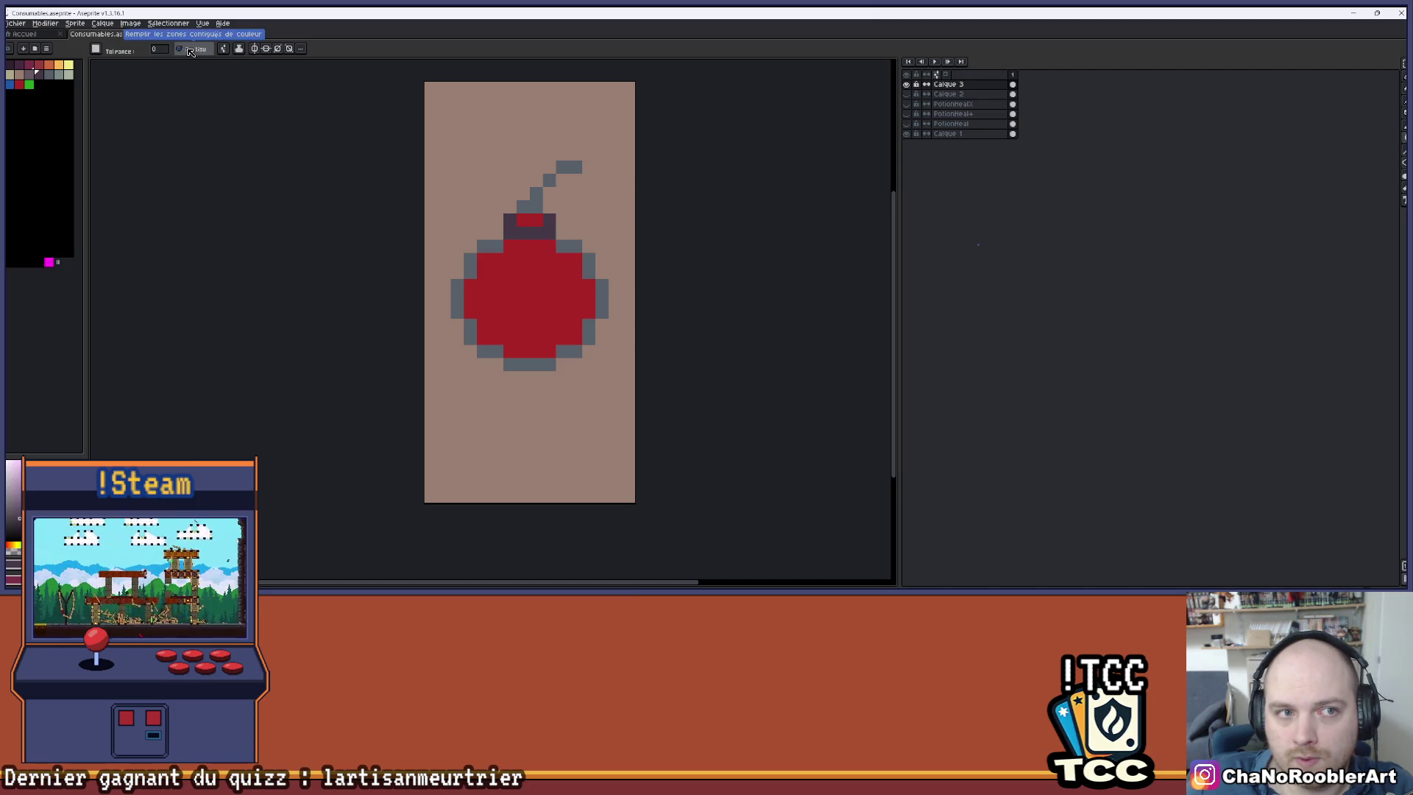
{"action": "left_click", "coordinate": [569, 243]}
{"action": "key", "text": "ctrl+z"}
{"action": "left_click", "coordinate": [569, 243]}
{"action": "scroll", "coordinate": [595, 181], "scroll_direction": "down", "scroll_amount": 1}
{"action": "scroll", "coordinate": [592, 210], "scroll_direction": "up", "scroll_amount": 2}
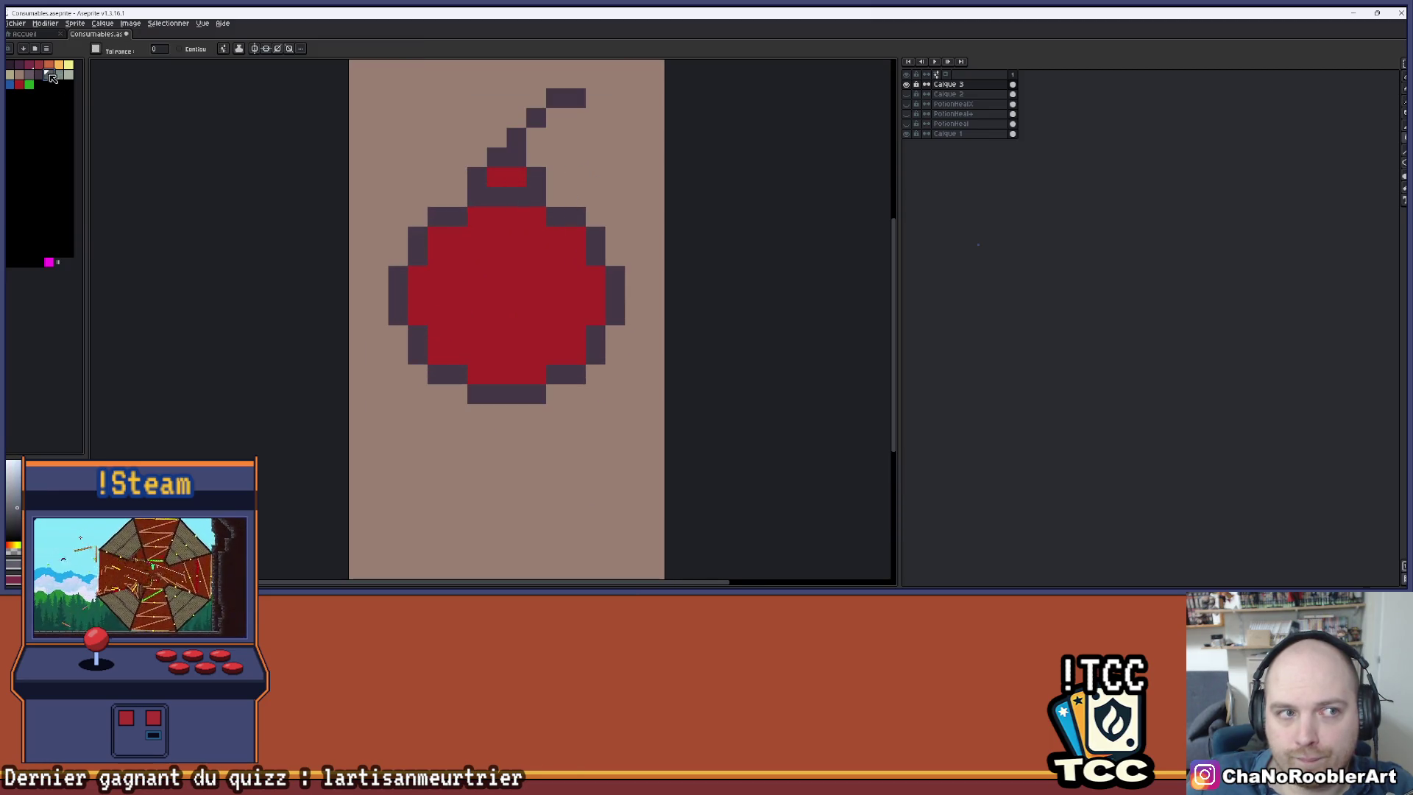
{"action": "key", "text": "ctrl+z"}
{"action": "key", "text": "v"}
{"action": "key", "text": "ctrl+y"}
{"action": "key", "text": "b"}
{"action": "left_click", "coordinate": [486, 393]}
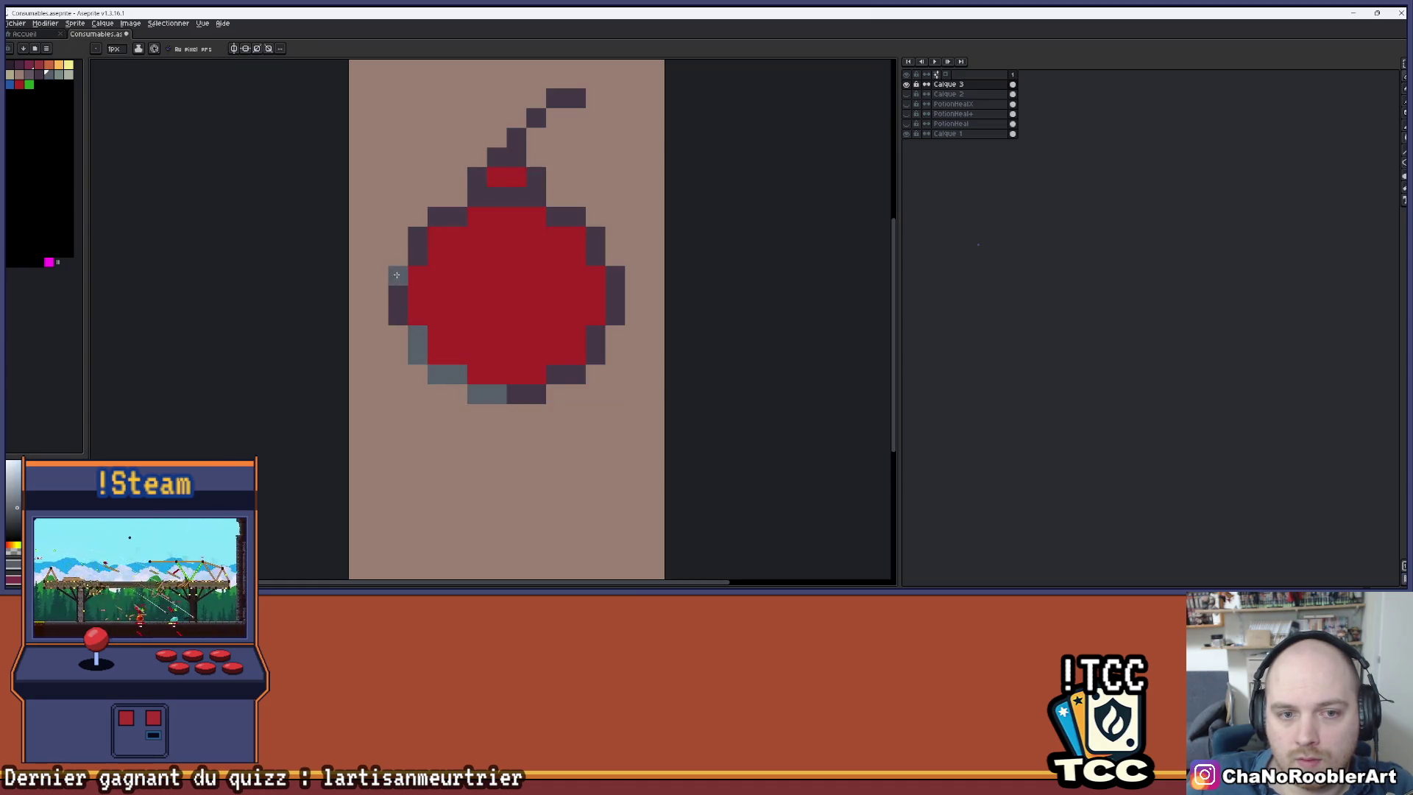
- Paint grey-blue shading pixels along the left outline and the stem's lower-left side
{"action": "left_click", "coordinate": [414, 246]}
{"action": "left_click", "coordinate": [457, 217]}
{"action": "key", "text": "v"}
{"action": "key", "text": "ctrl+z"}
{"action": "key", "text": "b"}
{"action": "left_click", "coordinate": [476, 196]}
{"action": "left_click", "coordinate": [477, 177]}
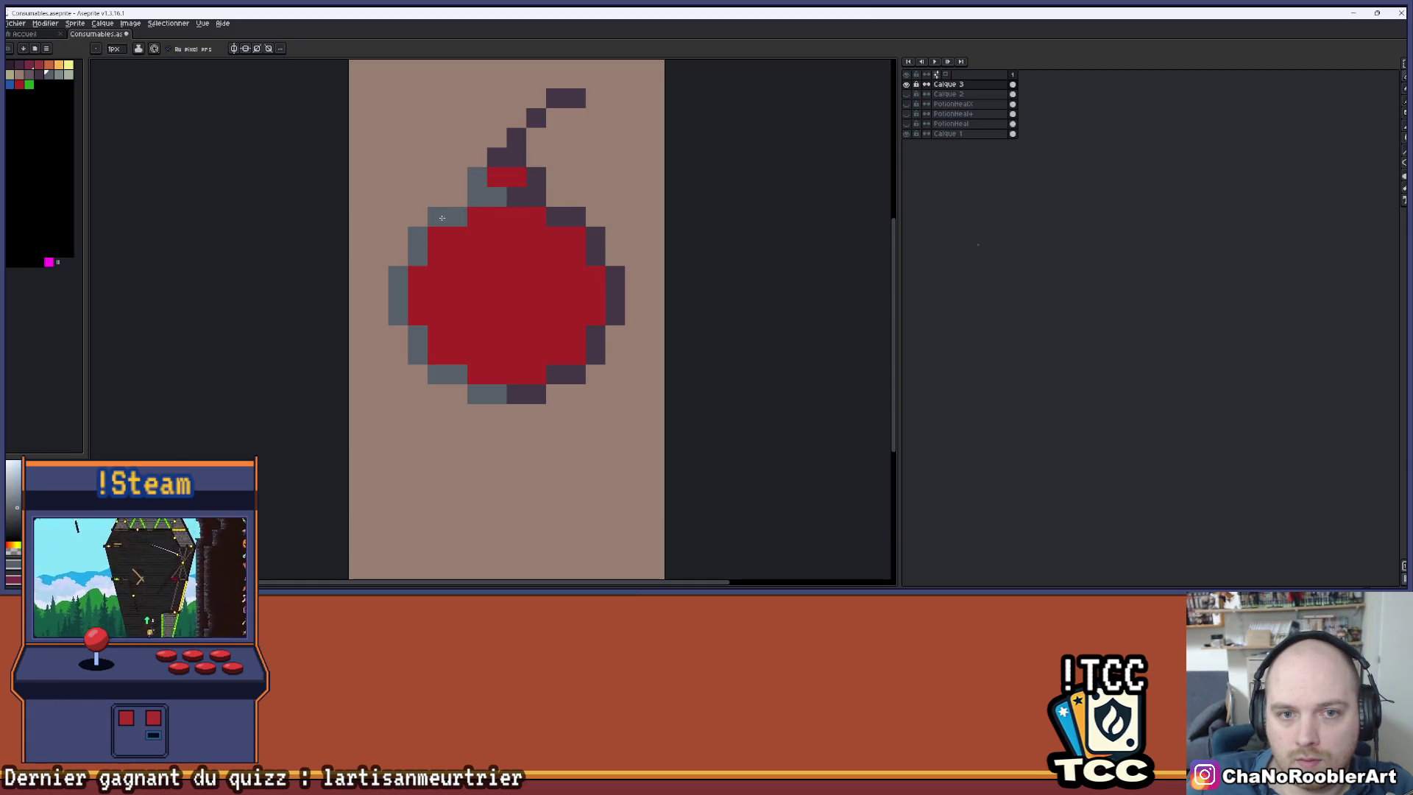
{"action": "scroll", "coordinate": [542, 238], "scroll_direction": "down", "scroll_amount": 3}
{"action": "scroll", "coordinate": [474, 225], "scroll_direction": "up", "scroll_amount": 3}
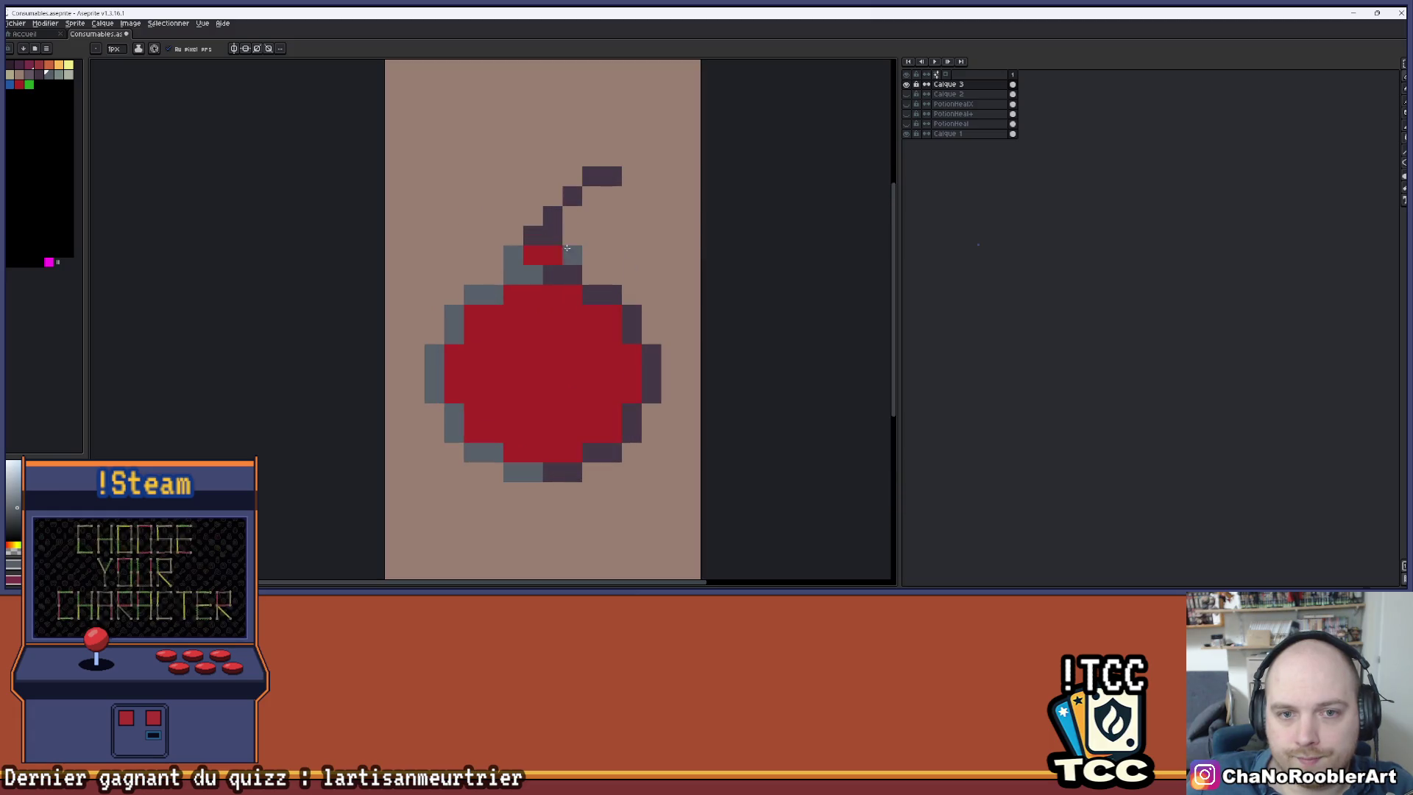
{"action": "scroll", "coordinate": [594, 239], "scroll_direction": "down", "scroll_amount": 2}
{"action": "scroll", "coordinate": [506, 220], "scroll_direction": "down", "scroll_amount": 1}
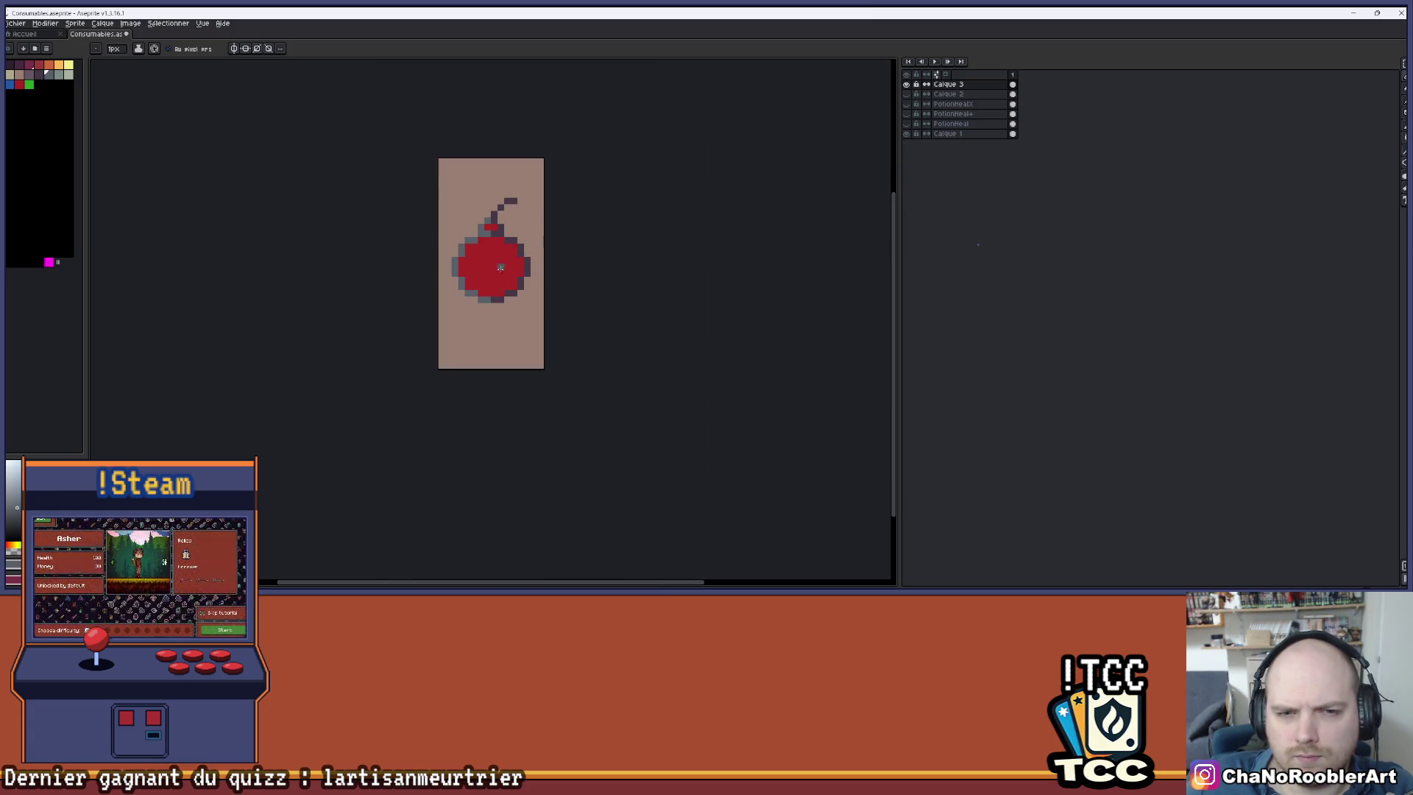
{"action": "scroll", "coordinate": [471, 257], "scroll_direction": "up", "scroll_amount": 2}
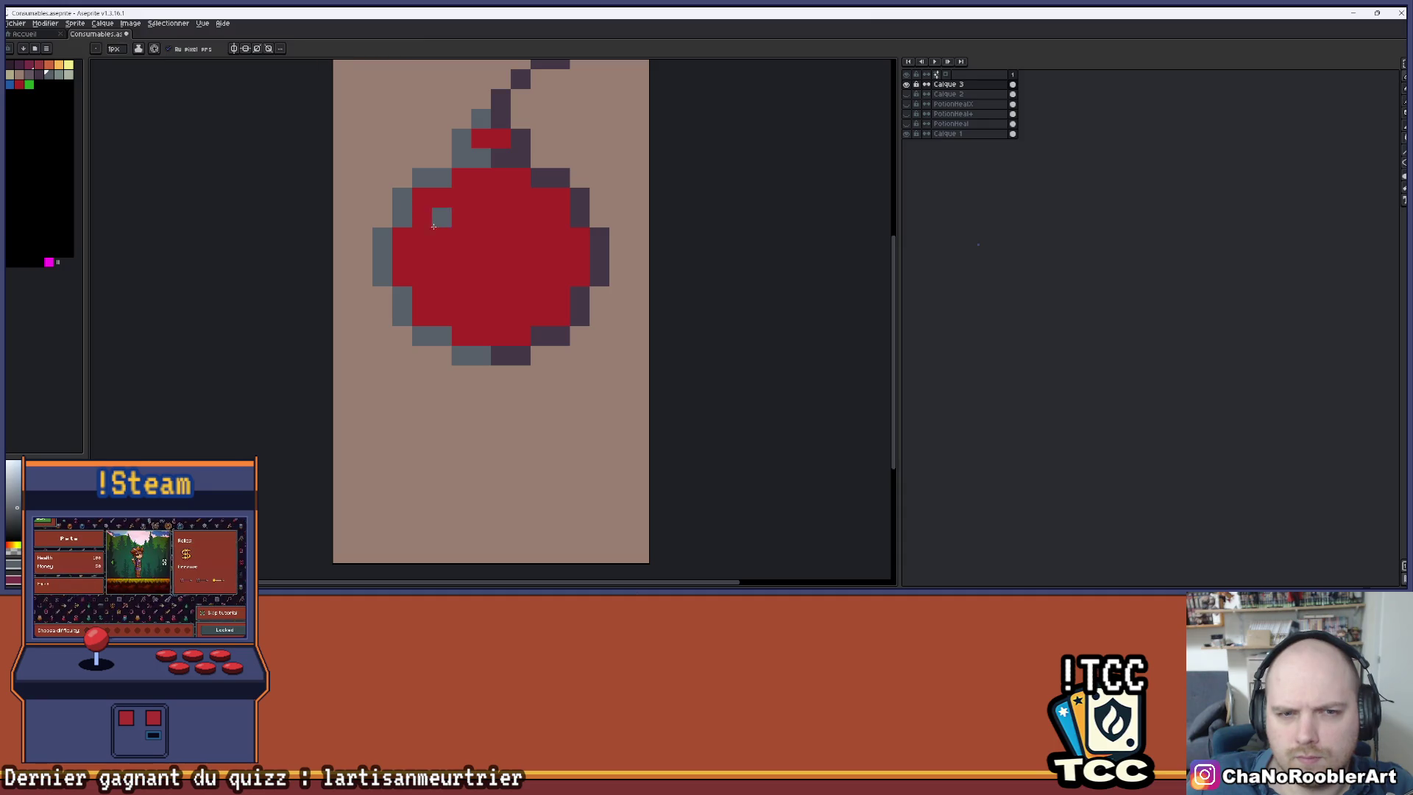
- Draw a short grey-blue highlight stroke on the body's upper left, reverting two pixels to red
{"action": "left_click", "coordinate": [60, 76]}
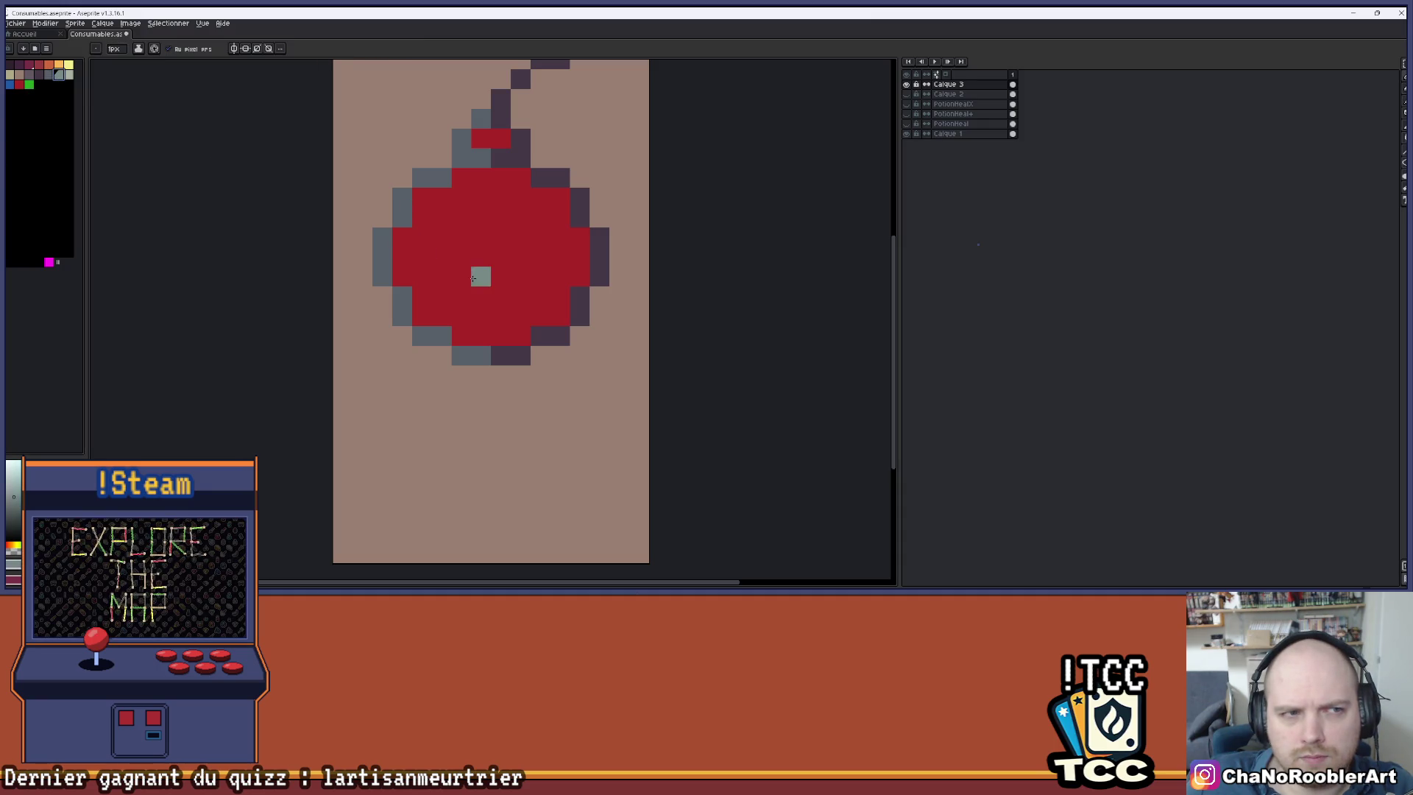
{"action": "left_click_drag", "start_coordinate": [442, 217], "coordinate": [446, 240]}
{"action": "scroll", "coordinate": [511, 261], "scroll_direction": "down", "scroll_amount": 2}
{"action": "scroll", "coordinate": [501, 265], "scroll_direction": "up", "scroll_amount": 1}
{"action": "left_click", "coordinate": [480, 254]}
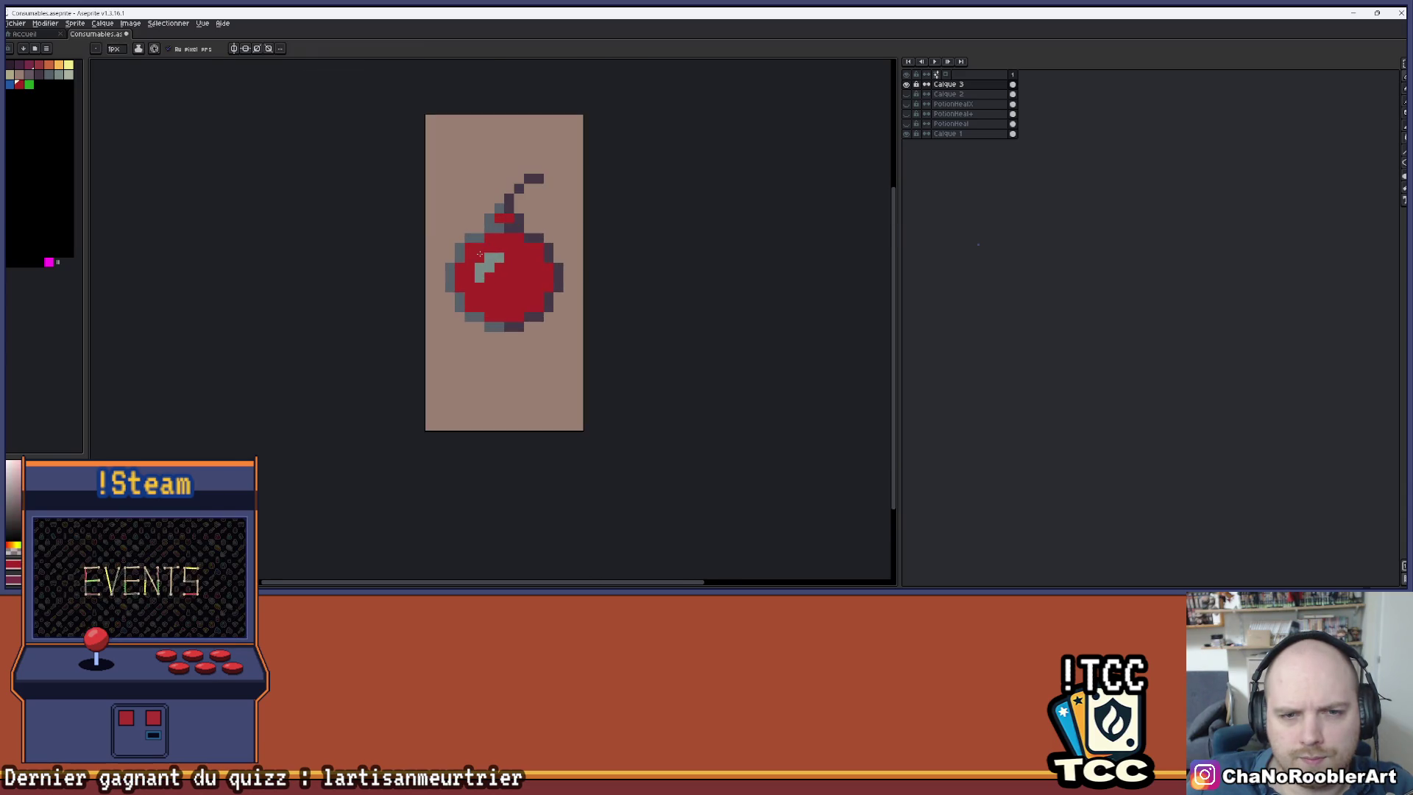
{"action": "scroll", "coordinate": [479, 254], "scroll_direction": "down", "scroll_amount": 3}
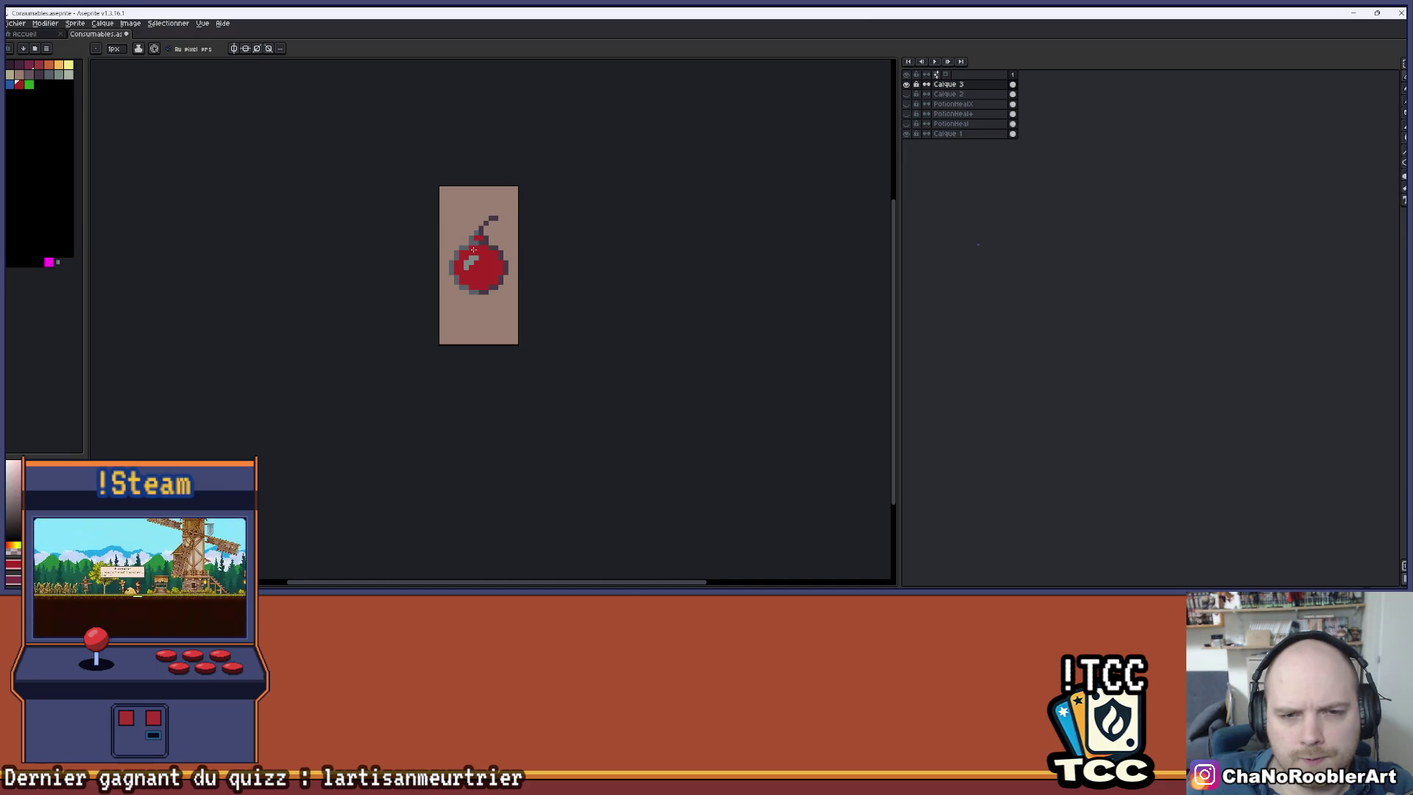
{"action": "scroll", "coordinate": [473, 249], "scroll_direction": "up", "scroll_amount": 3}
- Fill the highlight with light grey and undo the stray pixels and accidental body fill
{"action": "key", "text": "alt"}
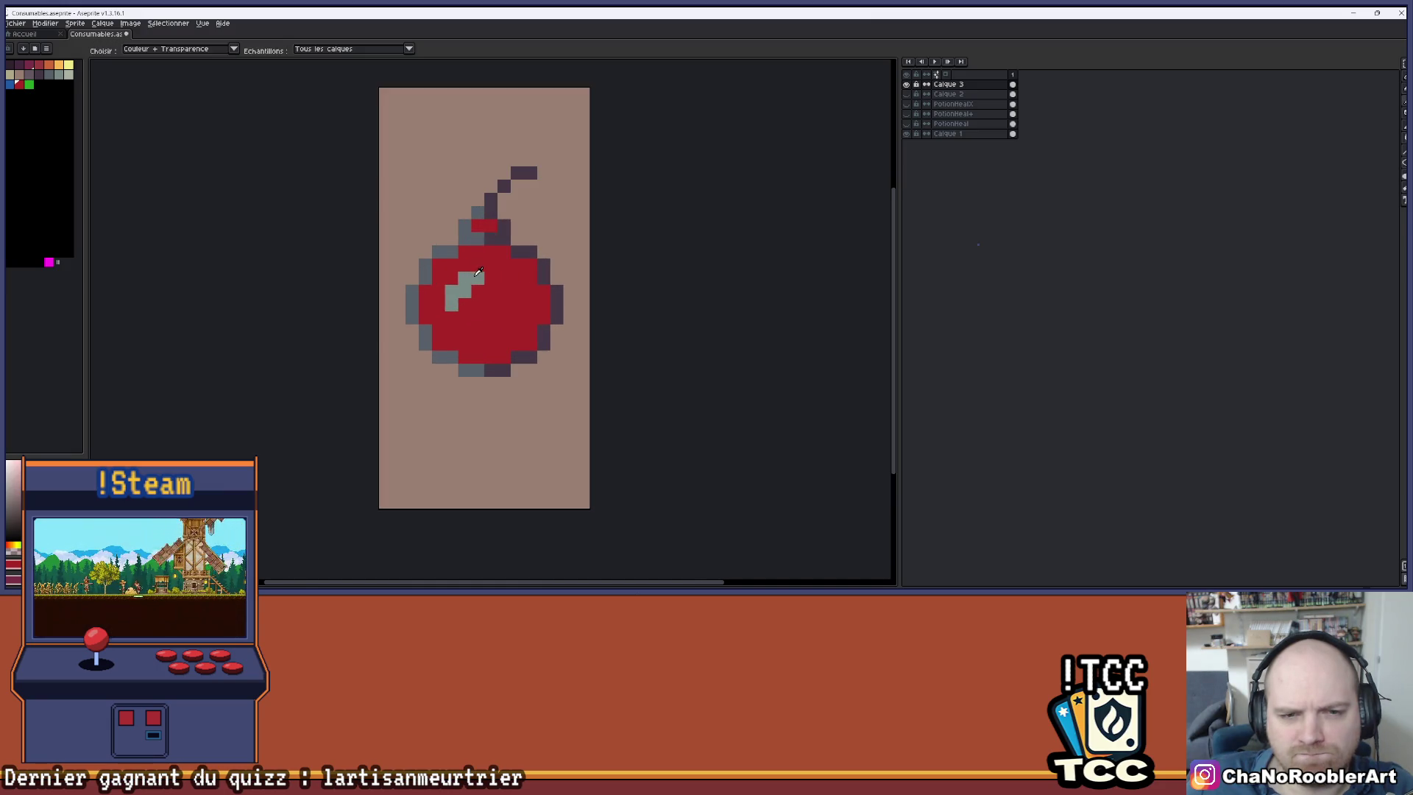
{"action": "left_click", "coordinate": [478, 271], "text": "alt"}
{"action": "left_click", "coordinate": [439, 289]}
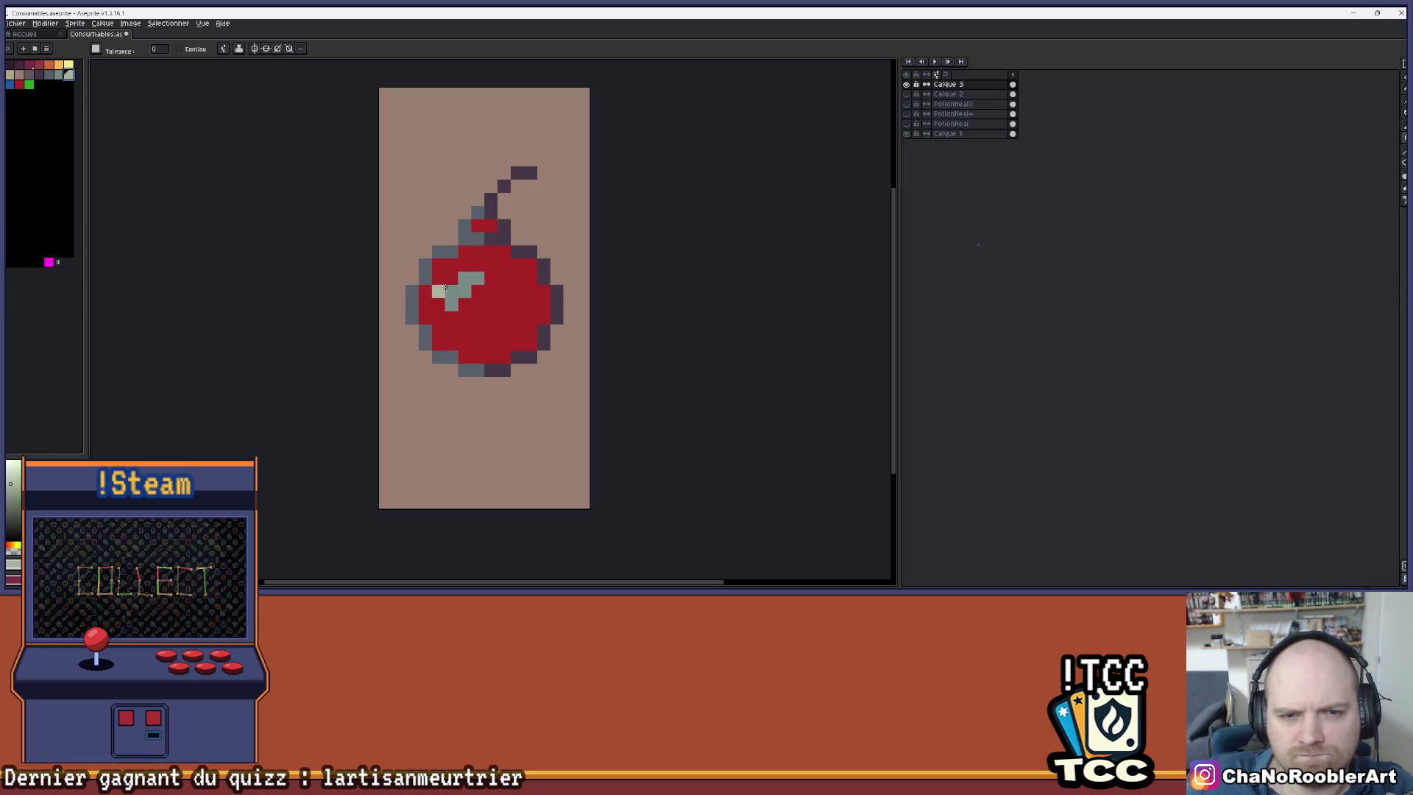
{"action": "left_click", "coordinate": [443, 287]}
{"action": "scroll", "coordinate": [534, 211], "scroll_direction": "down", "scroll_amount": 2}
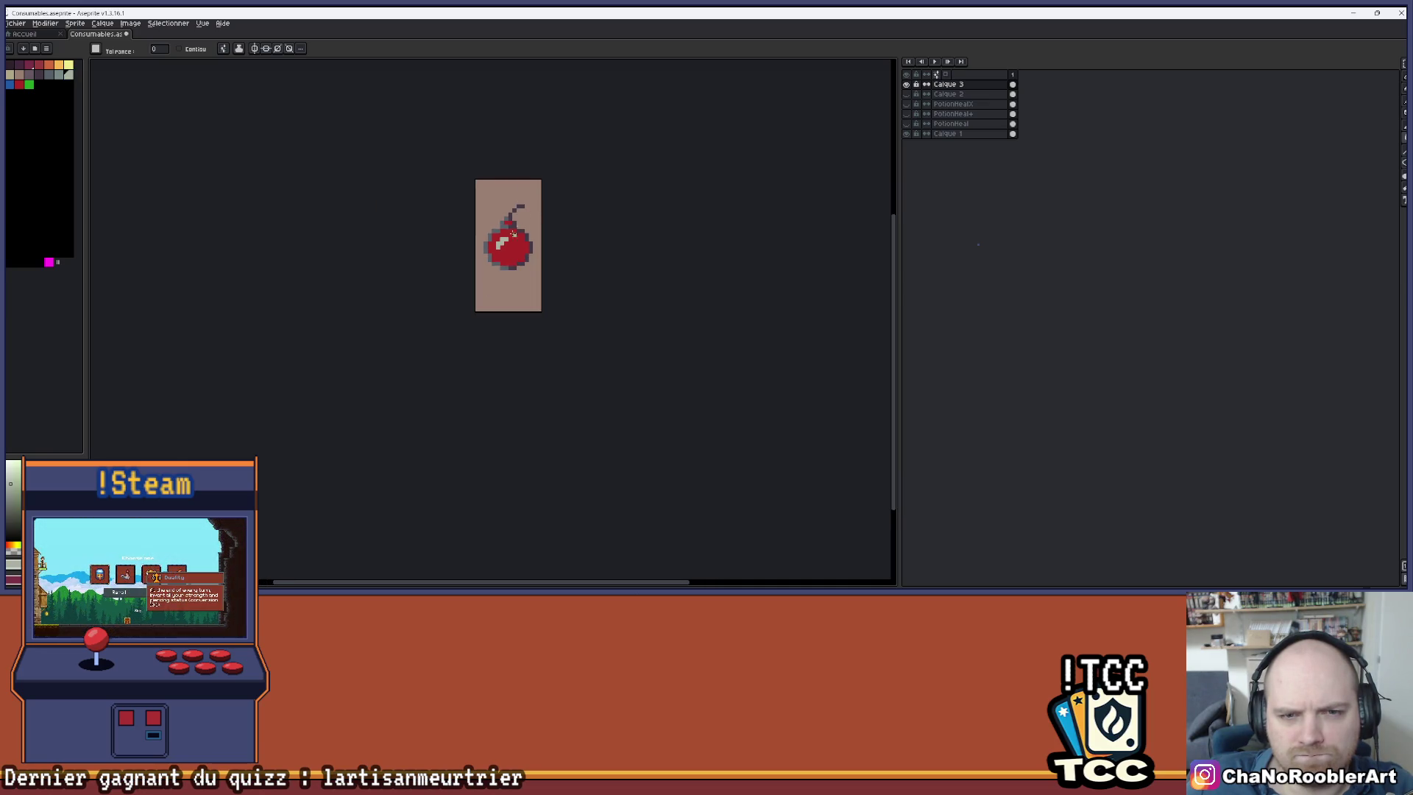
{"action": "scroll", "coordinate": [515, 231], "scroll_direction": "up", "scroll_amount": 4}
{"action": "left_click", "coordinate": [424, 207]}
{"action": "key", "text": "ctrl+z"}
{"action": "left_click", "coordinate": [420, 223], "text": "alt"}
{"action": "left_click", "coordinate": [410, 235]}
{"action": "key", "text": "b"}
{"action": "key", "text": "ctrl+z"}
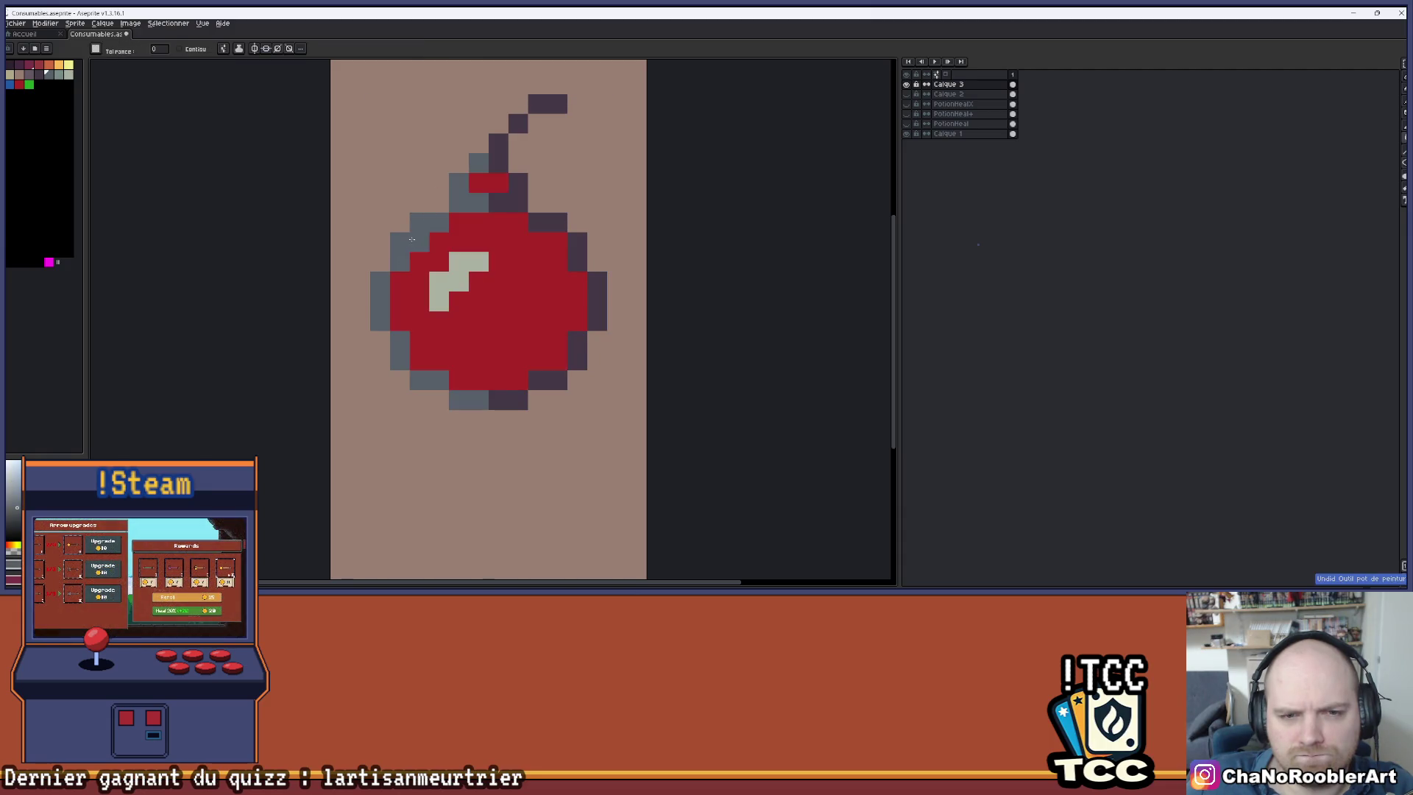
- Undo the stray grey pixel and the last pencil strokes on the highlight
{"action": "scroll", "coordinate": [452, 200], "scroll_direction": "down", "scroll_amount": 2}
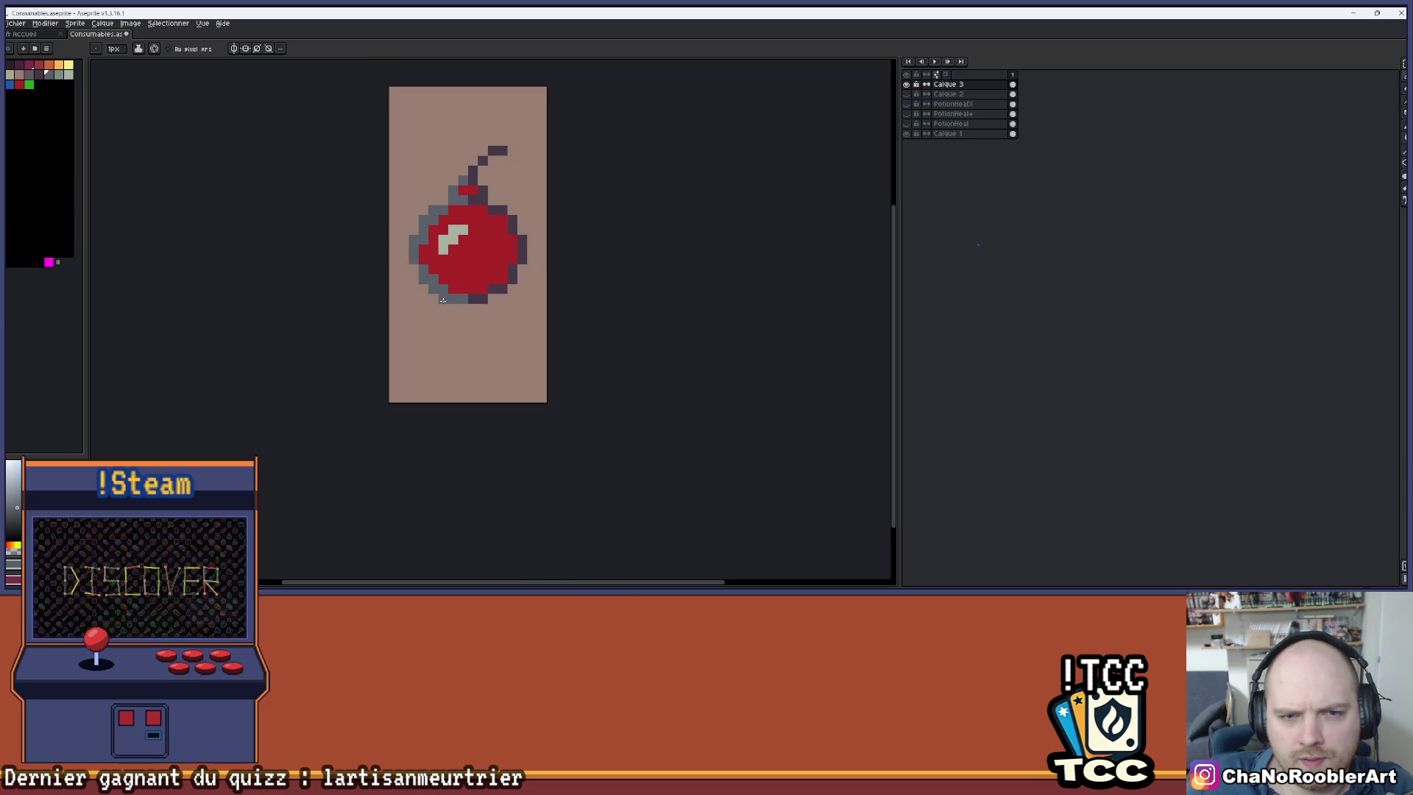
{"action": "scroll", "coordinate": [485, 237], "scroll_direction": "up", "scroll_amount": 2}
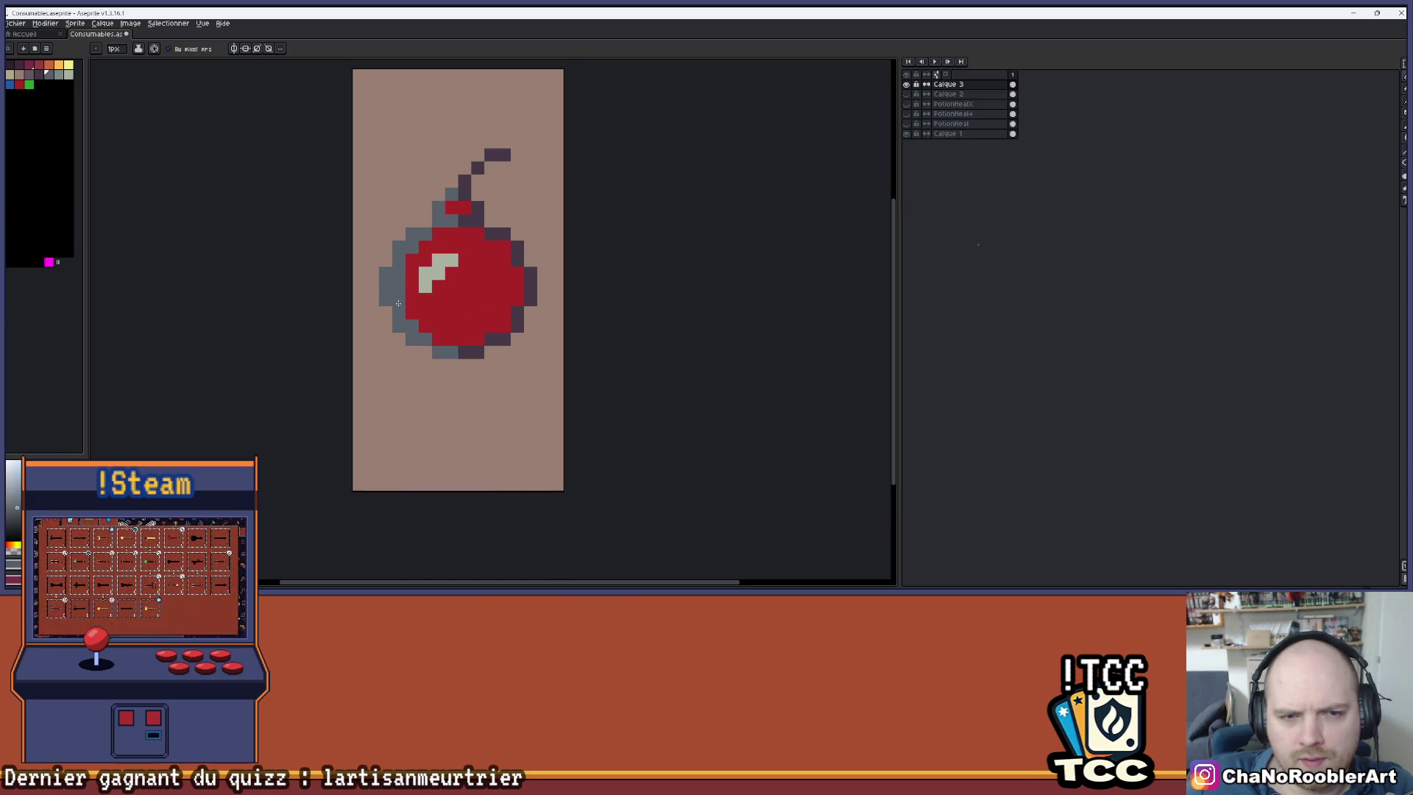
{"action": "scroll", "coordinate": [473, 322], "scroll_direction": "down", "scroll_amount": 2}
{"action": "scroll", "coordinate": [497, 296], "scroll_direction": "down", "scroll_amount": 1}
{"action": "scroll", "coordinate": [491, 291], "scroll_direction": "down", "scroll_amount": 1}
{"action": "scroll", "coordinate": [487, 286], "scroll_direction": "up", "scroll_amount": 3}
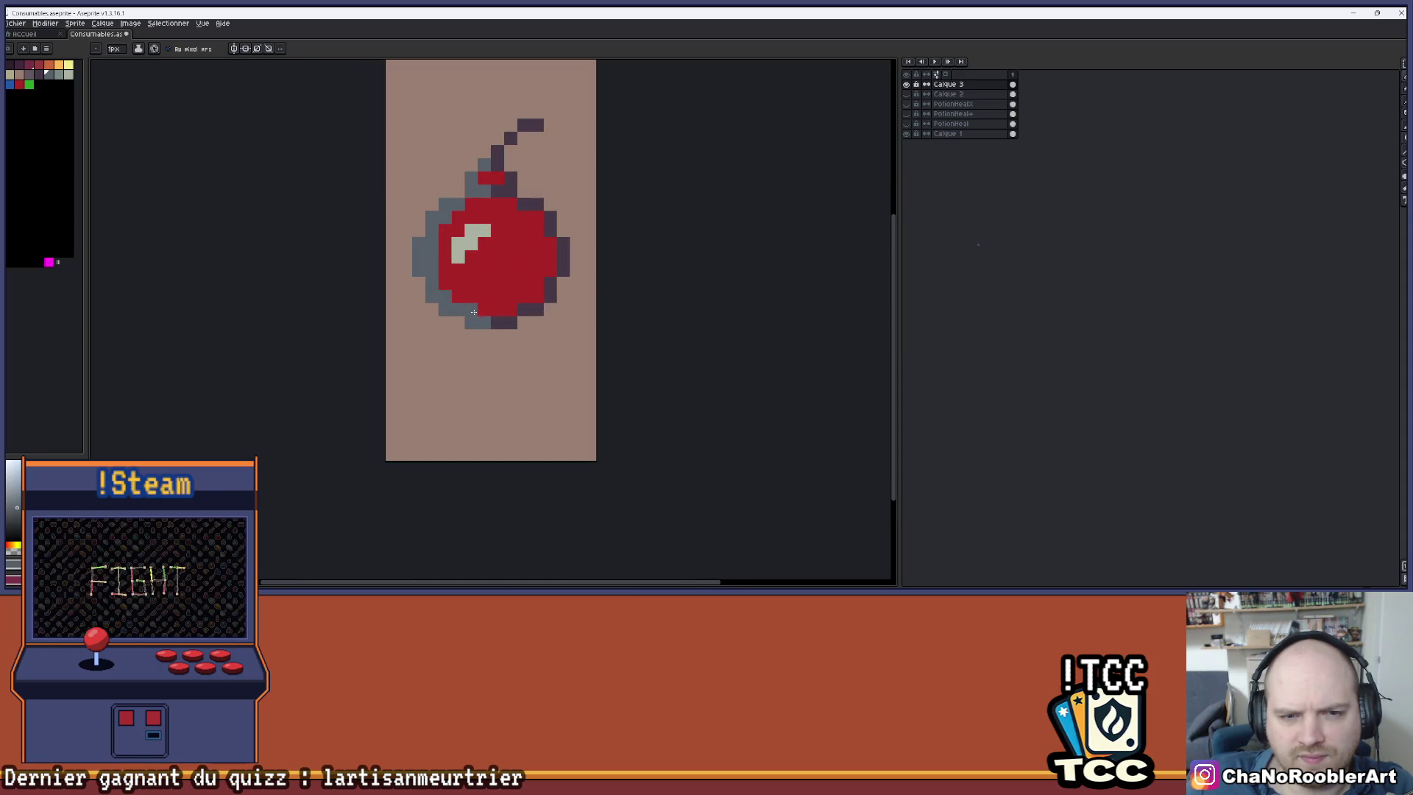
{"action": "key", "text": "ctrl+z"}
{"action": "scroll", "coordinate": [472, 278], "scroll_direction": "down", "scroll_amount": 1}
{"action": "scroll", "coordinate": [449, 280], "scroll_direction": "up", "scroll_amount": 3}
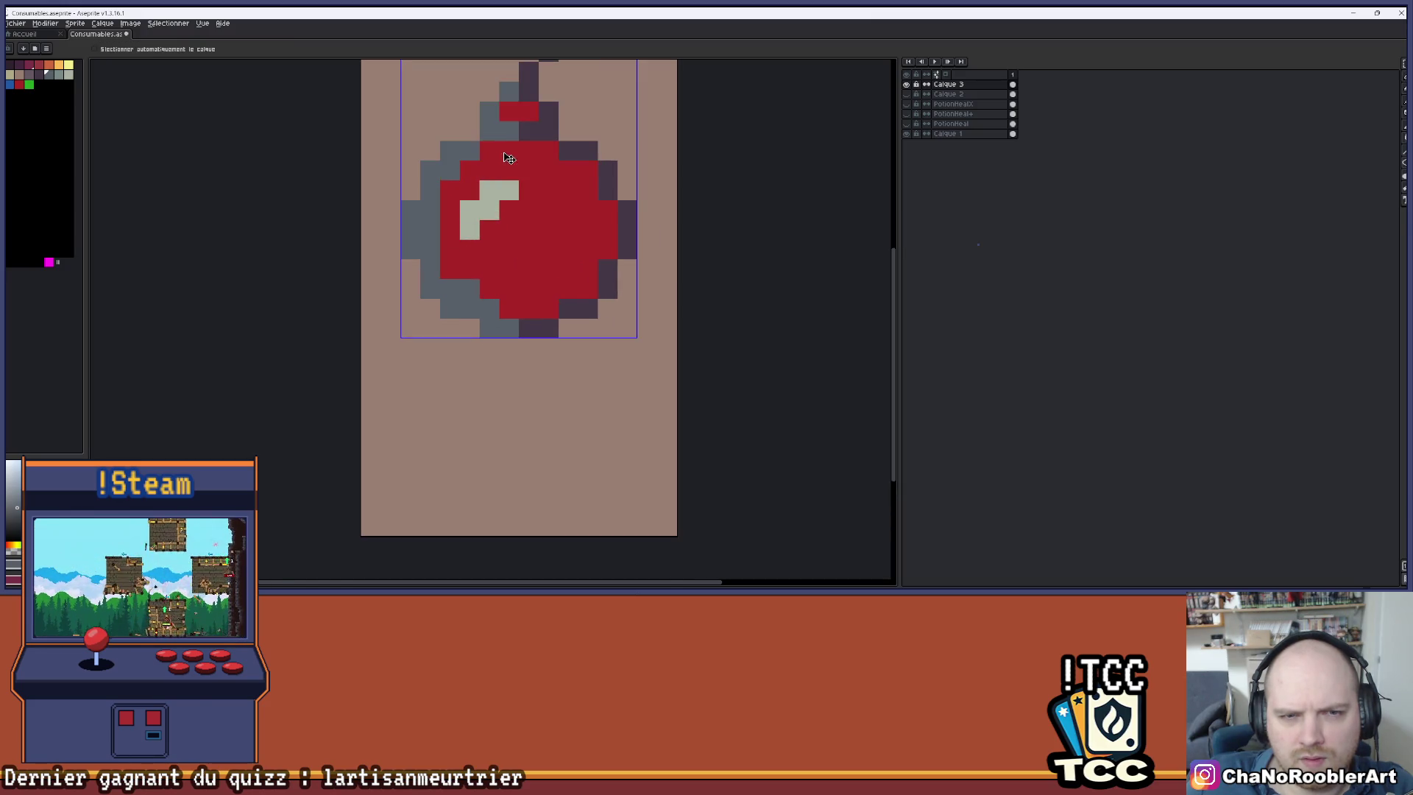
{"action": "key", "text": "ctrl+z"}
{"action": "key", "text": "ctrl+z"}
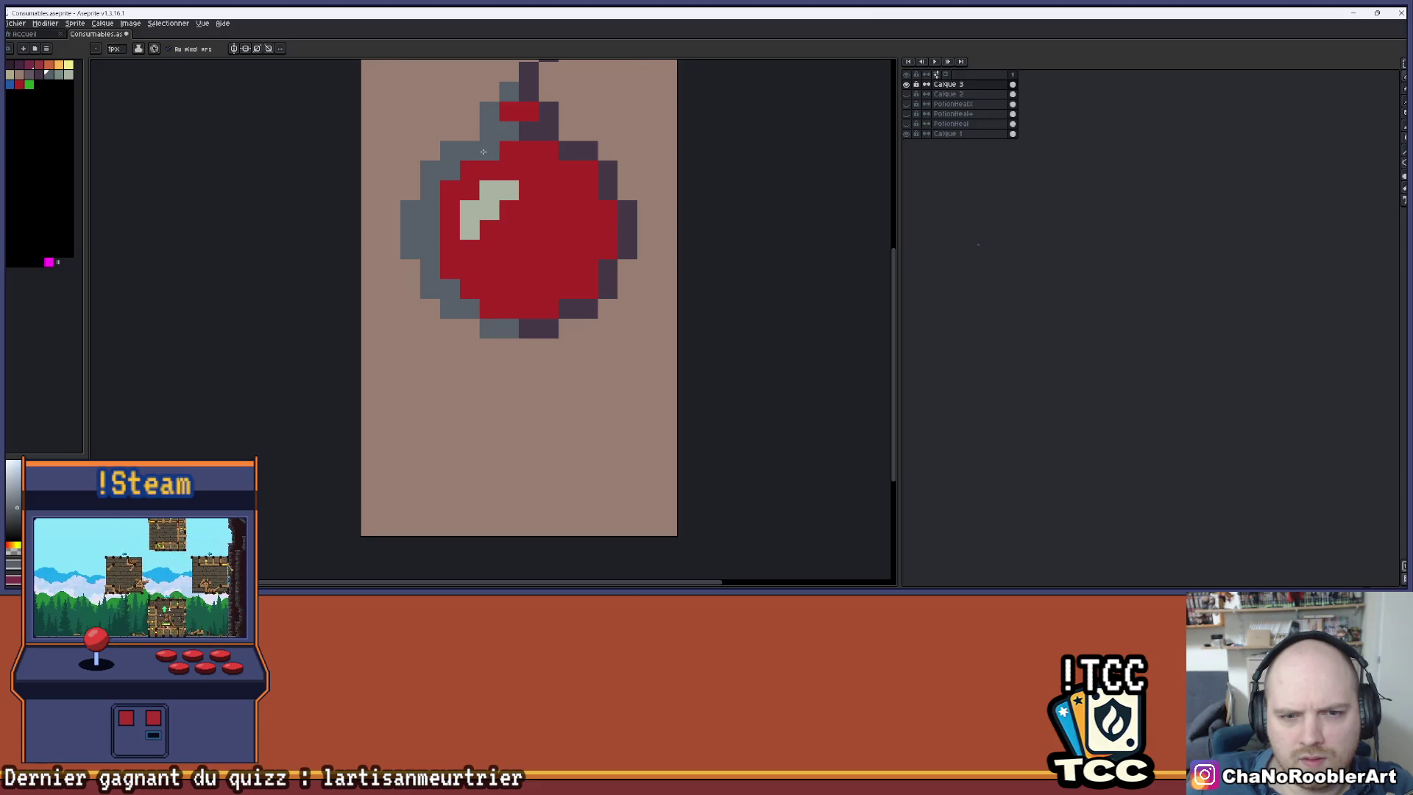
{"action": "scroll", "coordinate": [511, 265], "scroll_direction": "down", "scroll_amount": 3}
{"action": "scroll", "coordinate": [524, 228], "scroll_direction": "down", "scroll_amount": 2}
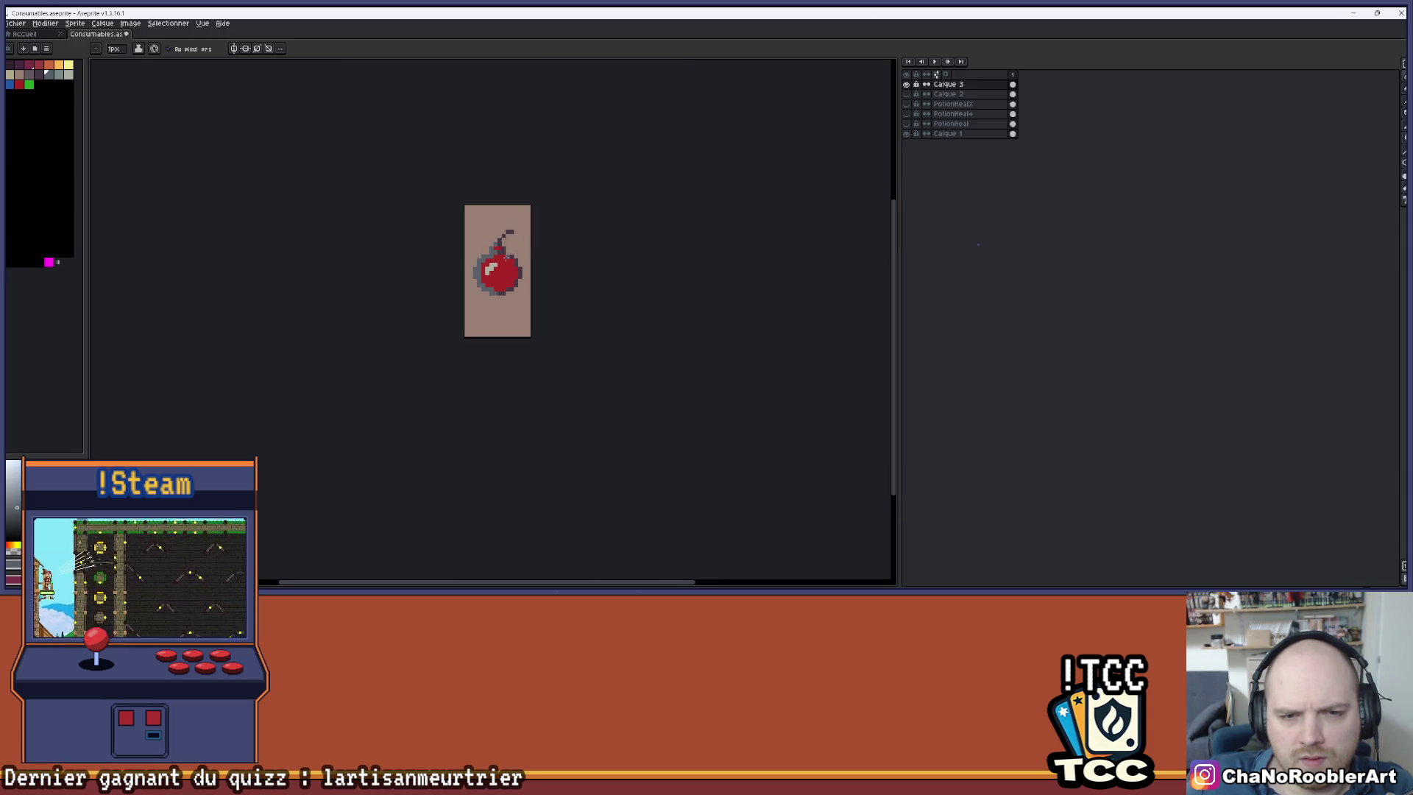
{"action": "scroll", "coordinate": [548, 237], "scroll_direction": "down", "scroll_amount": 2}
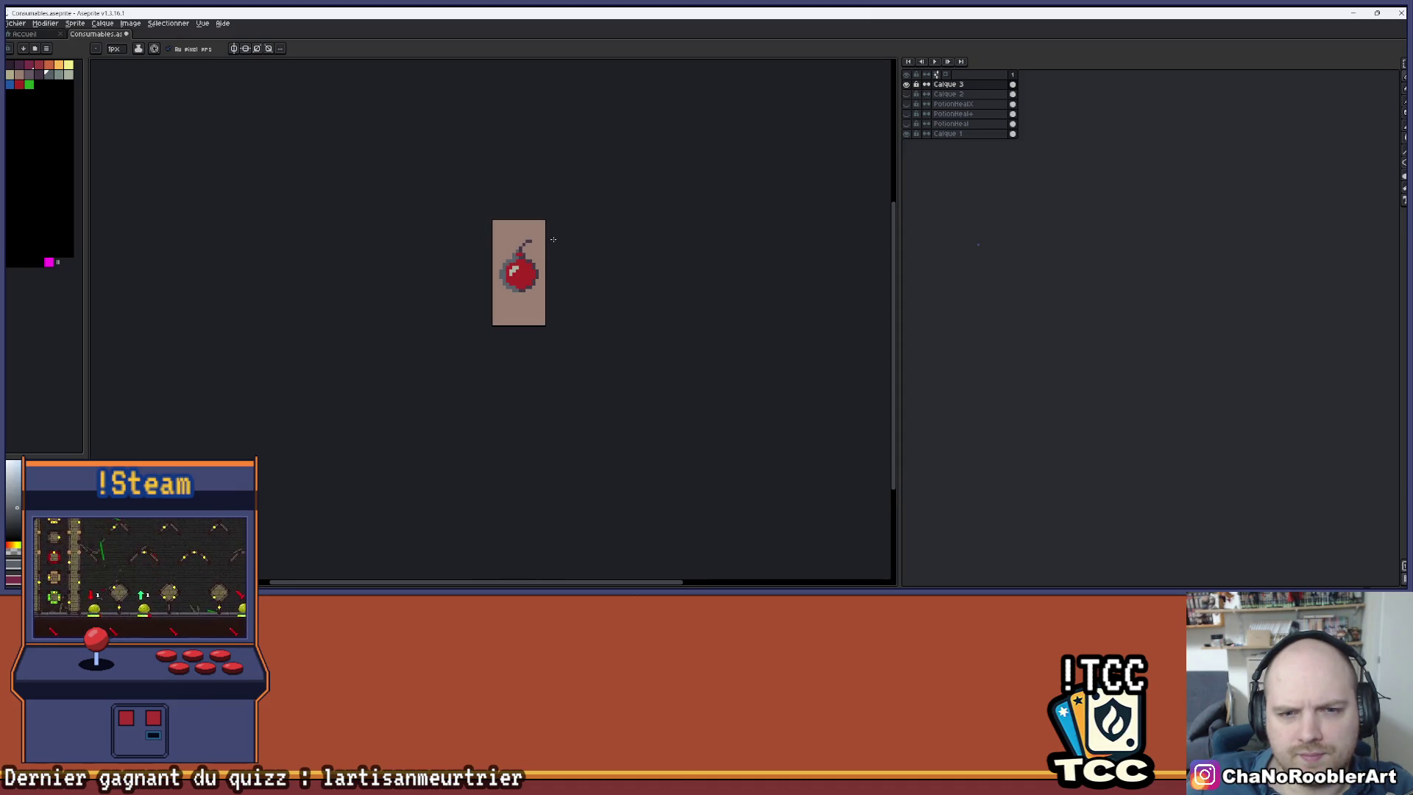
- Extend the highlight streak by one more light-grey pixel
{"action": "left_click_drag", "start_coordinate": [537, 251], "coordinate": [545, 247]}
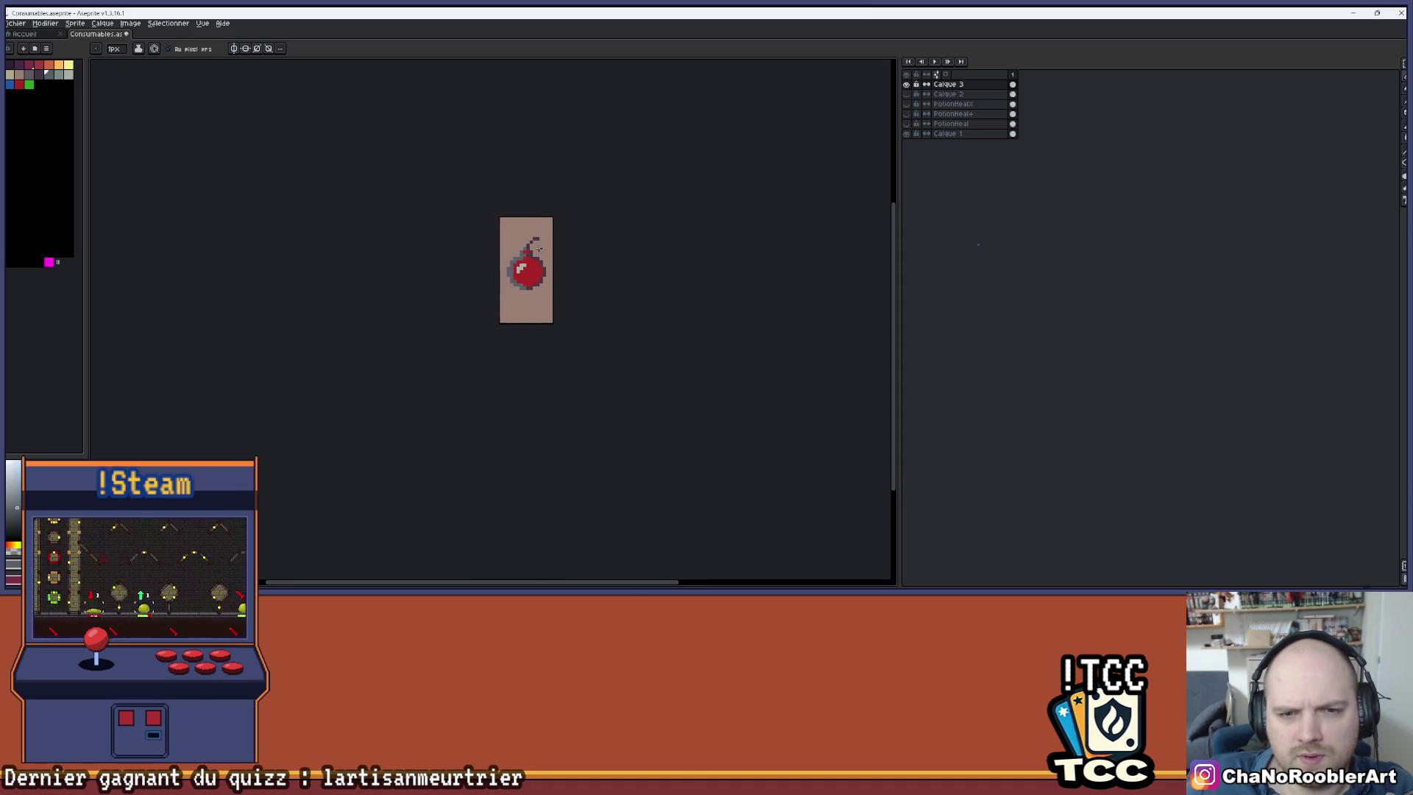
{"action": "scroll", "coordinate": [530, 253], "scroll_direction": "up", "scroll_amount": 4}
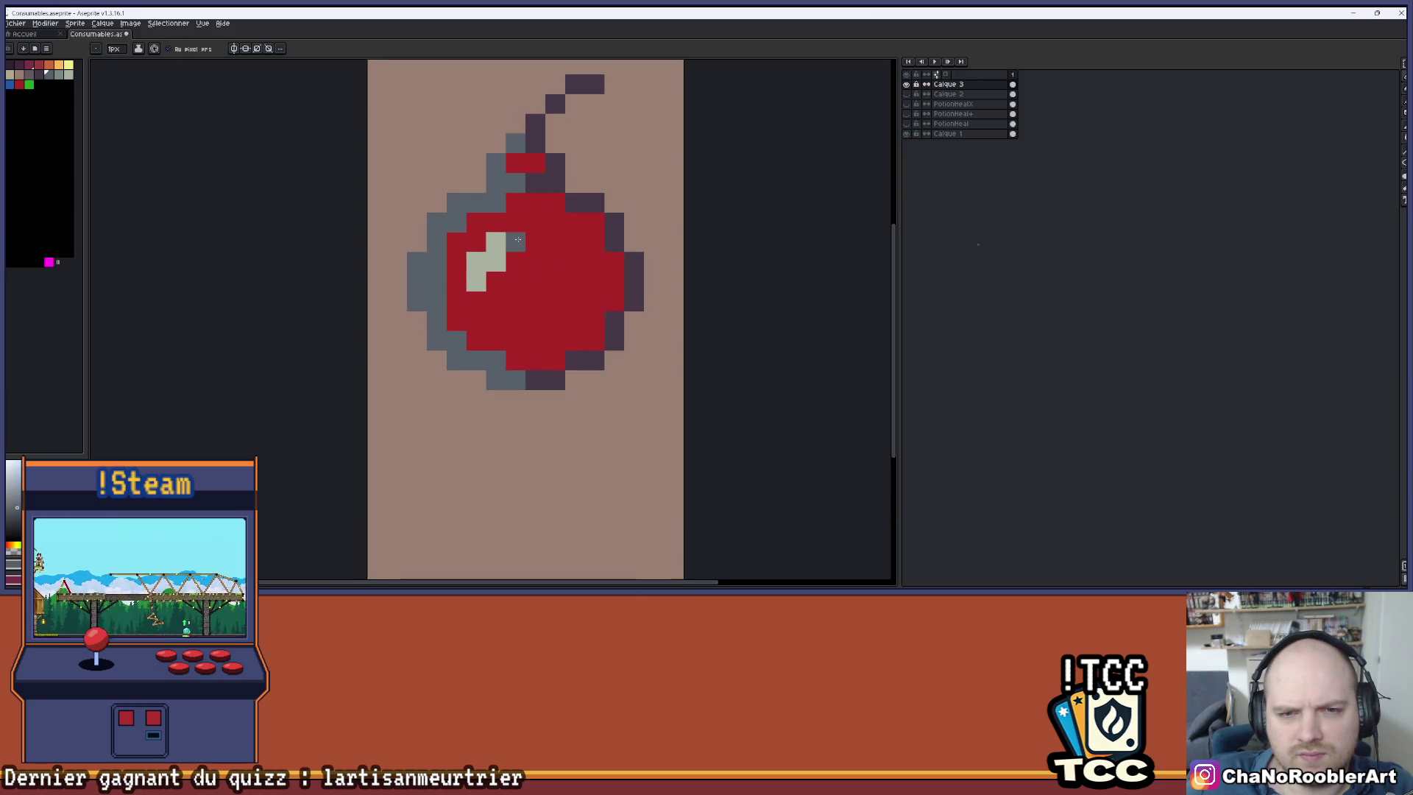
{"action": "scroll", "coordinate": [509, 253], "scroll_direction": "down", "scroll_amount": 1}
{"action": "left_click", "coordinate": [504, 252]}
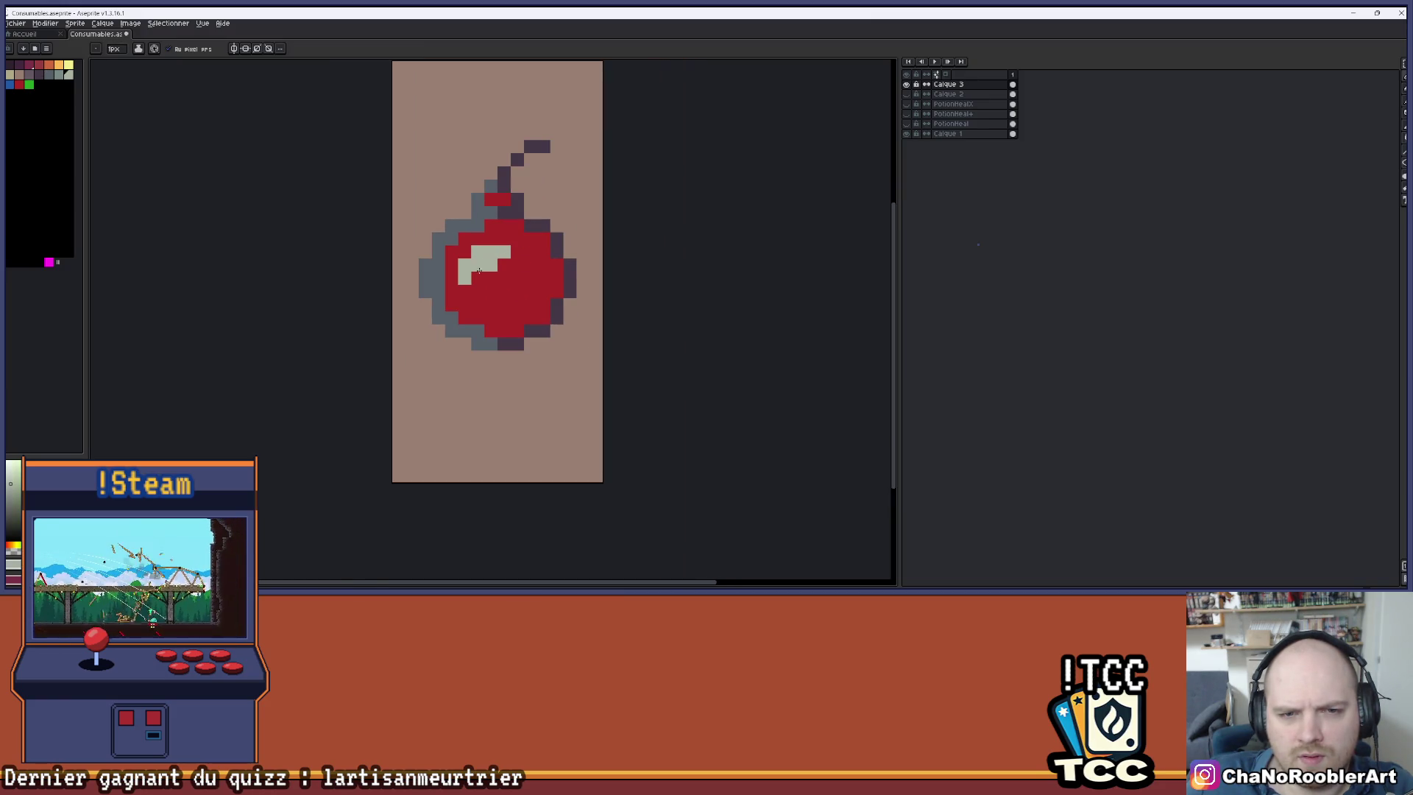
{"action": "key", "text": "e"}
{"action": "key", "text": "b"}
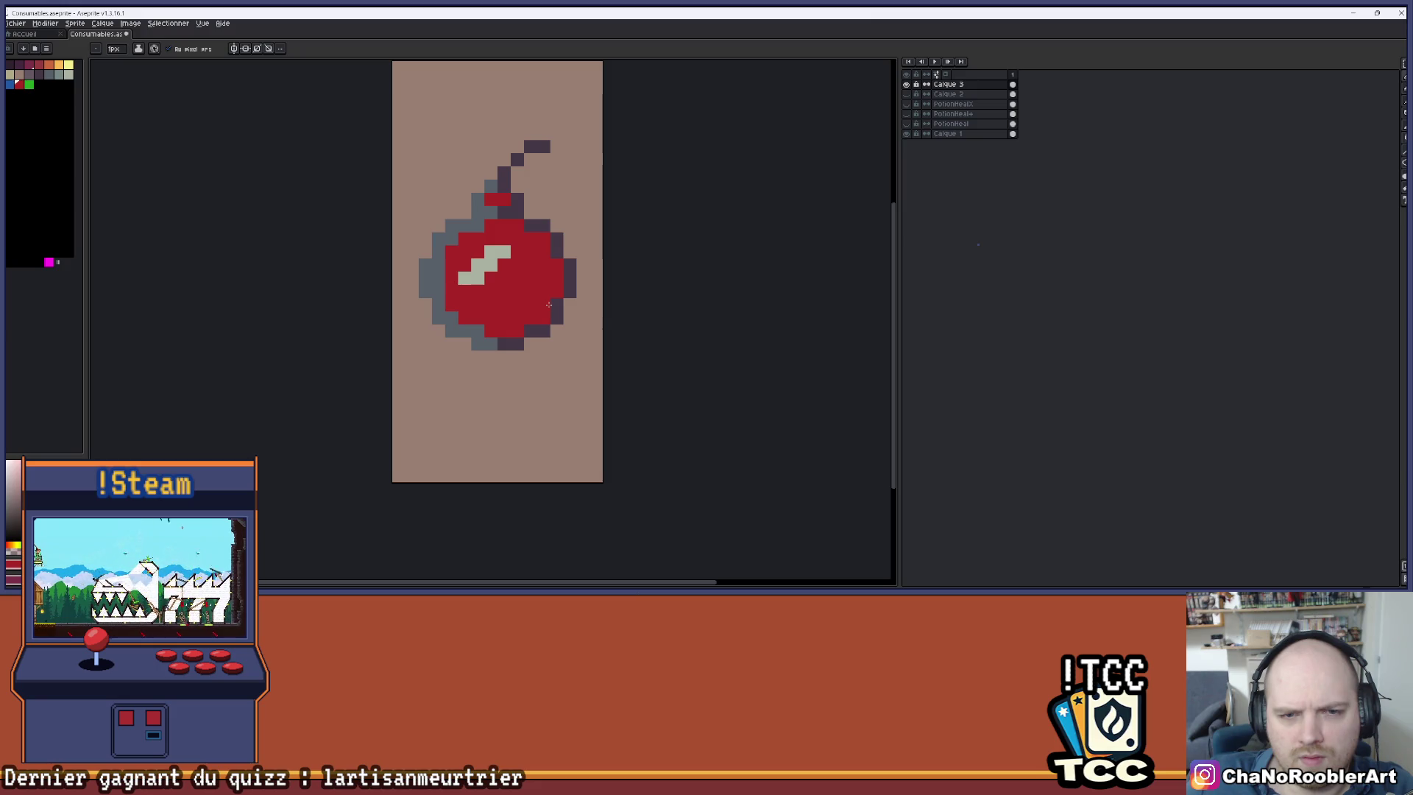
{"action": "scroll", "coordinate": [467, 242], "scroll_direction": "up", "scroll_amount": 2}
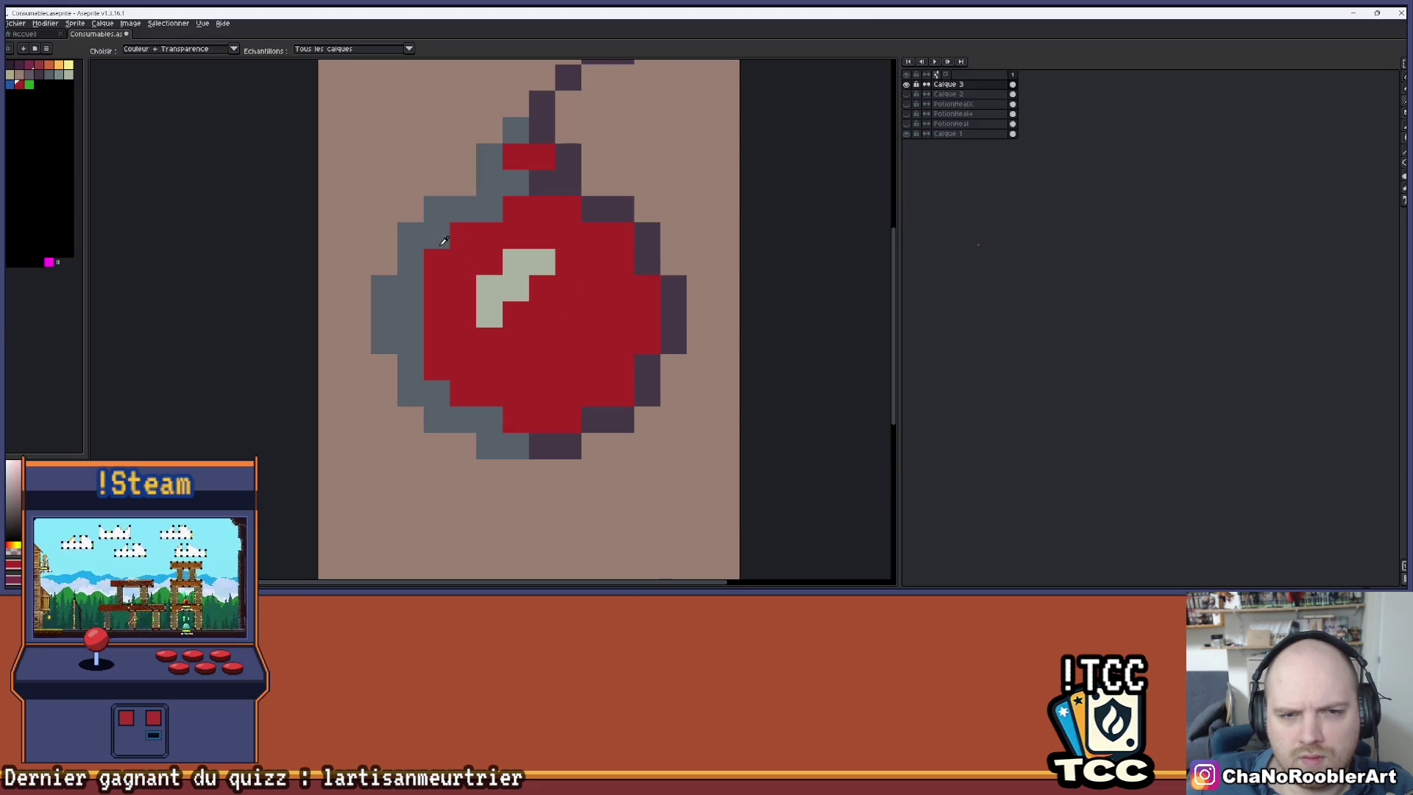
- Paint the bottle's left red edge grey to widen the shadow
{"action": "mouse_move", "coordinate": [437, 285]}
{"action": "left_mouse_down"}
{"action": "mouse_move", "coordinate": [437, 367]}
{"action": "mouse_move", "coordinate": [453, 395]}
{"action": "left_mouse_up"}
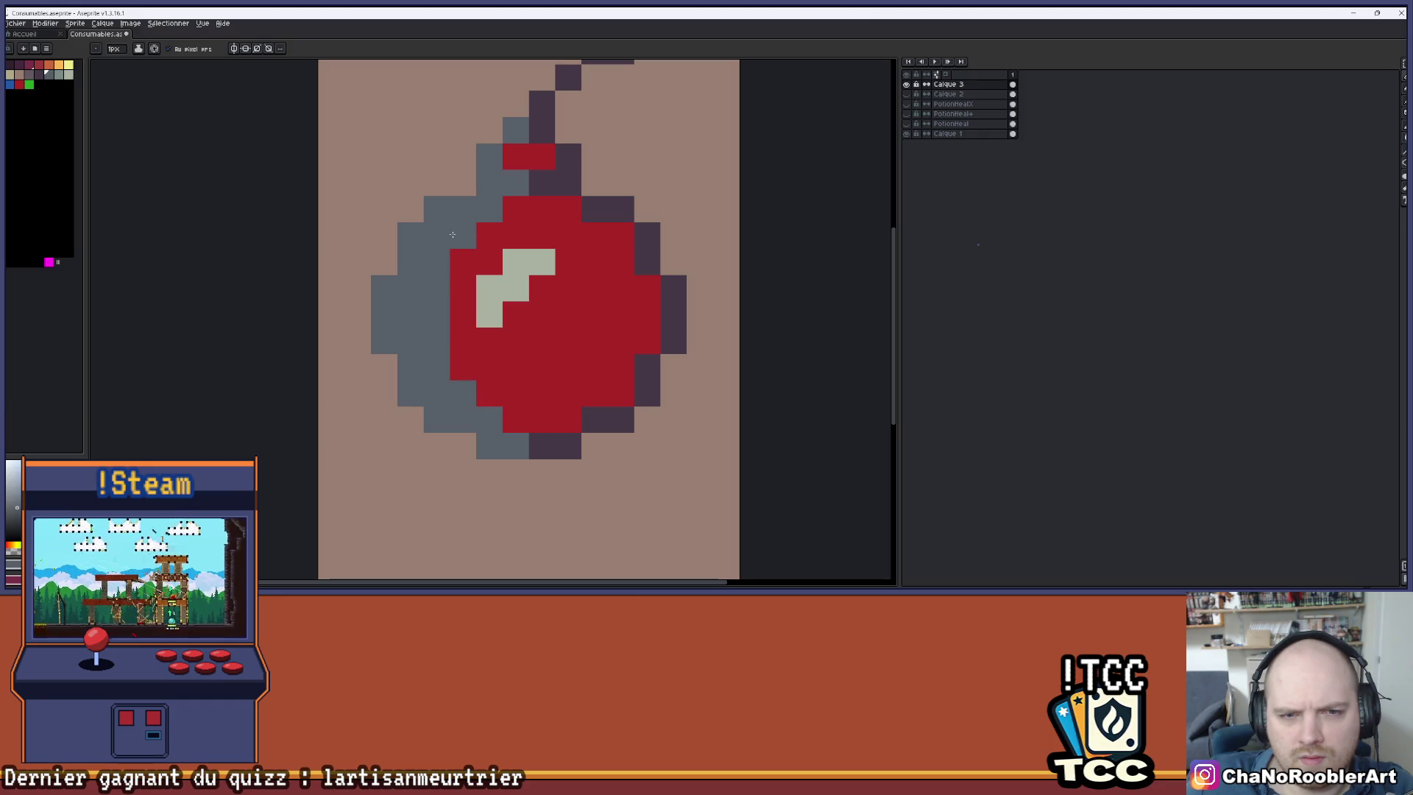
{"action": "scroll", "coordinate": [453, 234], "scroll_direction": "down", "scroll_amount": 4}
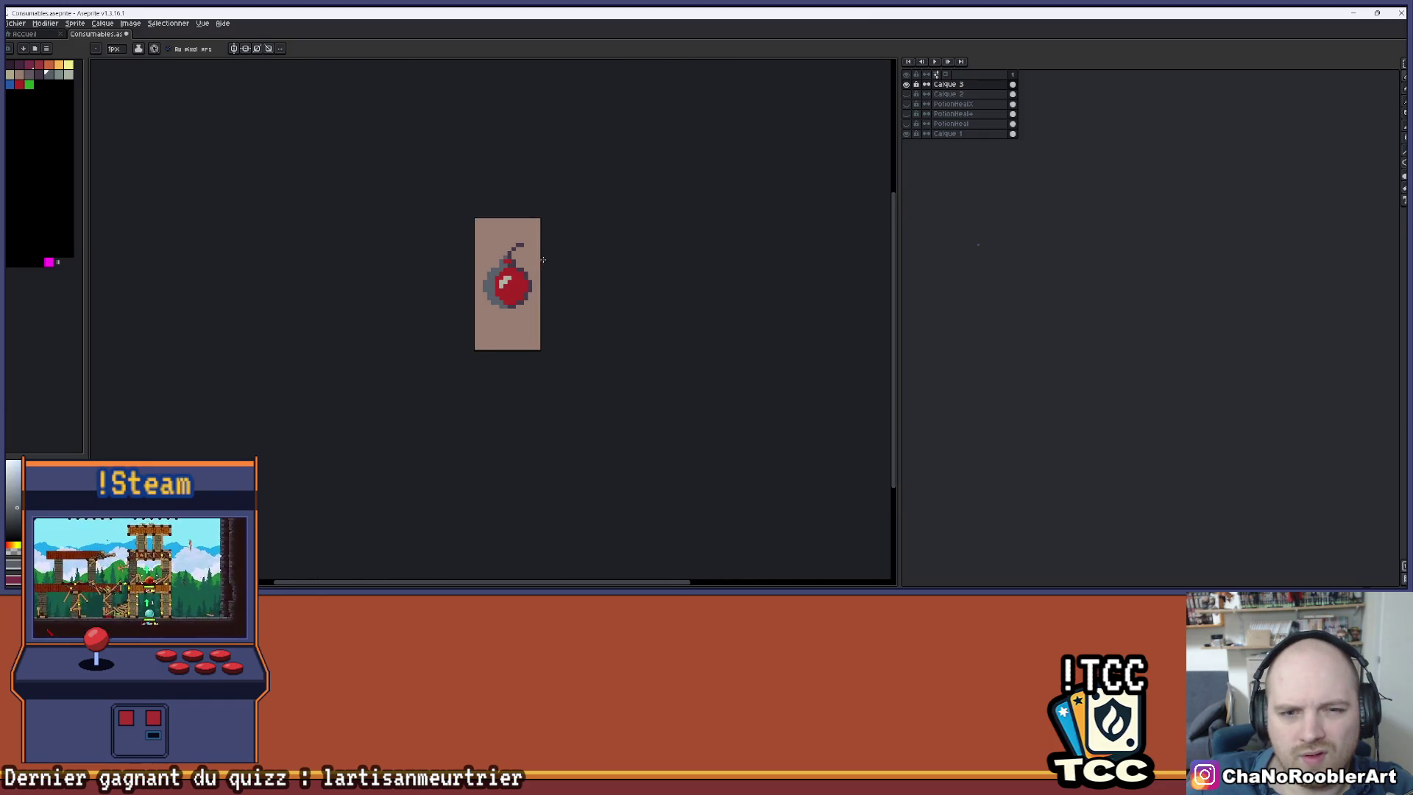
{"action": "scroll", "coordinate": [519, 320], "scroll_direction": "up", "scroll_amount": 4}
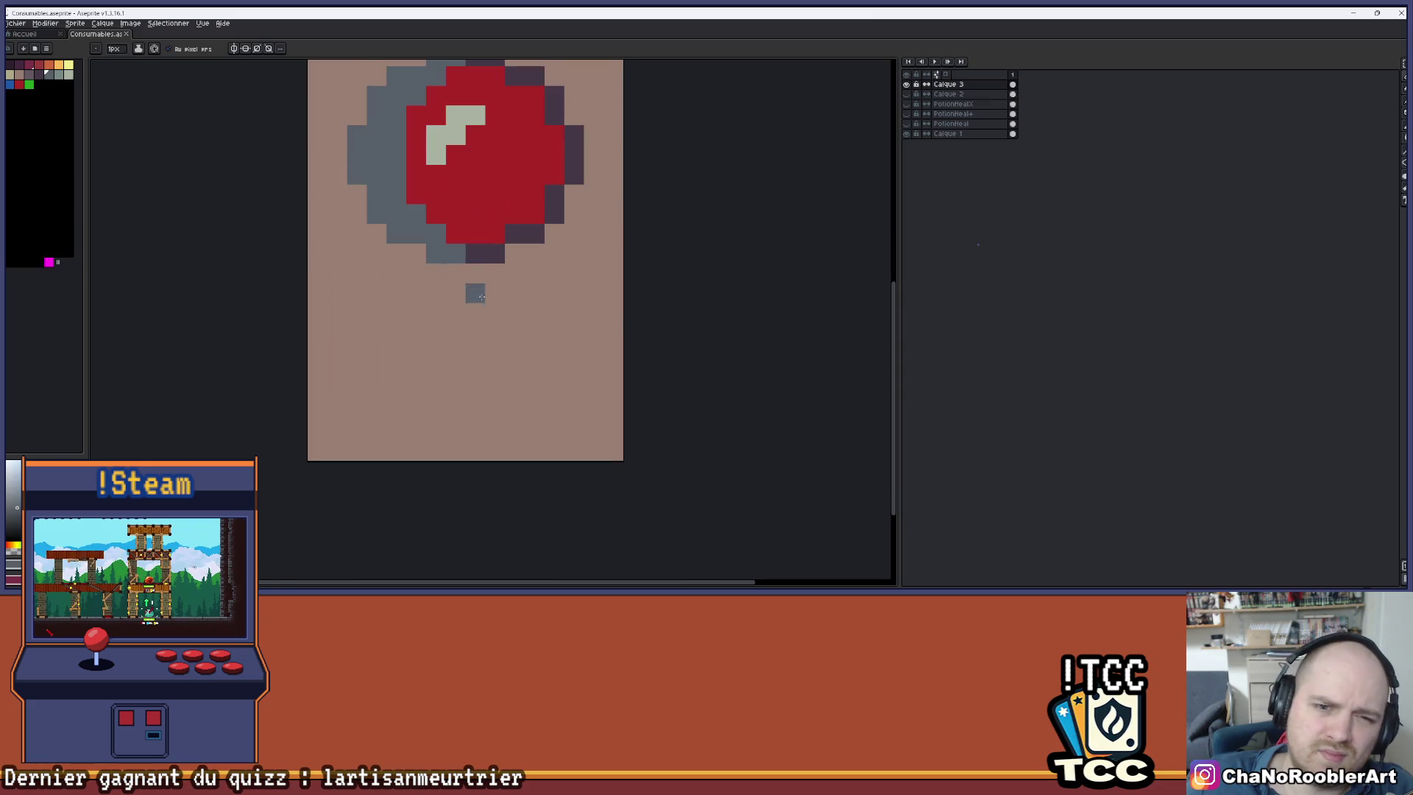
{"action": "scroll", "coordinate": [527, 208], "scroll_direction": "down", "scroll_amount": 4}
{"action": "scroll", "coordinate": [519, 202], "scroll_direction": "up", "scroll_amount": 5}
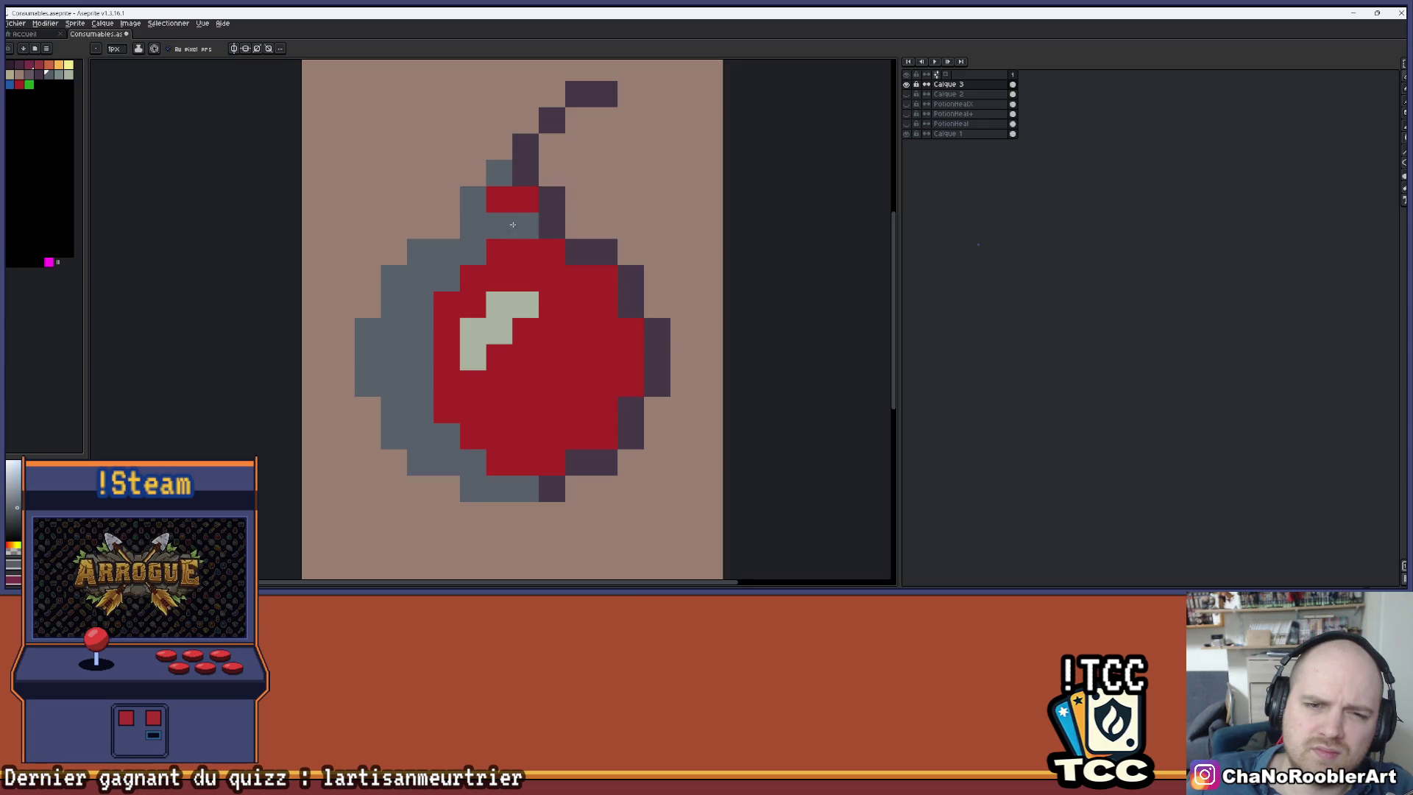
- Sample the light grey and add highlight pixels beside the neck and upper-left edge, plus one red neck pixel
{"action": "left_click", "coordinate": [525, 304], "text": "alt"}
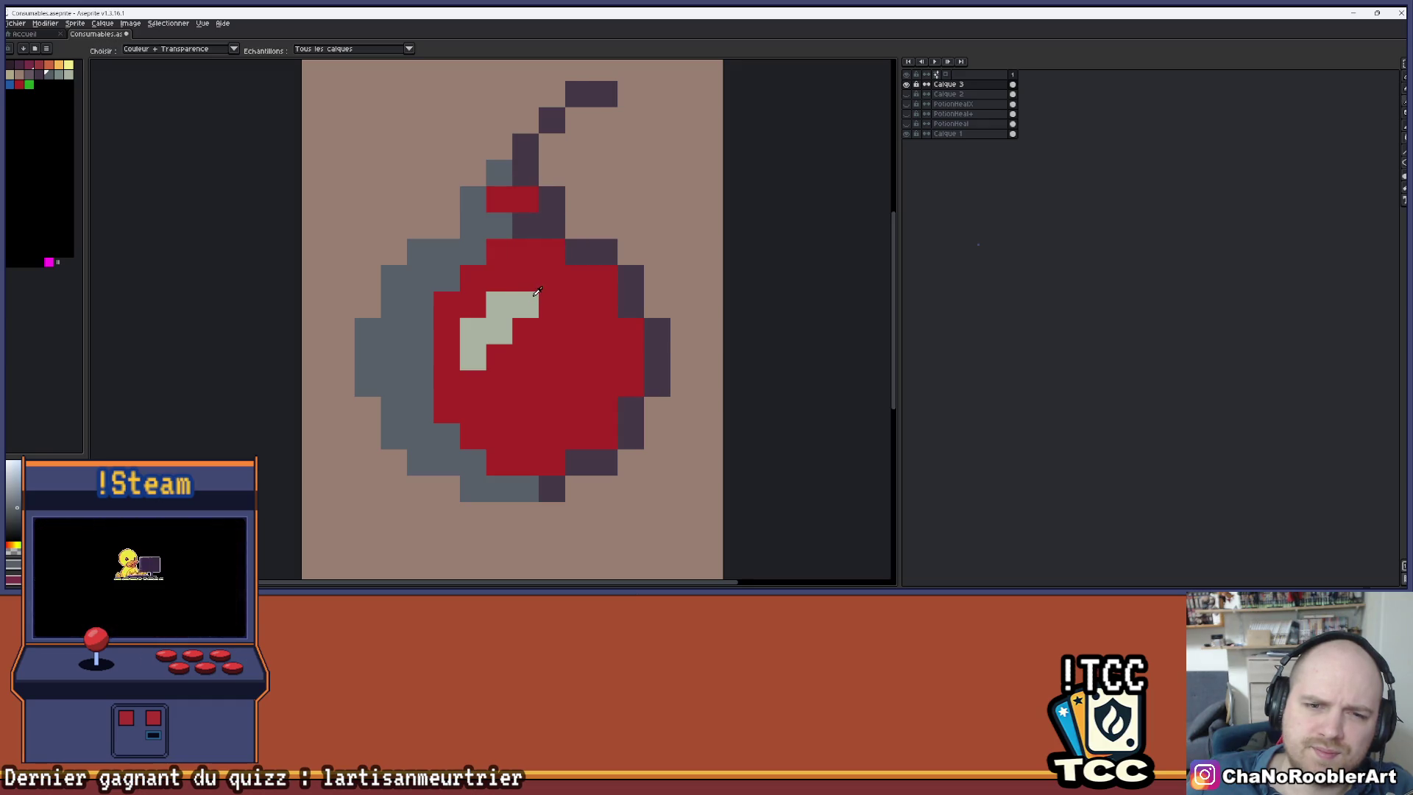
{"action": "scroll", "coordinate": [481, 206], "scroll_direction": "down", "scroll_amount": 4}
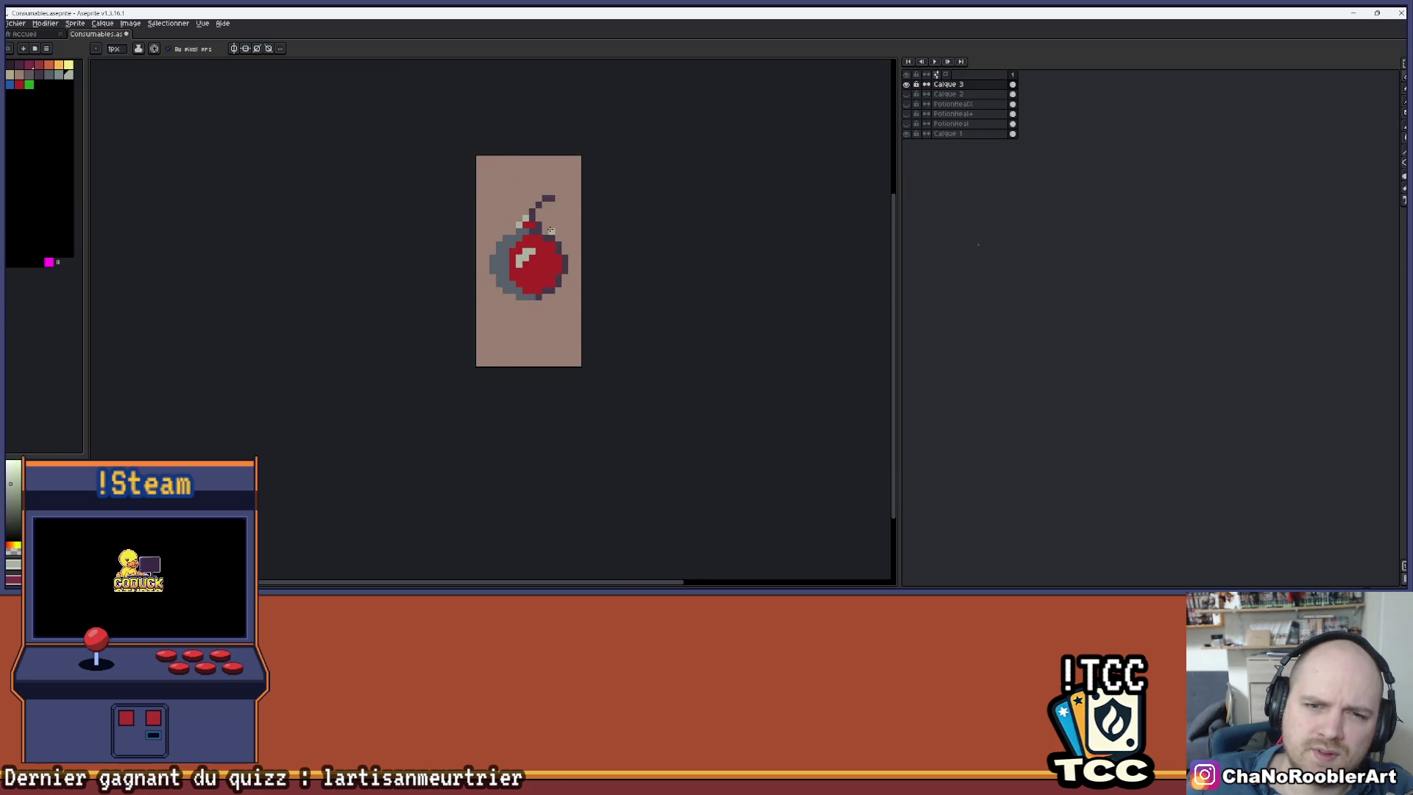
{"action": "scroll", "coordinate": [527, 227], "scroll_direction": "up", "scroll_amount": 4}
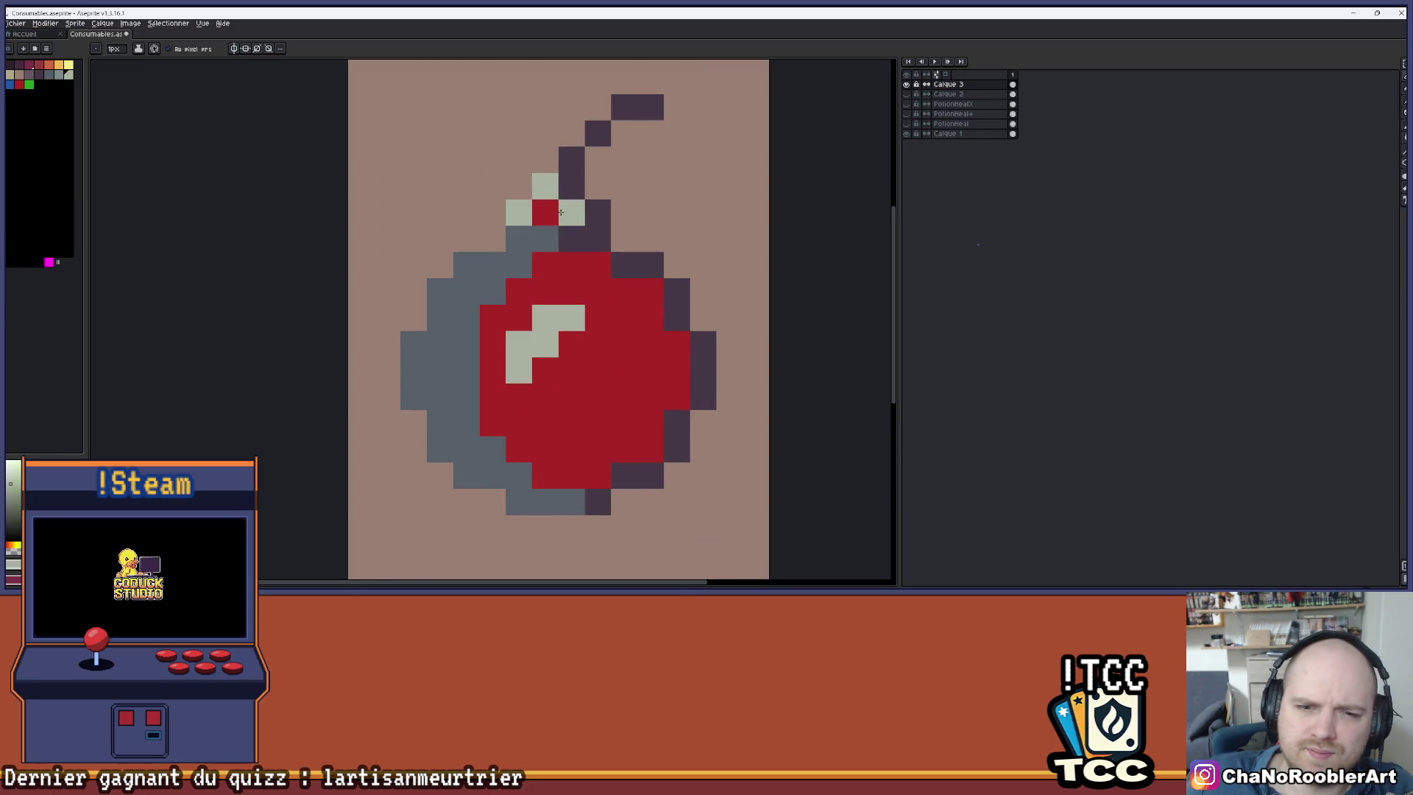
{"action": "left_click", "coordinate": [493, 265]}
{"action": "scroll", "coordinate": [519, 295], "scroll_direction": "down", "scroll_amount": 2}
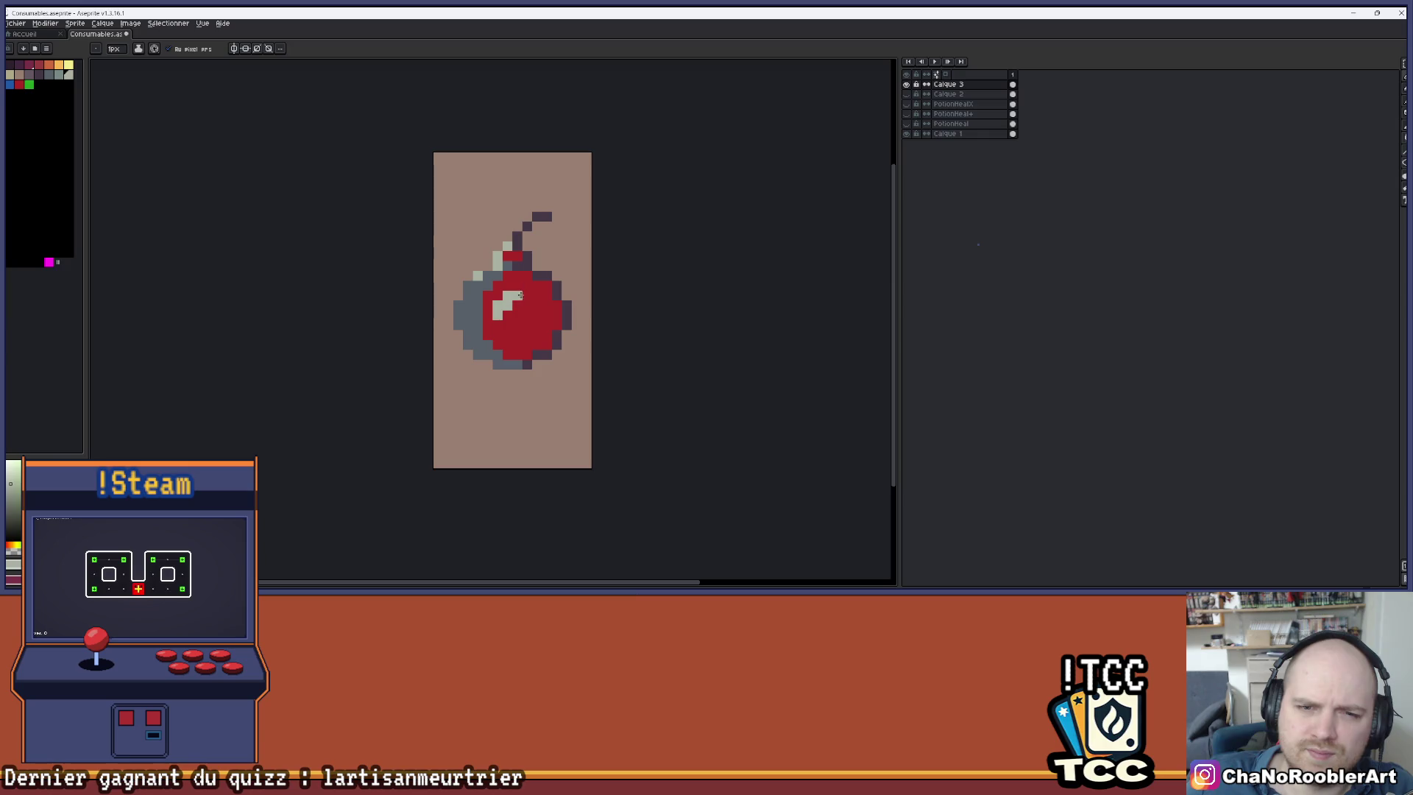
{"action": "left_click", "coordinate": [516, 256]}
{"action": "left_click", "coordinate": [468, 285]}
{"action": "scroll", "coordinate": [530, 258], "scroll_direction": "down", "scroll_amount": 3}
{"action": "scroll", "coordinate": [581, 253], "scroll_direction": "up", "scroll_amount": 1}
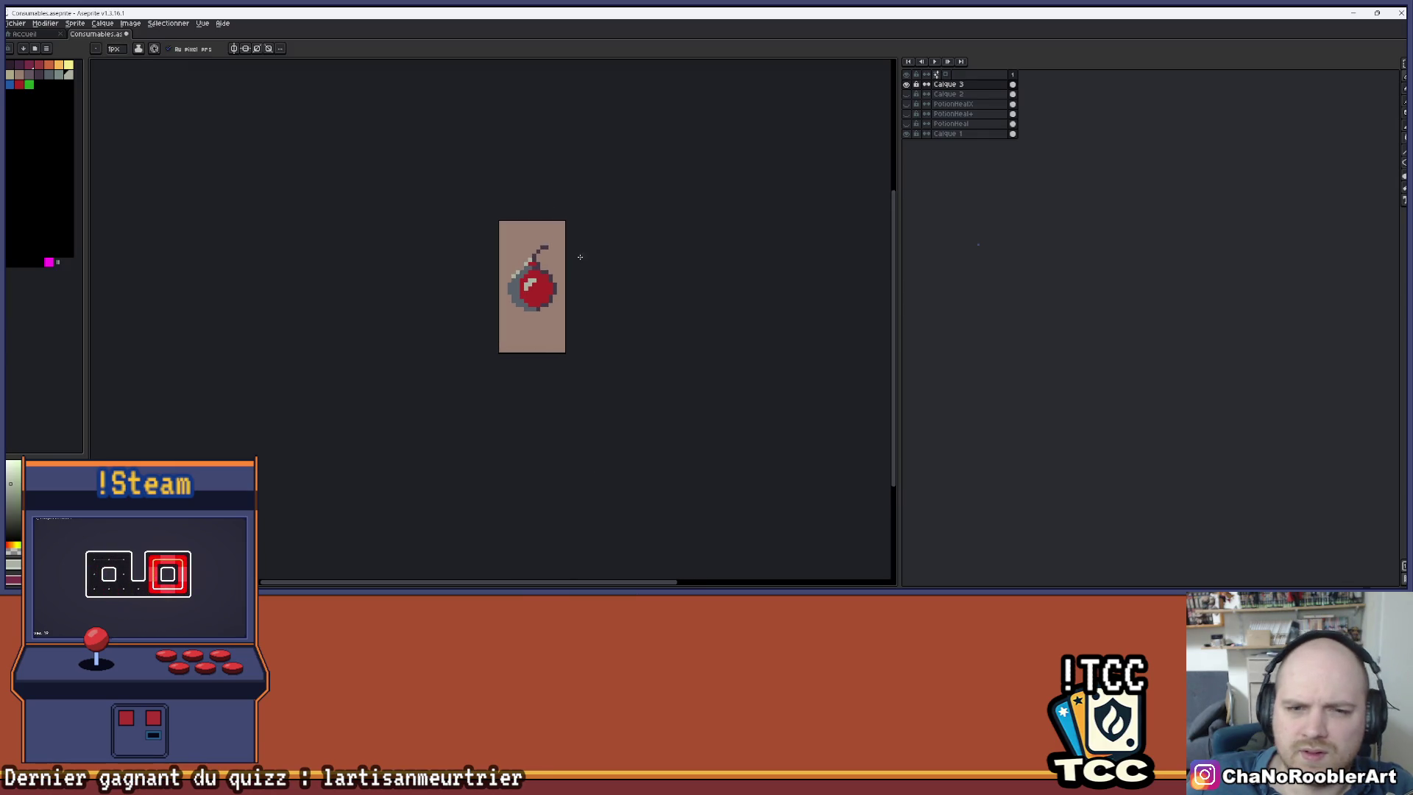
{"action": "scroll", "coordinate": [594, 263], "scroll_direction": "up", "scroll_amount": 2}
{"action": "scroll", "coordinate": [588, 265], "scroll_direction": "up", "scroll_amount": 3}
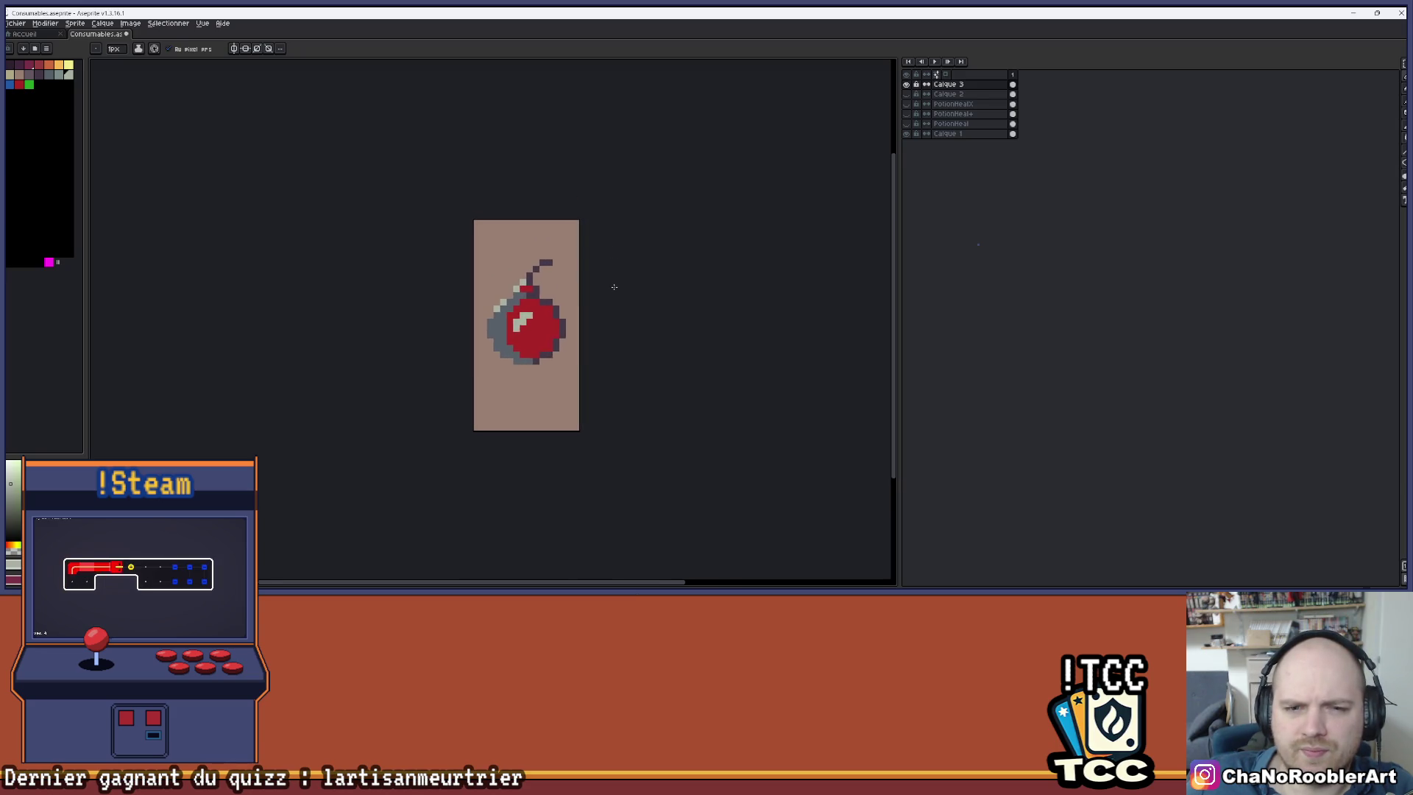
{"action": "key", "text": "i"}
{"action": "key", "text": "b"}
{"action": "scroll", "coordinate": [482, 338], "scroll_direction": "down", "scroll_amount": 2}
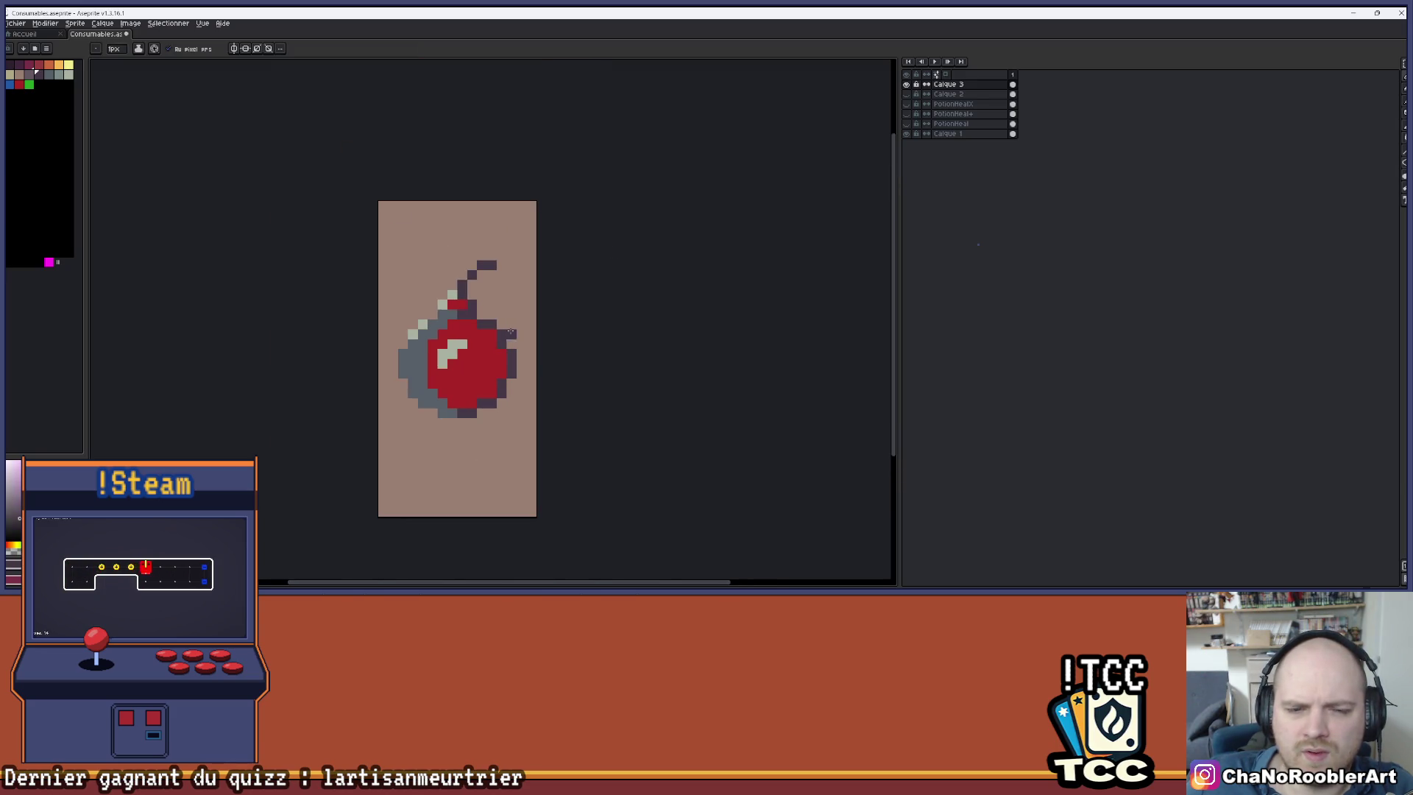
{"action": "scroll", "coordinate": [561, 296], "scroll_direction": "down", "scroll_amount": 2}
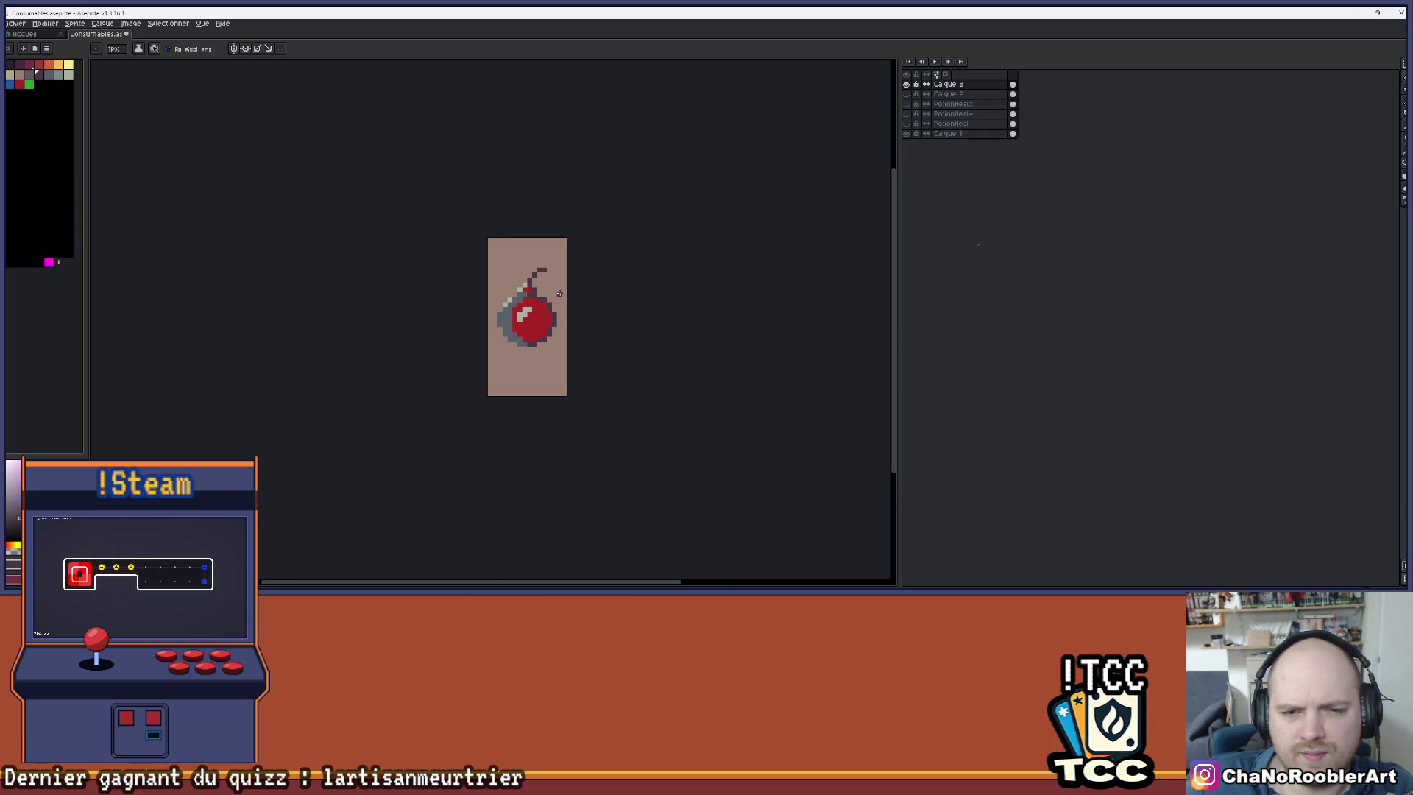
{"action": "scroll", "coordinate": [518, 319], "scroll_direction": "up", "scroll_amount": 2}
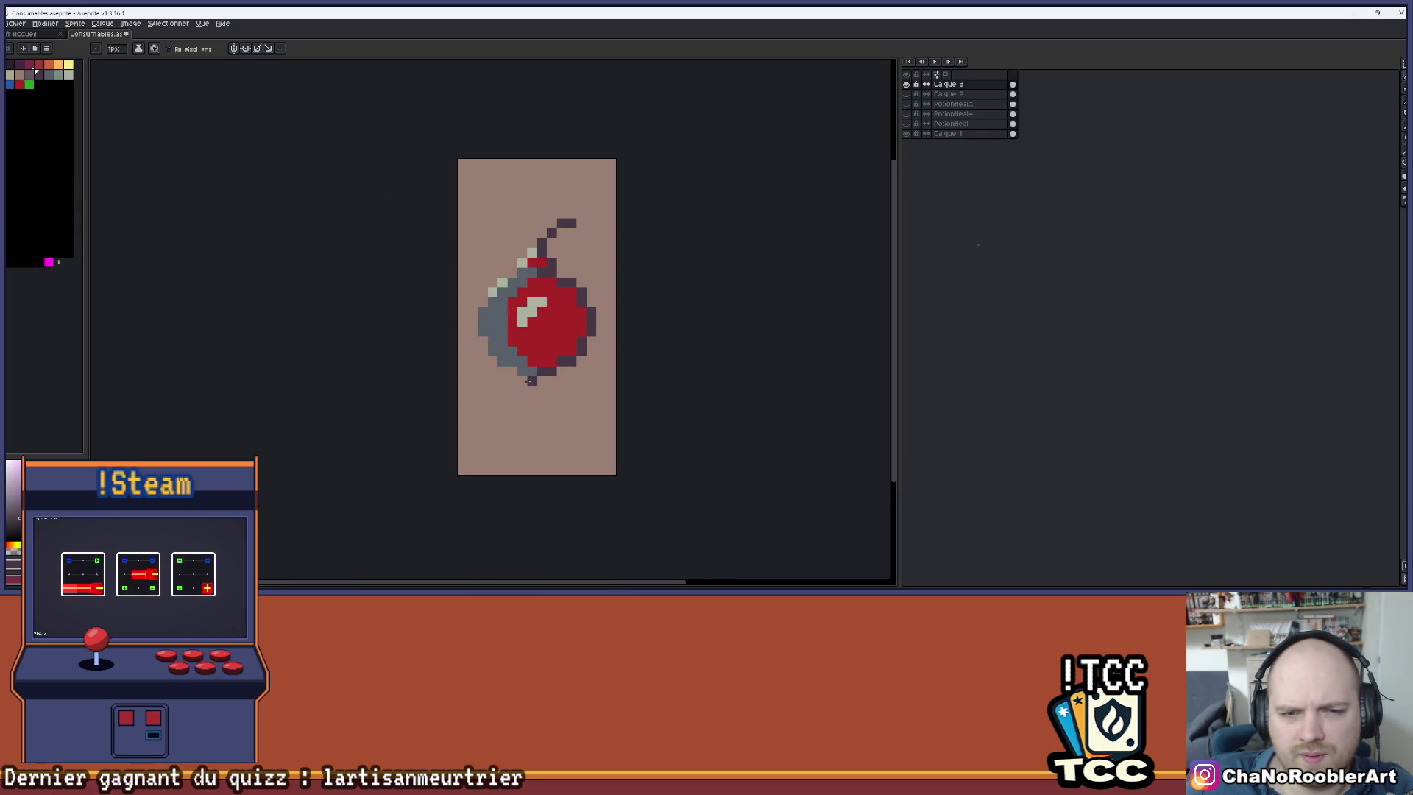
{"action": "scroll", "coordinate": [517, 359], "scroll_direction": "up", "scroll_amount": 1}
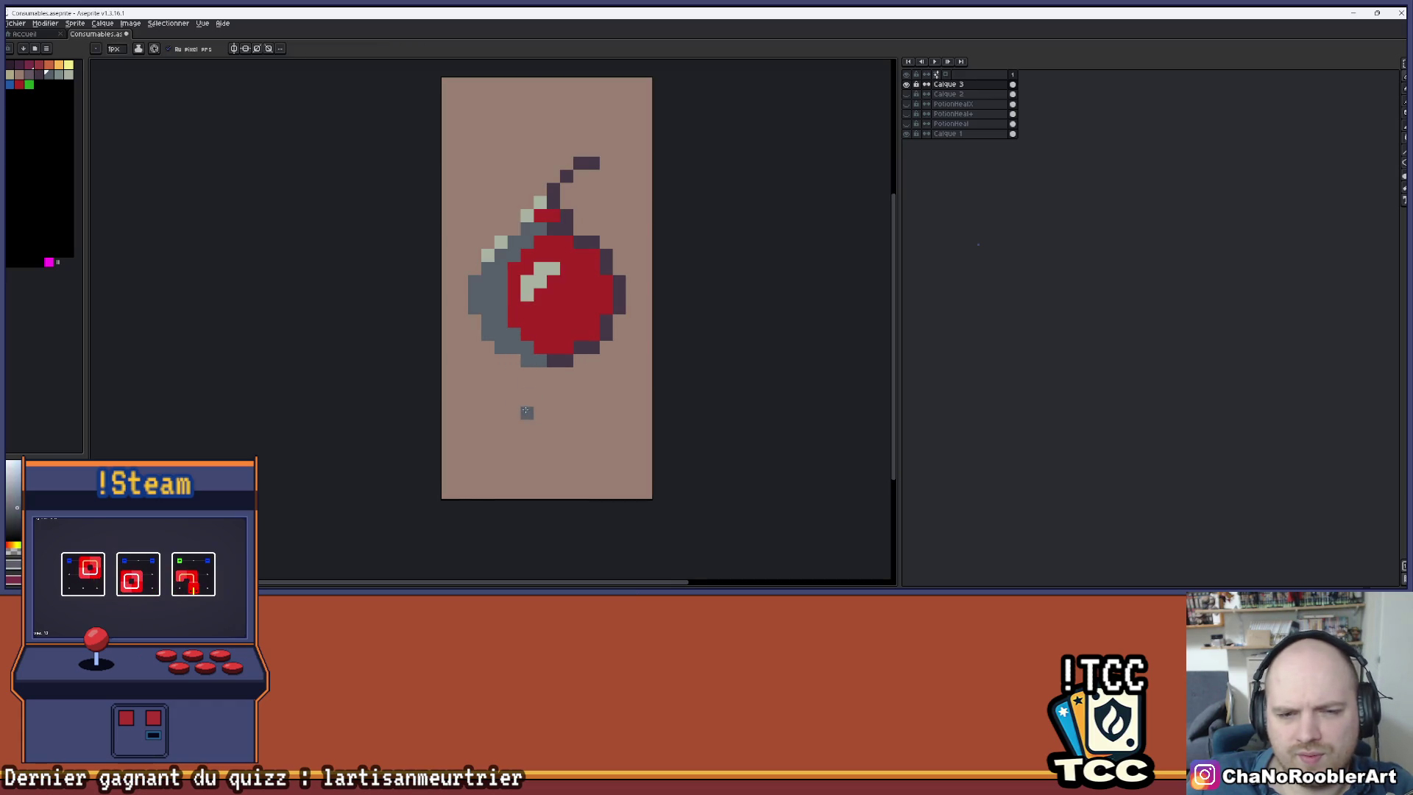
{"action": "scroll", "coordinate": [520, 407], "scroll_direction": "down", "scroll_amount": 5}
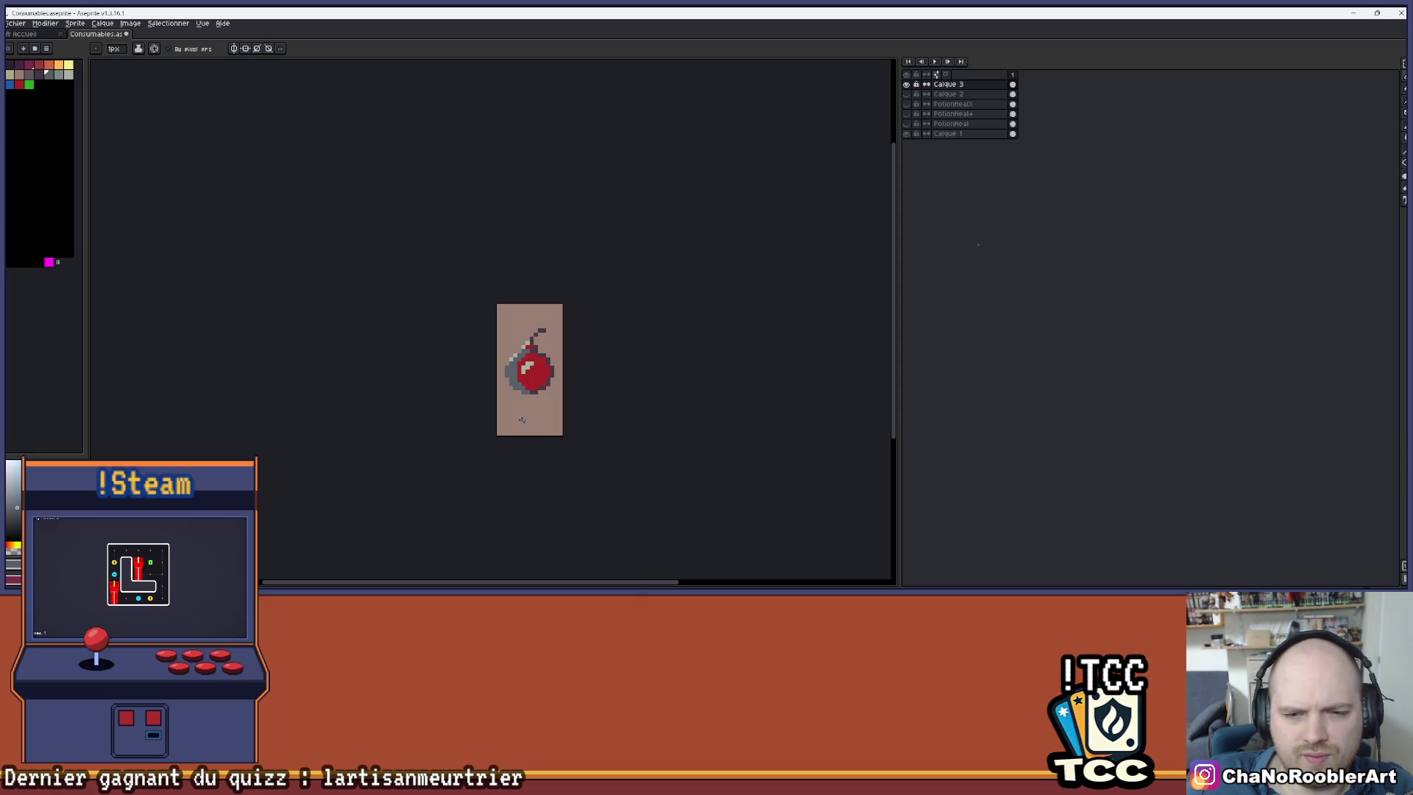
- Flood-fill the red bottle body with blue and choose green as the next colour
{"action": "scroll", "coordinate": [521, 420], "scroll_direction": "up", "scroll_amount": 1}
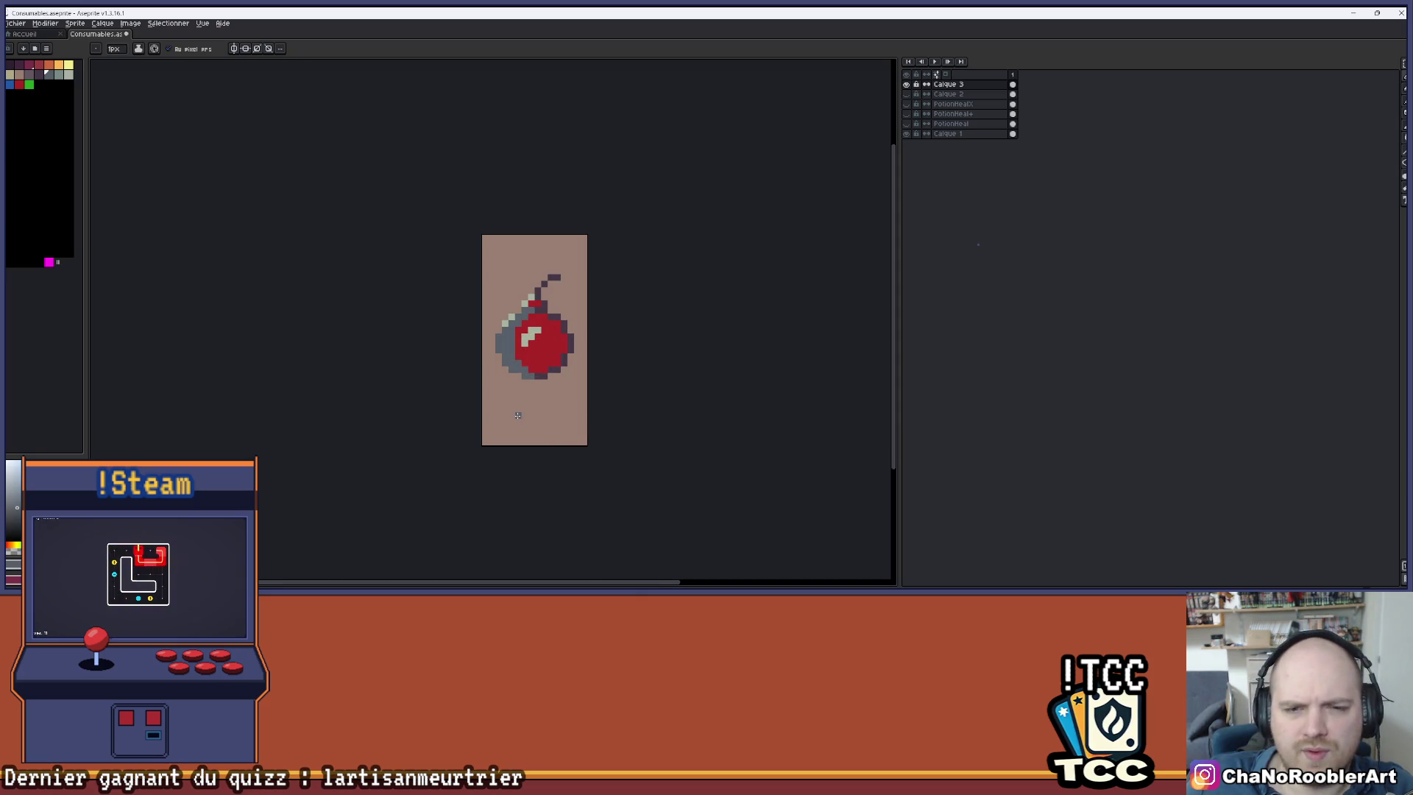
{"action": "scroll", "coordinate": [518, 415], "scroll_direction": "up", "scroll_amount": 1}
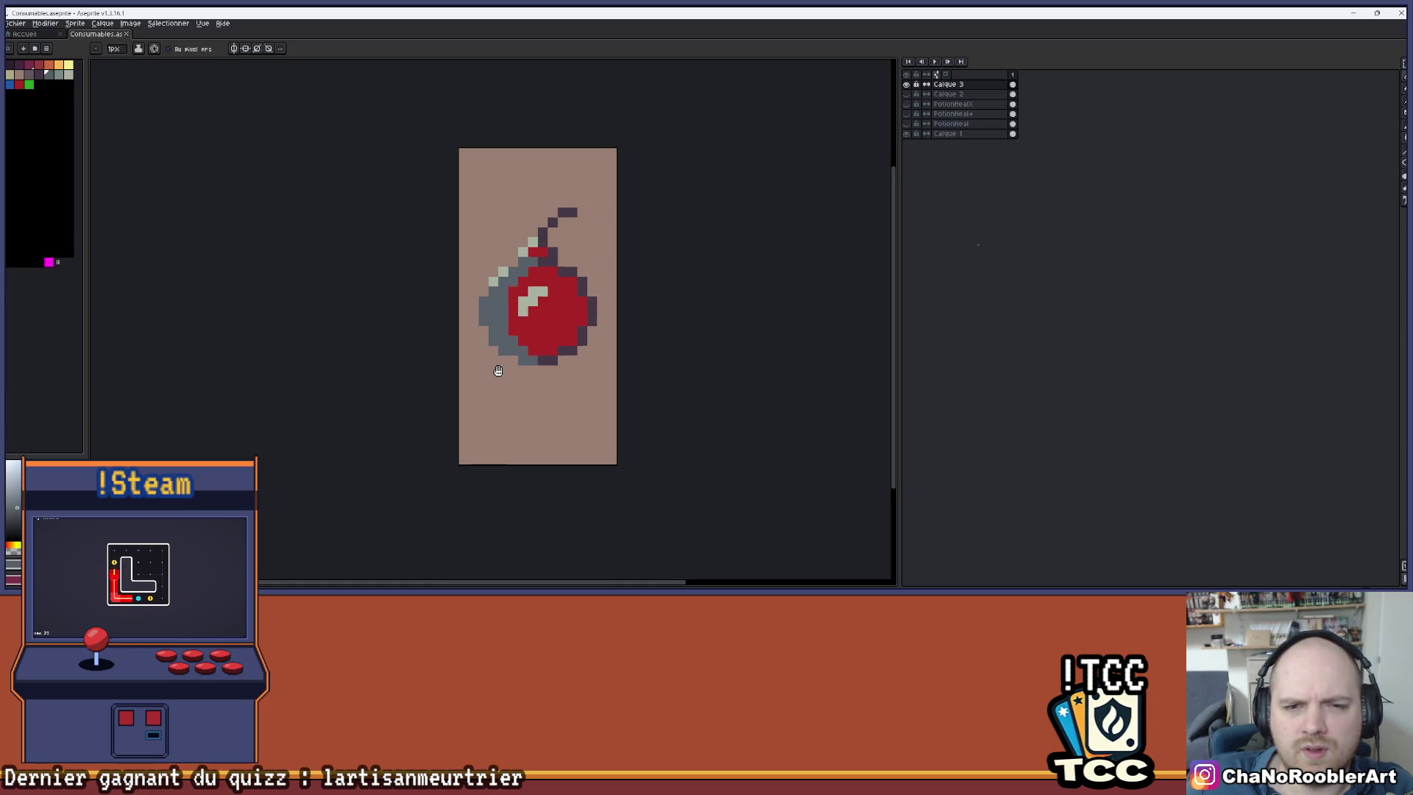
{"action": "left_click", "coordinate": [15, 87]}
{"action": "key", "text": "g"}
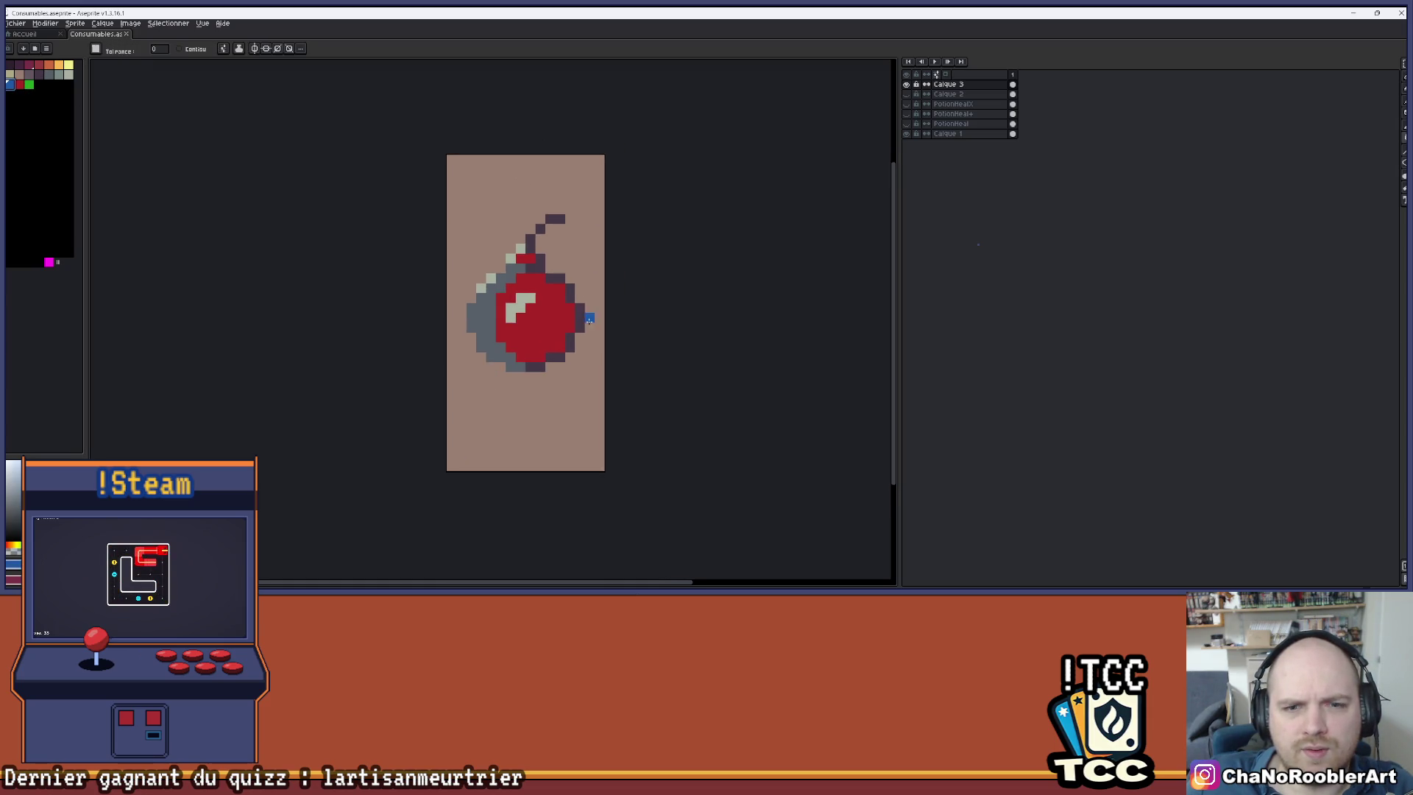
{"action": "left_click", "coordinate": [550, 319]}
{"action": "left_click", "coordinate": [29, 85]}
- Flood-fill the blue bottle body with green
{"action": "left_click", "coordinate": [541, 318]}
{"action": "scroll", "coordinate": [626, 283], "scroll_direction": "down", "scroll_amount": 4}
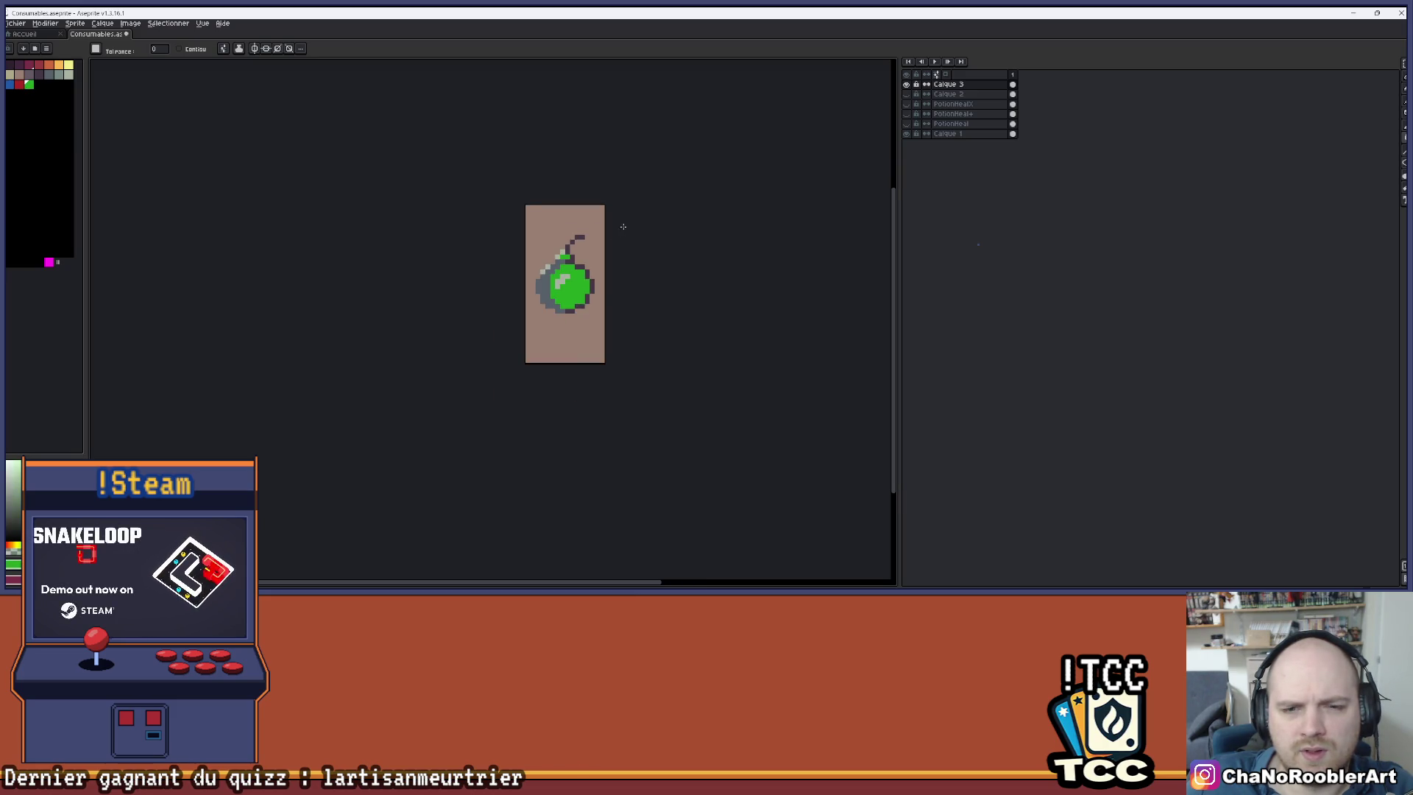
{"action": "scroll", "coordinate": [600, 244], "scroll_direction": "up", "scroll_amount": 4}
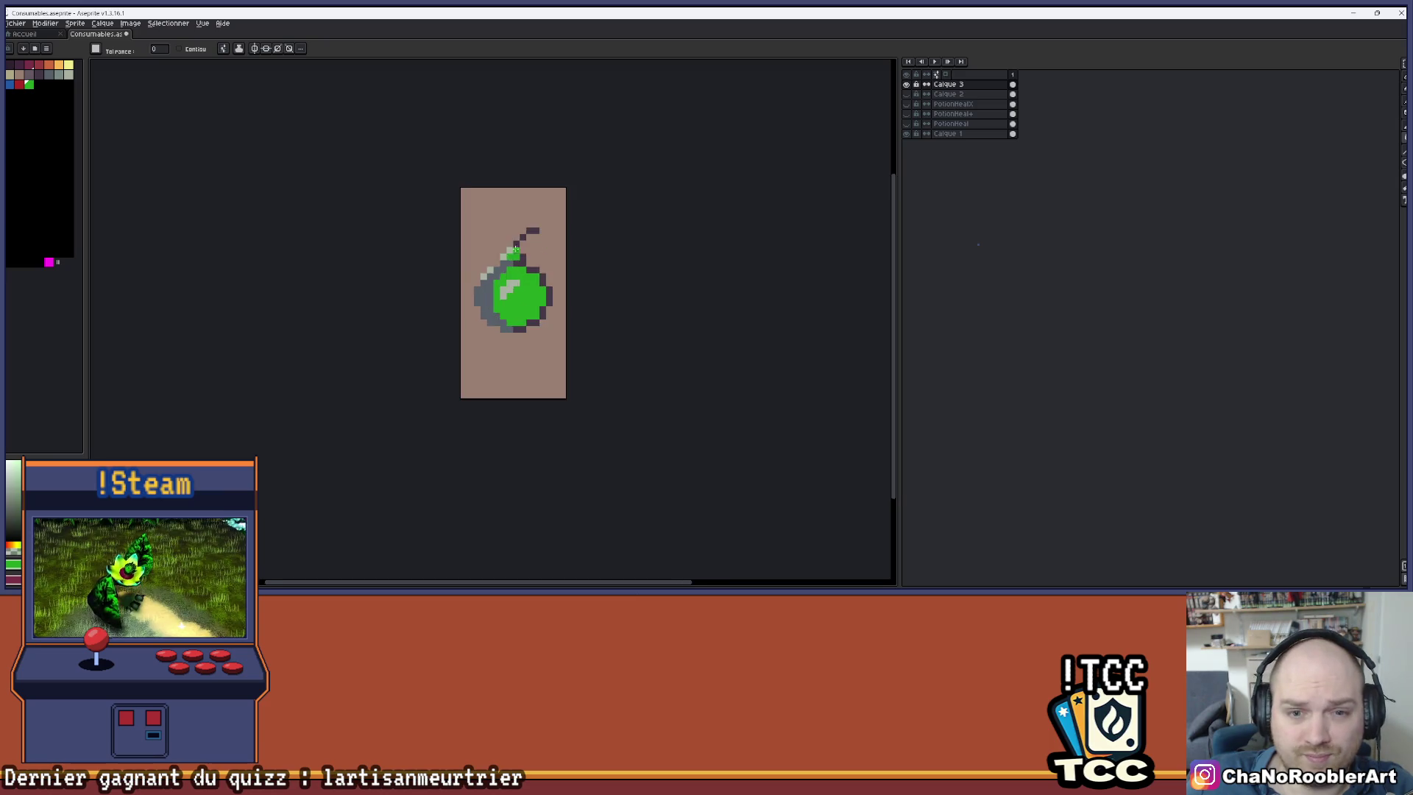
{"action": "scroll", "coordinate": [588, 247], "scroll_direction": "down", "scroll_amount": 1}
- Toggle the Calque 3 and potion layers to compare, leaving the potion layer hidden
{"action": "left_click", "coordinate": [906, 84]}
{"action": "left_click", "coordinate": [906, 104]}
{"action": "left_click", "coordinate": [907, 104]}
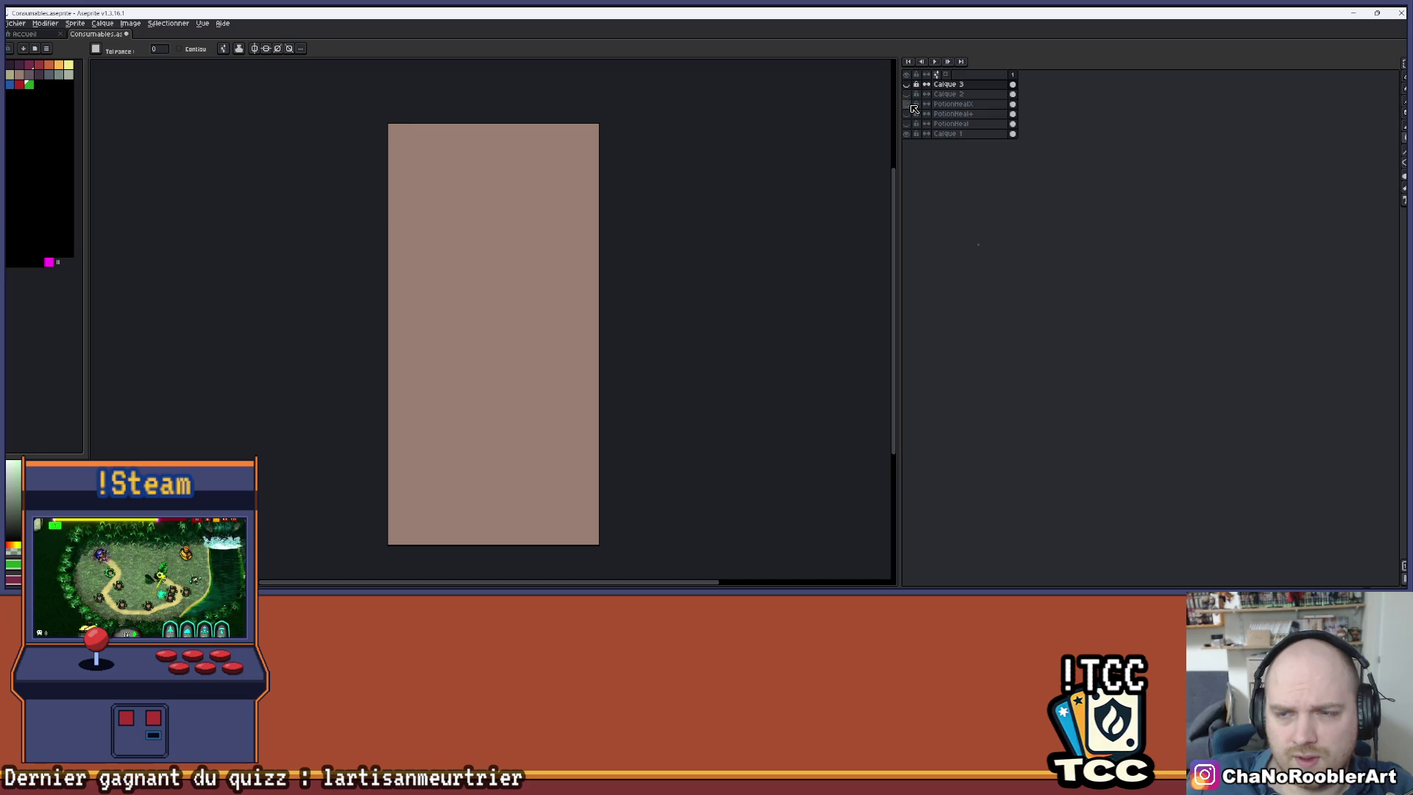
{"action": "left_click", "coordinate": [907, 84]}
{"action": "left_click", "coordinate": [906, 85]}
{"action": "left_click", "coordinate": [906, 85]}
{"action": "left_click", "coordinate": [907, 85]}
{"action": "left_click", "coordinate": [907, 85]}
{"action": "left_click", "coordinate": [906, 104]}
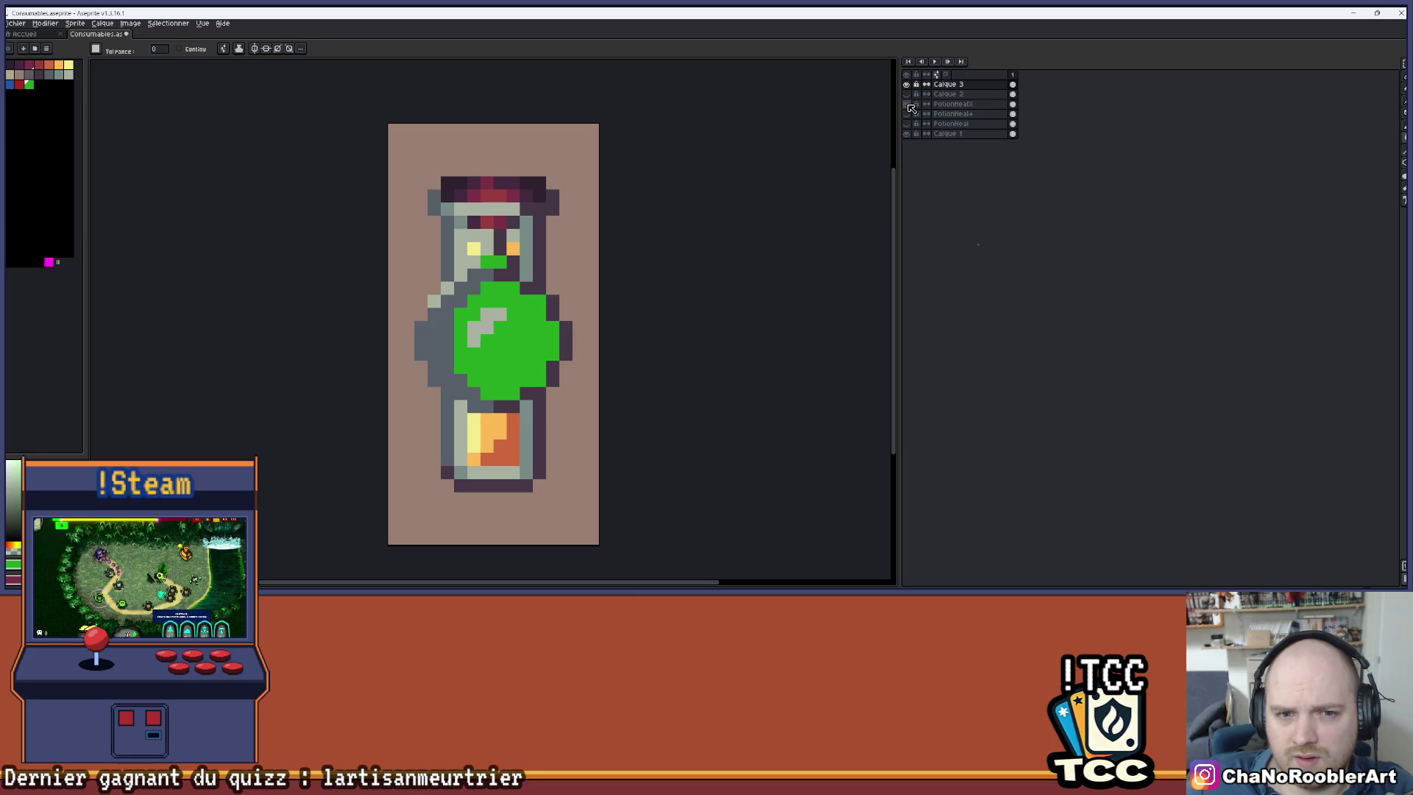
{"action": "left_click", "coordinate": [906, 103]}
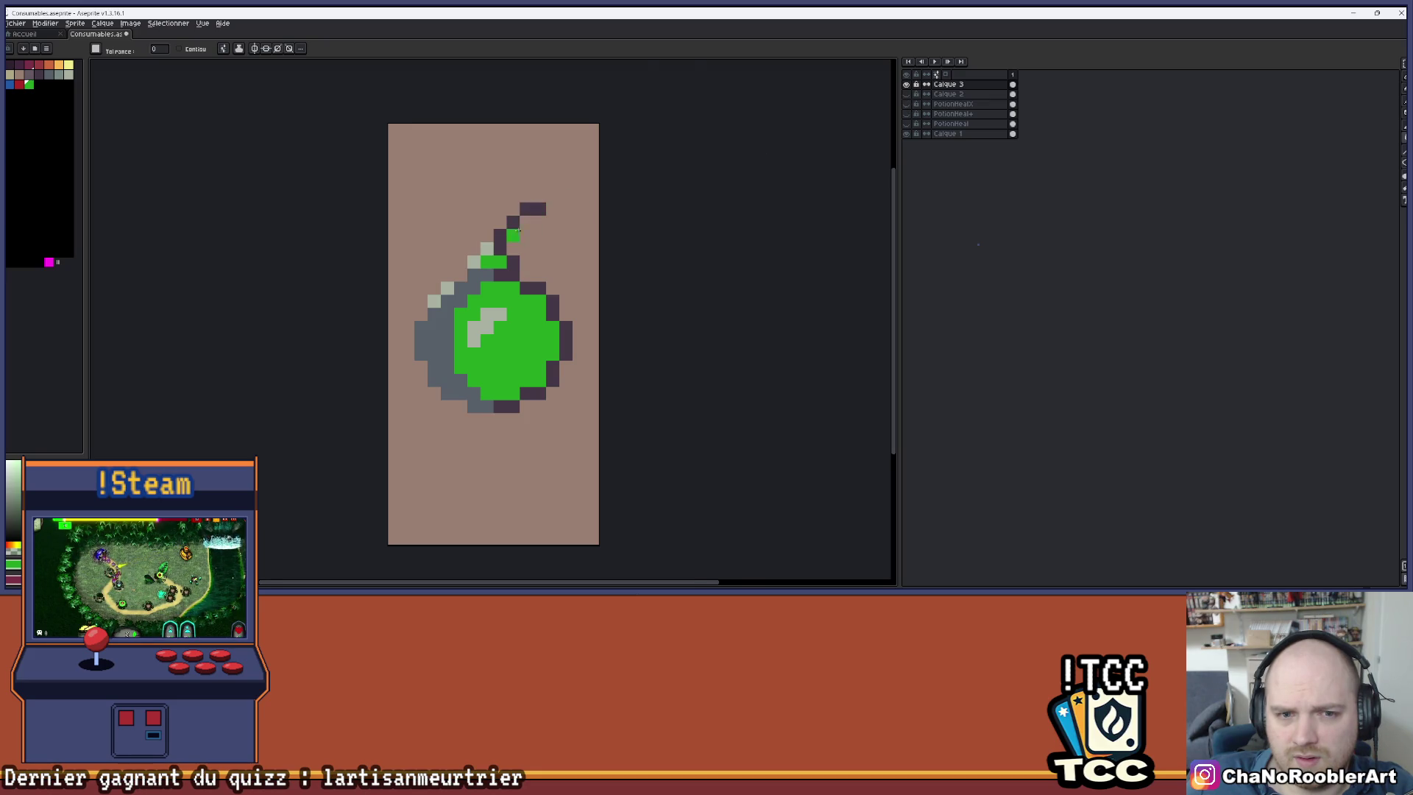
- Sample the dark grey shadow colour and repaint a stray light-grey pixel dark grey
{"action": "scroll", "coordinate": [506, 242], "scroll_direction": "up", "scroll_amount": 2}
{"action": "scroll", "coordinate": [506, 242], "scroll_direction": "down", "scroll_amount": 1}
{"action": "scroll", "coordinate": [507, 241], "scroll_direction": "up", "scroll_amount": 1}
{"action": "key", "text": "i"}
{"action": "left_click", "coordinate": [507, 242]}
{"action": "key", "text": "b"}
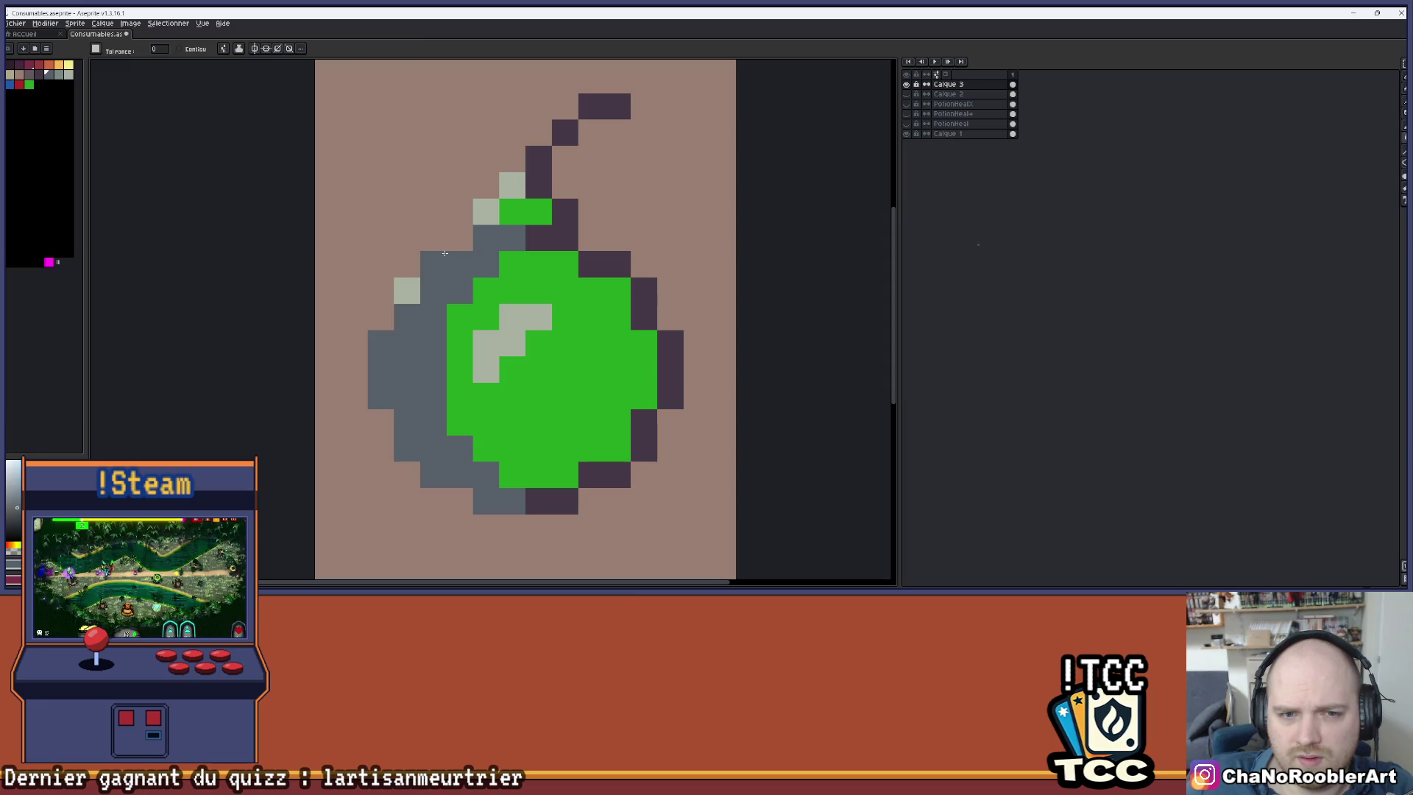
{"action": "left_click", "coordinate": [434, 262]}
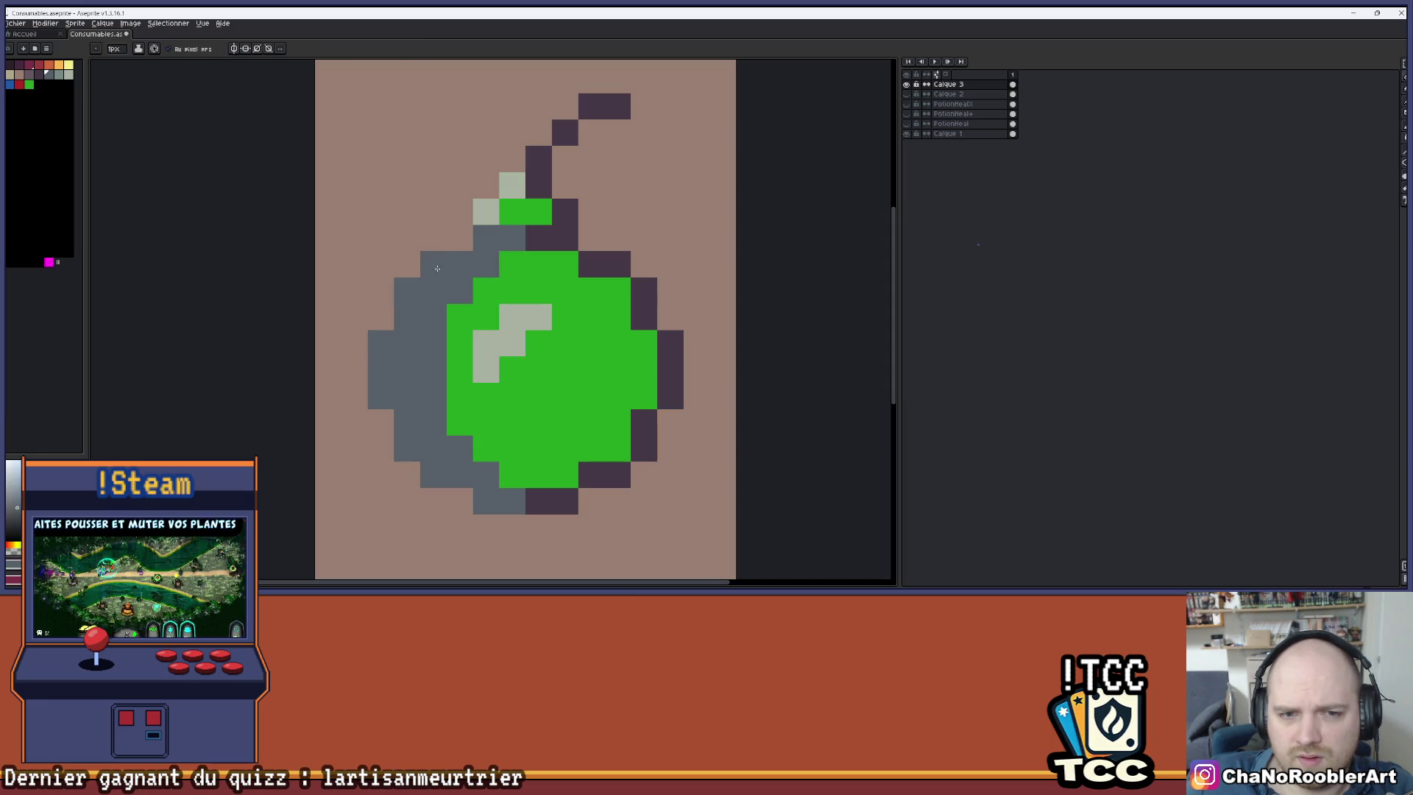
- Repaint neck pixels dark purple and light grey, then turn one back to green
{"action": "scroll", "coordinate": [497, 201], "scroll_direction": "down", "scroll_amount": 5}
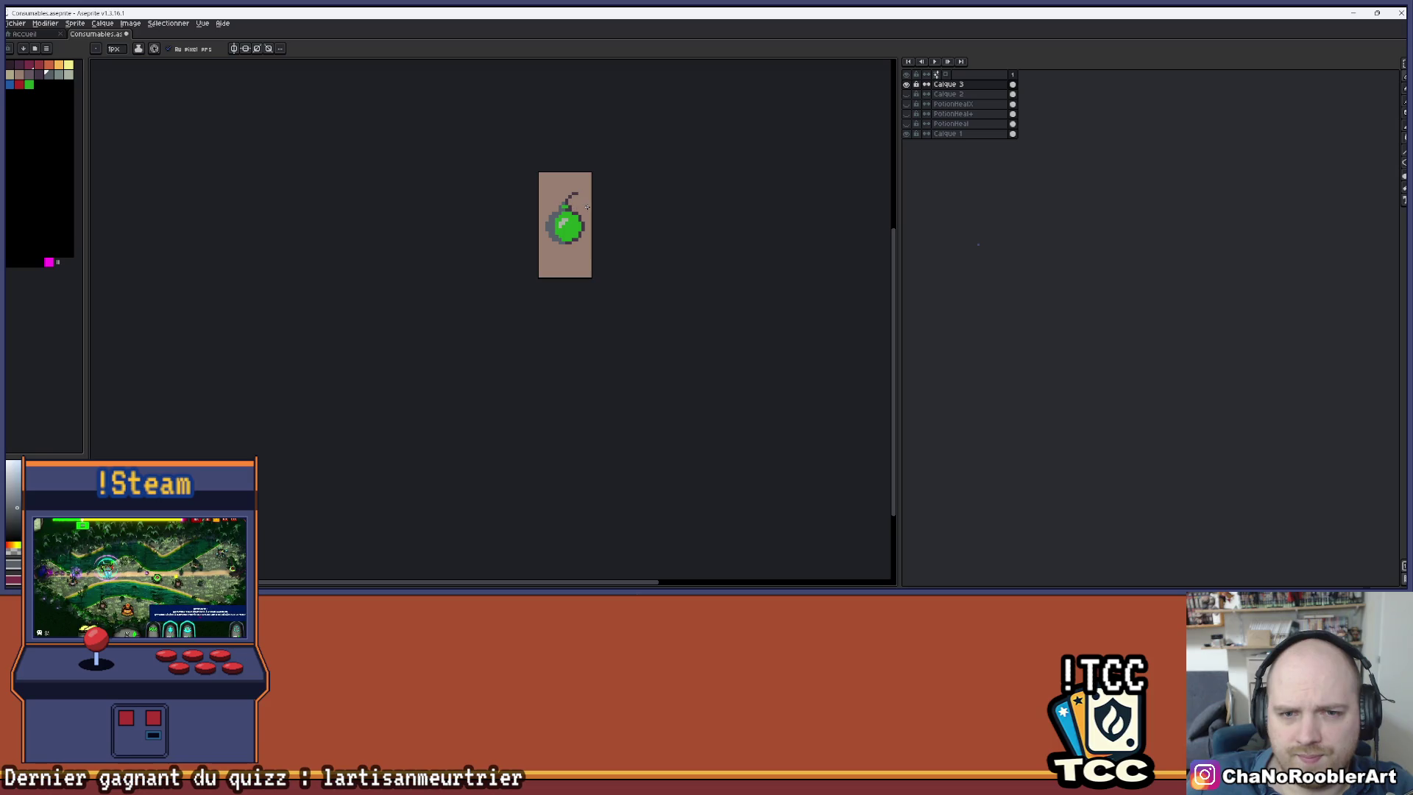
{"action": "scroll", "coordinate": [580, 210], "scroll_direction": "up", "scroll_amount": 1}
{"action": "scroll", "coordinate": [572, 211], "scroll_direction": "up", "scroll_amount": 4}
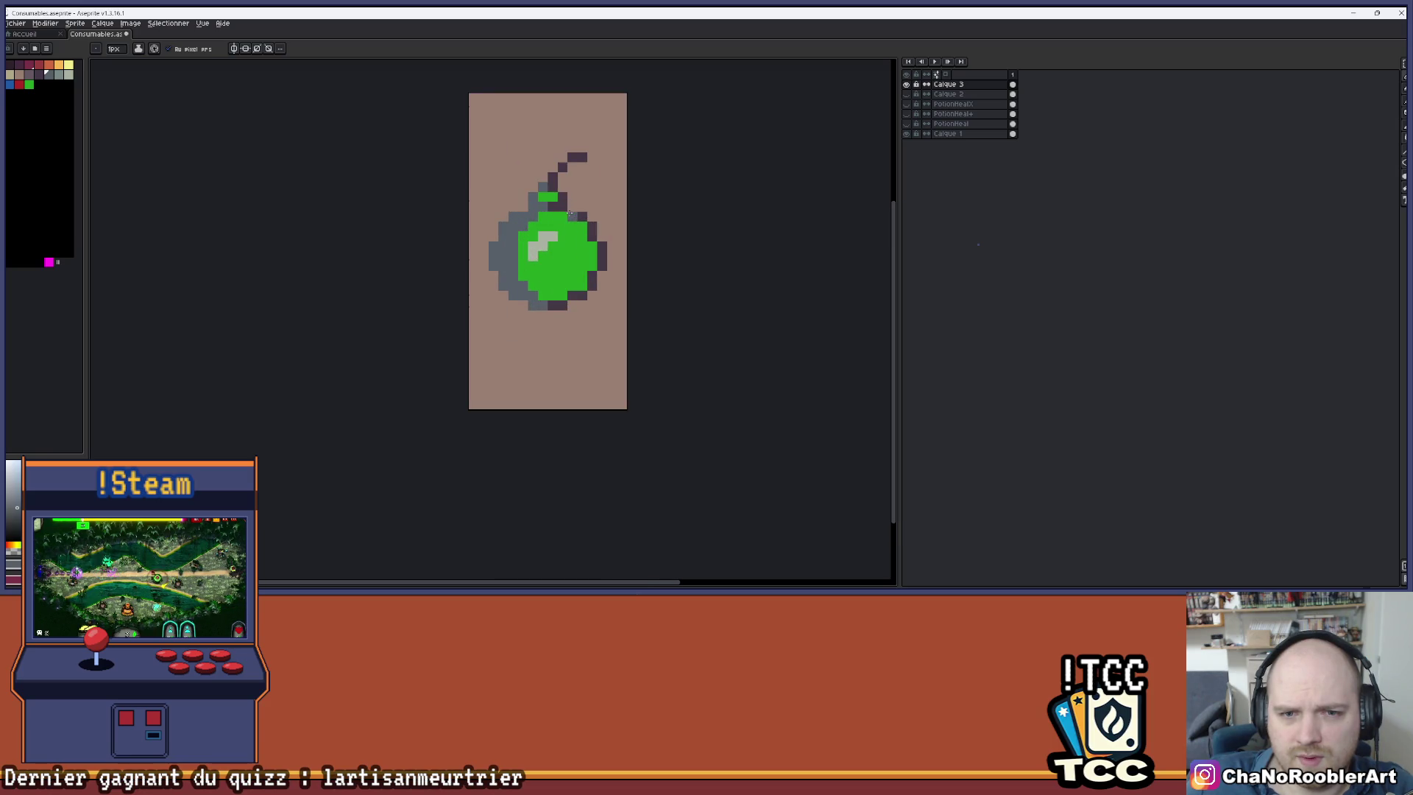
{"action": "scroll", "coordinate": [568, 193], "scroll_direction": "up", "scroll_amount": 4}
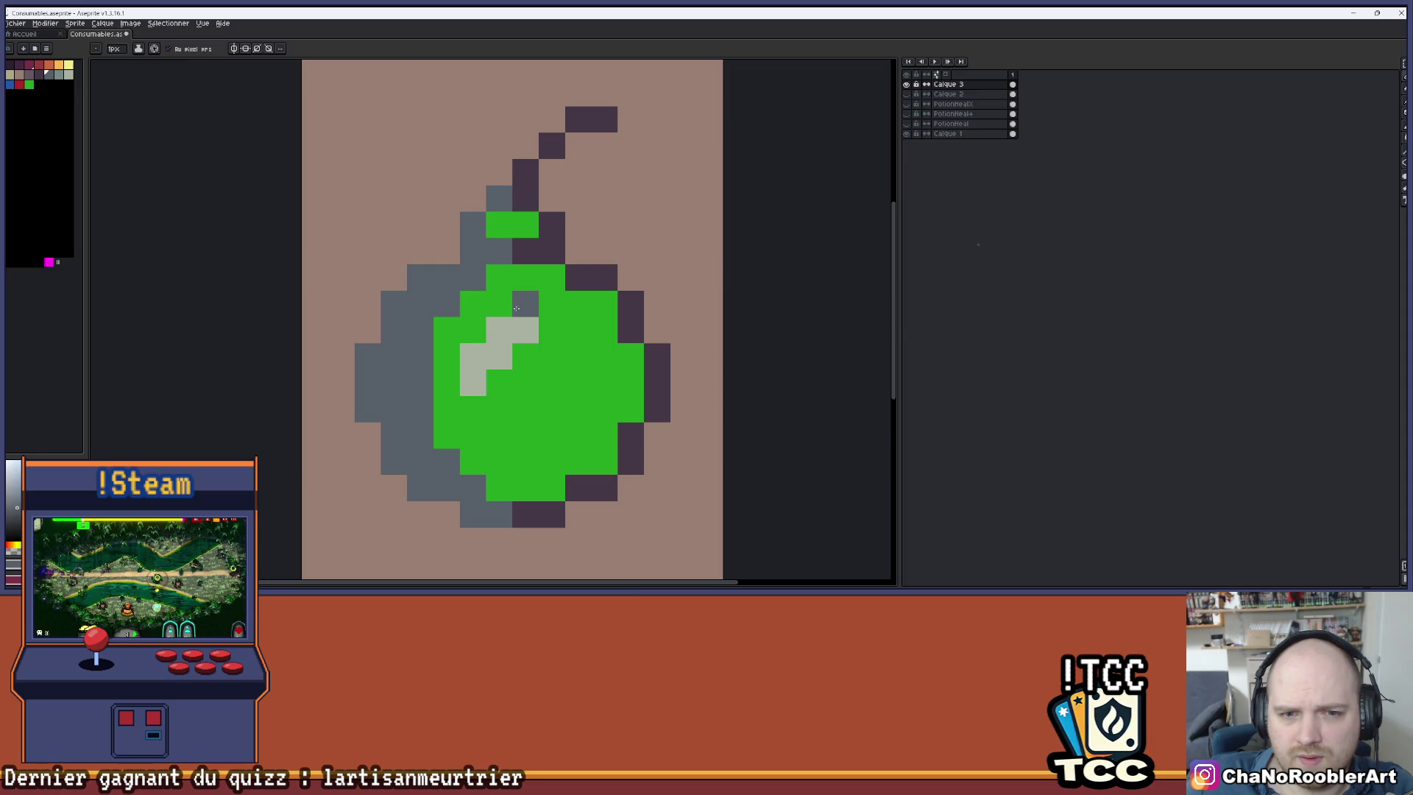
{"action": "left_click", "coordinate": [520, 254]}
{"action": "key", "text": "bracketright"}
{"action": "key", "text": "bracketright"}
{"action": "left_click", "coordinate": [522, 251]}
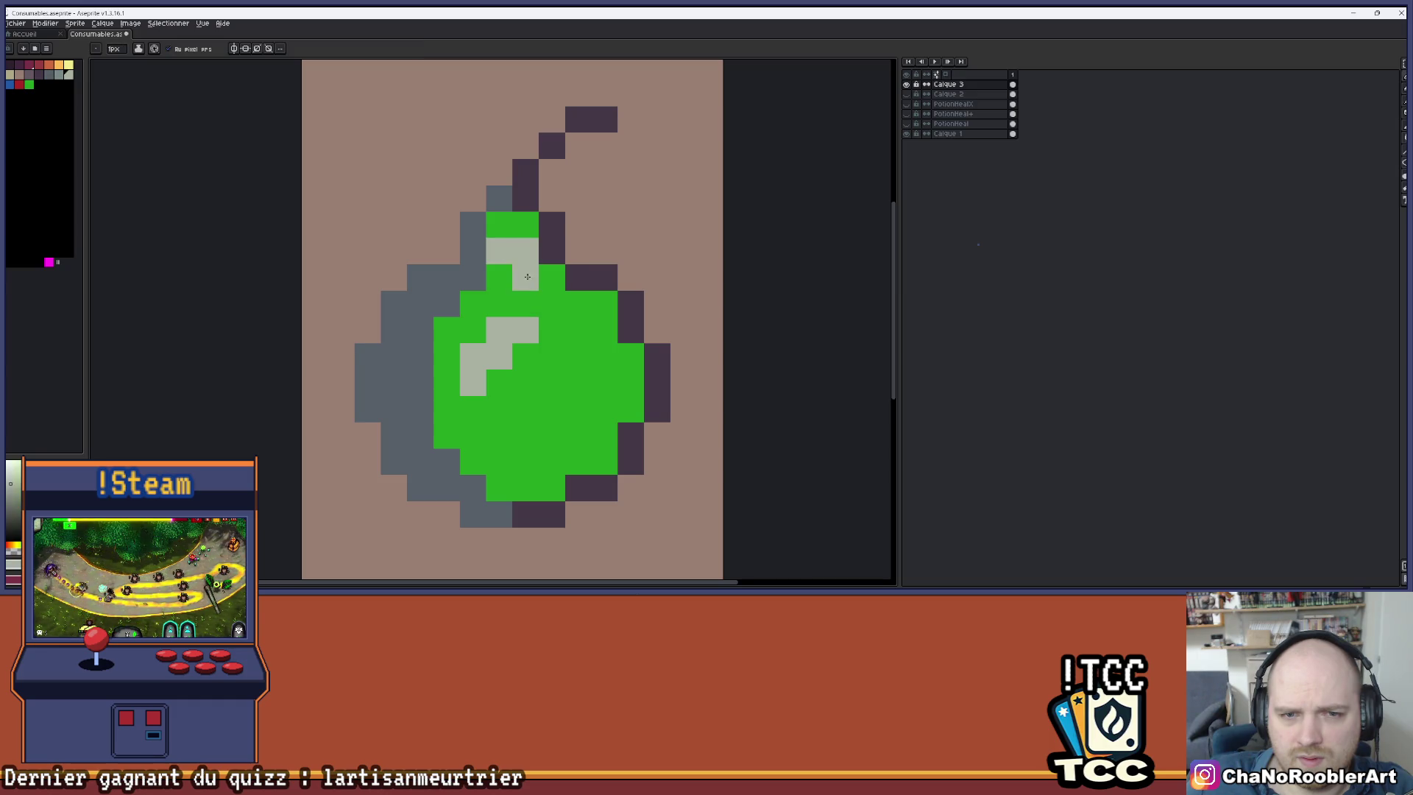
{"action": "left_click", "coordinate": [526, 279]}
{"action": "scroll", "coordinate": [512, 252], "scroll_direction": "down", "scroll_amount": 2}
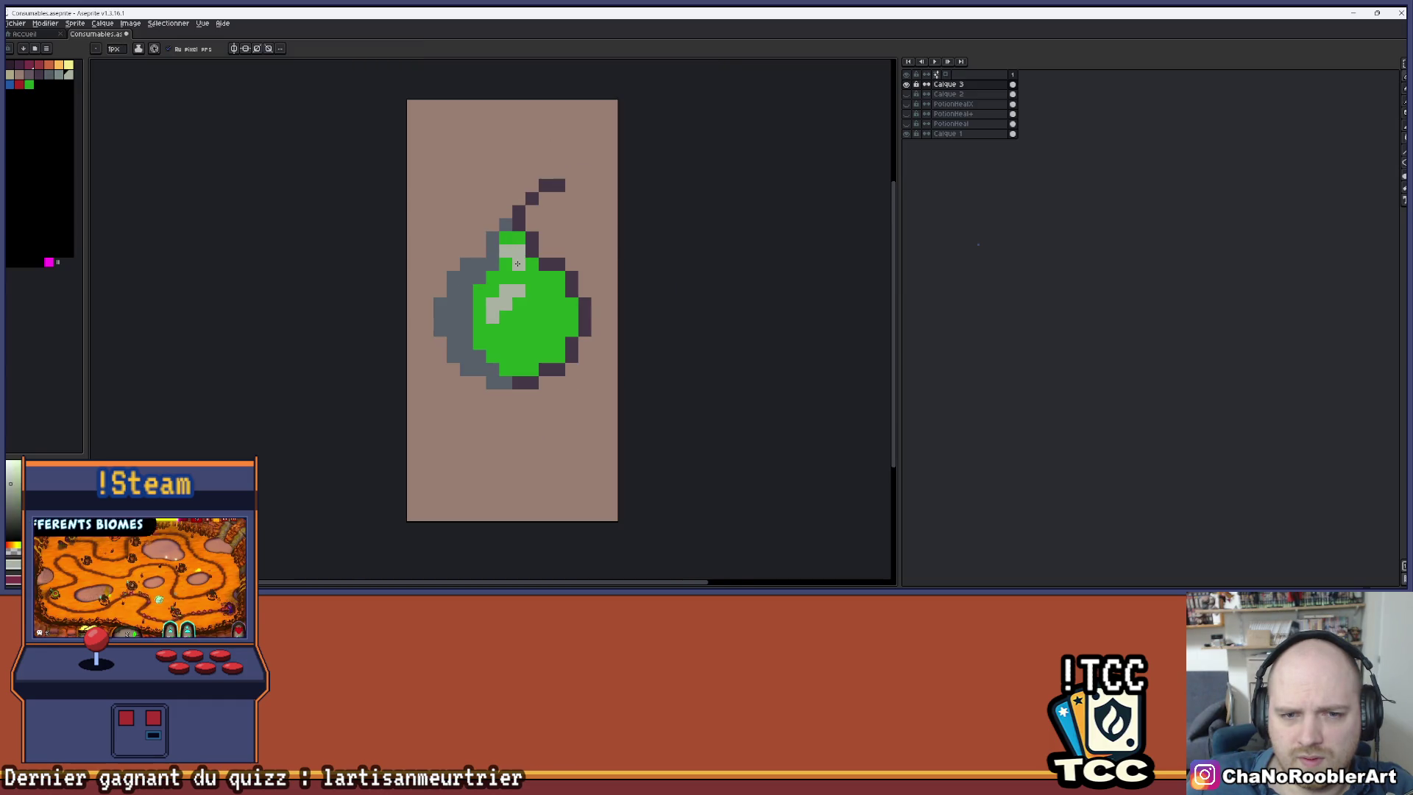
{"action": "scroll", "coordinate": [540, 220], "scroll_direction": "up", "scroll_amount": 1}
- Paint a neck pixel and a stem pixel light grey, then undo the last stroke
{"action": "key", "text": "alt"}
{"action": "left_click", "coordinate": [487, 248], "text": "alt"}
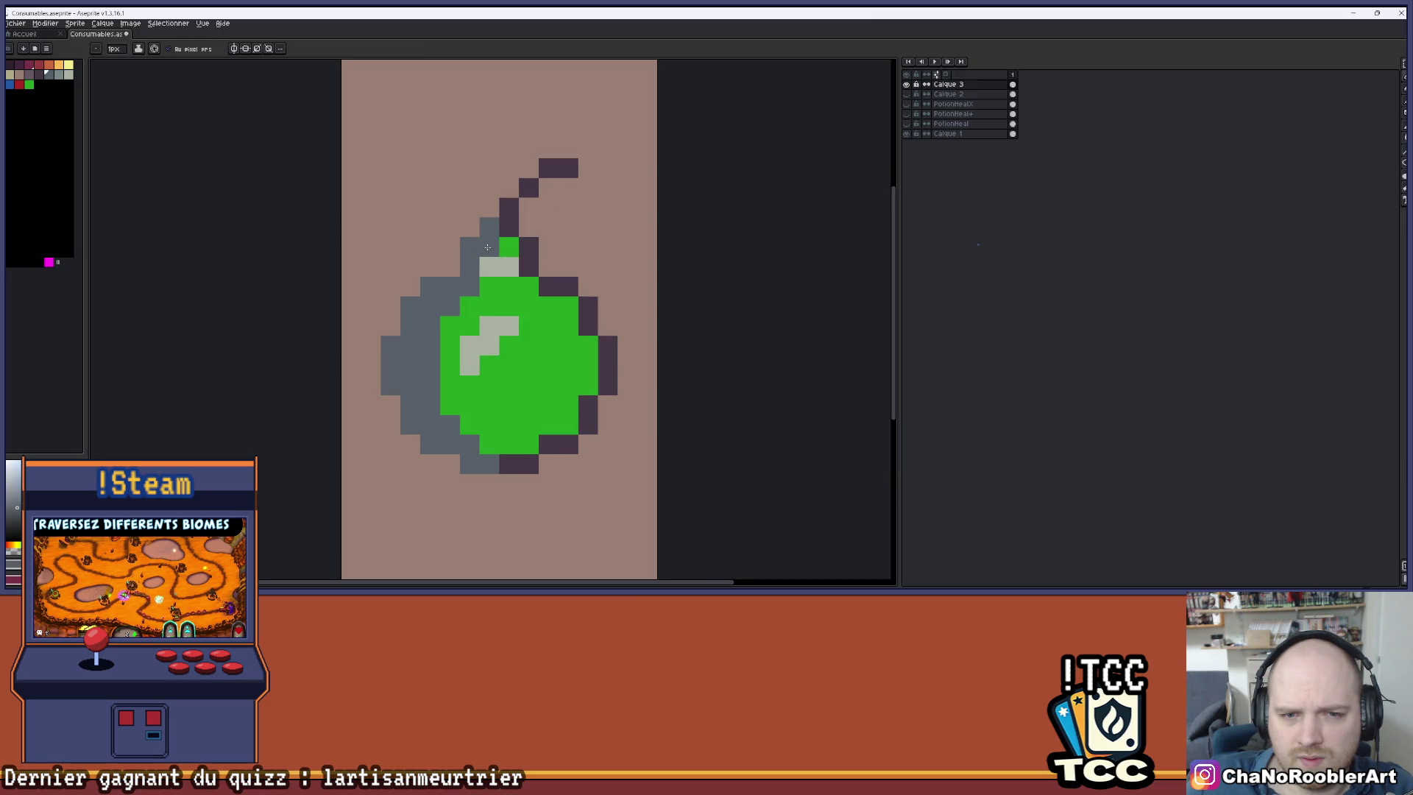
{"action": "scroll", "coordinate": [513, 248], "scroll_direction": "down", "scroll_amount": 1}
{"action": "scroll", "coordinate": [504, 247], "scroll_direction": "up", "scroll_amount": 1}
{"action": "left_click", "coordinate": [499, 246]}
{"action": "scroll", "coordinate": [491, 248], "scroll_direction": "down", "scroll_amount": 2}
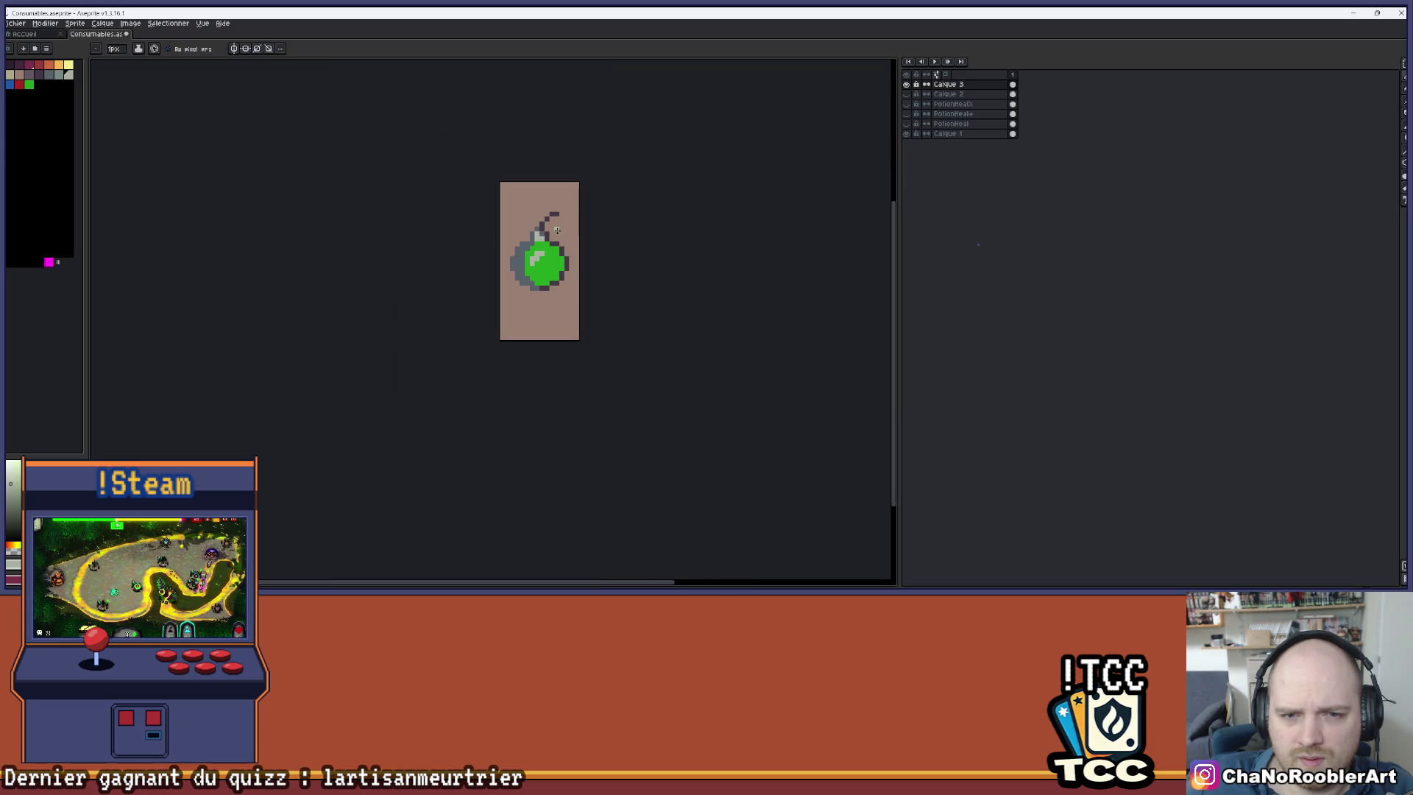
{"action": "scroll", "coordinate": [558, 228], "scroll_direction": "up", "scroll_amount": 3}
{"action": "left_click", "coordinate": [538, 279]}
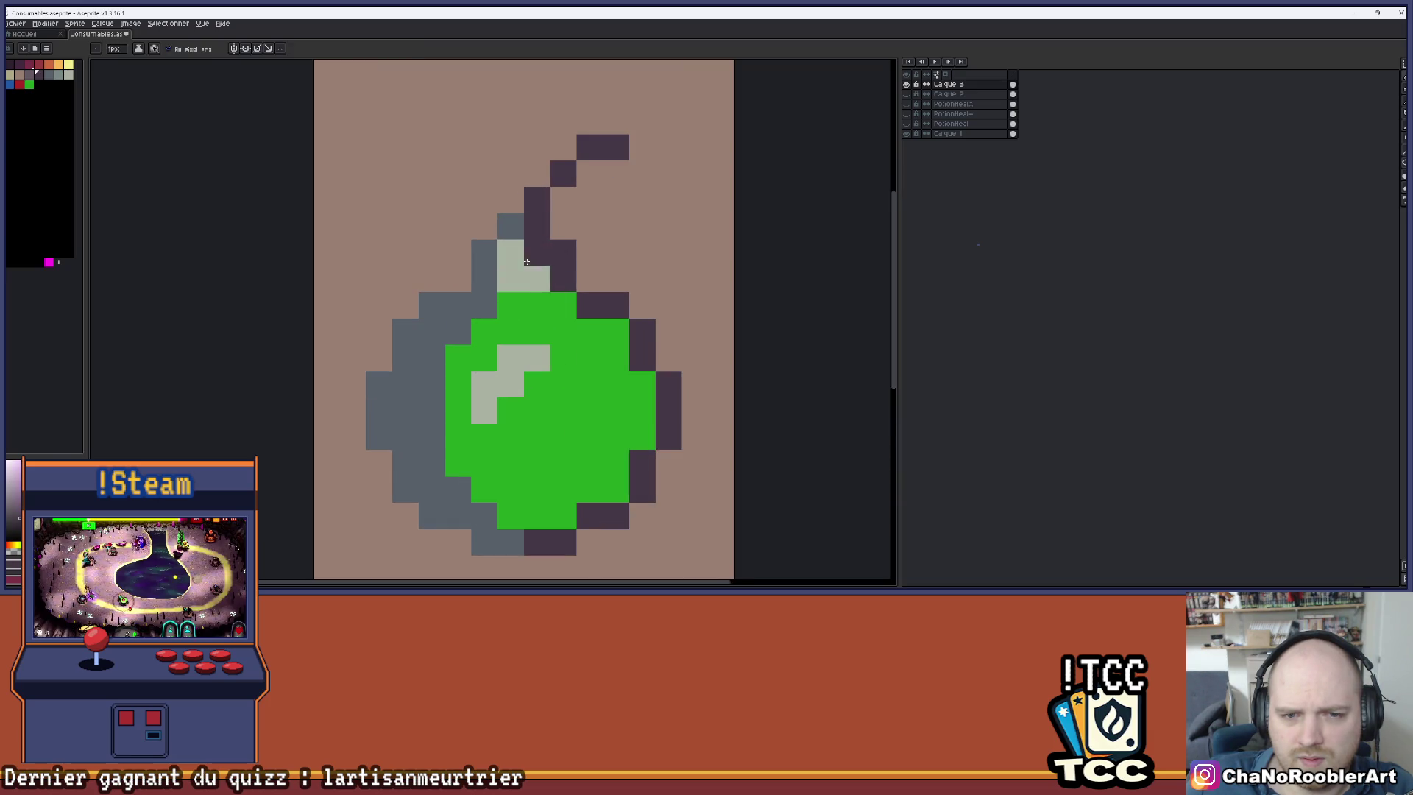
{"action": "scroll", "coordinate": [513, 276], "scroll_direction": "down", "scroll_amount": 5}
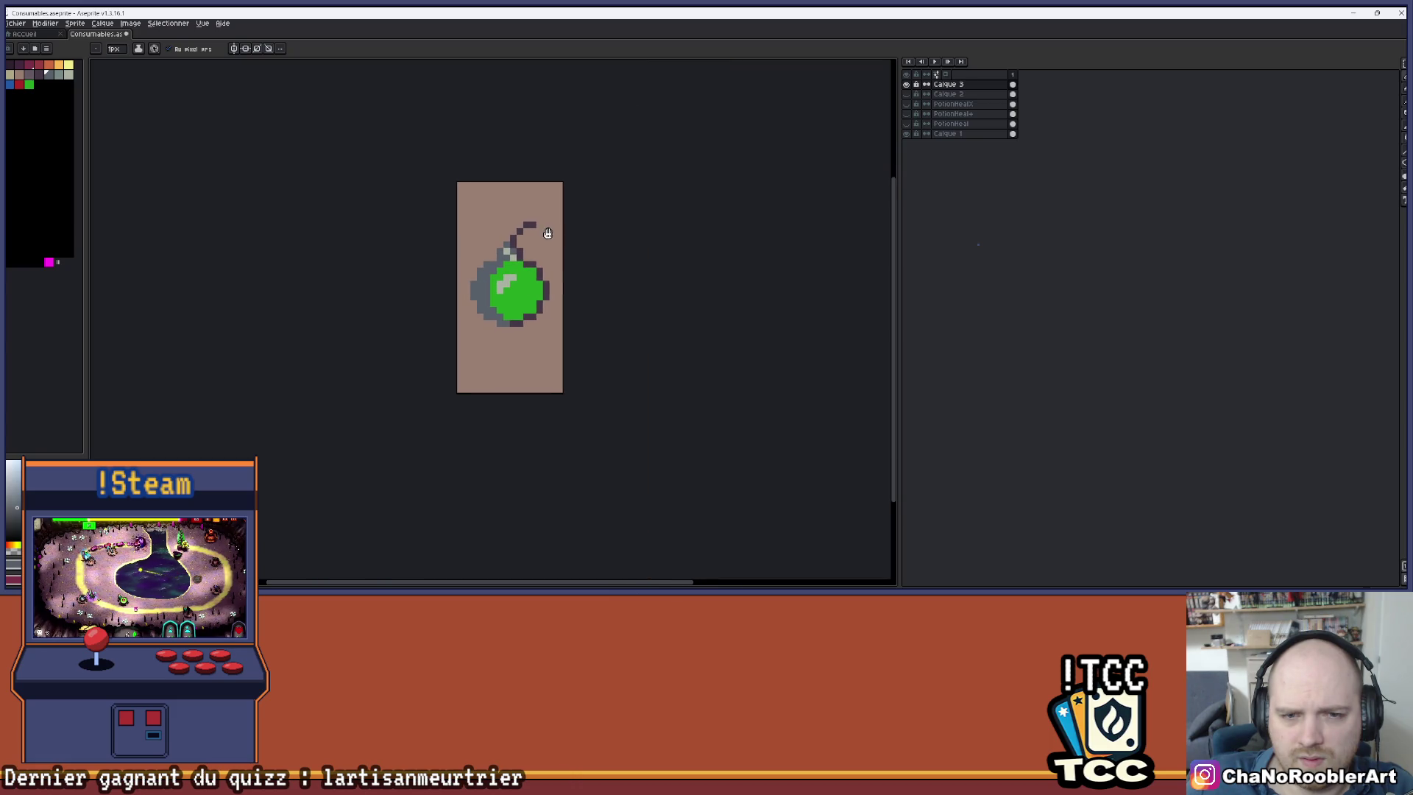
{"action": "scroll", "coordinate": [514, 243], "scroll_direction": "up", "scroll_amount": 2}
{"action": "scroll", "coordinate": [514, 243], "scroll_direction": "up", "scroll_amount": 1}
{"action": "key", "text": "ctrl+z"}
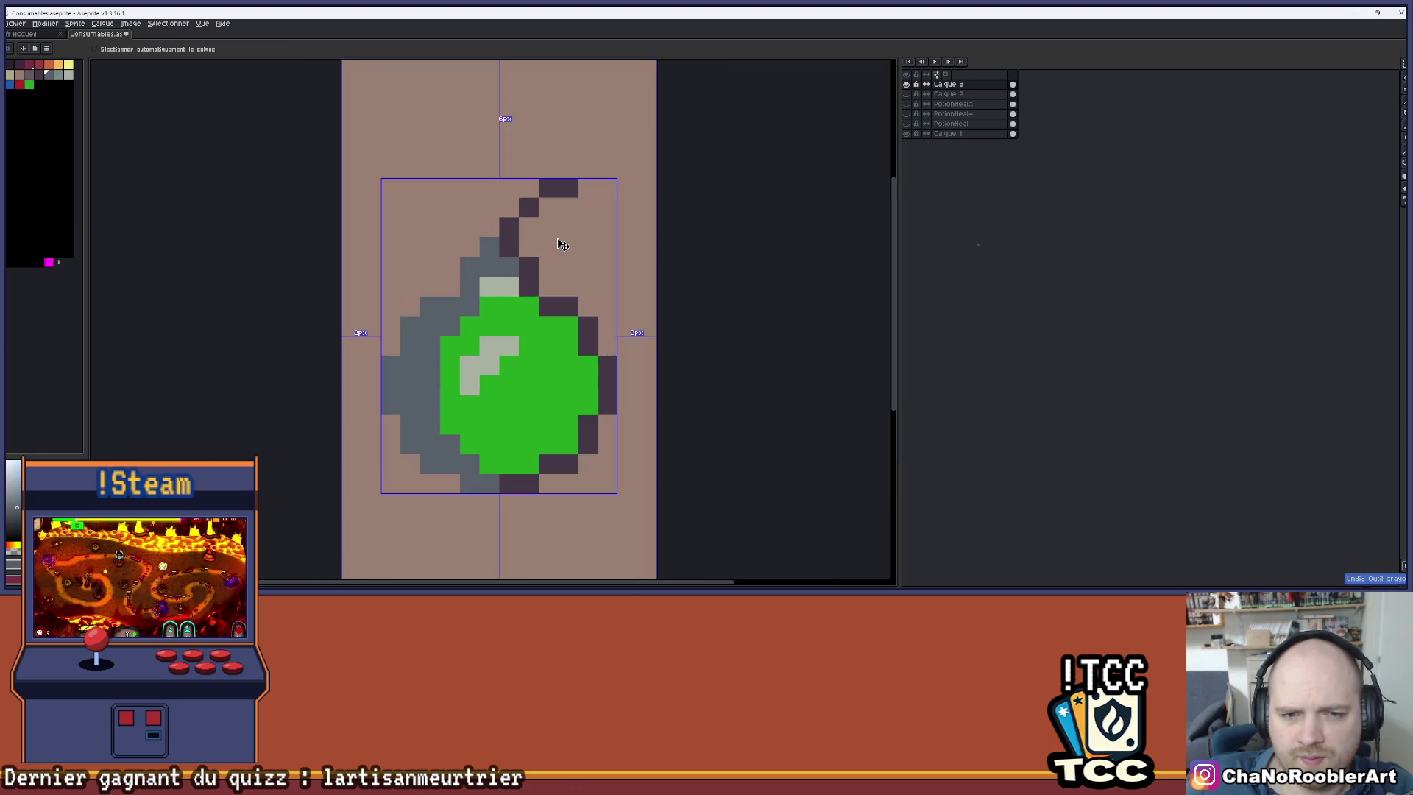
- Save the potion sprite file with Ctrl+S
{"action": "scroll", "coordinate": [561, 244], "scroll_direction": "down", "scroll_amount": 3}
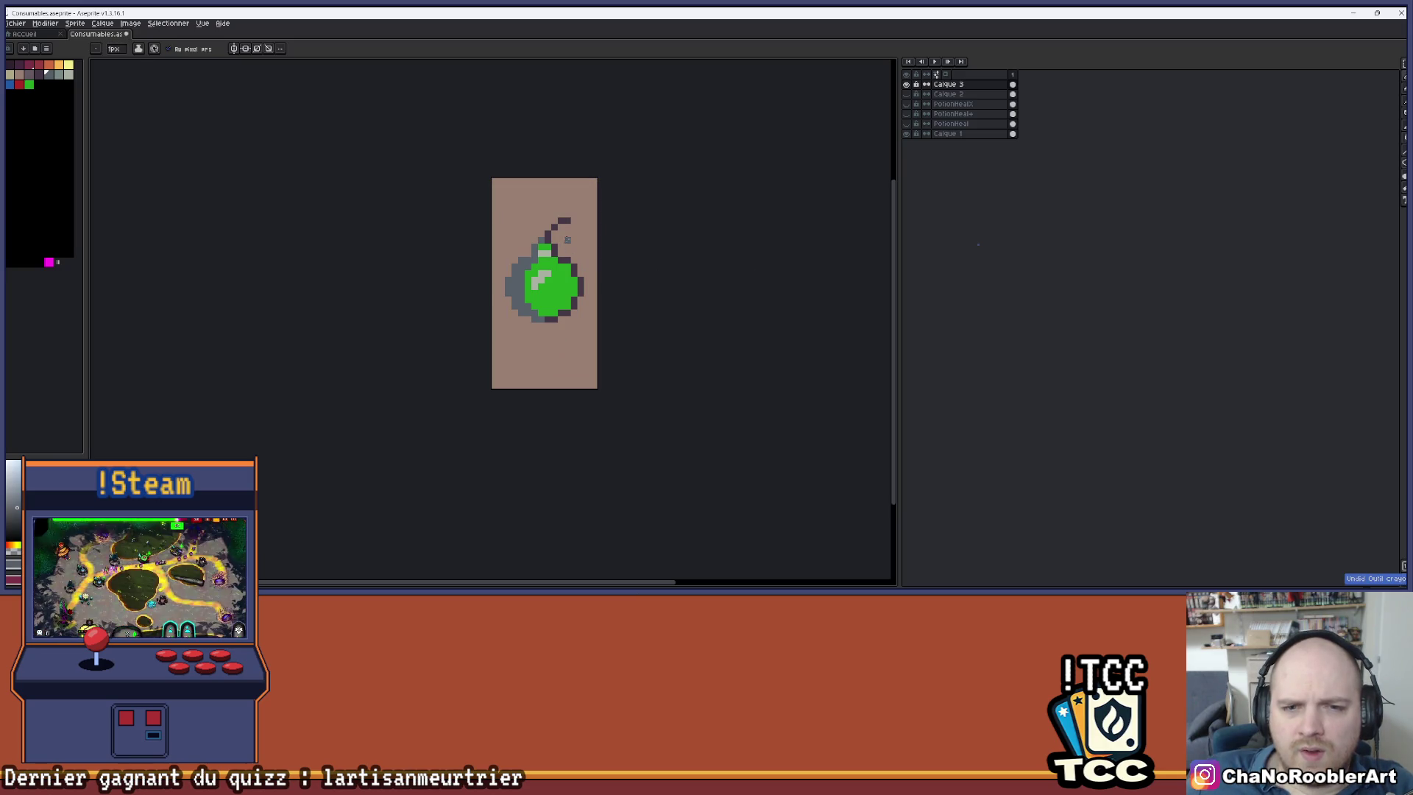
{"action": "key", "text": "ctrl+s"}
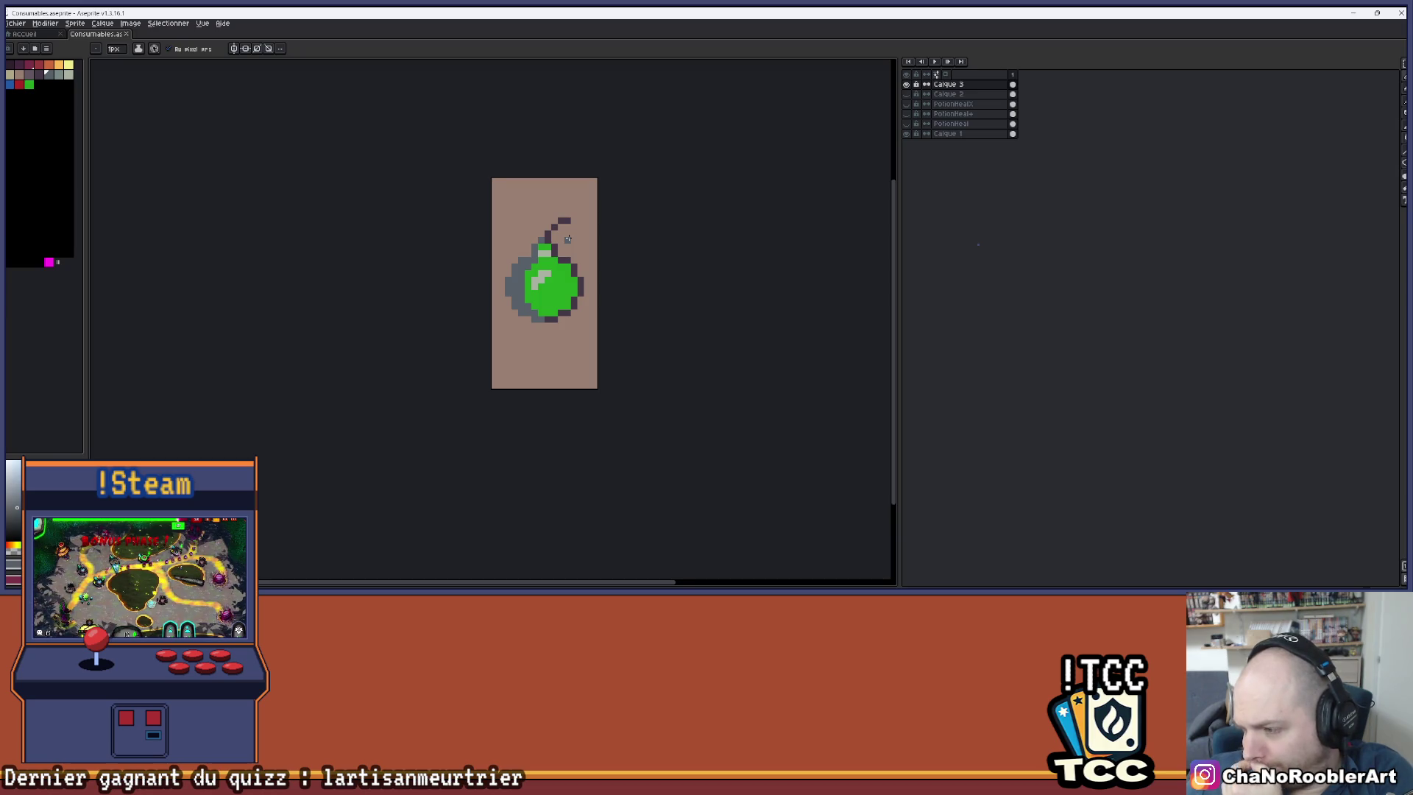
{"action": "scroll", "coordinate": [550, 242], "scroll_direction": "up", "scroll_amount": 3}
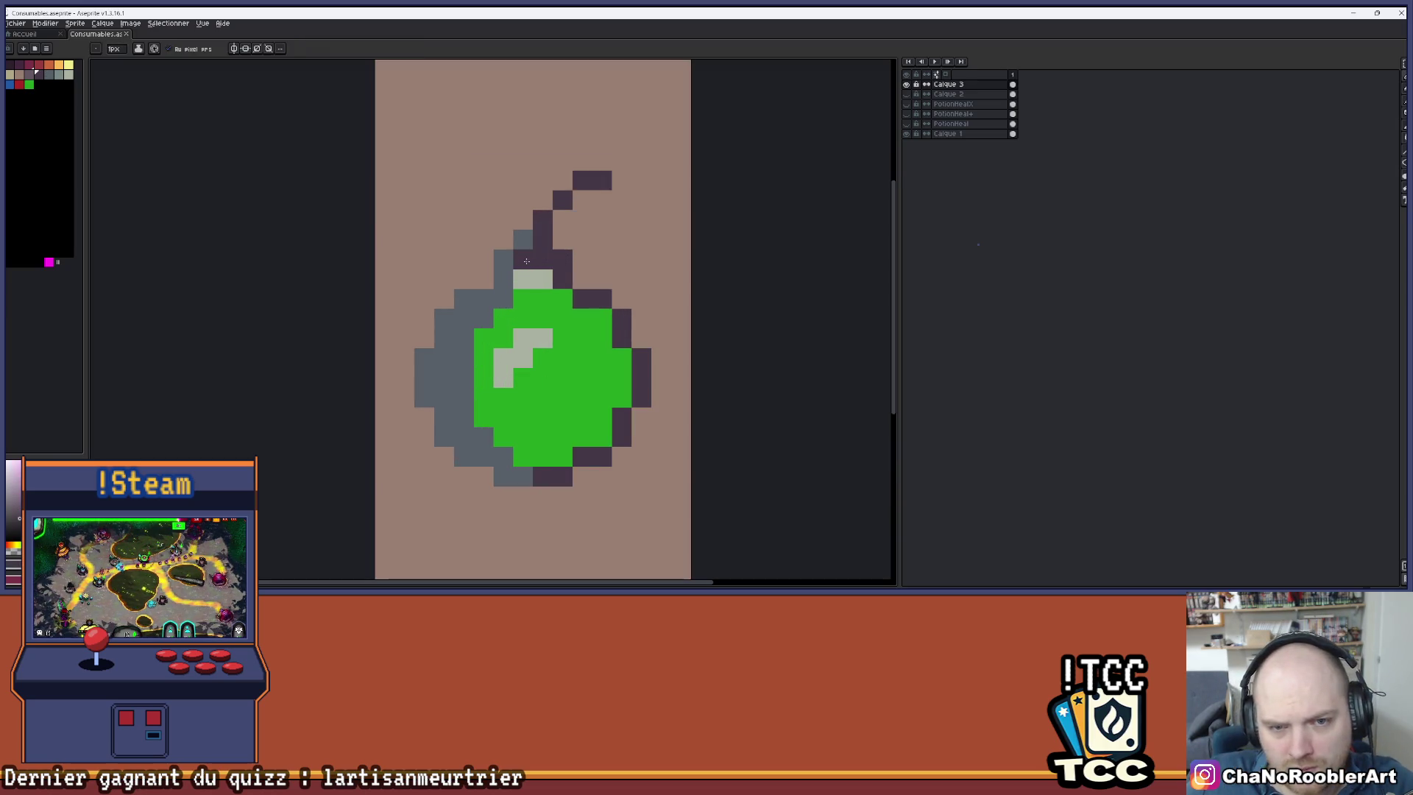
{"action": "scroll", "coordinate": [580, 234], "scroll_direction": "down", "scroll_amount": 1}
{"action": "scroll", "coordinate": [567, 243], "scroll_direction": "up", "scroll_amount": 1}
- Paint the two pale neck pixels grey and sample the dark purple outline colour
{"action": "left_click_drag", "start_coordinate": [519, 266], "coordinate": [539, 266]}
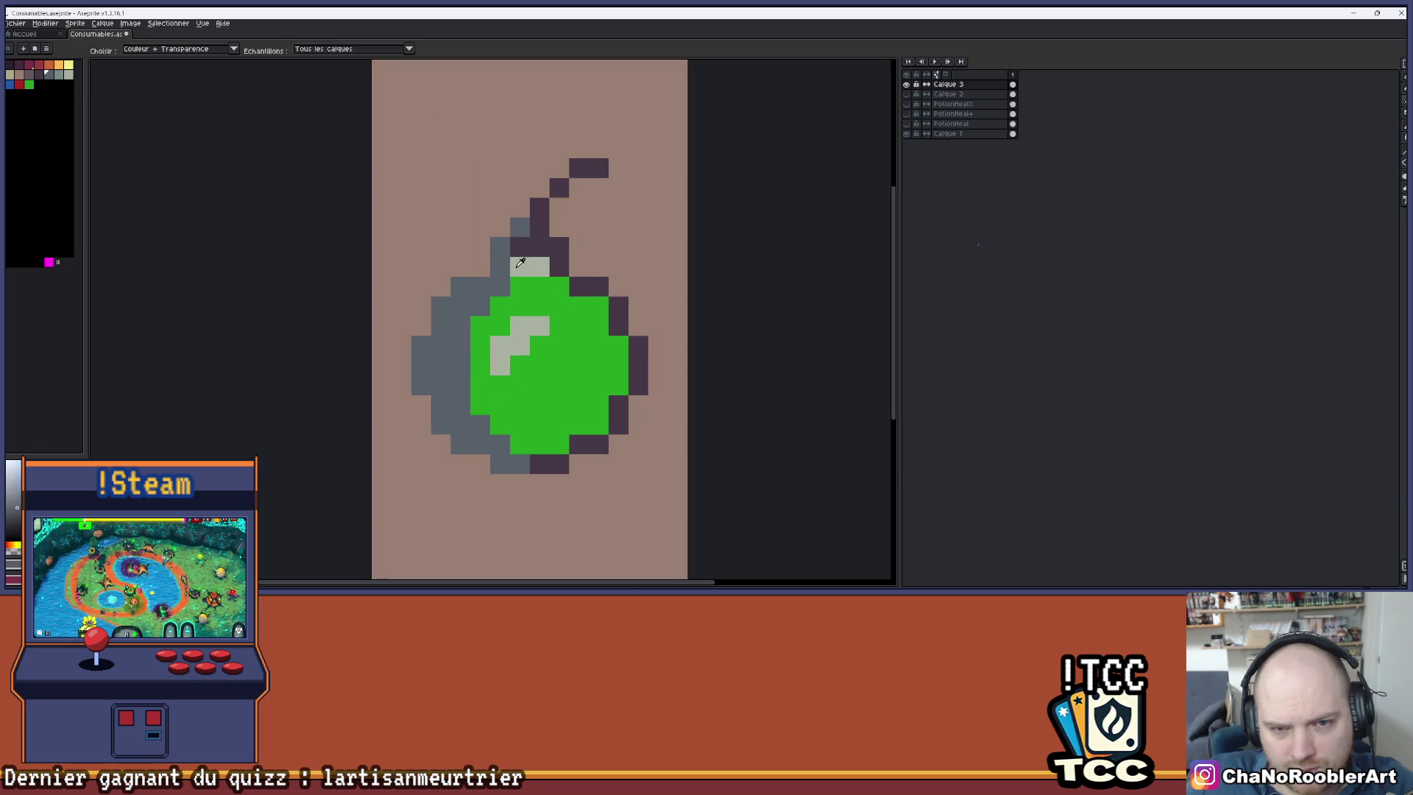
{"action": "scroll", "coordinate": [524, 244], "scroll_direction": "down", "scroll_amount": 3}
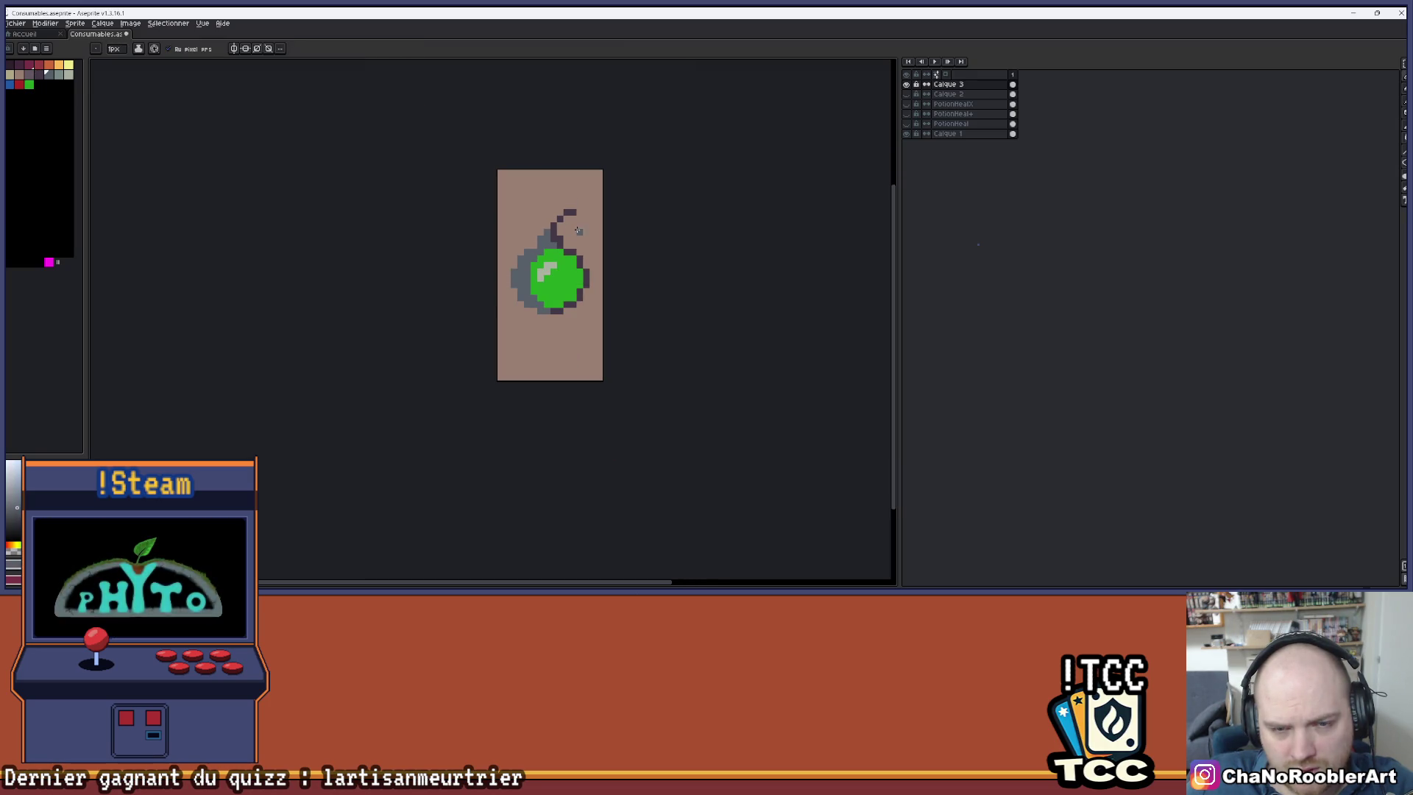
{"action": "scroll", "coordinate": [548, 236], "scroll_direction": "up", "scroll_amount": 3}
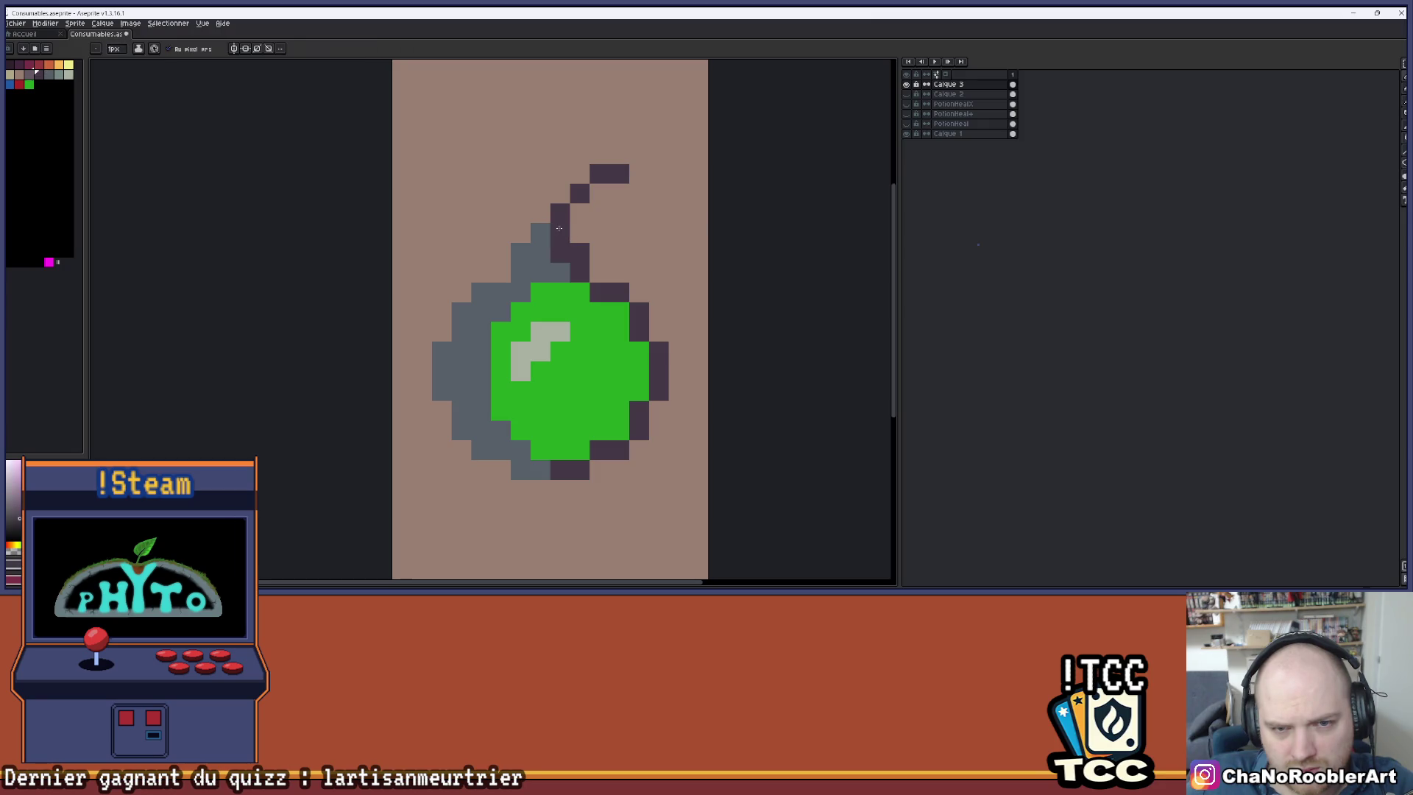
{"action": "left_click", "coordinate": [551, 234], "text": "alt"}
{"action": "scroll", "coordinate": [583, 234], "scroll_direction": "down", "scroll_amount": 3}
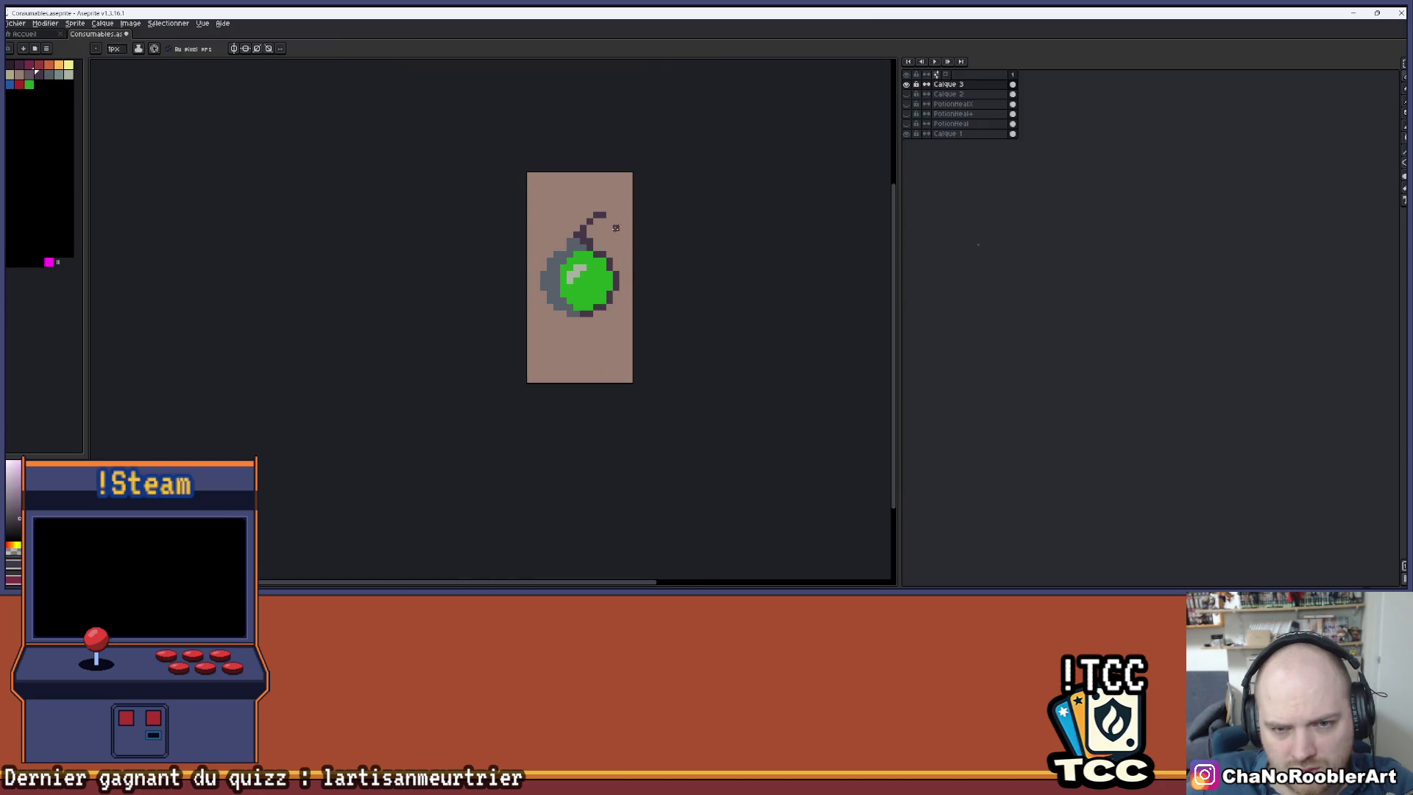
{"action": "scroll", "coordinate": [583, 236], "scroll_direction": "down", "scroll_amount": 2}
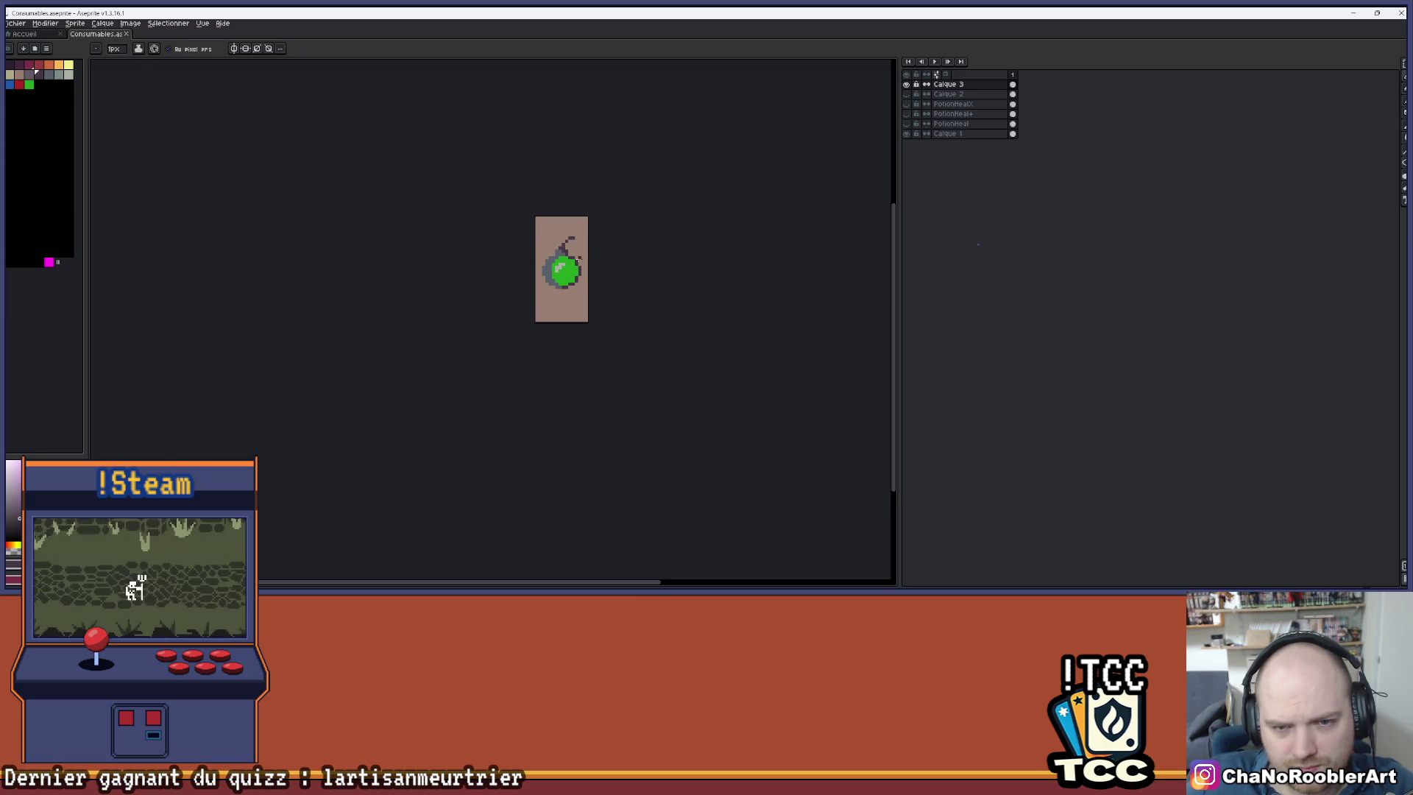
{"action": "scroll", "coordinate": [579, 259], "scroll_direction": "up", "scroll_amount": 4}
{"action": "scroll", "coordinate": [575, 269], "scroll_direction": "up", "scroll_amount": 2}
- Add a grey shading strip down the right edge of the green body
{"action": "left_click", "coordinate": [575, 269]}
{"action": "left_click_drag", "start_coordinate": [608, 322], "coordinate": [607, 381]}
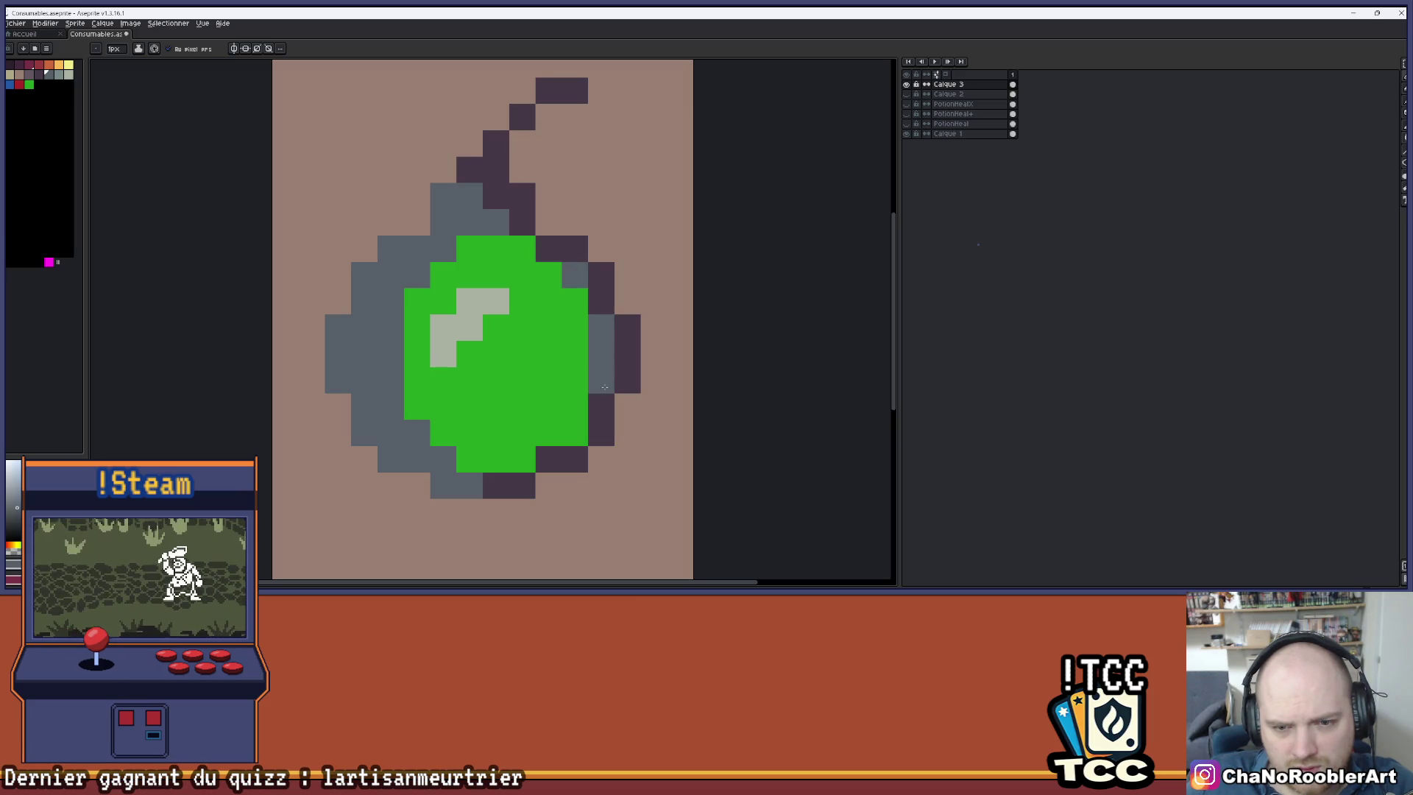
{"action": "scroll", "coordinate": [589, 429], "scroll_direction": "down", "scroll_amount": 5}
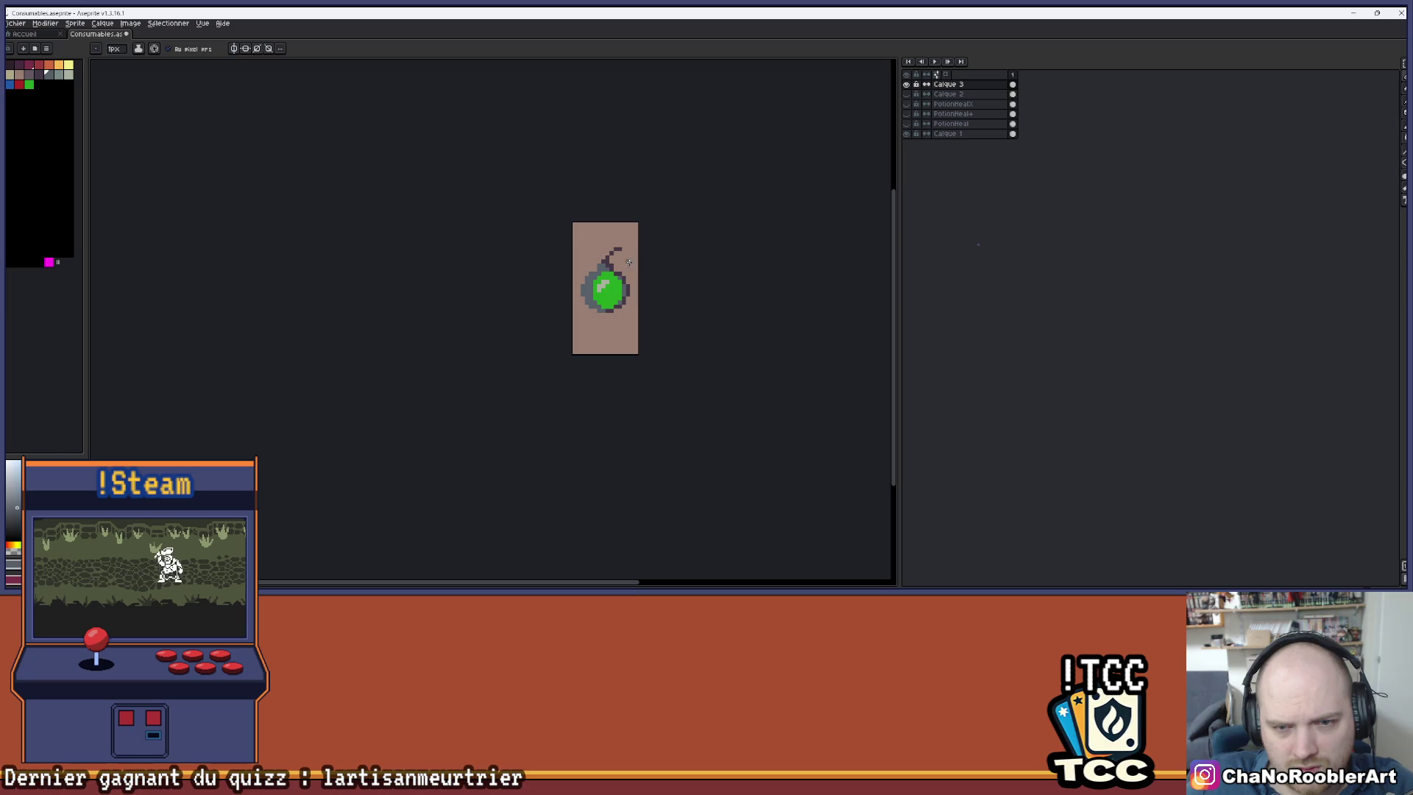
{"action": "scroll", "coordinate": [619, 272], "scroll_direction": "down", "scroll_amount": 1}
{"action": "scroll", "coordinate": [615, 287], "scroll_direction": "up", "scroll_amount": 3}
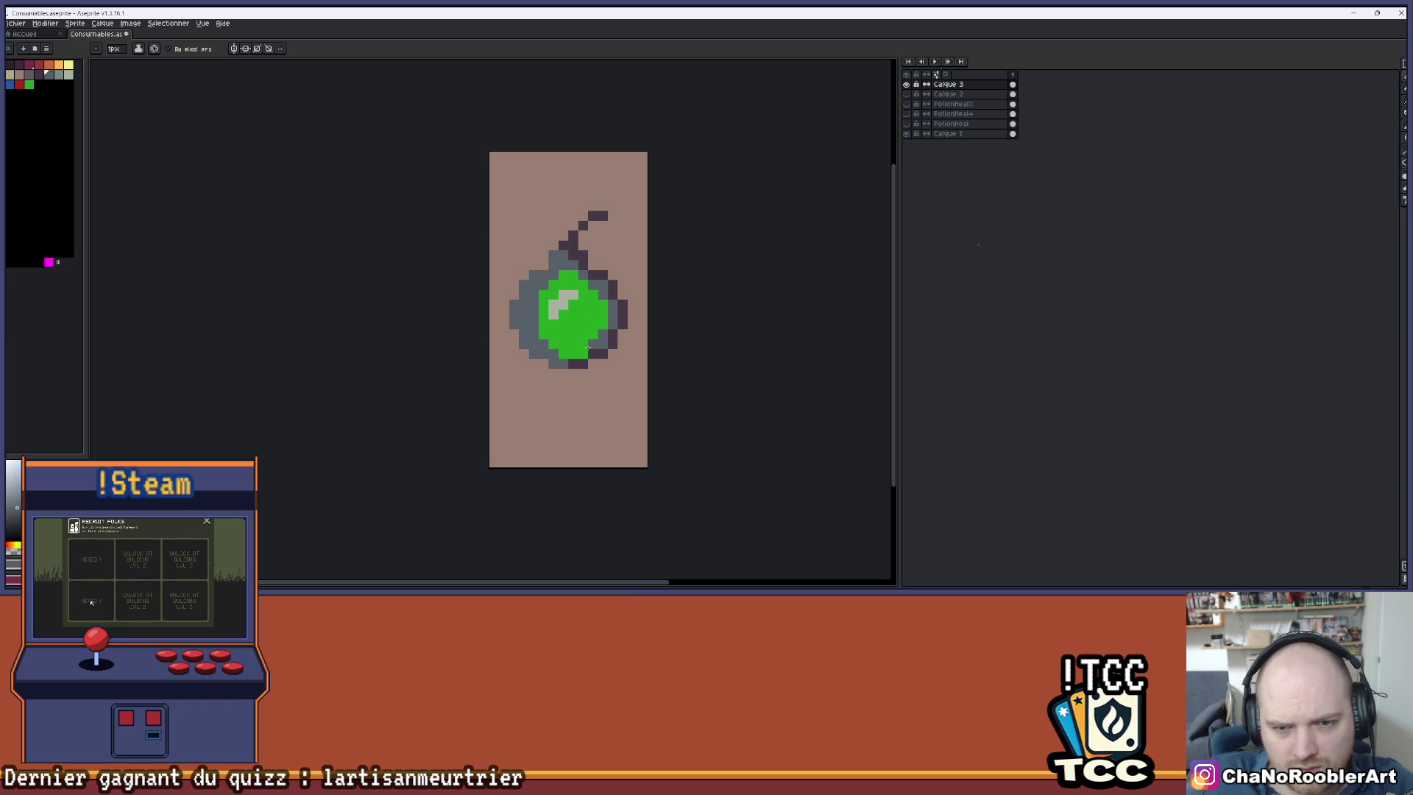
{"action": "scroll", "coordinate": [621, 287], "scroll_direction": "down", "scroll_amount": 2}
{"action": "scroll", "coordinate": [621, 287], "scroll_direction": "up", "scroll_amount": 2}
{"action": "scroll", "coordinate": [636, 284], "scroll_direction": "down", "scroll_amount": 3}
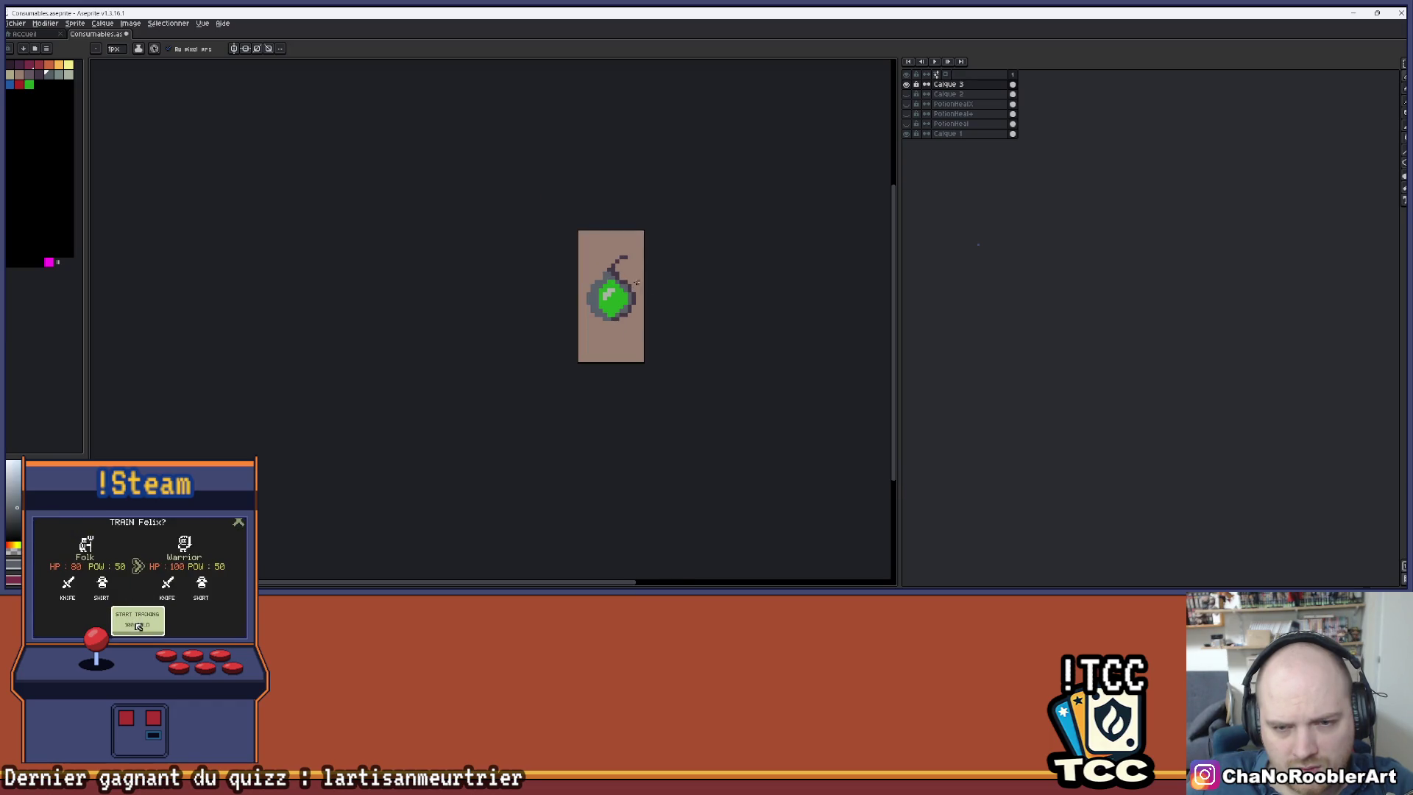
{"action": "scroll", "coordinate": [590, 298], "scroll_direction": "down", "scroll_amount": 2}
{"action": "scroll", "coordinate": [577, 308], "scroll_direction": "up", "scroll_amount": 2}
- Undo the stray stroke and pan the view back over the potion
{"action": "key", "text": "ctrl+z"}
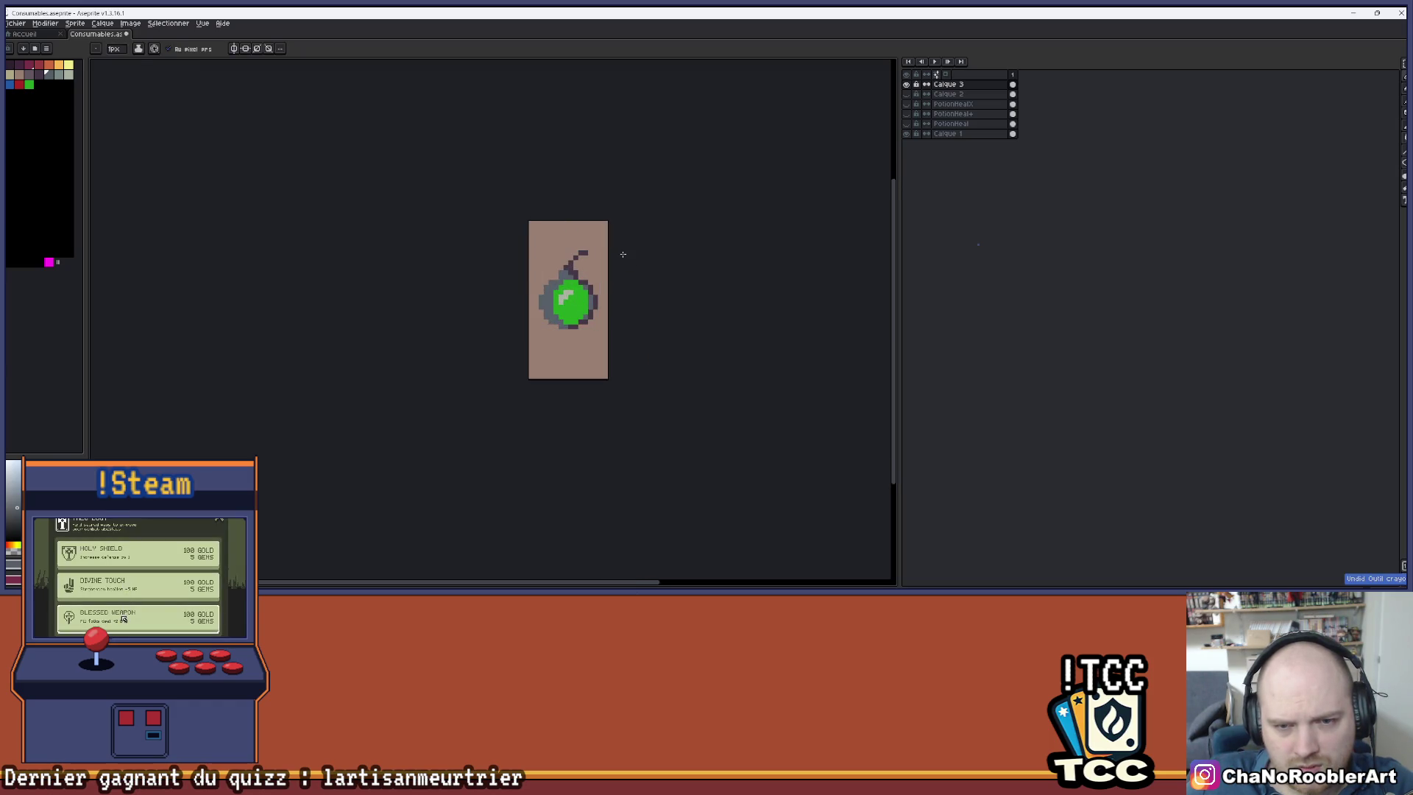
{"action": "scroll", "coordinate": [610, 262], "scroll_direction": "down", "scroll_amount": 1}
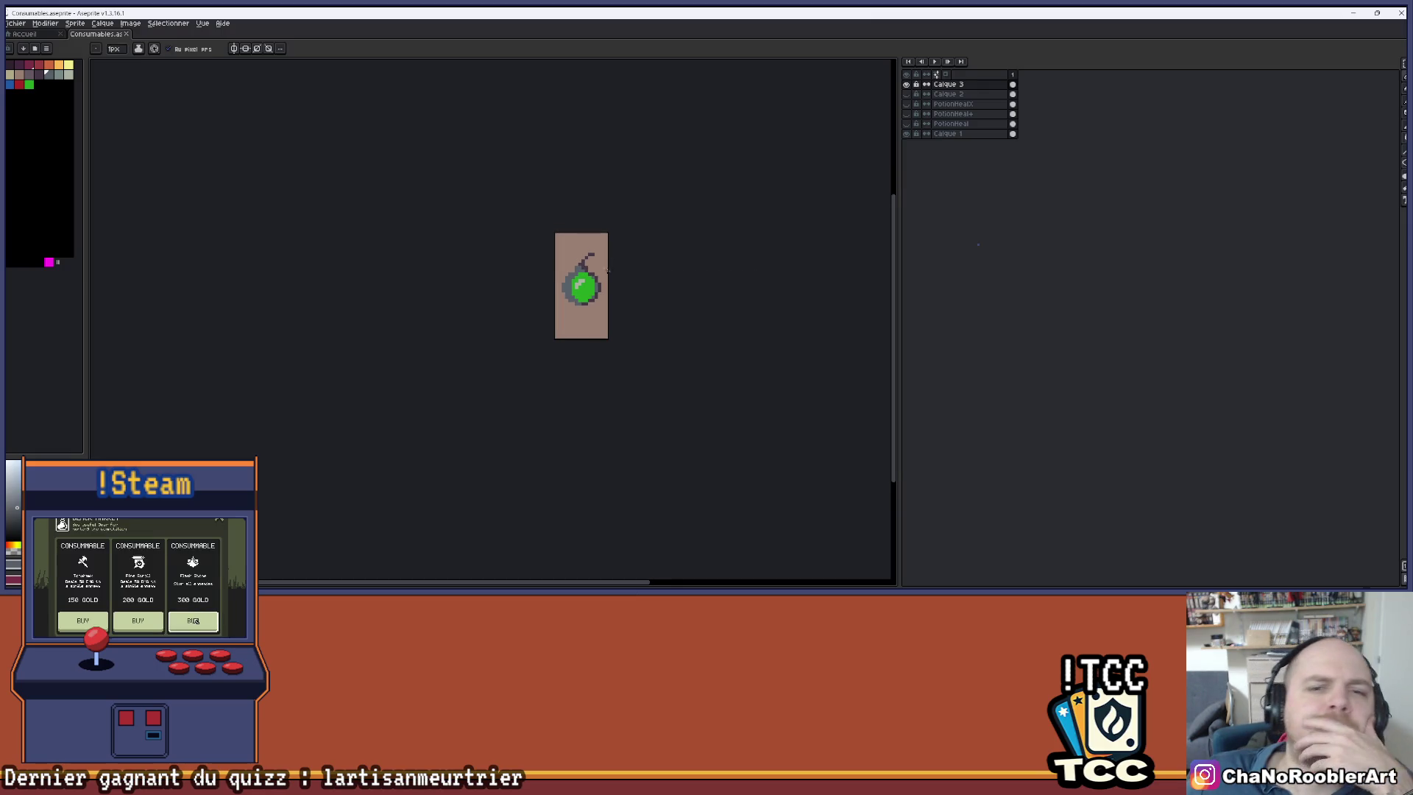
{"action": "scroll", "coordinate": [596, 270], "scroll_direction": "up", "scroll_amount": 4}
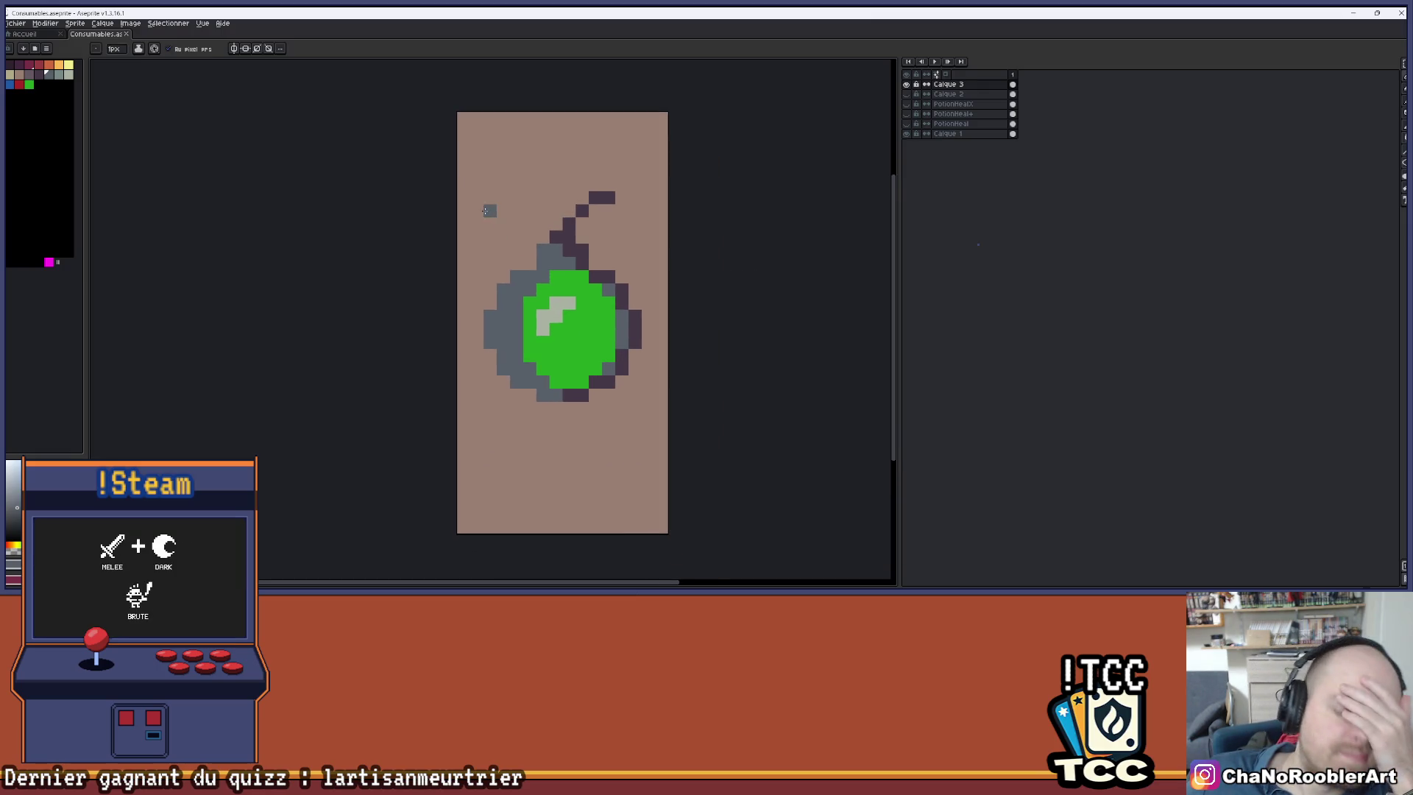
{"action": "left_click_drag", "start_coordinate": [486, 211], "coordinate": [439, 224]}
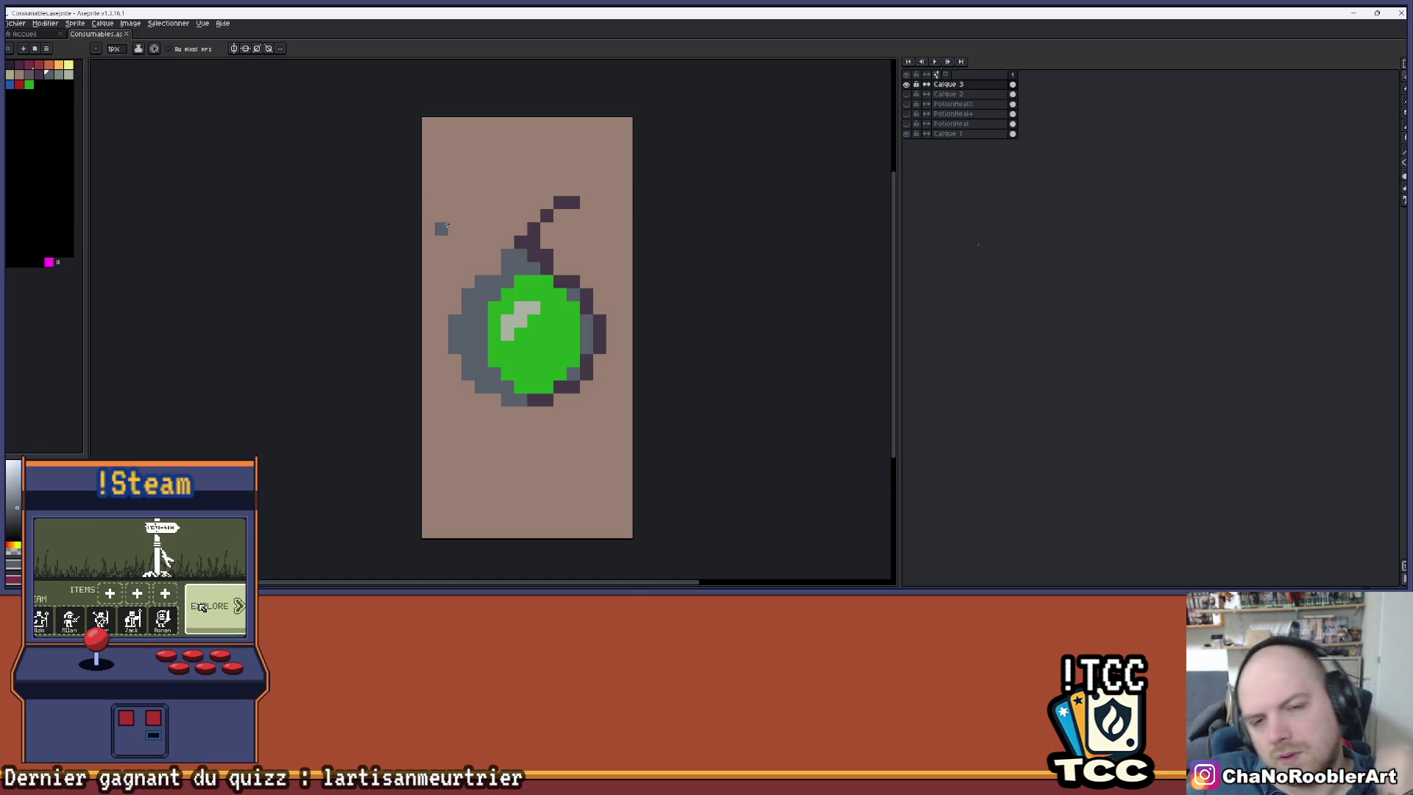
{"action": "left_click_drag", "start_coordinate": [527, 273], "coordinate": [528, 236]}
{"action": "scroll", "coordinate": [533, 294], "scroll_direction": "up", "scroll_amount": 2}
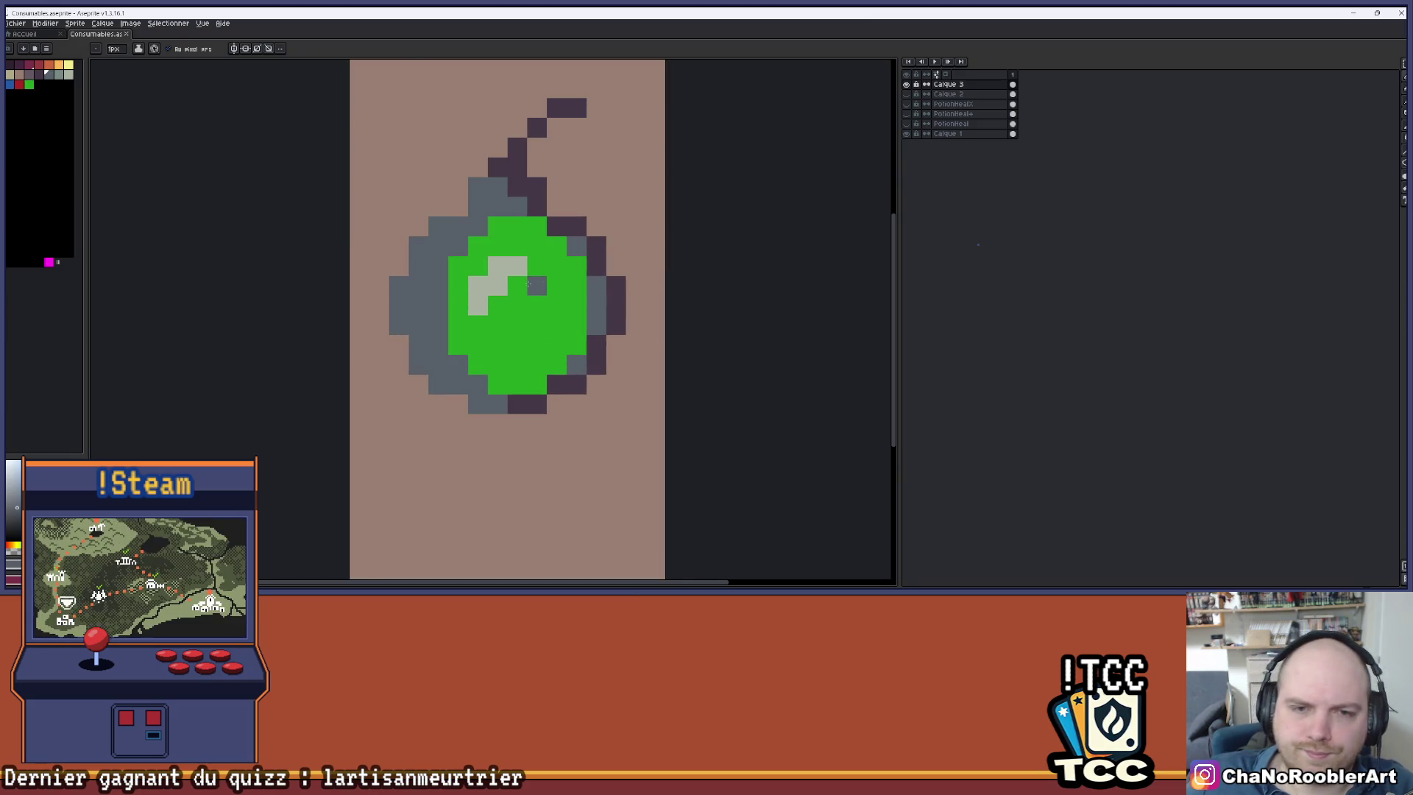